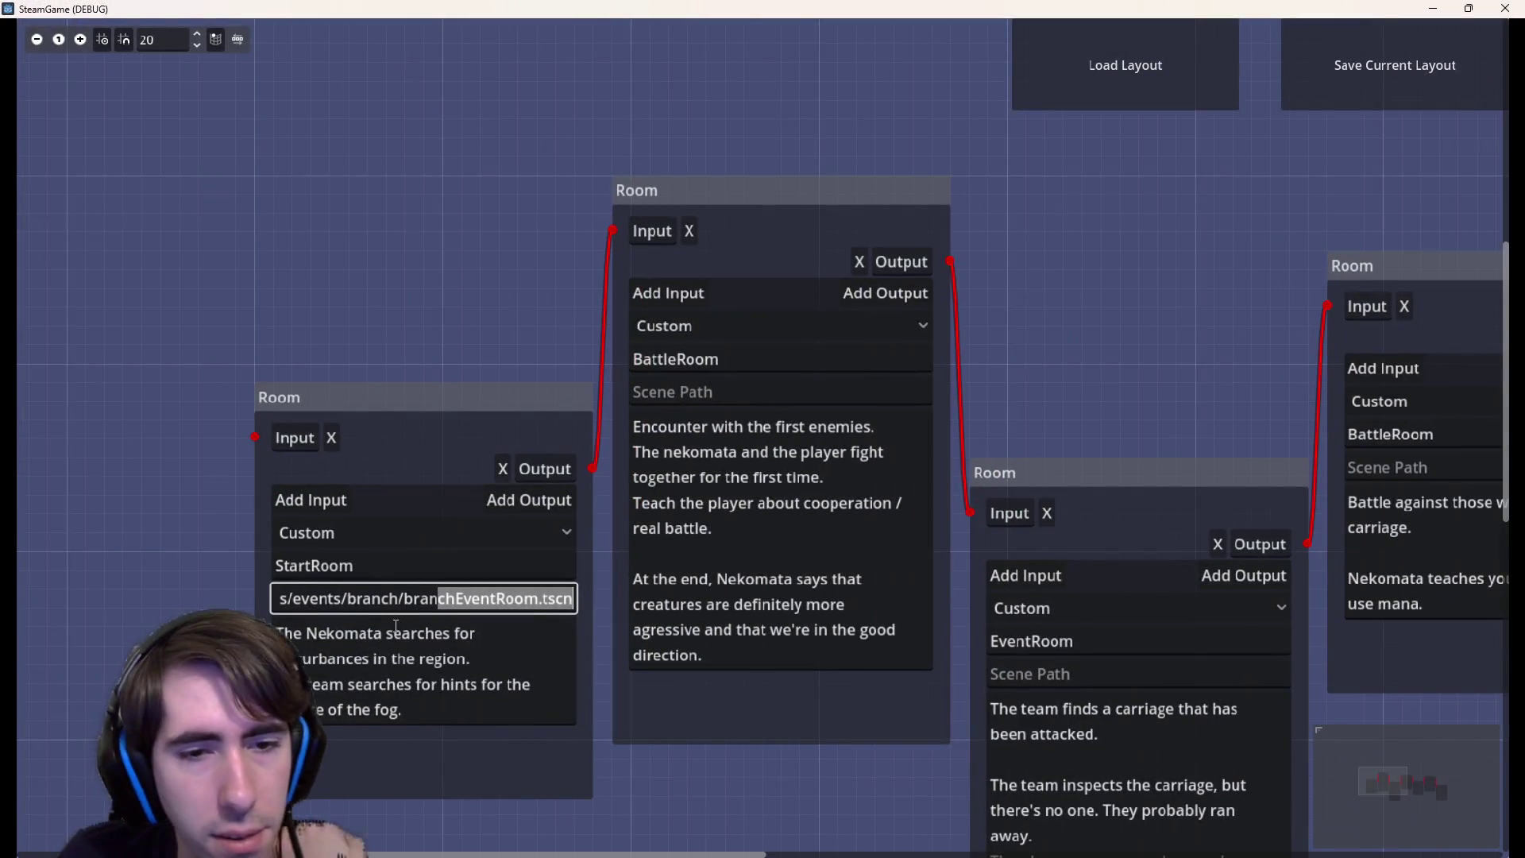
# - Zoom and pan across the StartRoom, BattleRoom and EventRoom nodes, then close the game with Alt+F4
pyautogui.click(164, 621)
pyautogui.scroll(2, 354, 698)
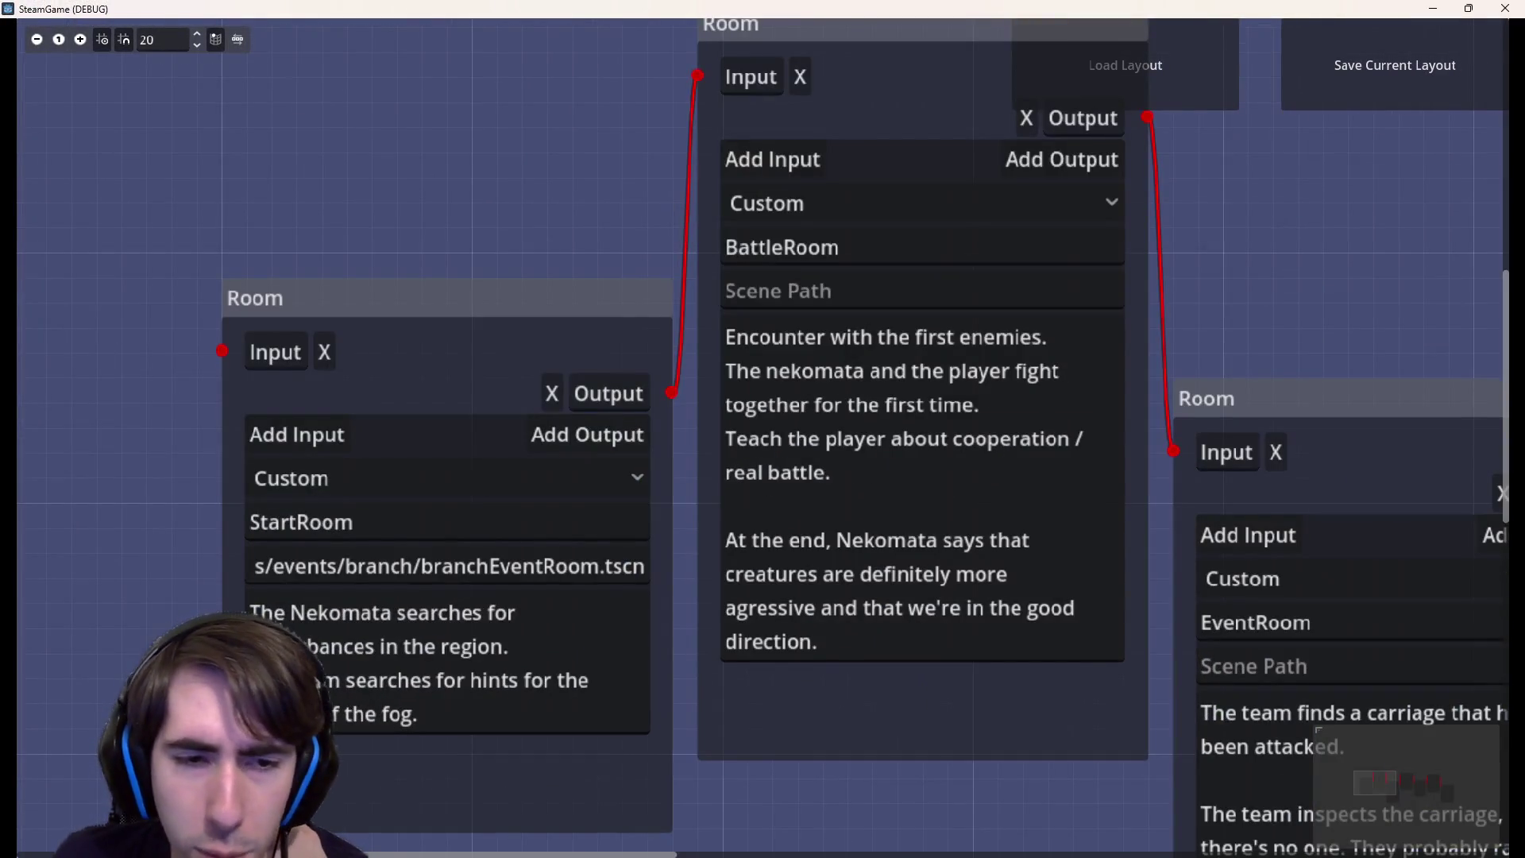
pyautogui.scroll(-1, 128, 593)
pyautogui.moveTo(118, 527); pyautogui.dragTo(278, 408)
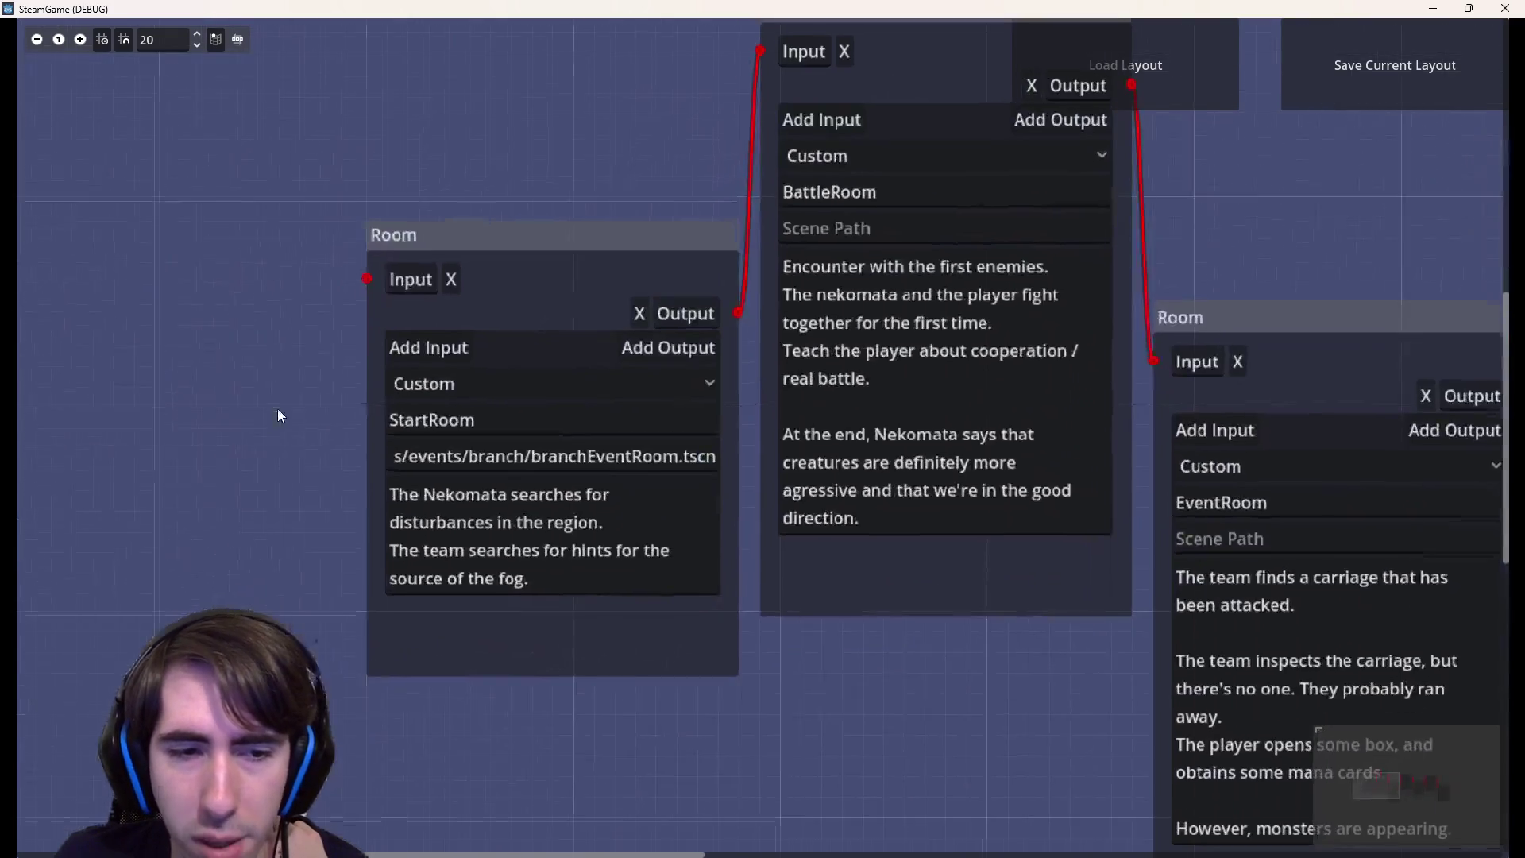
pyautogui.scroll(1, 210, 470)
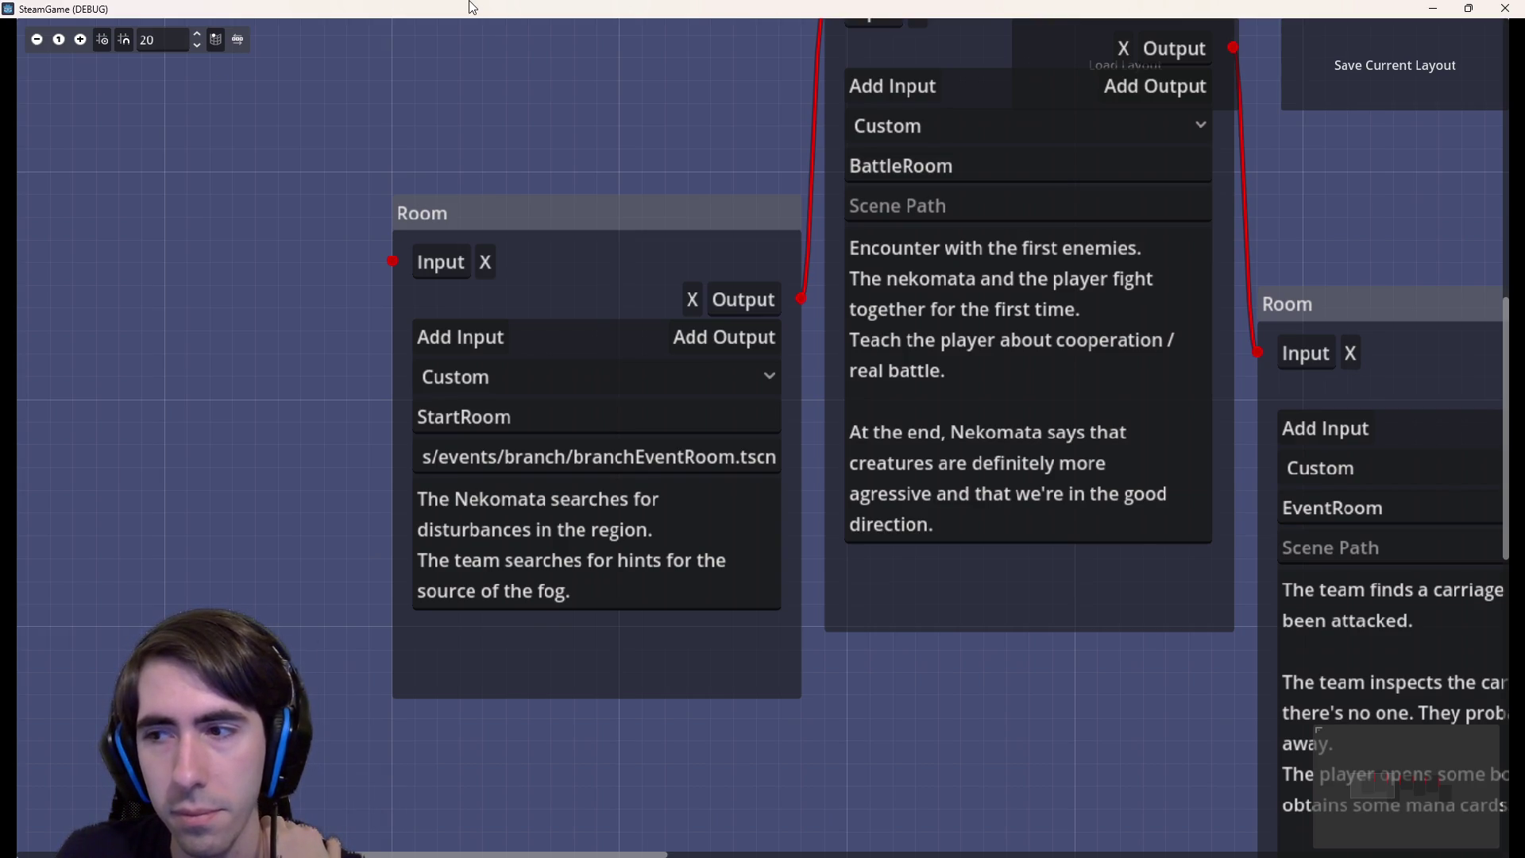
pyautogui.hotkey('alt', 'F4')
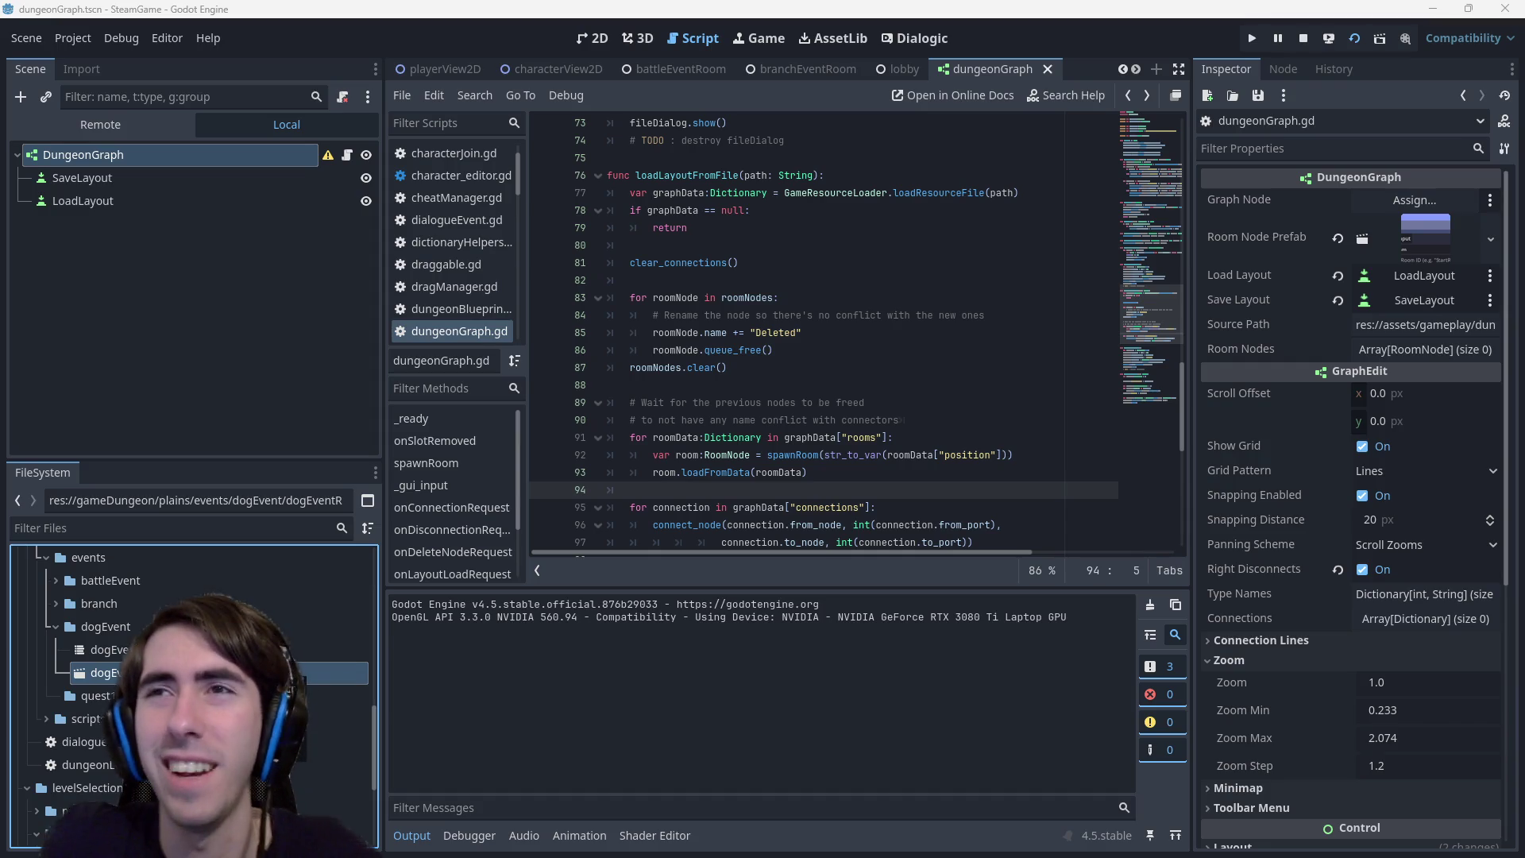
# - Locate the dogEventRoom scene file inside the dogEvent folder in FileSystem
pyautogui.rightClick(142, 673)
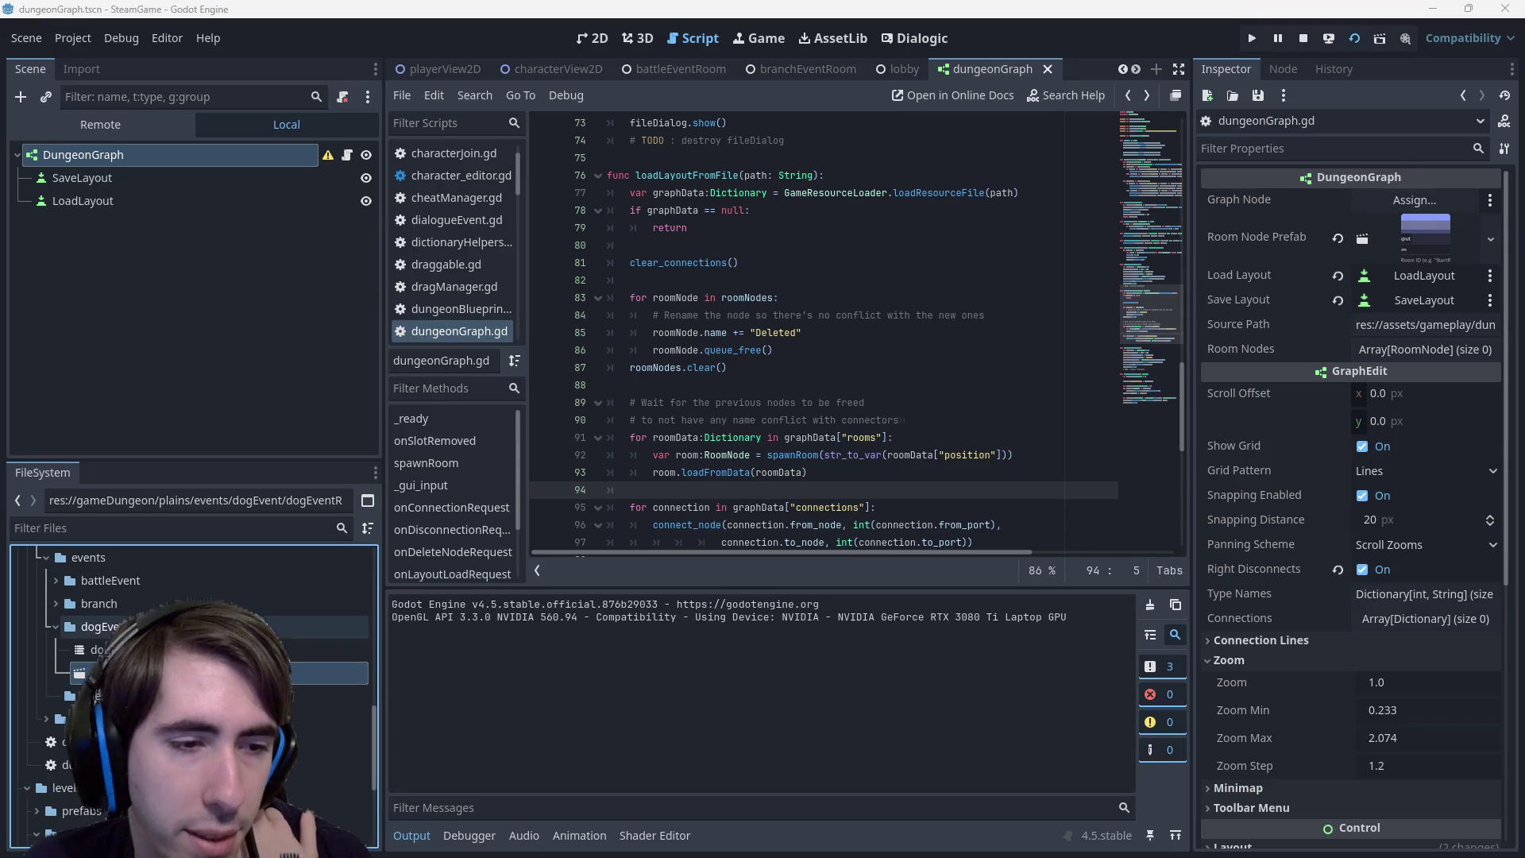
pyautogui.doubleClick(199, 627)
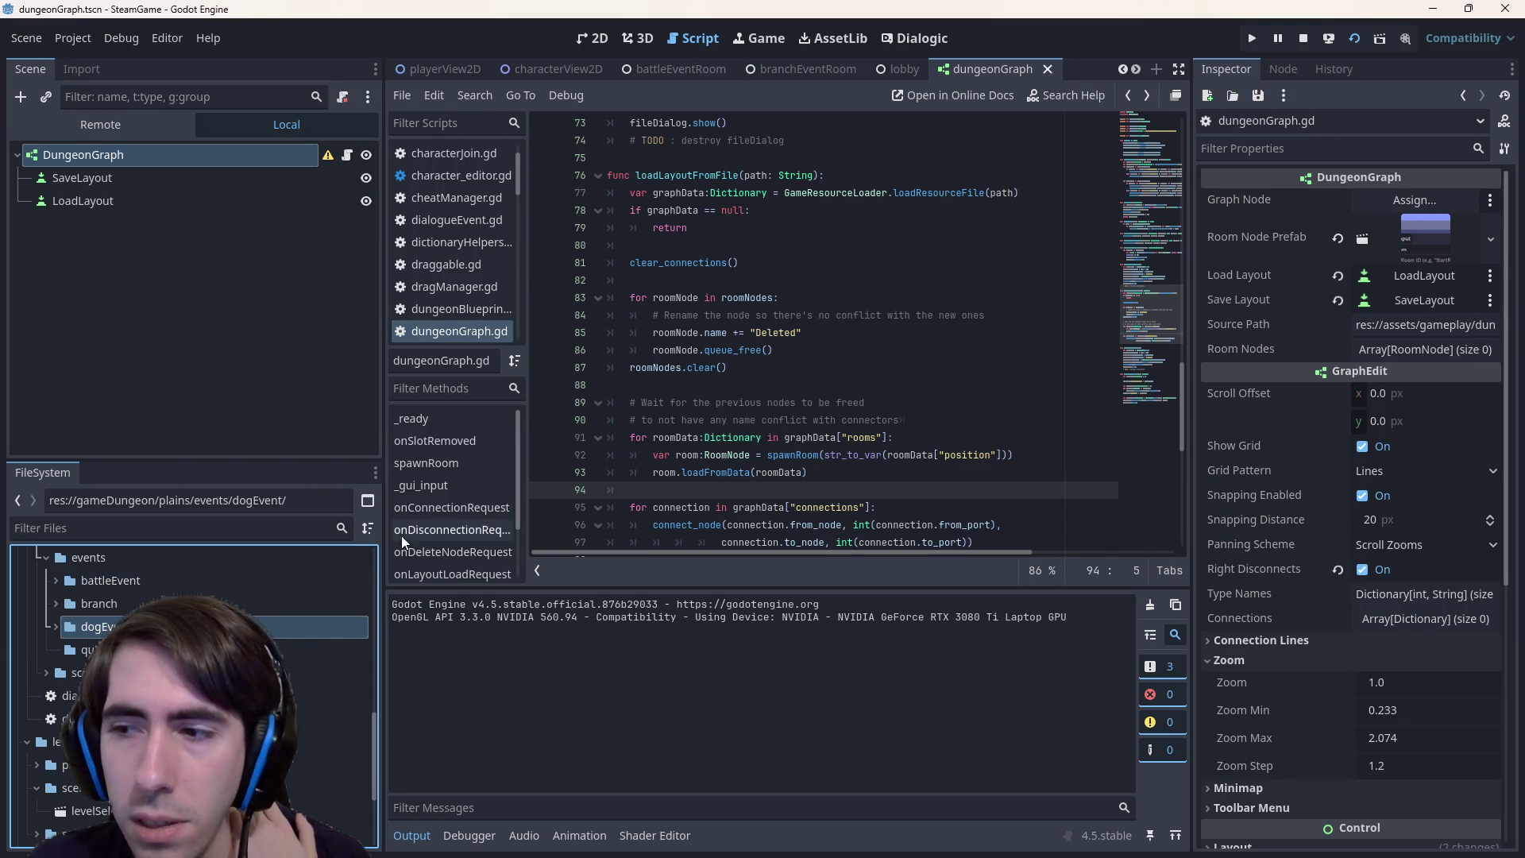
pyautogui.press('Right')
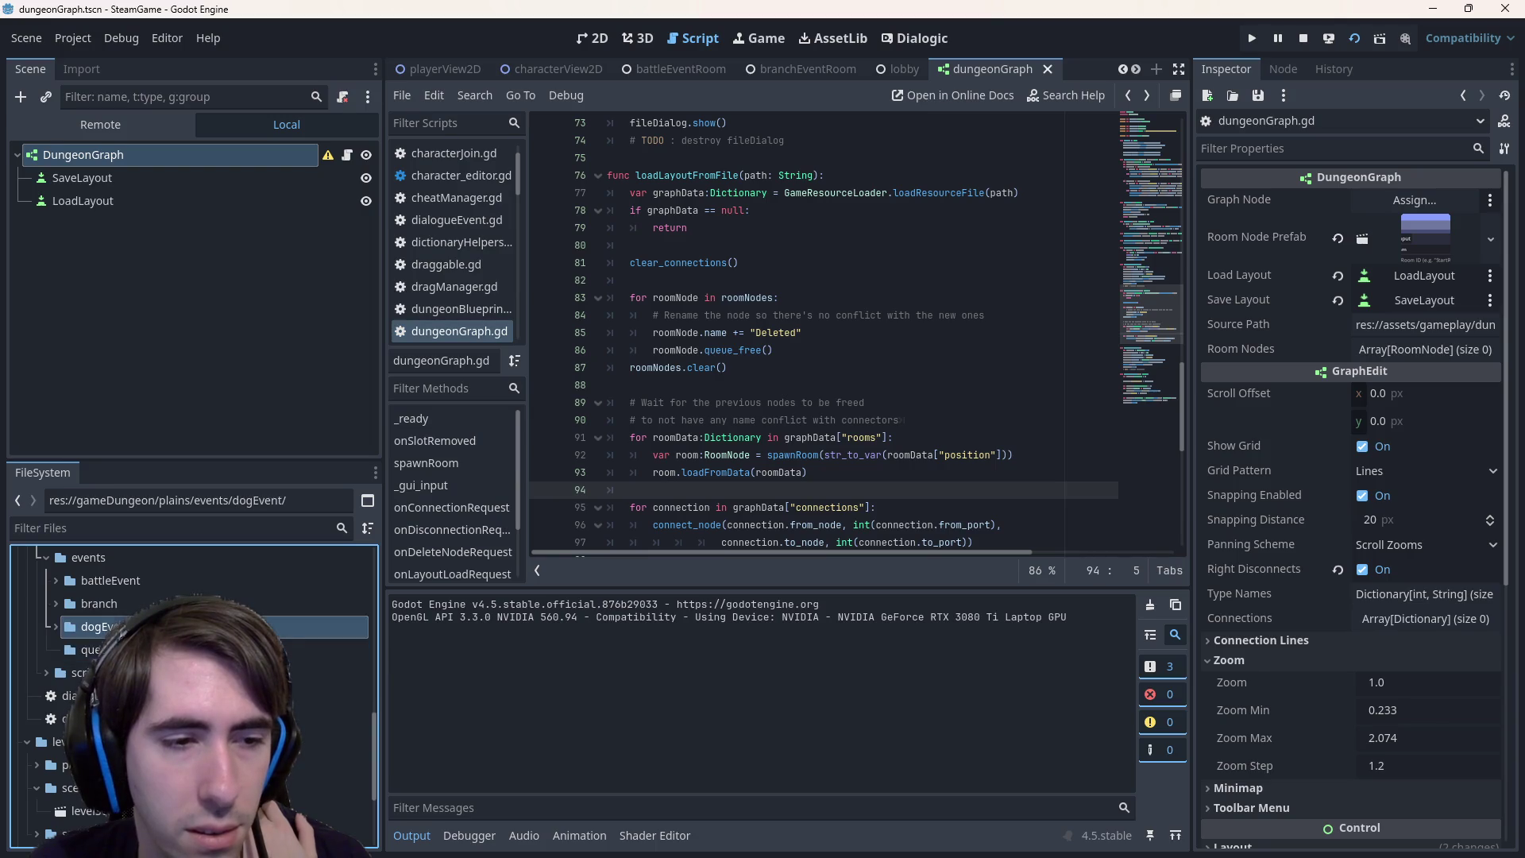
pyautogui.press('Down')
pyautogui.press('Down')
pyautogui.press('Menu')
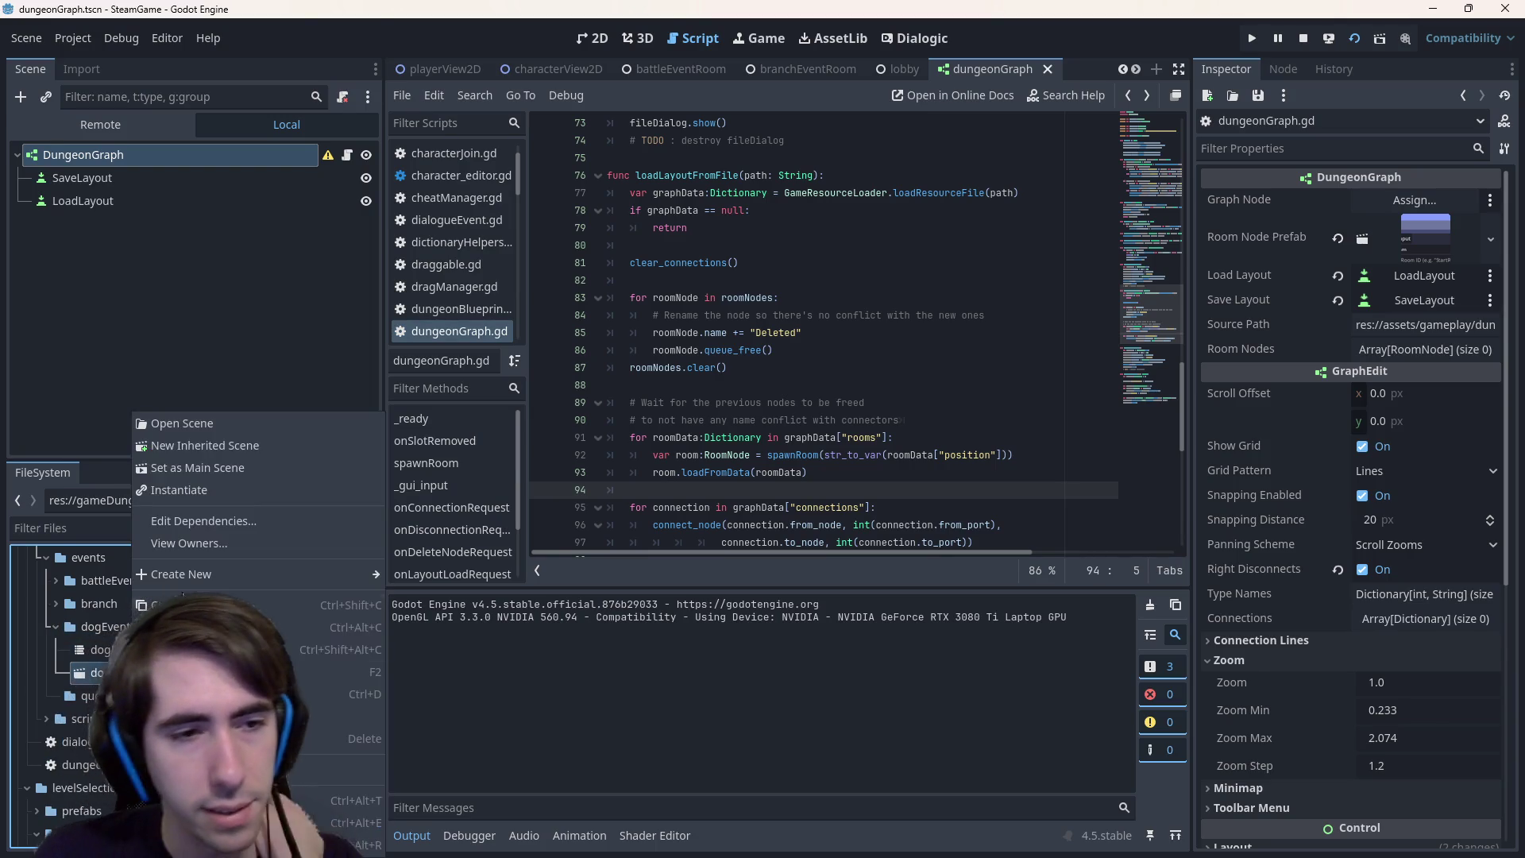
pyautogui.press('Escape')
# - Duplicate dogEventRoom.tscn, entering 'questRoom' as the name, and select the resulting quest1 scene file
pyautogui.press('Menu')
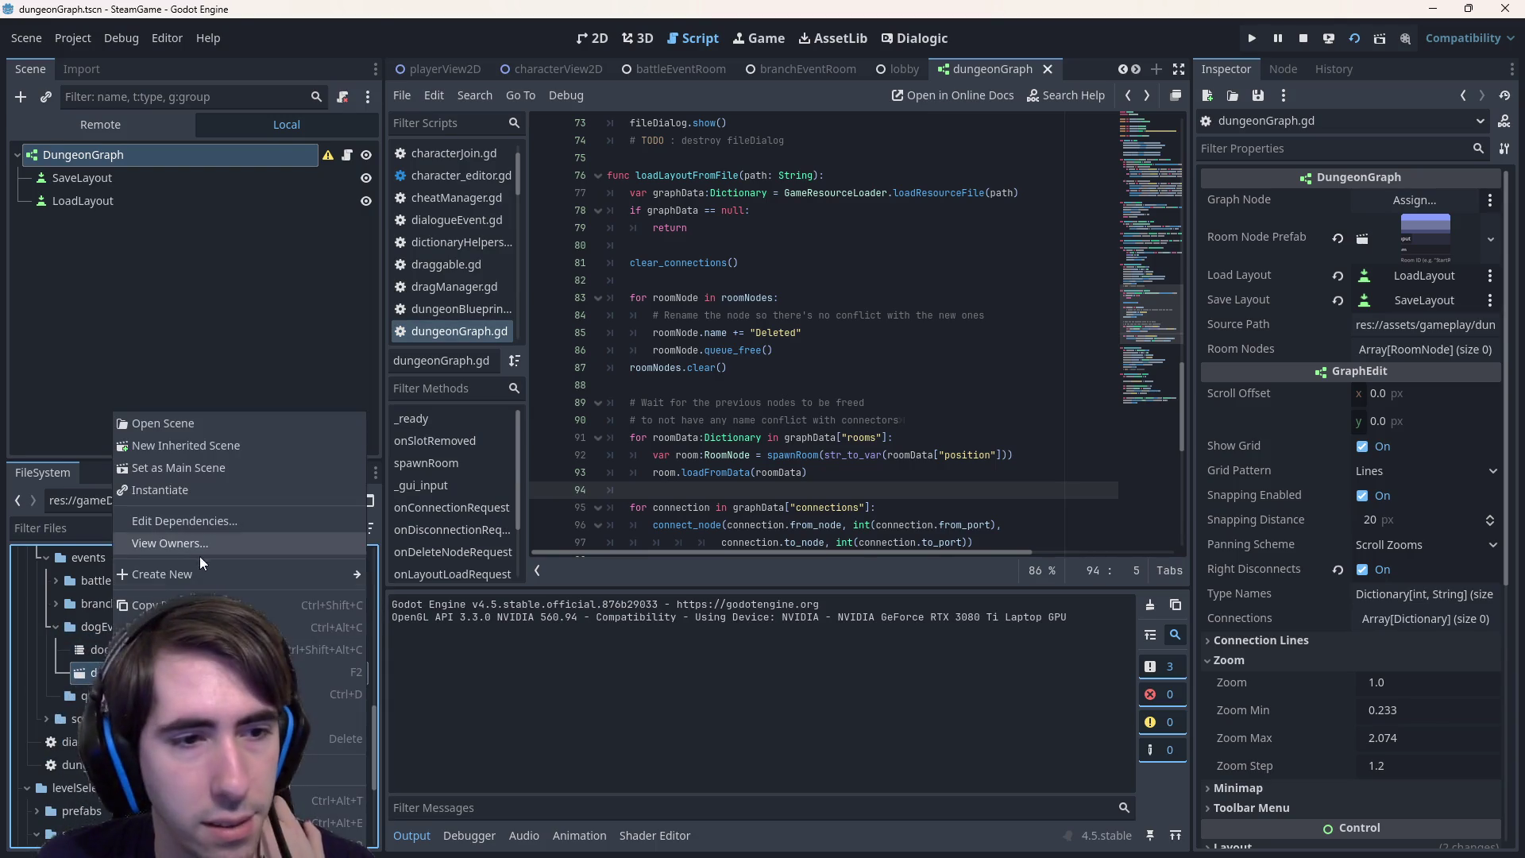
pyautogui.press('Down')
pyautogui.press('Return')
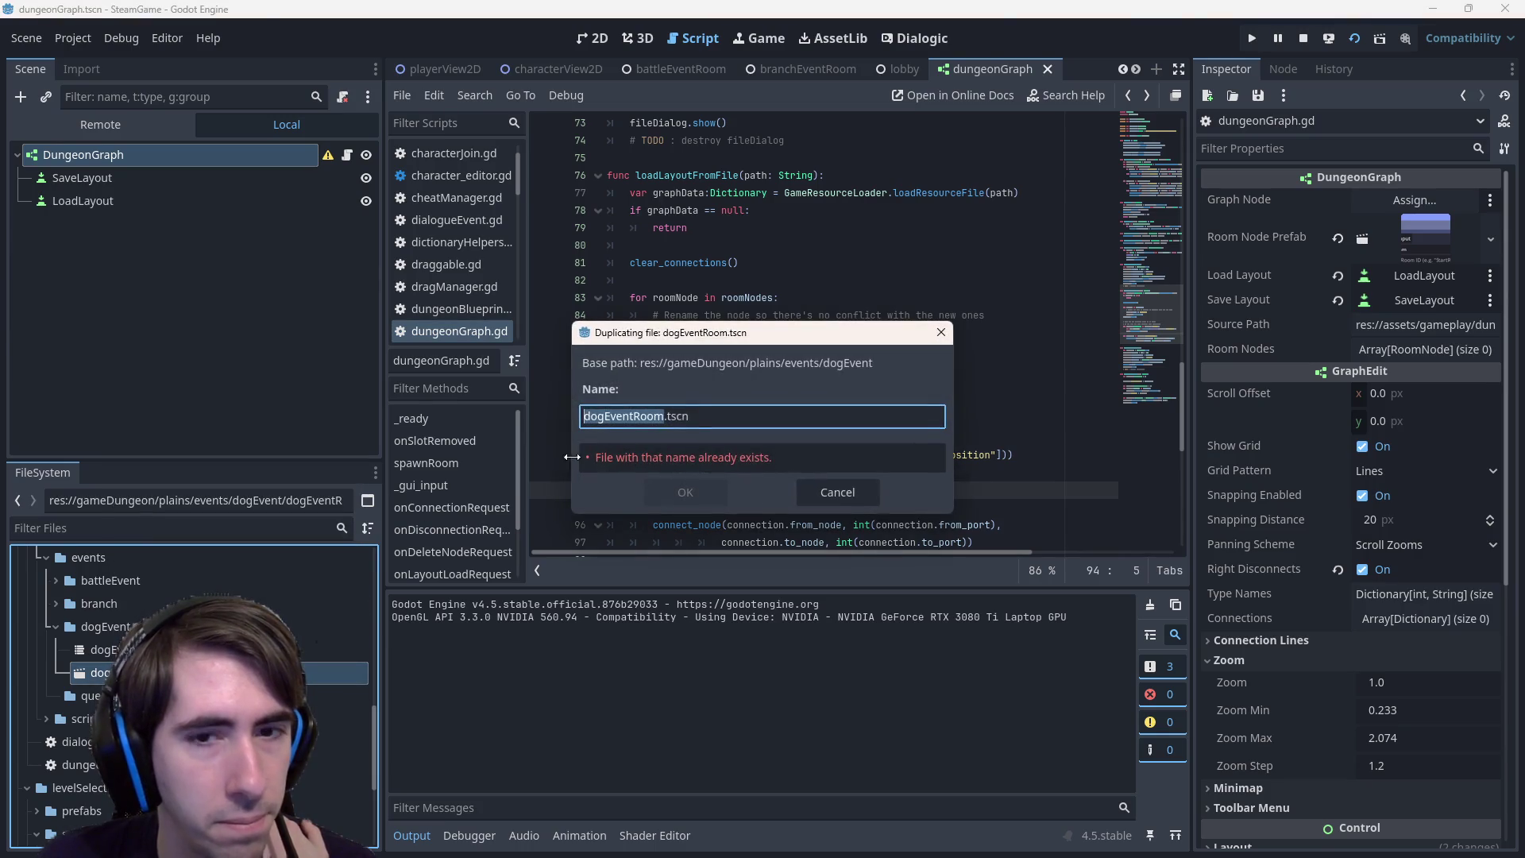
pyautogui.write('quest')
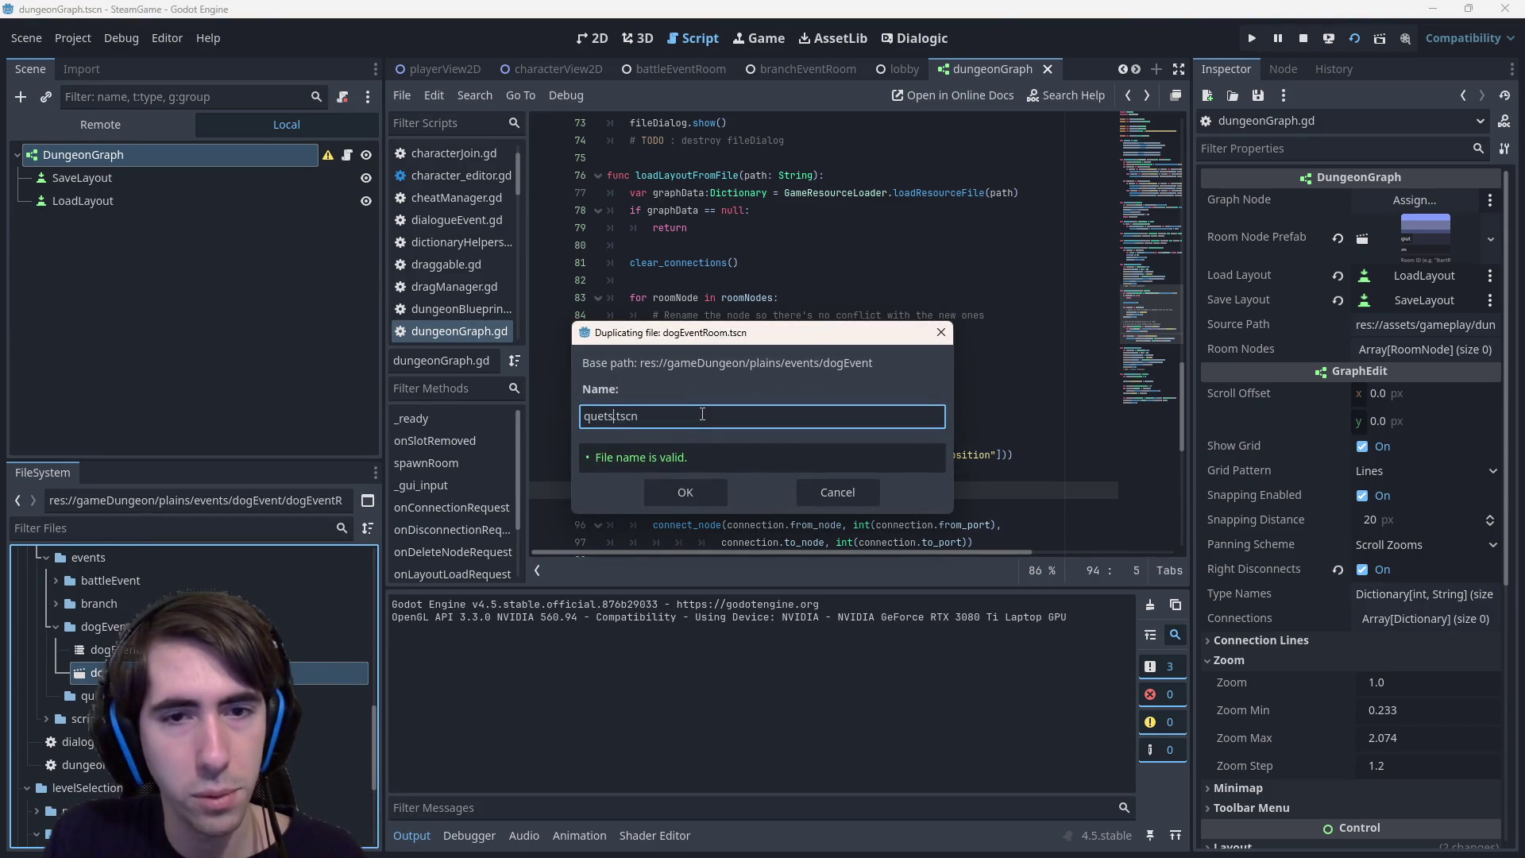
pyautogui.write('Room')
pyautogui.press('Return')
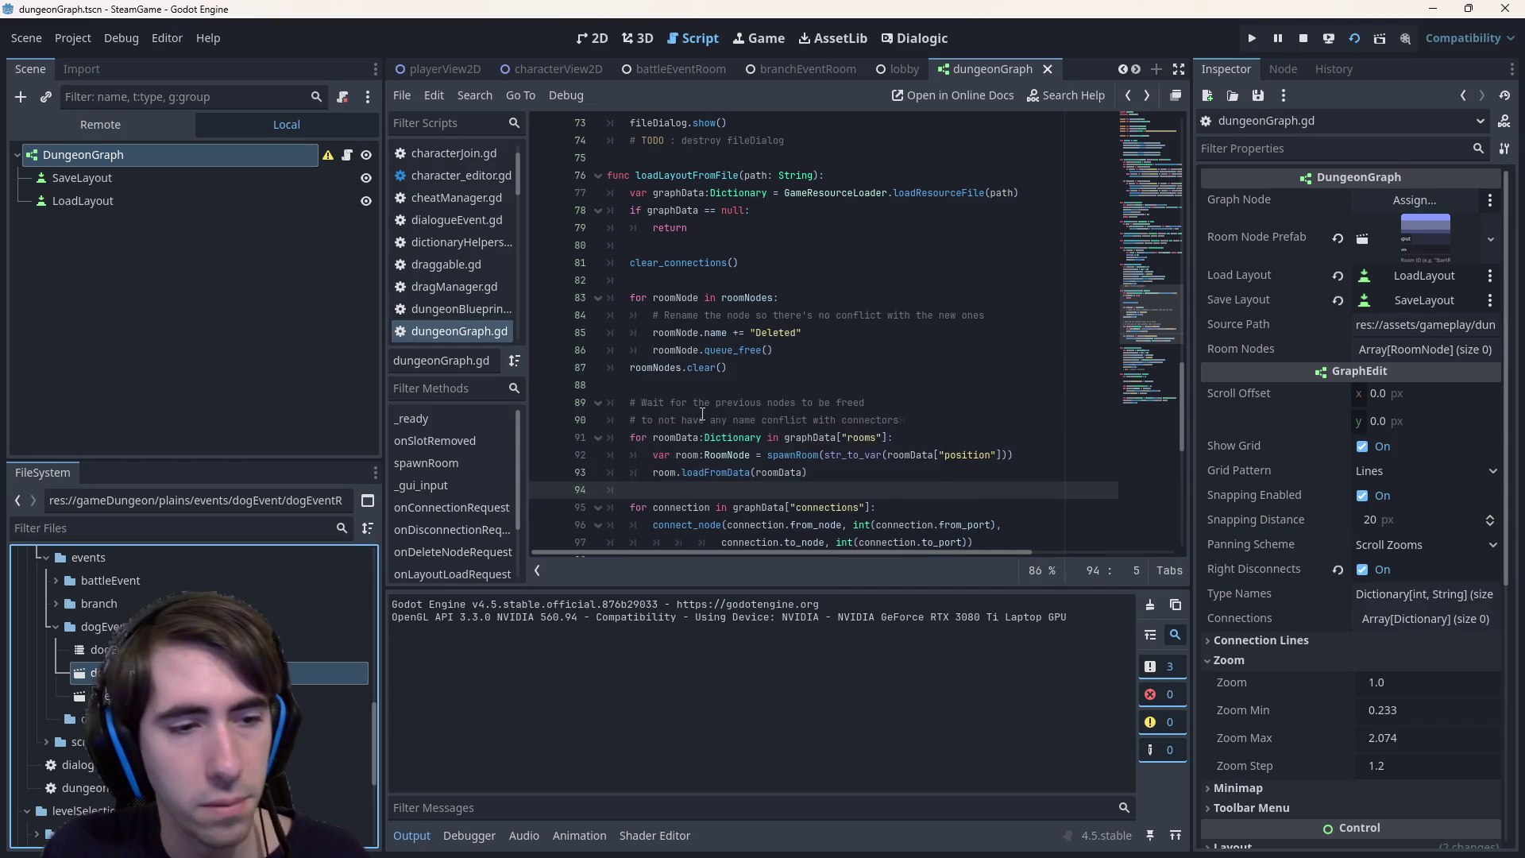
pyautogui.moveTo(95, 696); pyautogui.dragTo(326, 719)
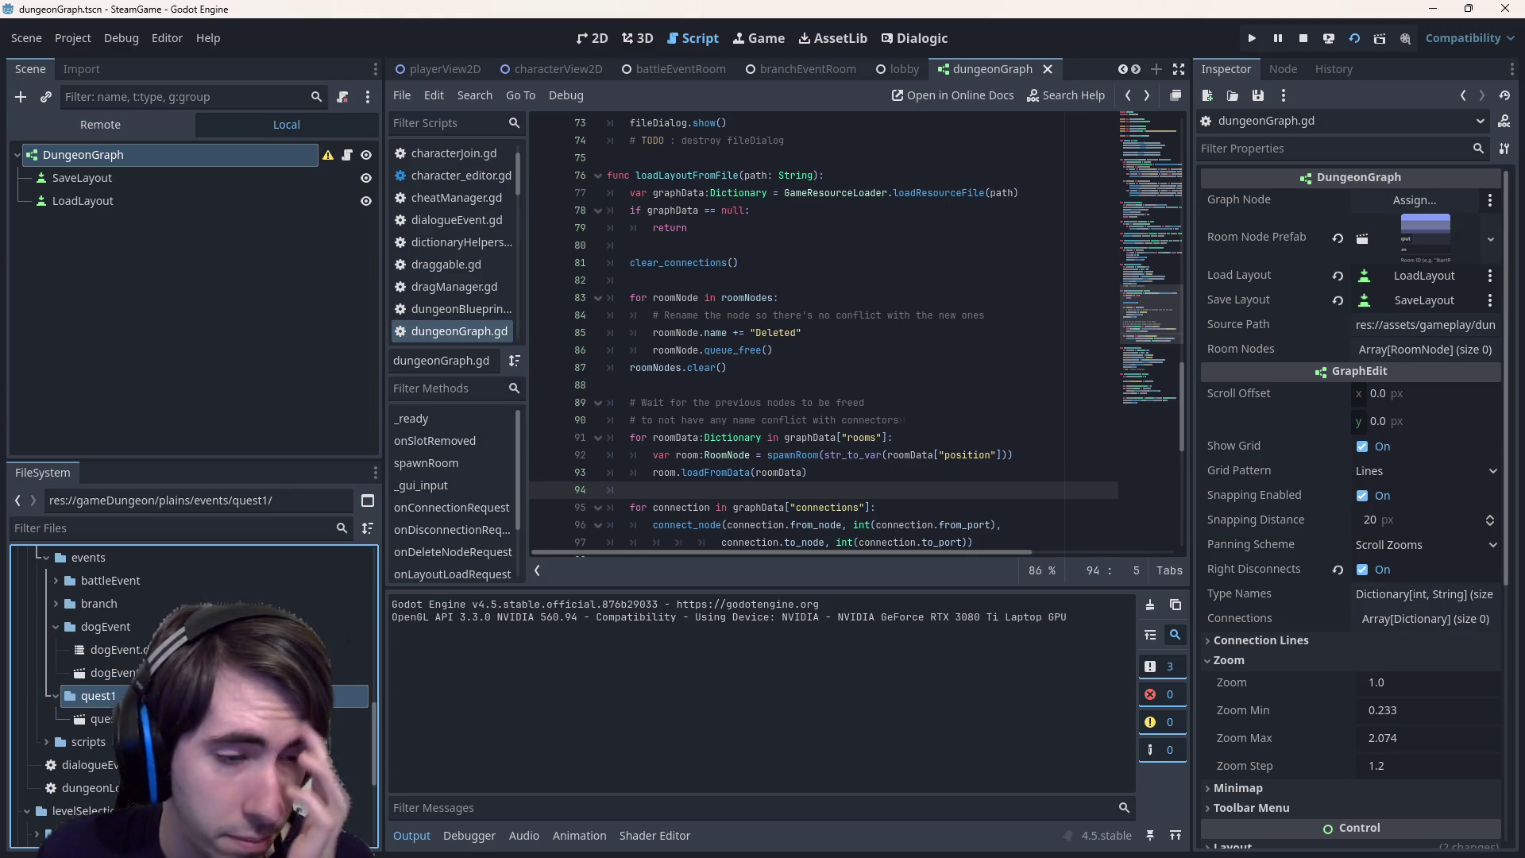
pyautogui.click(333, 719)
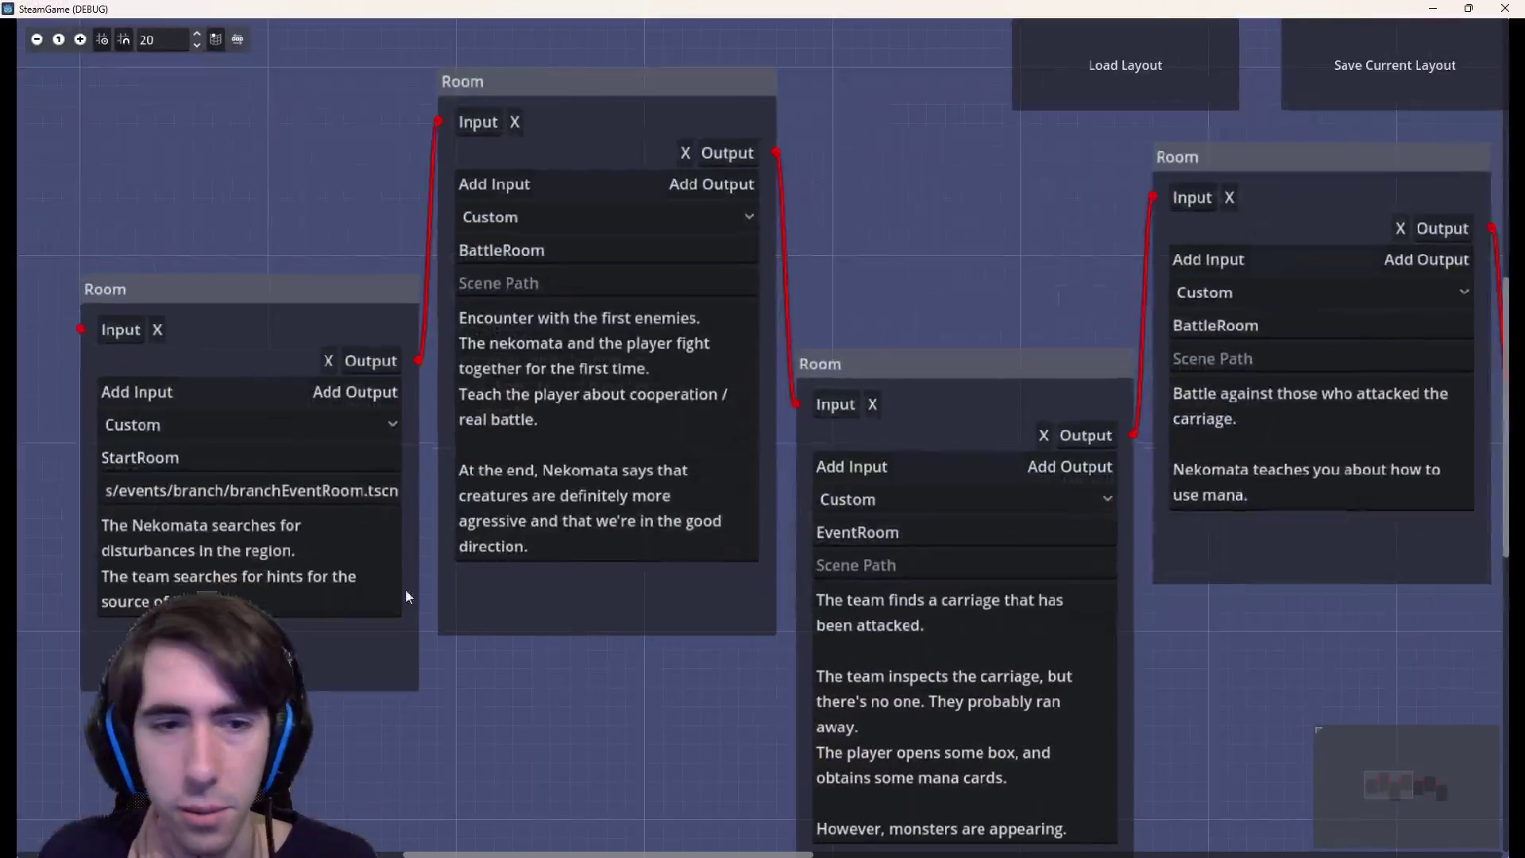
# - Close the running game with F8 after checking the quest1 room layout
pyautogui.press('F8')
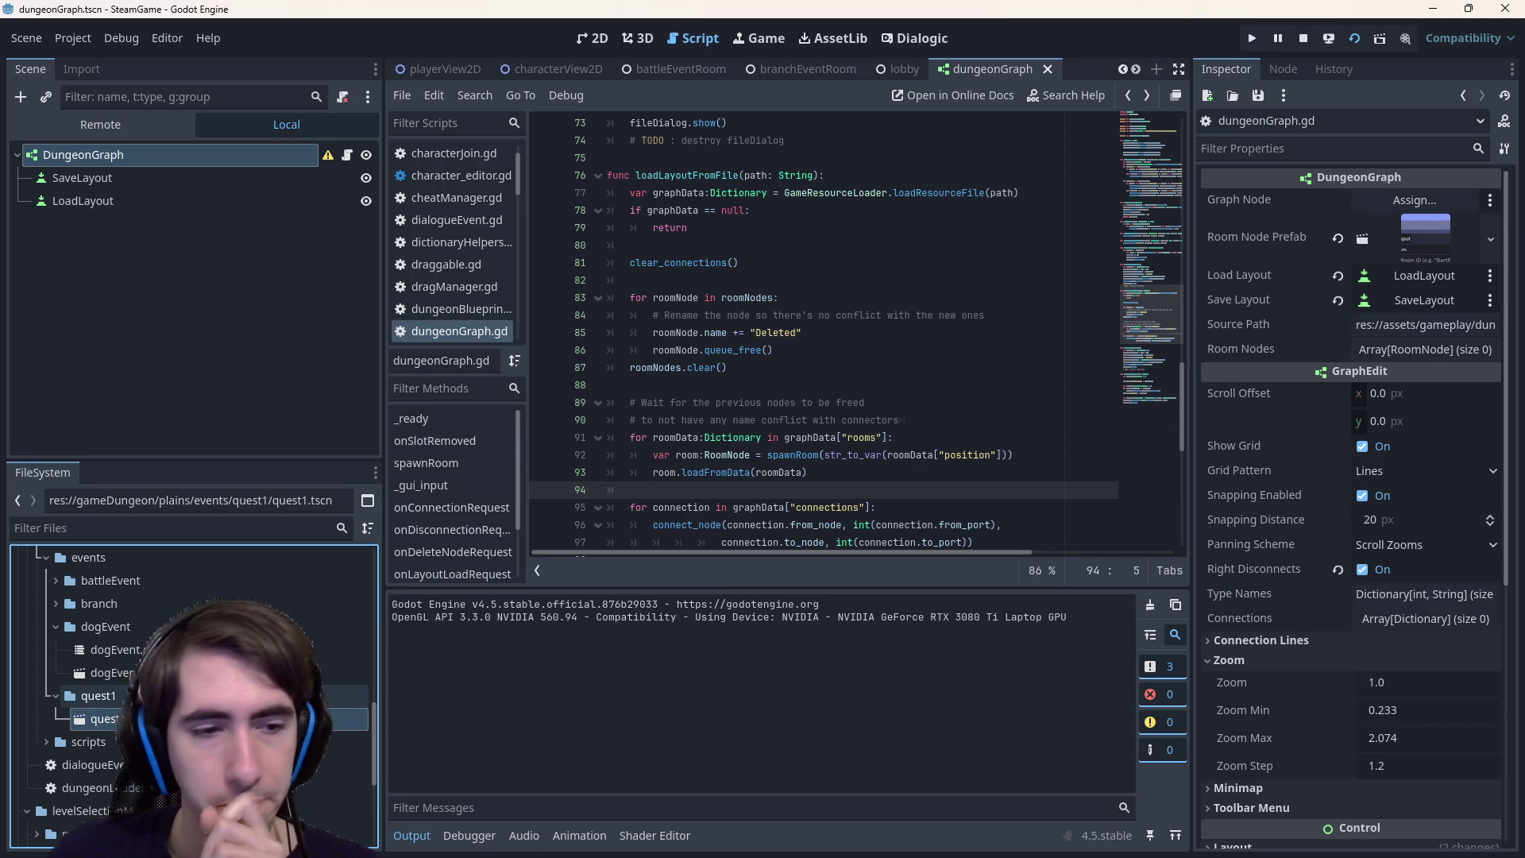
# - Make a first duplicate attempt of dogEvent.dtl named 'catEvent', then dismiss it
pyautogui.rightClick(149, 649)
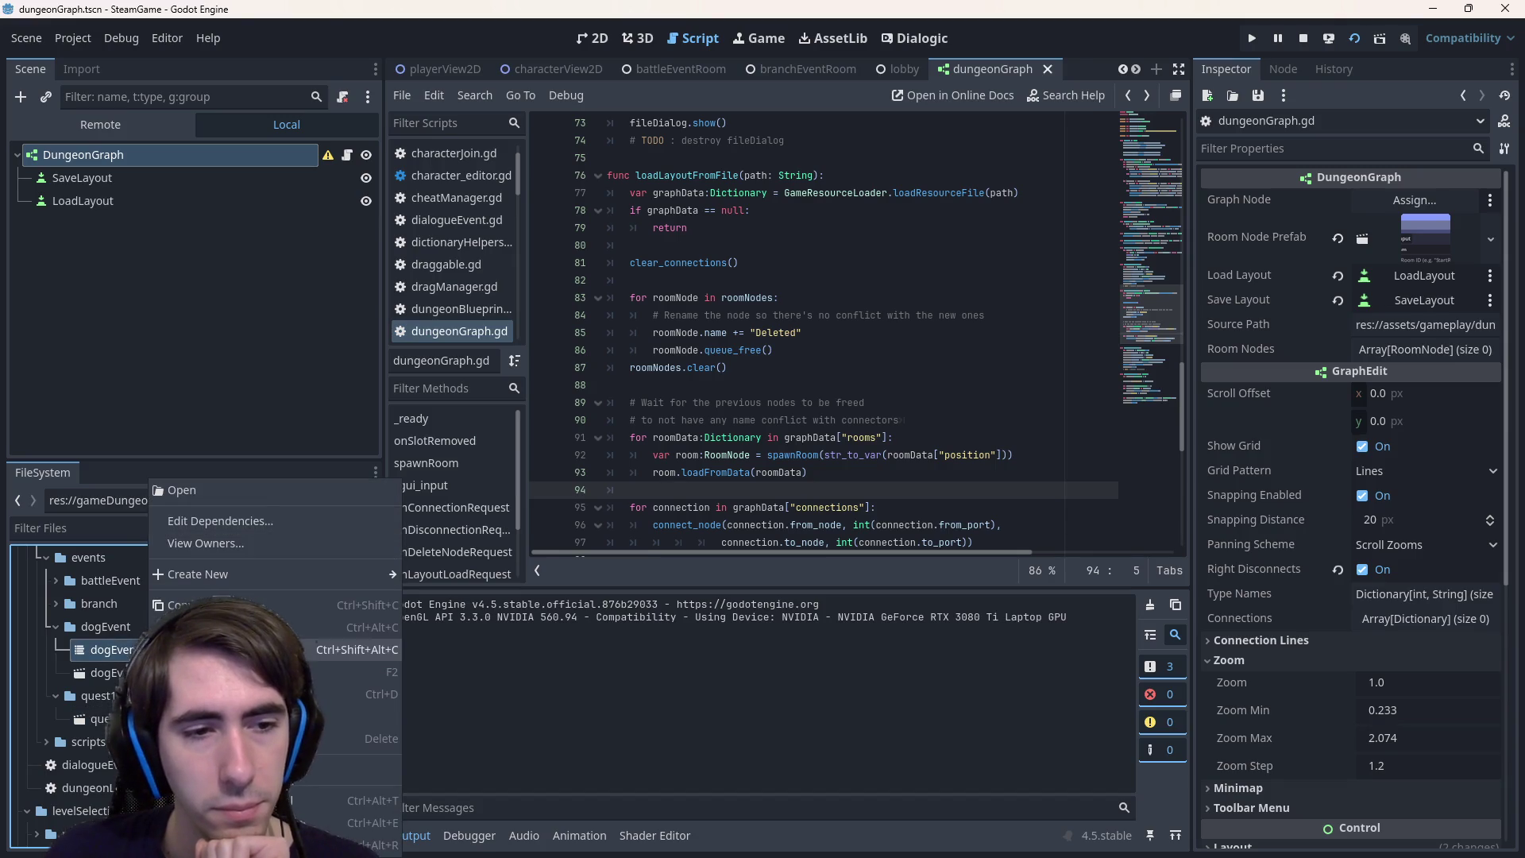
pyautogui.click(262, 693)
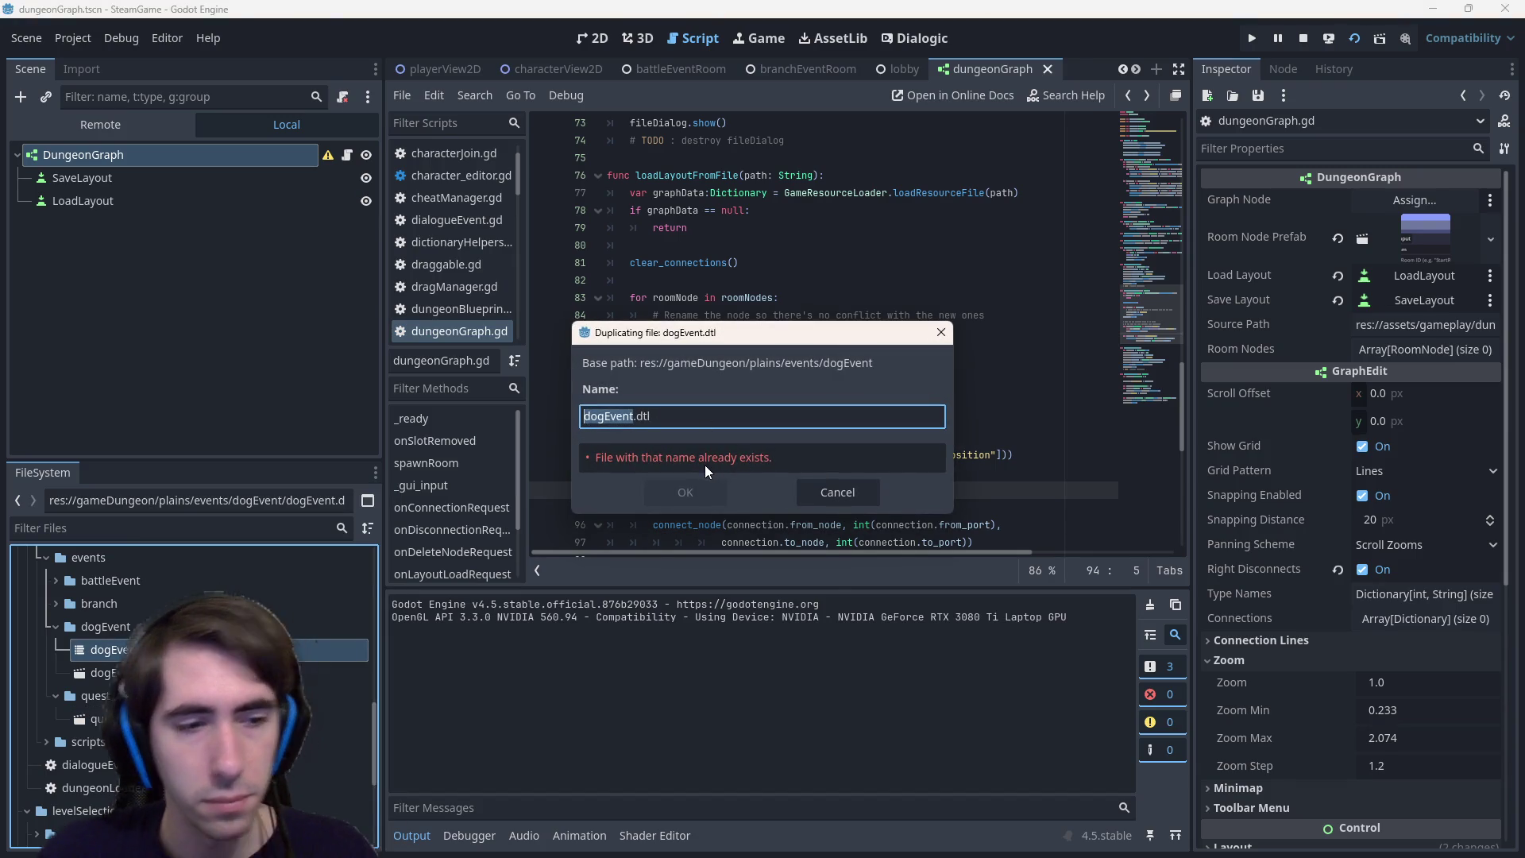
pyautogui.write('catEvent')
pyautogui.press('Return')
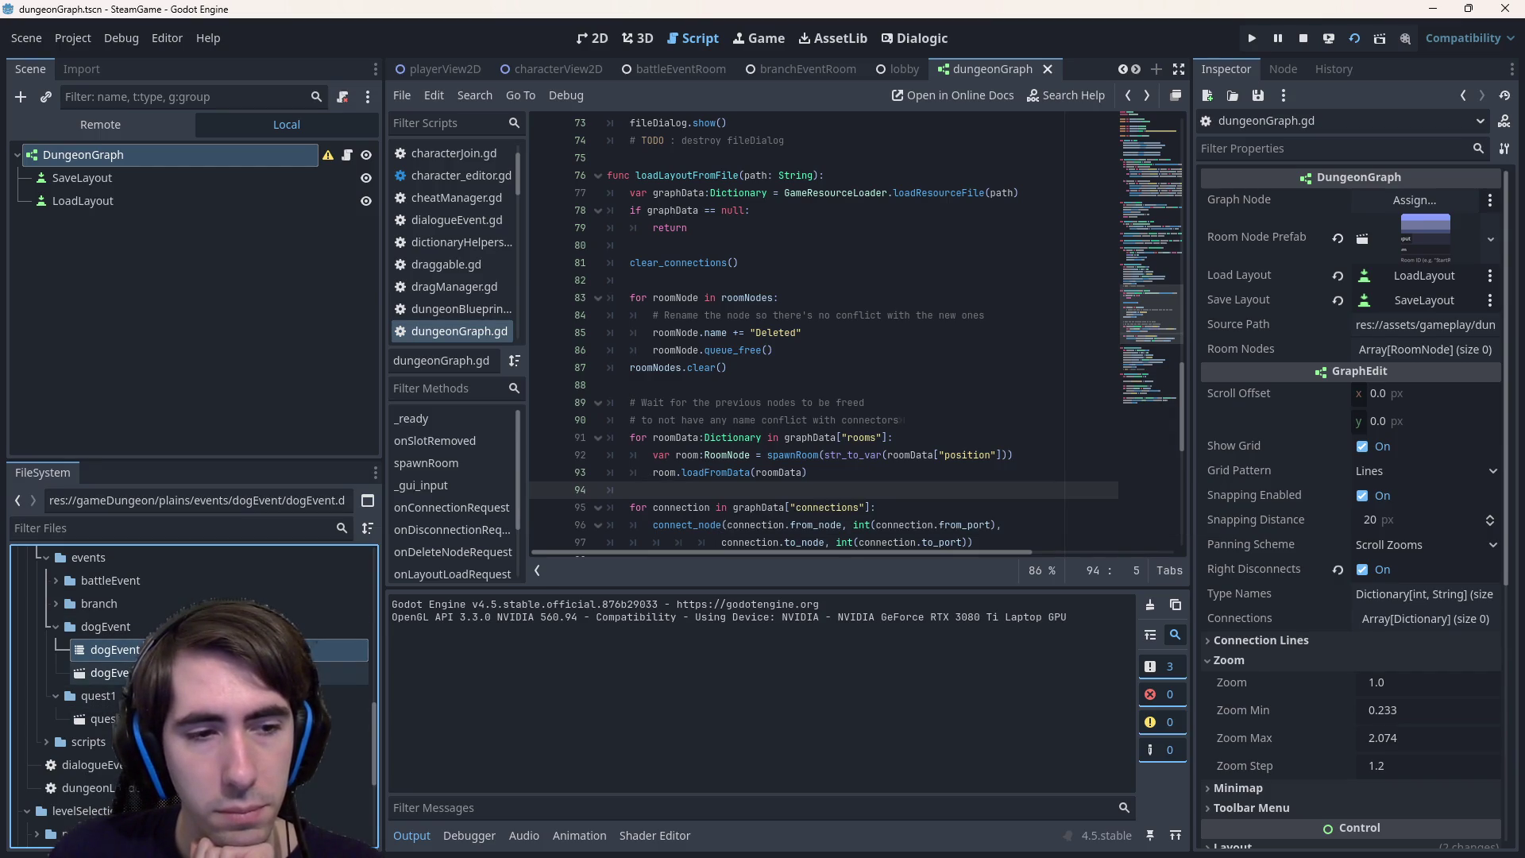
pyautogui.scroll(2, 68, 627)
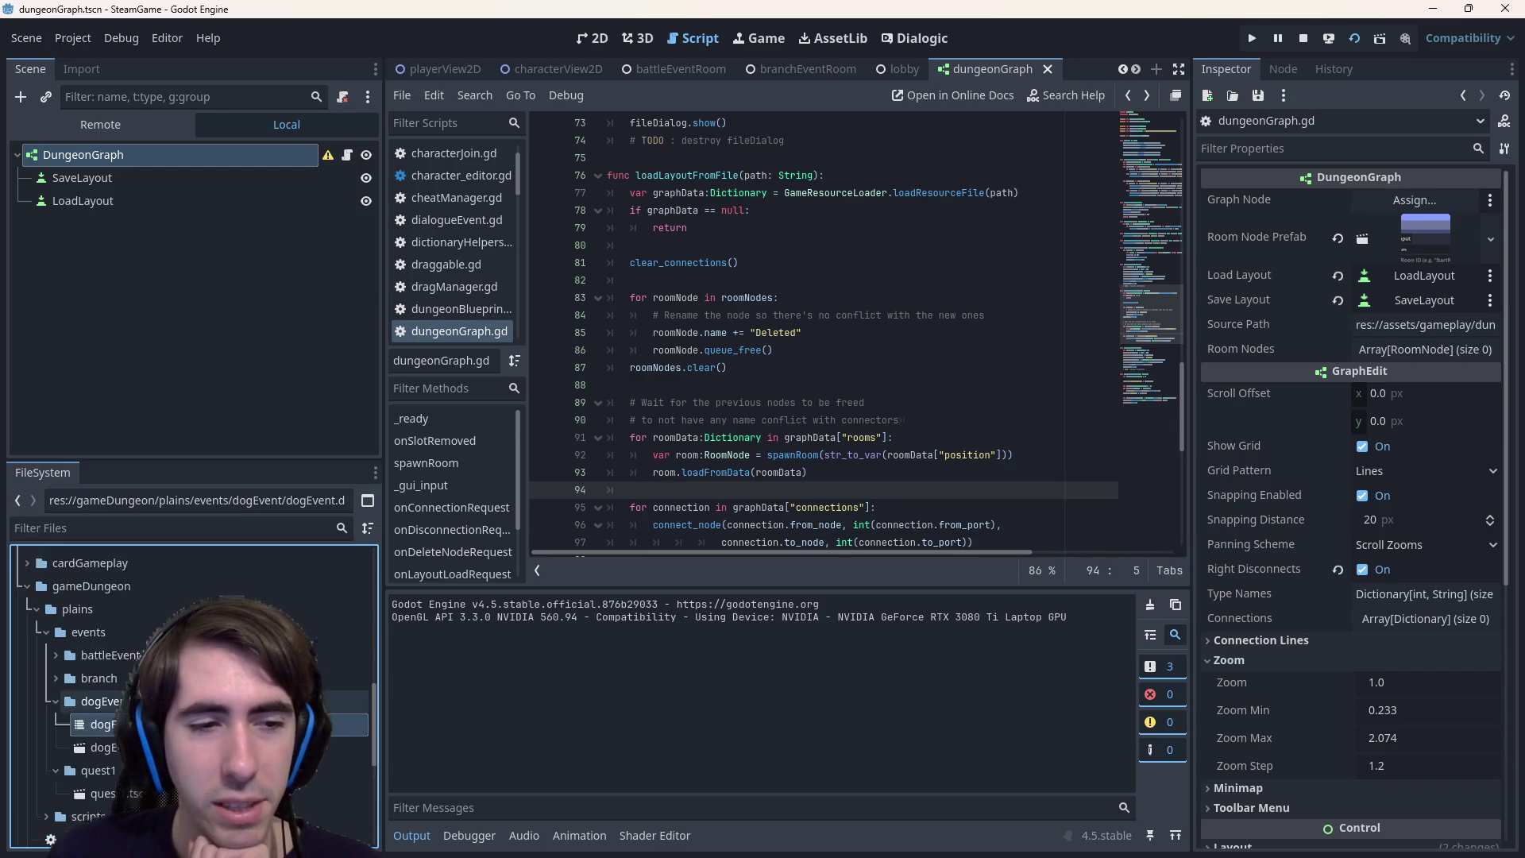
pyautogui.scroll(-2, 191, 683)
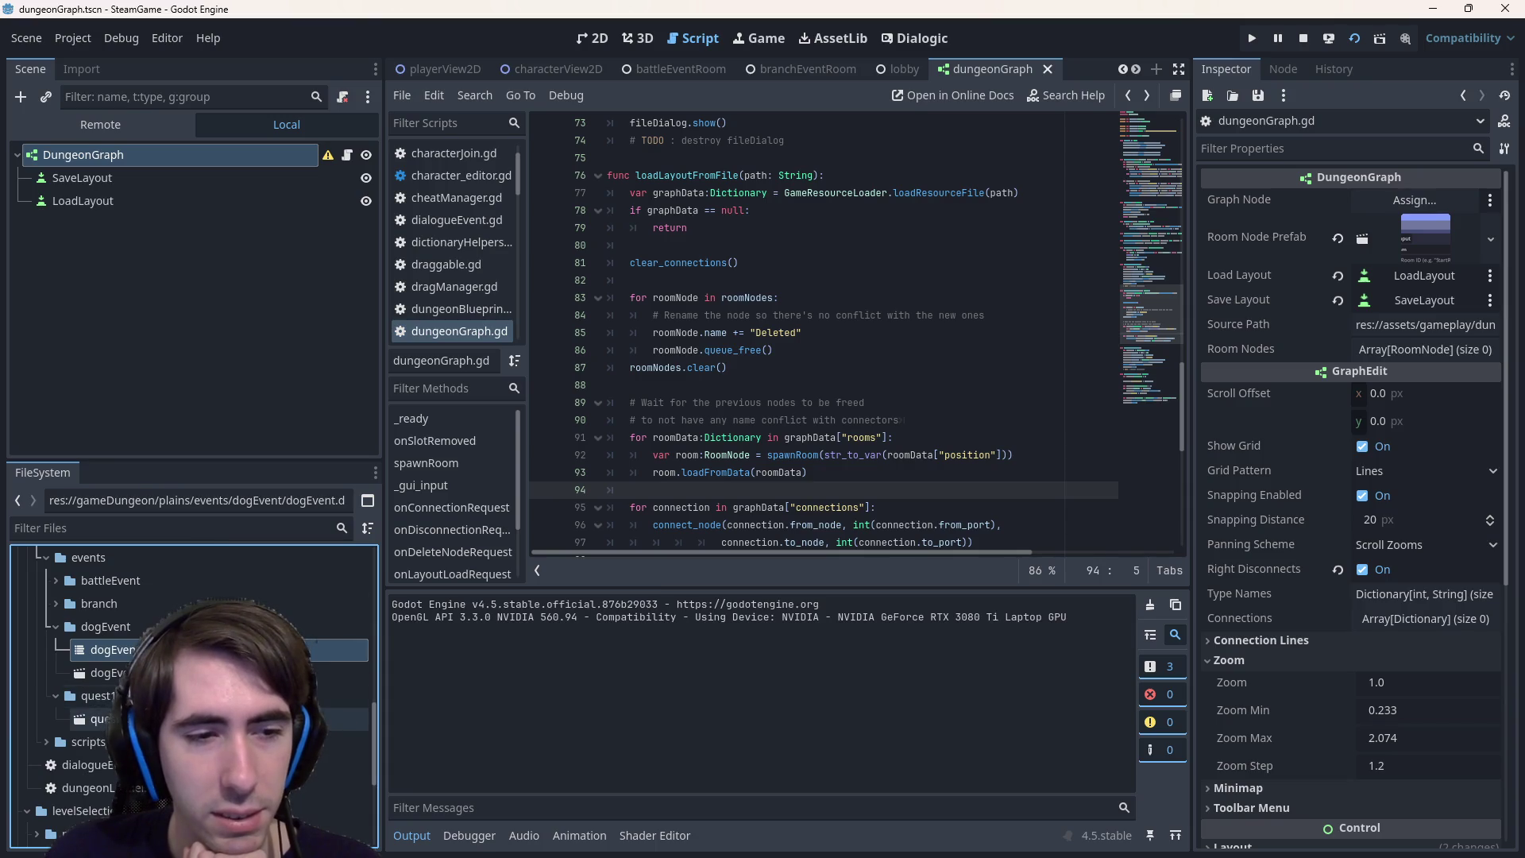
# - Duplicate dogEvent.dtl again, naming the copy quest1.dtl
pyautogui.rightClick(164, 649)
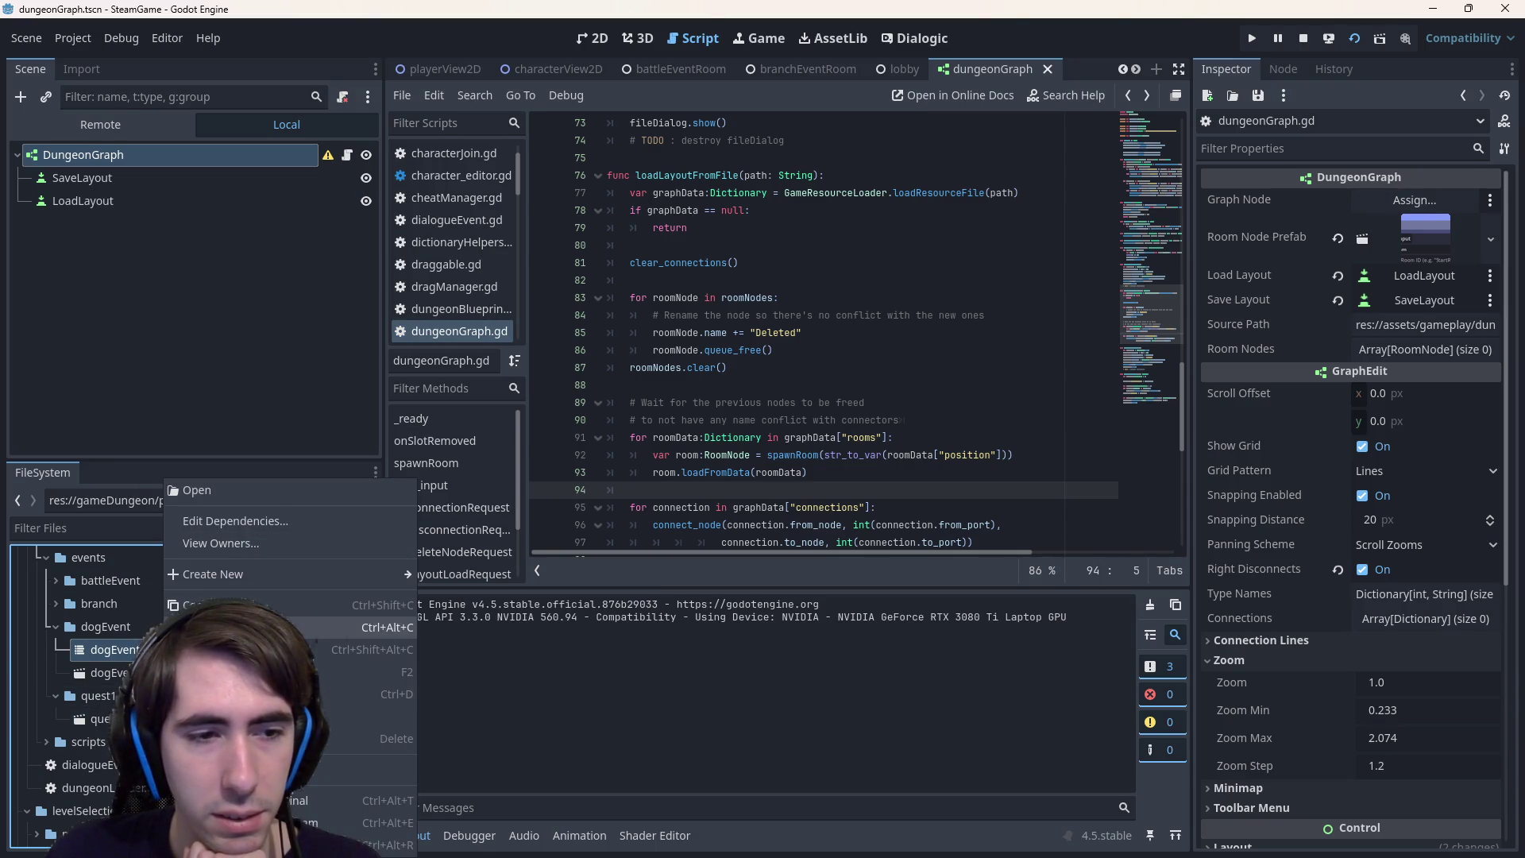
pyautogui.click(238, 694)
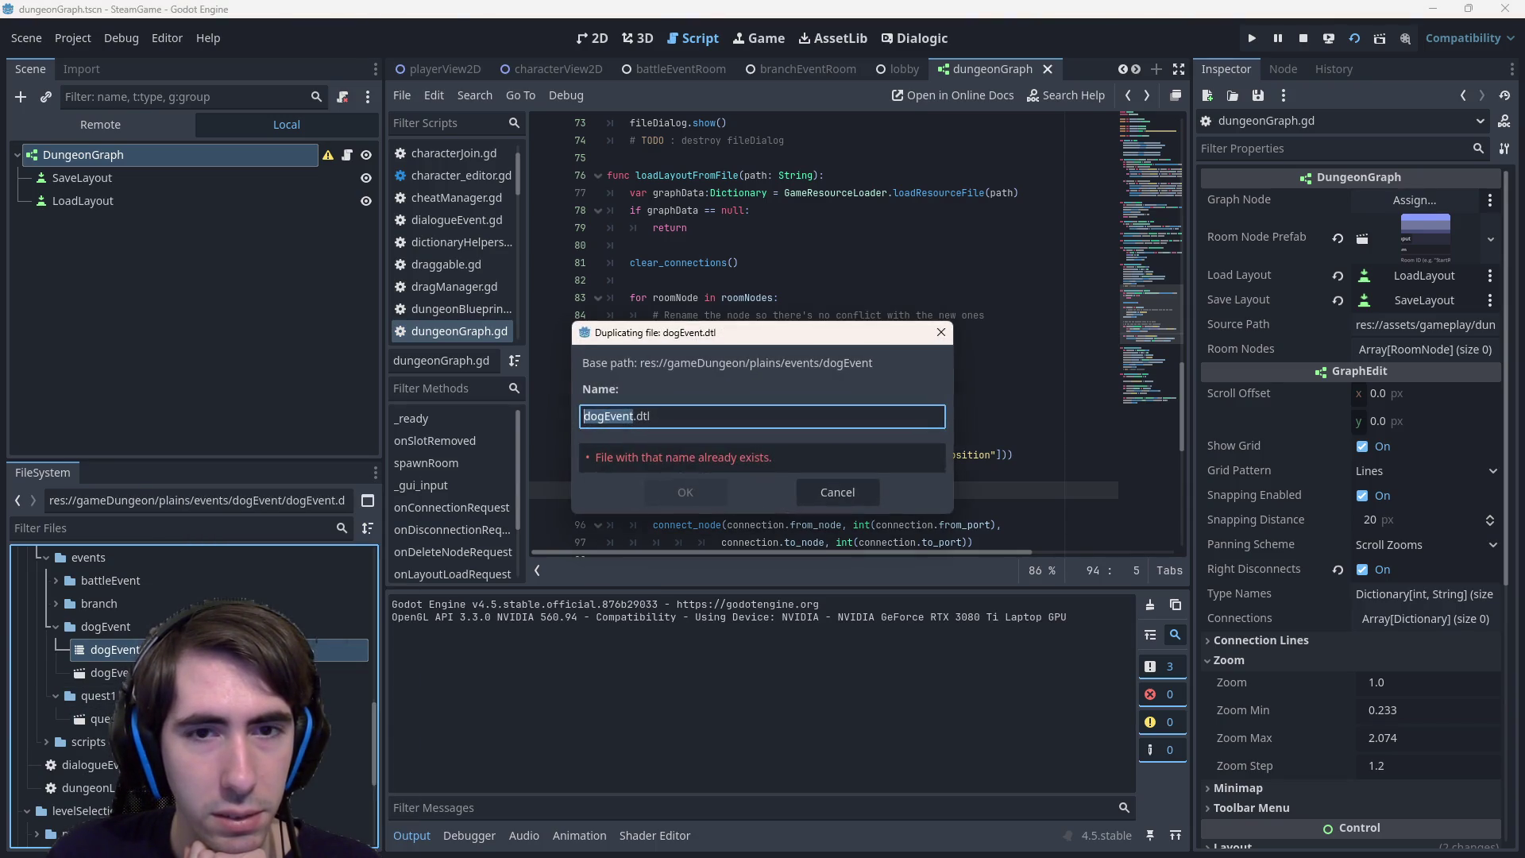
pyautogui.write('quest1')
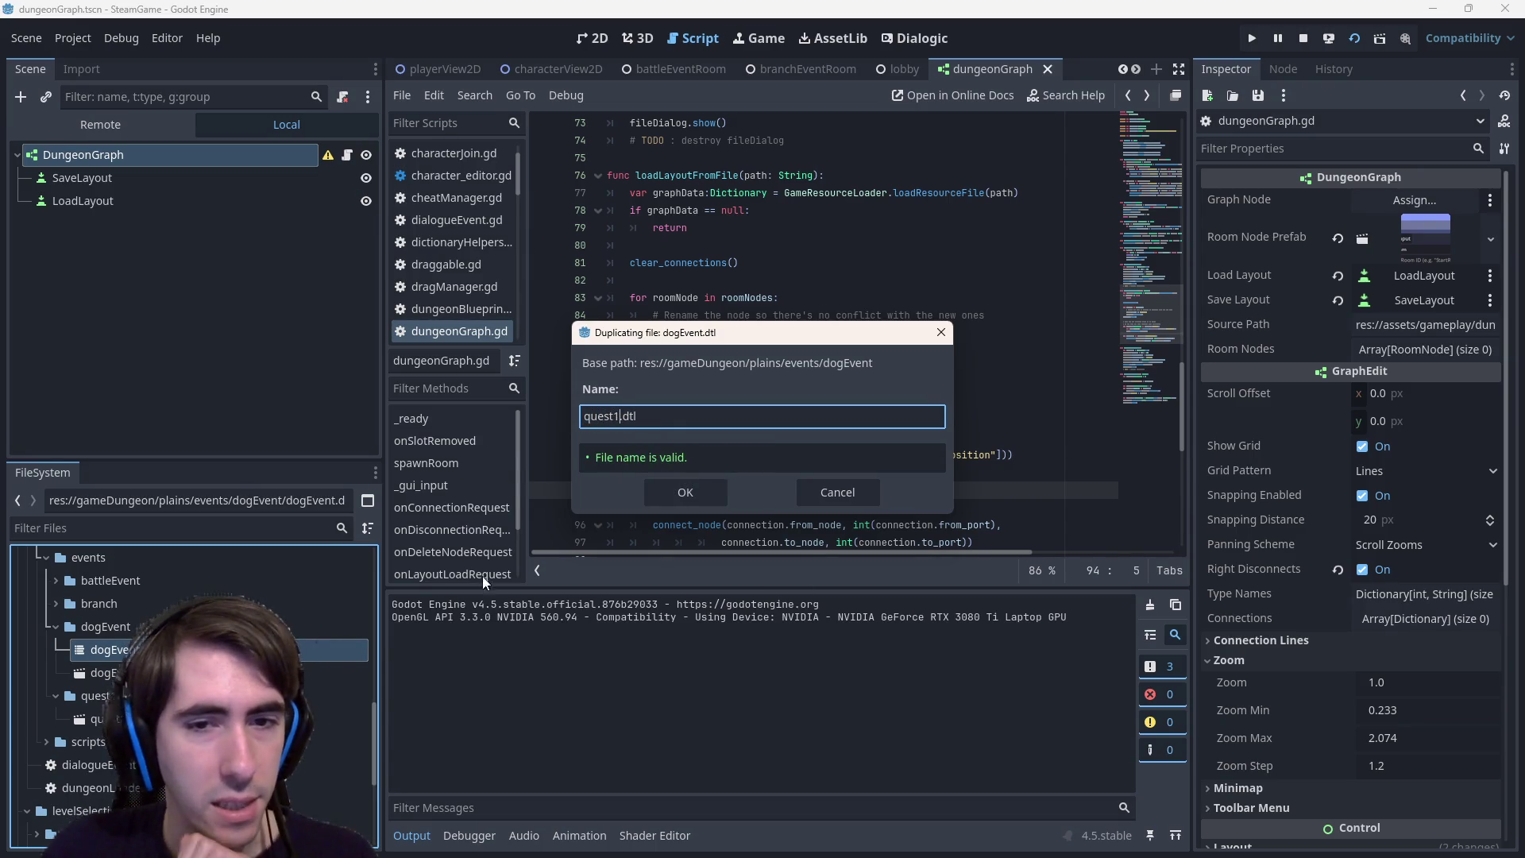
pyautogui.click(693, 493)
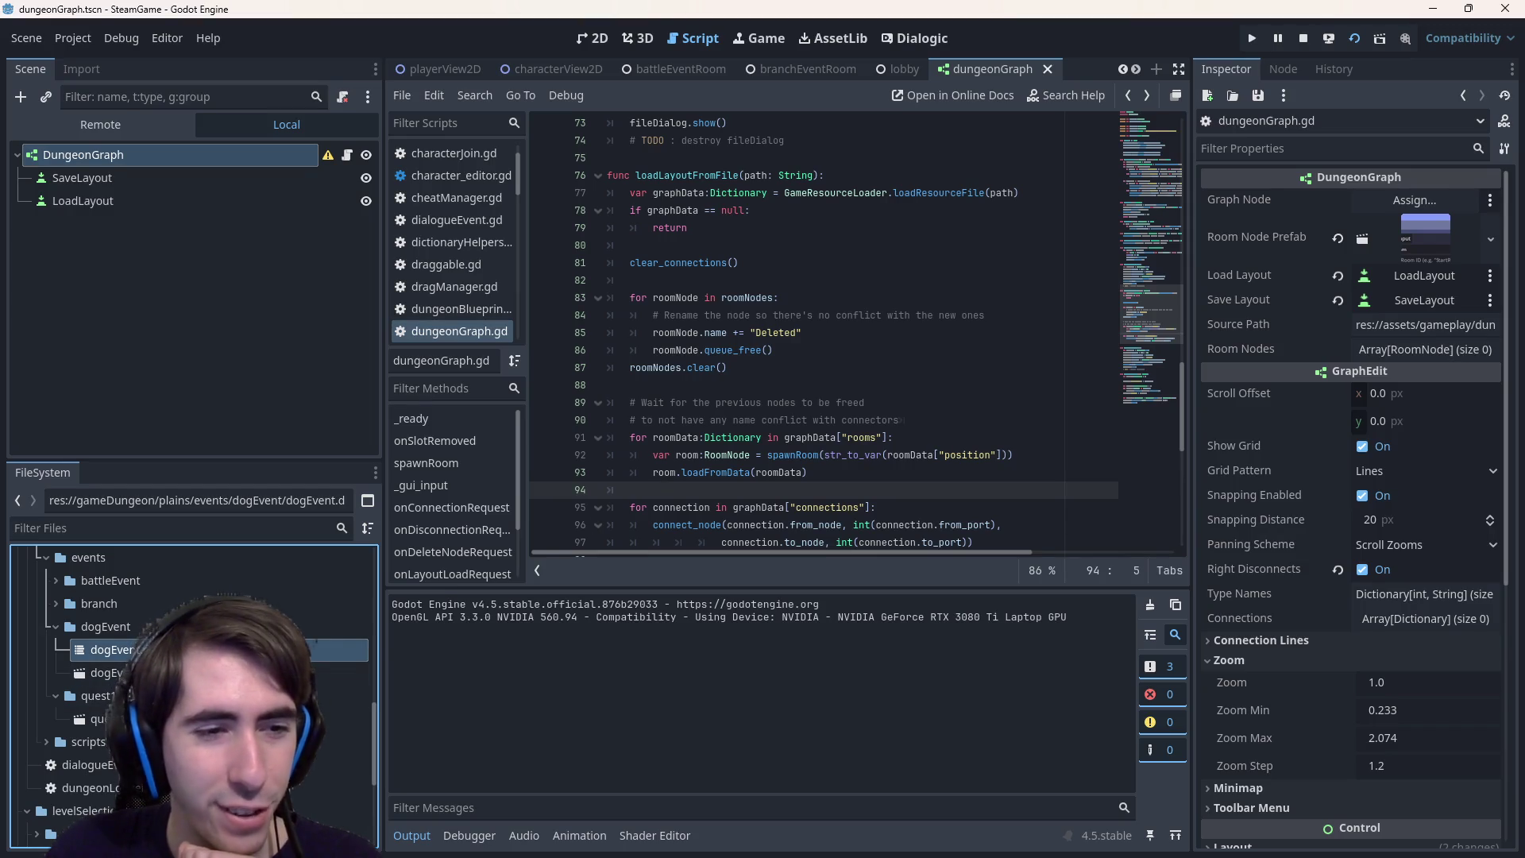
pyautogui.rightClick(146, 649)
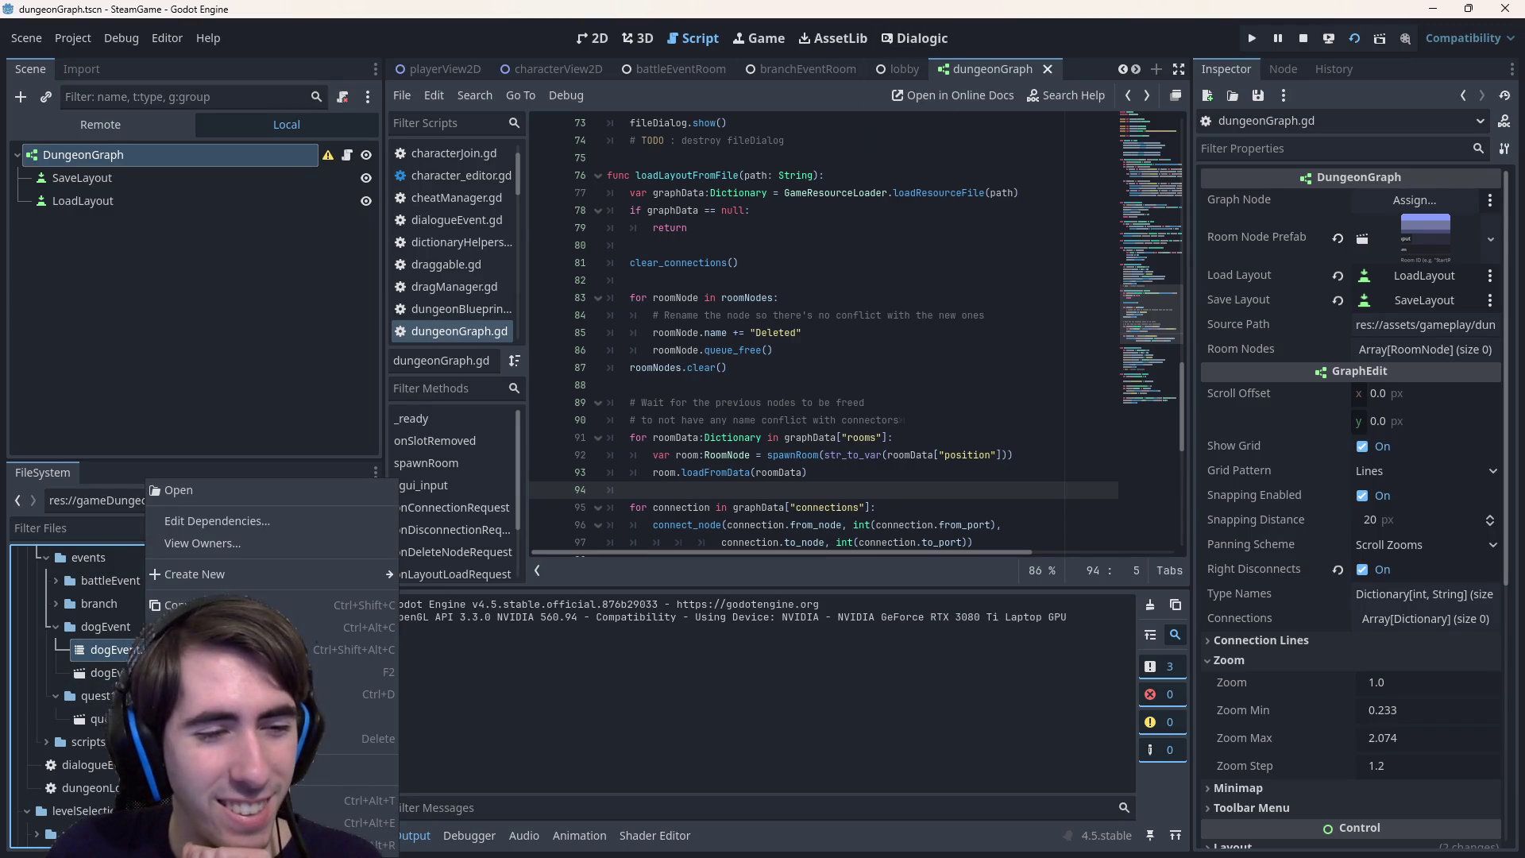
pyautogui.click(893, 40)
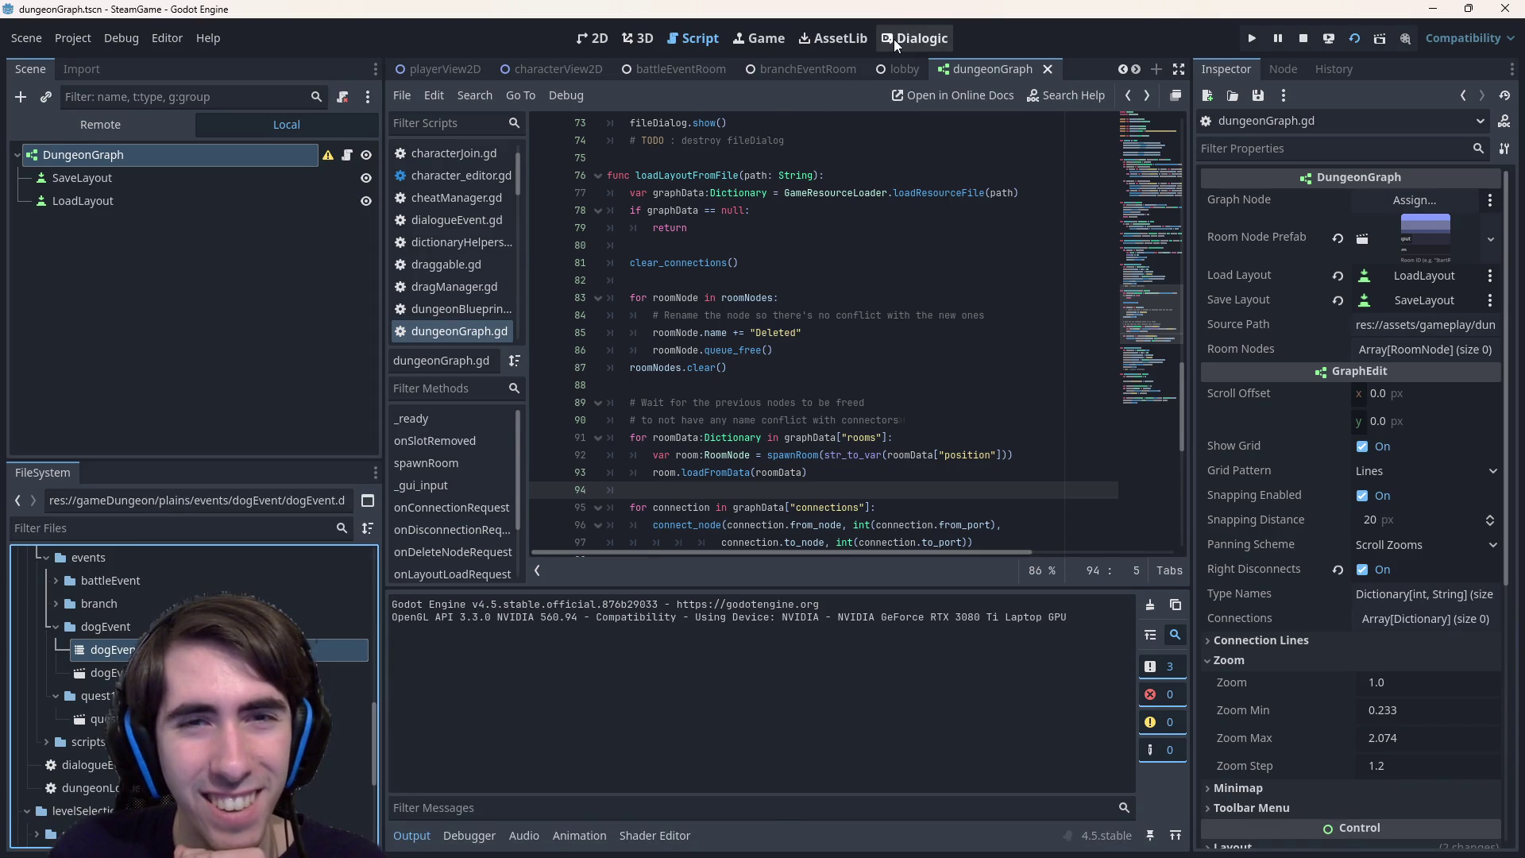
# - Switch to the Dialogic timeline editor and look through its resource list
pyautogui.click(905, 40)
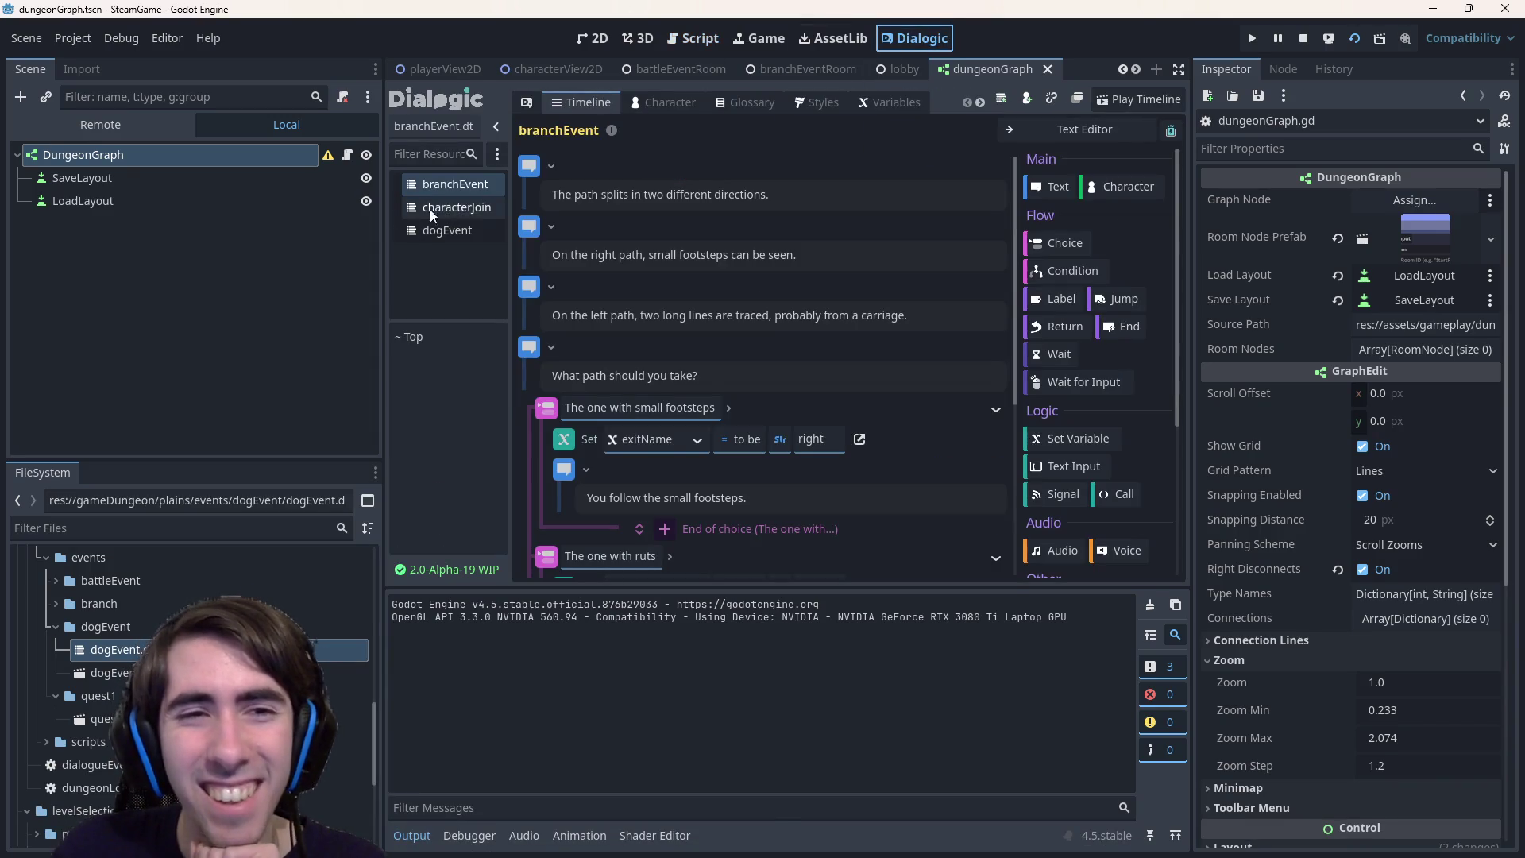
pyautogui.click(671, 102)
pyautogui.click(597, 101)
pyautogui.click(446, 154)
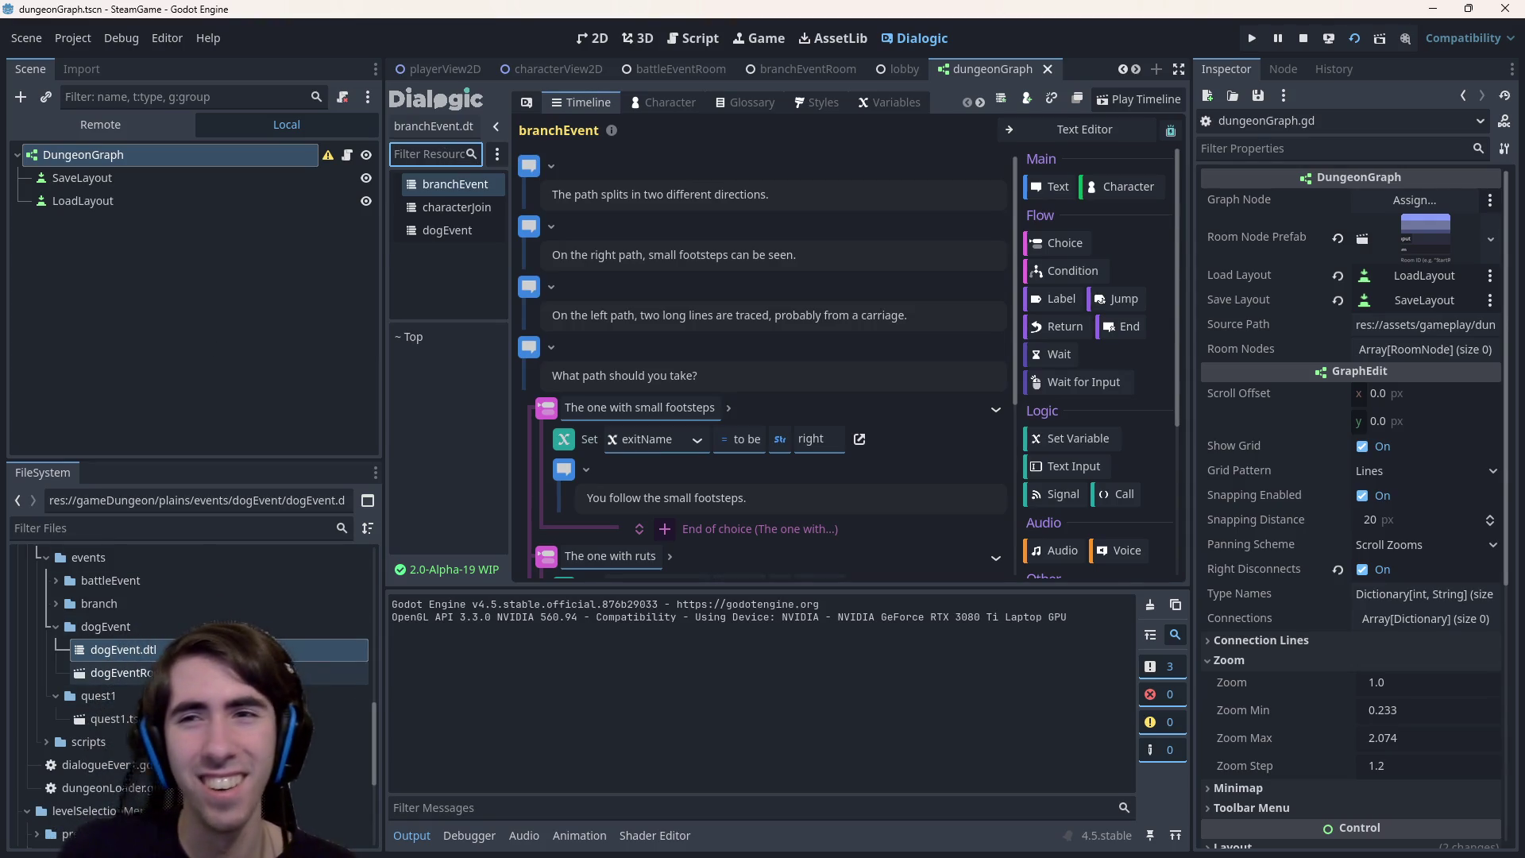
pyautogui.scroll(-5, 710, 493)
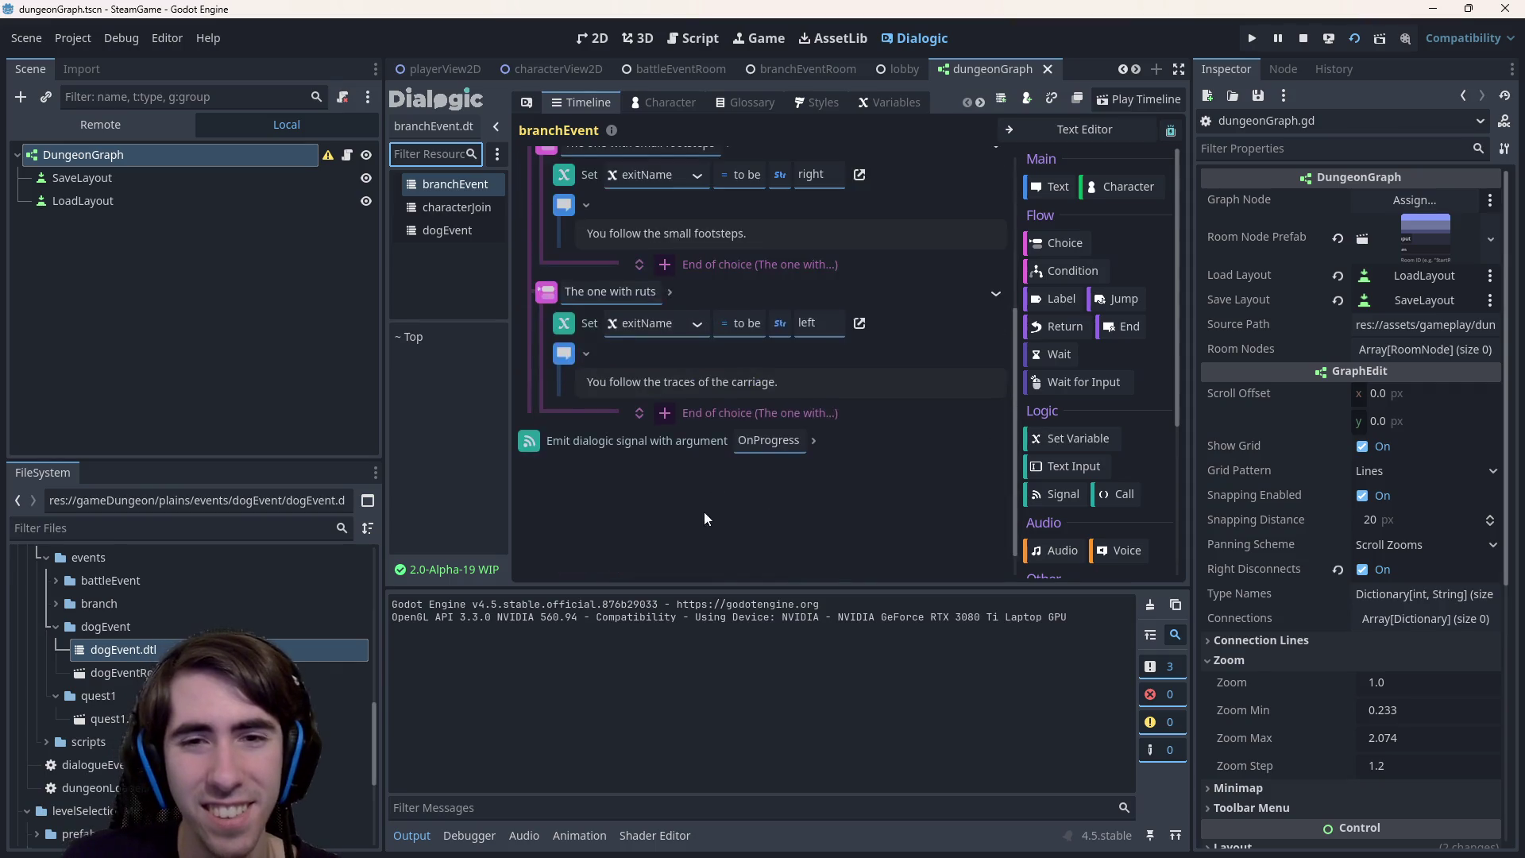
pyautogui.scroll(2, 699, 532)
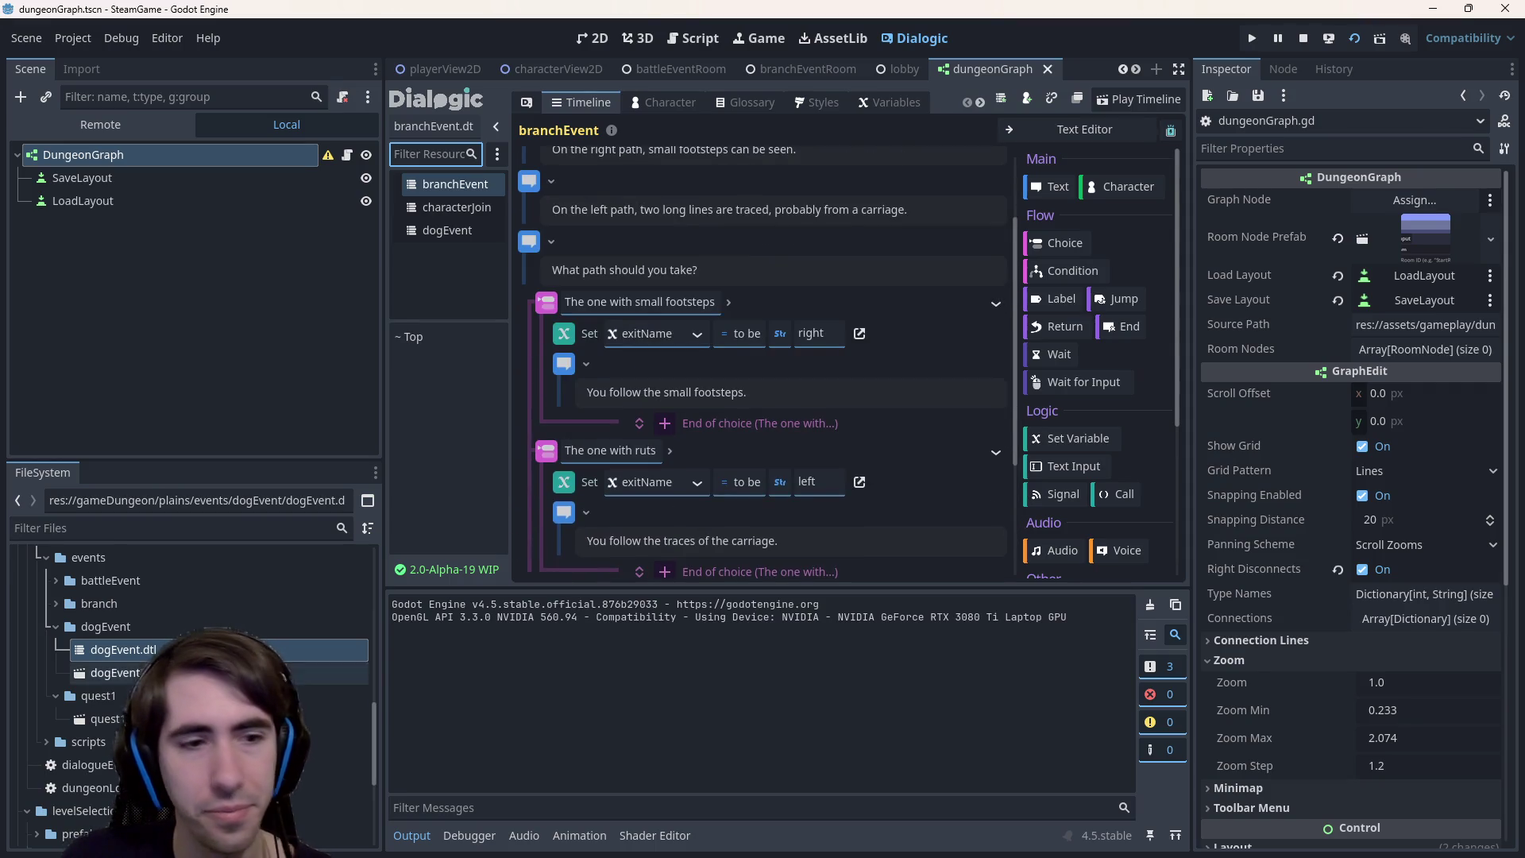
# - Try creating a new resource from the quest1 folder, then cancel the dialogs
pyautogui.rightClick(202, 695)
pyautogui.moveTo(279, 521)
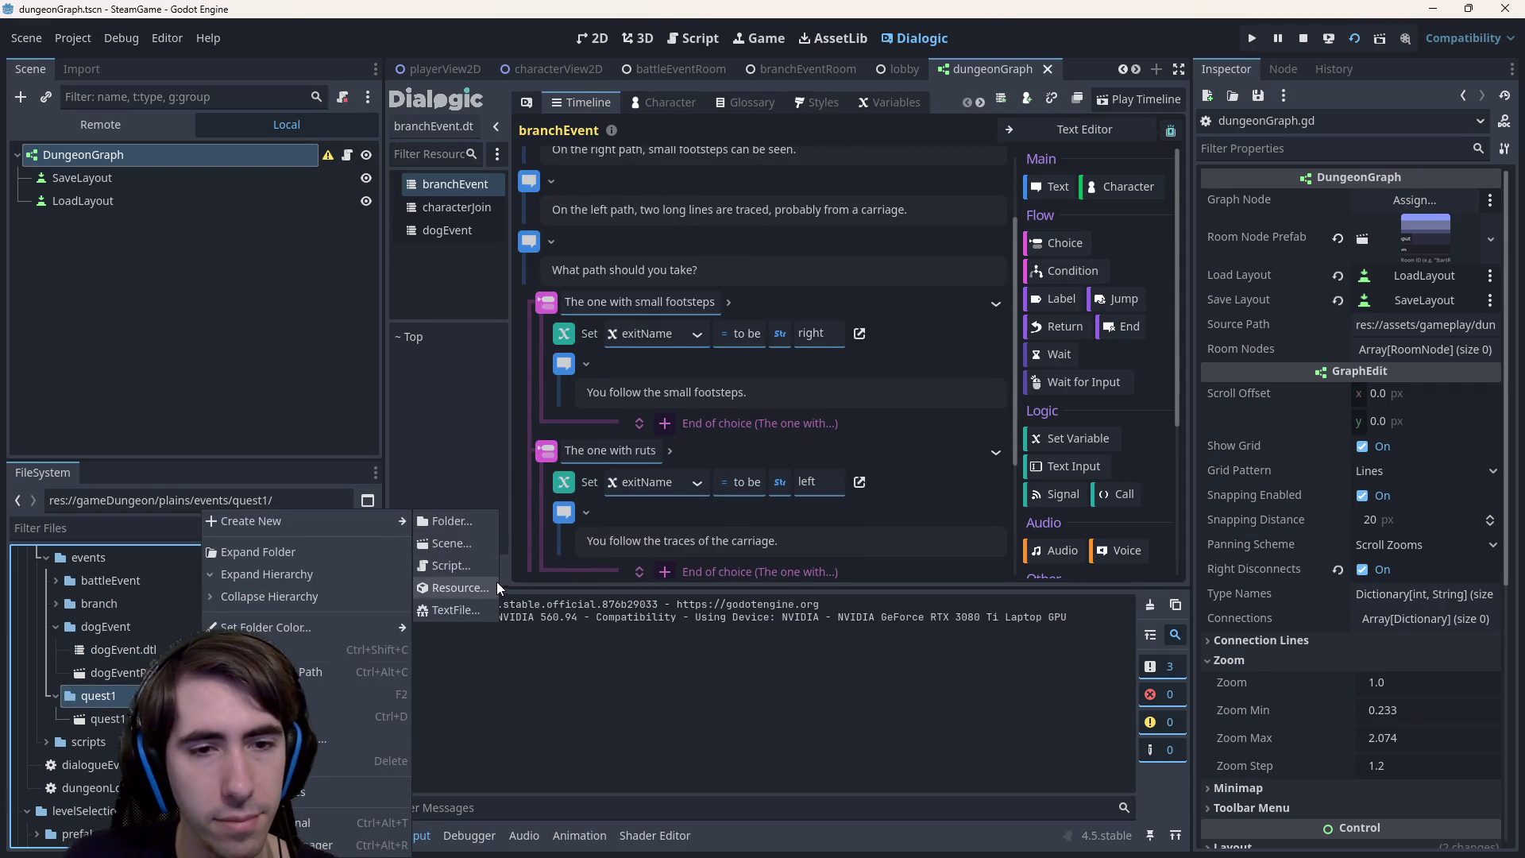
pyautogui.click(477, 588)
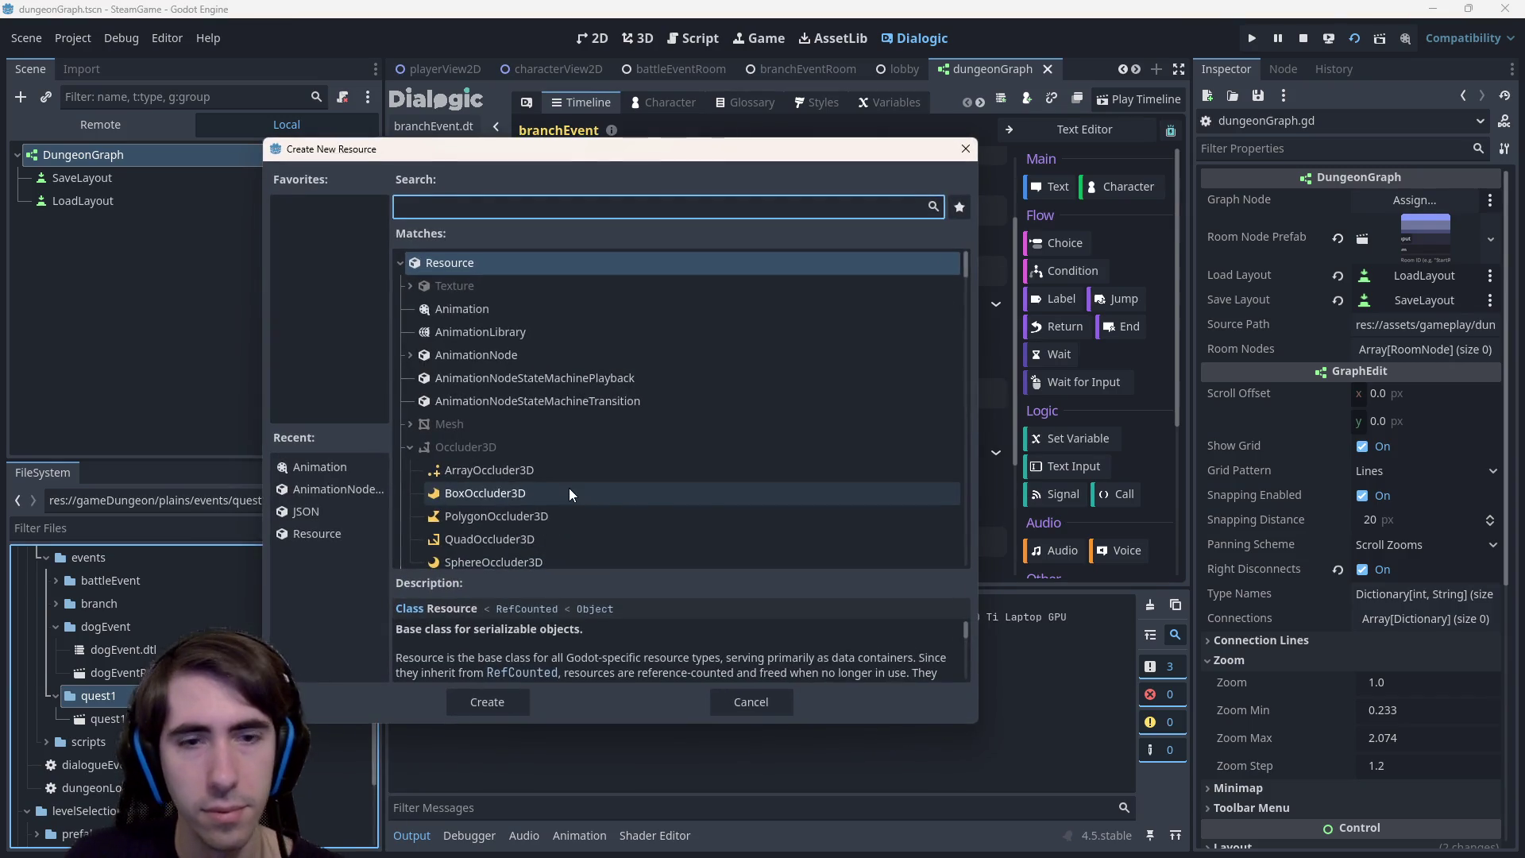
pyautogui.press('Escape')
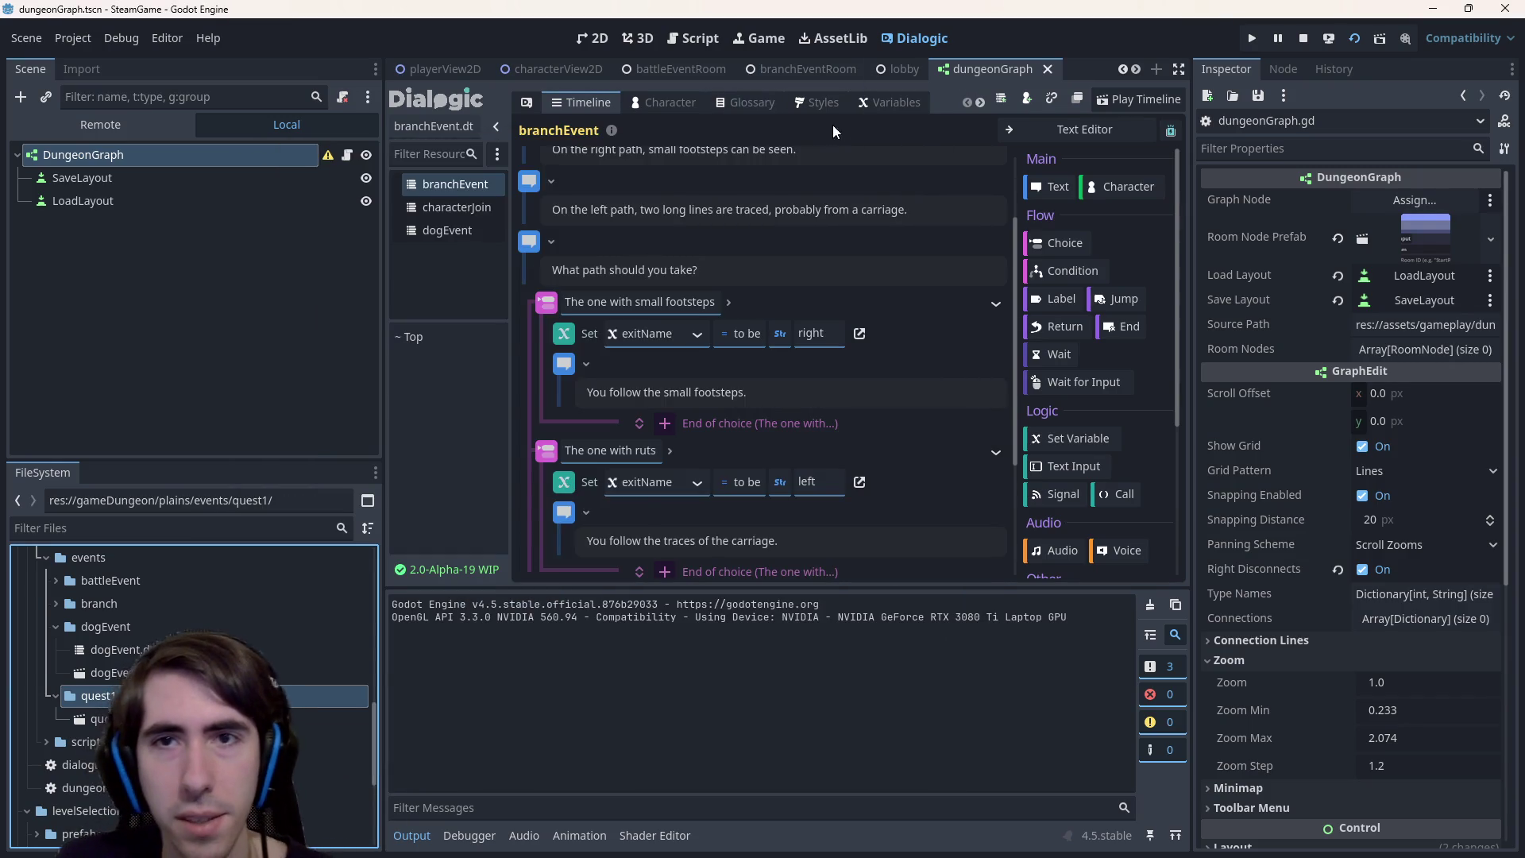
pyautogui.click(1000, 98)
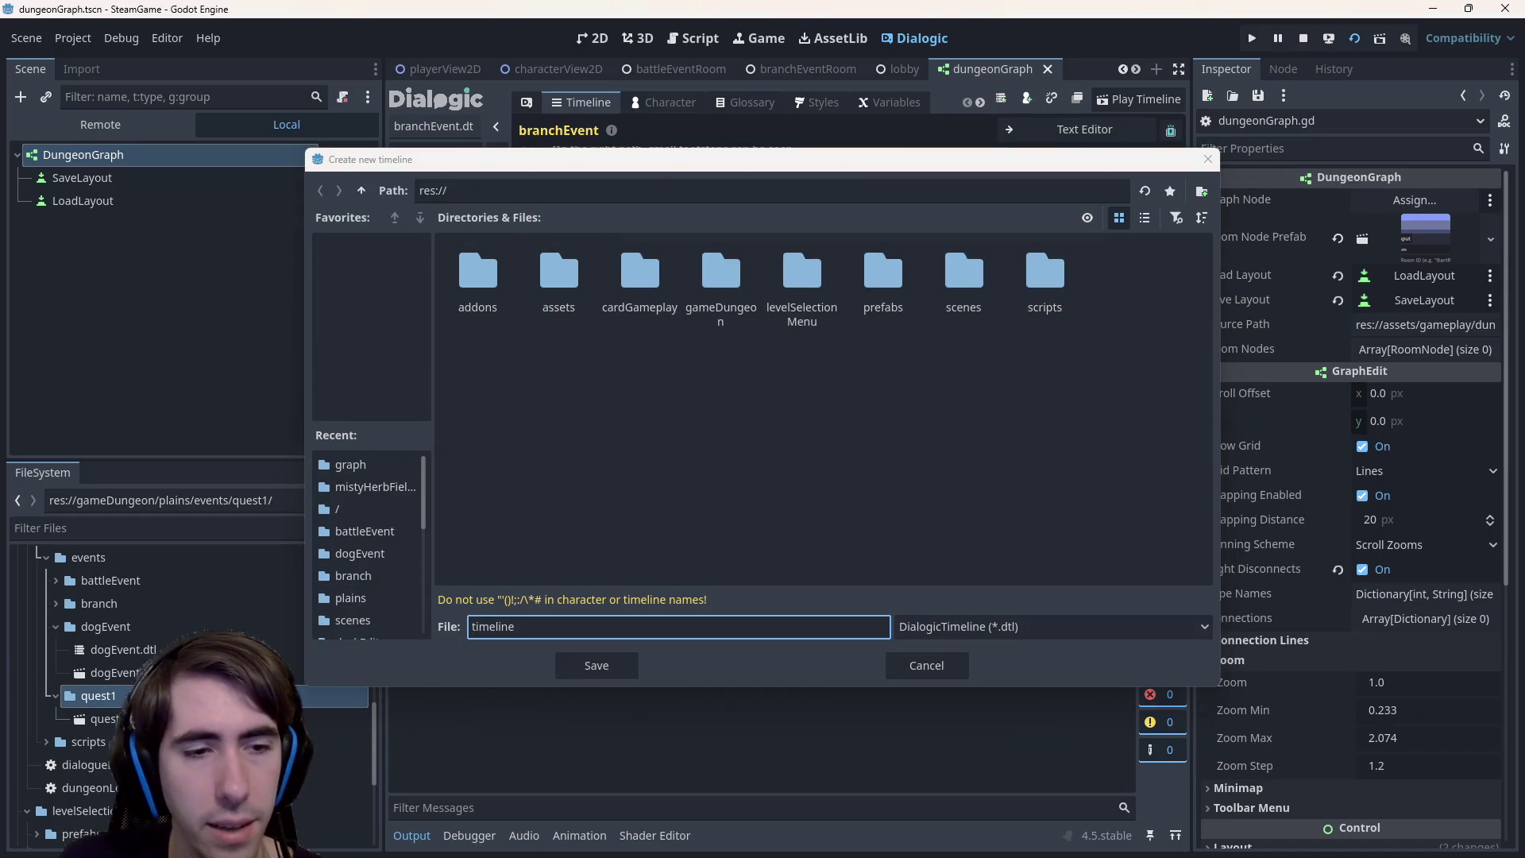
pyautogui.click(740, 357)
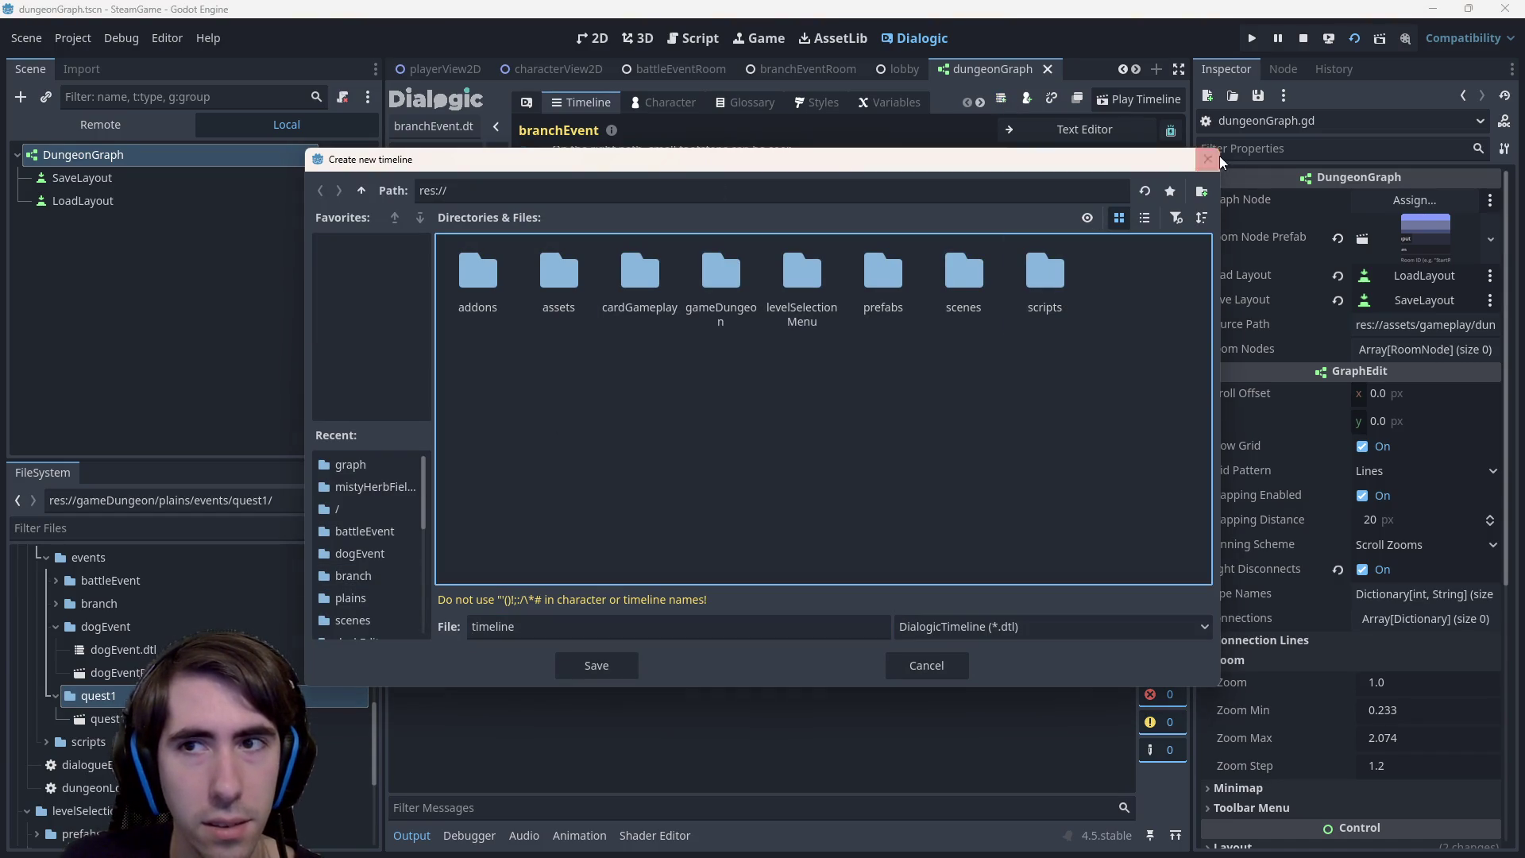
pyautogui.click(1208, 159)
pyautogui.rightClick(238, 696)
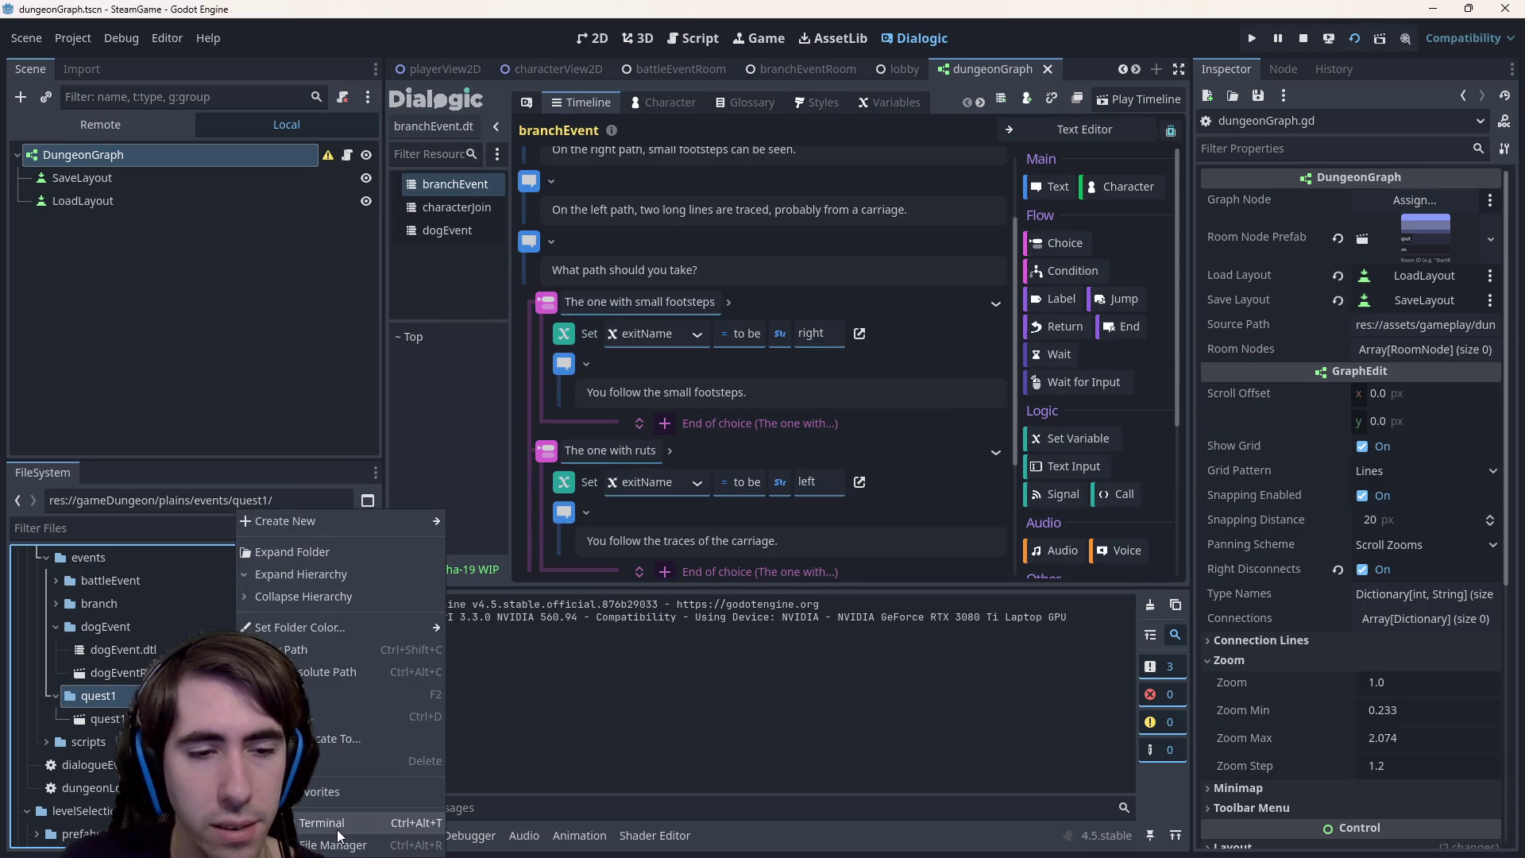
pyautogui.click(1299, 40)
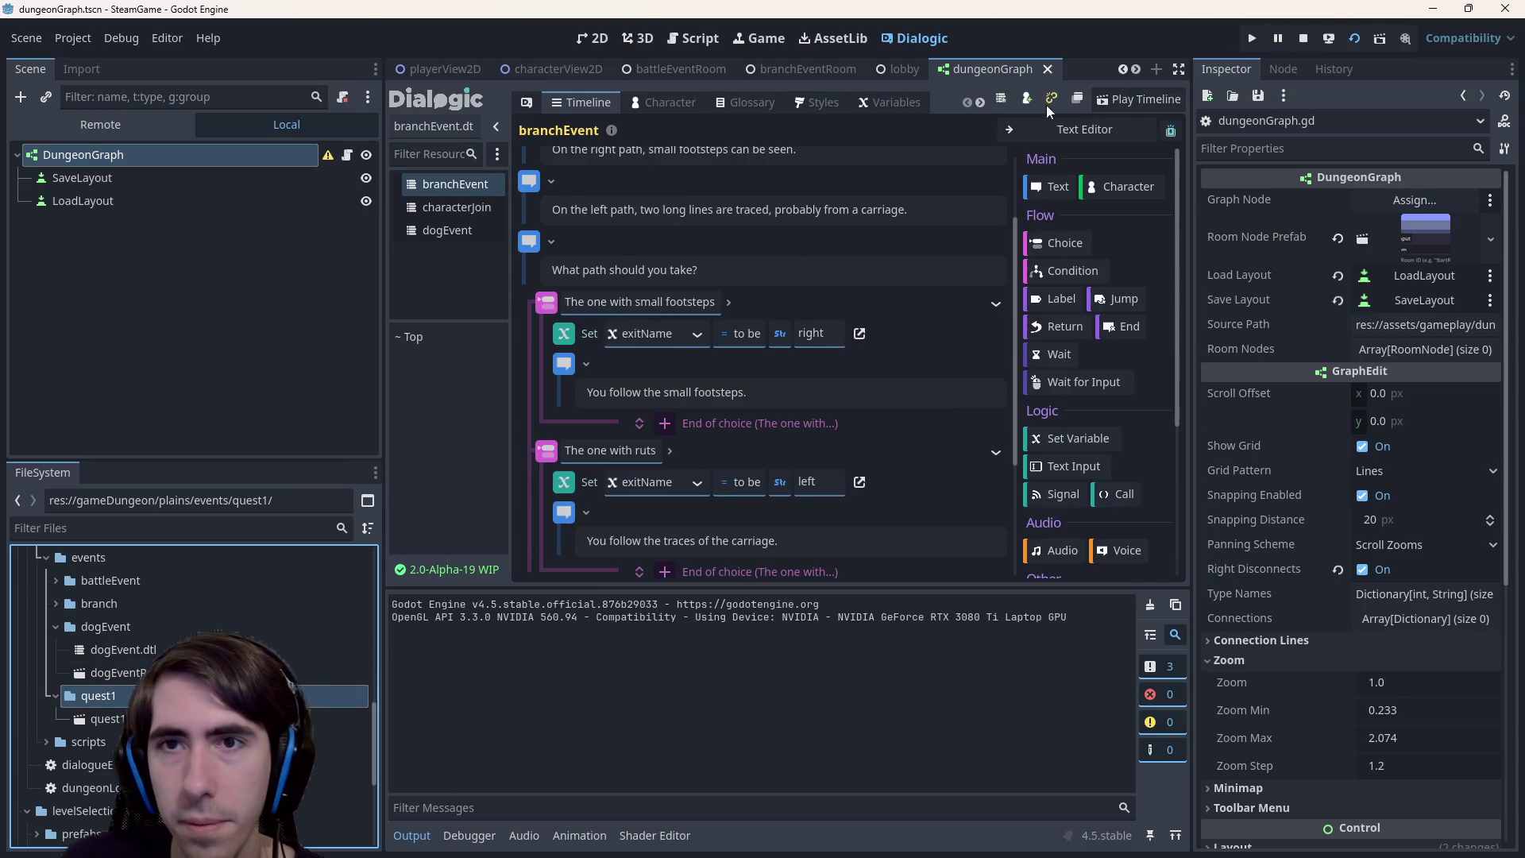
# - Create a new timeline named quest1 in the quest1 folder and add text events
pyautogui.click(1000, 99)
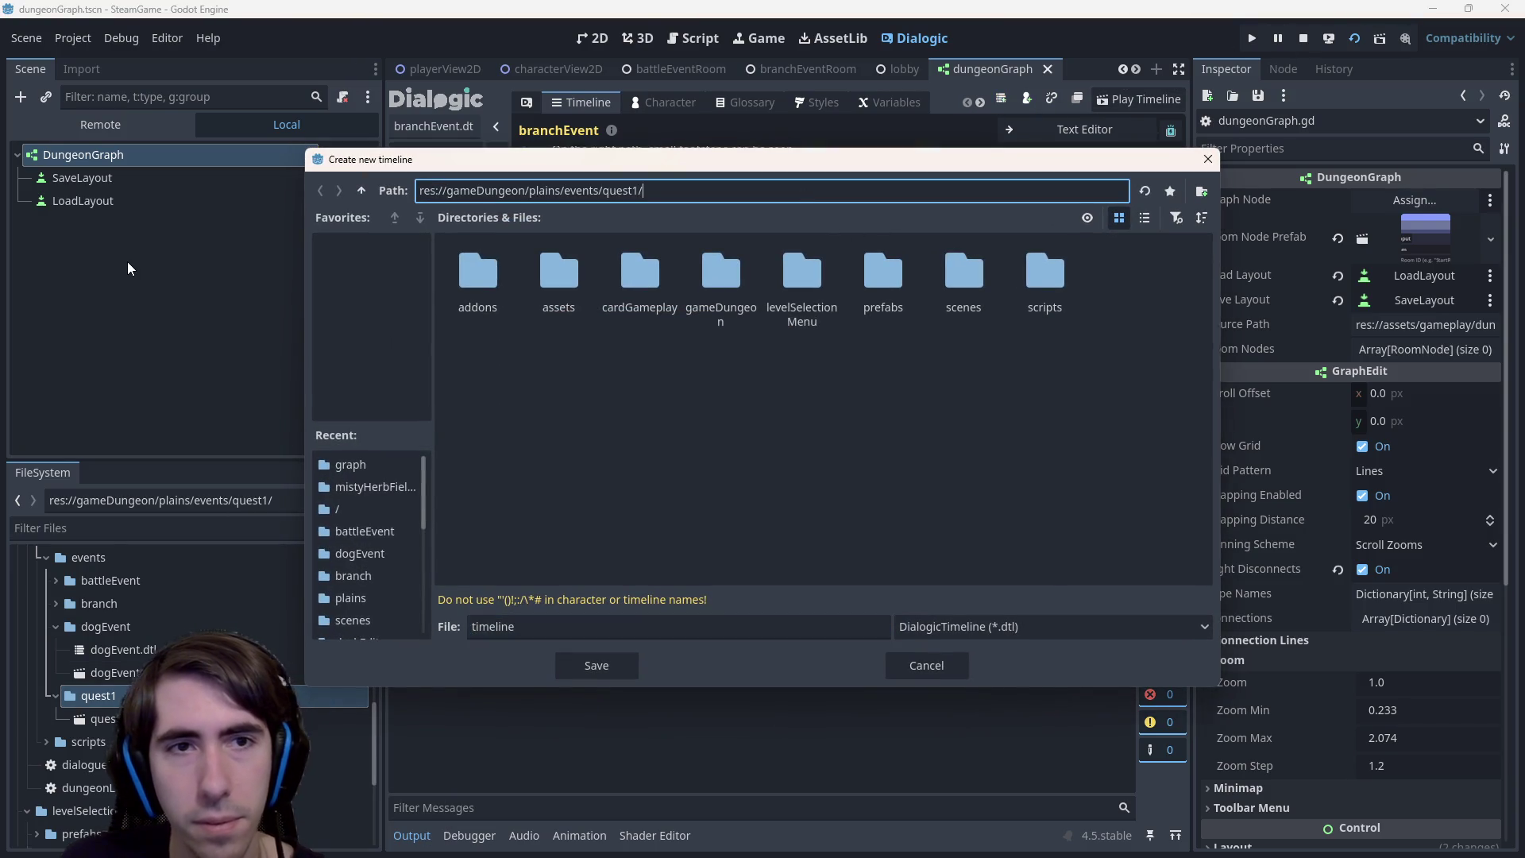
pyautogui.click(619, 628)
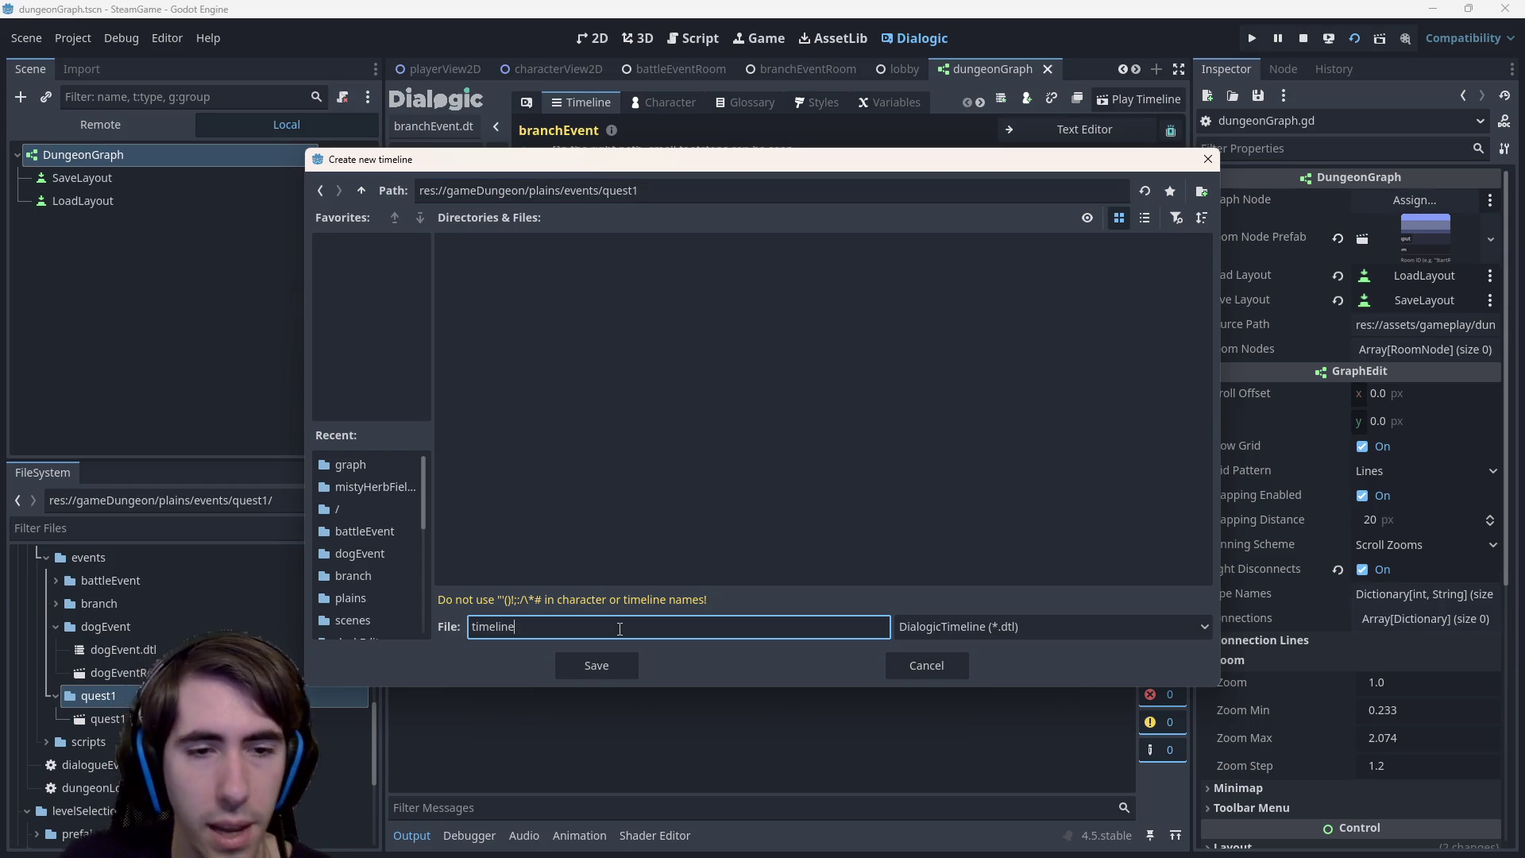
pyautogui.hotkey('ctrl', 'a')
pyautogui.write('que')
pyautogui.press('Return')
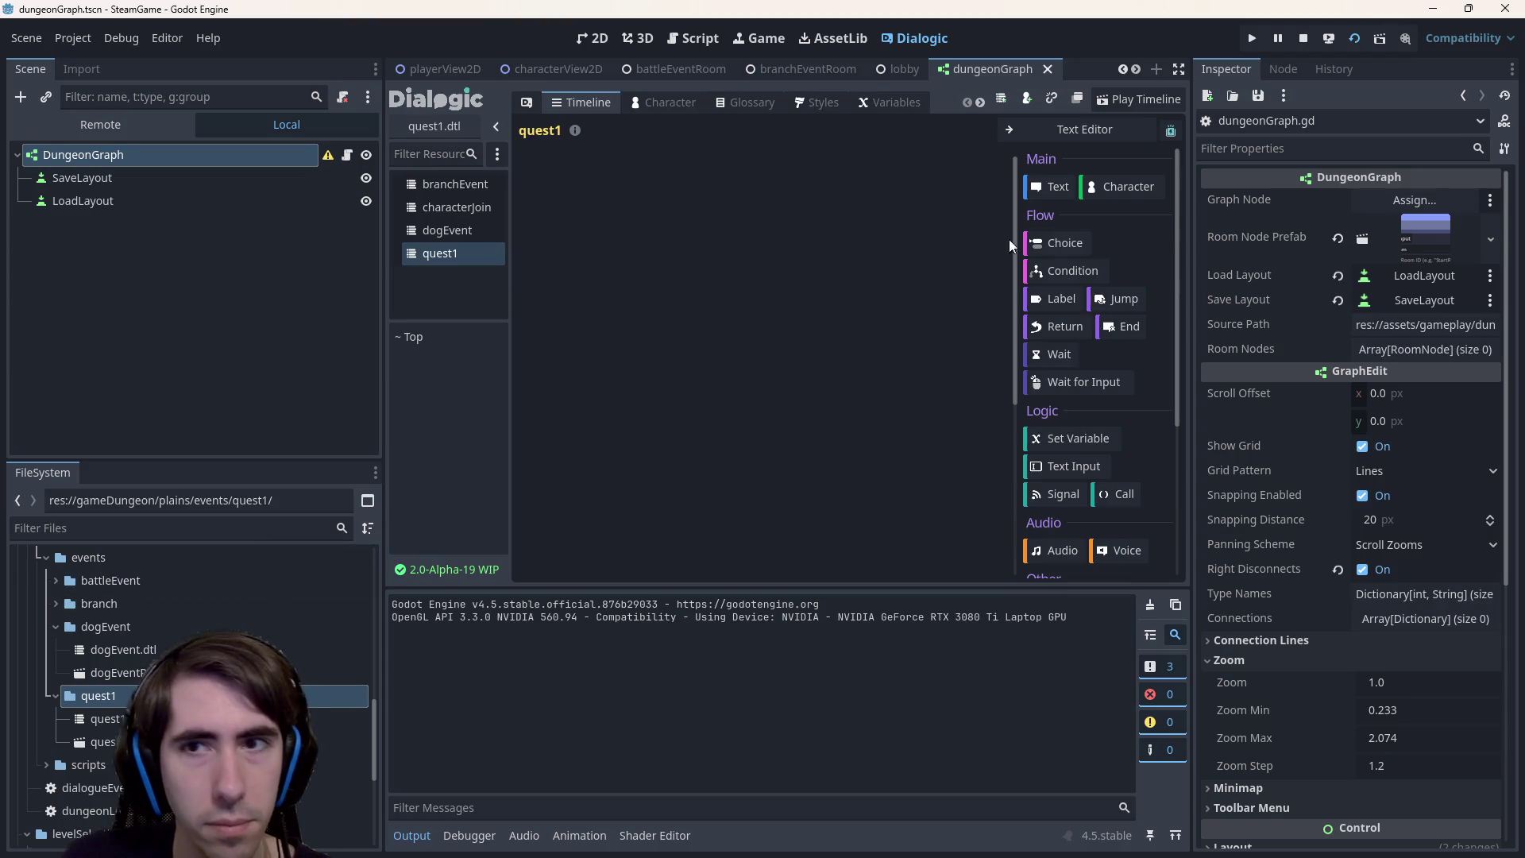
pyautogui.click(1041, 188)
pyautogui.click(1041, 189)
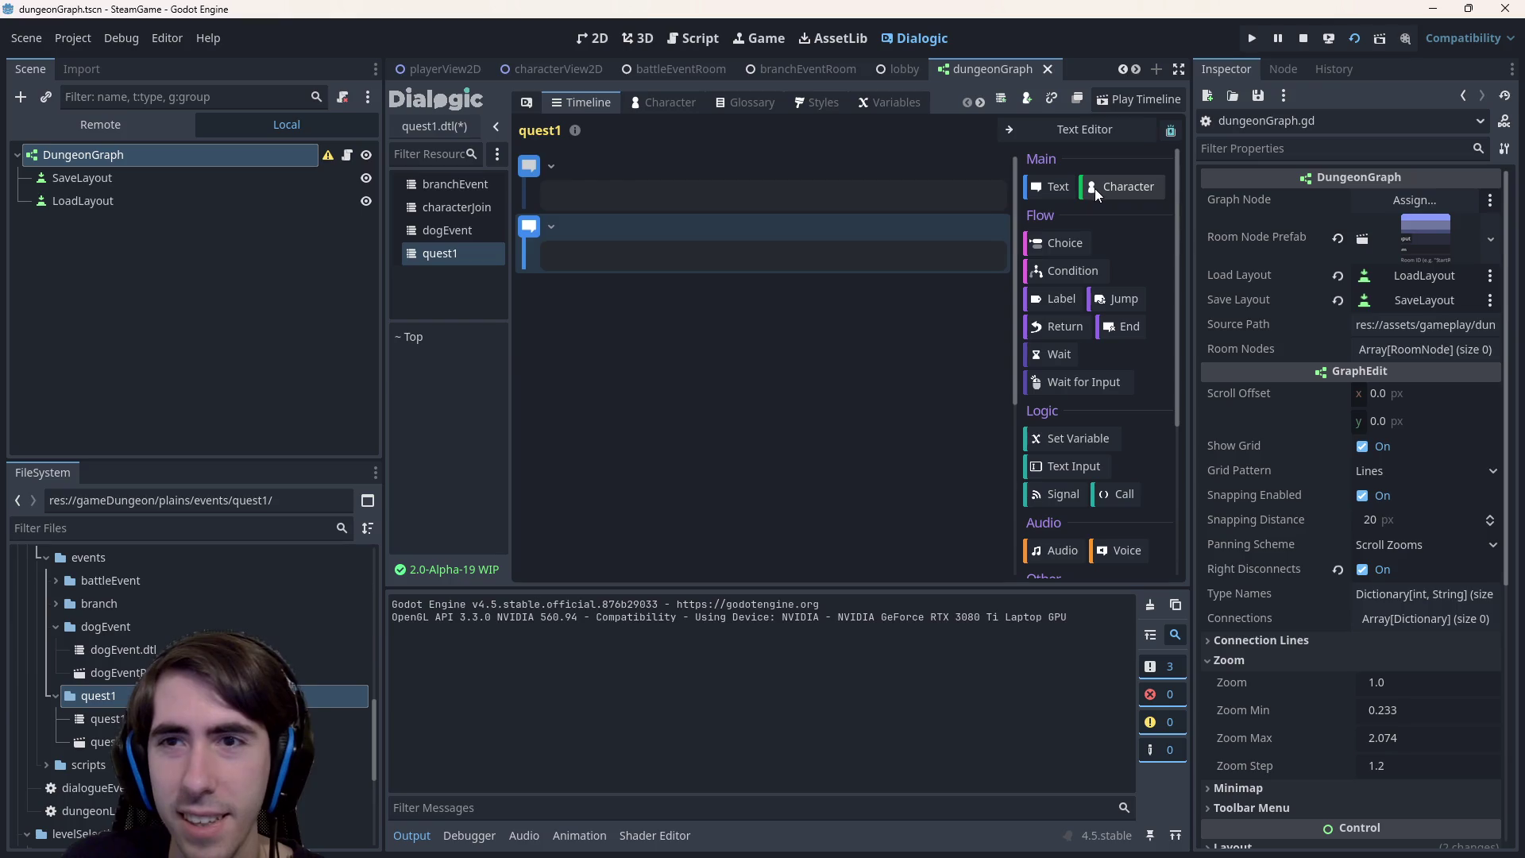
# - Add a Join Character event, move it to the top, and add another text event
pyautogui.click(1120, 187)
pyautogui.moveTo(530, 290); pyautogui.dragTo(554, 156)
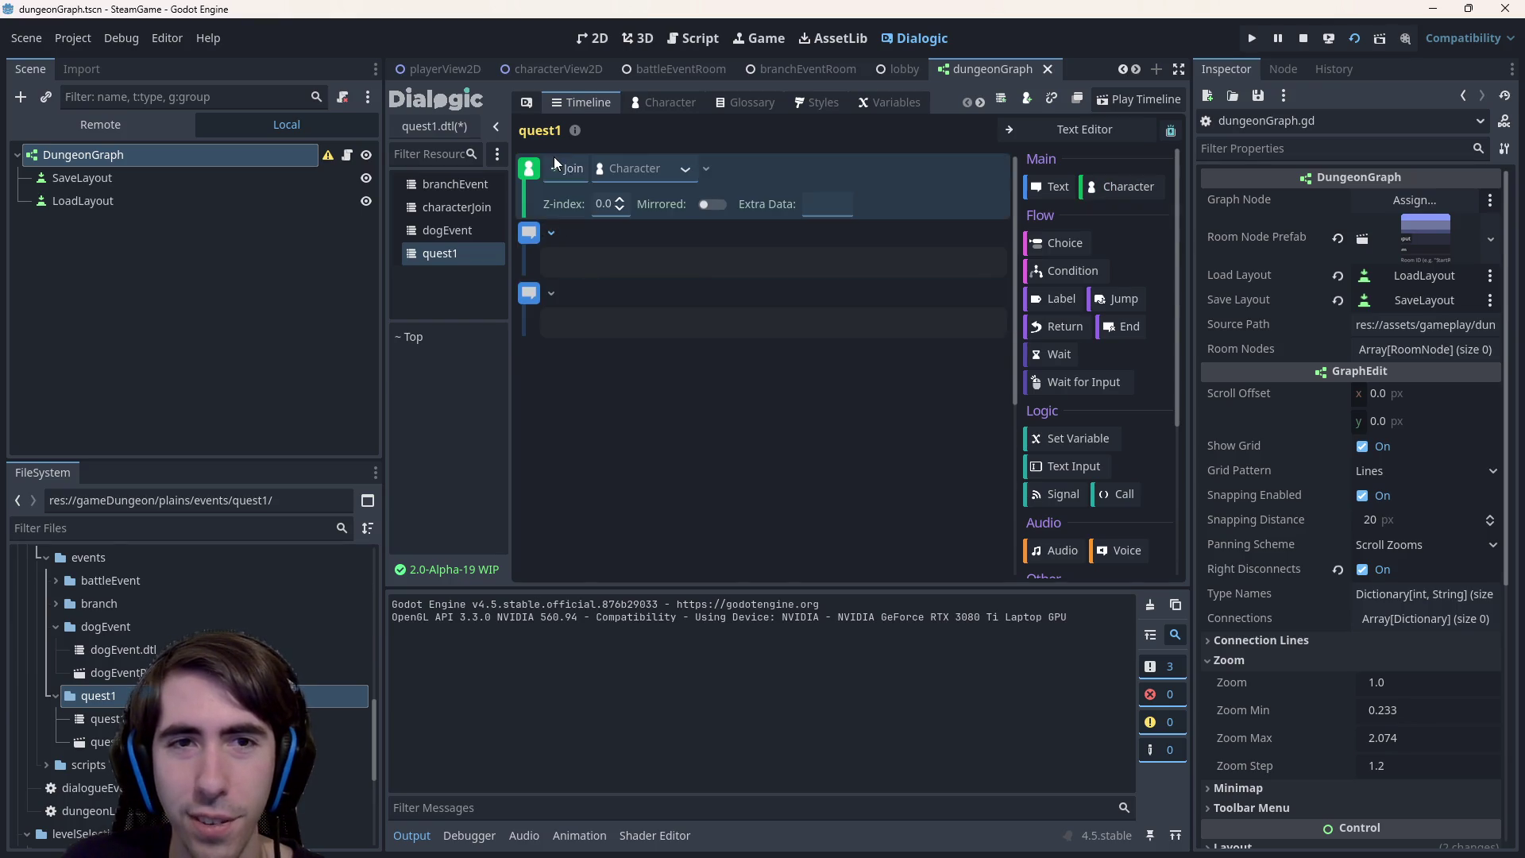
pyautogui.click(531, 232)
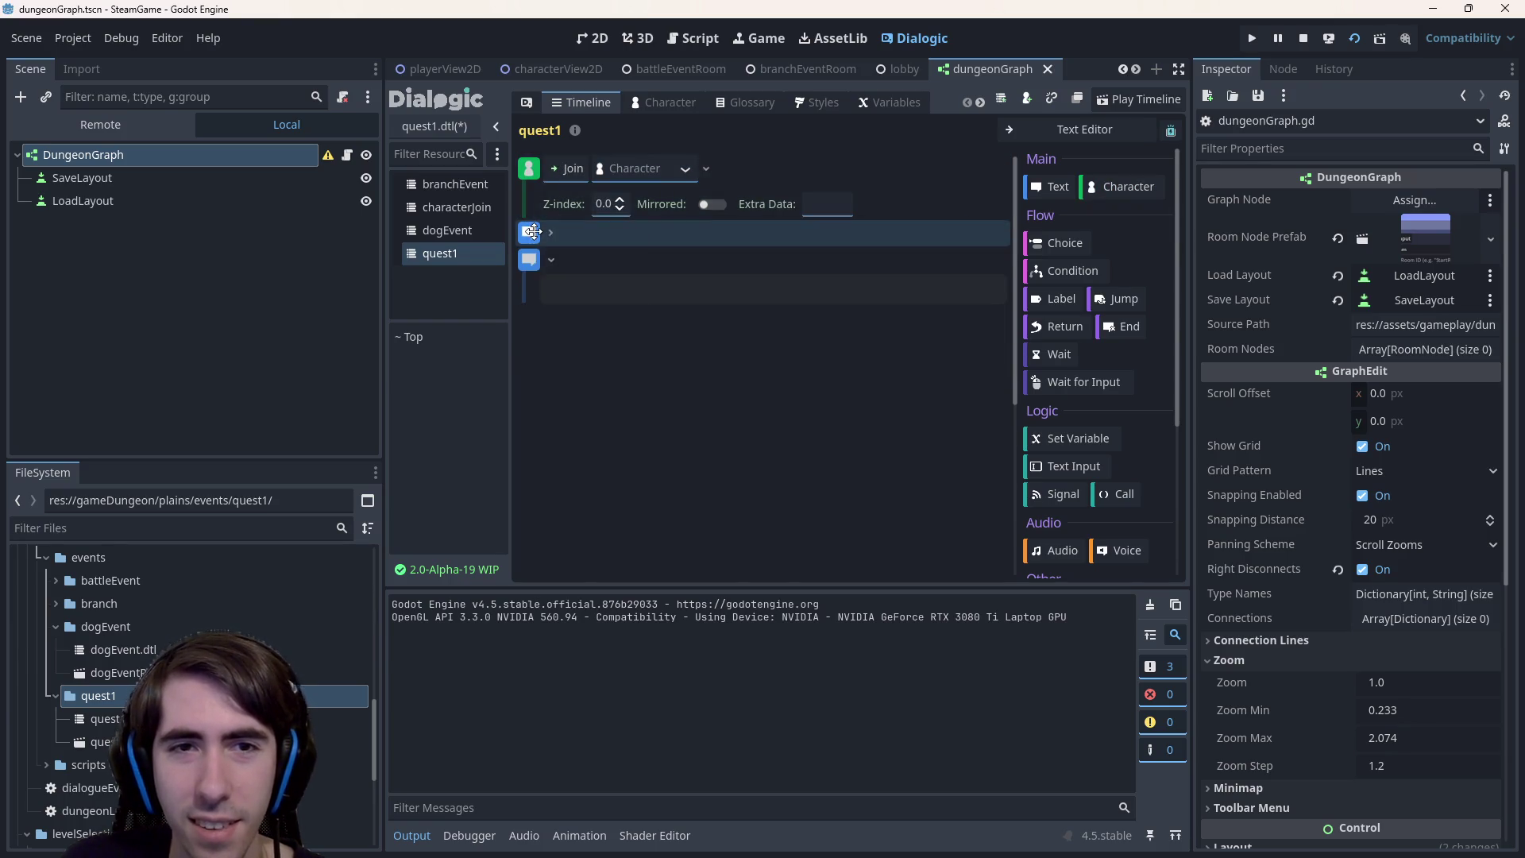
pyautogui.rightClick(524, 232)
pyautogui.click(524, 236)
pyautogui.click(549, 236)
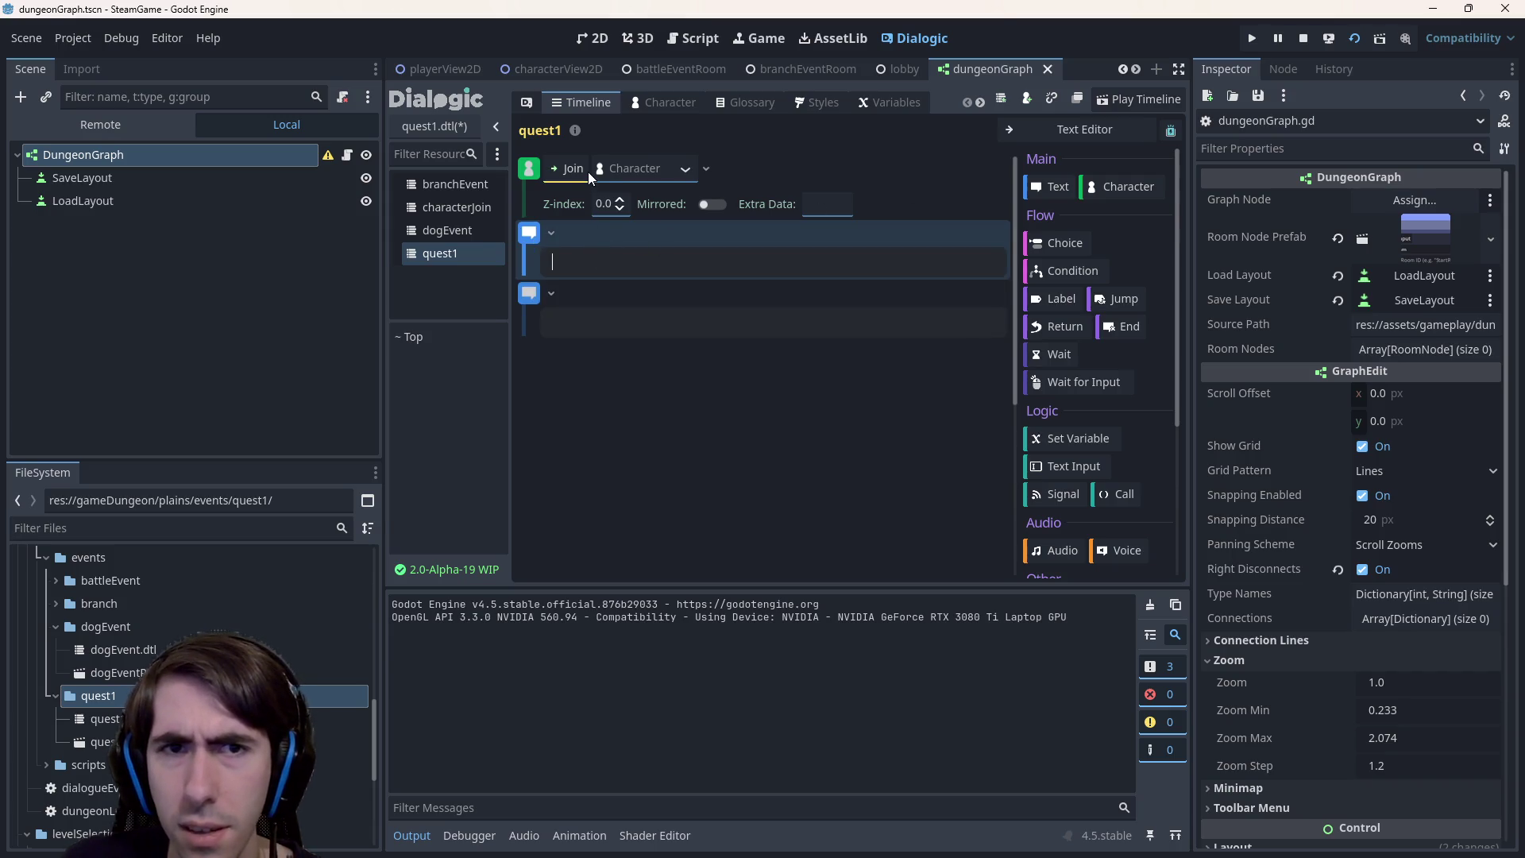
pyautogui.click(1055, 186)
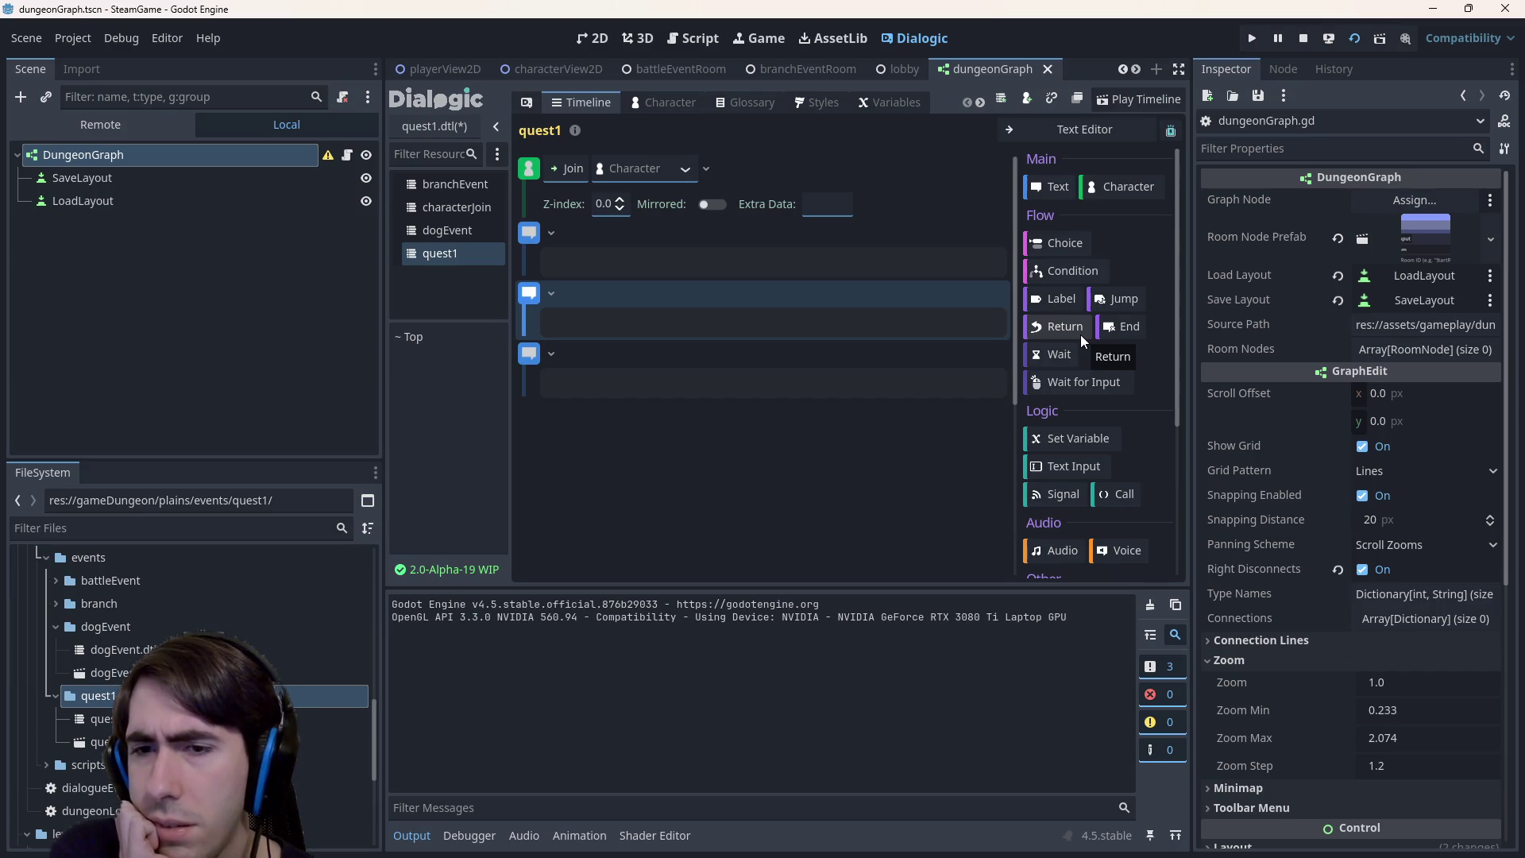
# - Add an Audio play event and a Voice event, then delete both
pyautogui.click(1056, 554)
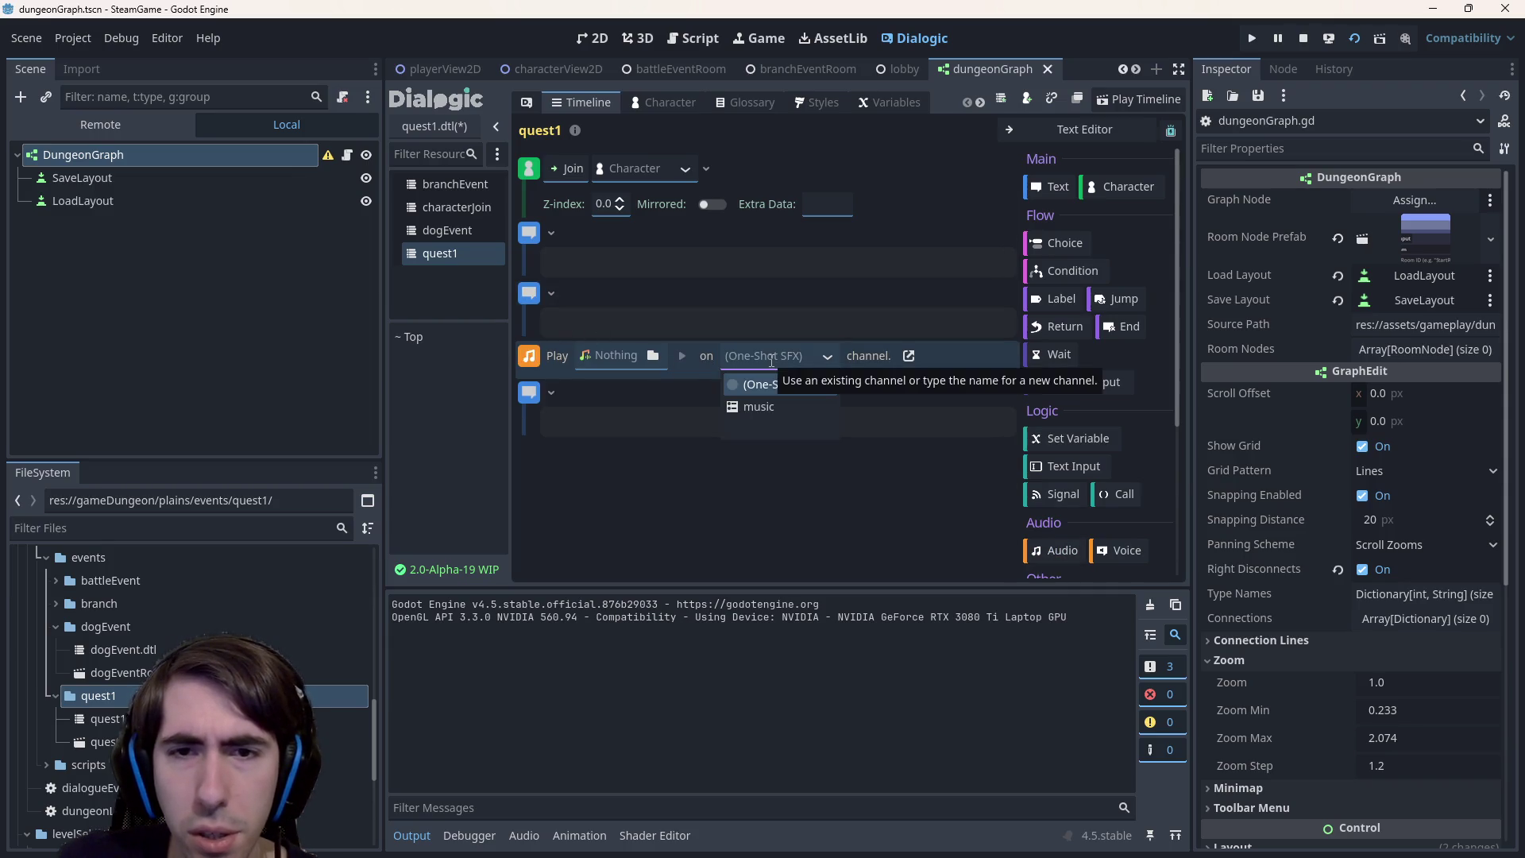
pyautogui.click(626, 369)
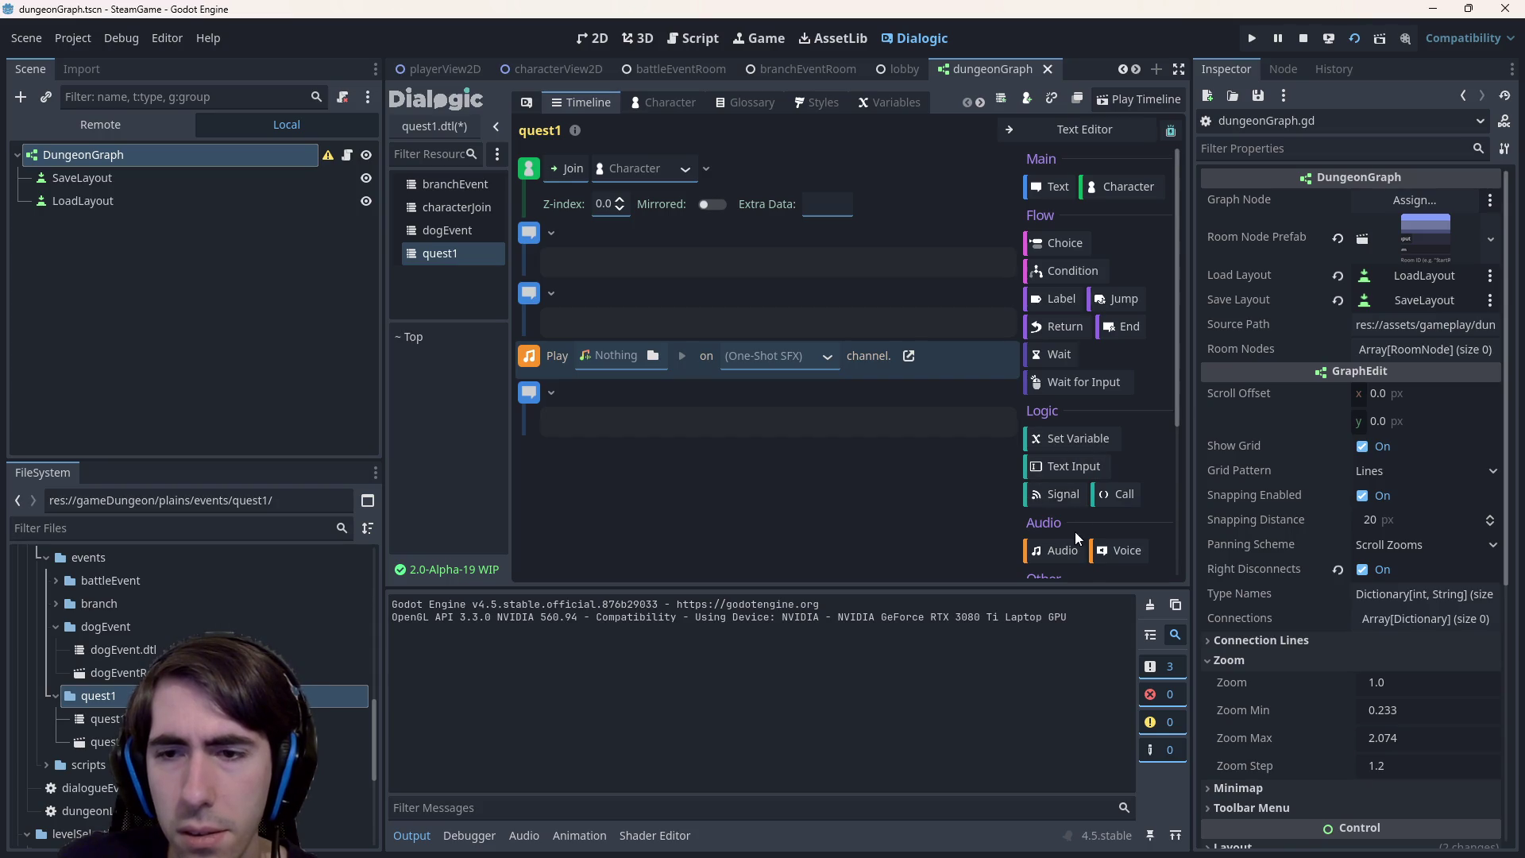
pyautogui.click(1112, 551)
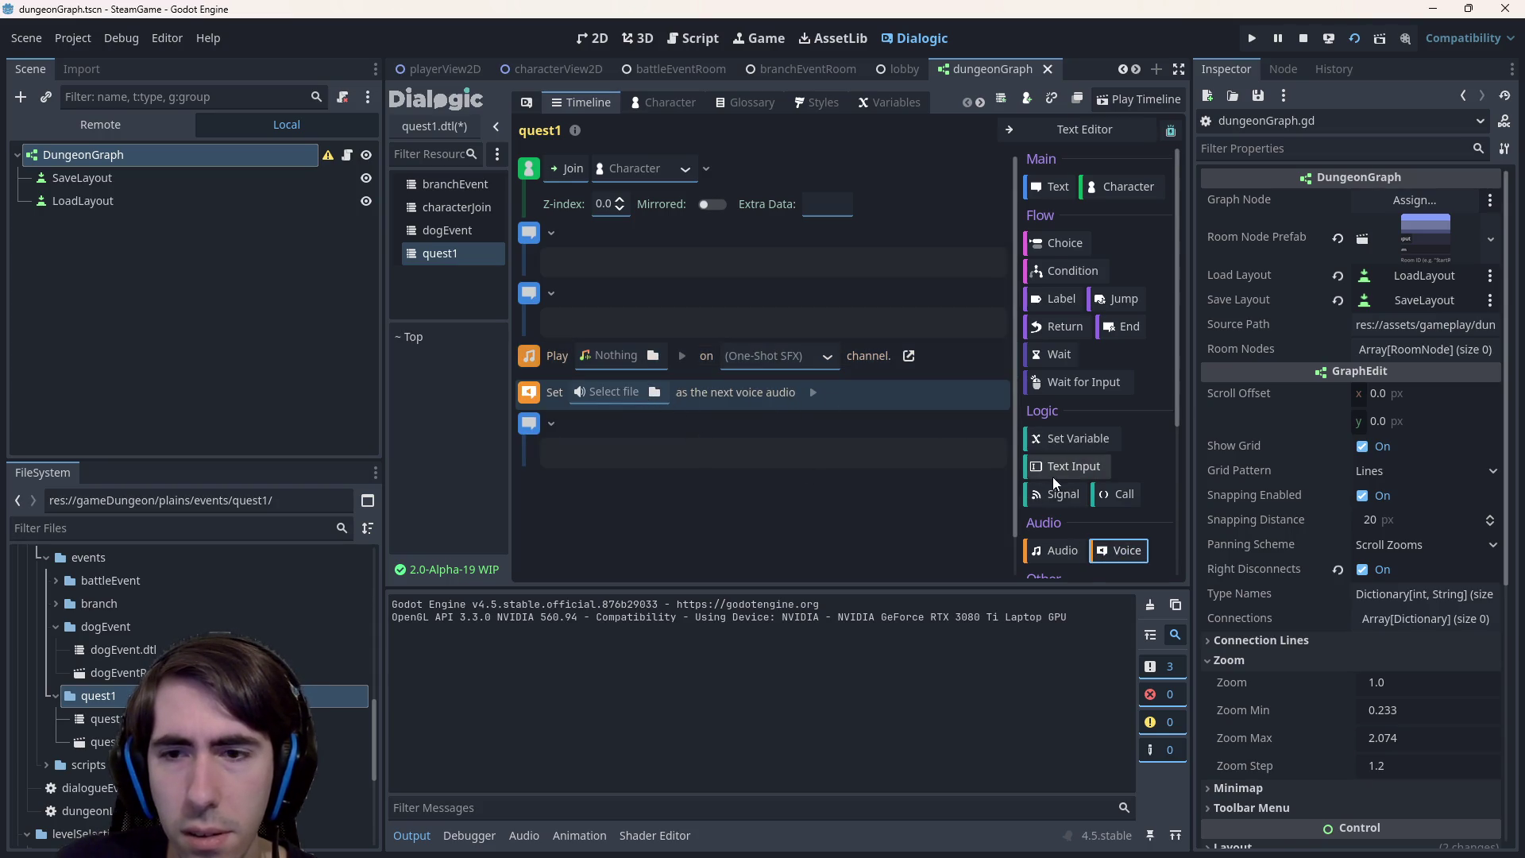
pyautogui.scroll(-5, 1054, 482)
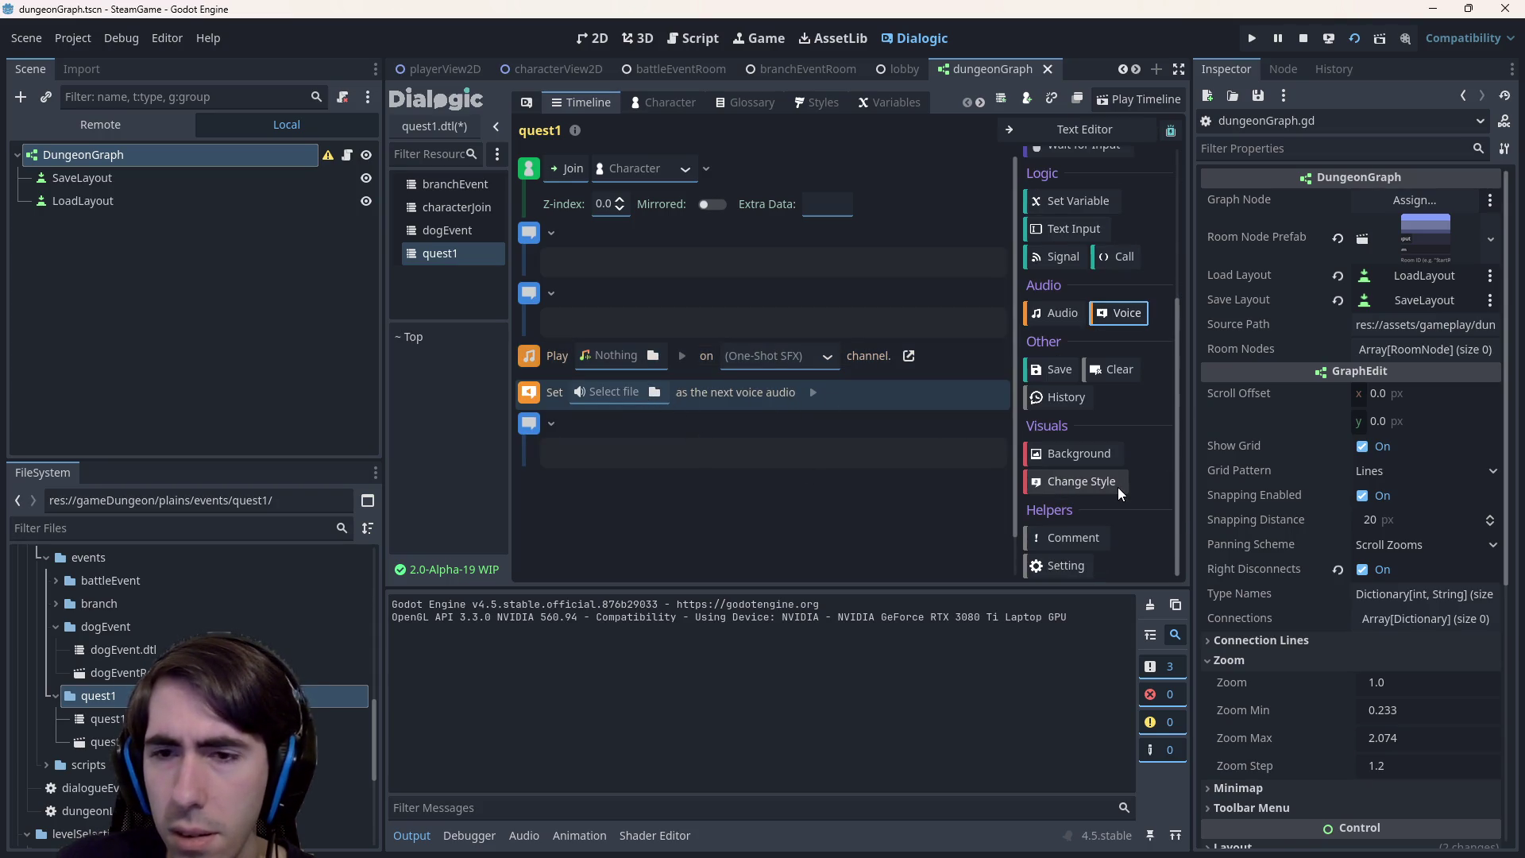
pyautogui.rightClick(524, 359)
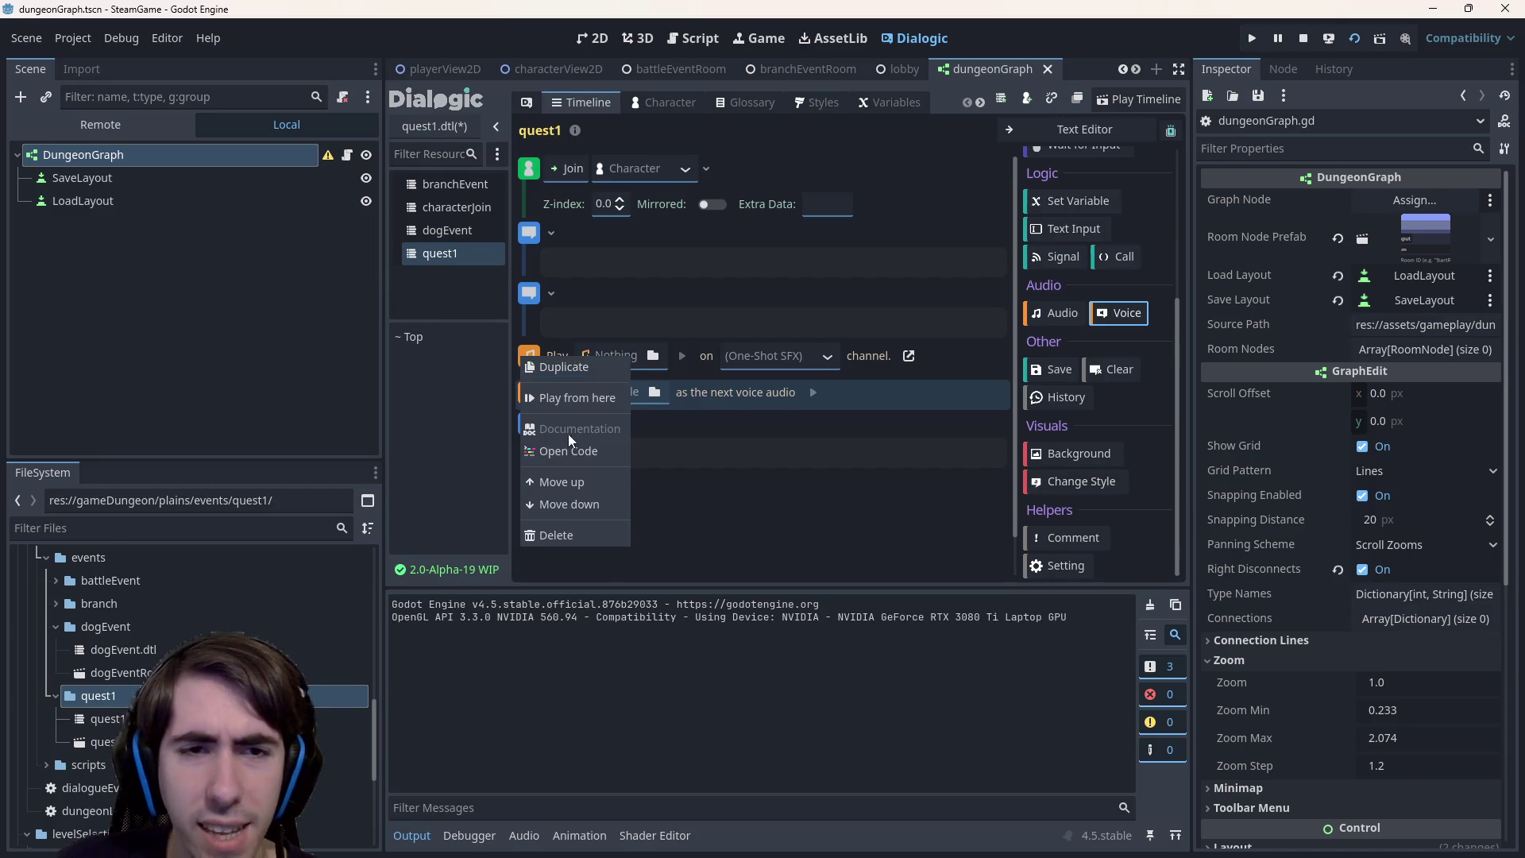
pyautogui.click(577, 542)
pyautogui.rightClick(538, 349)
pyautogui.click(578, 521)
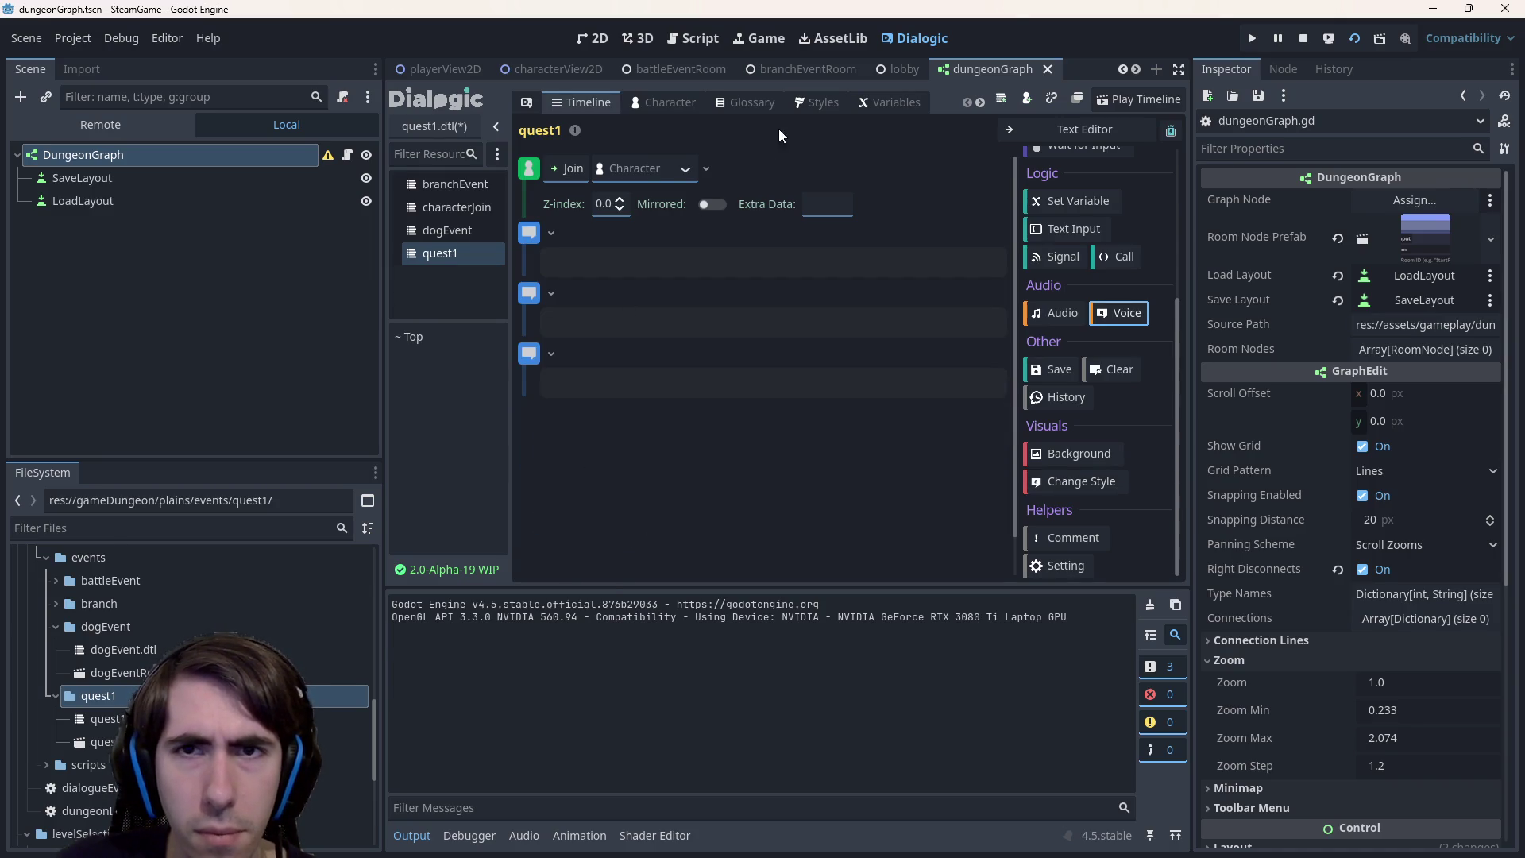
# - Start a new Dialogic character and browse to the project's assets folder in the save dialog
pyautogui.click(678, 111)
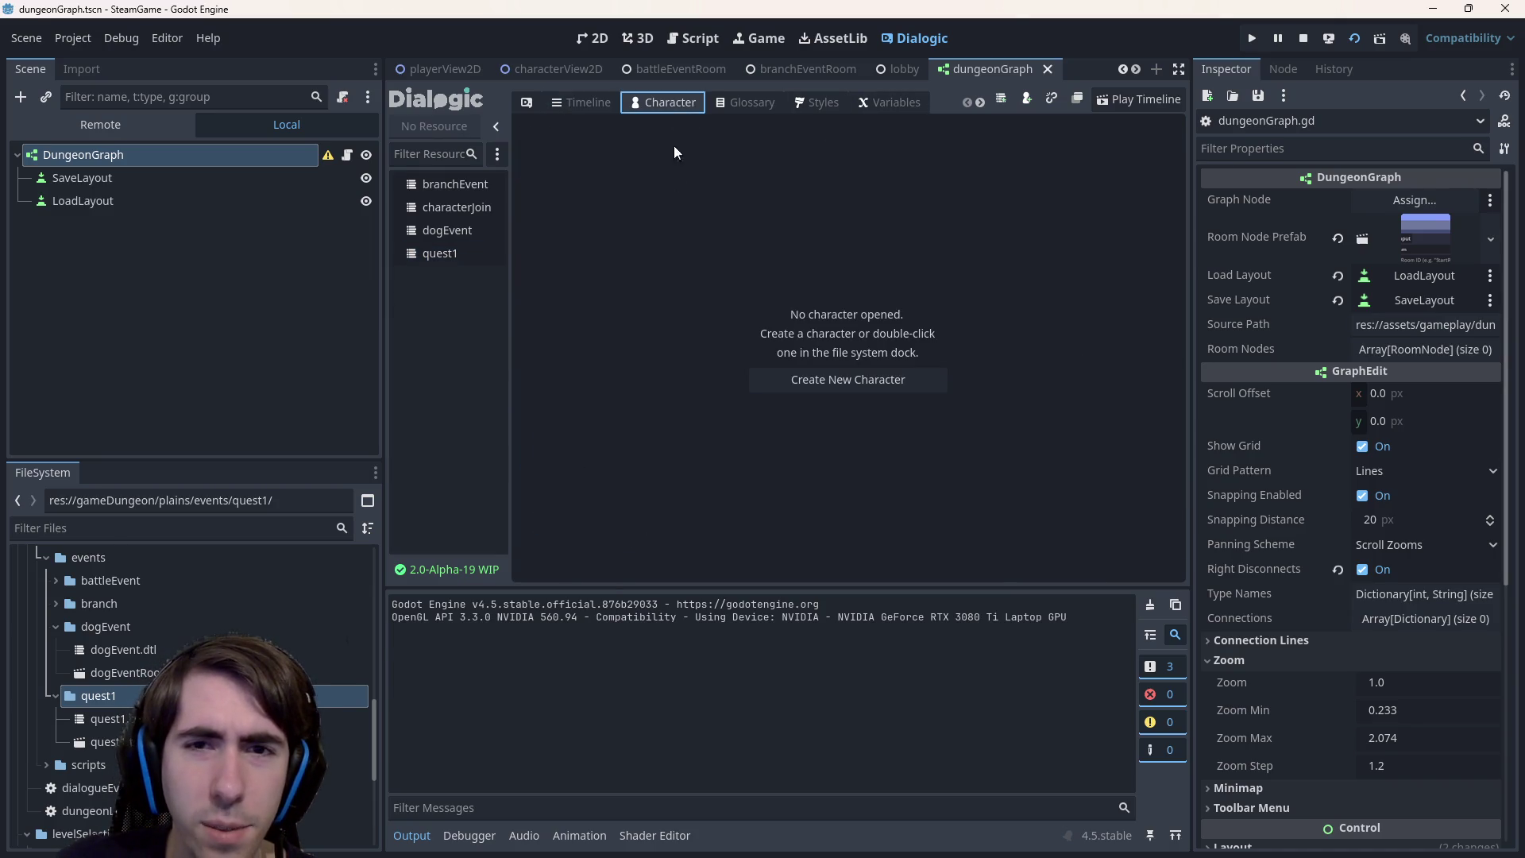
pyautogui.click(789, 388)
pyautogui.click(361, 190)
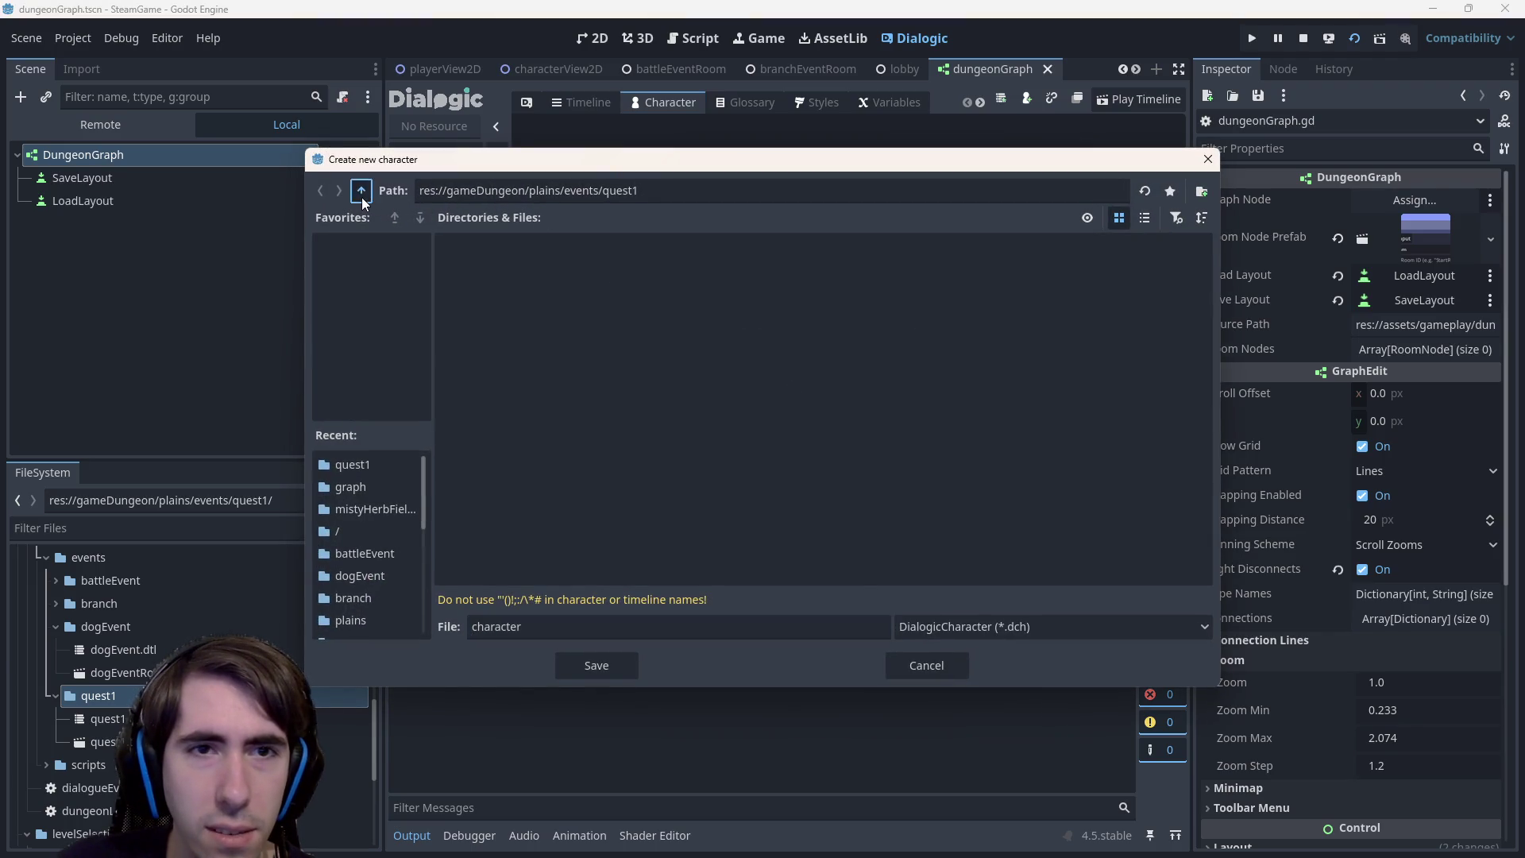
pyautogui.click(360, 190)
pyautogui.click(361, 190)
pyautogui.click(361, 190)
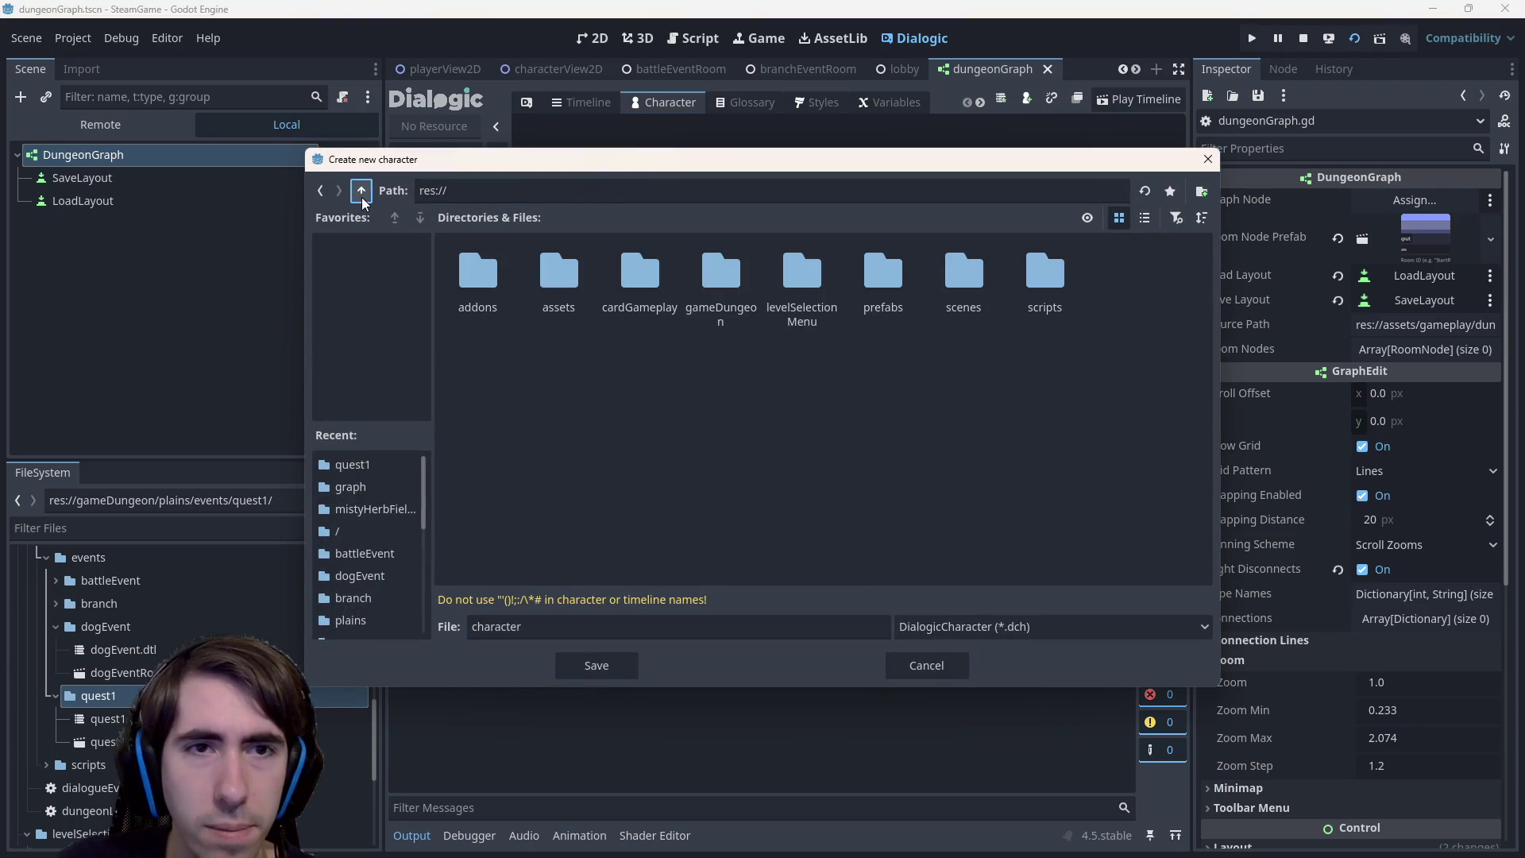
pyautogui.doubleClick(545, 298)
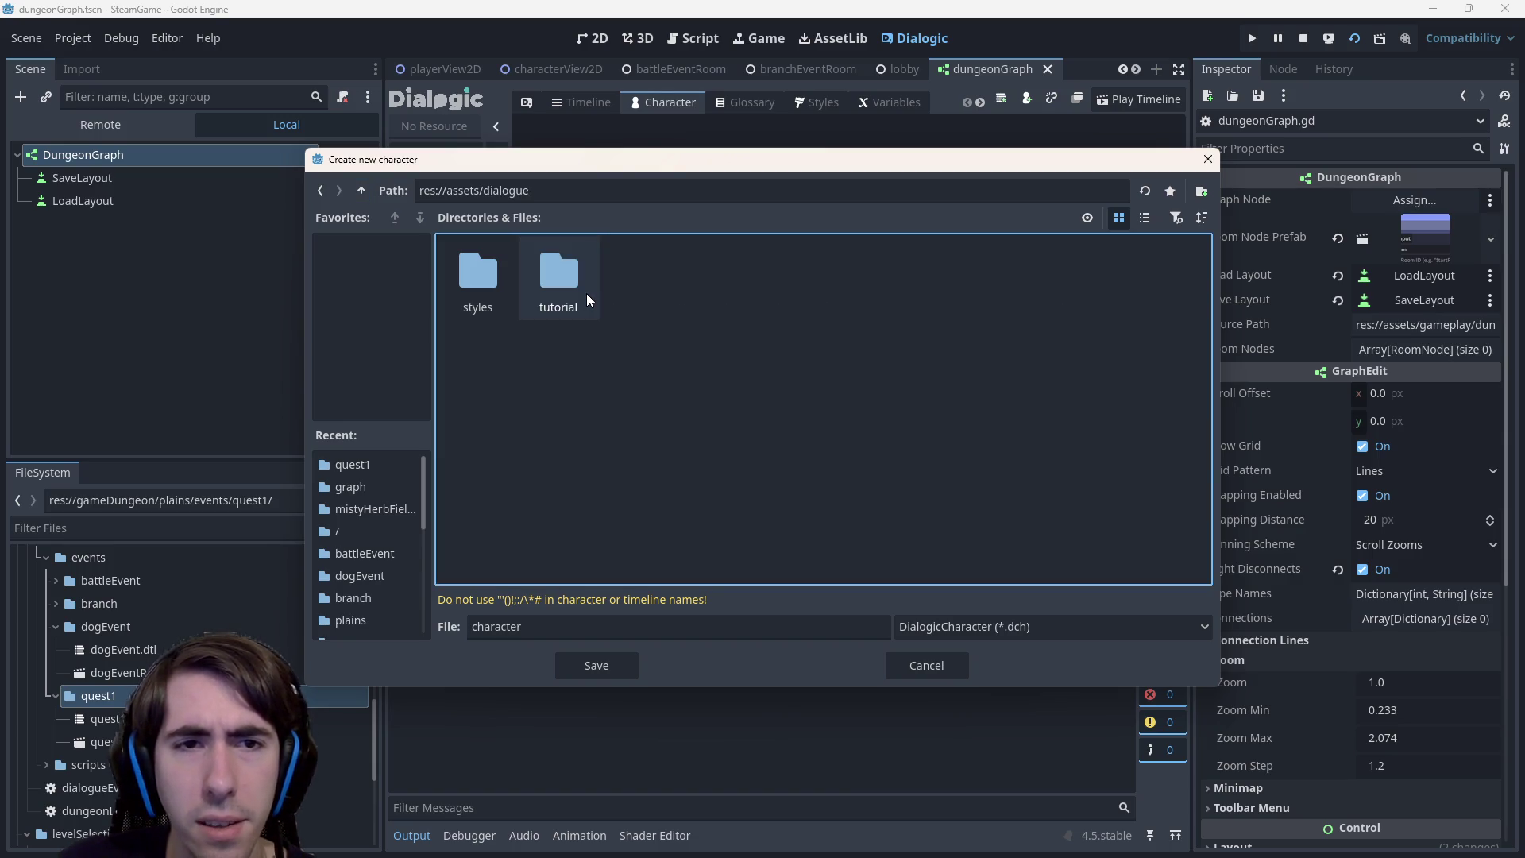
pyautogui.click(323, 191)
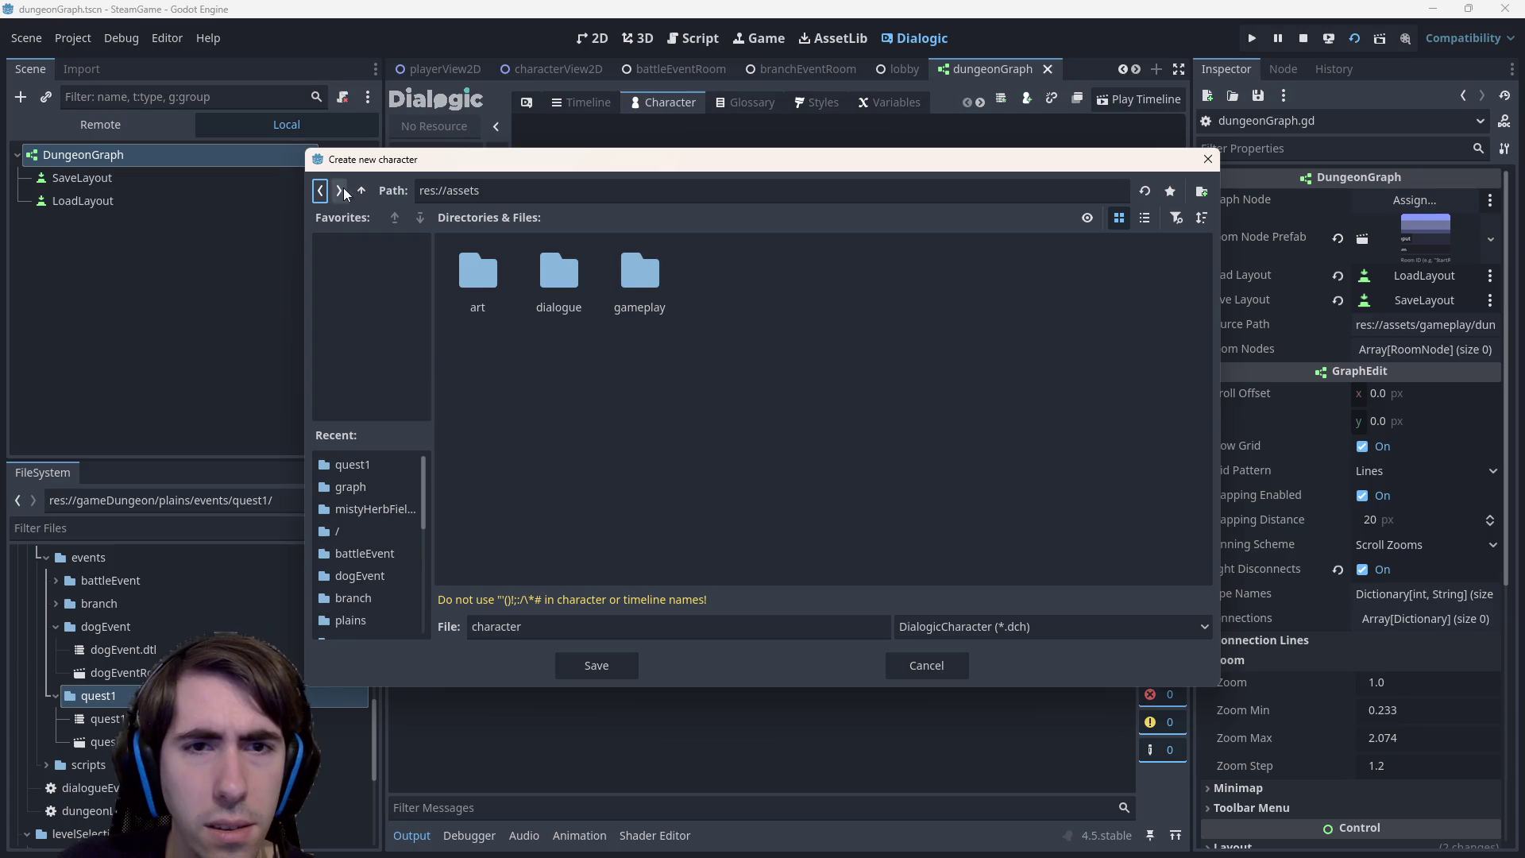
pyautogui.rightClick(688, 352)
pyautogui.click(713, 362)
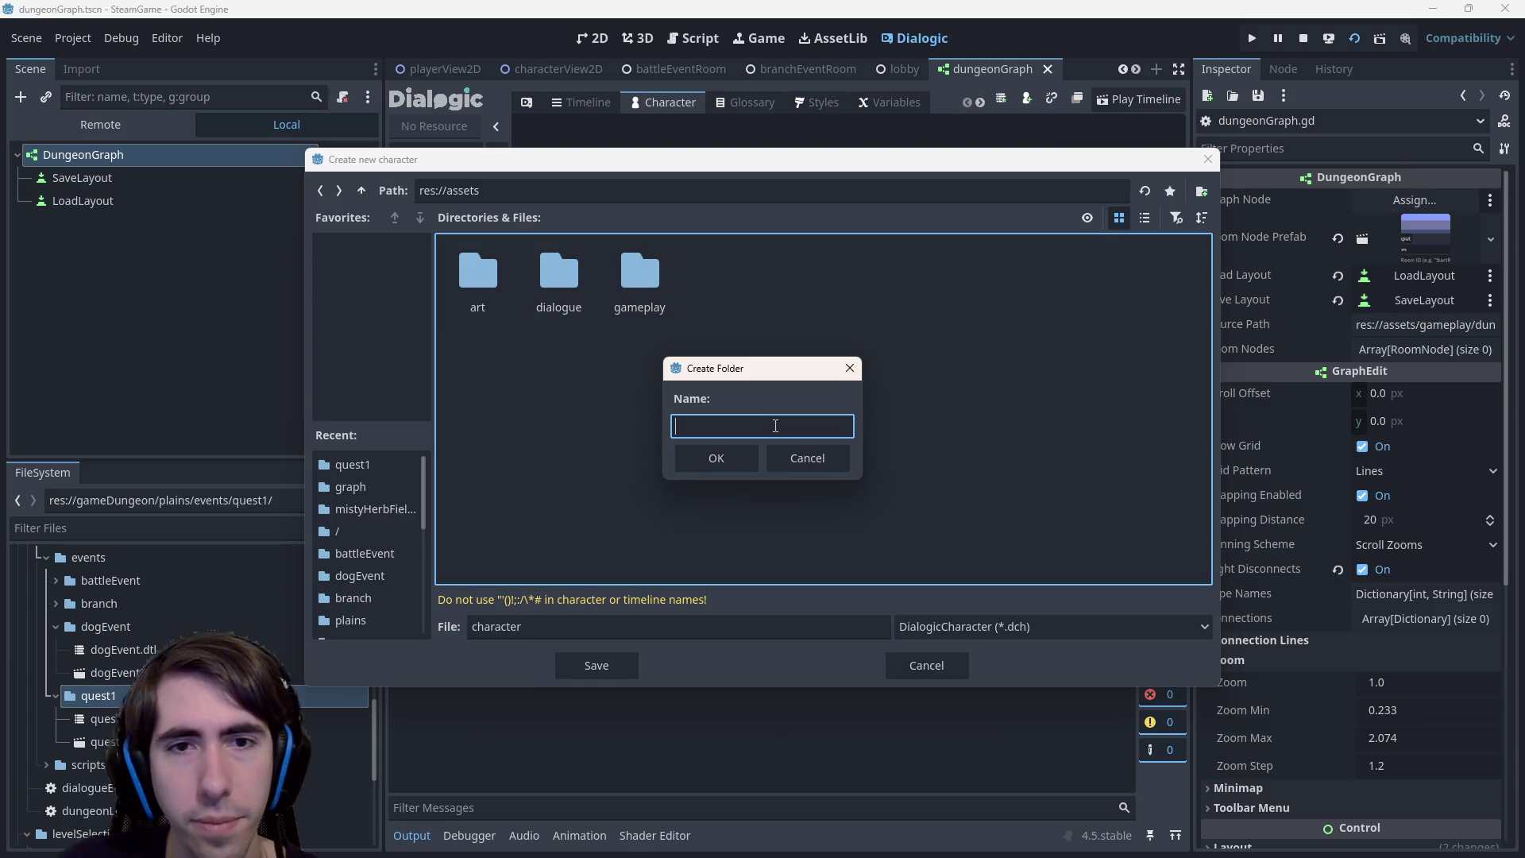
# - Create a 'characters' folder in assets/dialogue and save character.dch there
pyautogui.click(848, 371)
pyautogui.doubleClick(579, 299)
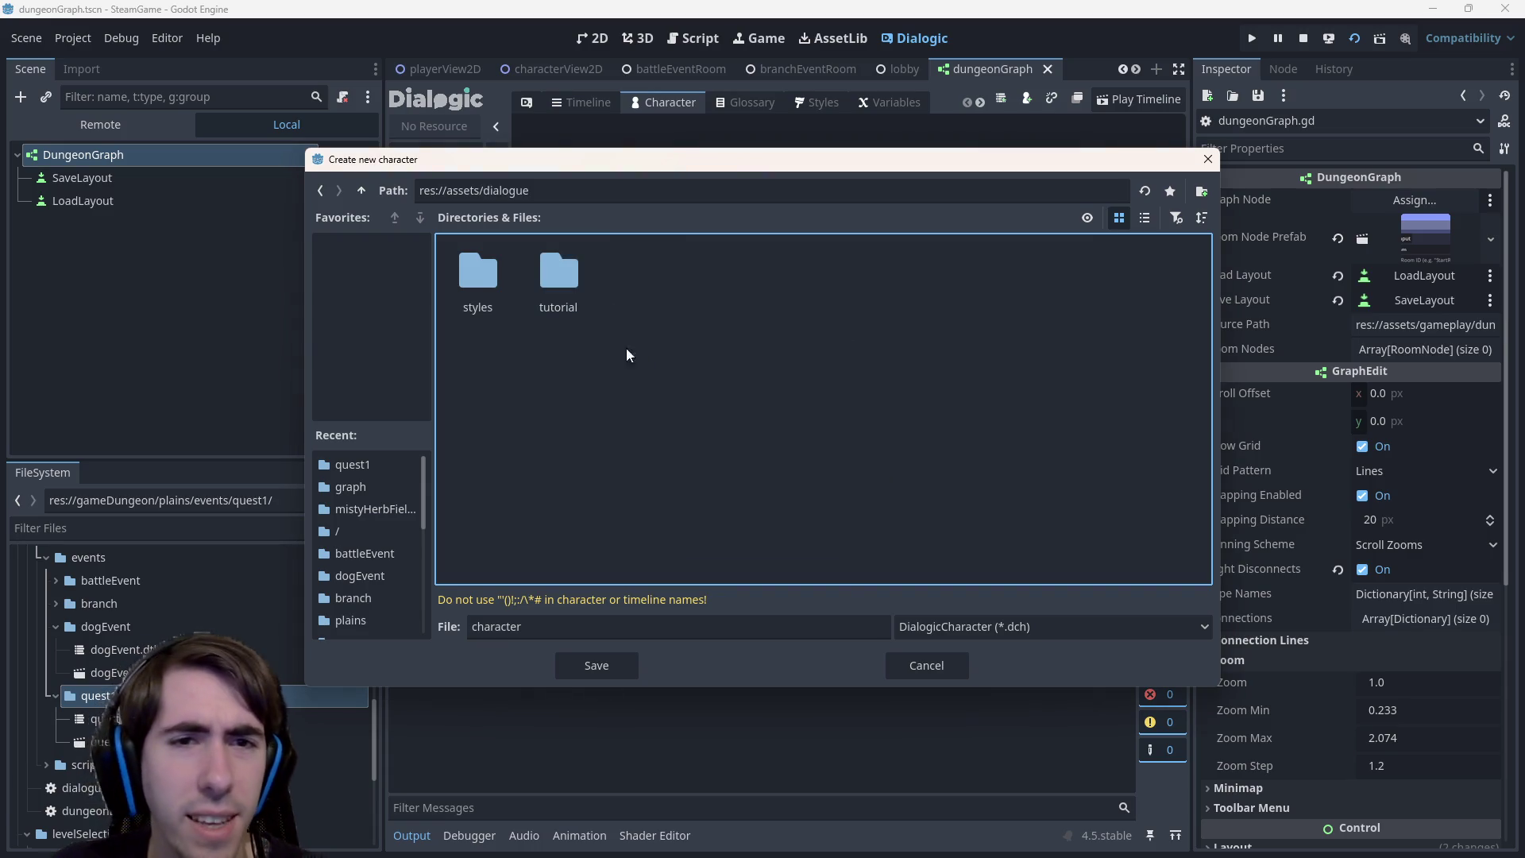
pyautogui.rightClick(685, 356)
pyautogui.click(718, 365)
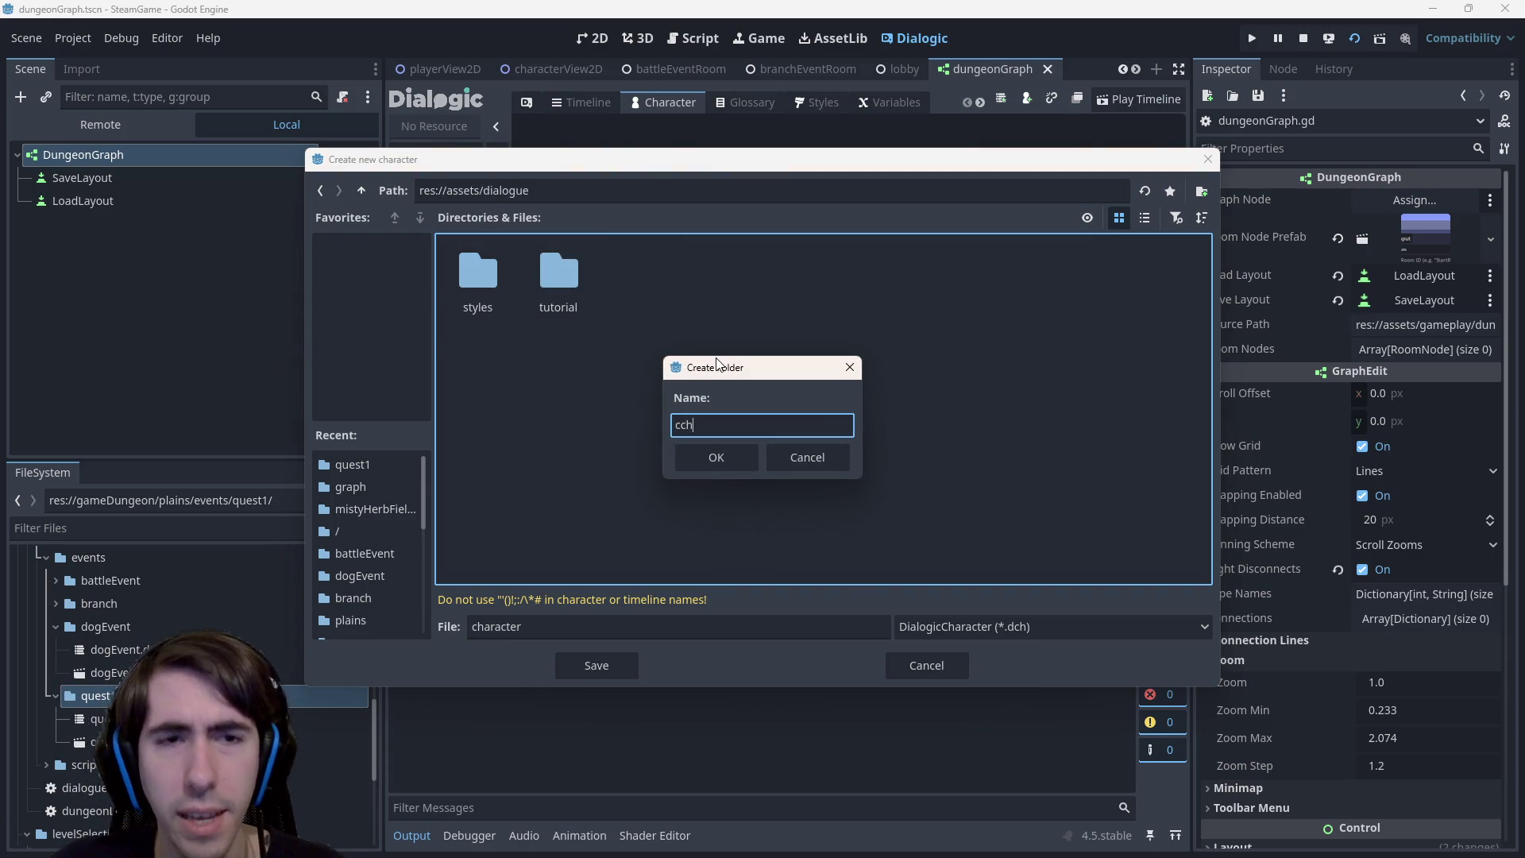
pyautogui.write('characters')
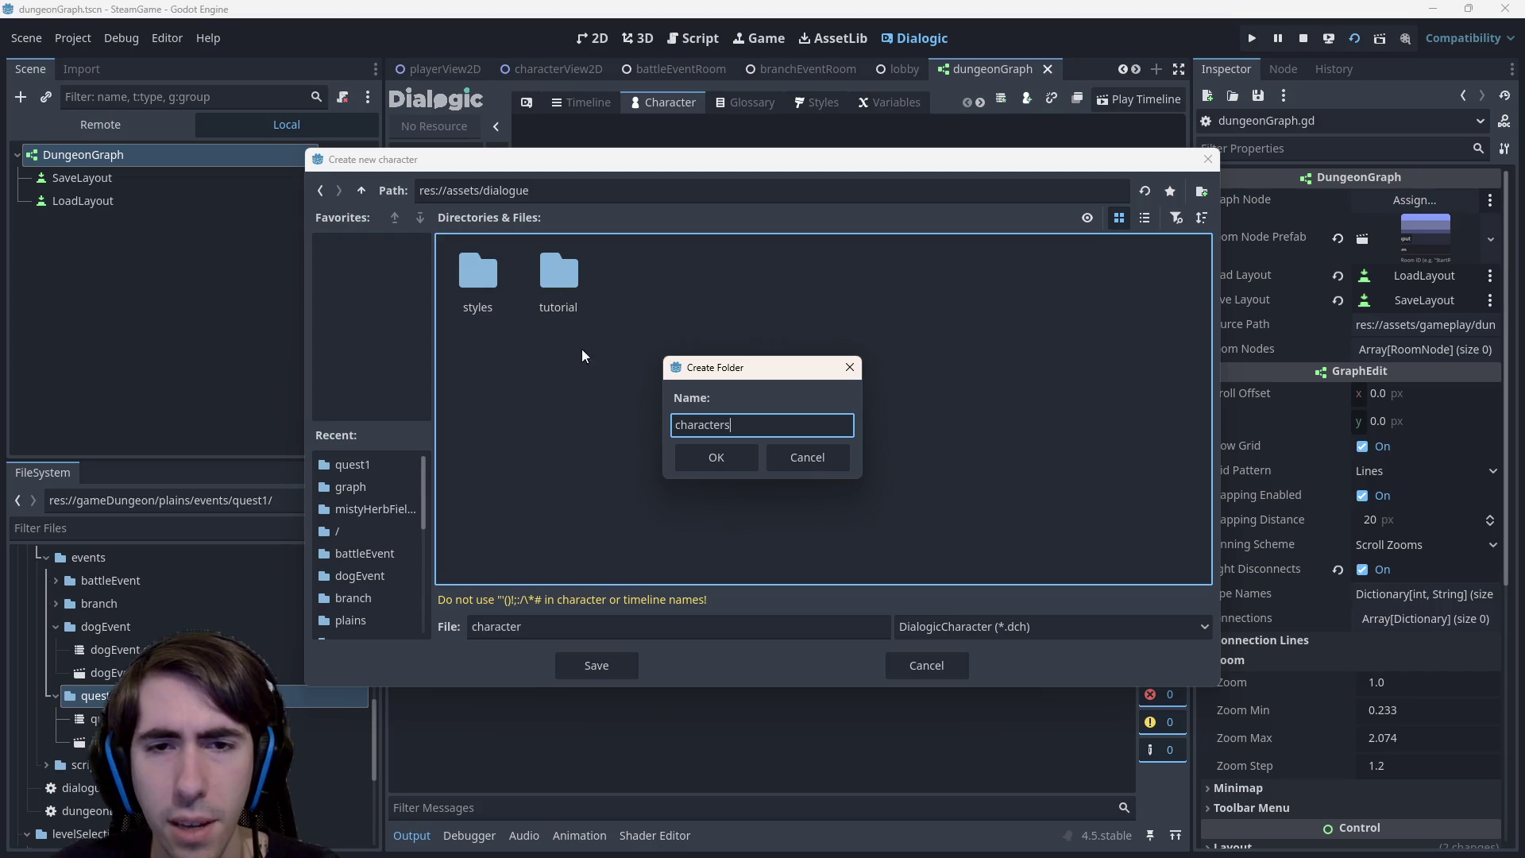
pyautogui.click(707, 450)
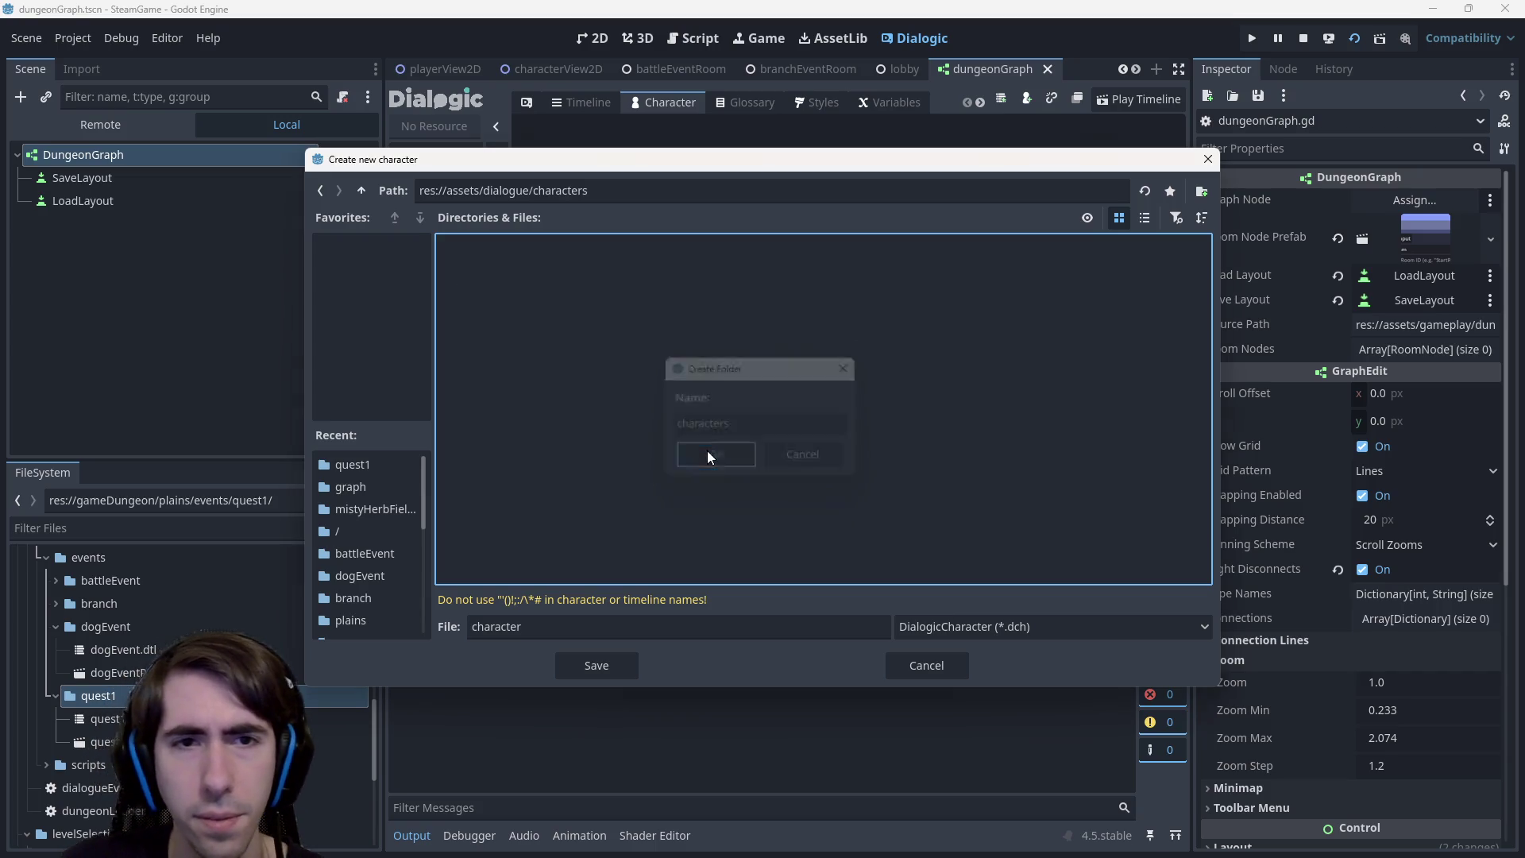
pyautogui.click(602, 672)
pyautogui.click(601, 672)
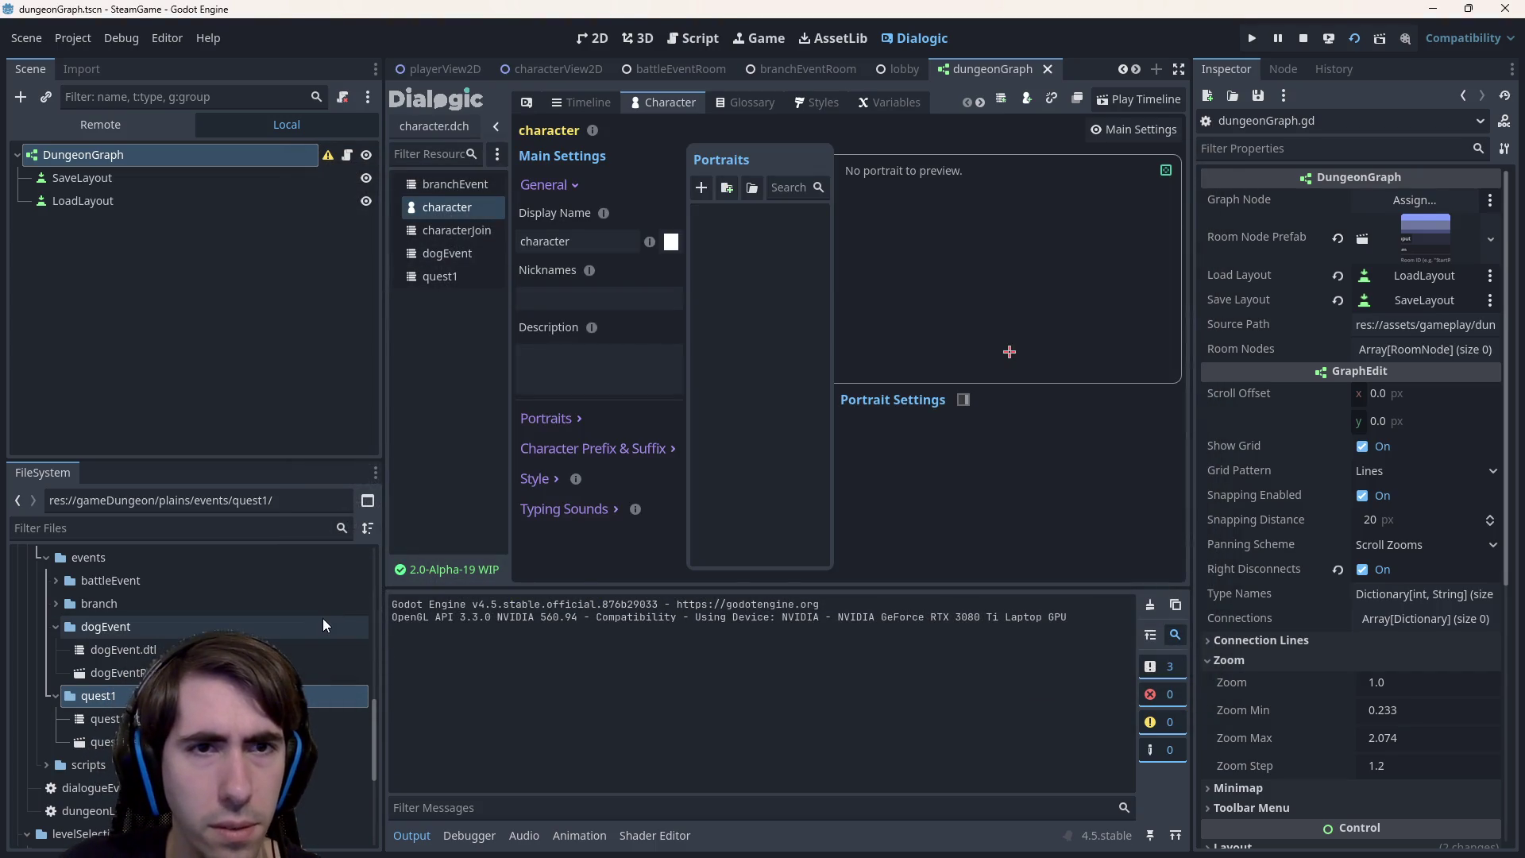
# - Set the character's Display Name to Nekomata
pyautogui.doubleClick(531, 241)
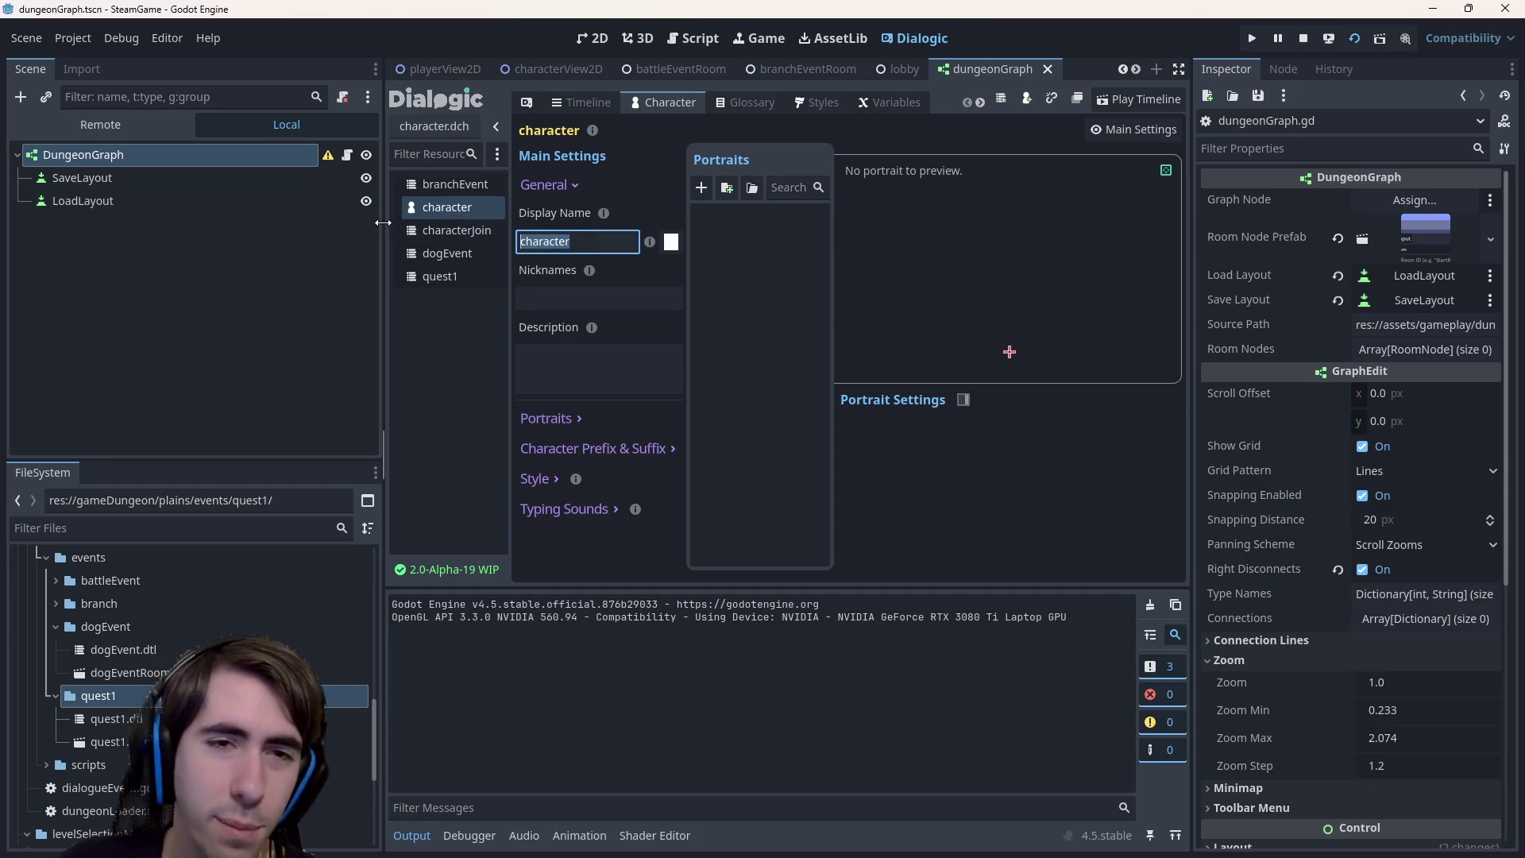
pyautogui.scroll(5, 199, 635)
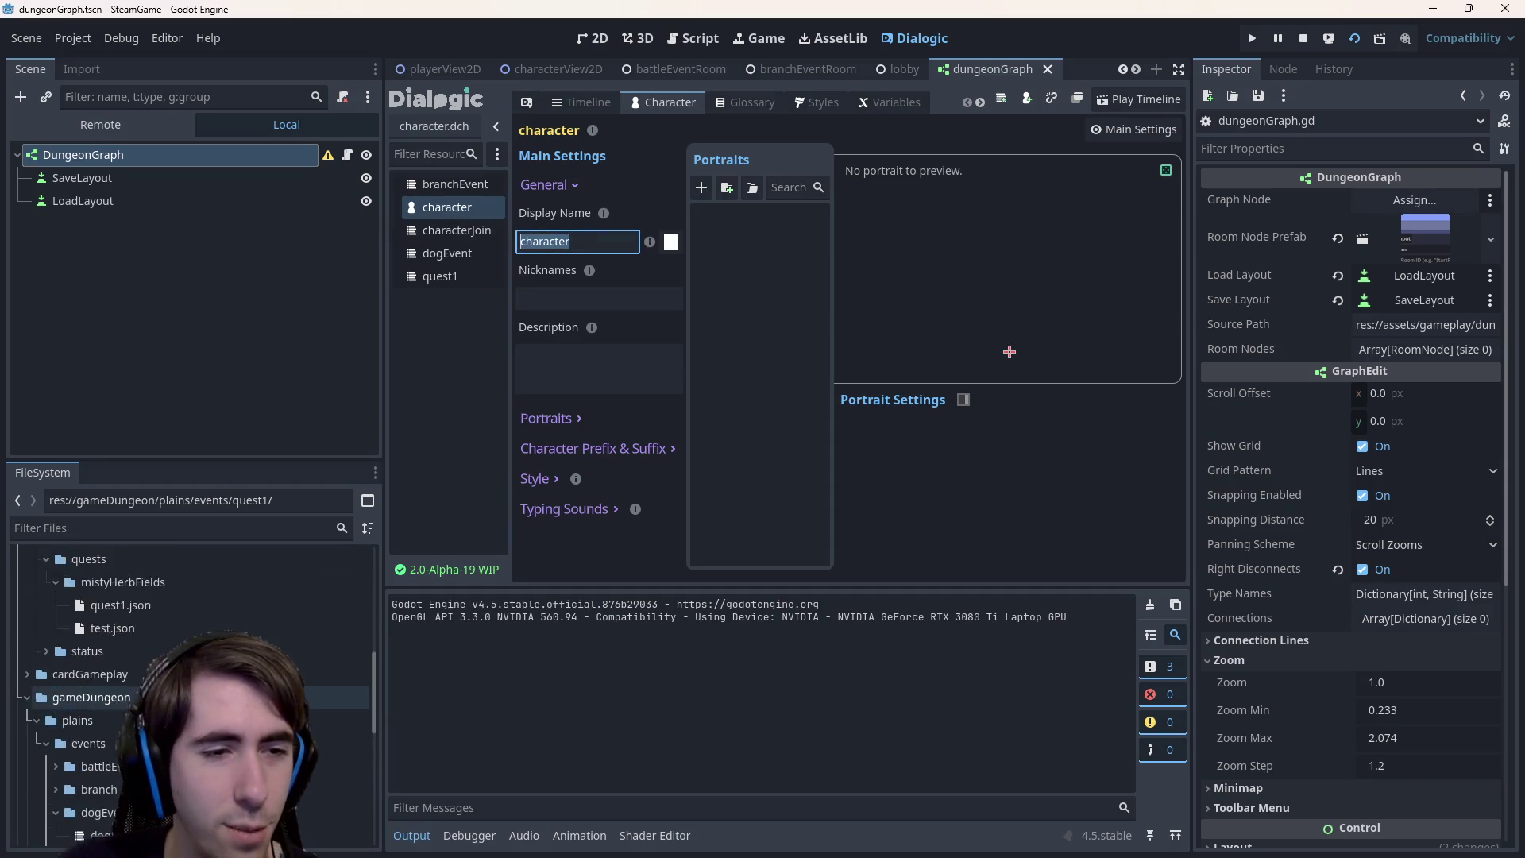
pyautogui.scroll(2, 263, 619)
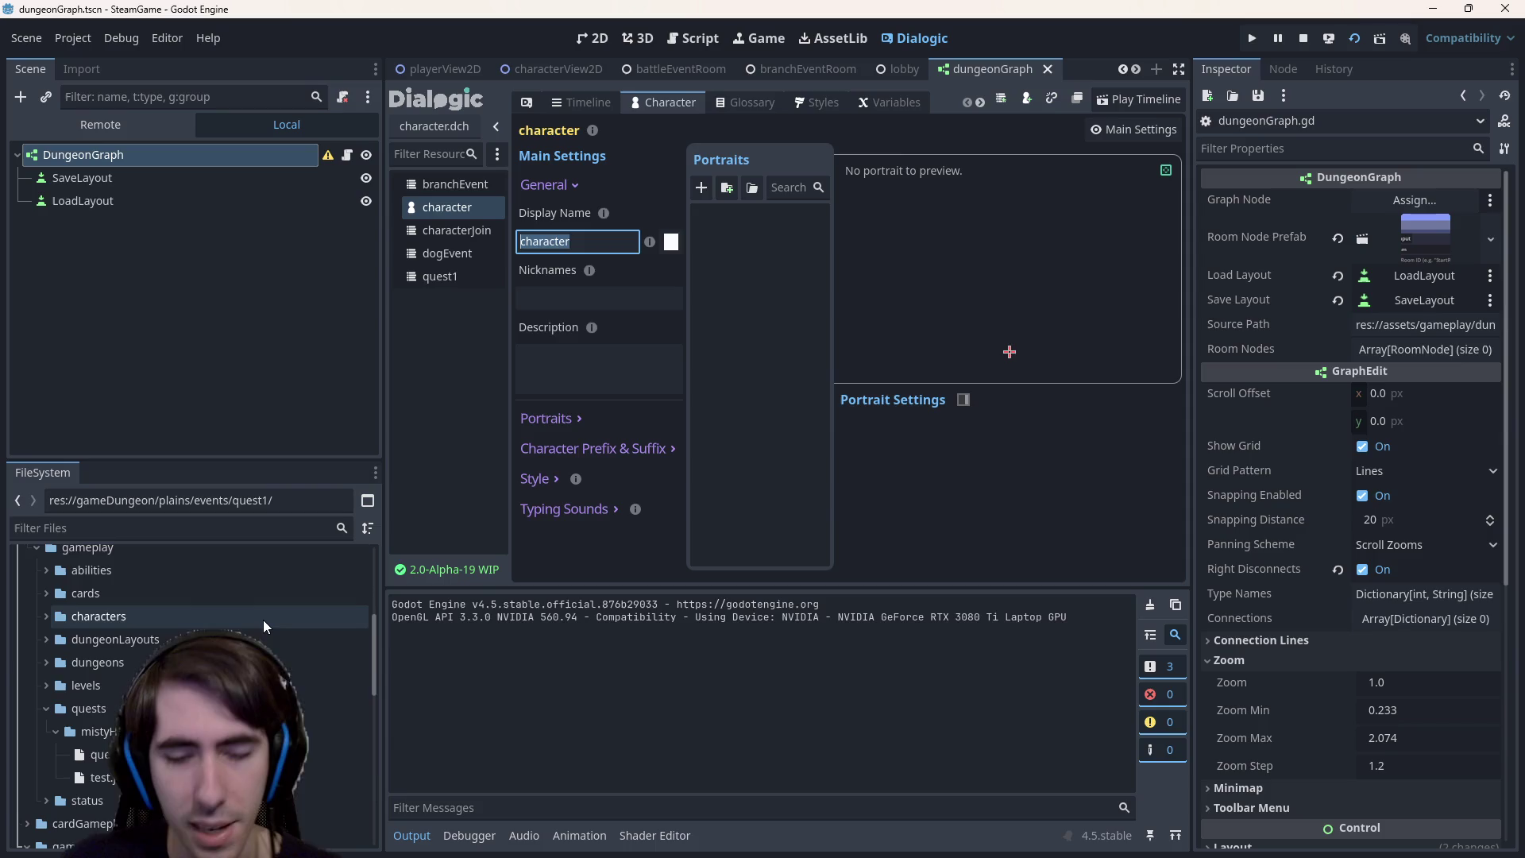
pyautogui.write('Nekomat')
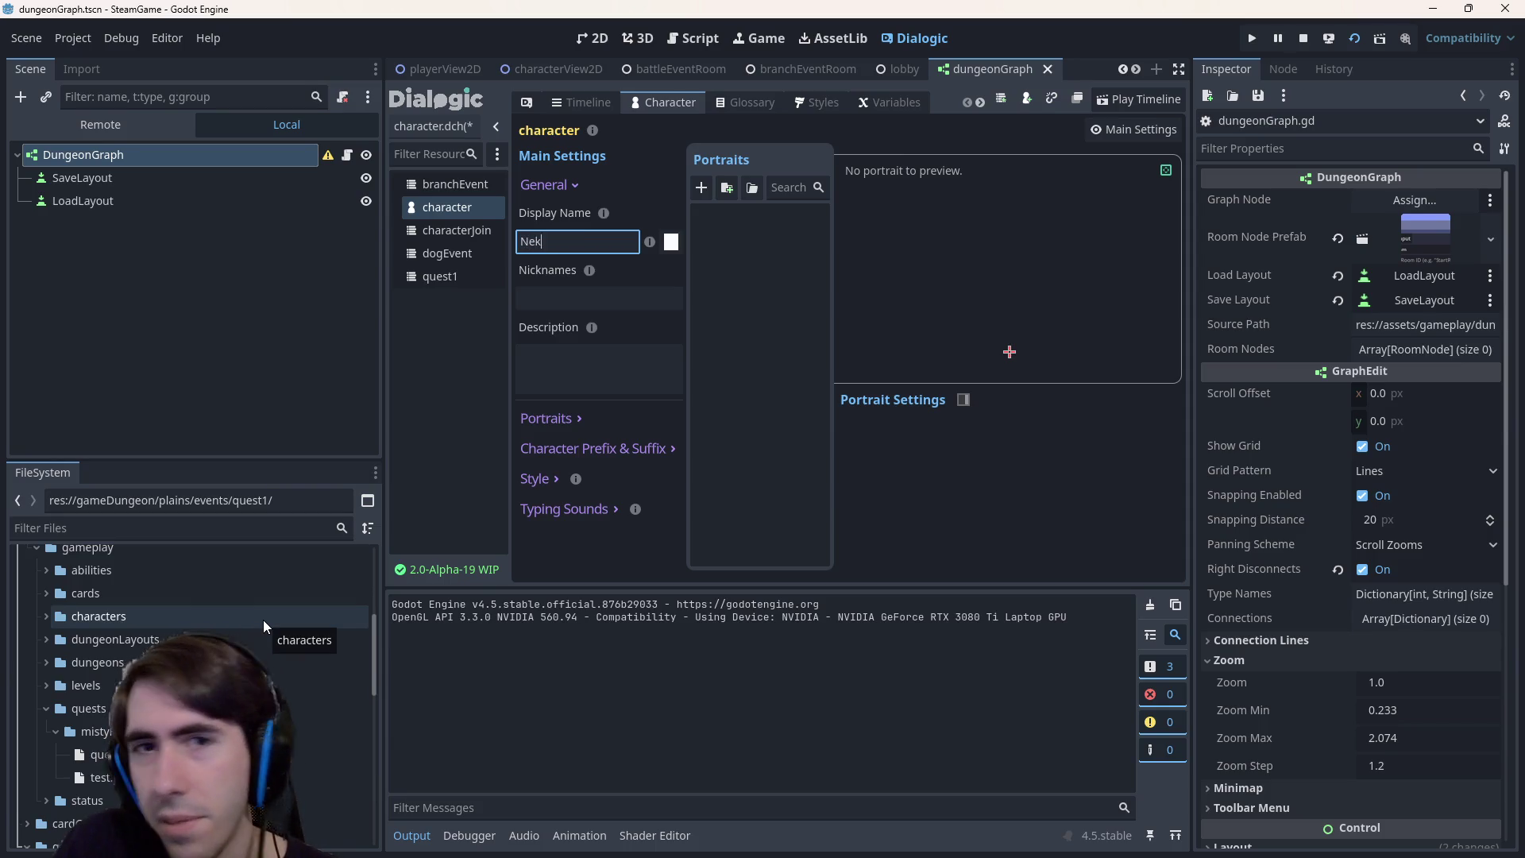
pyautogui.write('a')
pyautogui.scroll(3, 264, 627)
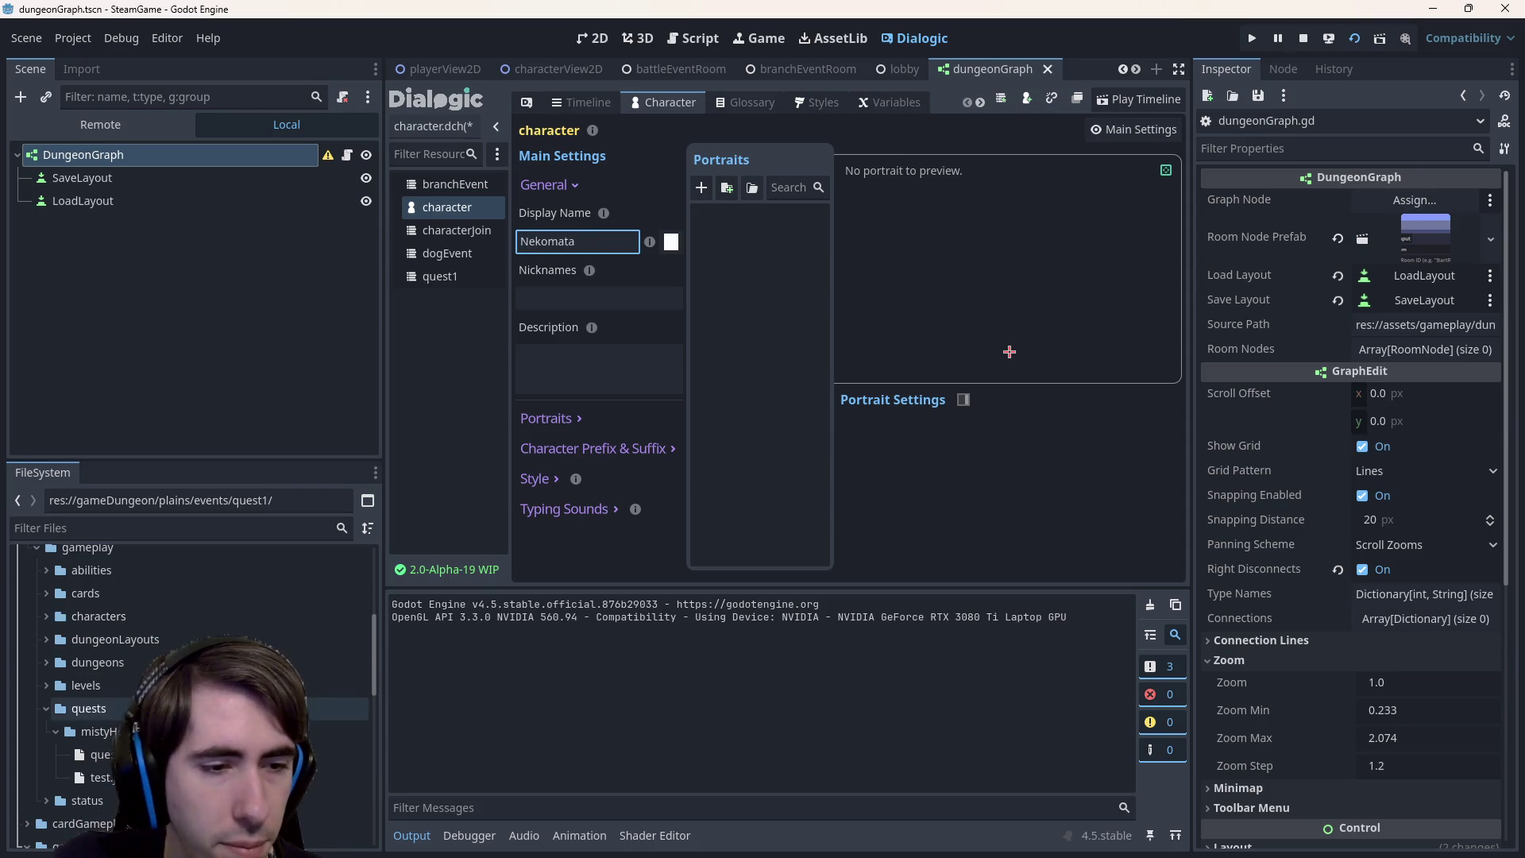
# - Rename character.dch to nekomata.dch in FileSystem and close the Reference Manager
pyautogui.click(84, 597)
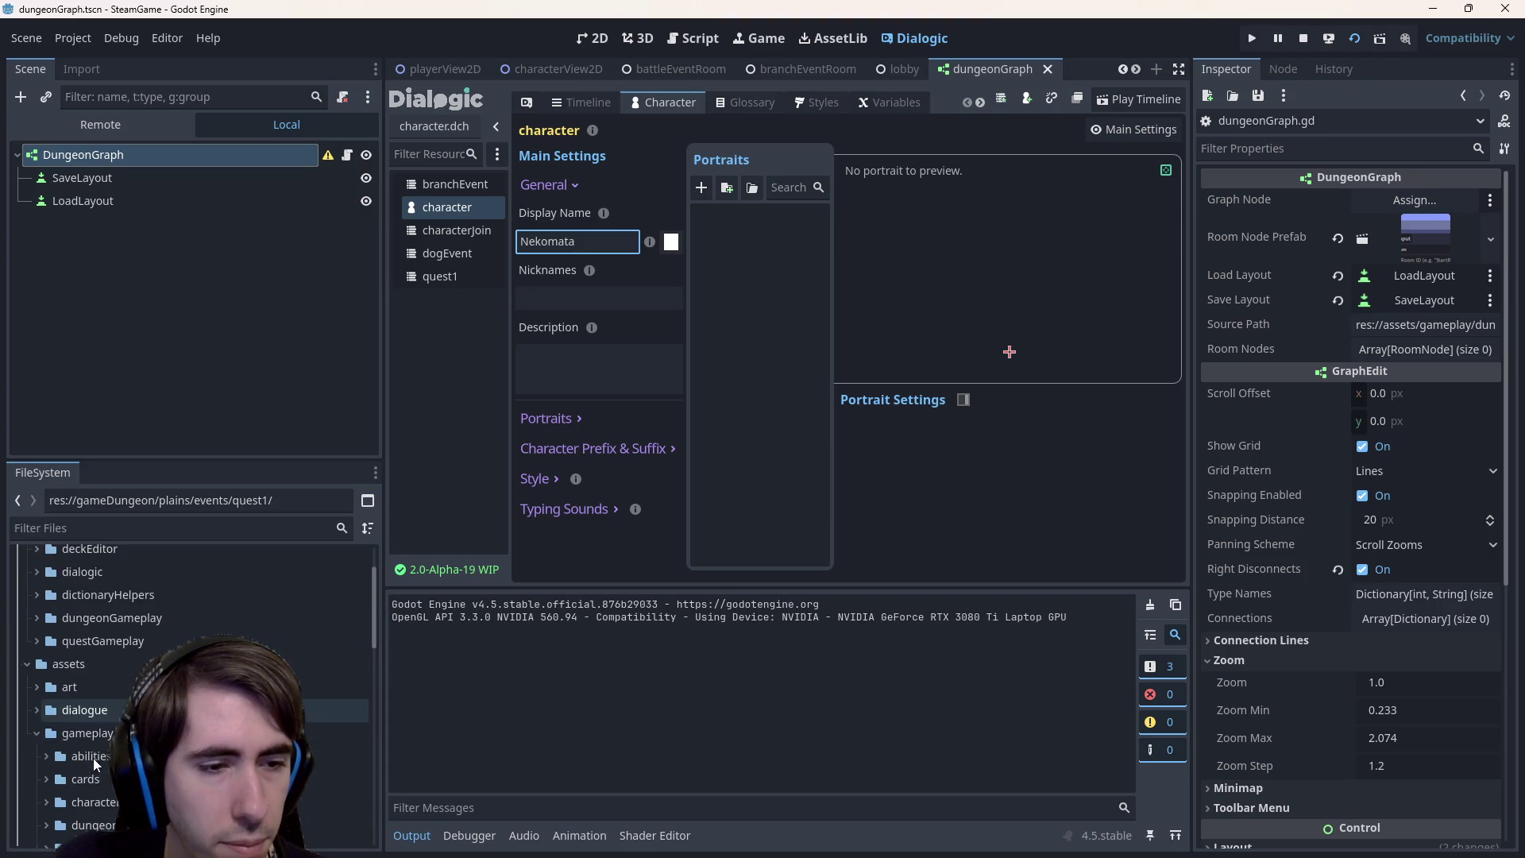
pyautogui.doubleClick(111, 733)
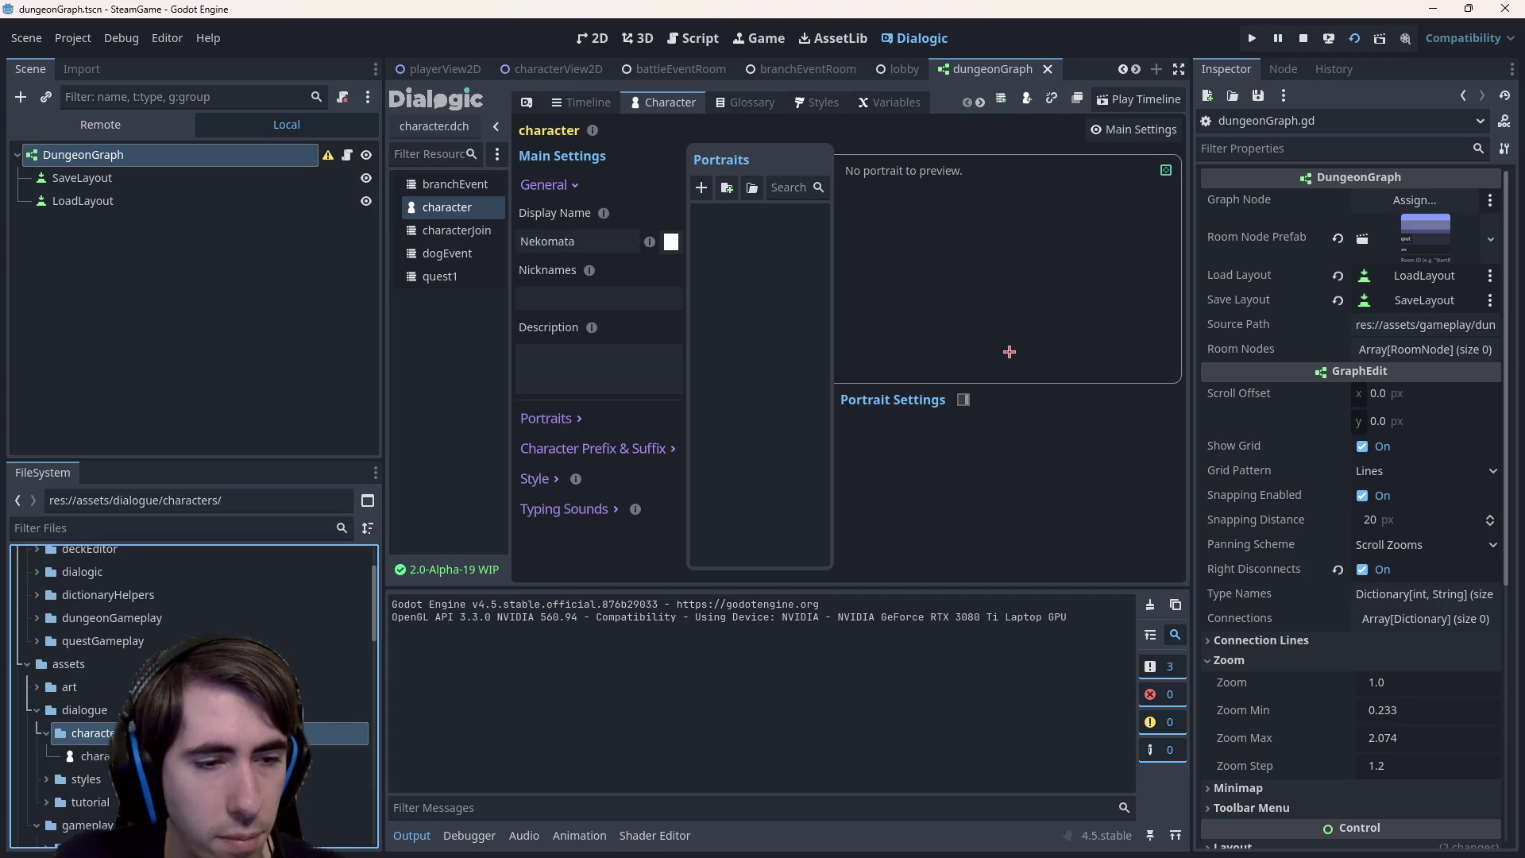
pyautogui.click(95, 755)
pyautogui.press('F2')
pyautogui.write('nekom')
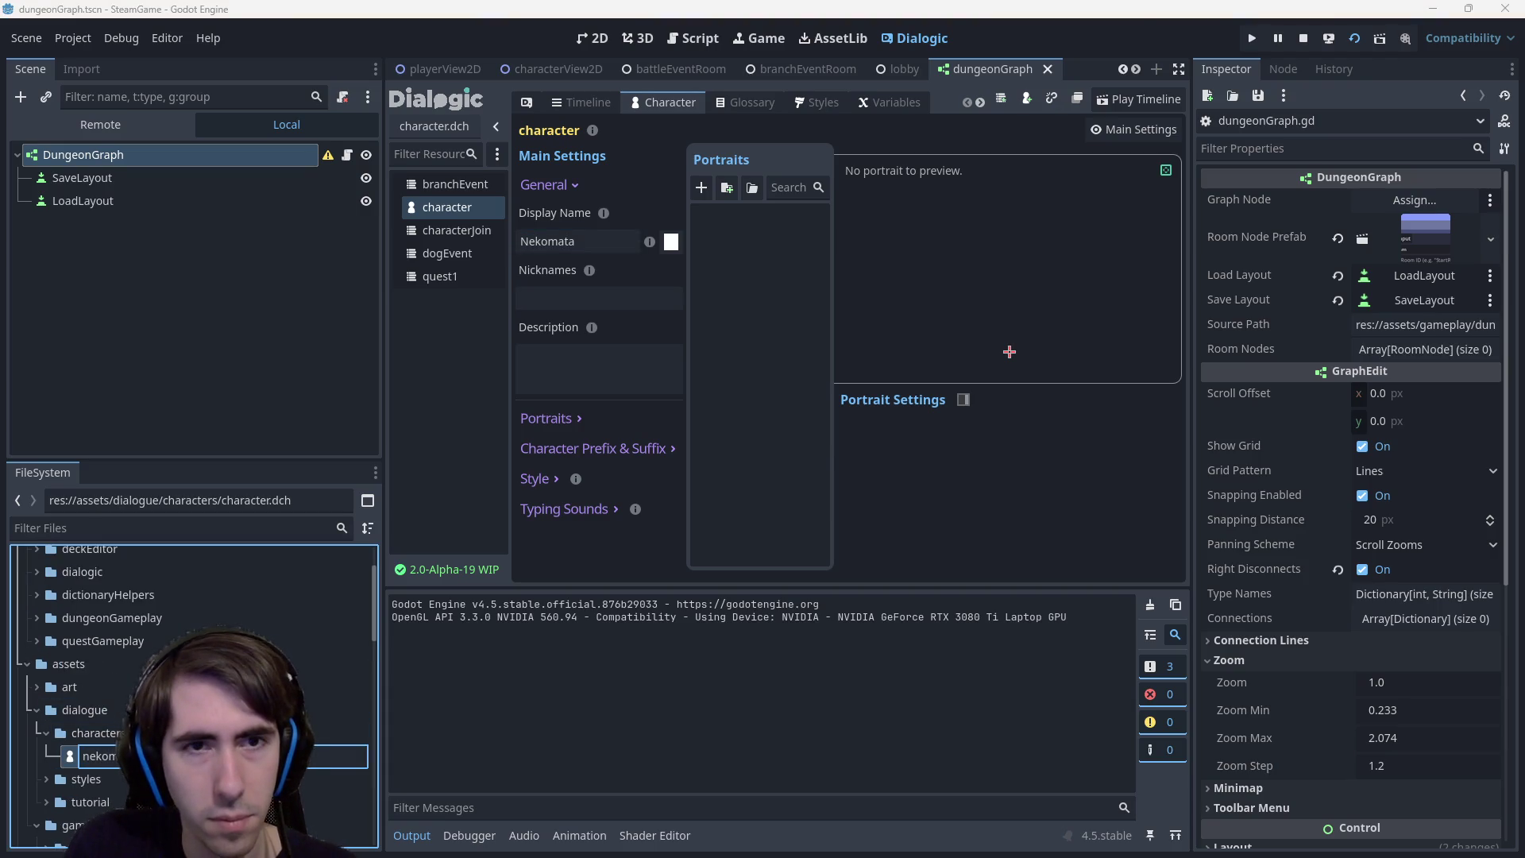
pyautogui.write('ata')
pyautogui.press('Return')
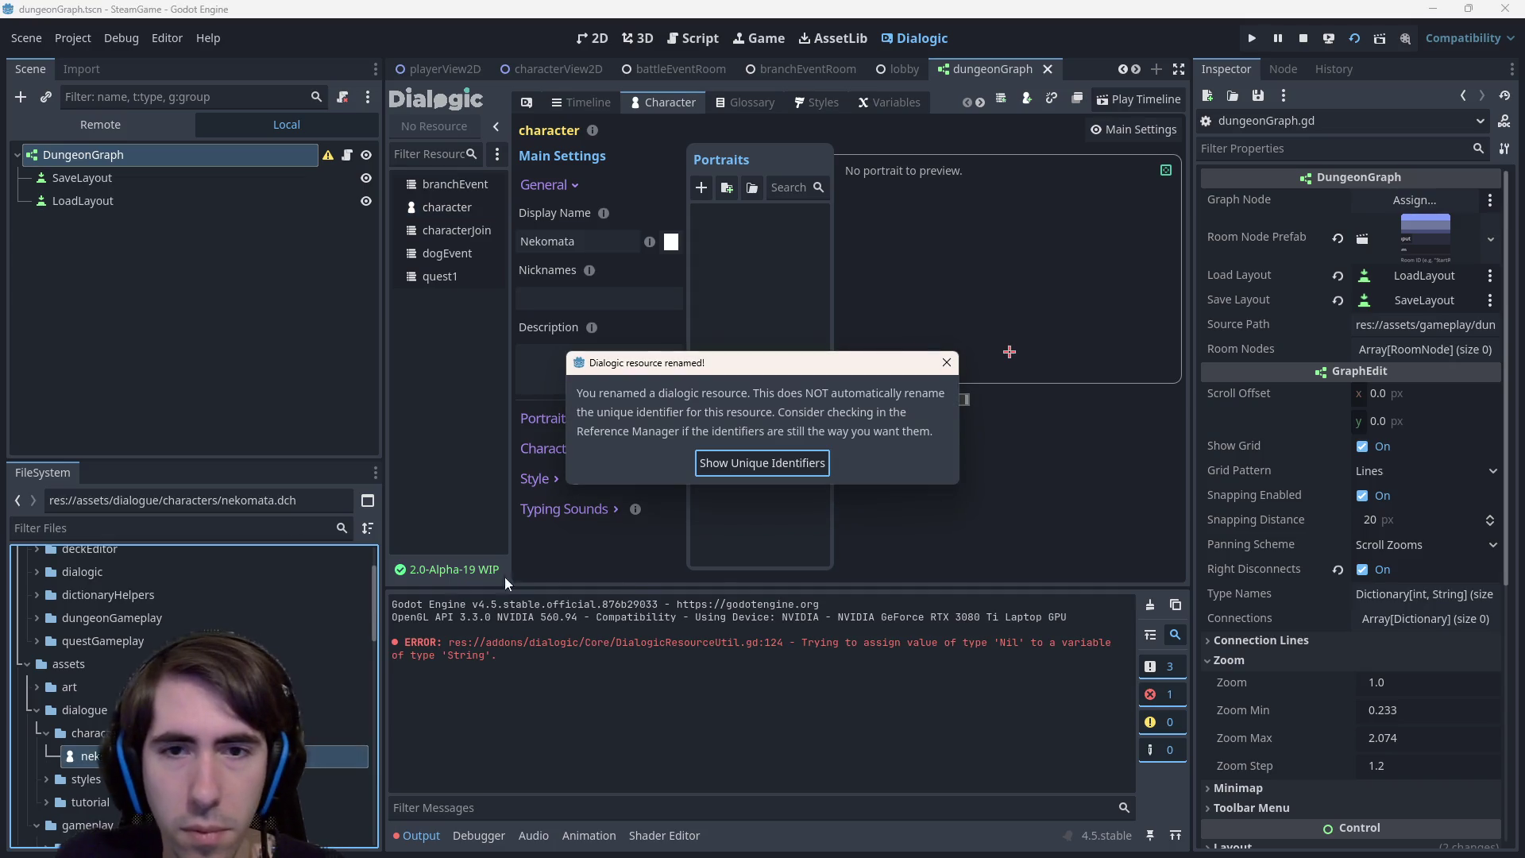
pyautogui.click(742, 466)
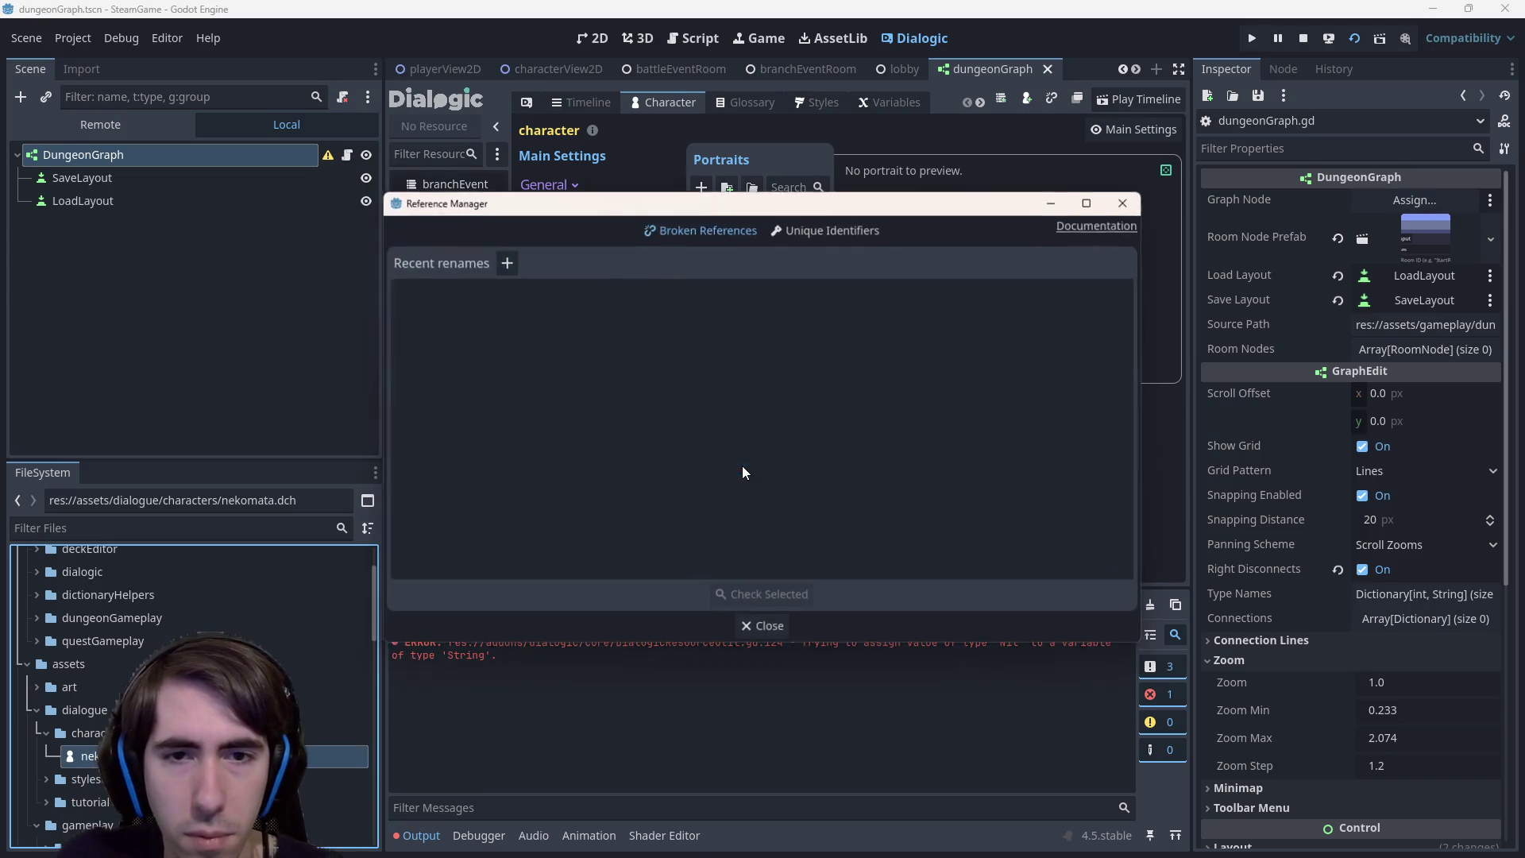
pyautogui.click(762, 628)
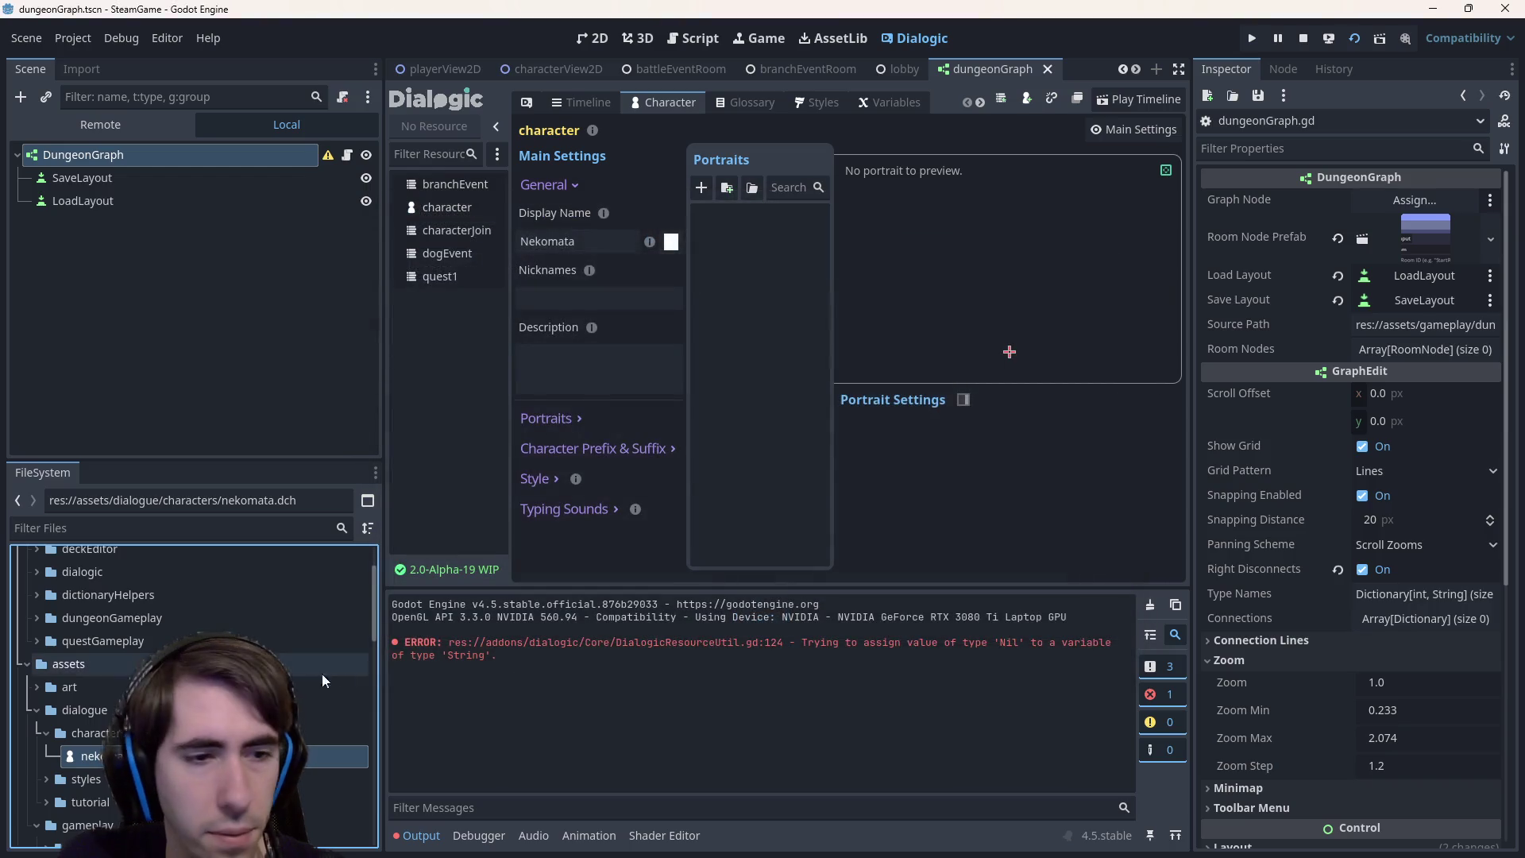
# - Try speaker options on quest1's first text event, leaving the speaker set to none
pyautogui.click(580, 108)
pyautogui.click(636, 237)
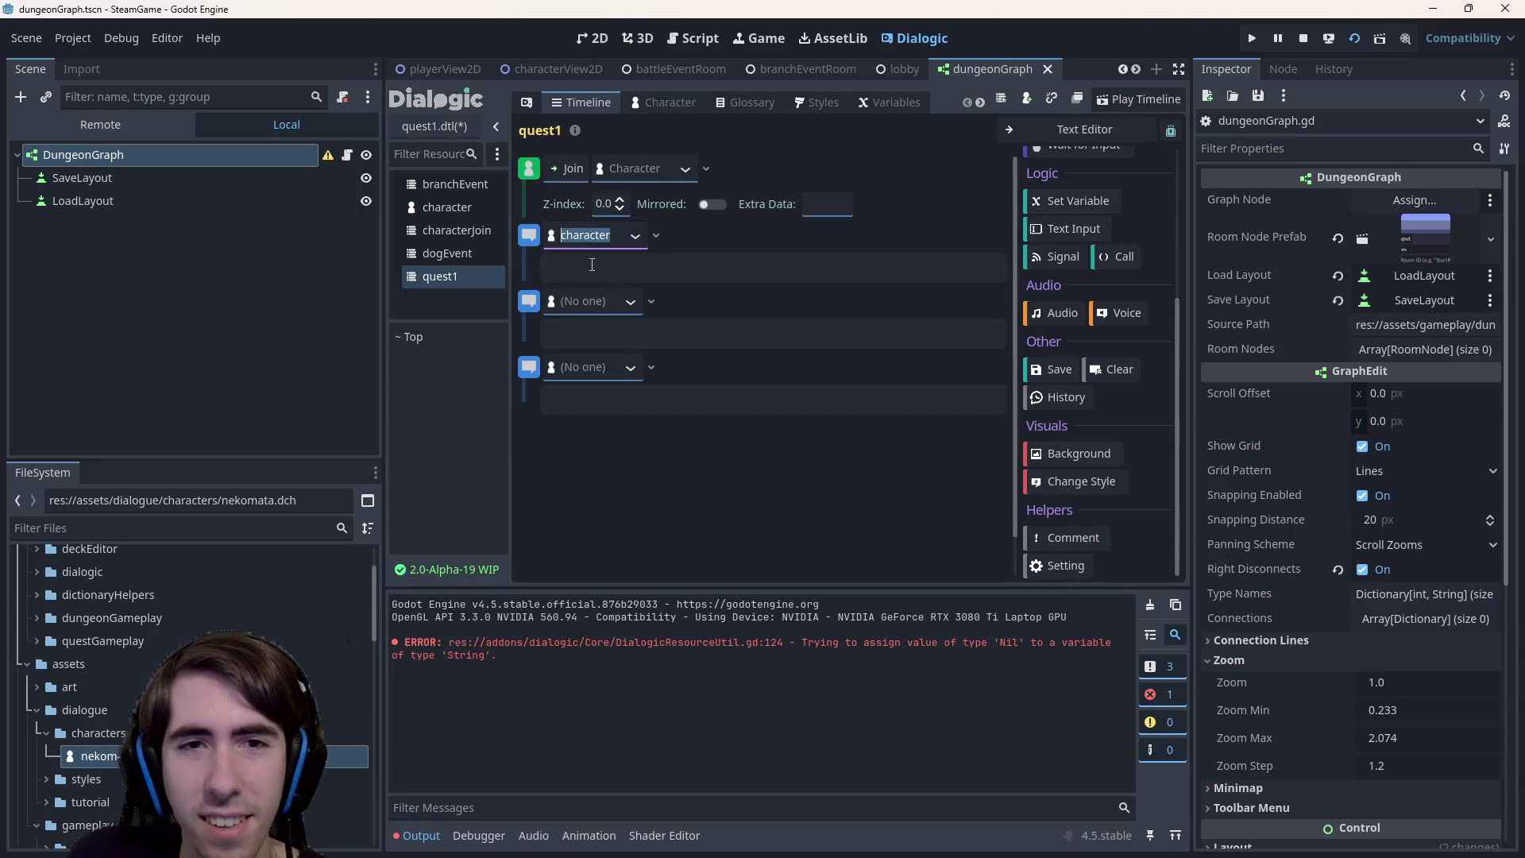
pyautogui.click(645, 240)
pyautogui.click(770, 103)
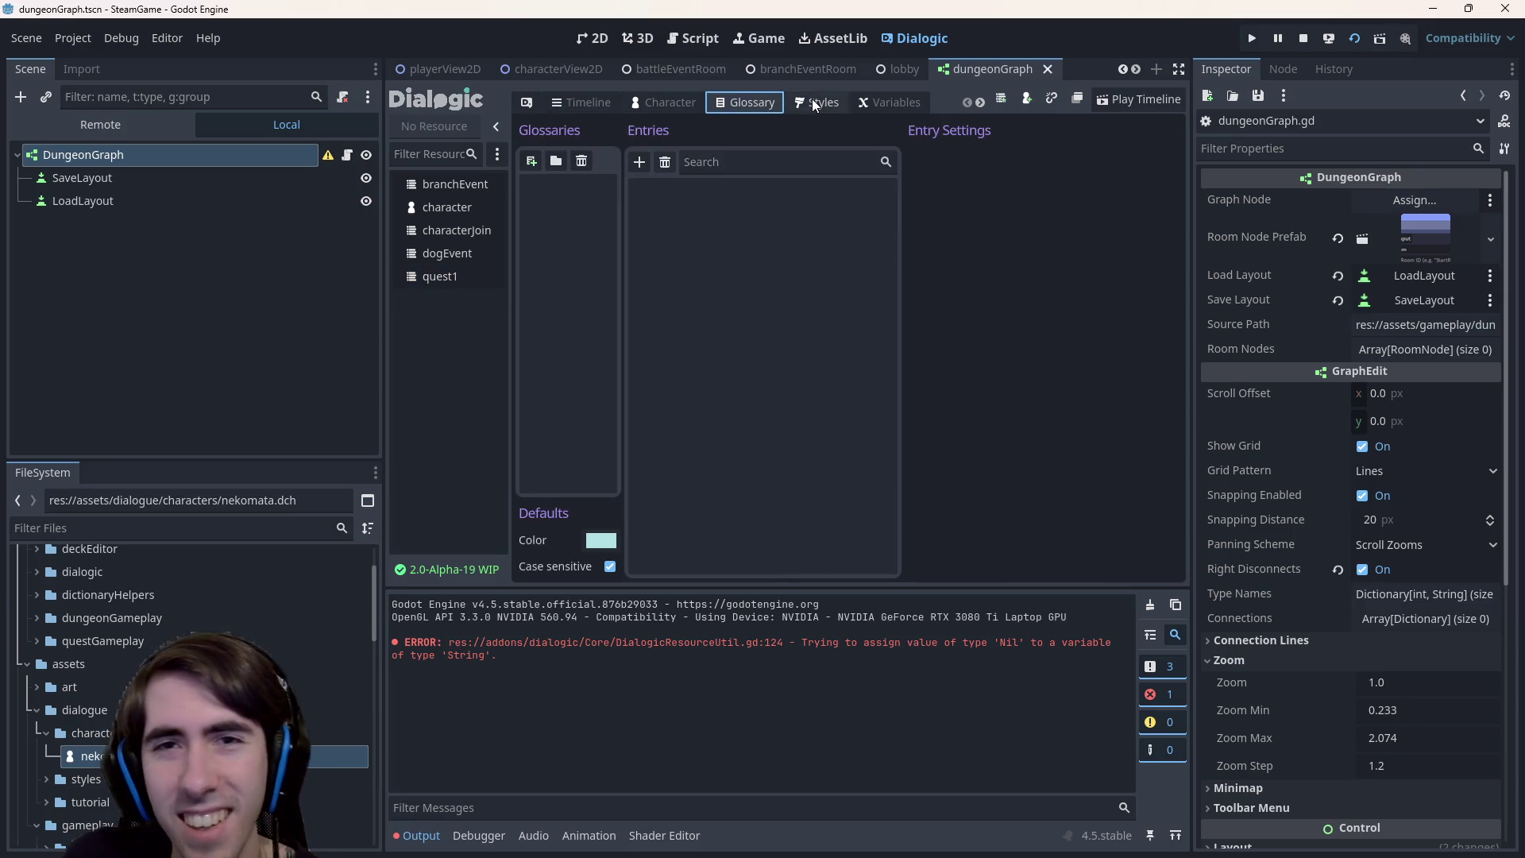
pyautogui.click(670, 106)
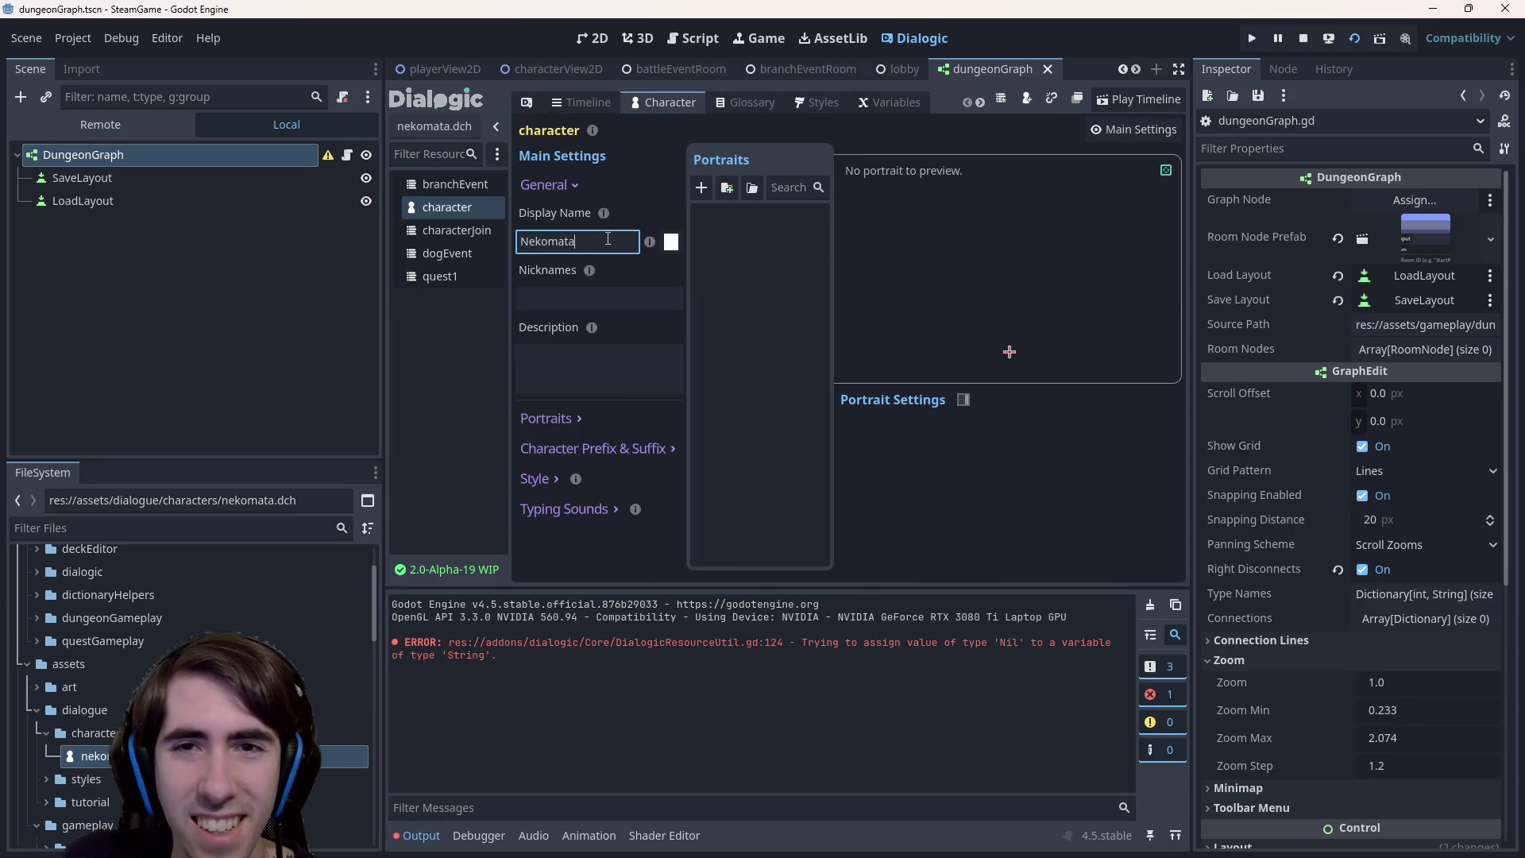
pyautogui.click(578, 104)
pyautogui.click(592, 235)
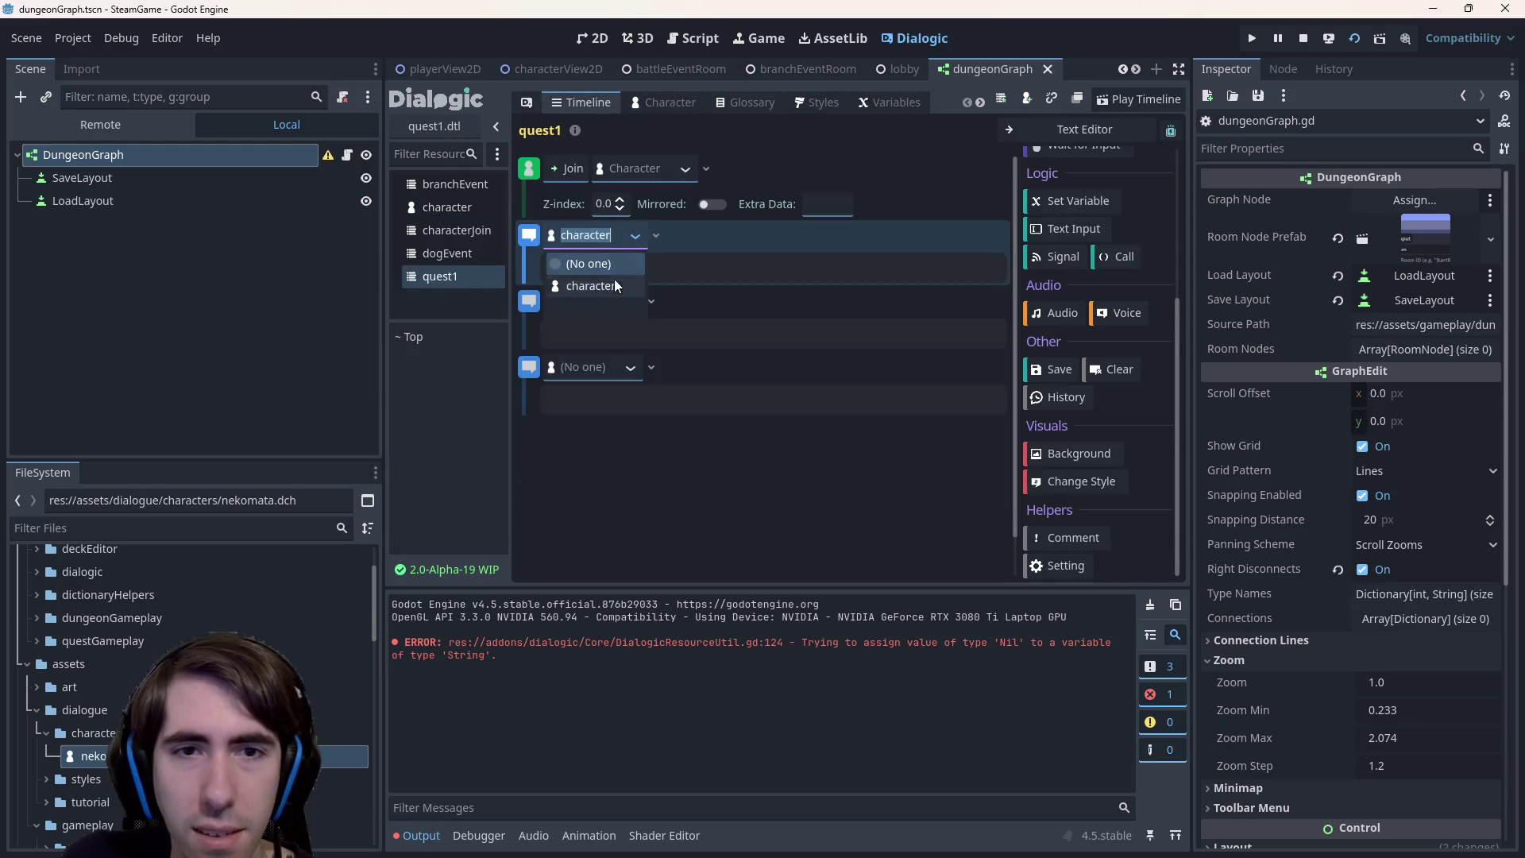
pyautogui.click(617, 286)
pyautogui.click(634, 236)
pyautogui.click(588, 256)
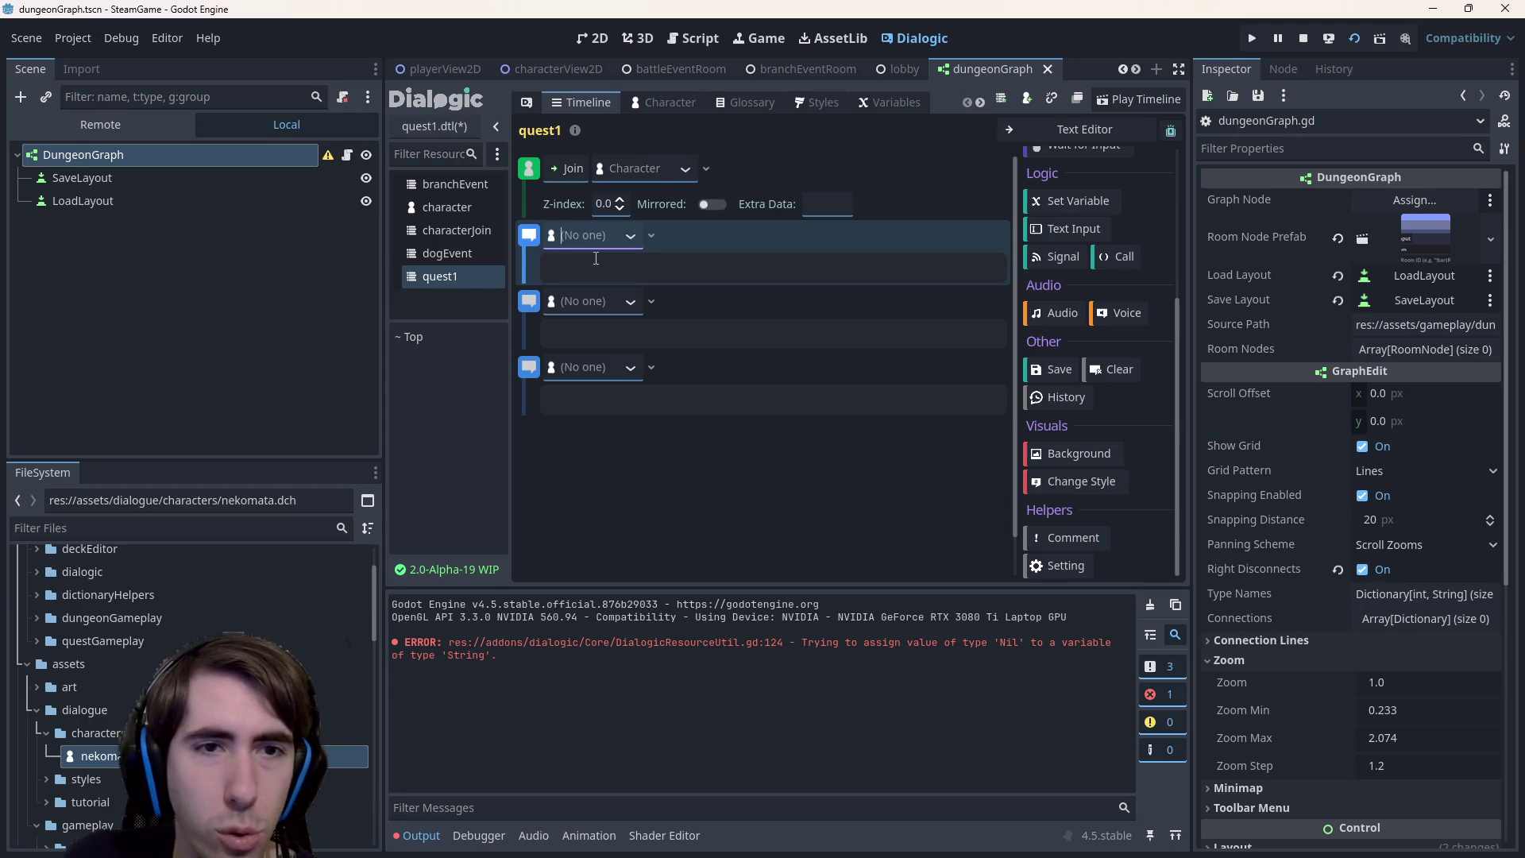
pyautogui.scroll(-5, 191, 675)
pyautogui.scroll(-3, 191, 675)
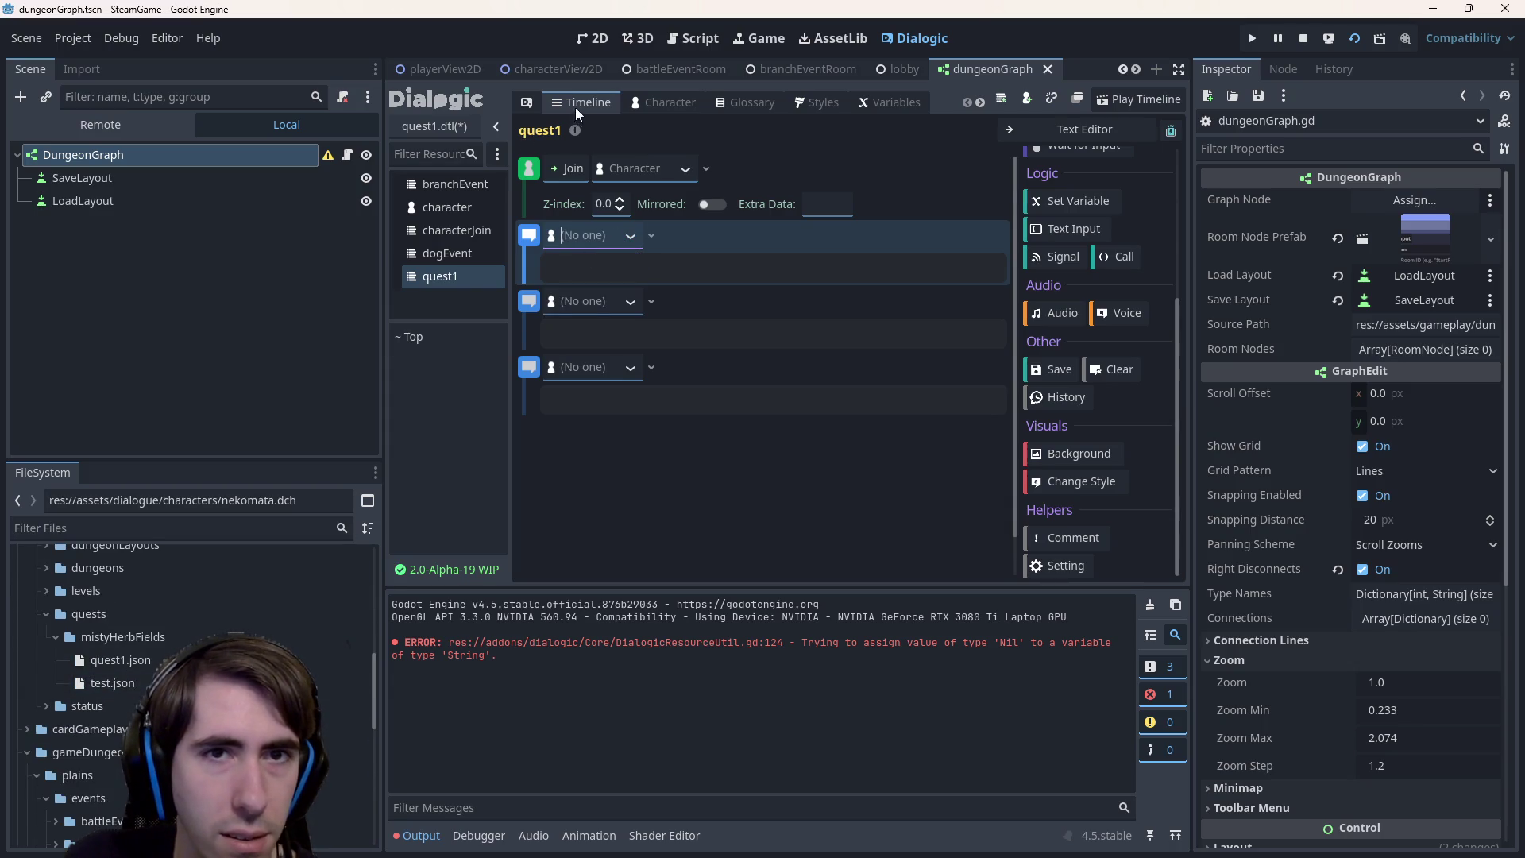
# - Remove quest1, character and characterJoin from the Dialogic resource list, then open quest1.json
pyautogui.rightClick(441, 280)
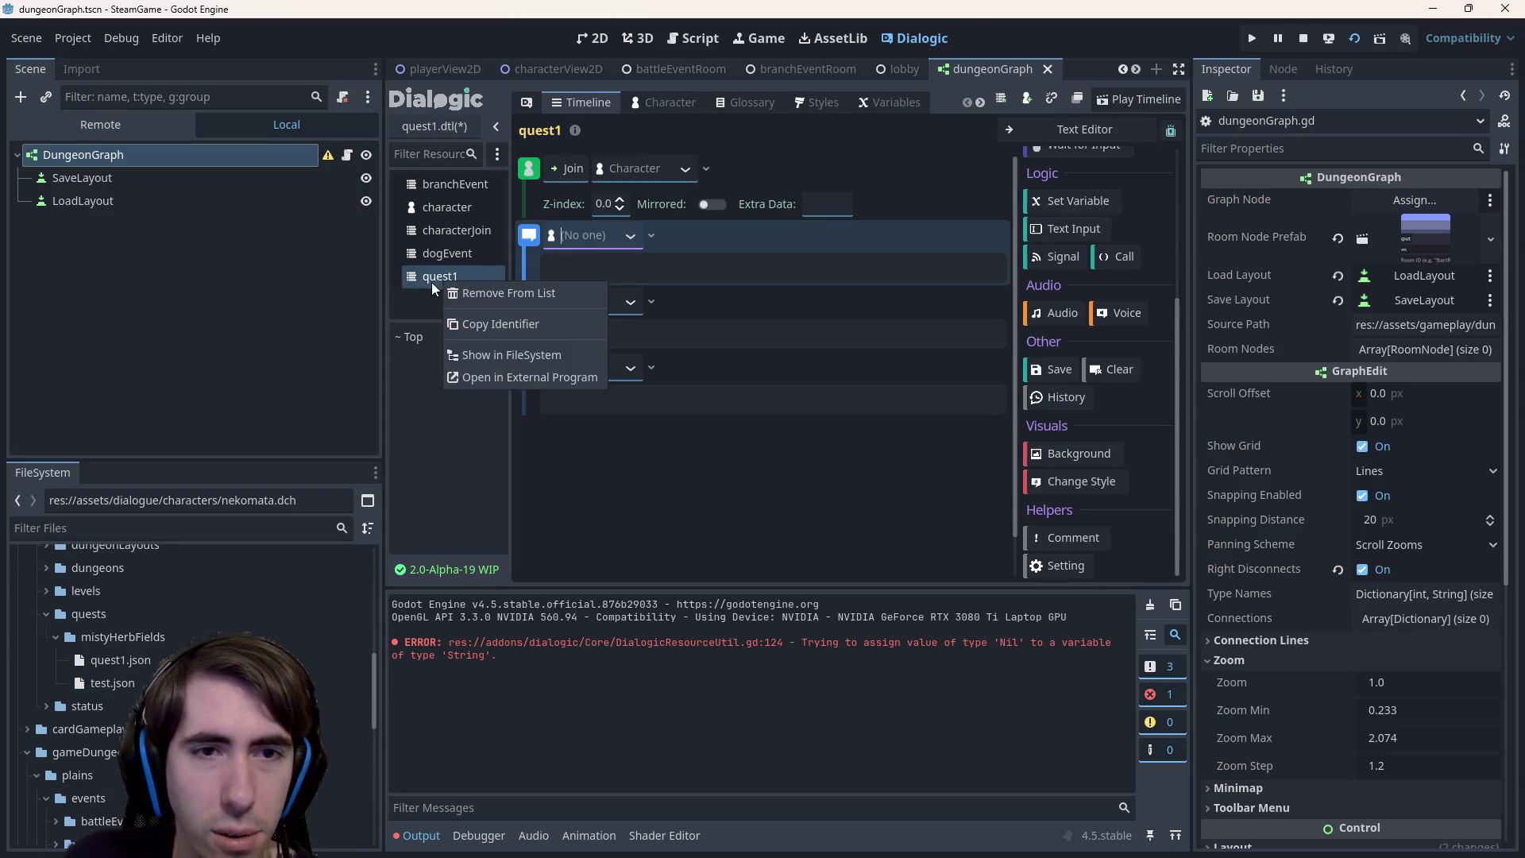
pyautogui.click(489, 293)
pyautogui.click(456, 232)
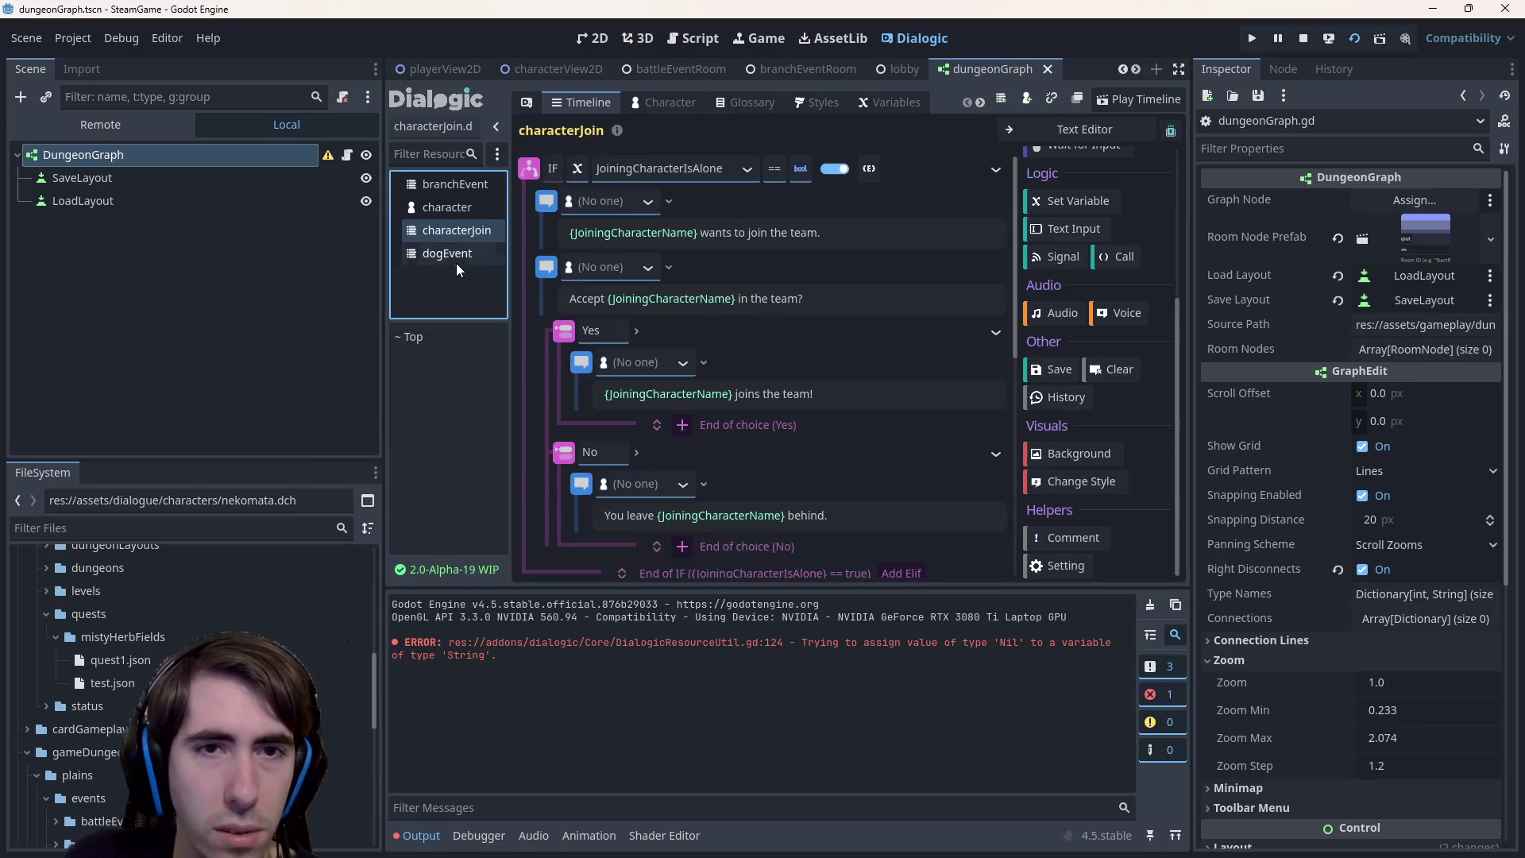
pyautogui.click(645, 201)
pyautogui.click(467, 207)
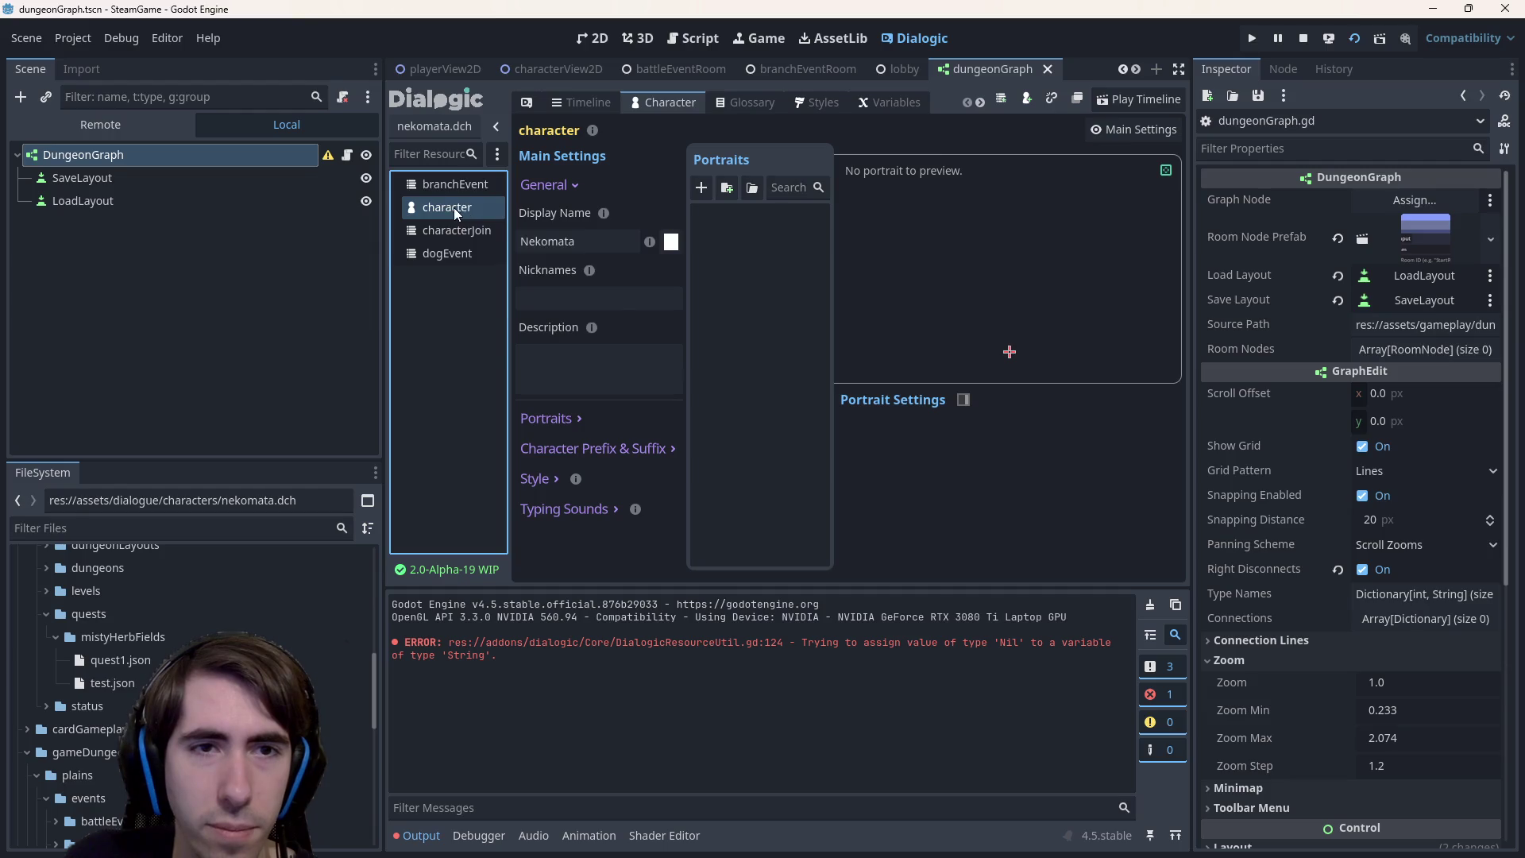
pyautogui.rightClick(454, 207)
pyautogui.click(483, 226)
pyautogui.rightClick(454, 184)
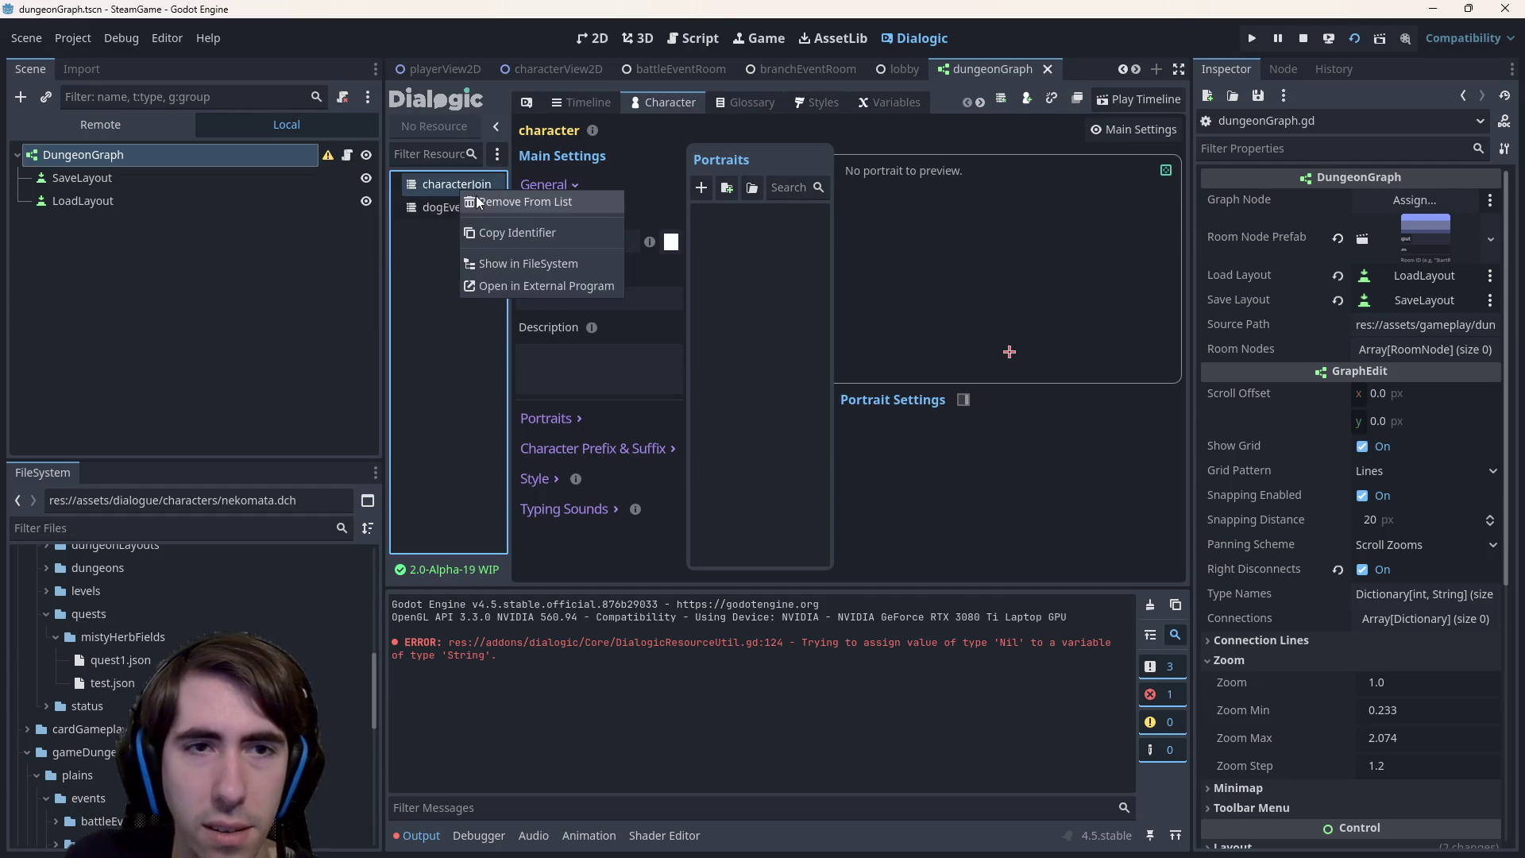
pyautogui.click(516, 198)
pyautogui.doubleClick(120, 659)
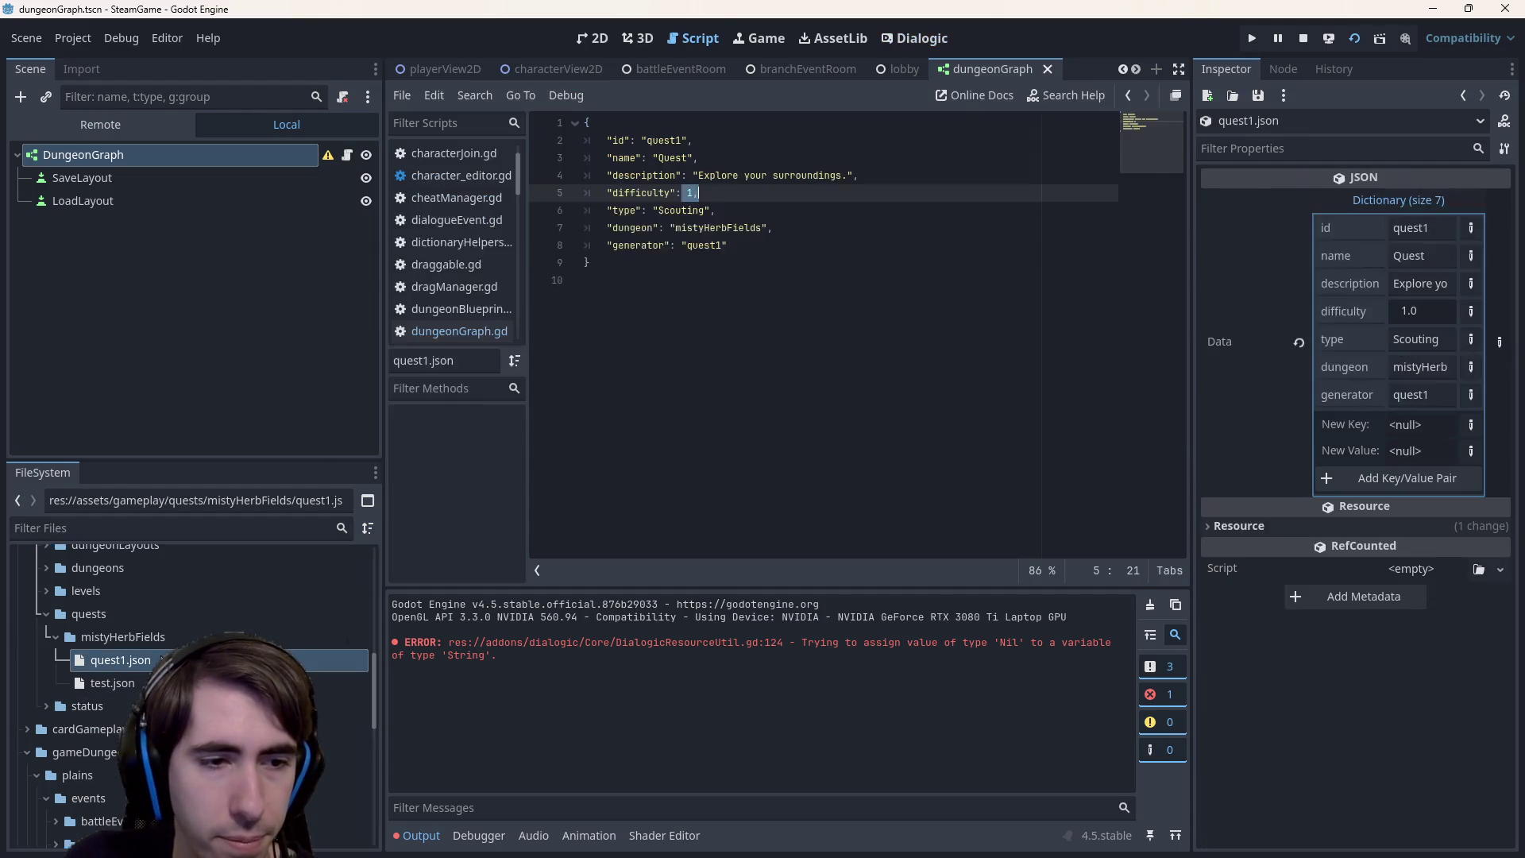
# - Remove the character entry from Dialogic's resource list in the character editor
pyautogui.scroll(3, 119, 653)
pyautogui.doubleClick(160, 607)
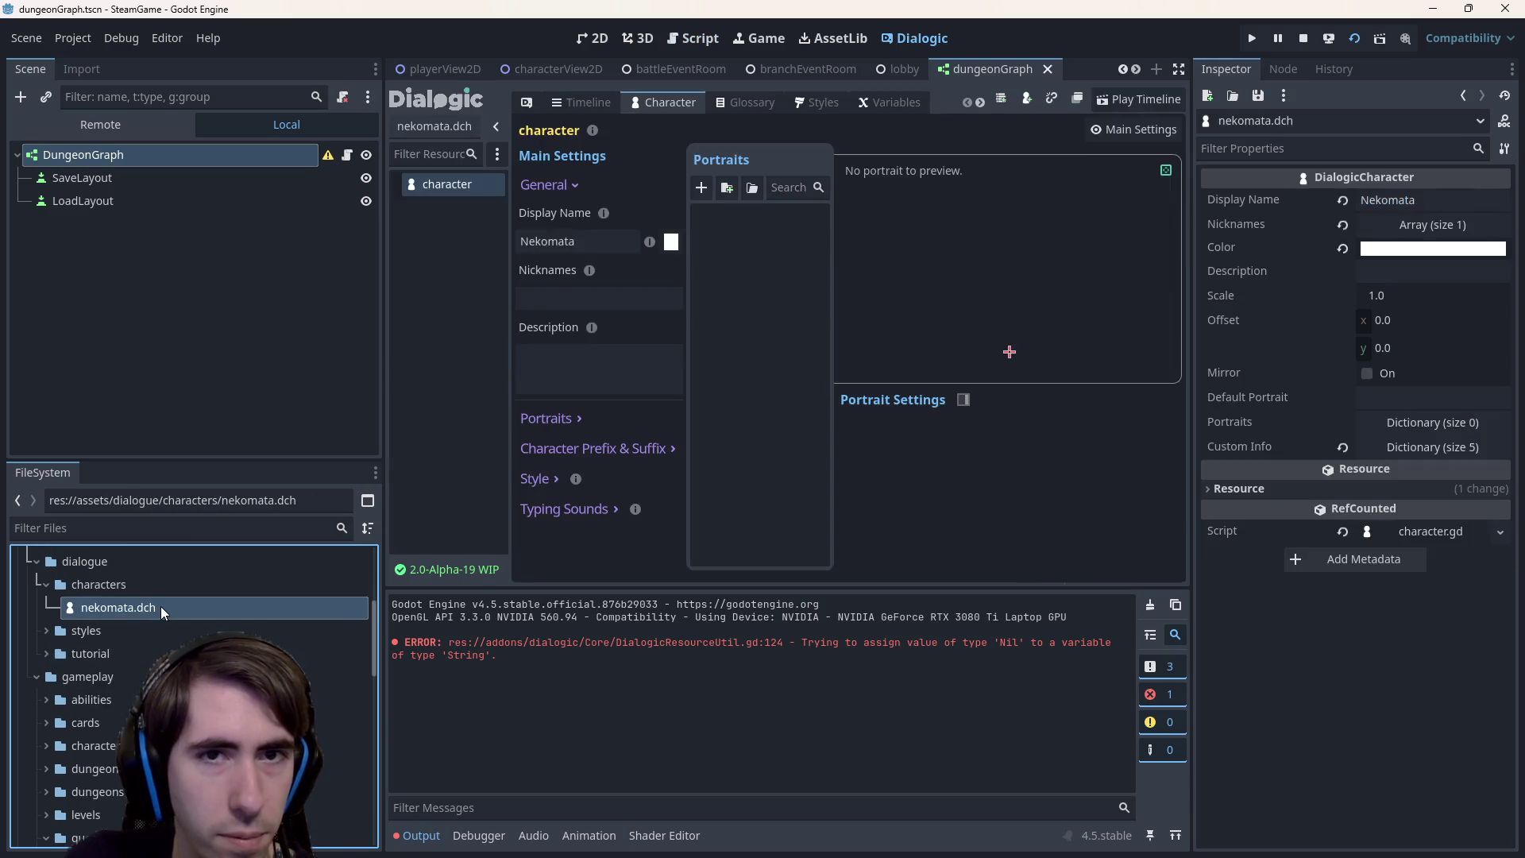
pyautogui.scroll(-5, 238, 715)
pyautogui.scroll(-3, 195, 699)
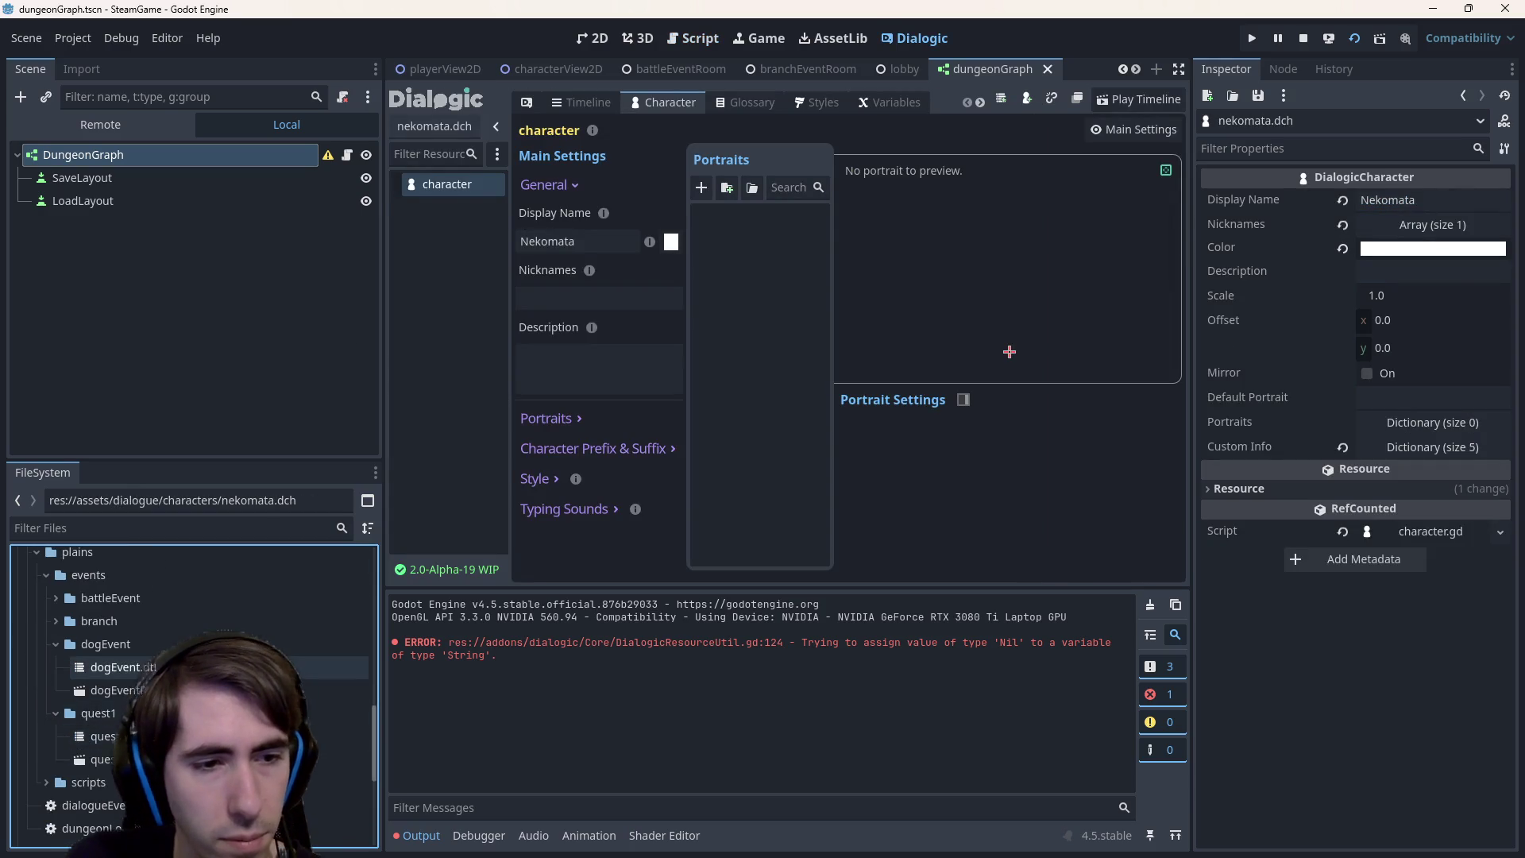
pyautogui.click(101, 736)
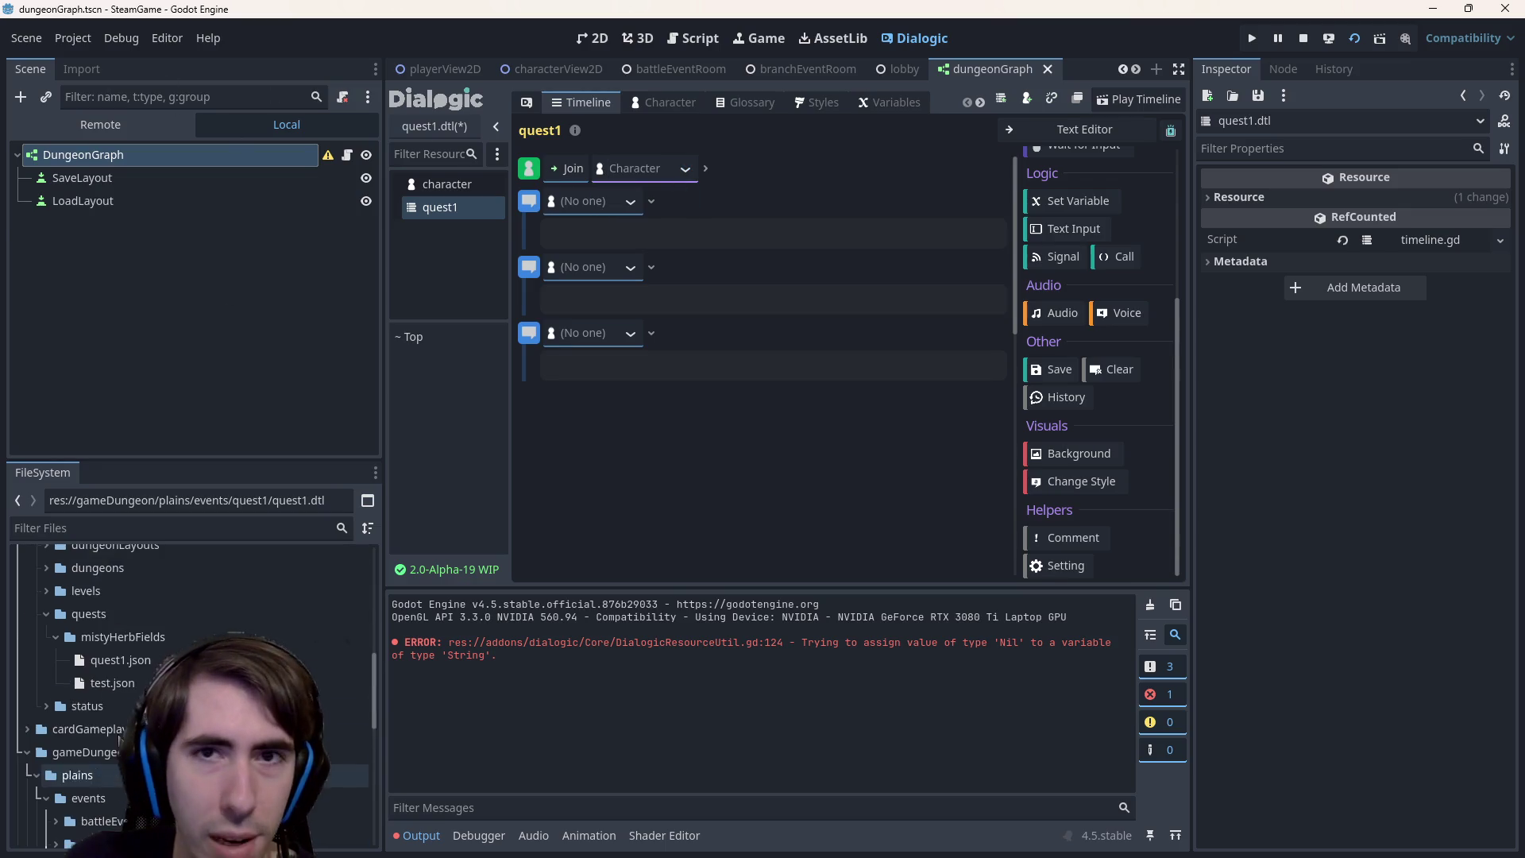
pyautogui.click(691, 104)
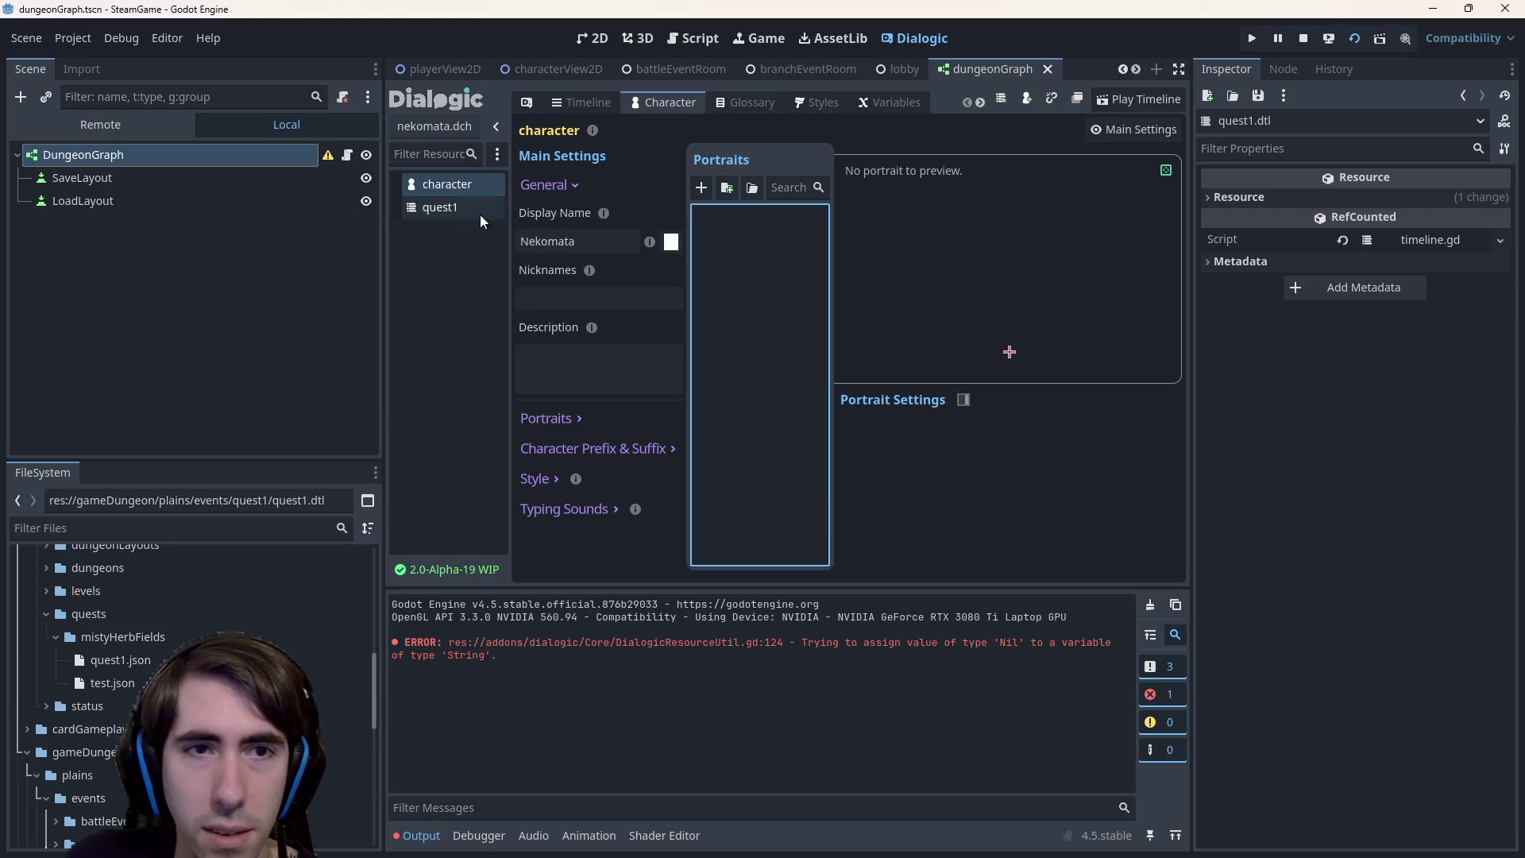
pyautogui.click(439, 207)
pyautogui.click(457, 184)
pyautogui.rightClick(460, 184)
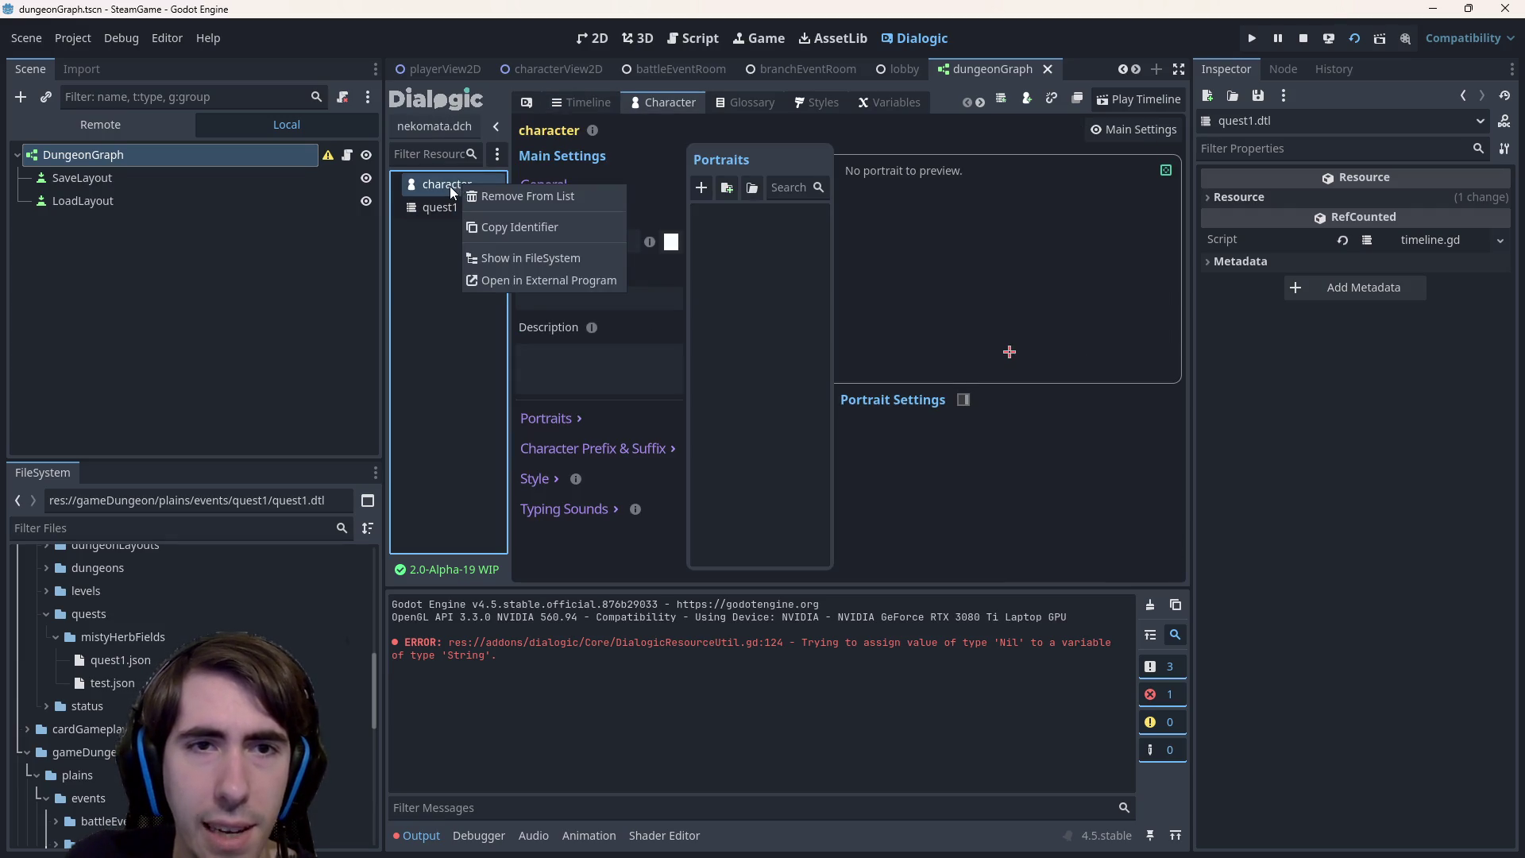
pyautogui.click(510, 197)
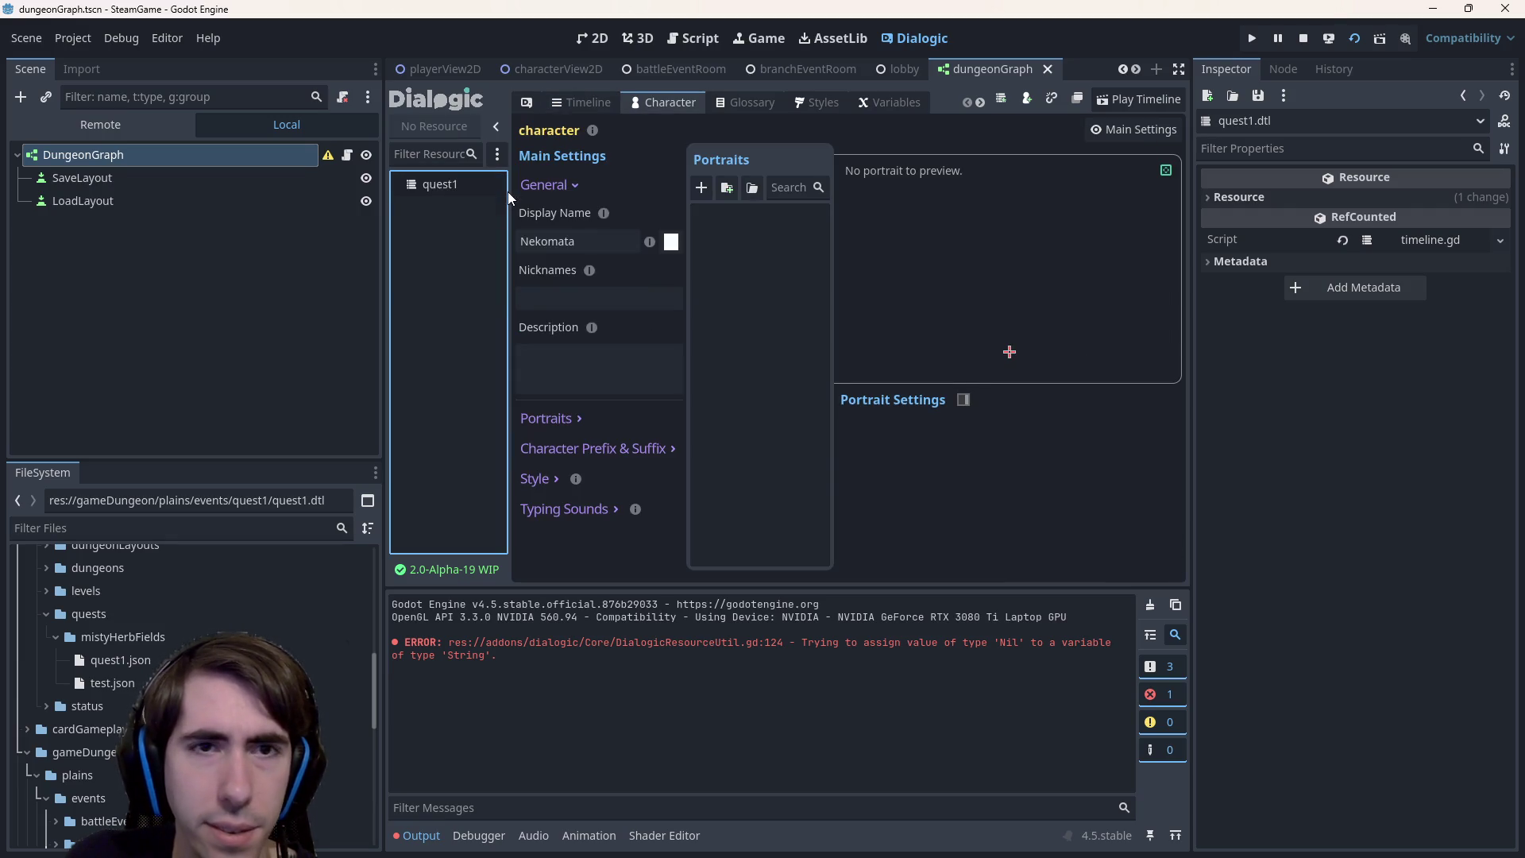
# - Open nekomata.dch and inspect its Nicknames, Portraits and Custom Info fields
pyautogui.scroll(5, 222, 686)
pyautogui.doubleClick(96, 755)
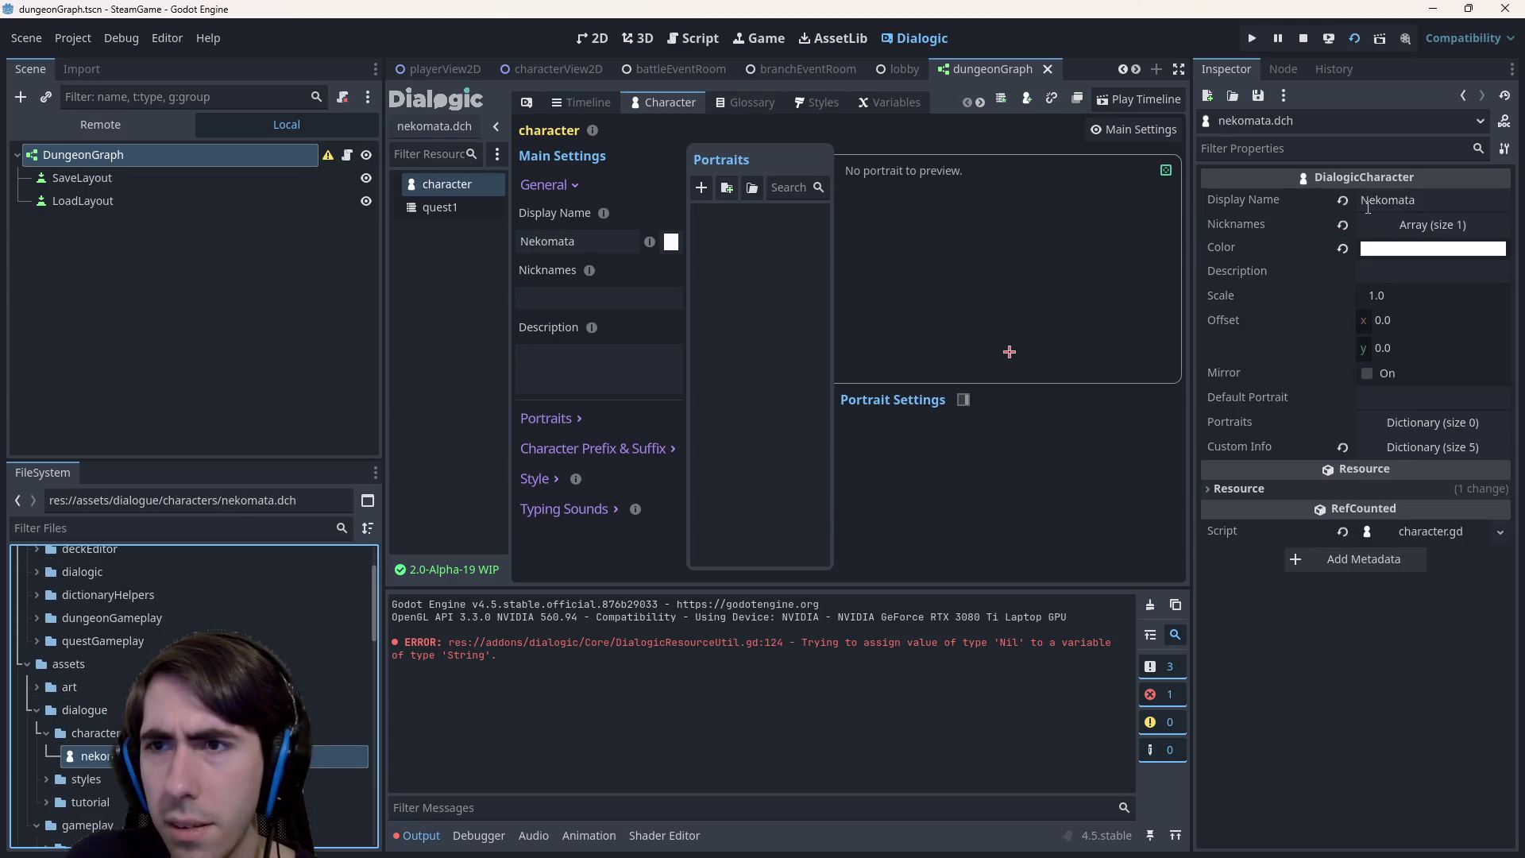
pyautogui.click(1381, 225)
pyautogui.click(1379, 227)
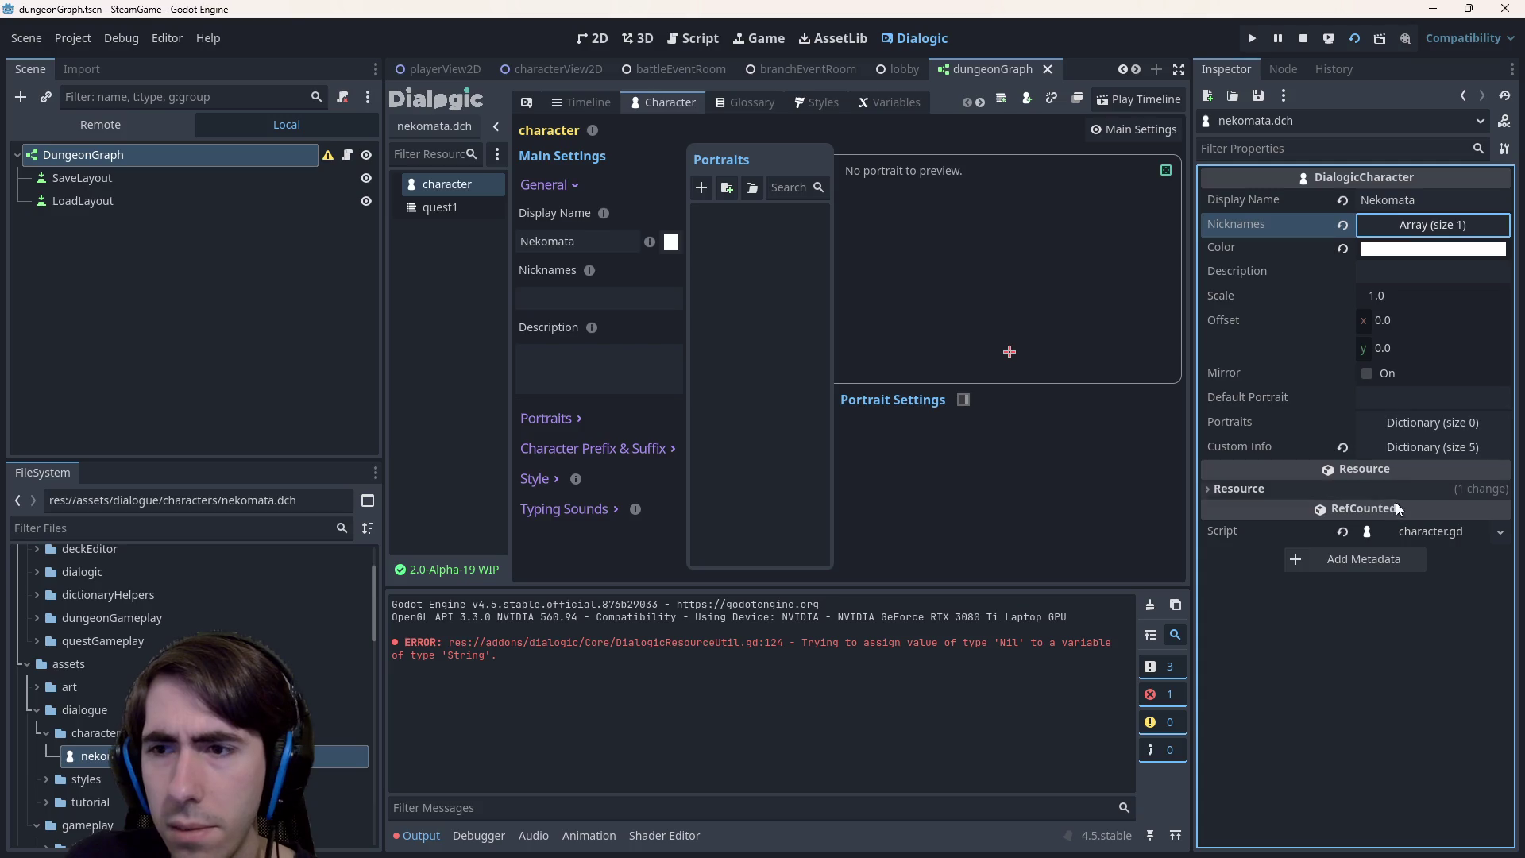
pyautogui.click(1413, 432)
pyautogui.click(1416, 446)
pyautogui.click(1415, 446)
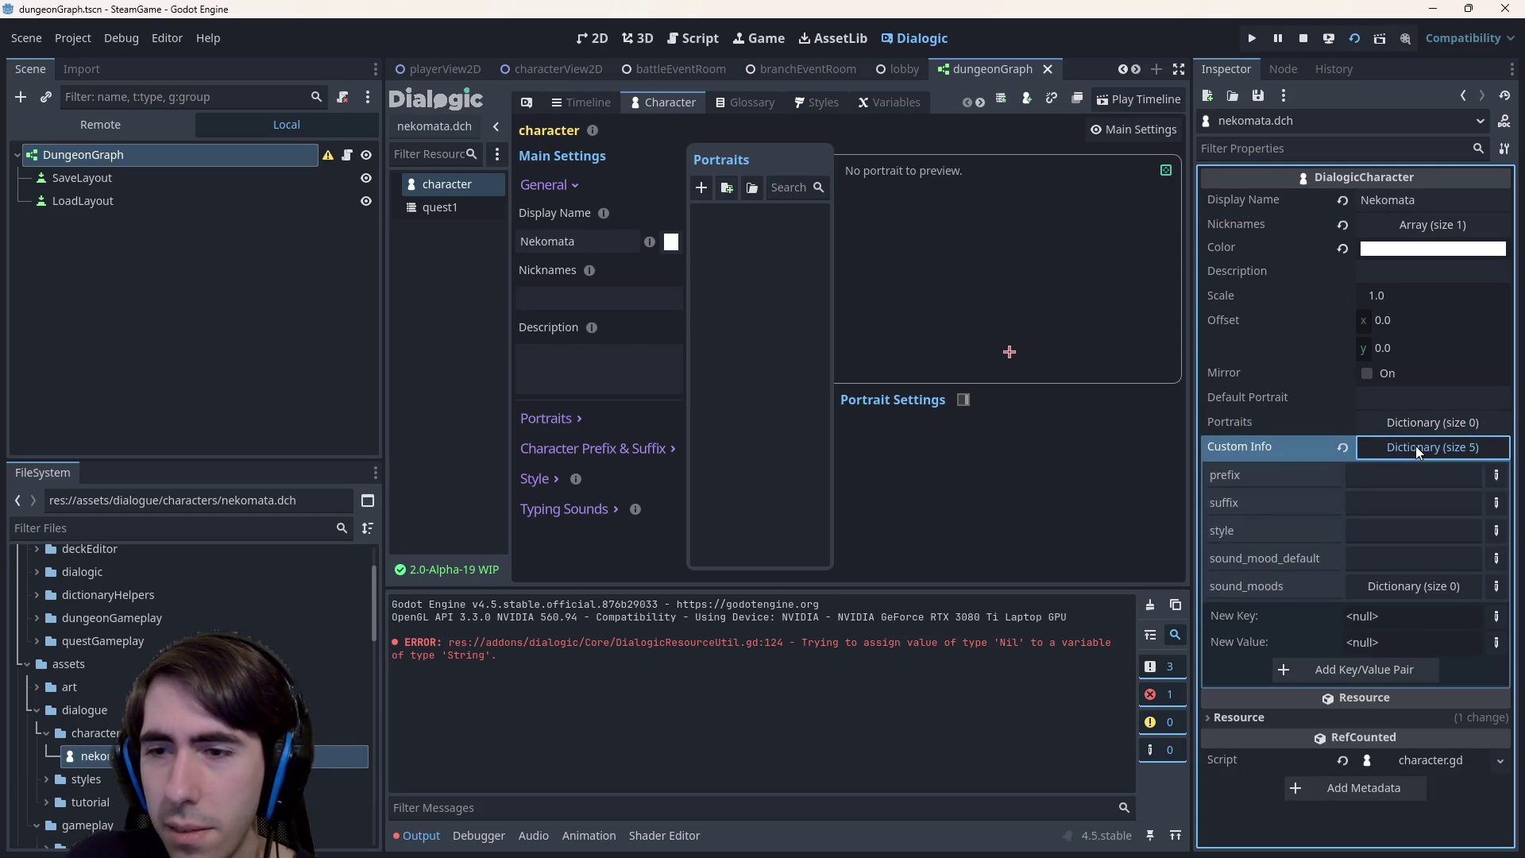
pyautogui.click(1415, 445)
# - Remove the character entry from the resource list again and reload the current project
pyautogui.click(443, 206)
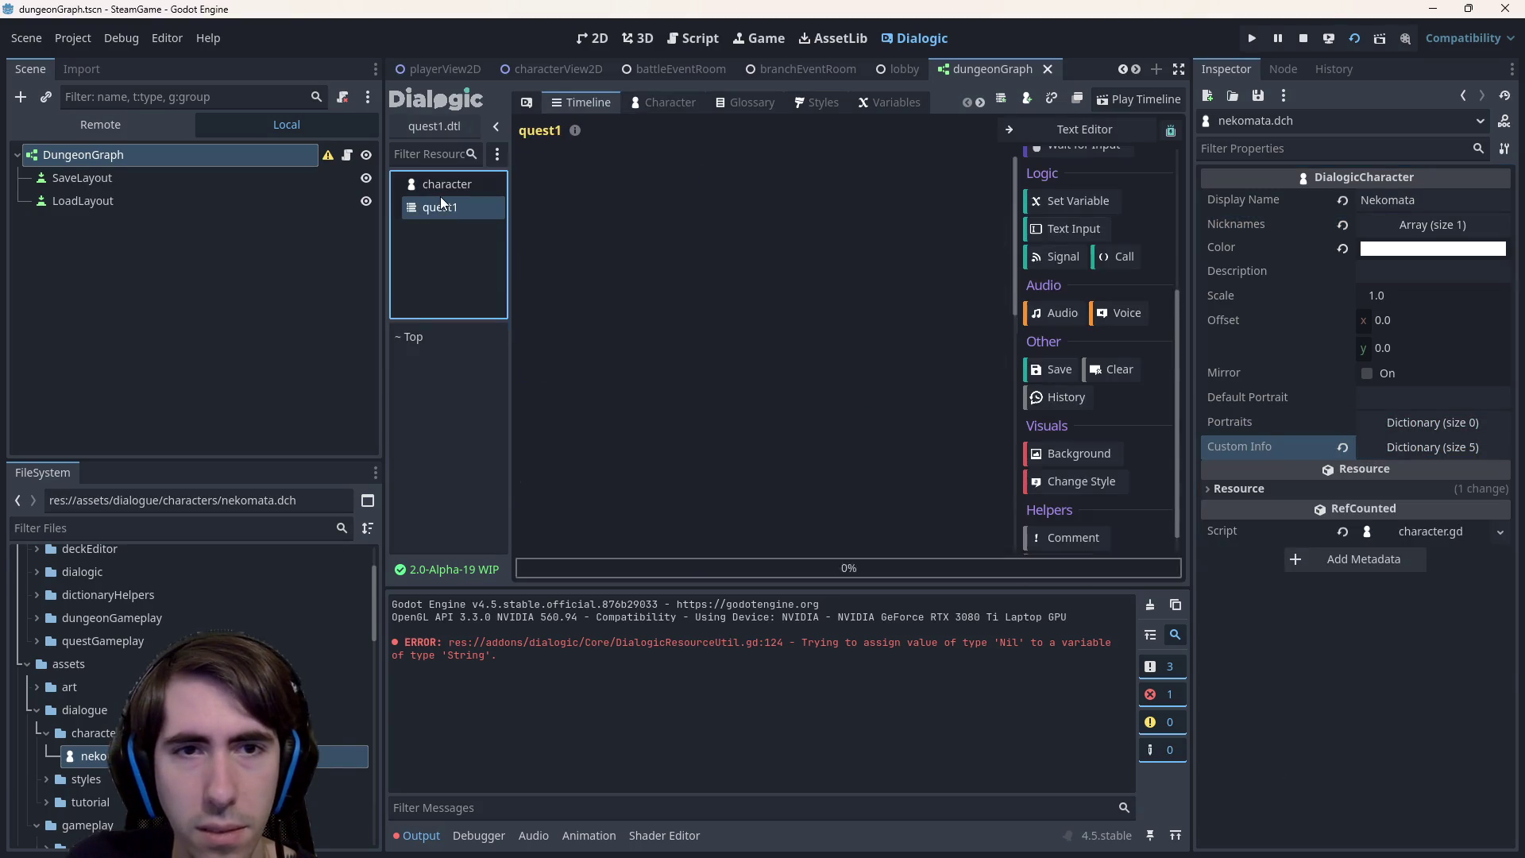
pyautogui.click(439, 189)
pyautogui.rightClick(440, 187)
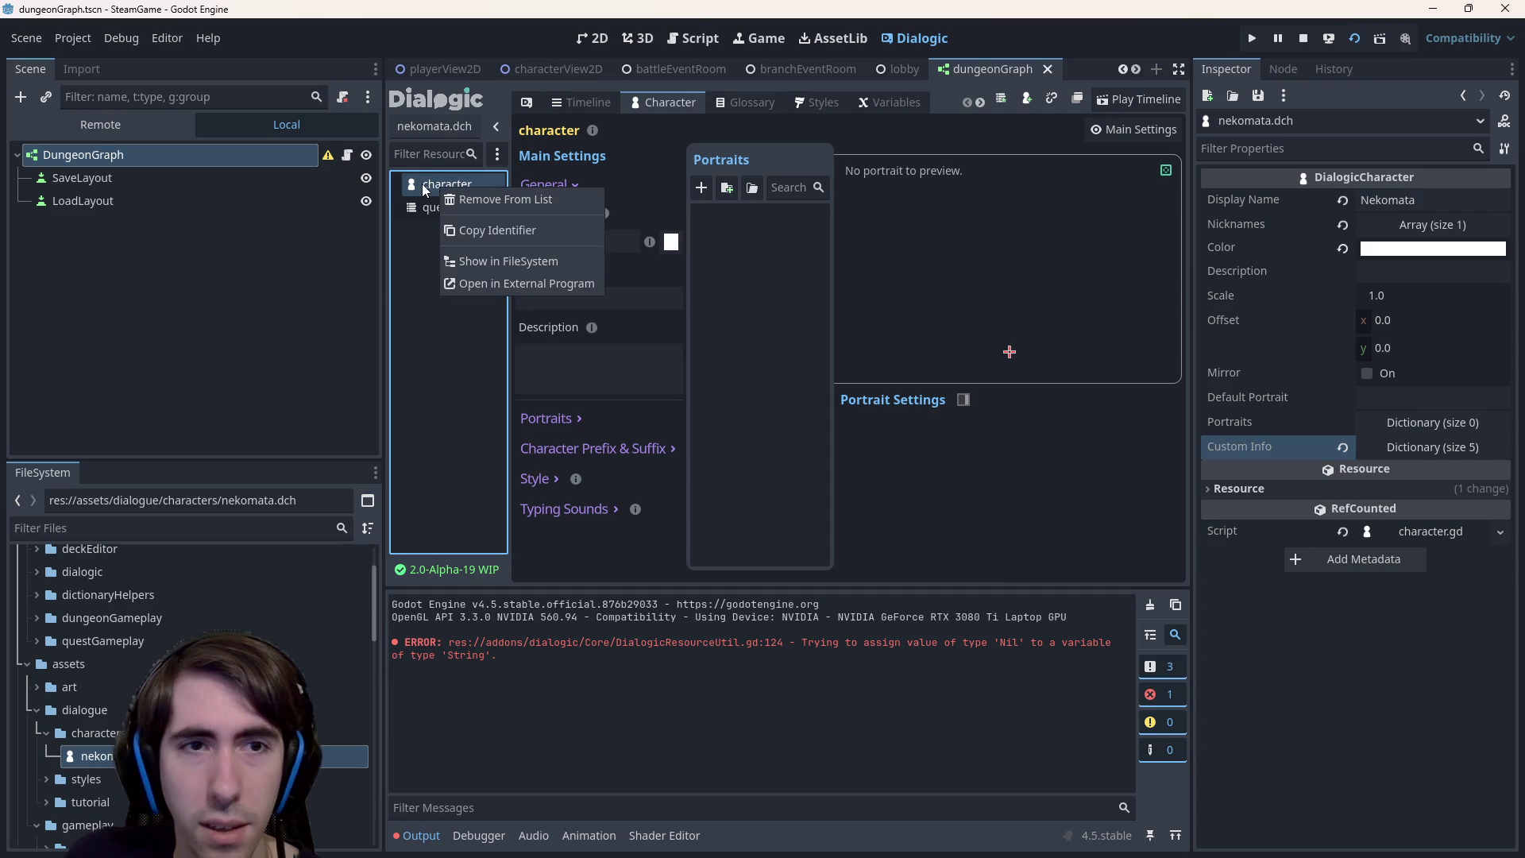
pyautogui.click(422, 184)
pyautogui.rightClick(429, 184)
pyautogui.click(505, 199)
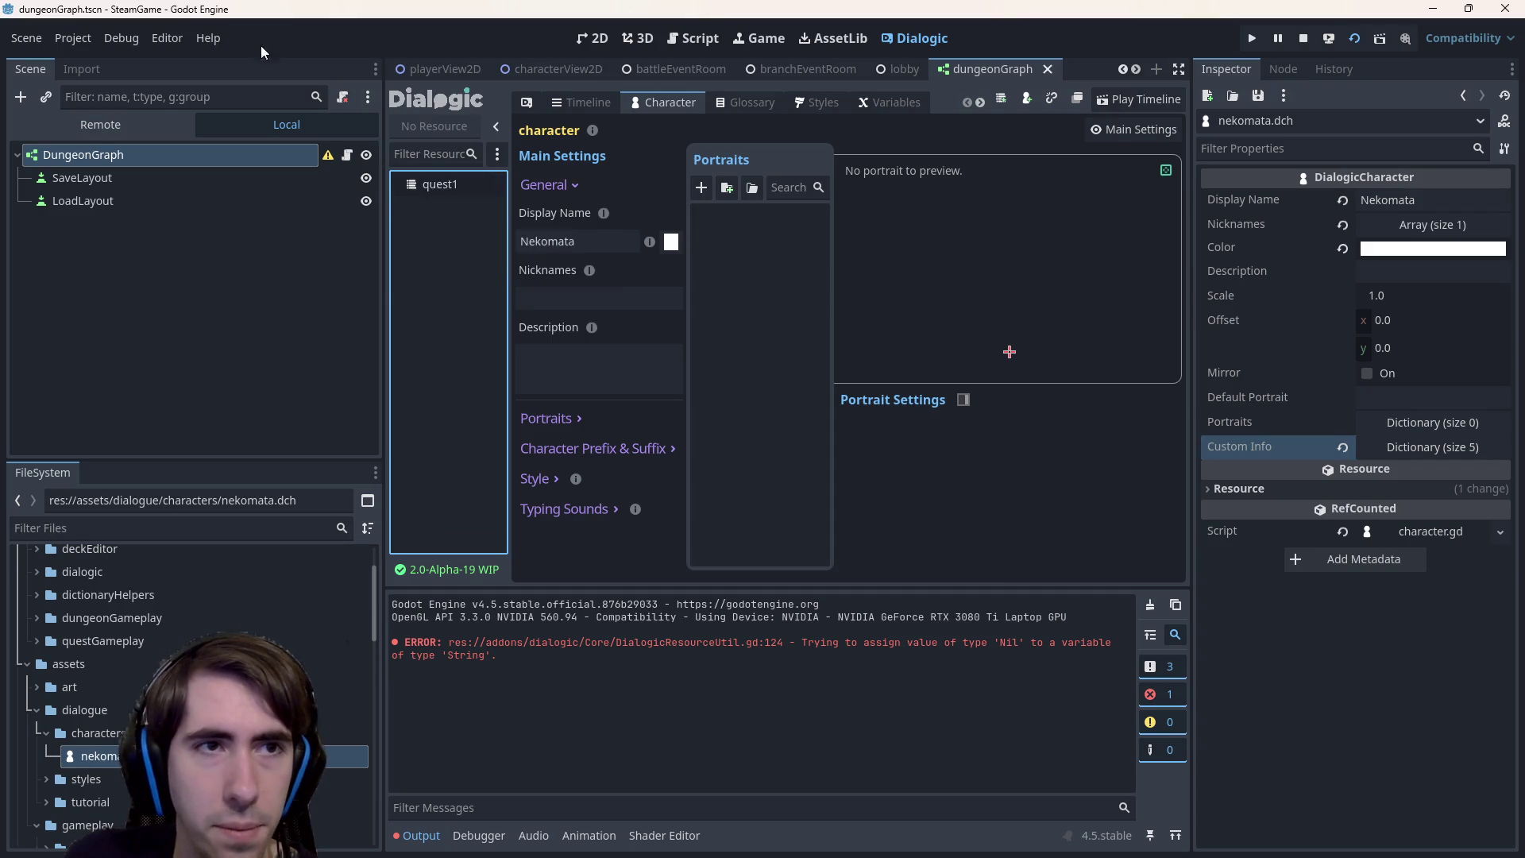
pyautogui.click(75, 38)
pyautogui.click(156, 268)
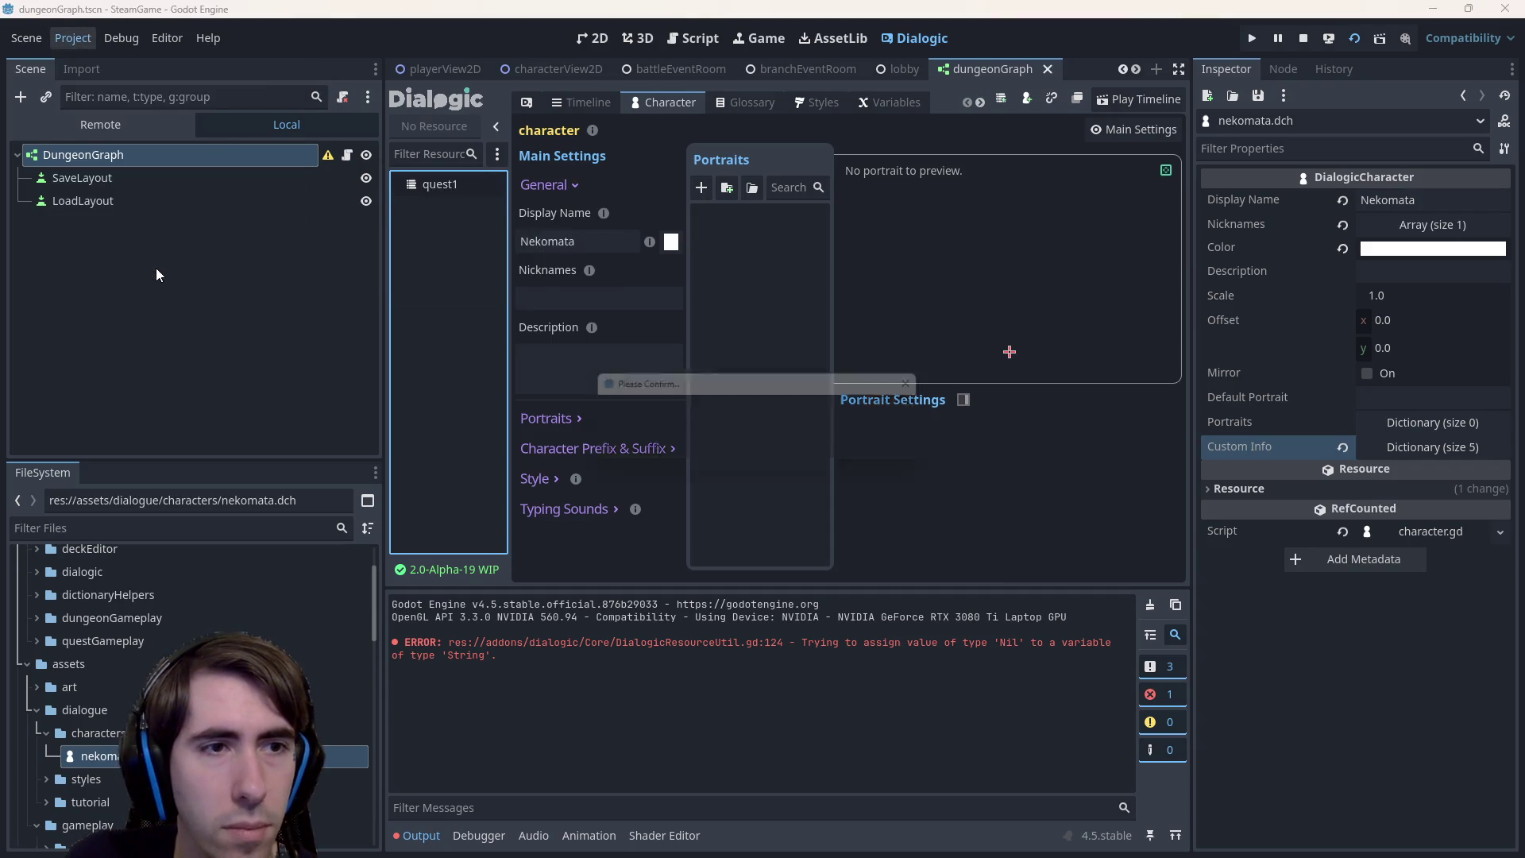
# - Confirm Stop & Reload, then select the character entry once the editor restarts
pyautogui.click(677, 445)
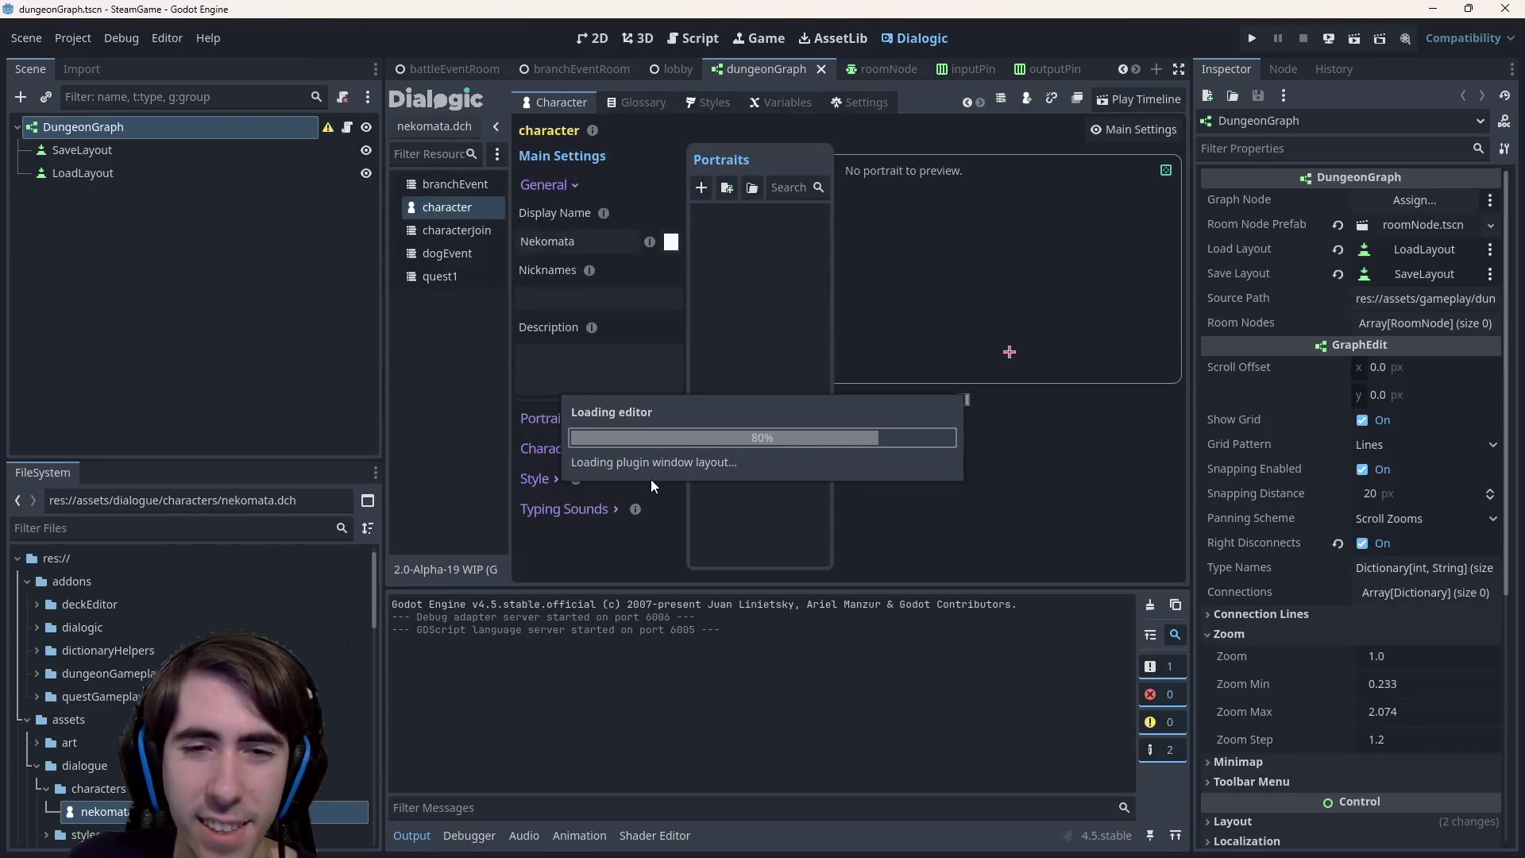
pyautogui.click(447, 212)
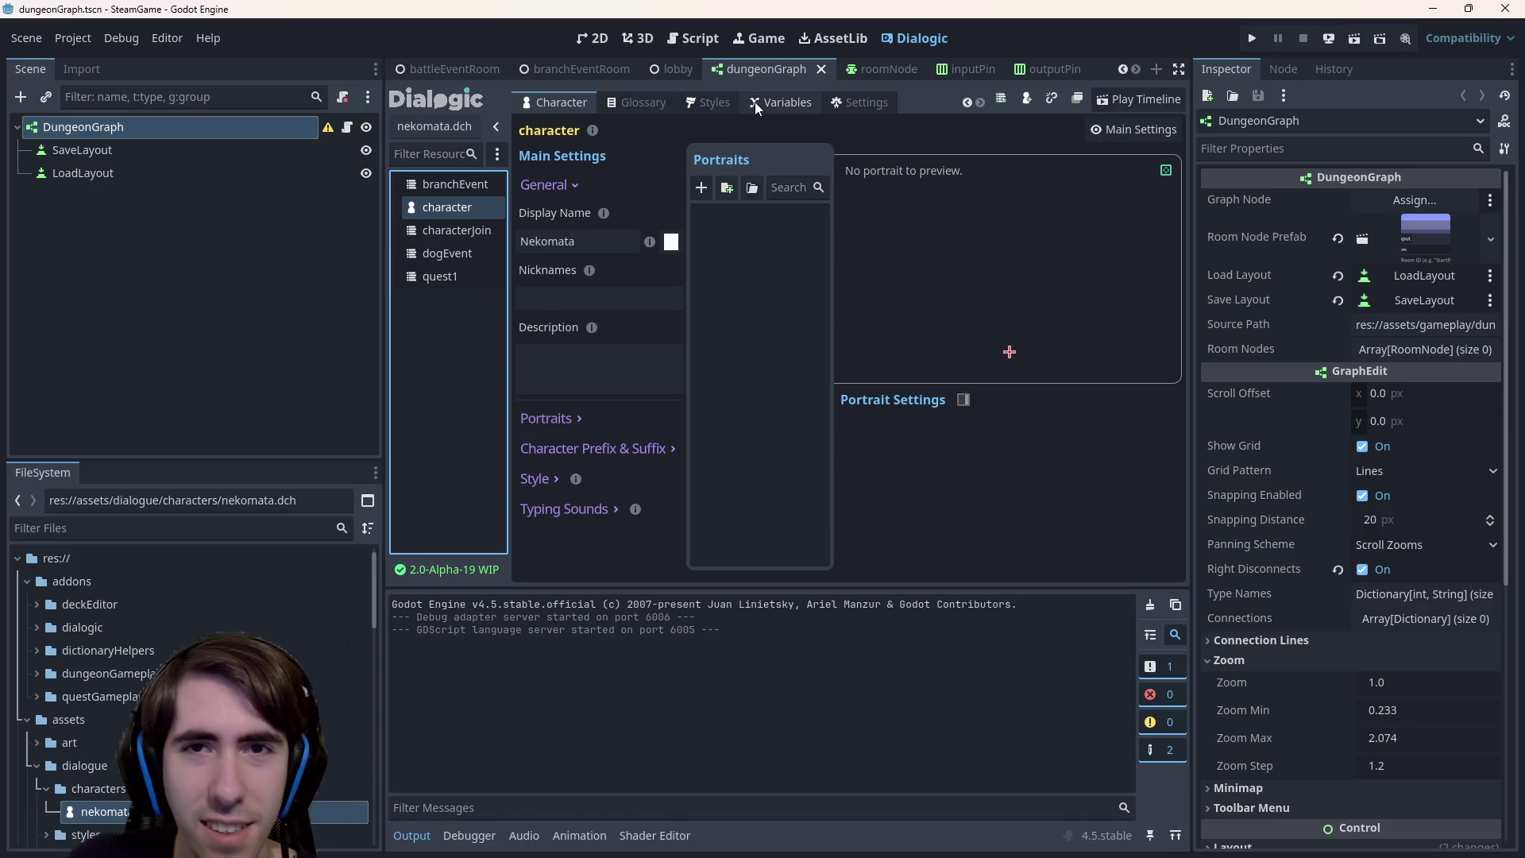
# - Delete nekomata.dch from the characters folder and confirm the removal
pyautogui.click(666, 105)
pyautogui.click(699, 102)
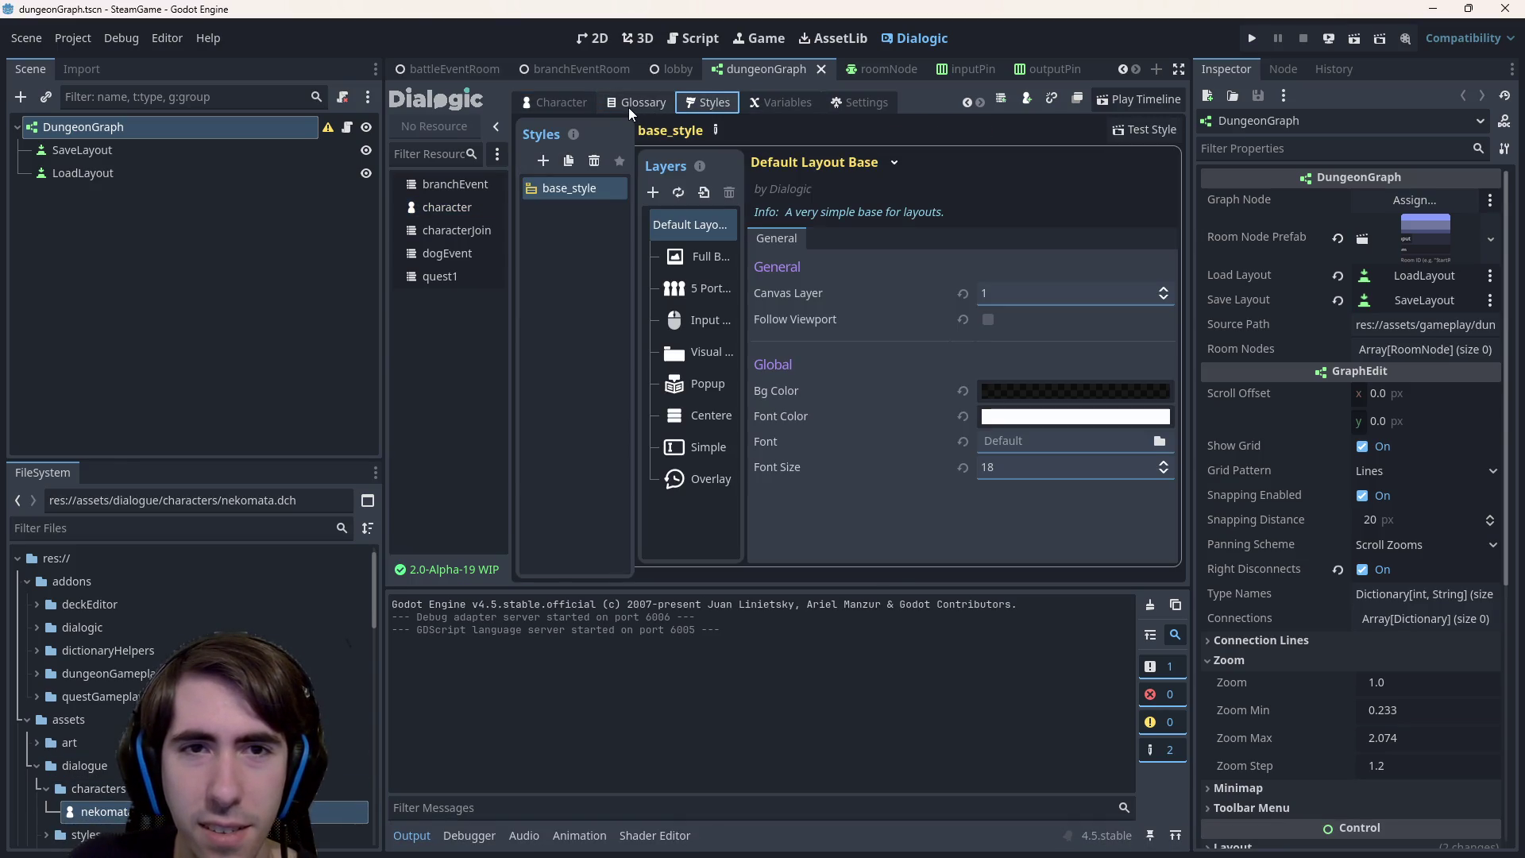
pyautogui.click(565, 107)
pyautogui.click(456, 229)
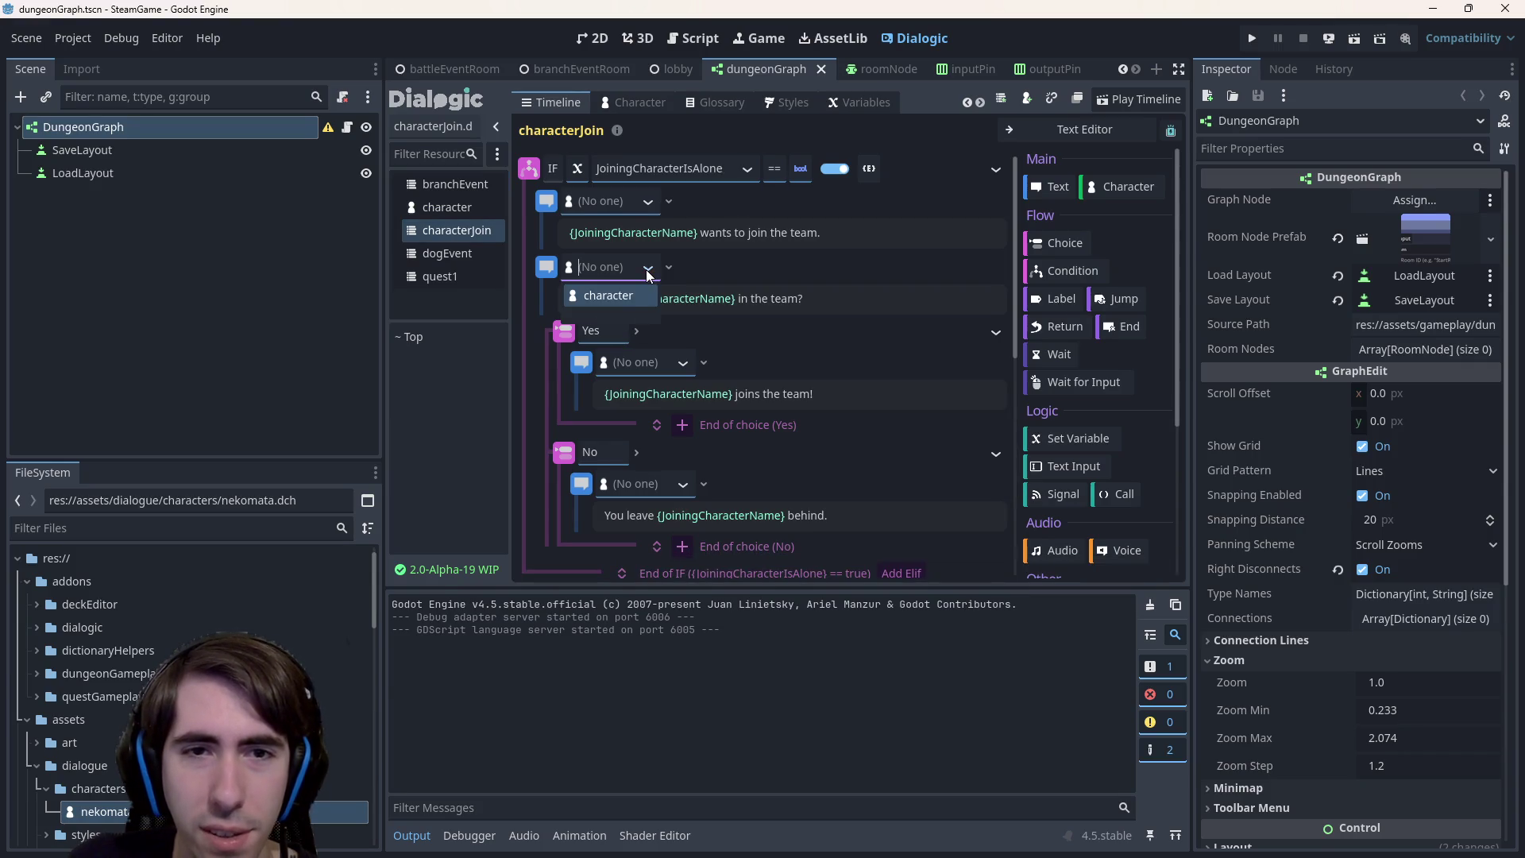
pyautogui.scroll(-3, 348, 642)
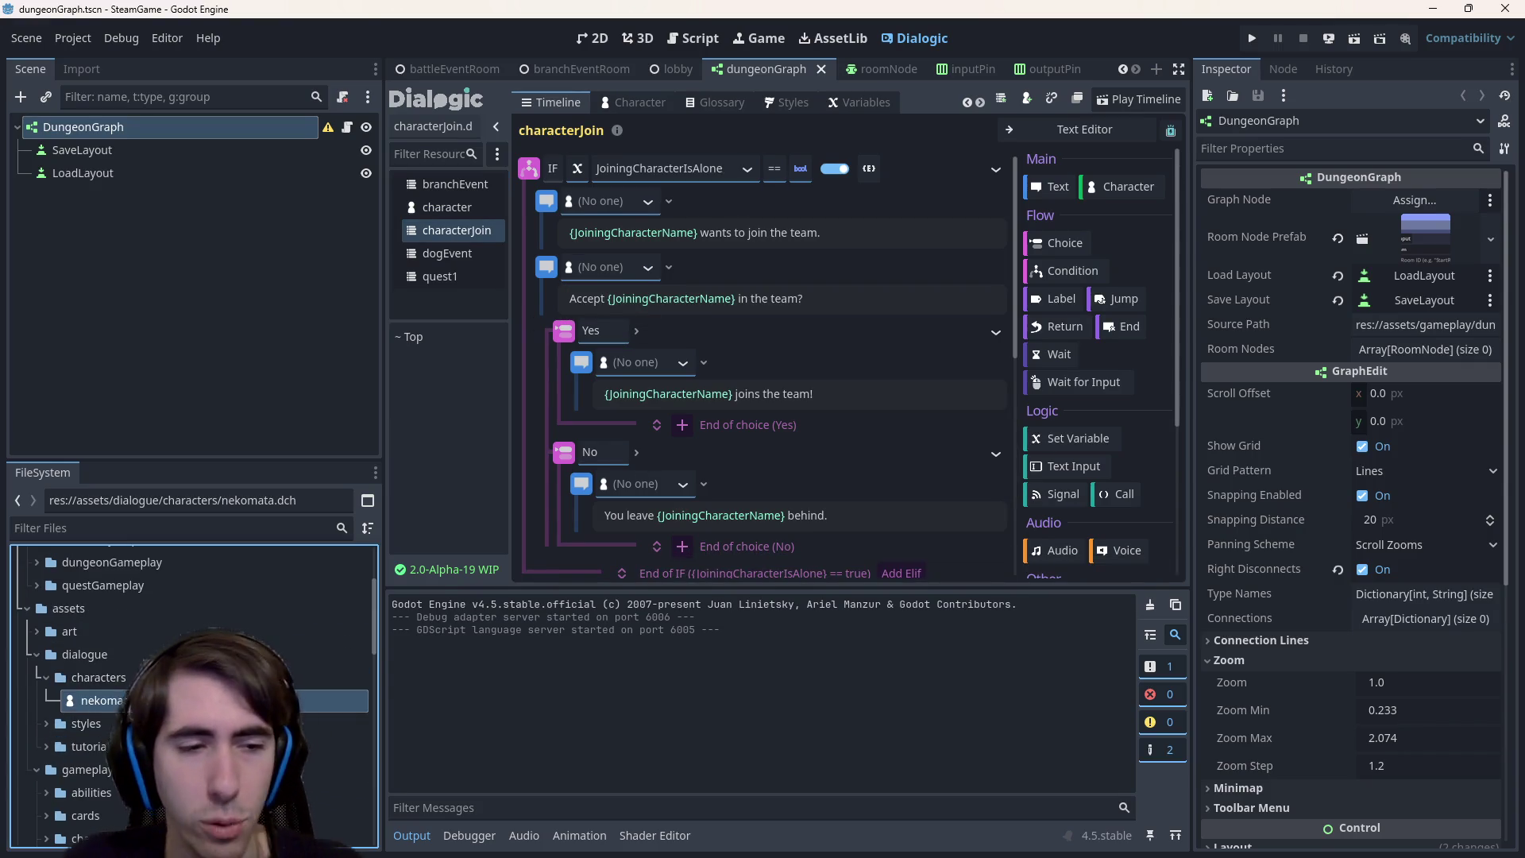
pyautogui.press('Delete')
pyautogui.click(659, 505)
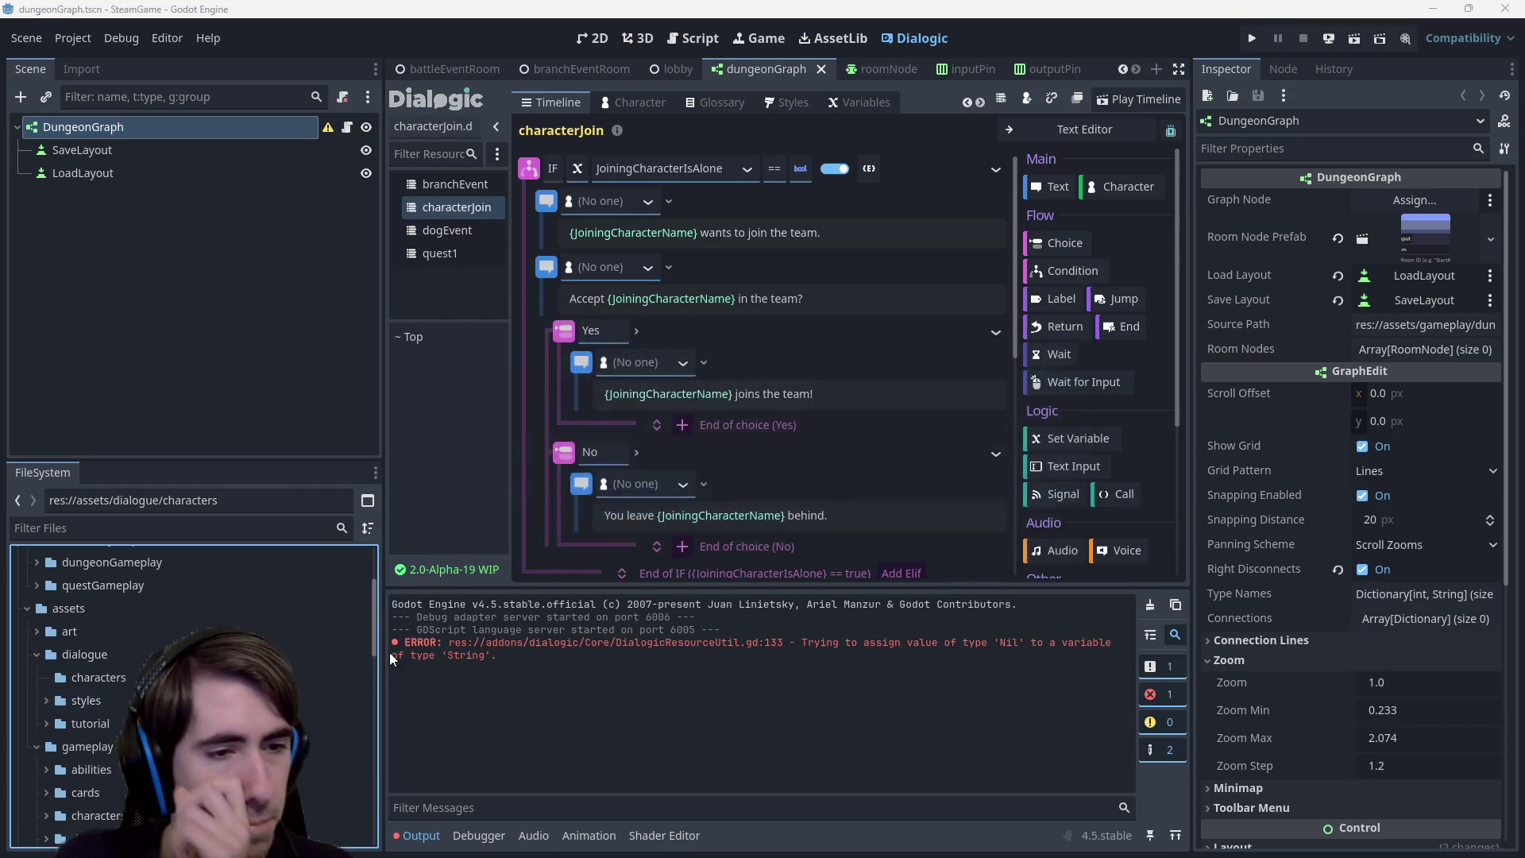
# - Open Create New Resource from the characters folder, cancel it, and return to the character editor
pyautogui.rightClick(188, 676)
pyautogui.moveTo(280, 526)
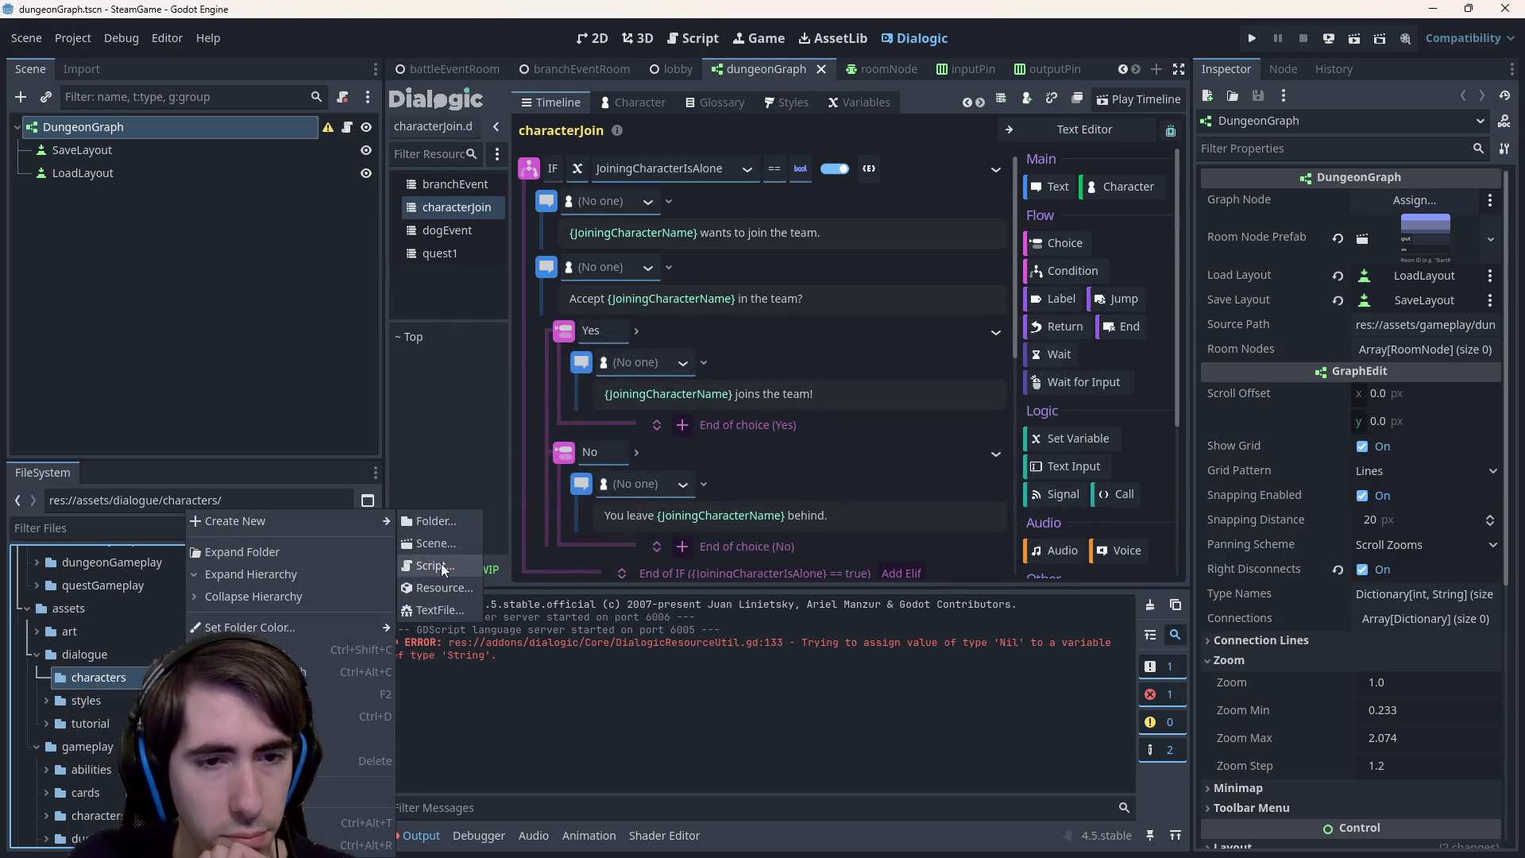
pyautogui.click(435, 596)
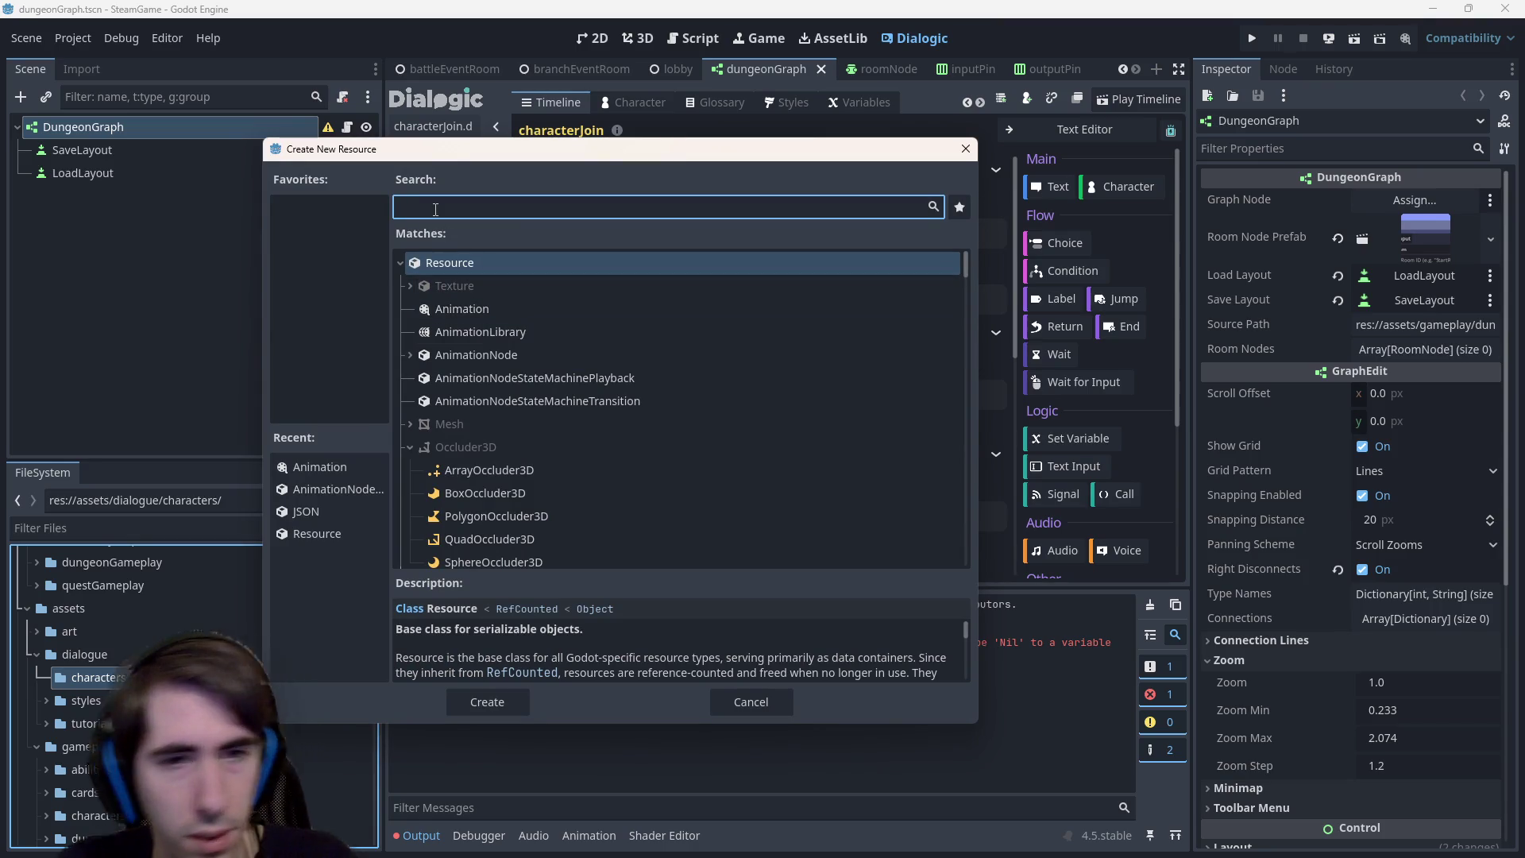
pyautogui.press('Escape')
pyautogui.click(640, 102)
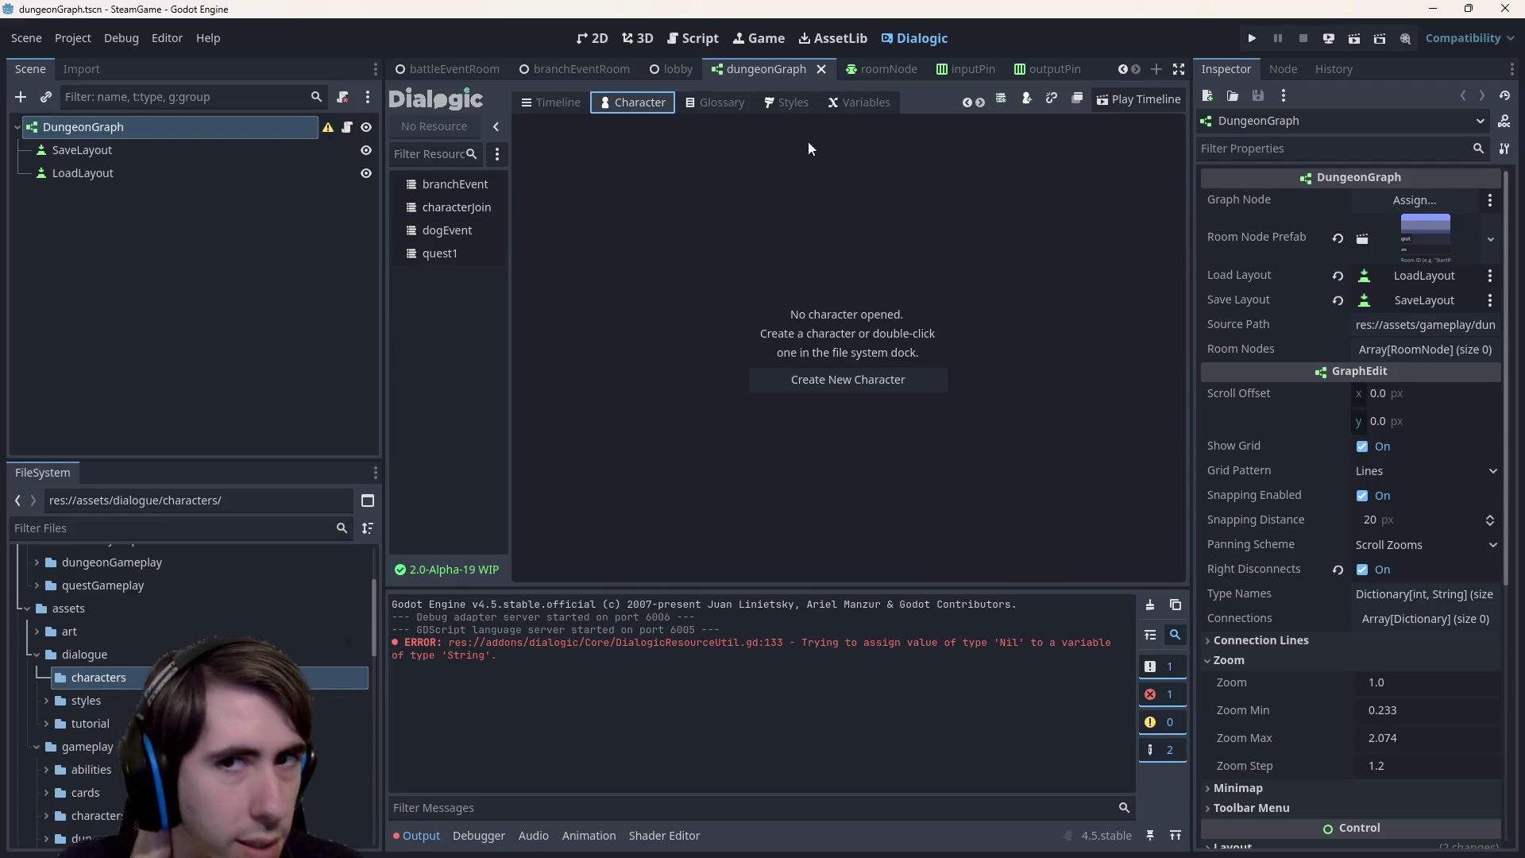
# - Save a new Dialogic character as nekomata.dch in res://assets/dialogue/characters, then save the scene
pyautogui.click(818, 383)
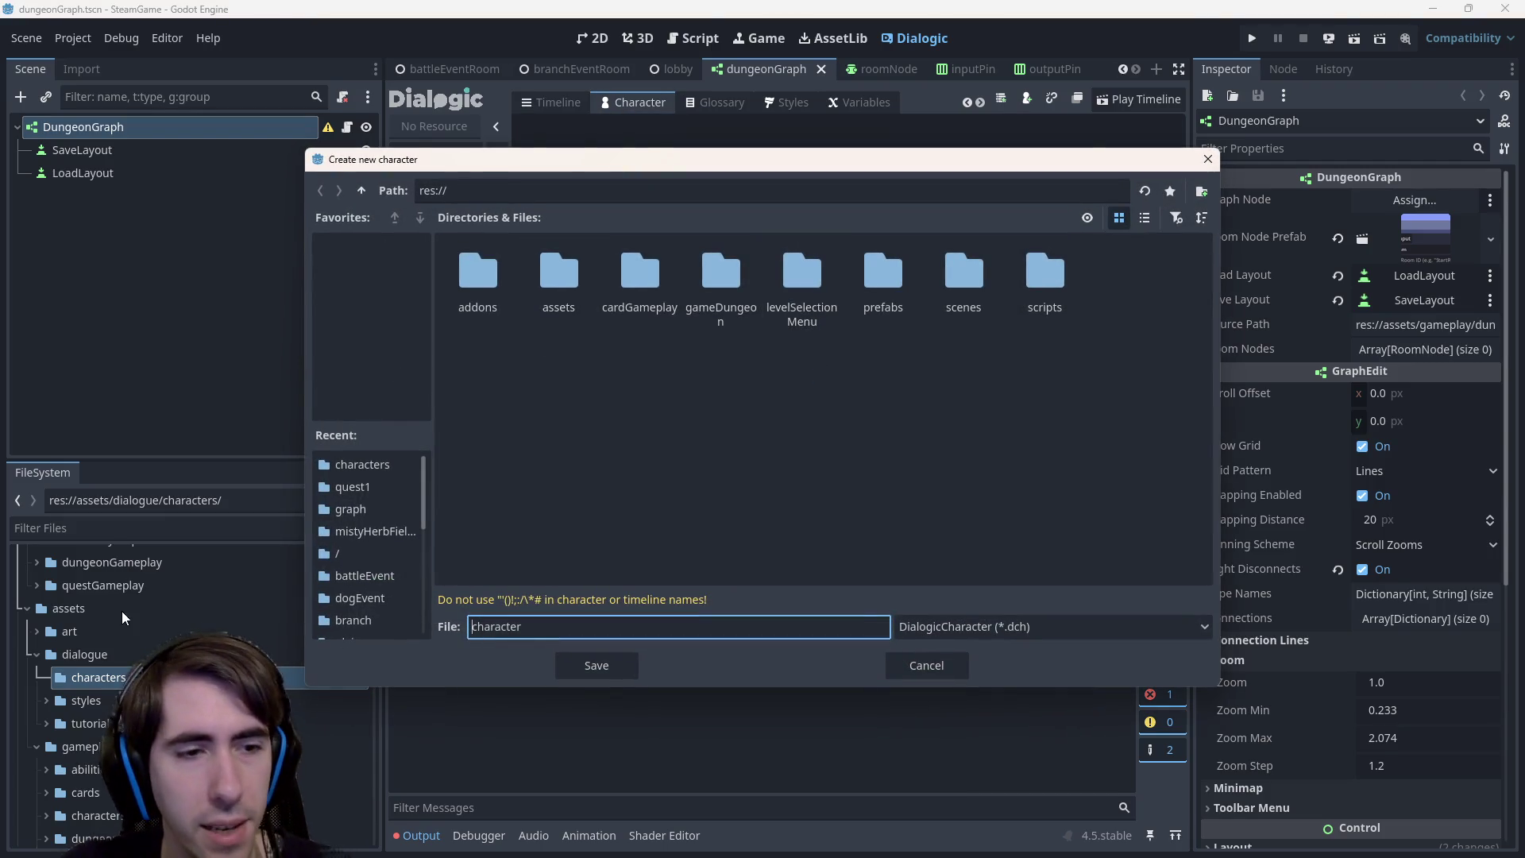
pyautogui.click(115, 681)
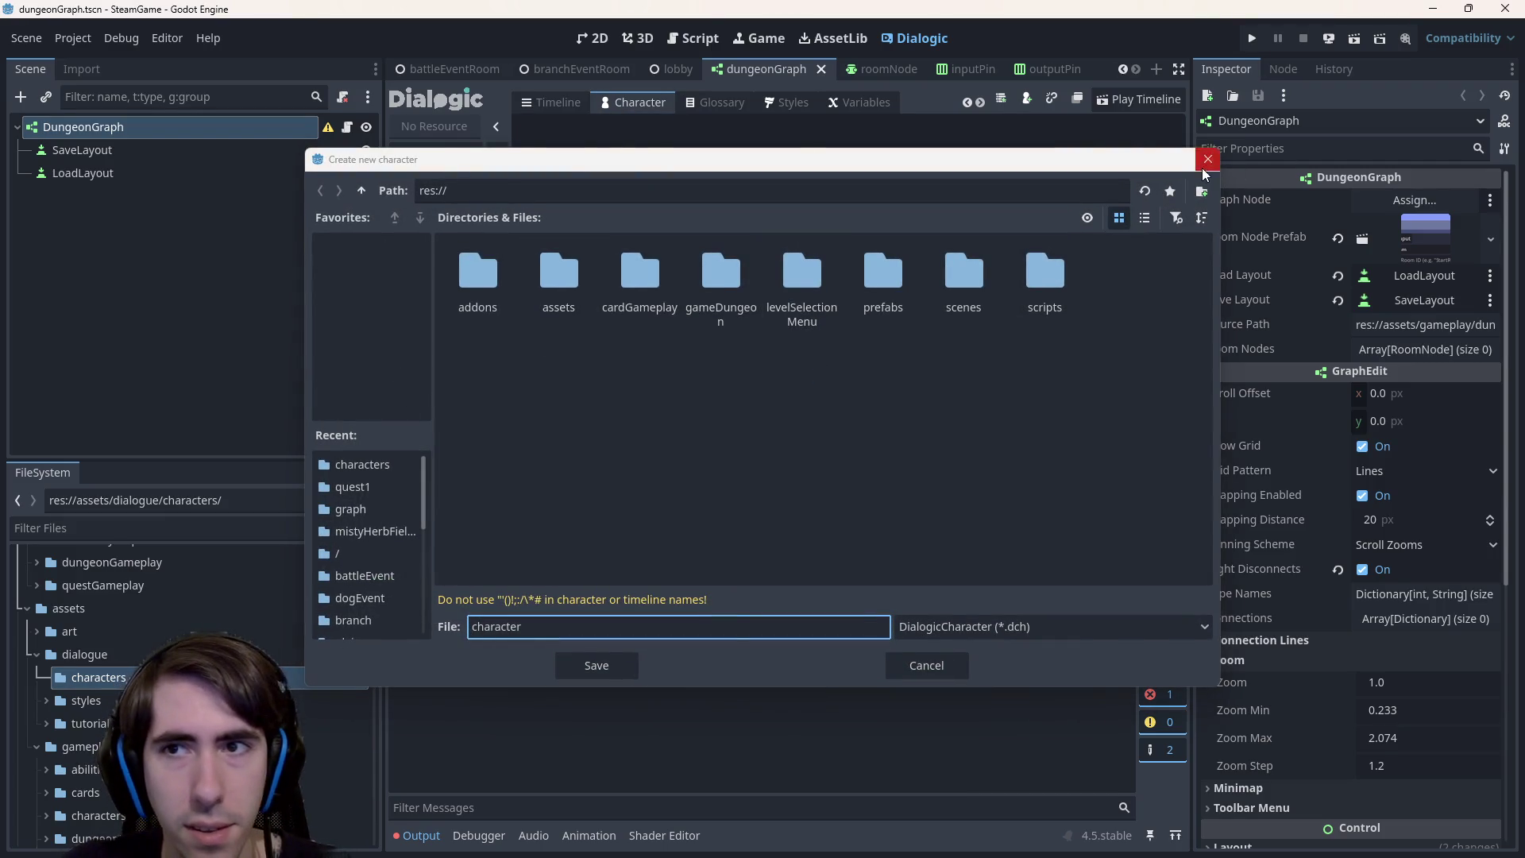
pyautogui.click(1208, 159)
pyautogui.rightClick(266, 677)
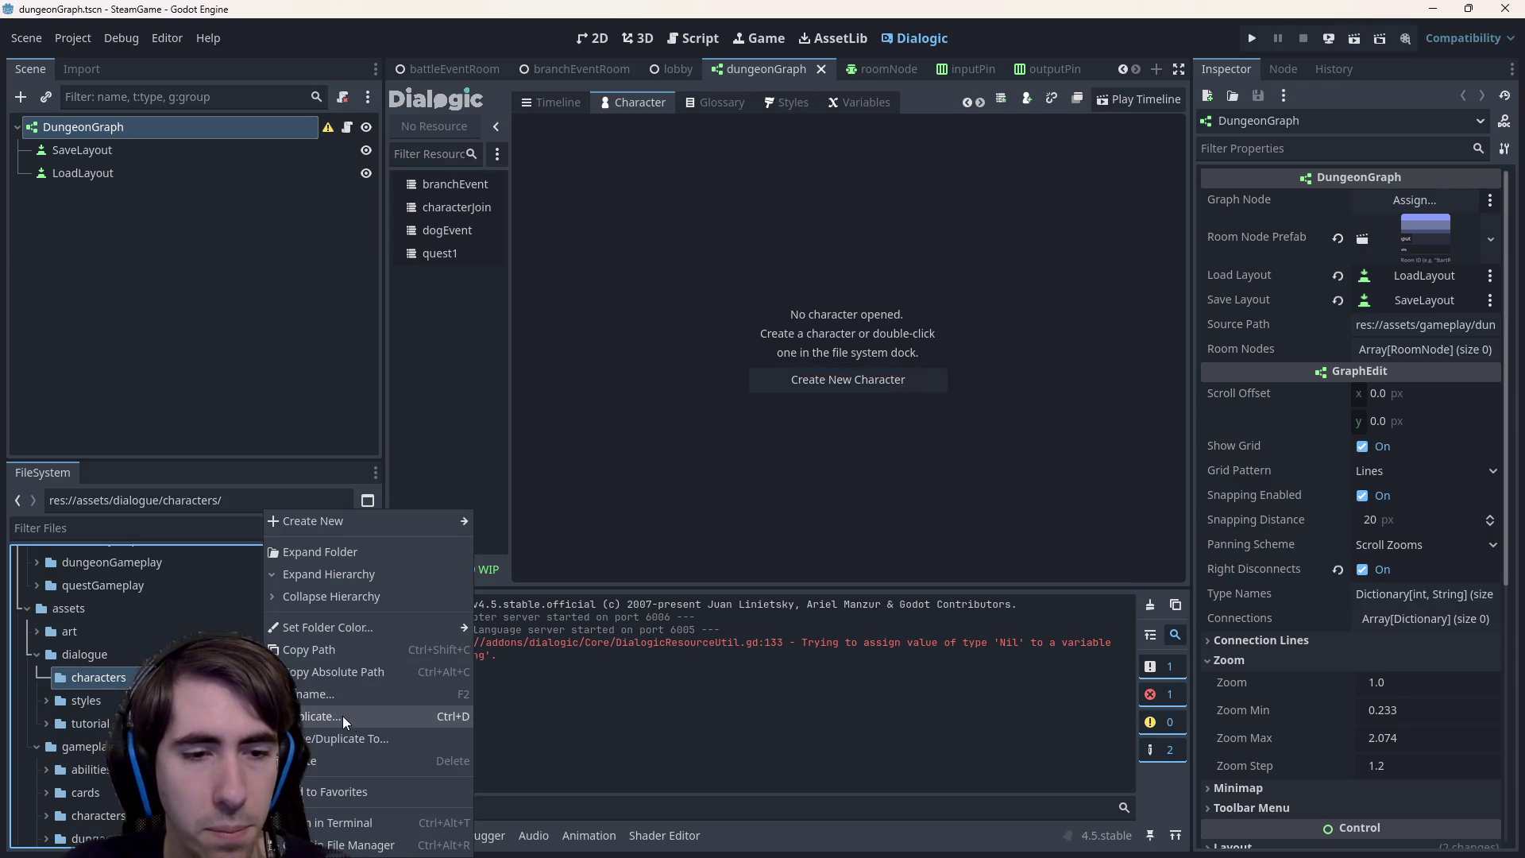
pyautogui.click(334, 643)
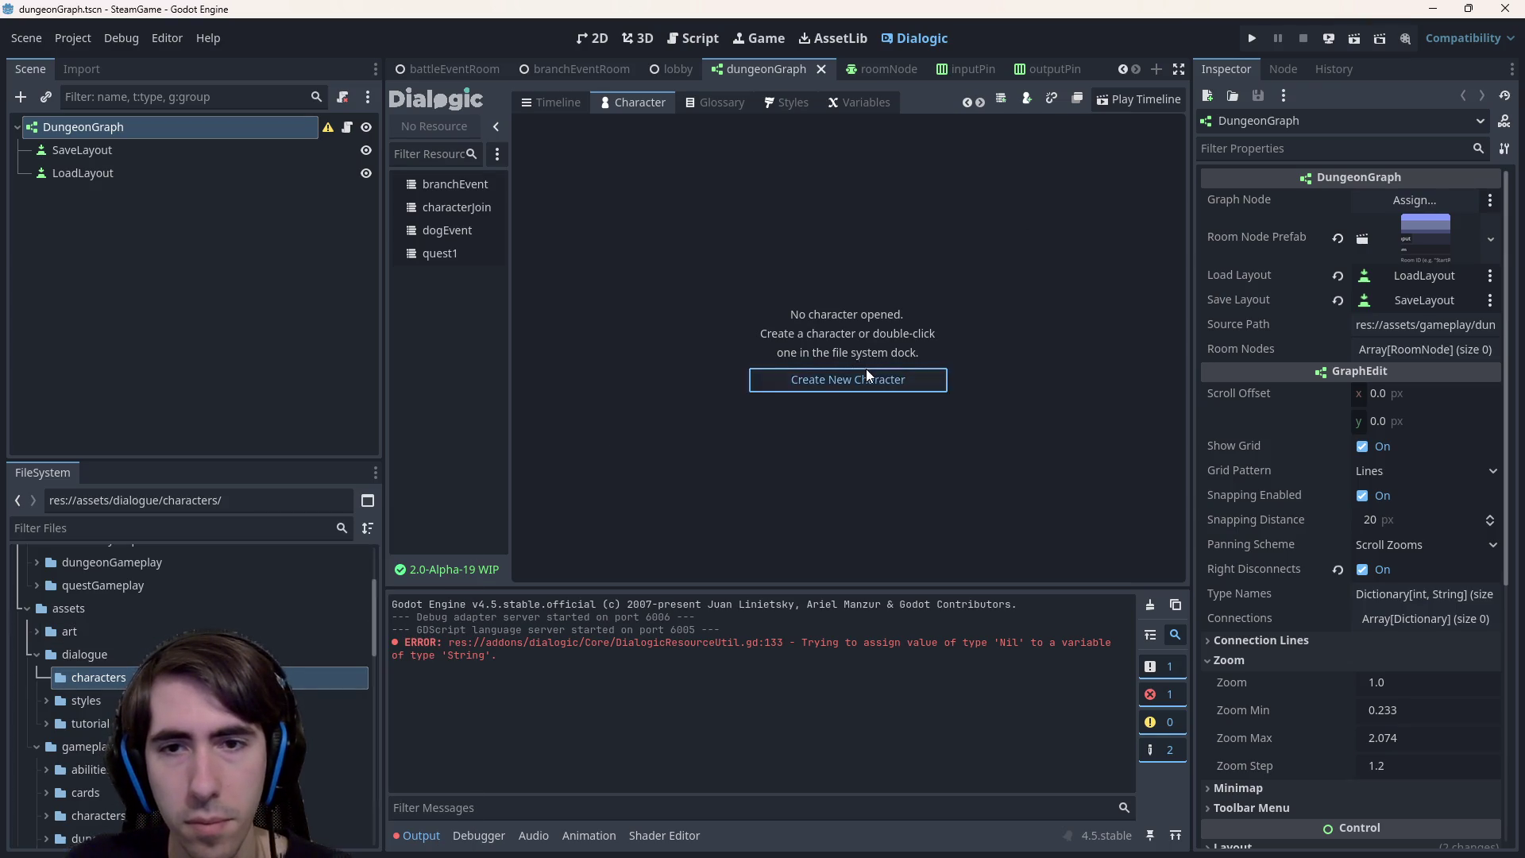
pyautogui.click(866, 371)
pyautogui.write('res://assets/dialogue/characters')
pyautogui.press('Return')
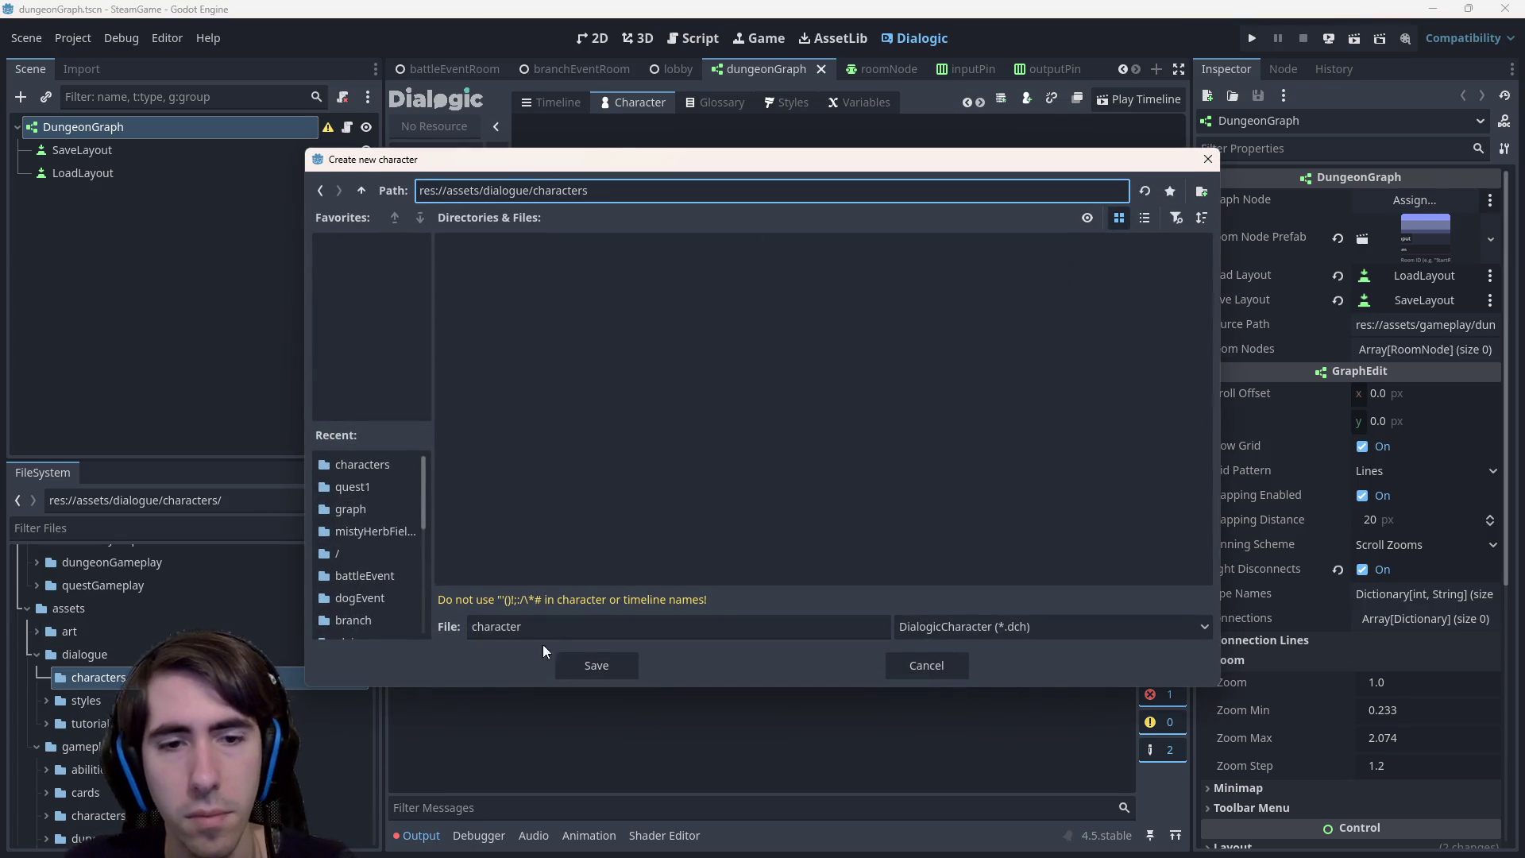
pyautogui.write('nekomata')
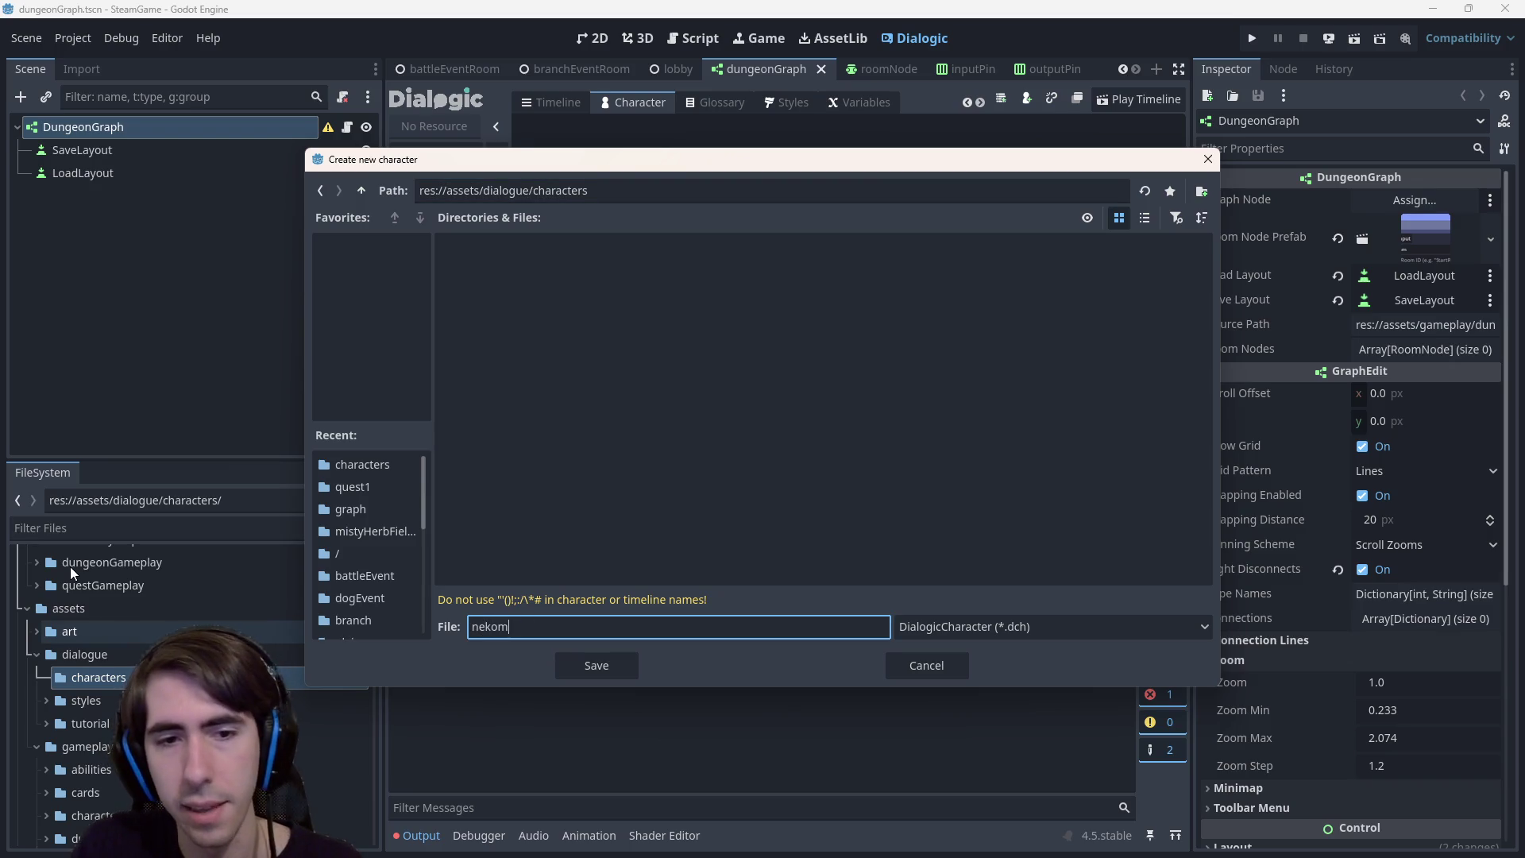
pyautogui.press('Return')
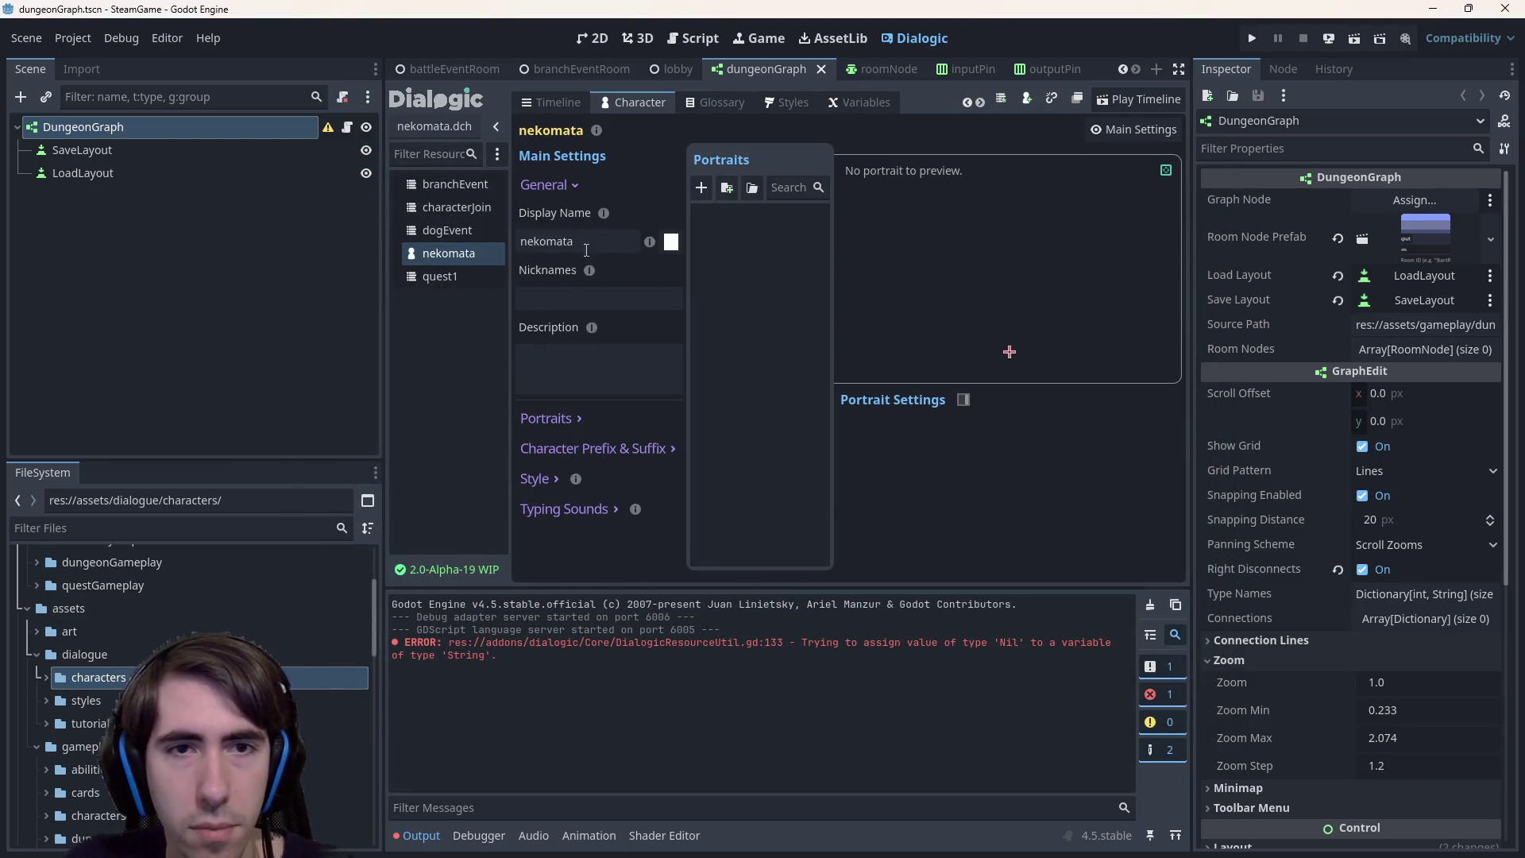
pyautogui.click(226, 367)
pyautogui.hotkey('ctrl', 's')
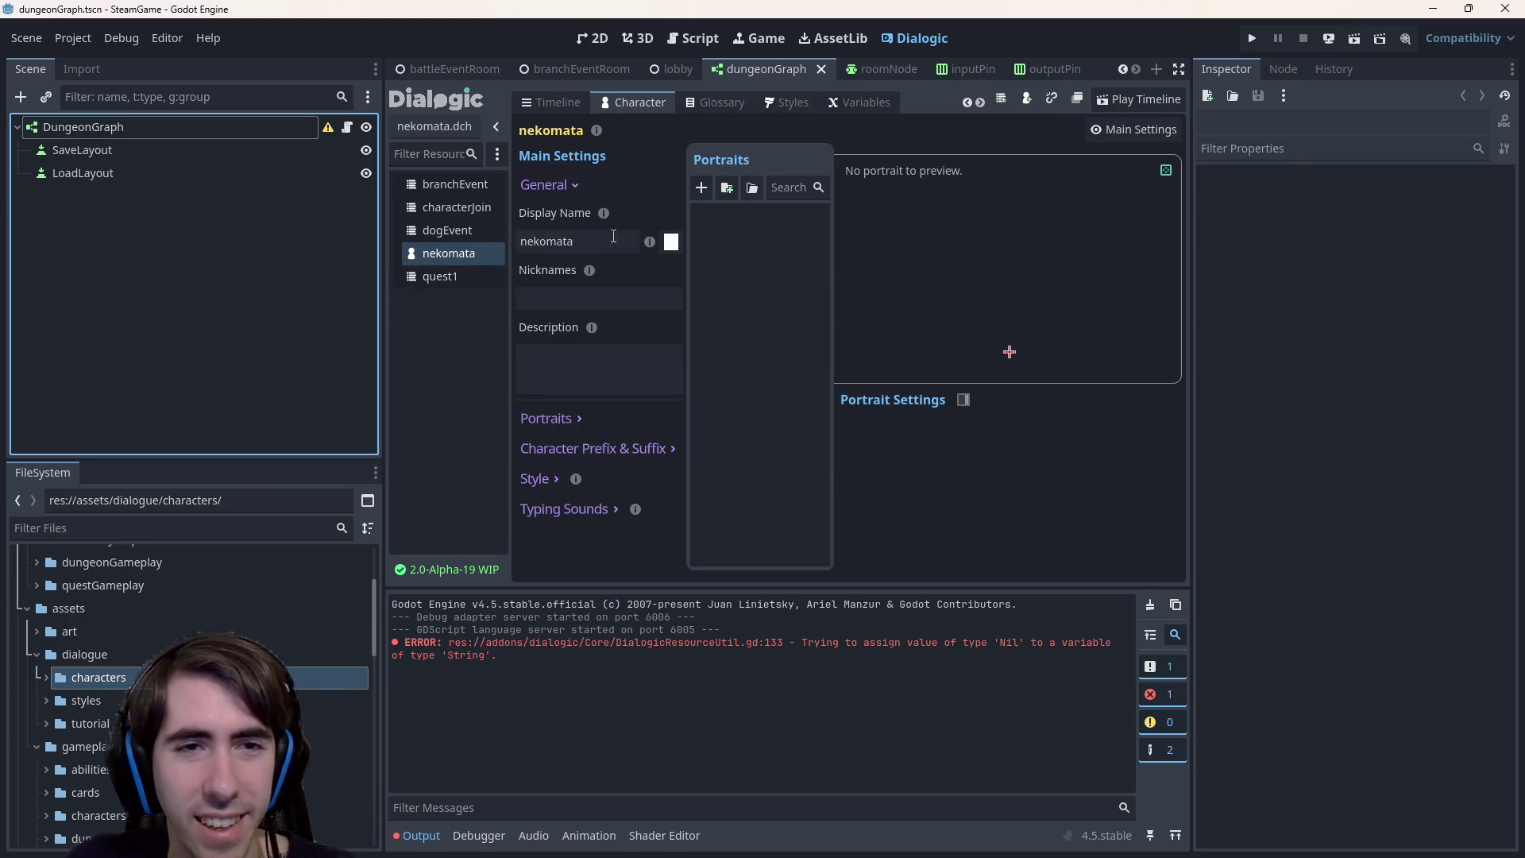
pyautogui.scroll(-3, 239, 734)
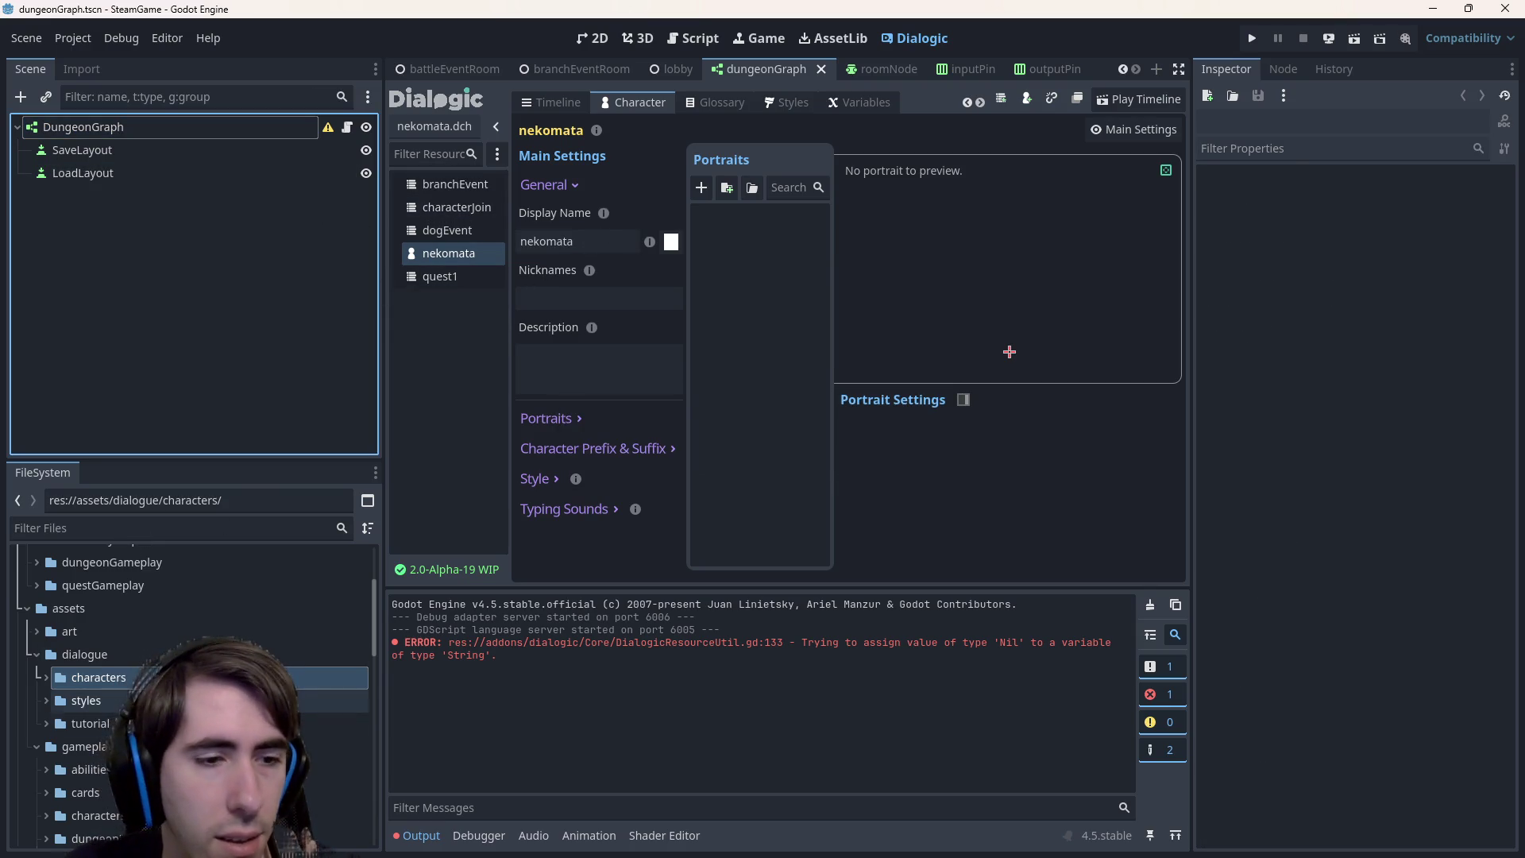
# - Open quest1.json, then the quest1.dtl timeline, and pick nekomata as the first line's speaker
pyautogui.scroll(-3, 159, 675)
pyautogui.doubleClick(155, 655)
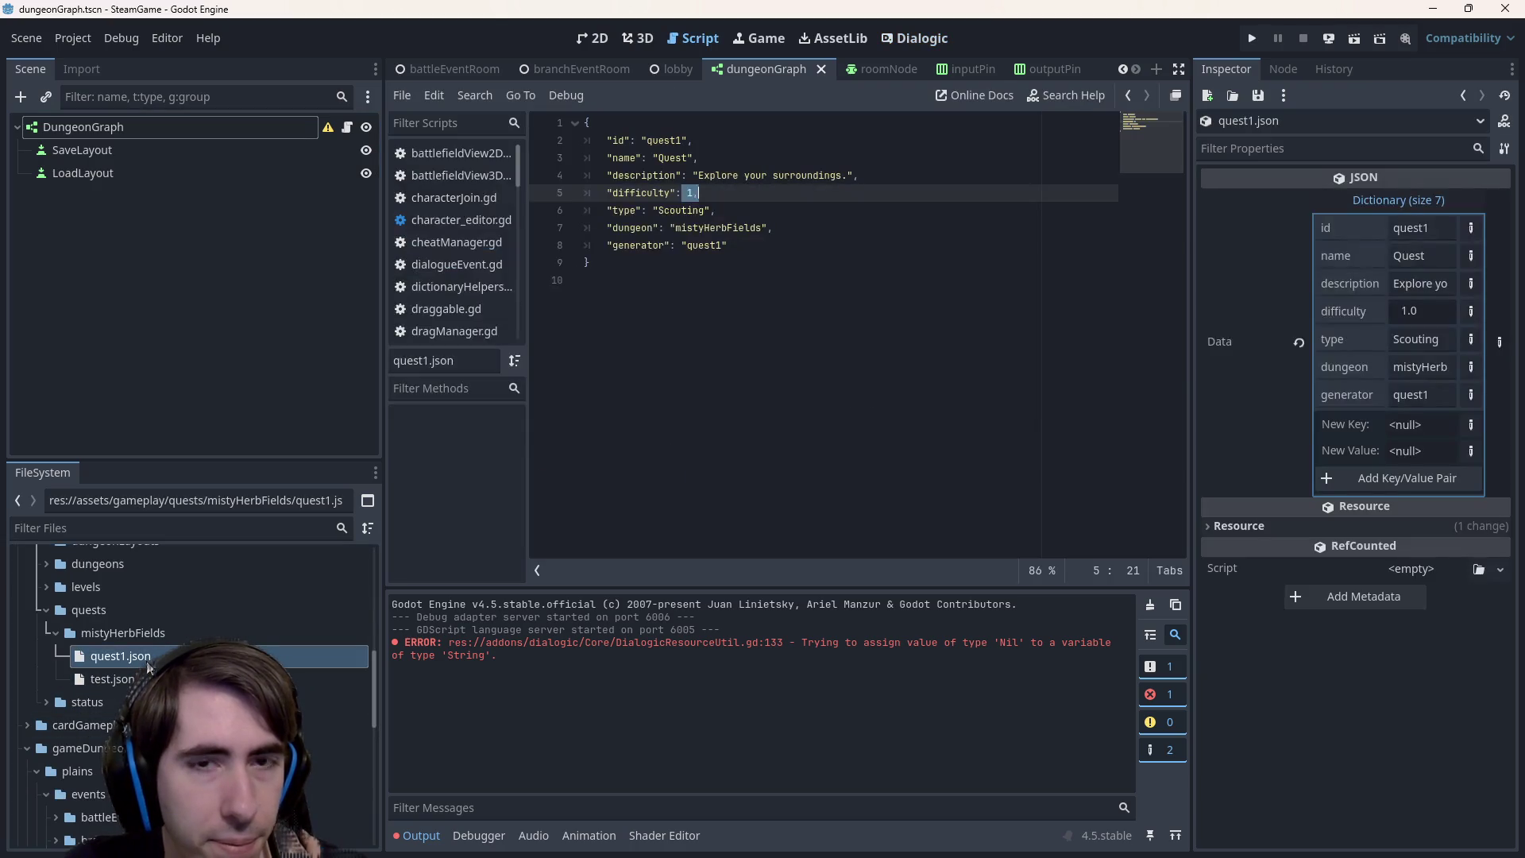
pyautogui.scroll(-5, 143, 622)
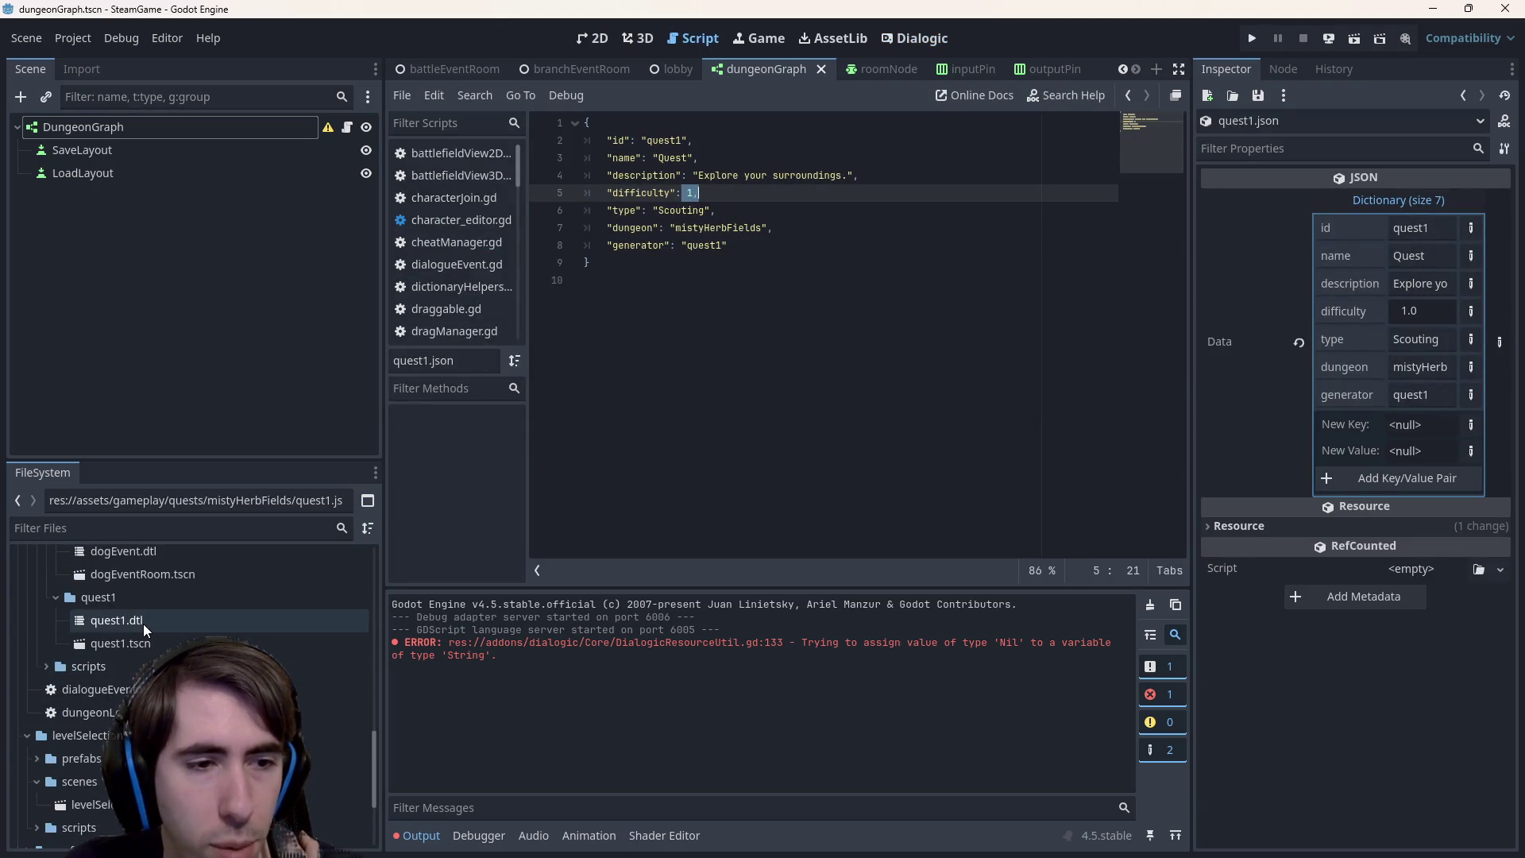
pyautogui.doubleClick(139, 623)
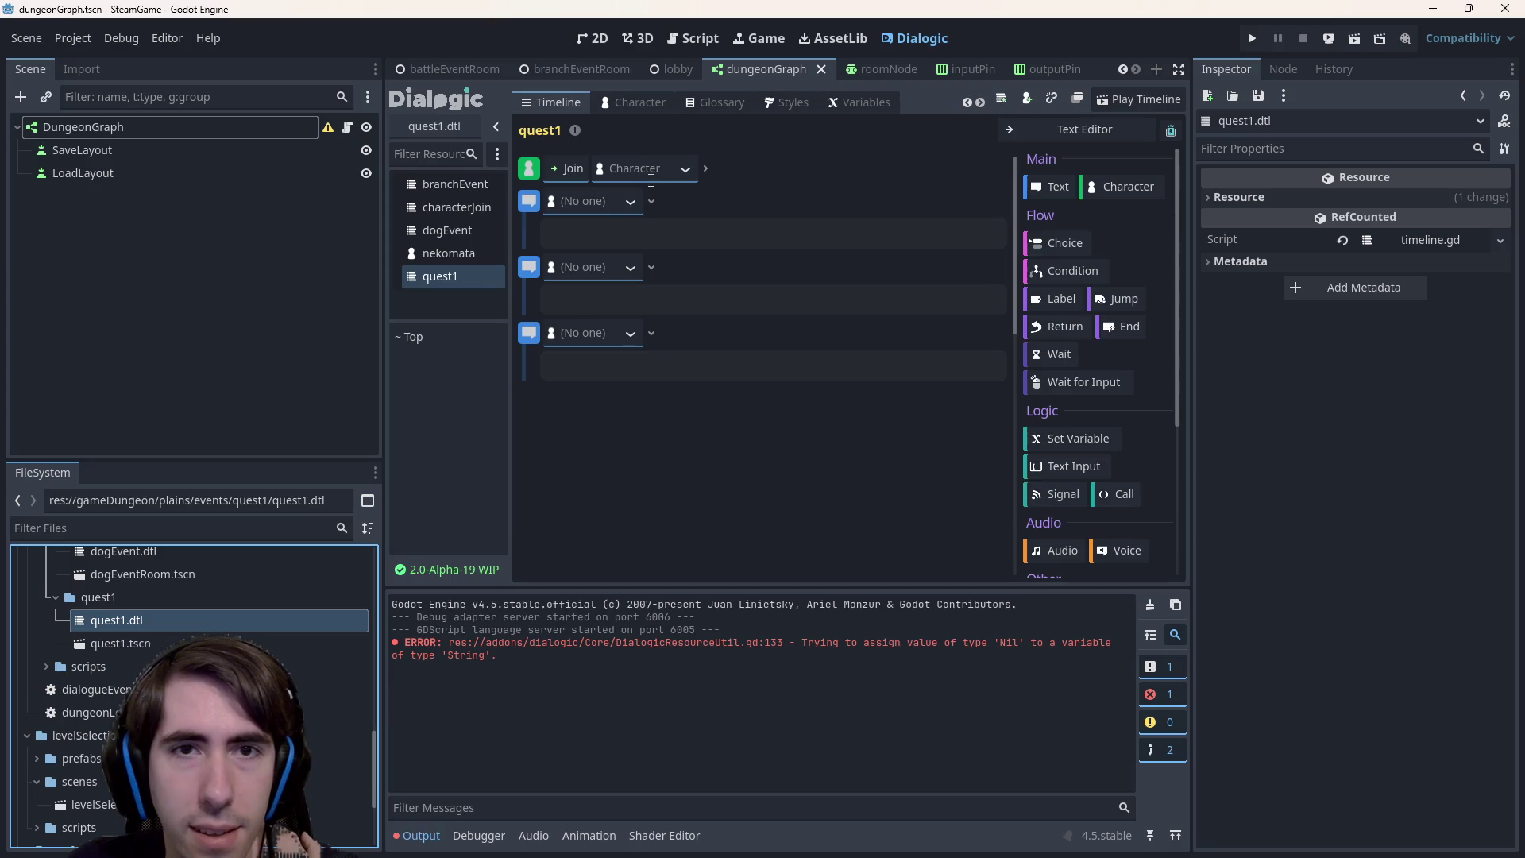
pyautogui.click(622, 202)
pyautogui.click(602, 229)
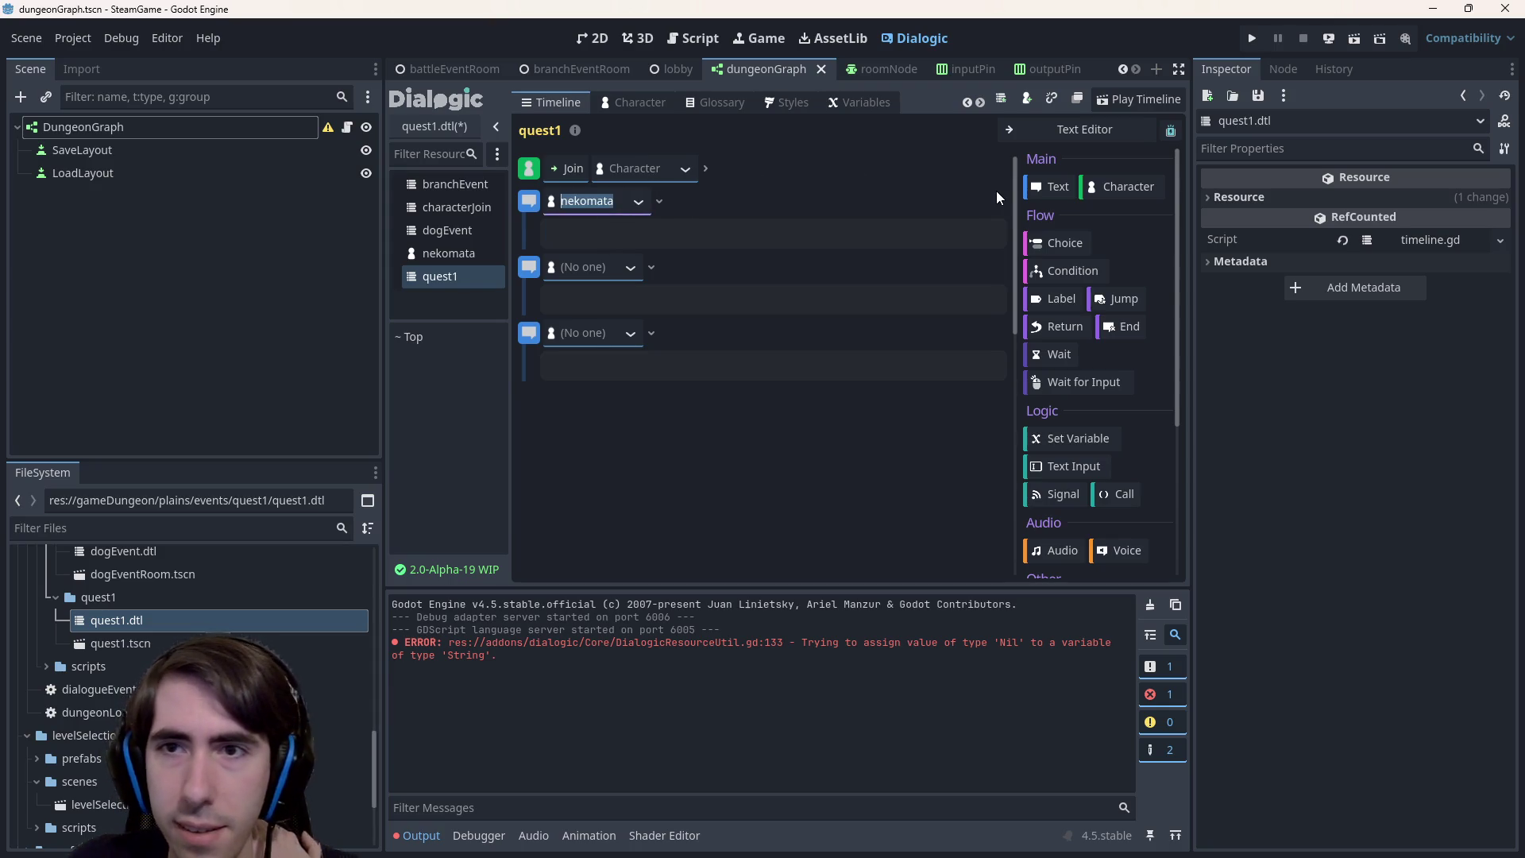
# - Place the cursor in the first line's text field and scroll through the timeline
pyautogui.click(690, 241)
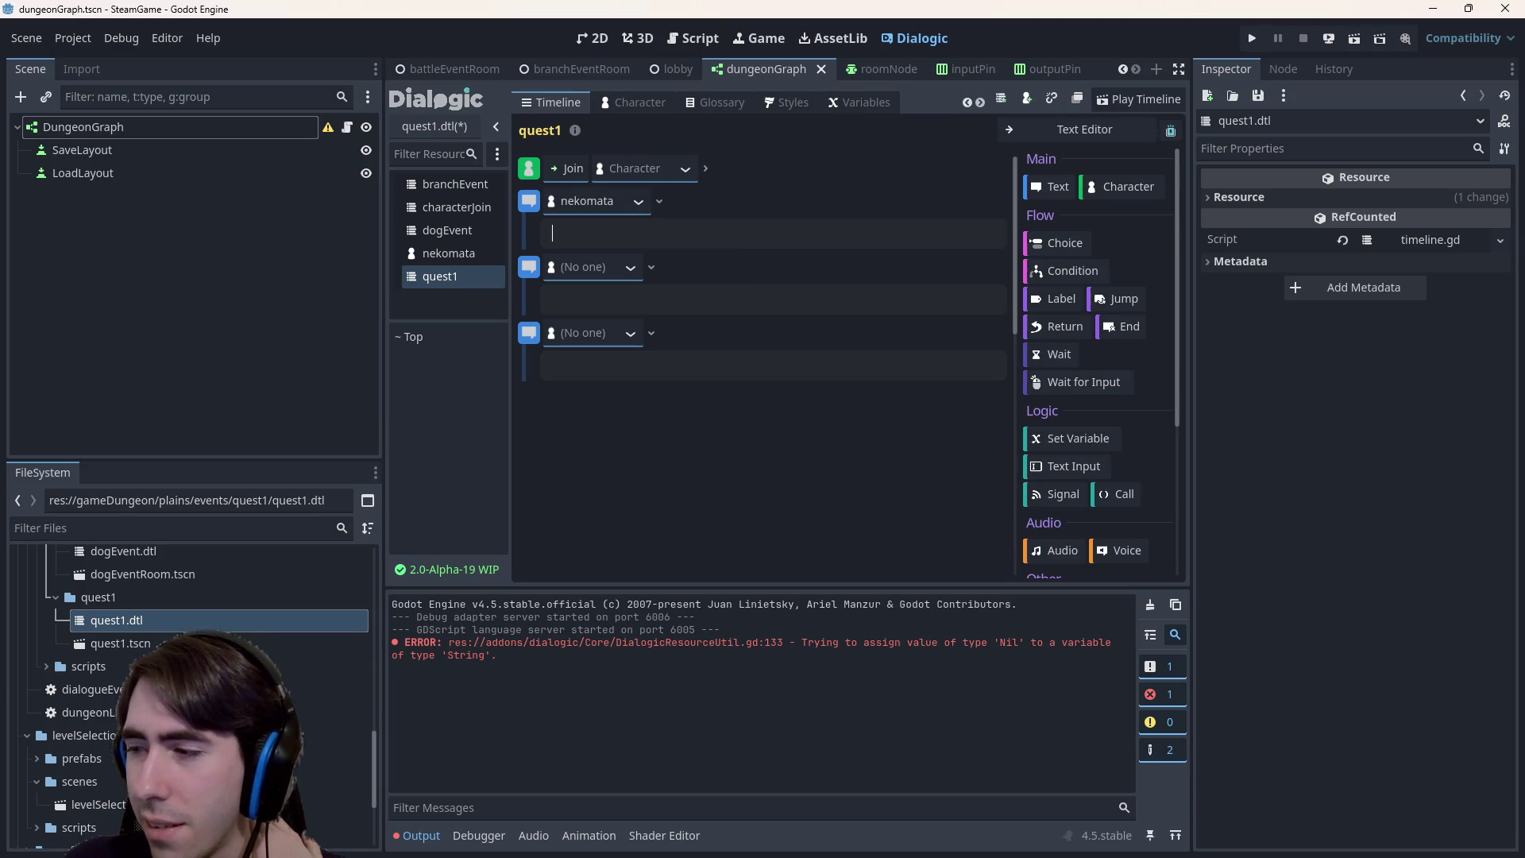
pyautogui.hotkey('alt', 'Tab')
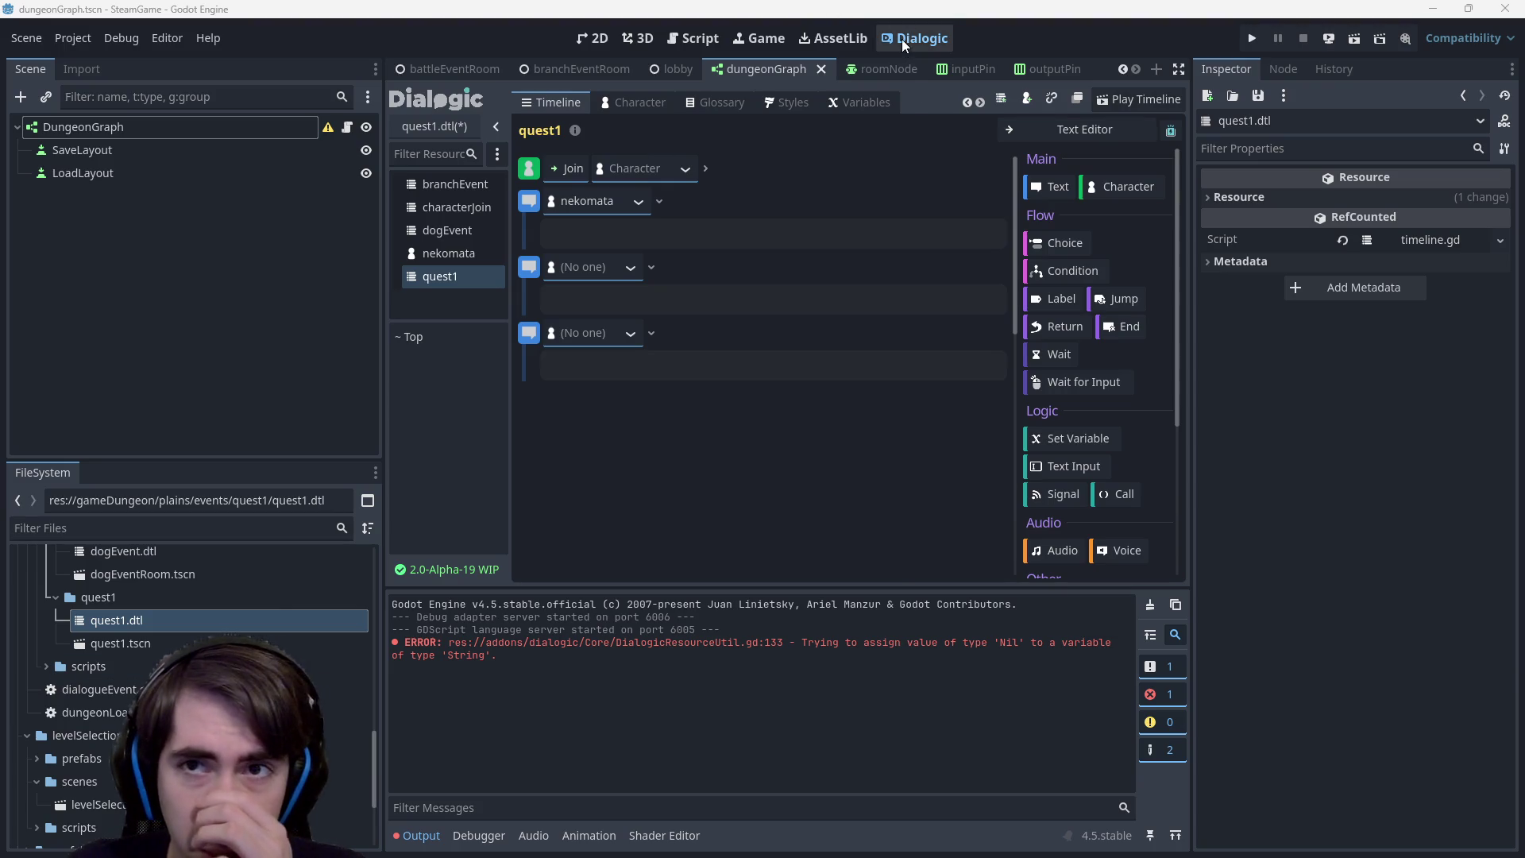
pyautogui.scroll(1, 902, 70)
pyautogui.scroll(-6, 903, 70)
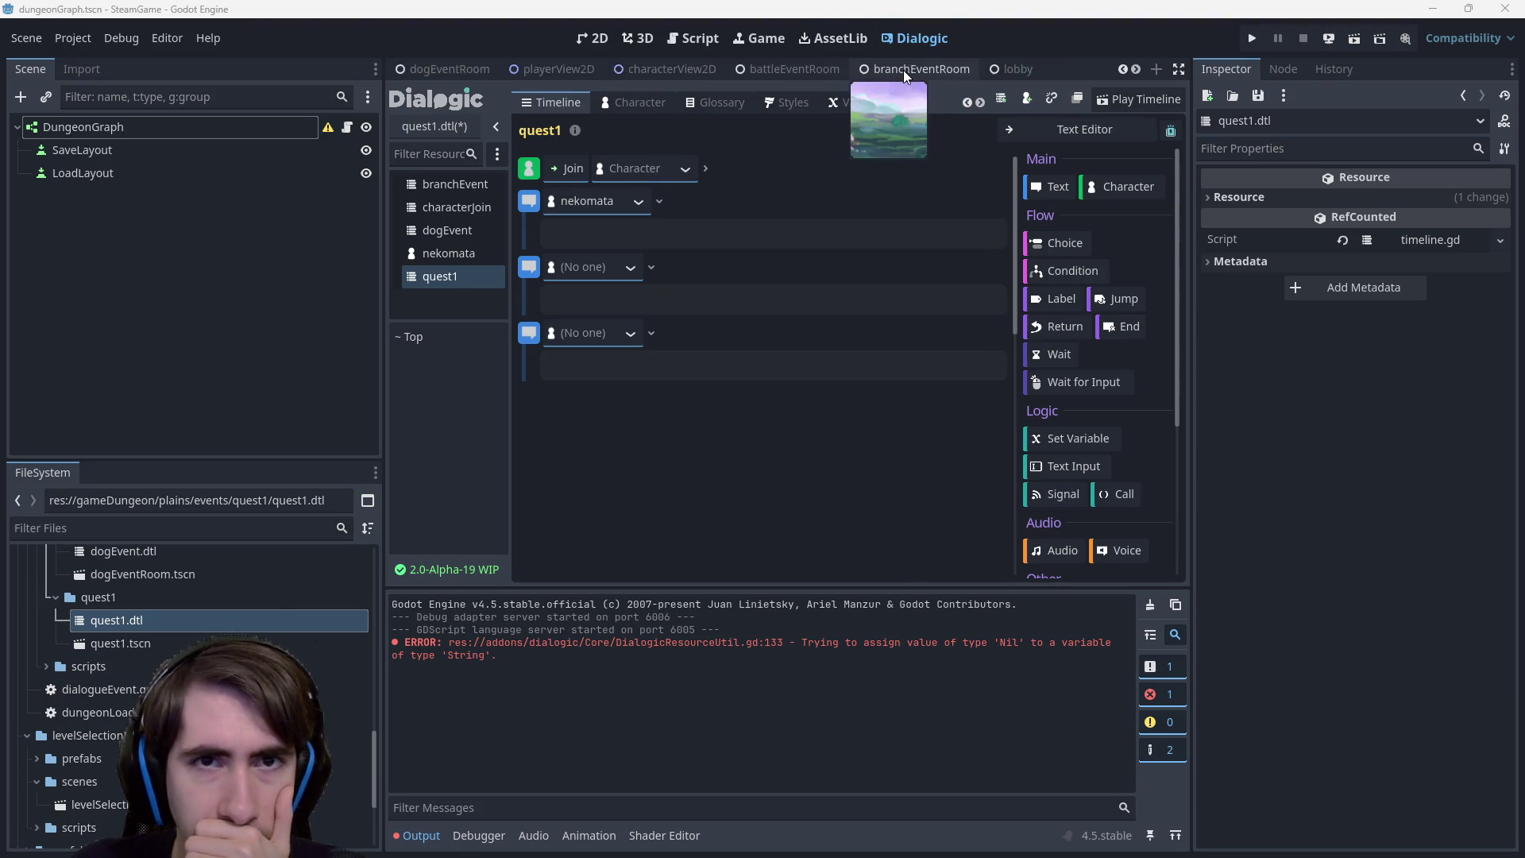
pyautogui.scroll(2, 903, 70)
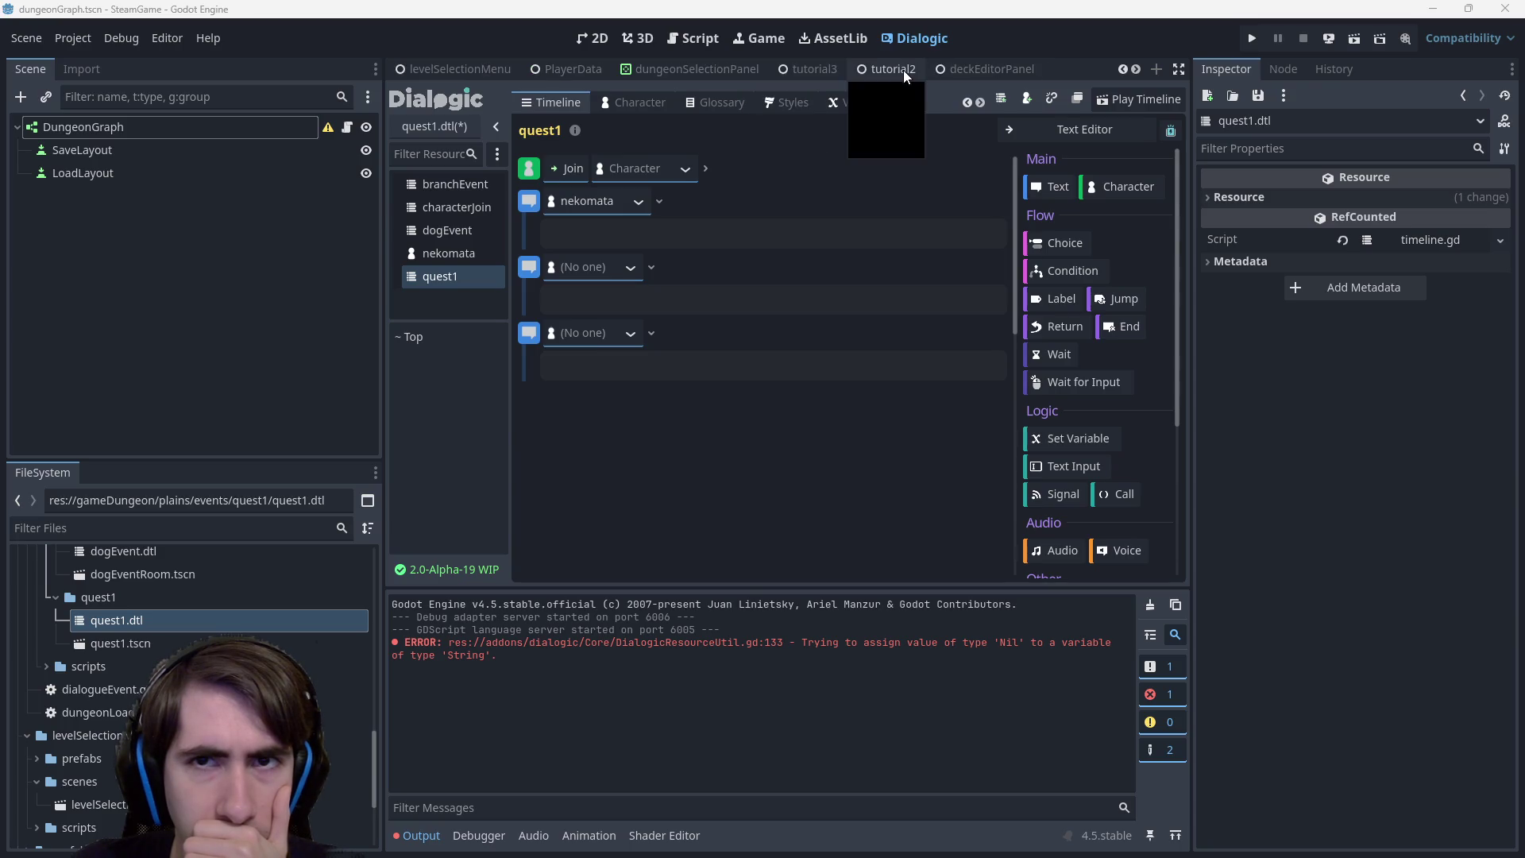
pyautogui.scroll(6, 902, 70)
pyautogui.scroll(-3, 903, 70)
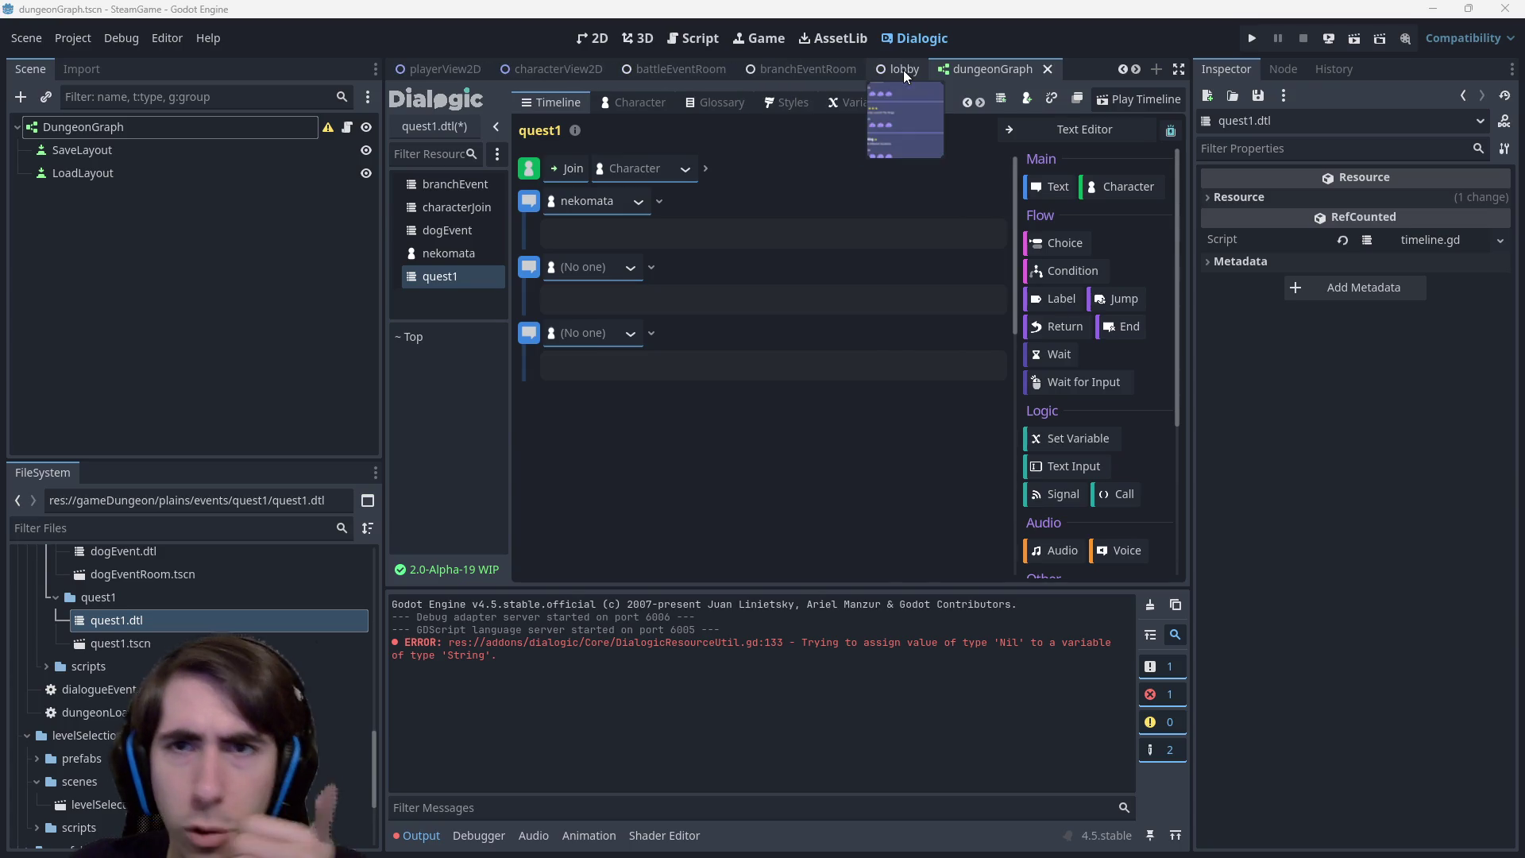
# - Run the dungeonGraph scene, load mistyHerbFields/quest1Layout.json into the room graph, then close the game
pyautogui.click(1354, 36)
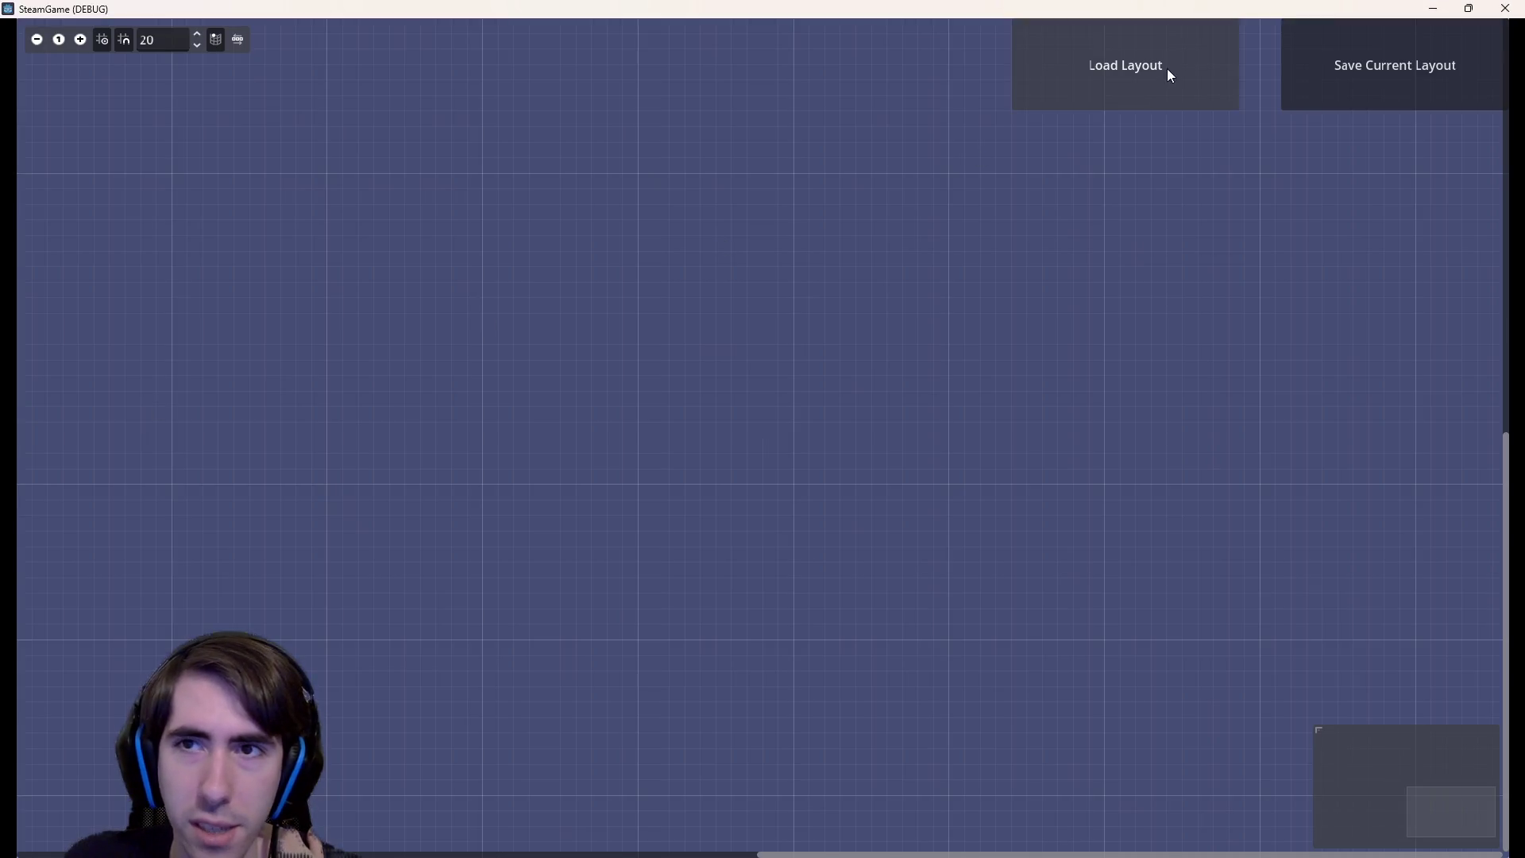
pyautogui.click(1166, 68)
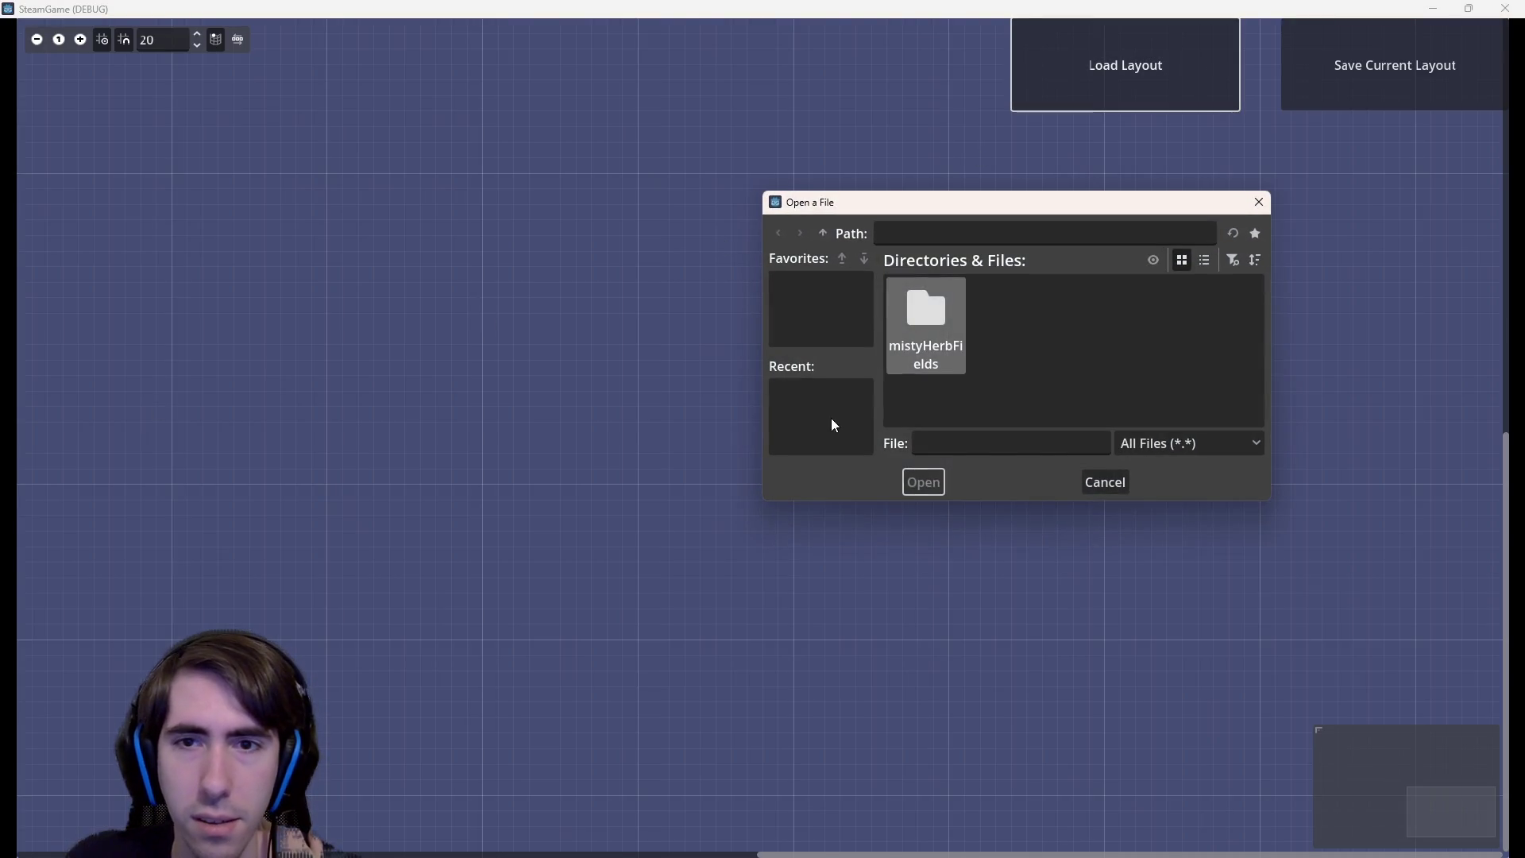
pyautogui.doubleClick(935, 336)
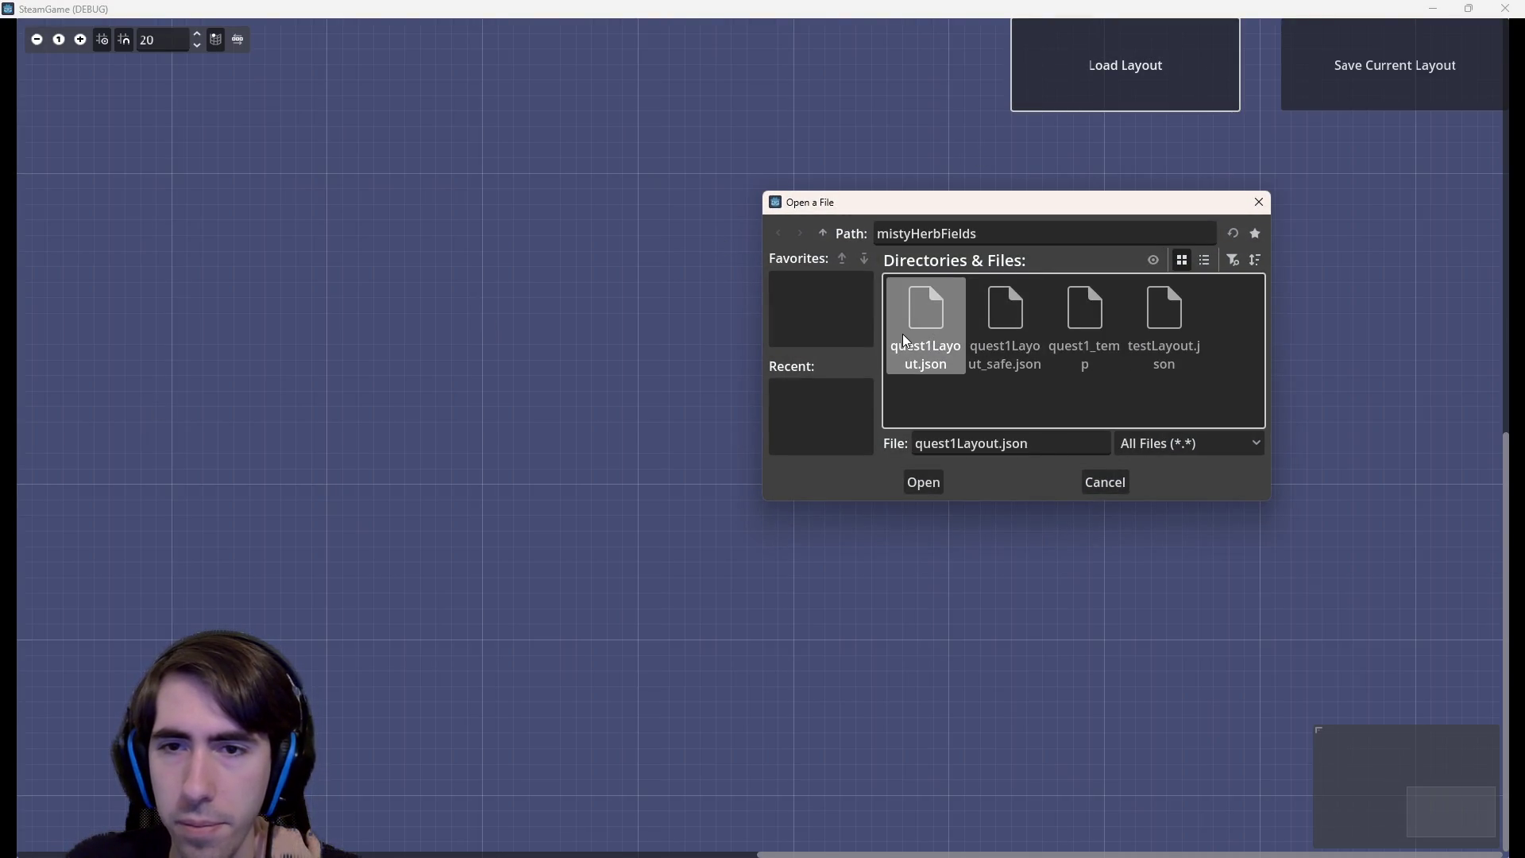
pyautogui.doubleClick(904, 340)
pyautogui.scroll(-3, 750, 508)
pyautogui.scroll(2, 750, 509)
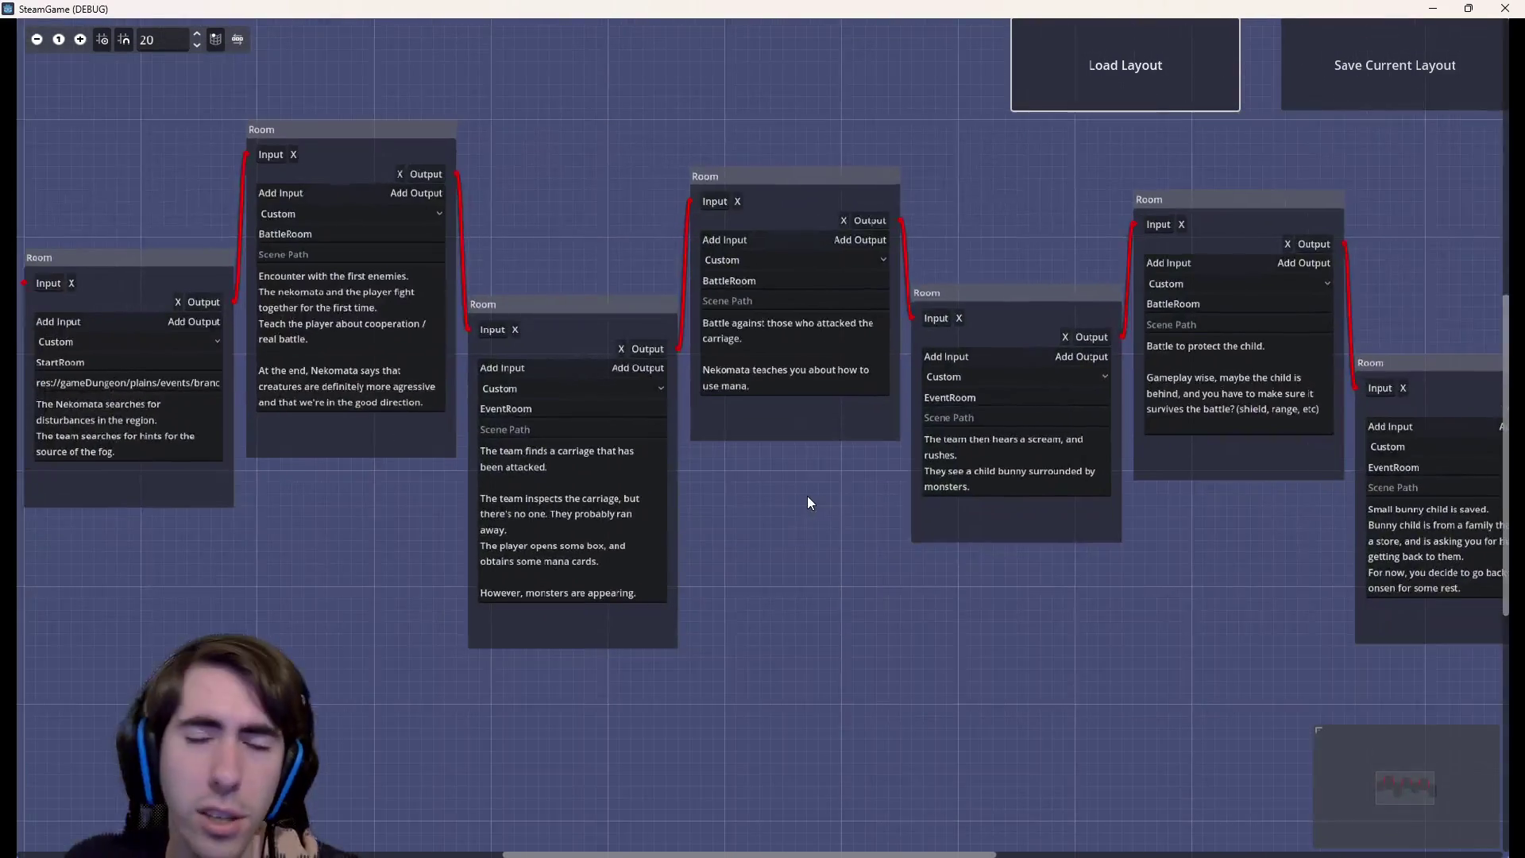
pyautogui.click(1496, 8)
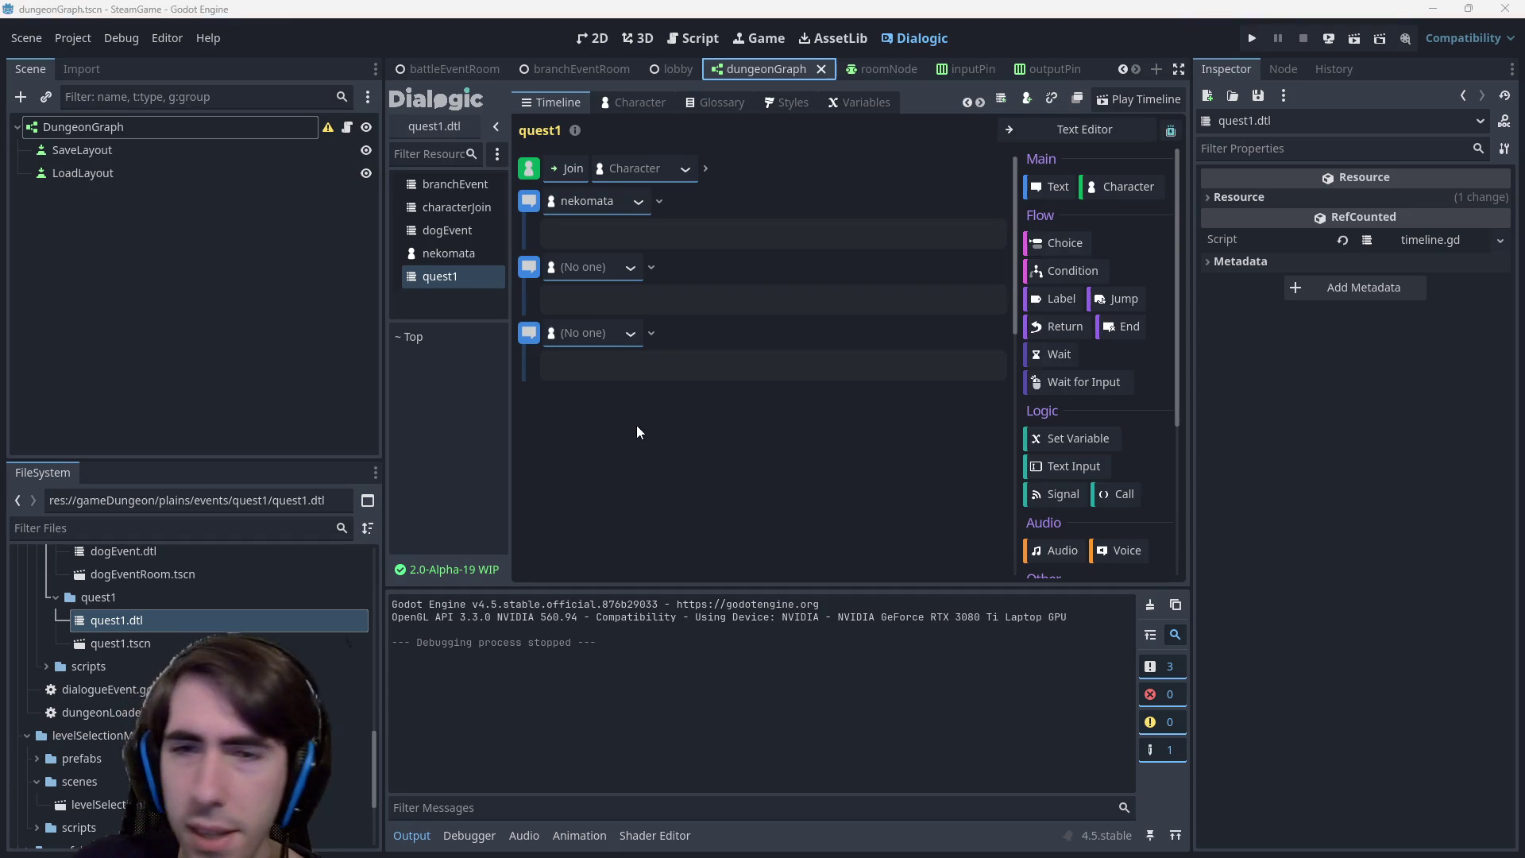
# - Type "Let's go! We have to find the source of the fog!" into nekomata's line
pyautogui.click(692, 233)
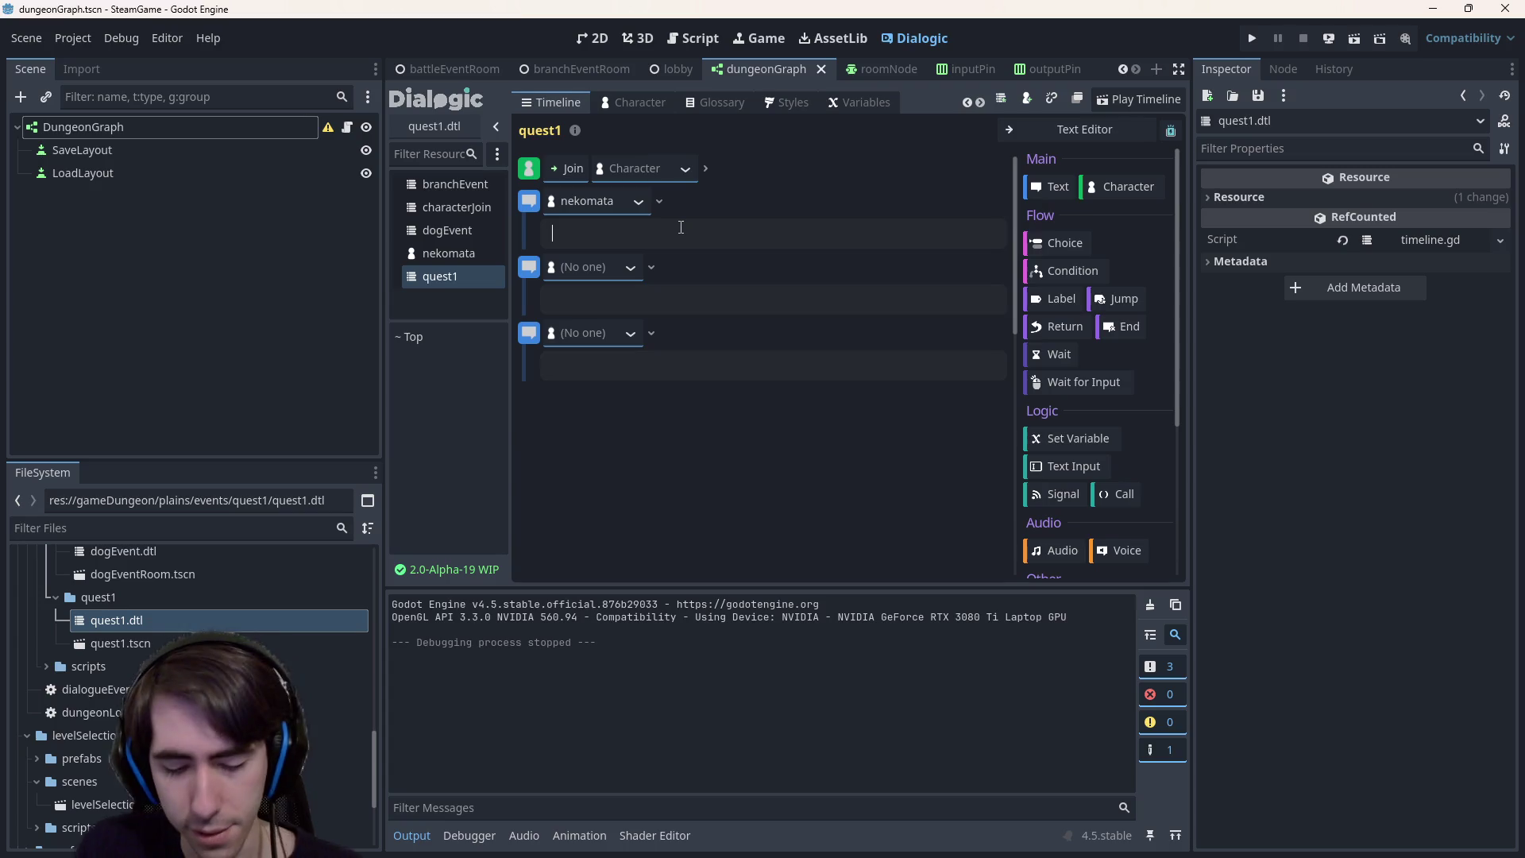
pyautogui.write("Let's go! ")
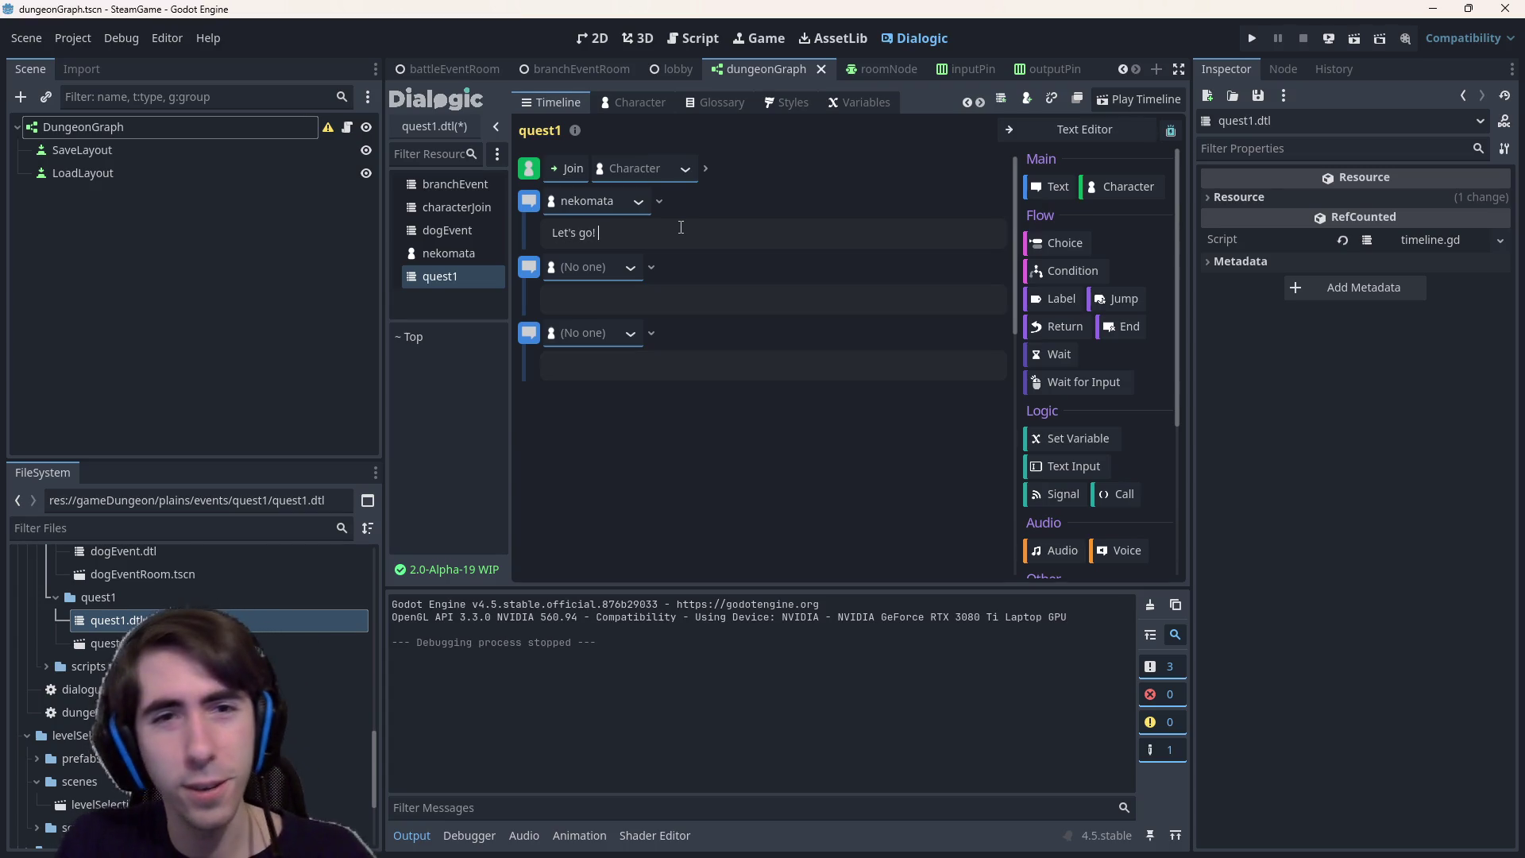
pyautogui.write('We have to find t')
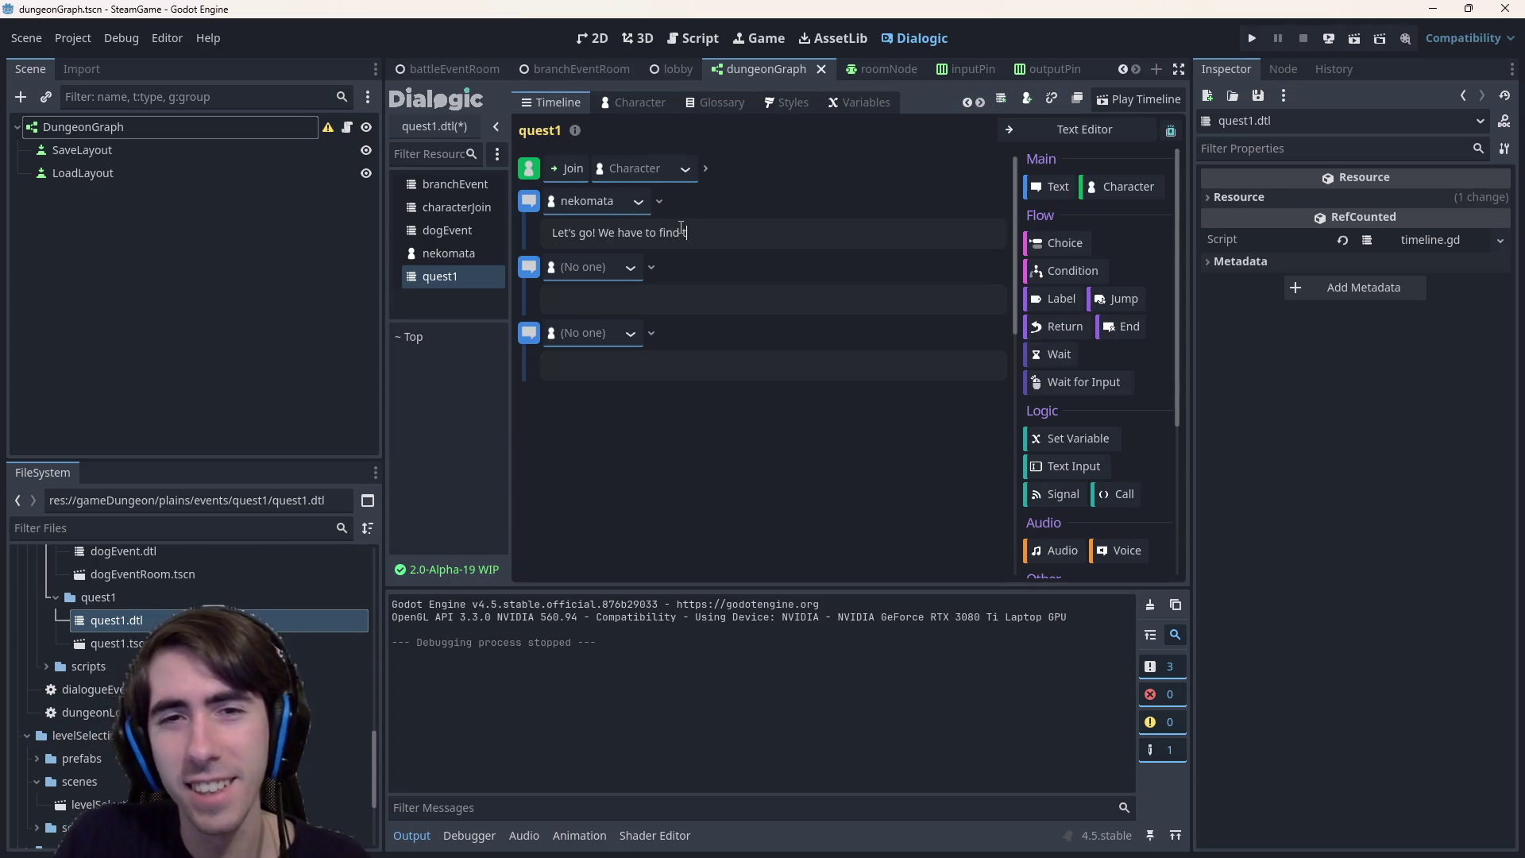
pyautogui.write('he source of the ')
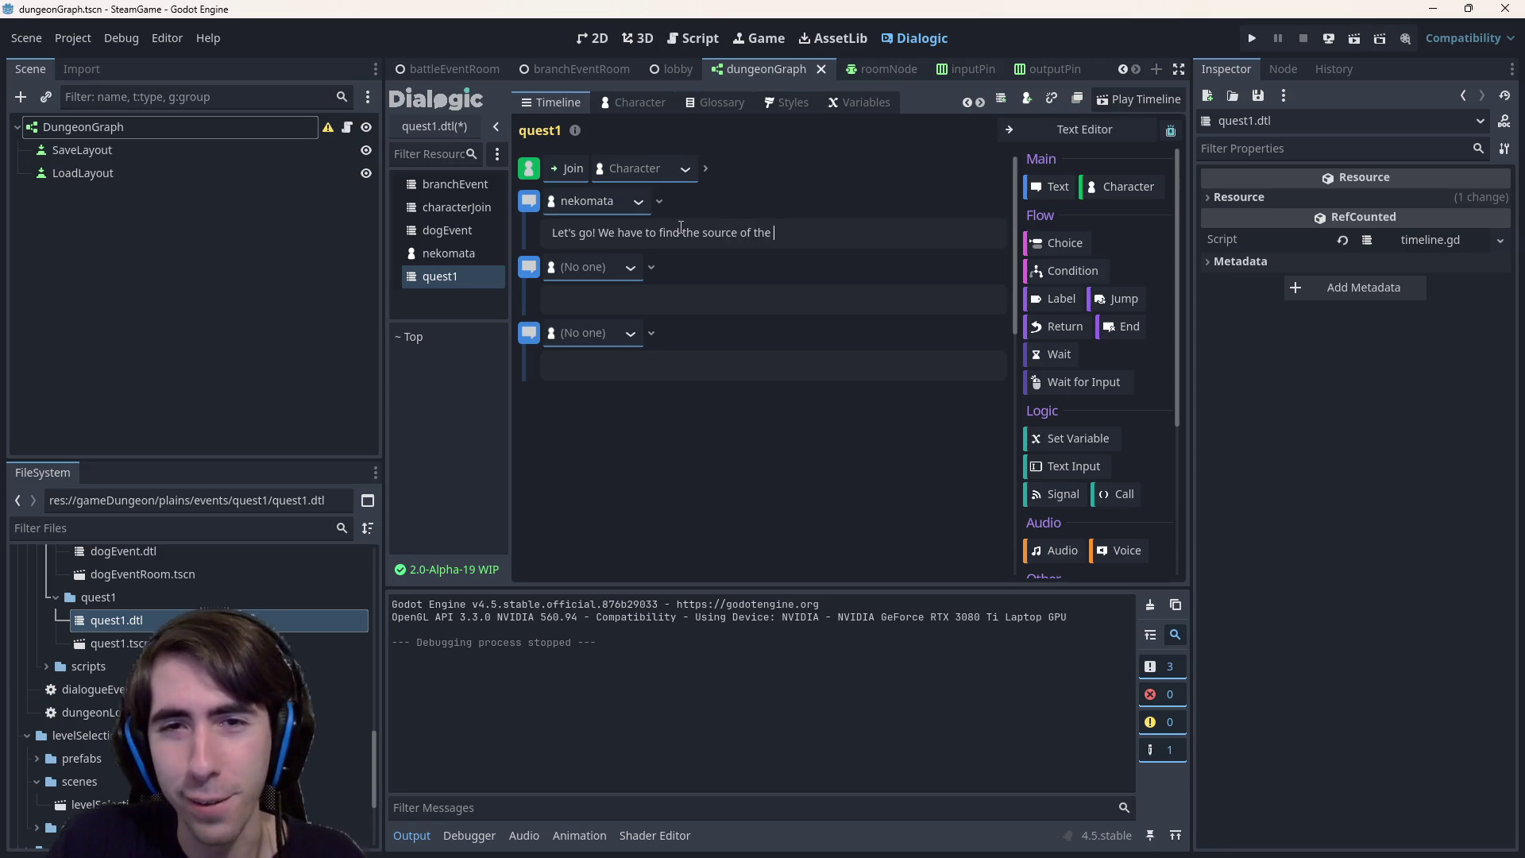
pyautogui.write('fog!')
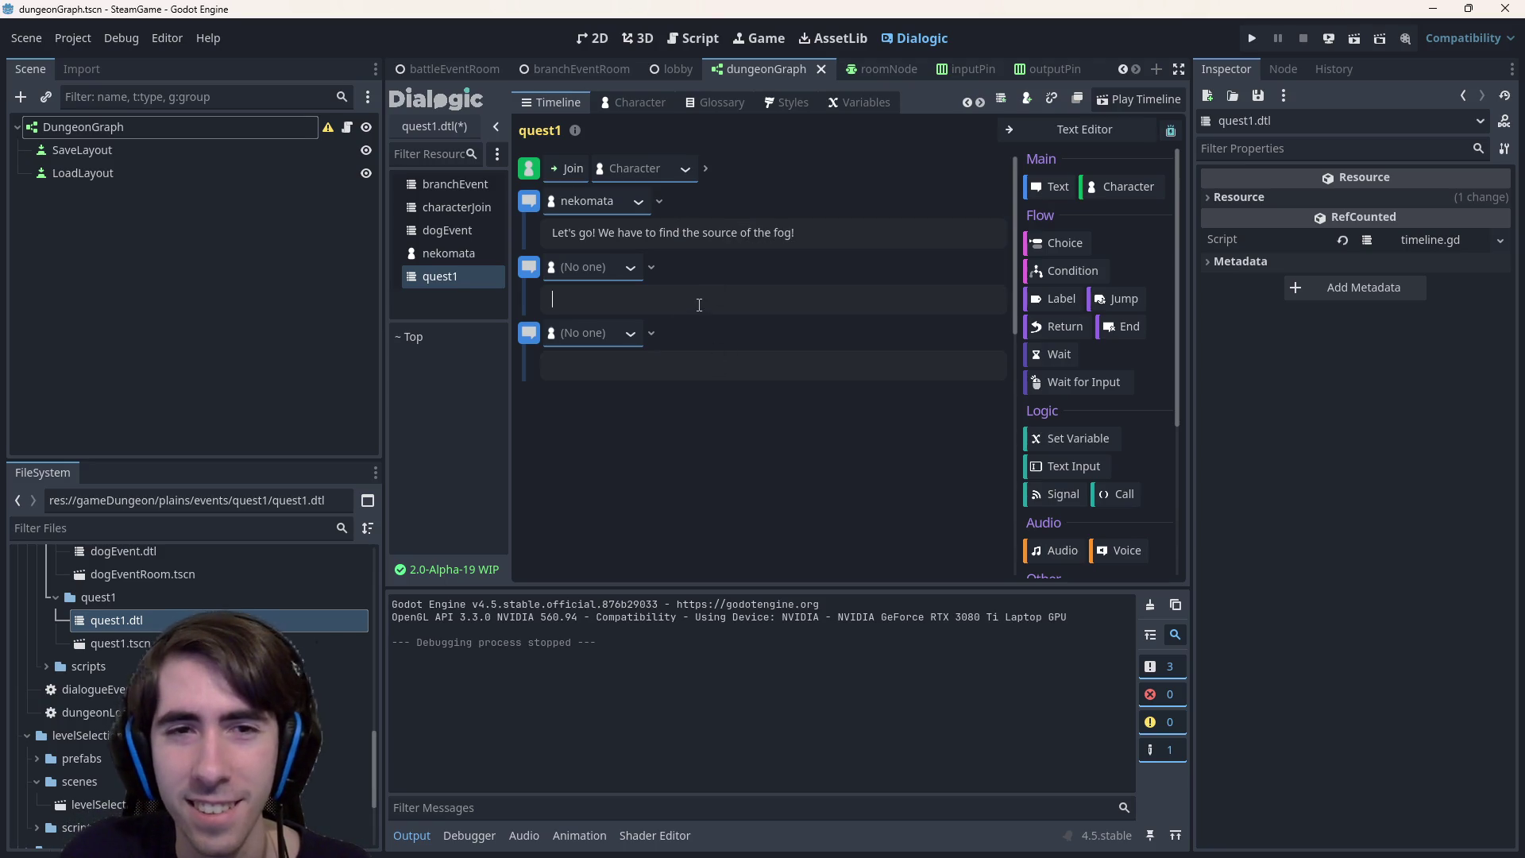
pyautogui.click(619, 273)
pyautogui.press('Escape')
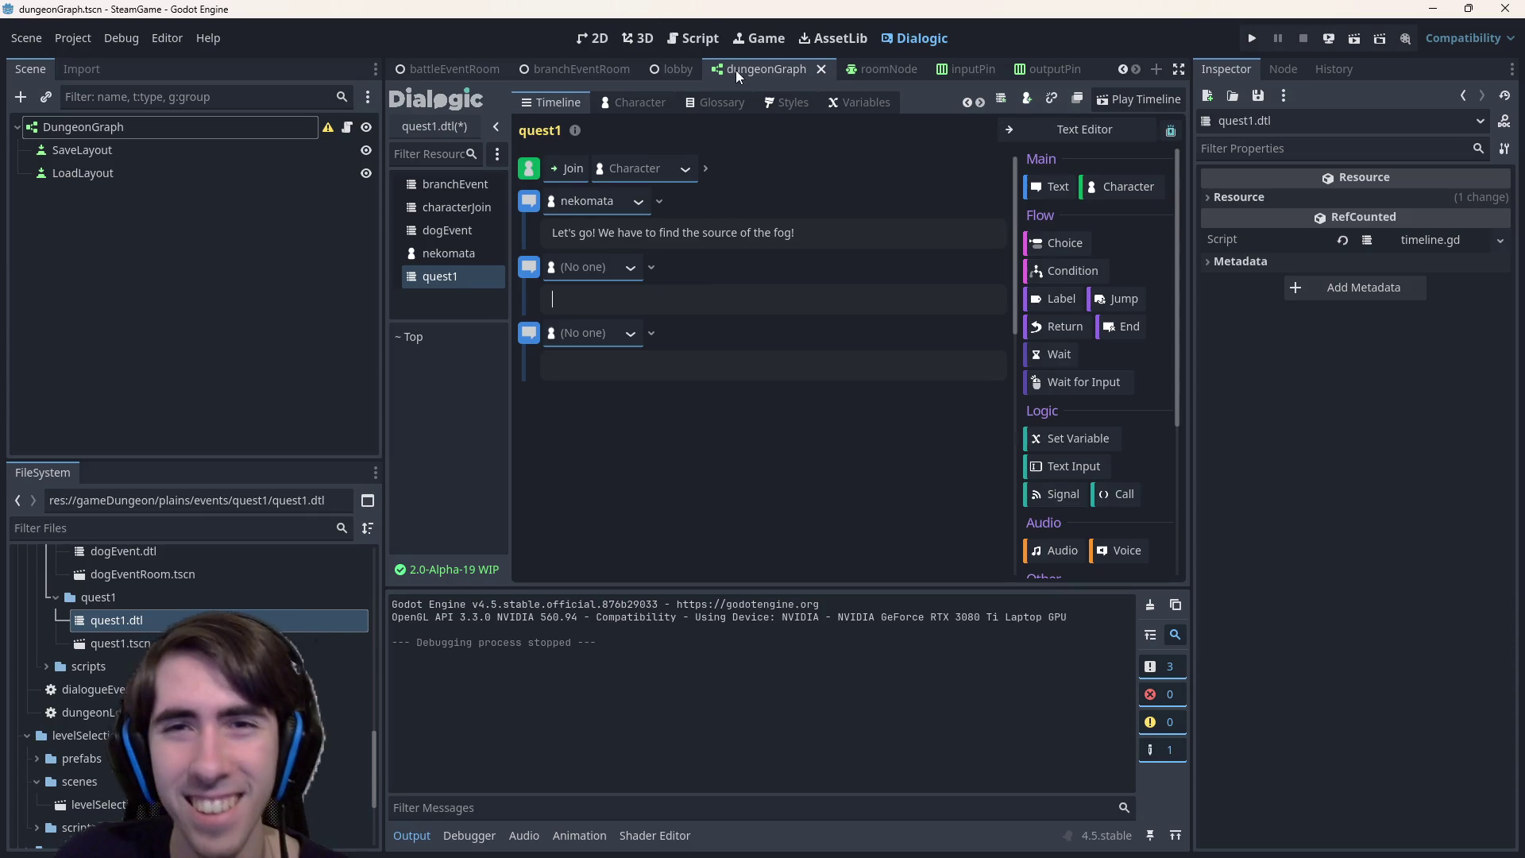
# - Switch to the Character editor to view nekomata's settings
pyautogui.click(717, 101)
pyautogui.click(633, 105)
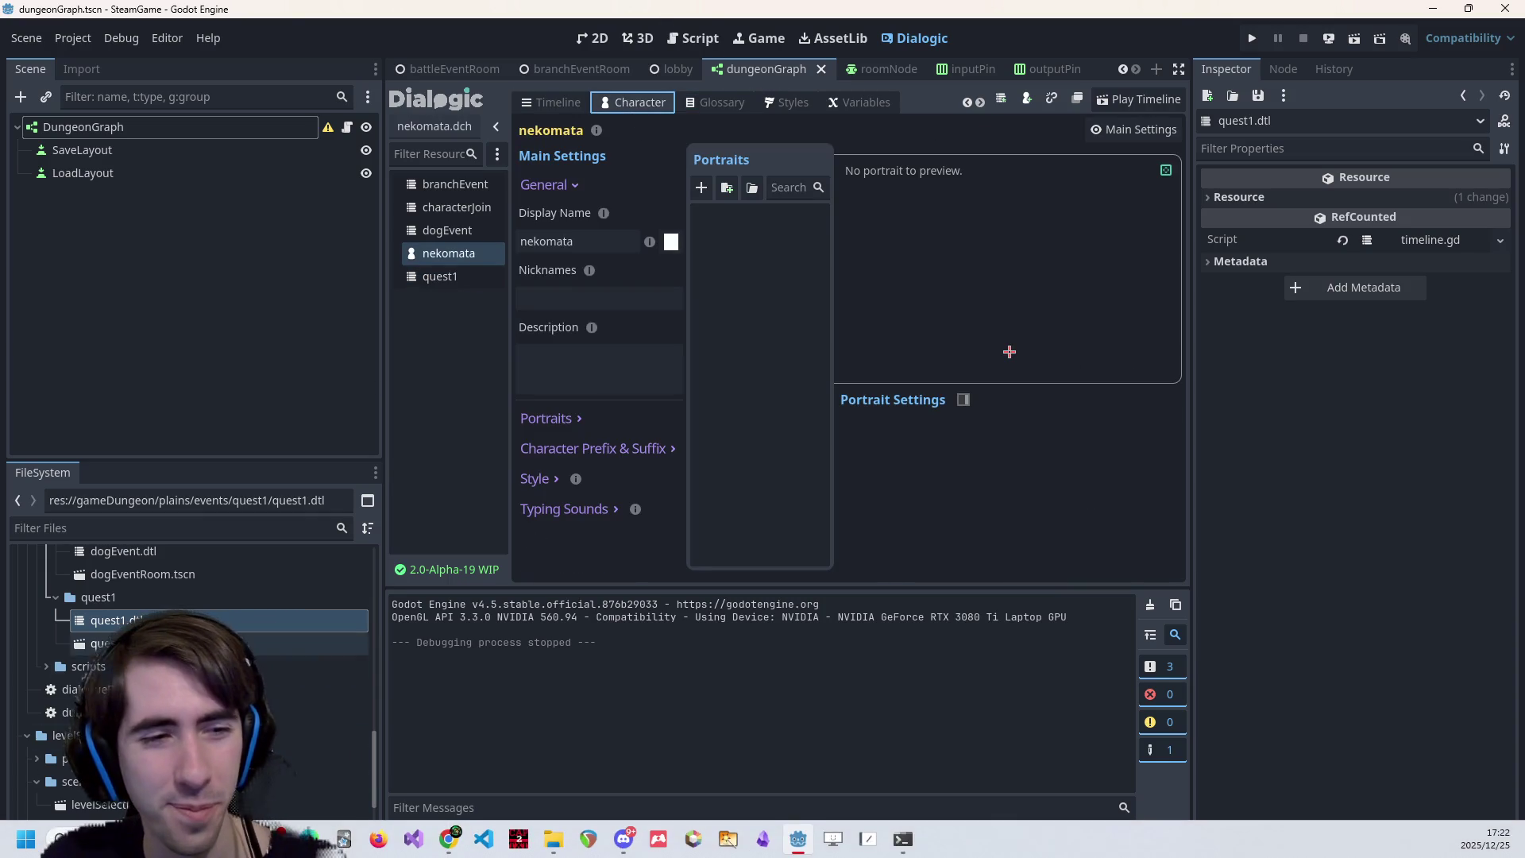
pyautogui.scroll(-2, 199, 592)
pyautogui.scroll(10, 190, 683)
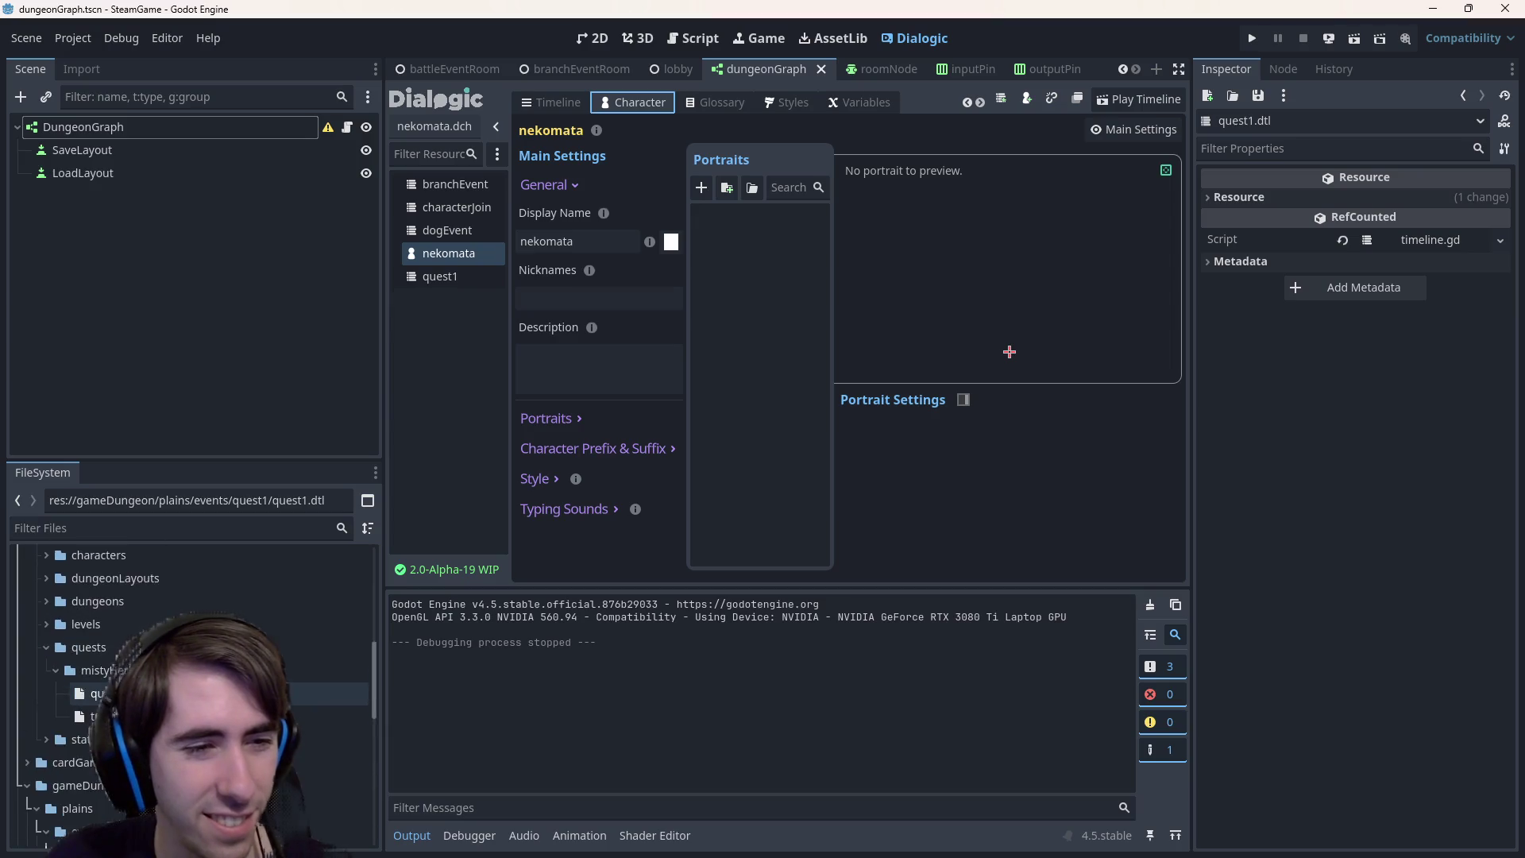
pyautogui.scroll(6, 191, 691)
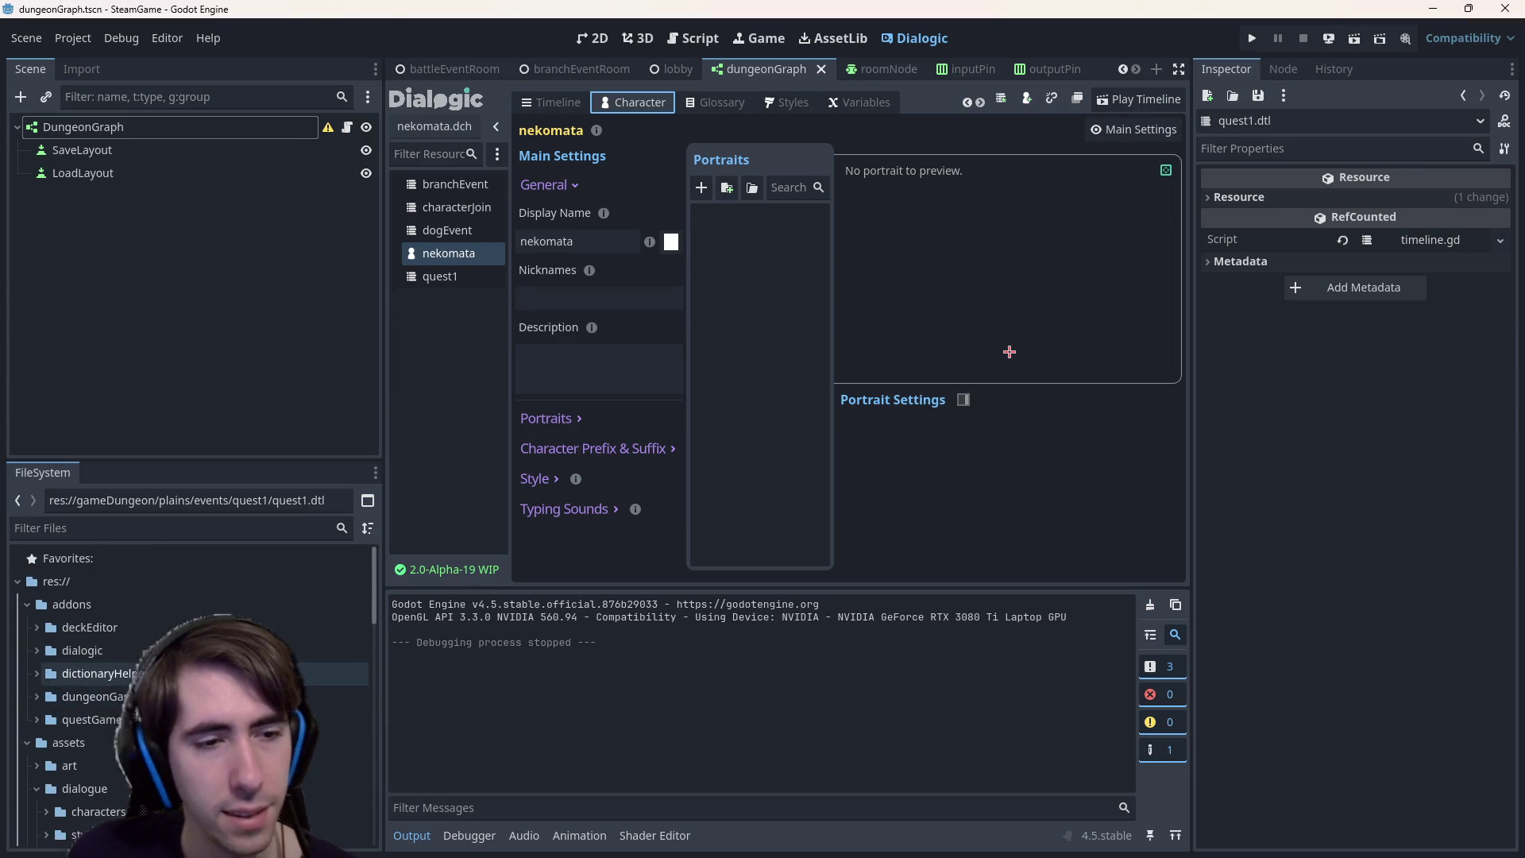
# - Expand the gameplay characters folder in FileSystem, then bring up the dialogue characters folder's menu
pyautogui.scroll(-3, 191, 651)
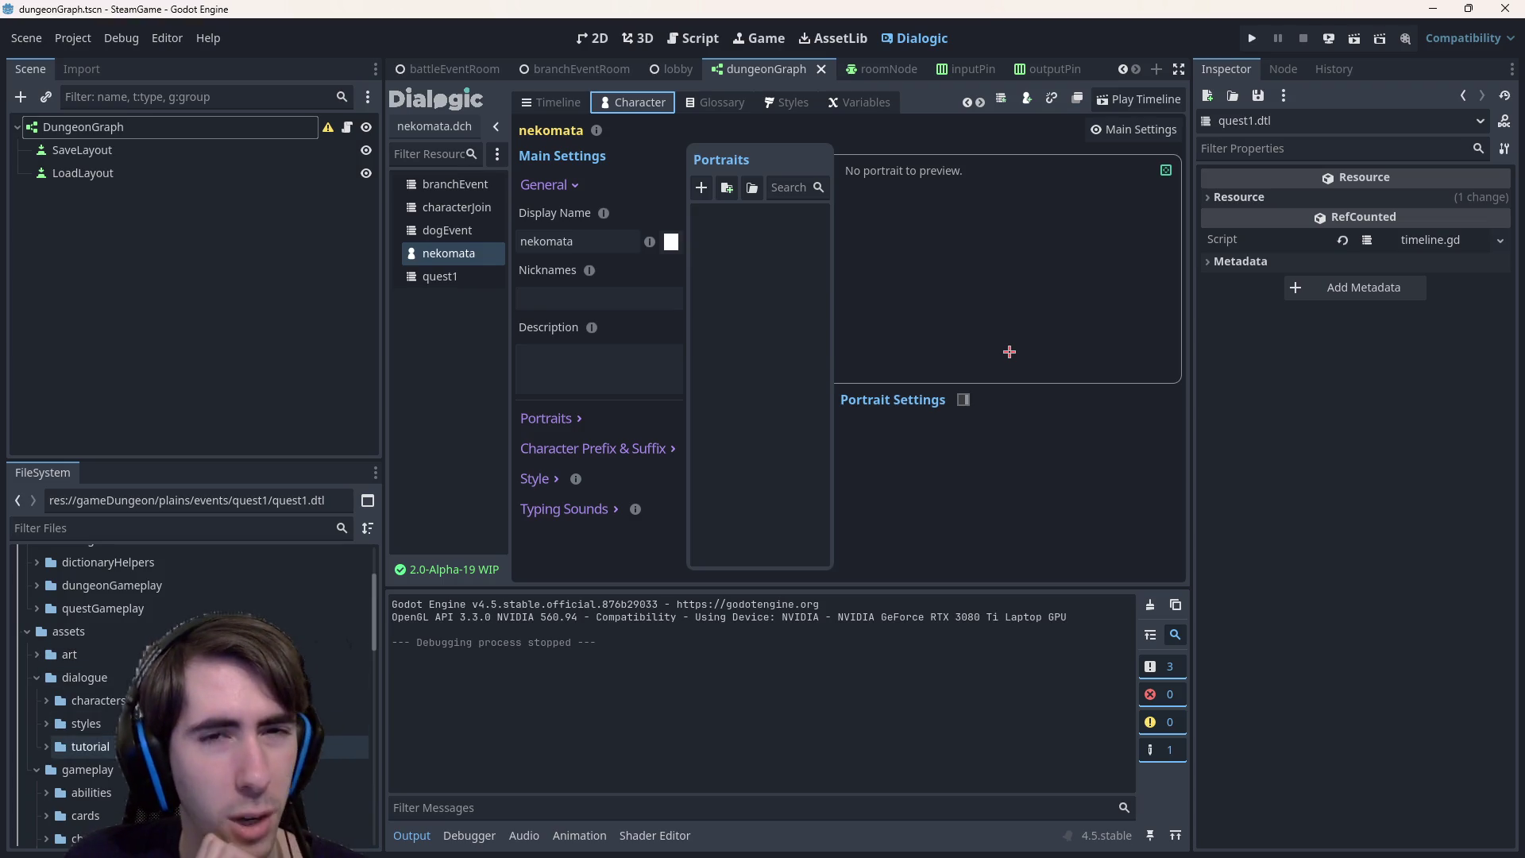
pyautogui.scroll(-2, 191, 738)
pyautogui.scroll(-5, 154, 738)
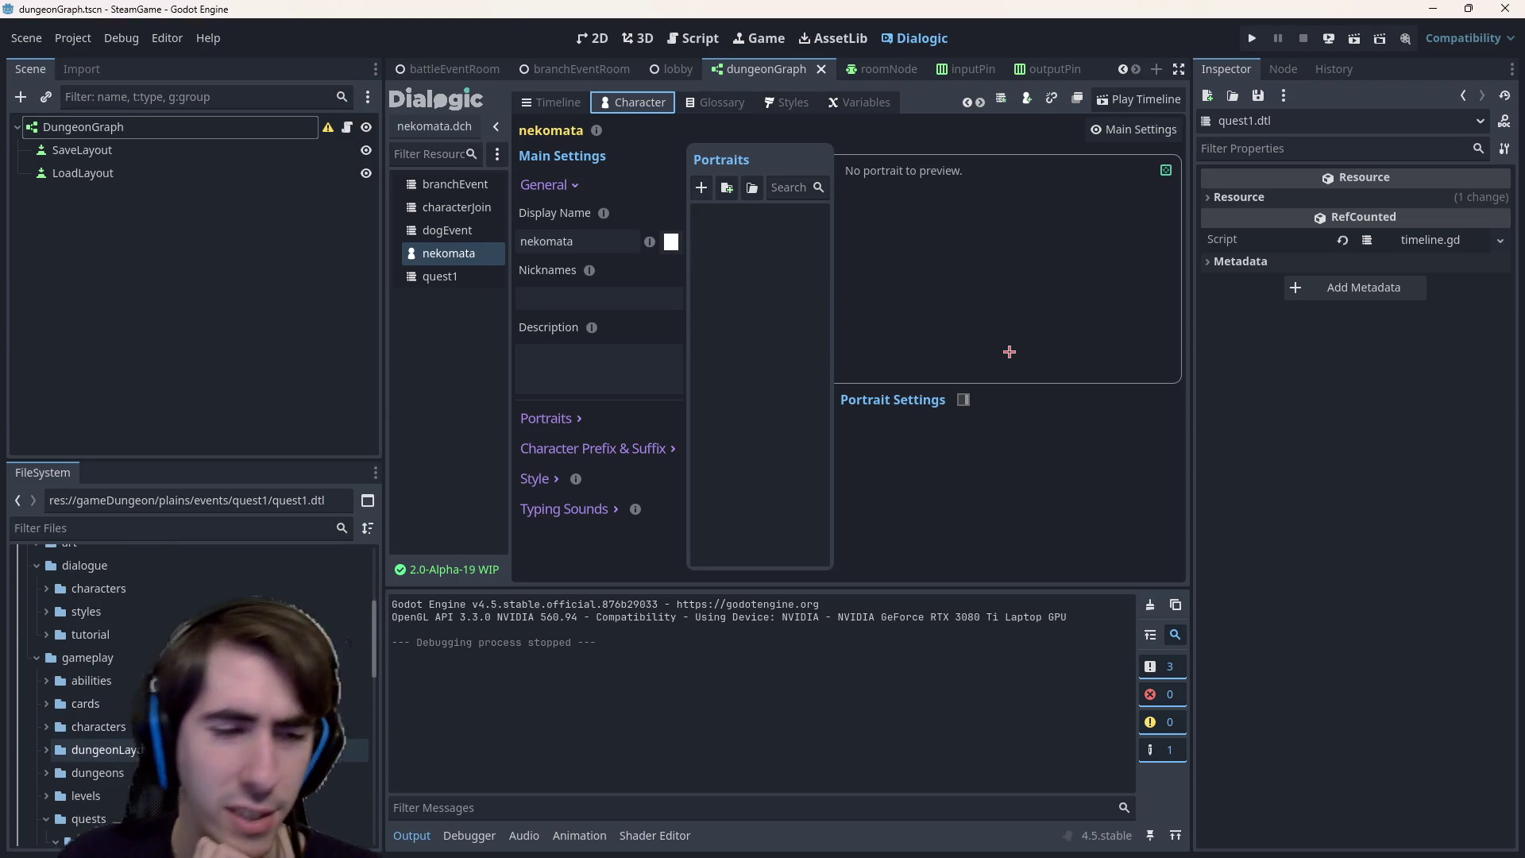
pyautogui.scroll(-3, 190, 738)
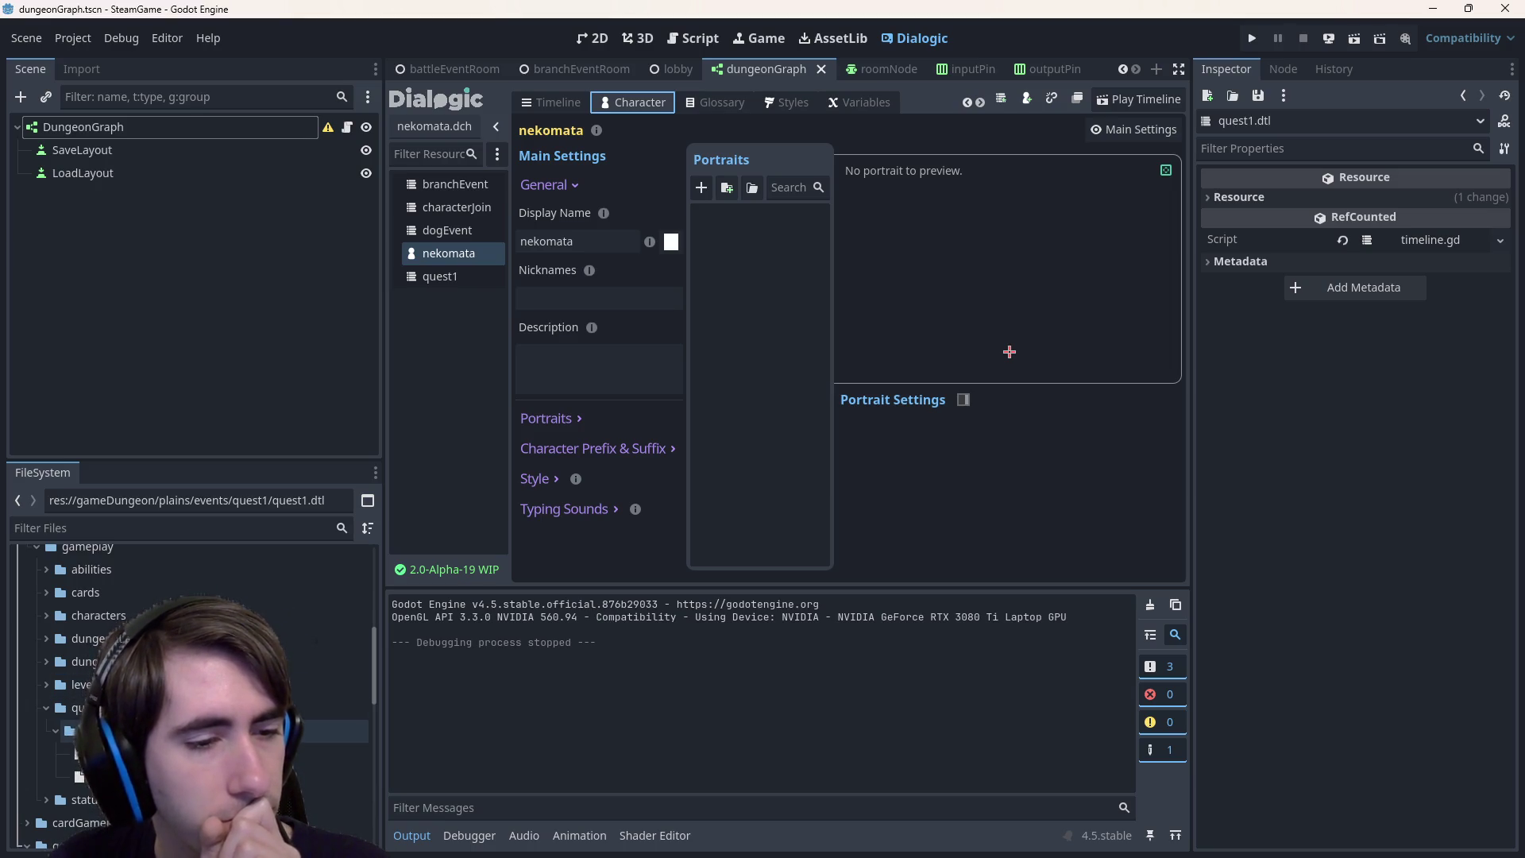
pyautogui.scroll(8, 191, 738)
pyautogui.scroll(5, 191, 739)
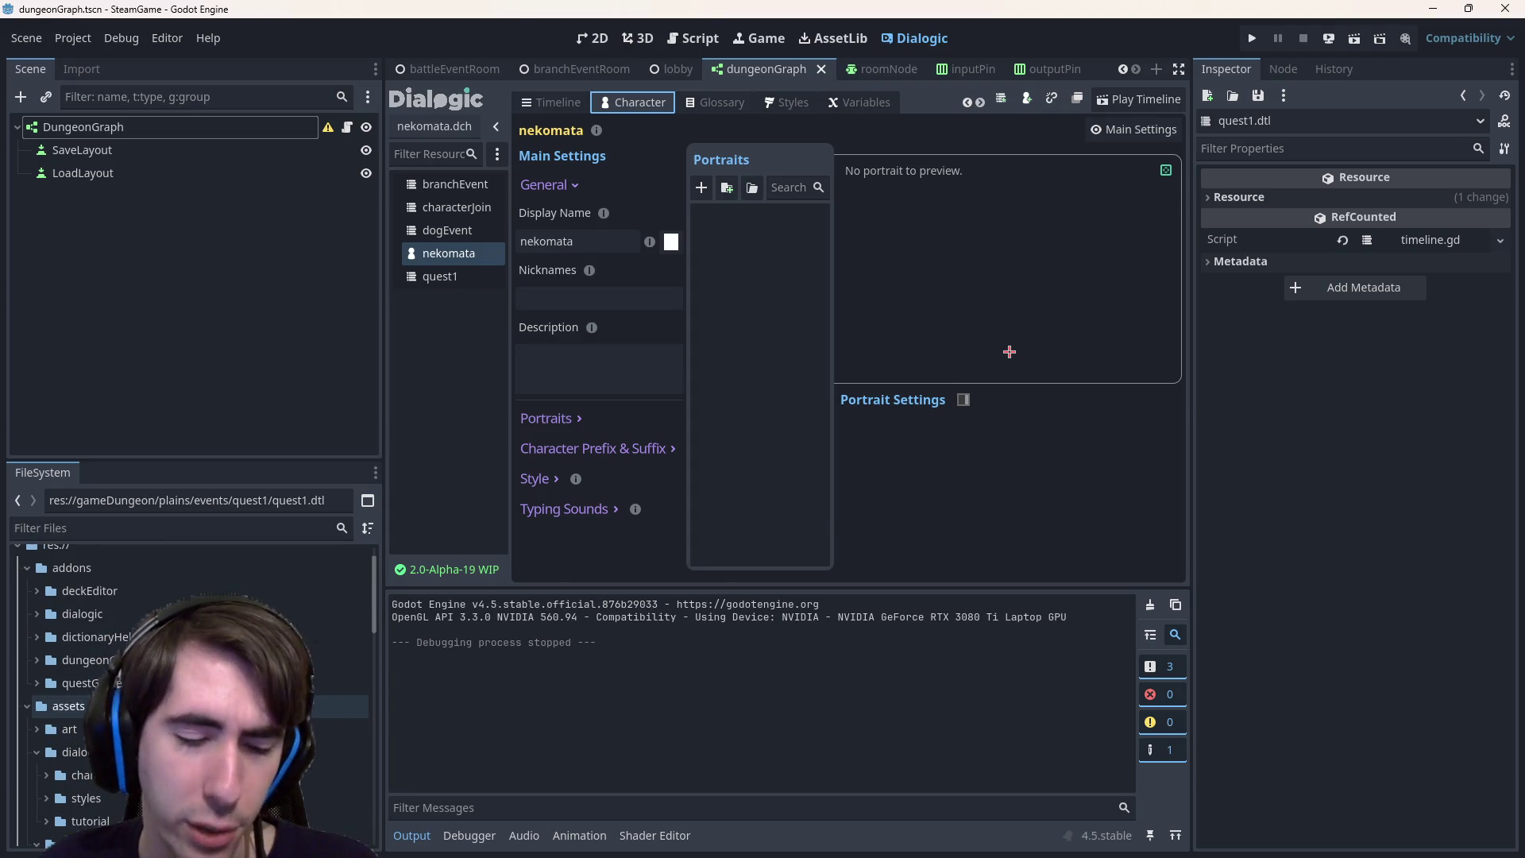
pyautogui.scroll(-3, 191, 683)
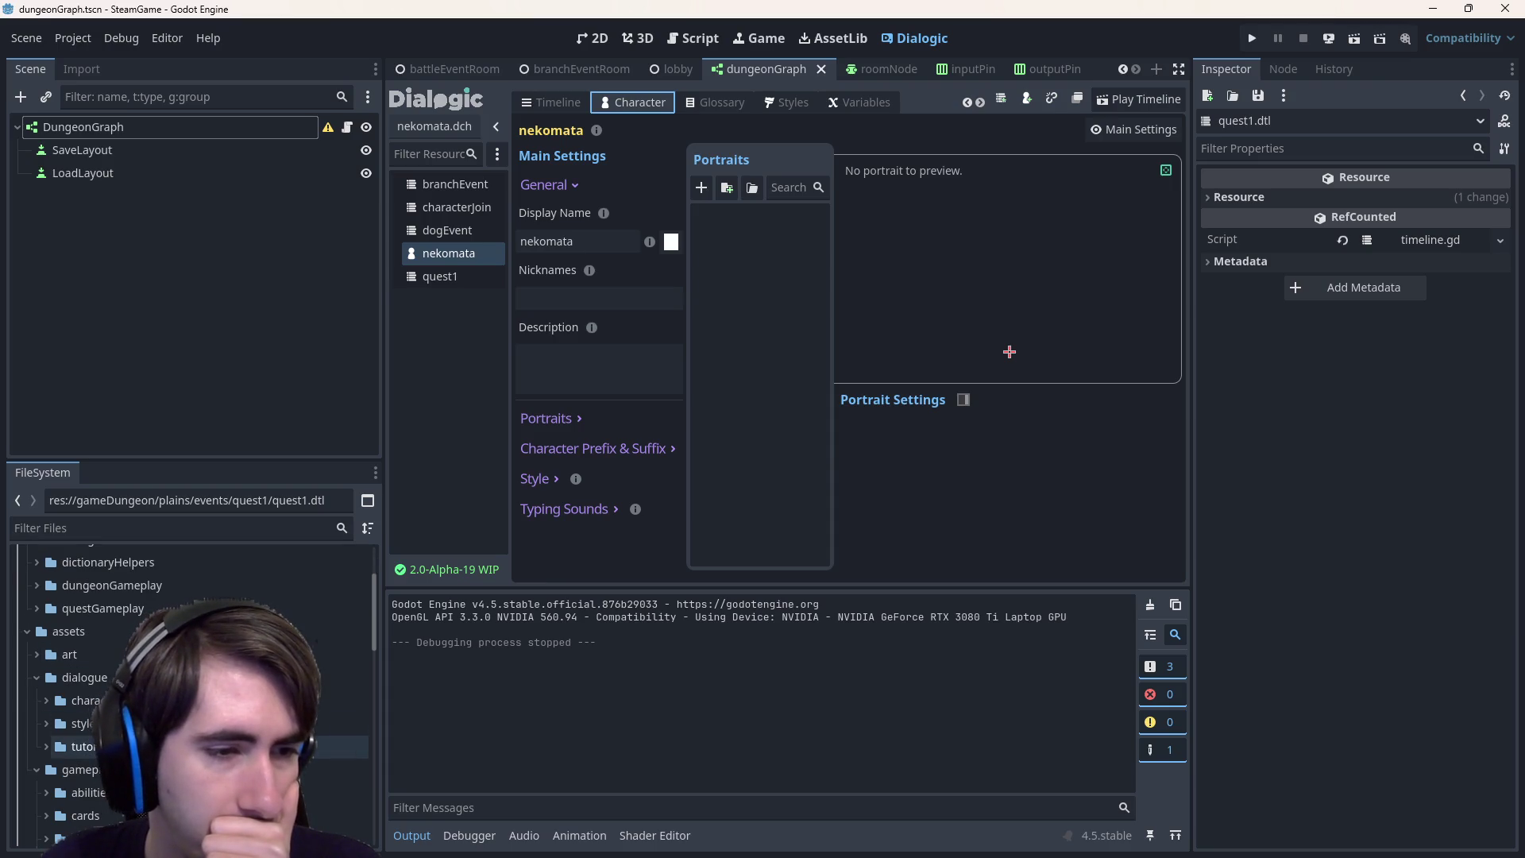
pyautogui.click(238, 747)
pyautogui.scroll(-6, 191, 683)
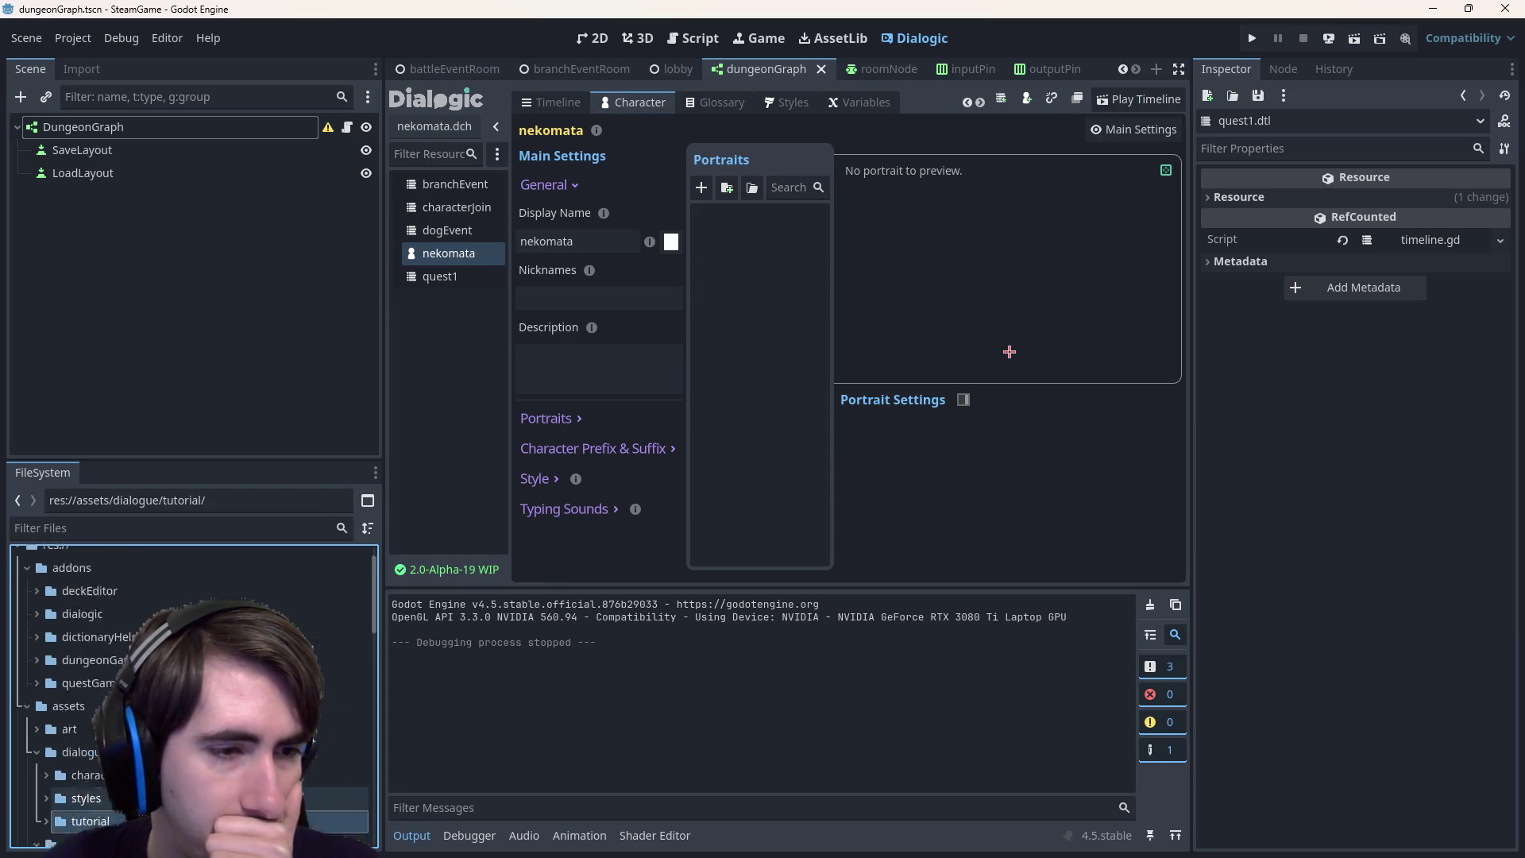
pyautogui.click(99, 689)
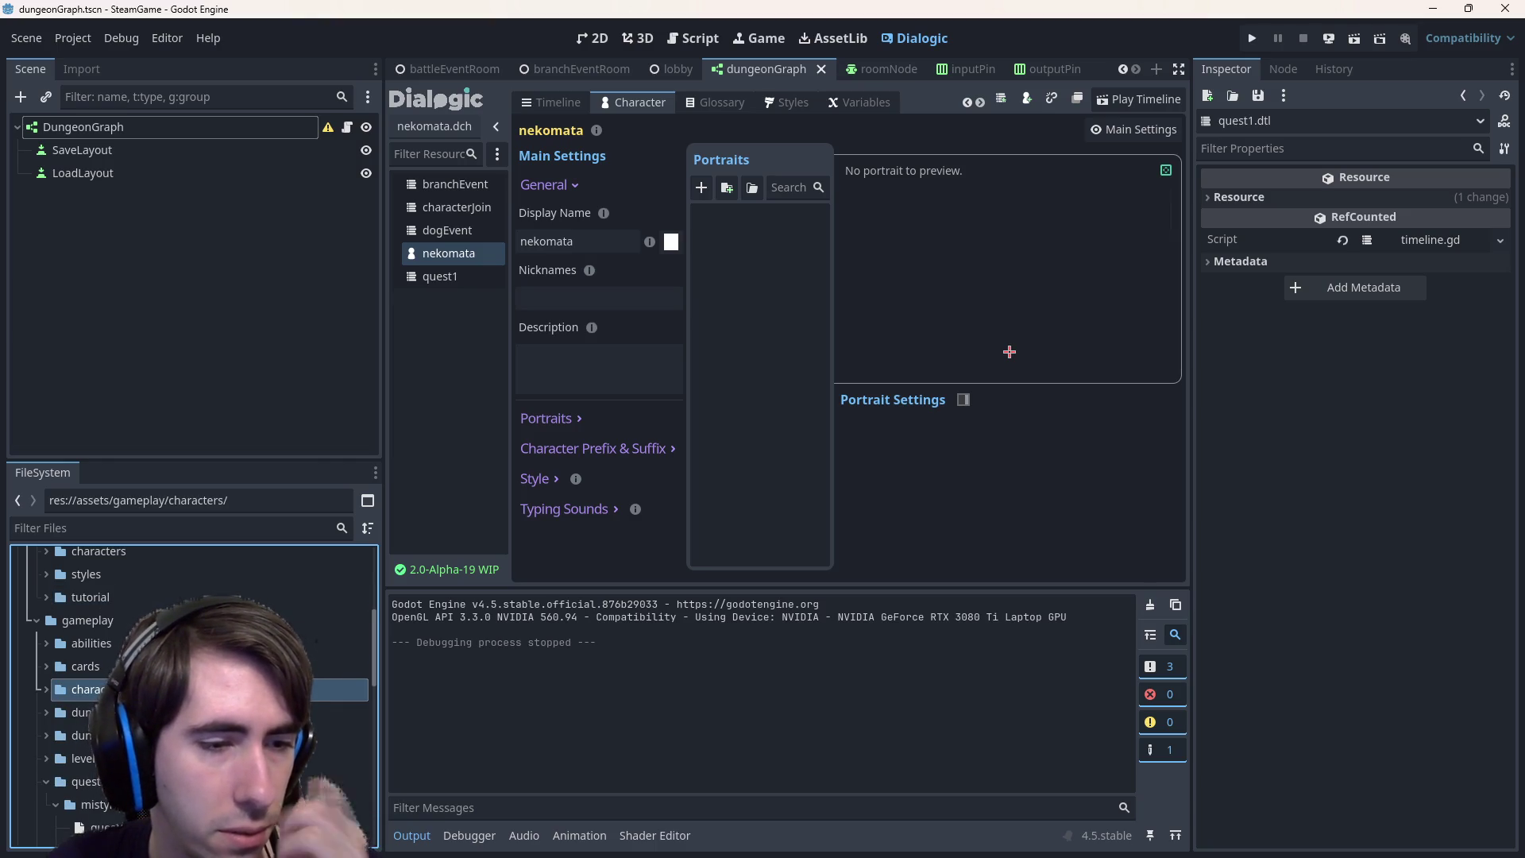
pyautogui.doubleClick(100, 689)
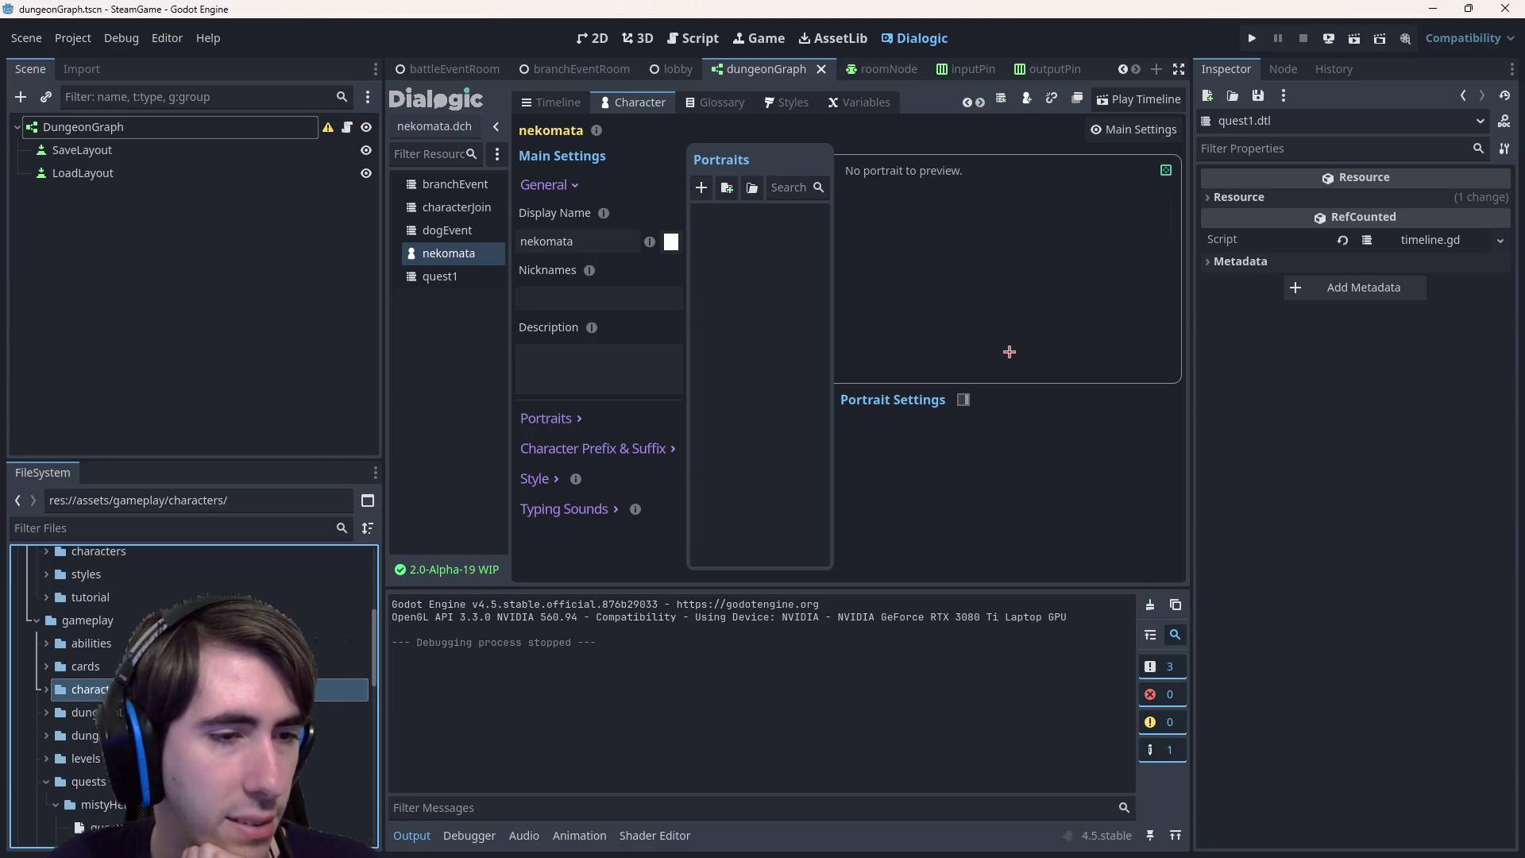
pyautogui.scroll(-8, 191, 683)
pyautogui.scroll(10, 190, 691)
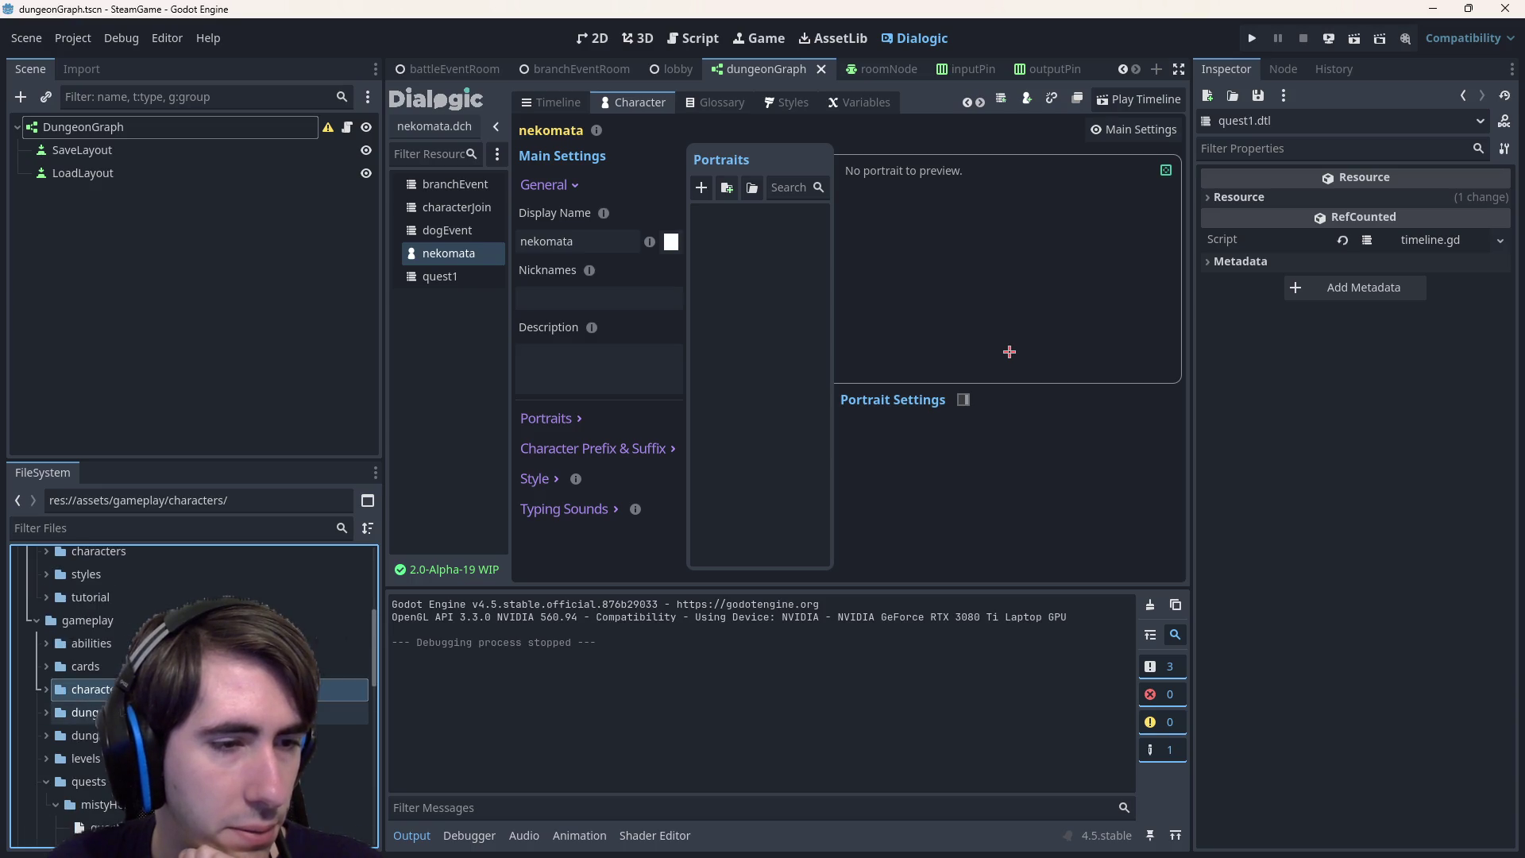
pyautogui.rightClick(101, 742)
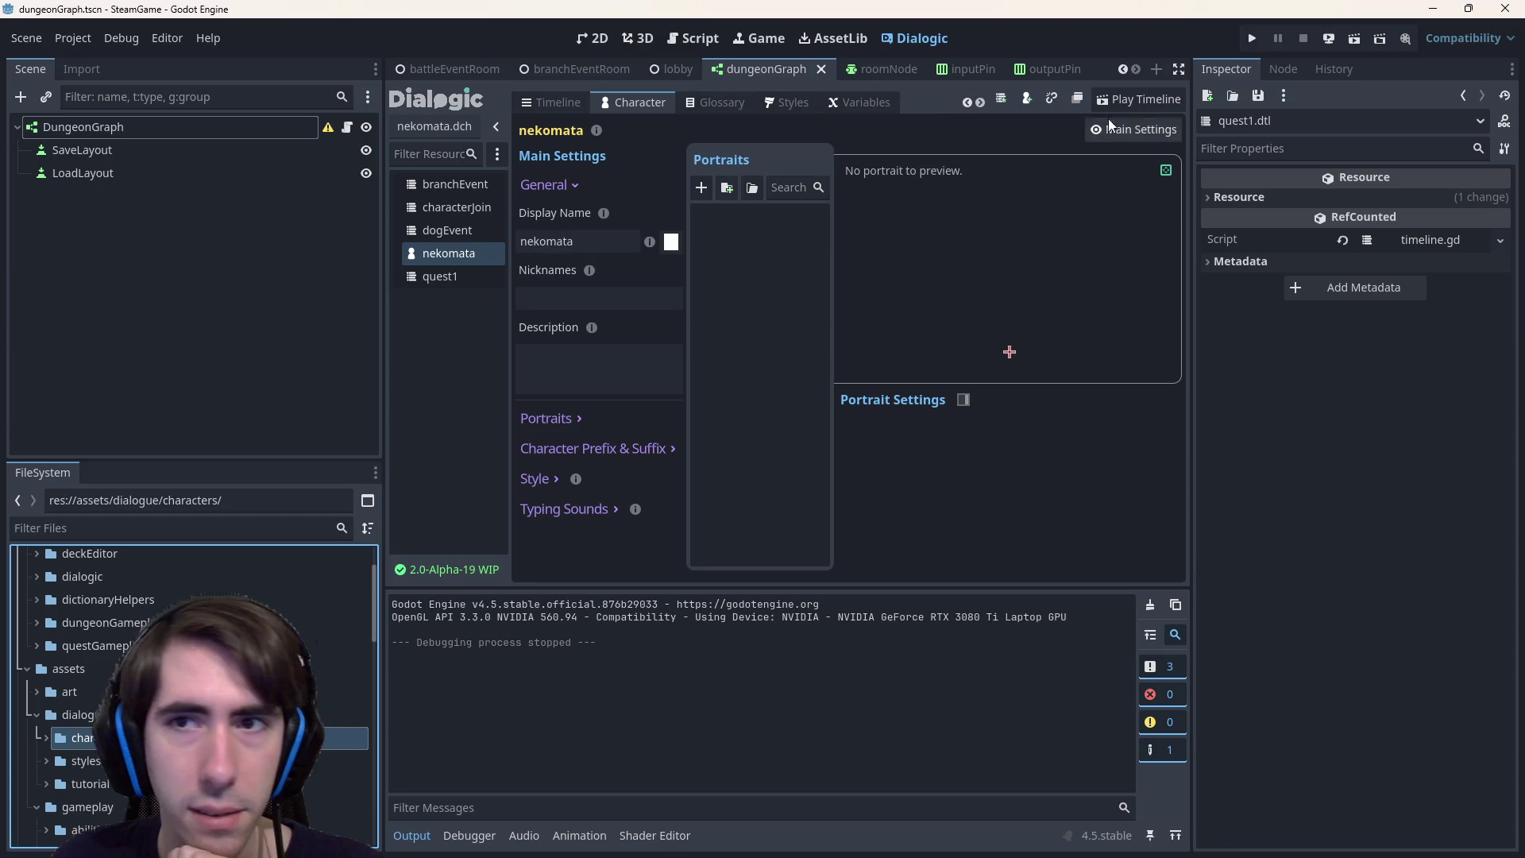
# - Create a new Dialogic character file named protagonist.dch
pyautogui.click(1028, 94)
pyautogui.click(1028, 94)
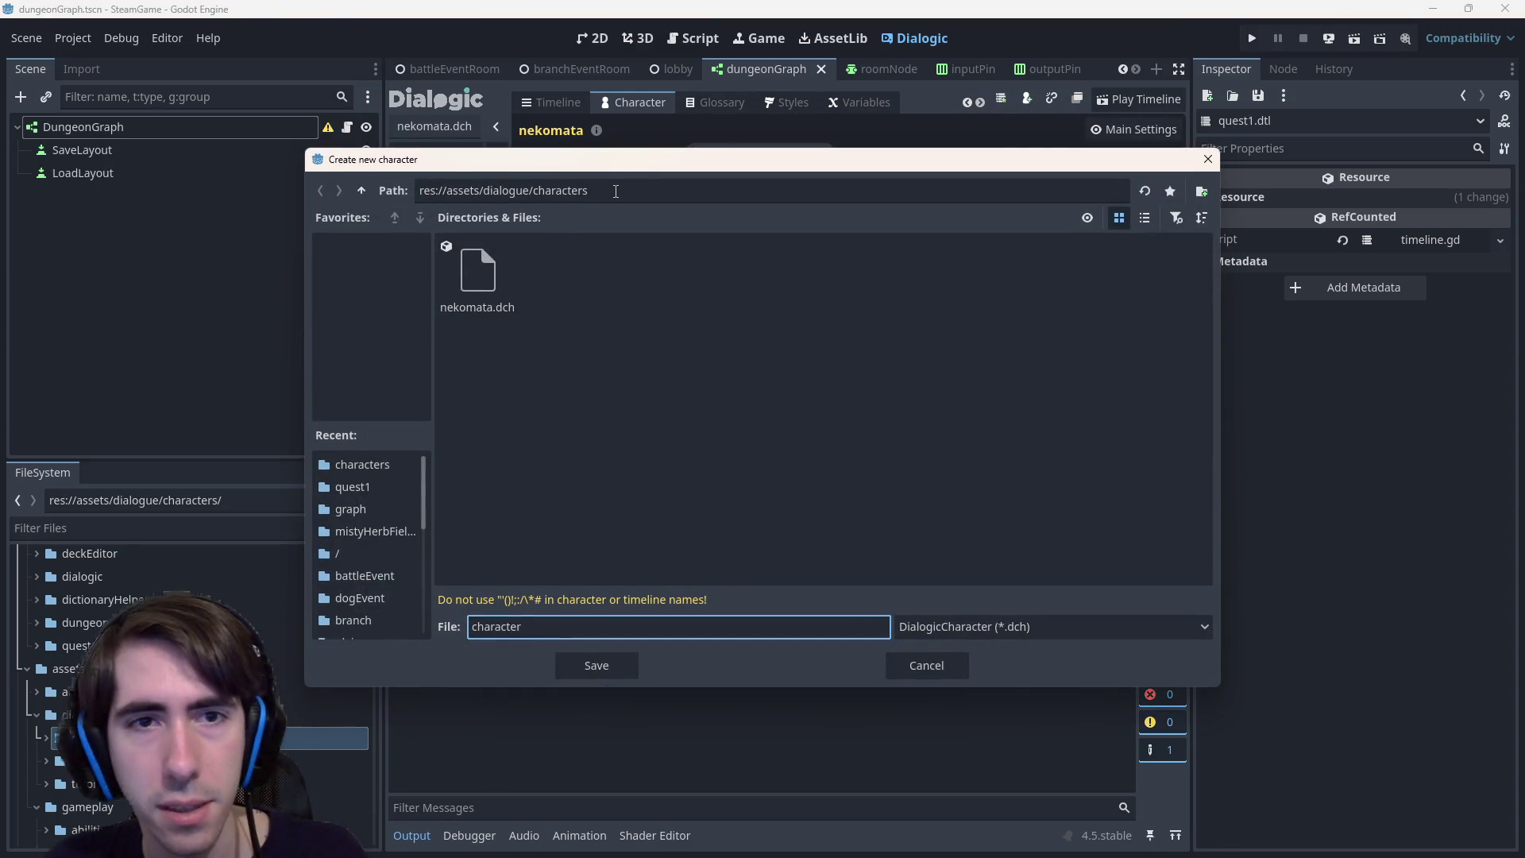
pyautogui.click(586, 292)
pyautogui.doubleClick(515, 625)
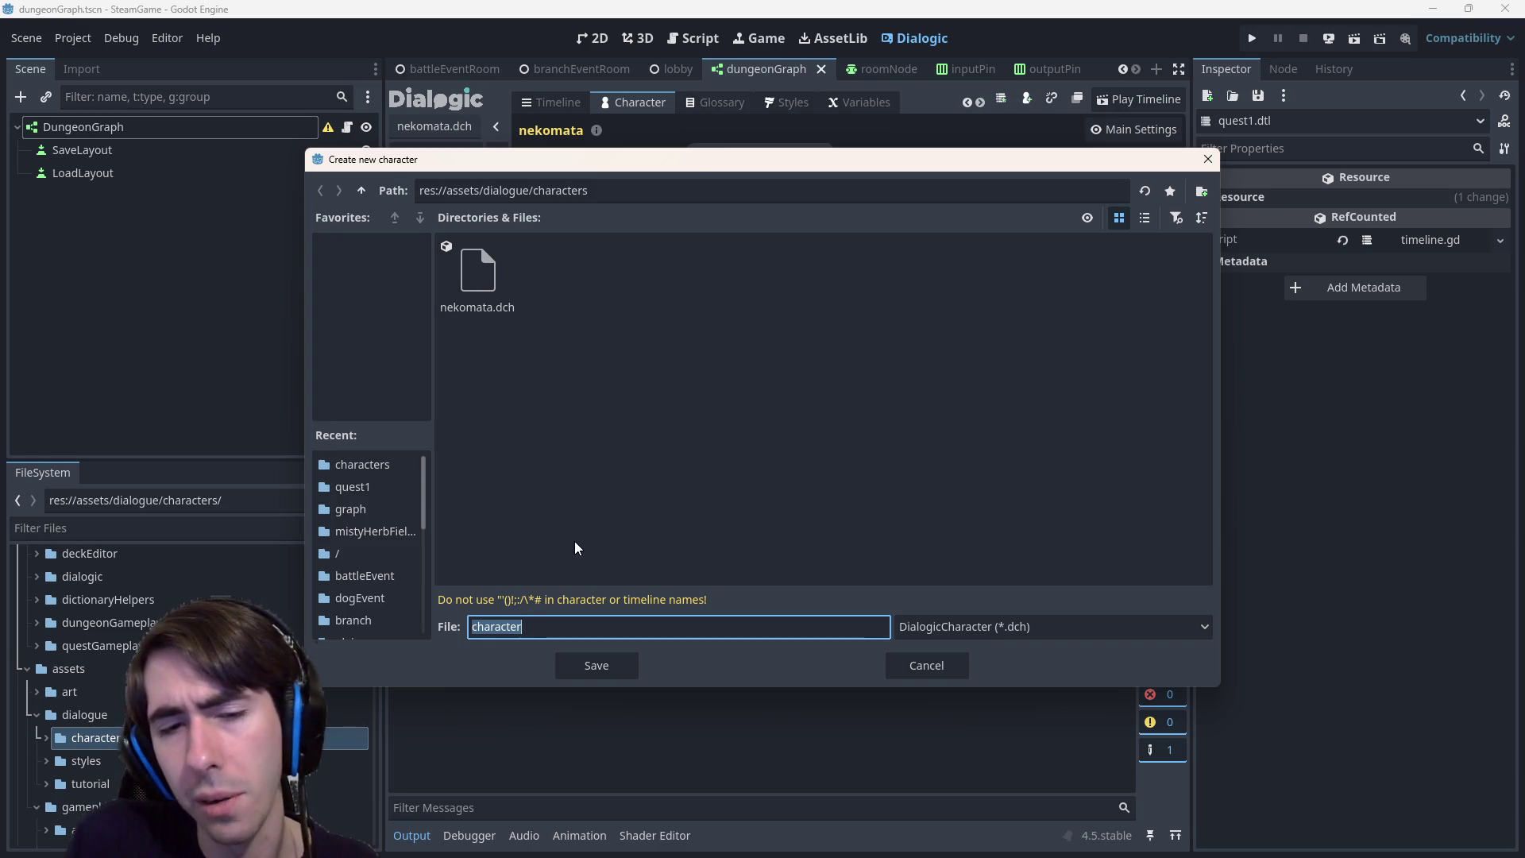
pyautogui.write('main')
pyautogui.press('BackSpace')
pyautogui.press('BackSpace')
pyautogui.press('BackSpace')
pyautogui.write('p')
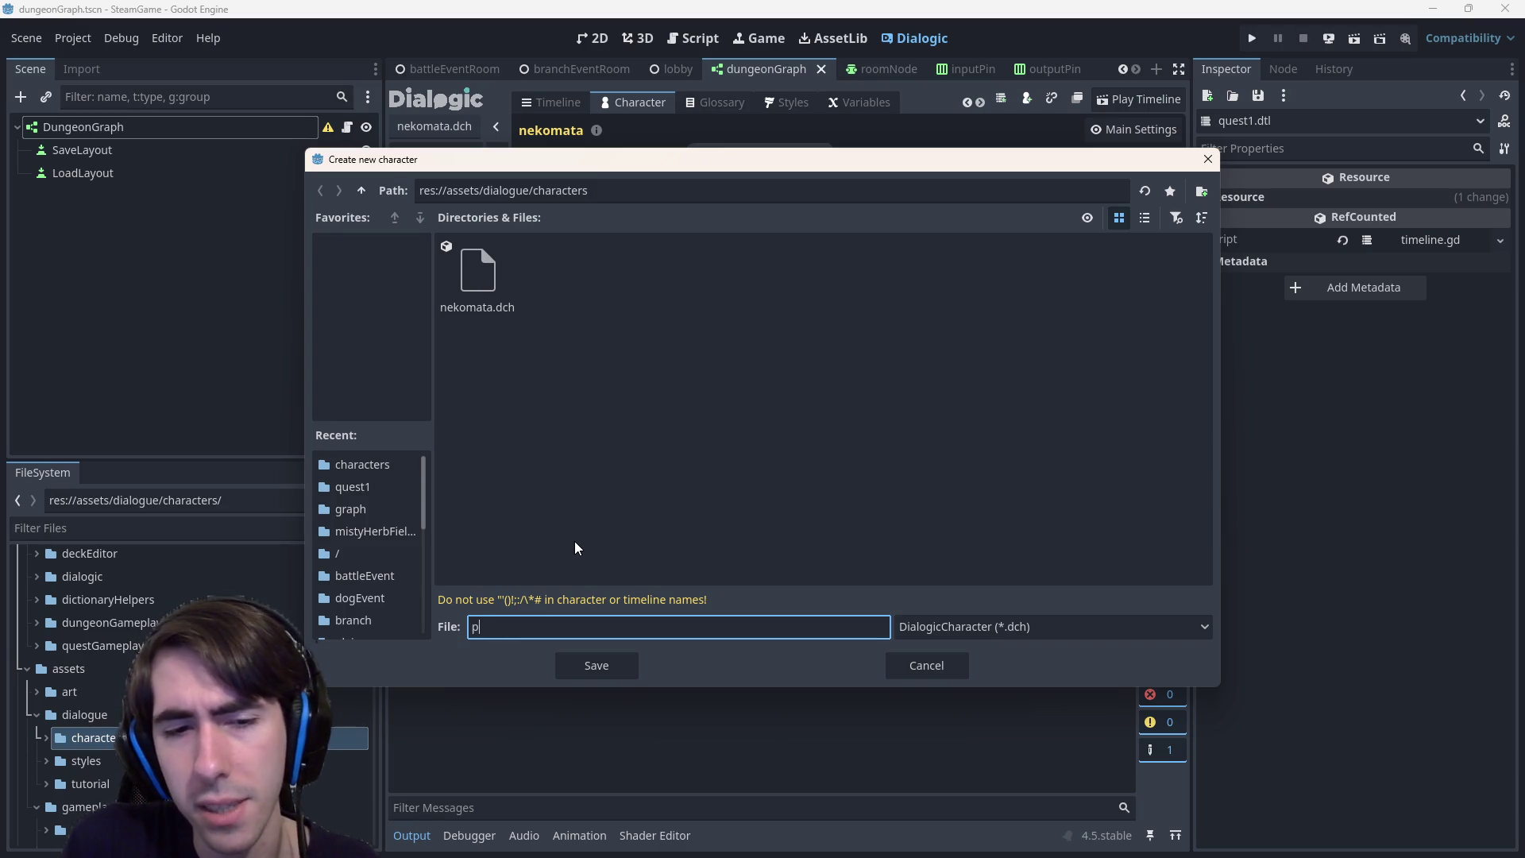
pyautogui.press('BackSpace')
pyautogui.write('protagonist')
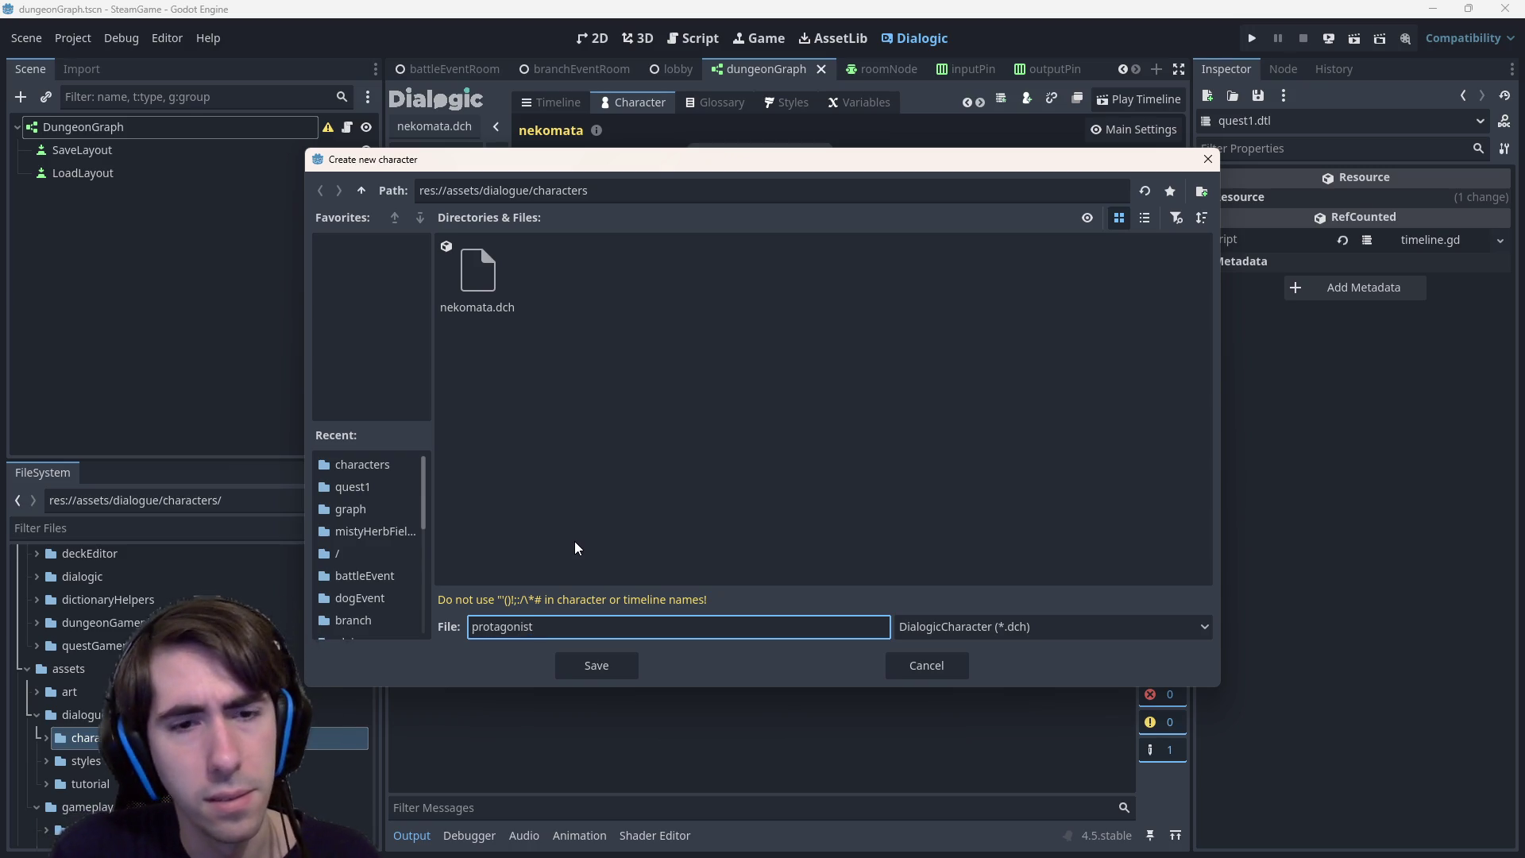
pyautogui.press('Return')
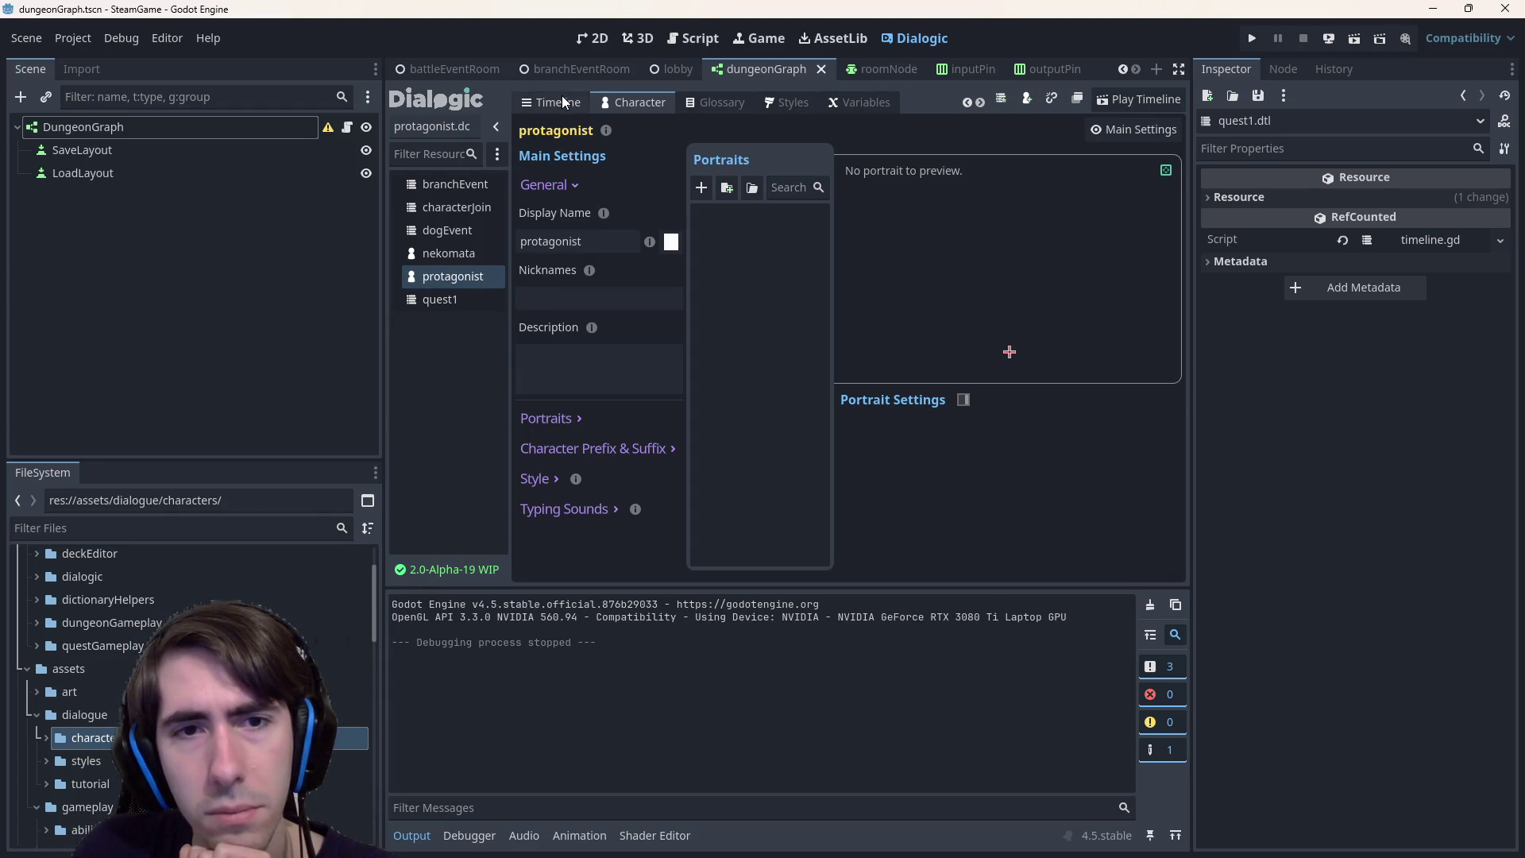
# - Set the protagonist's display name to You and return to the quest1 timeline
pyautogui.click(609, 234)
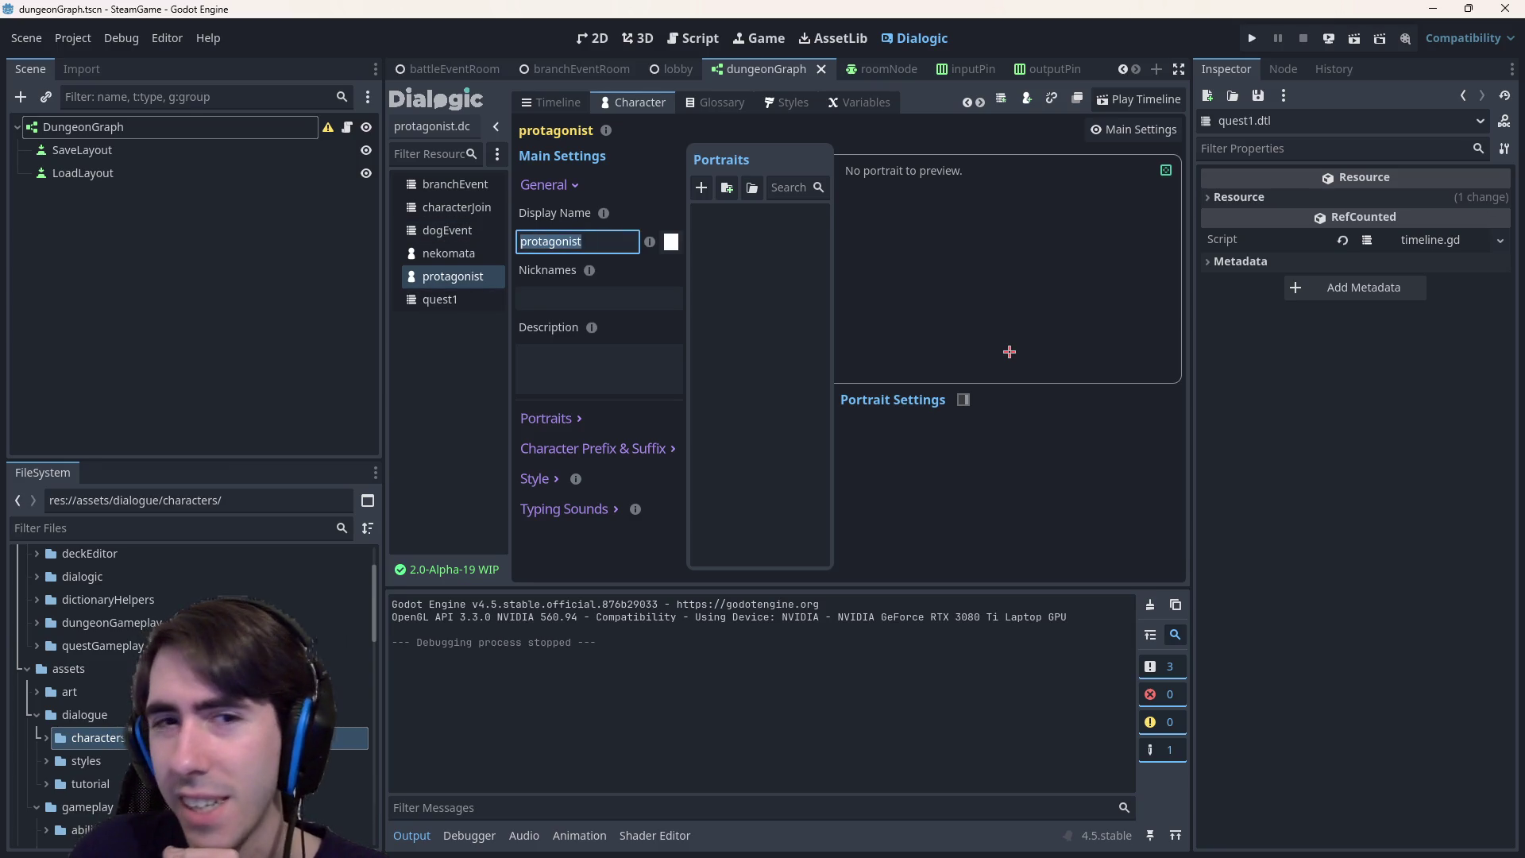
pyautogui.write('You')
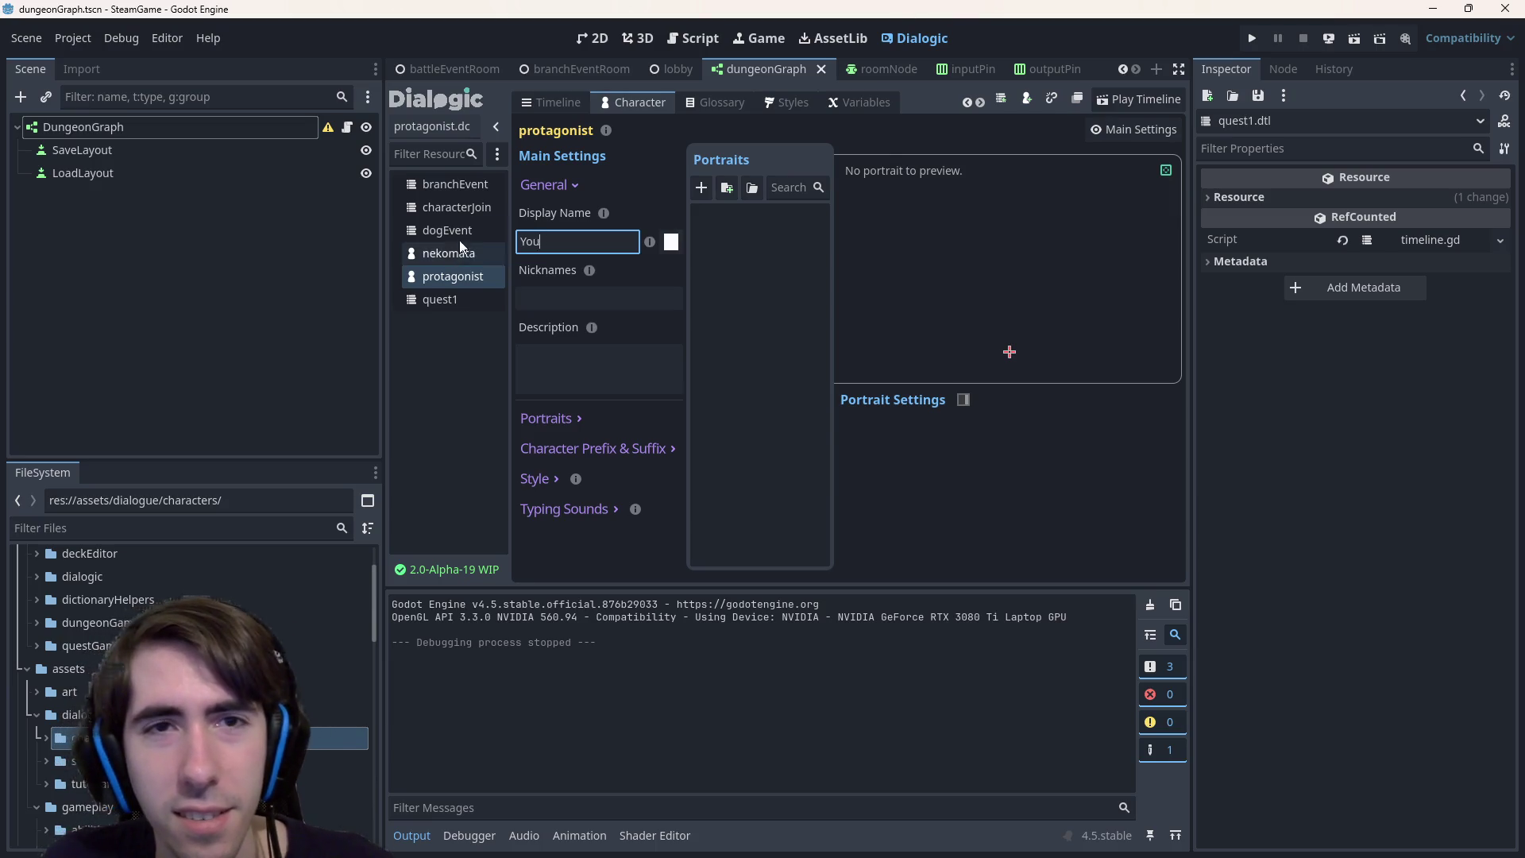
pyautogui.click(578, 102)
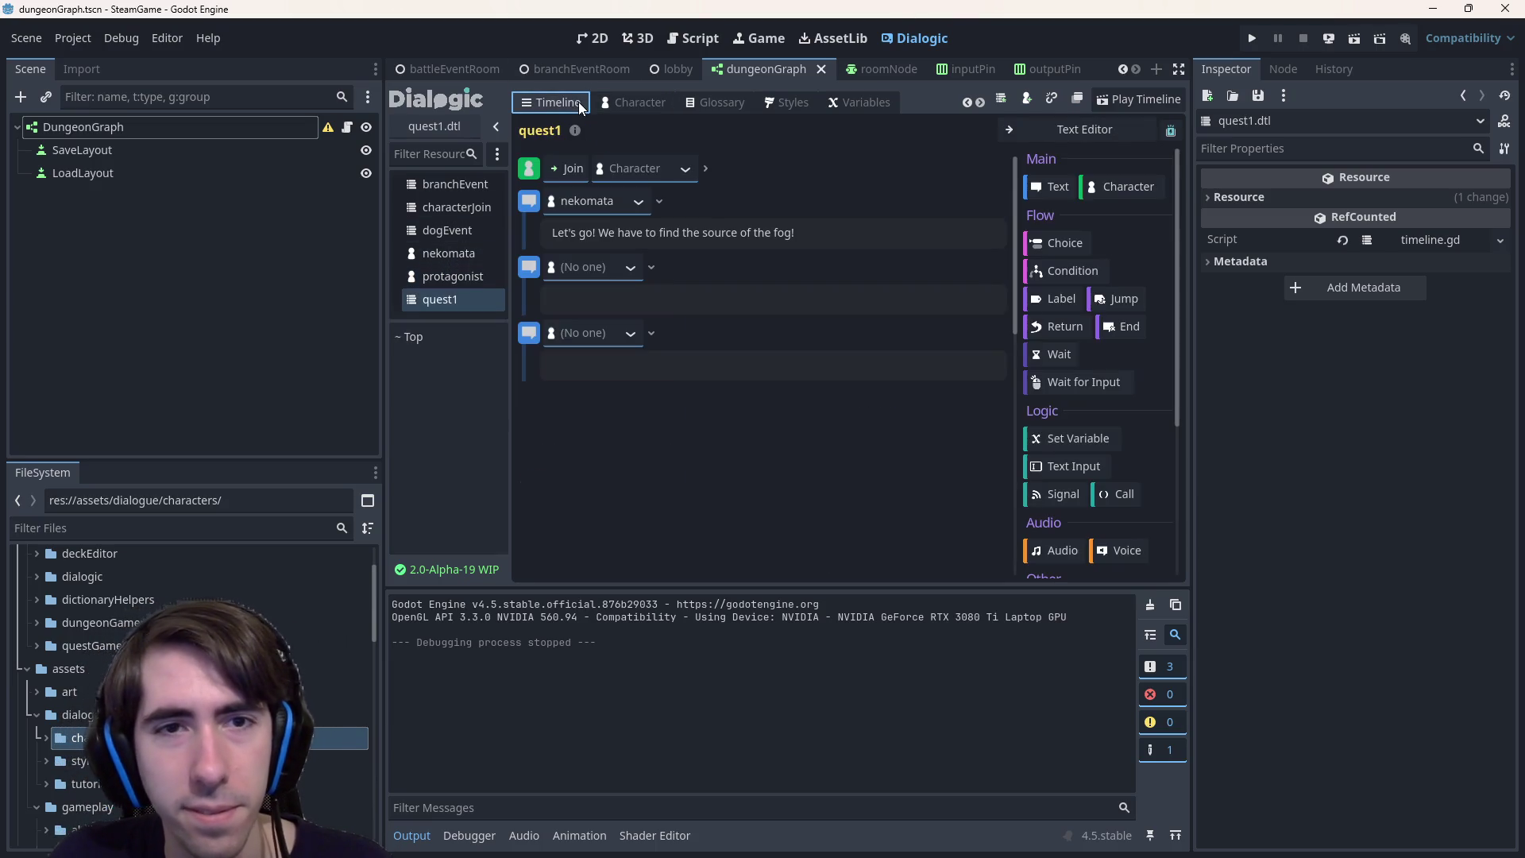
# - Make protagonist the second line's speaker with the text "Let's go!"
pyautogui.click(641, 273)
pyautogui.click(613, 316)
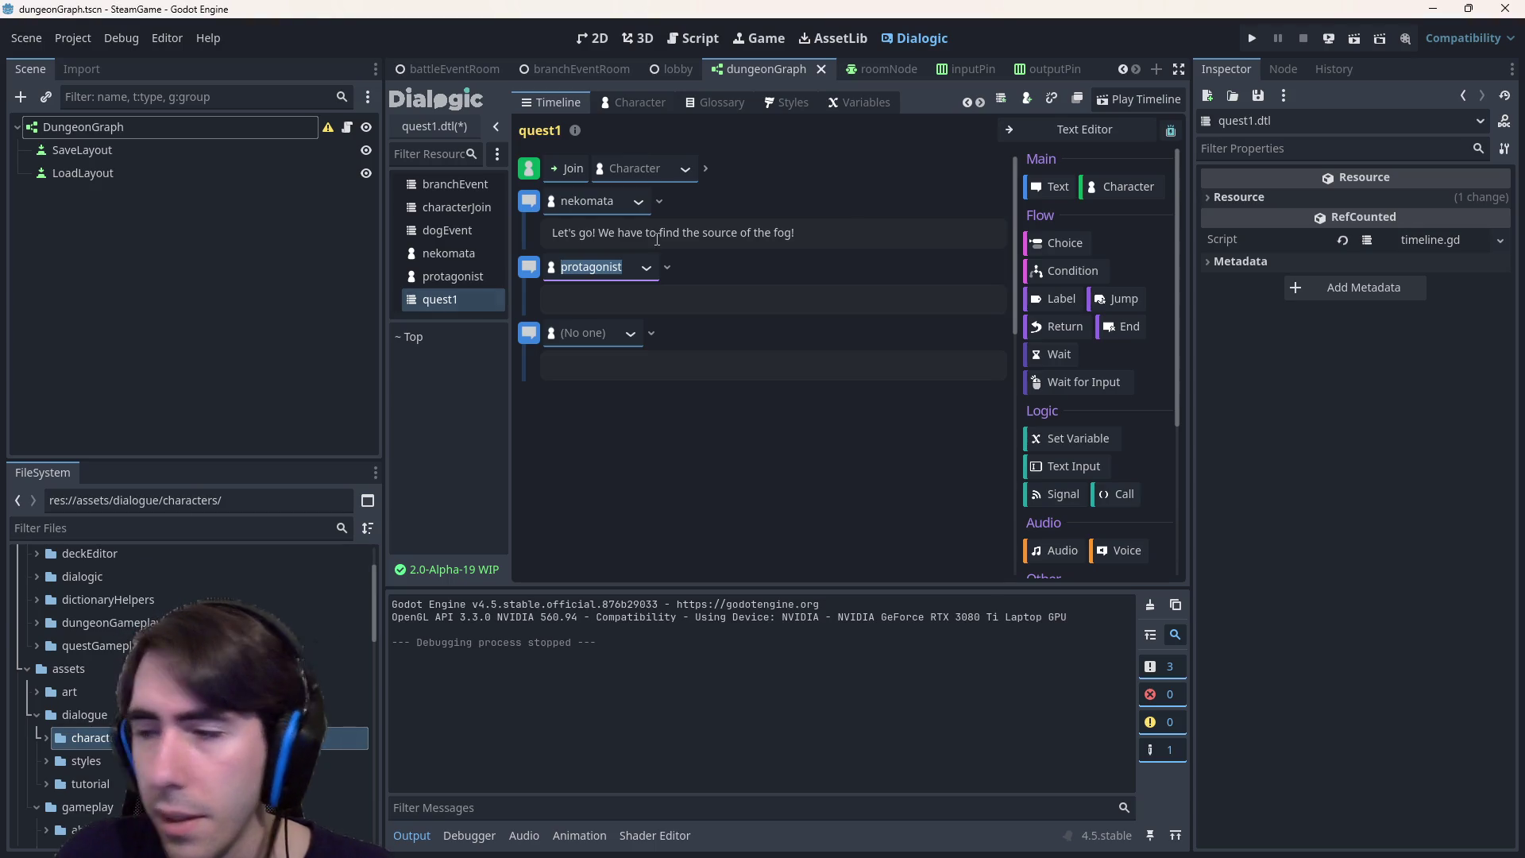
pyautogui.click(624, 309)
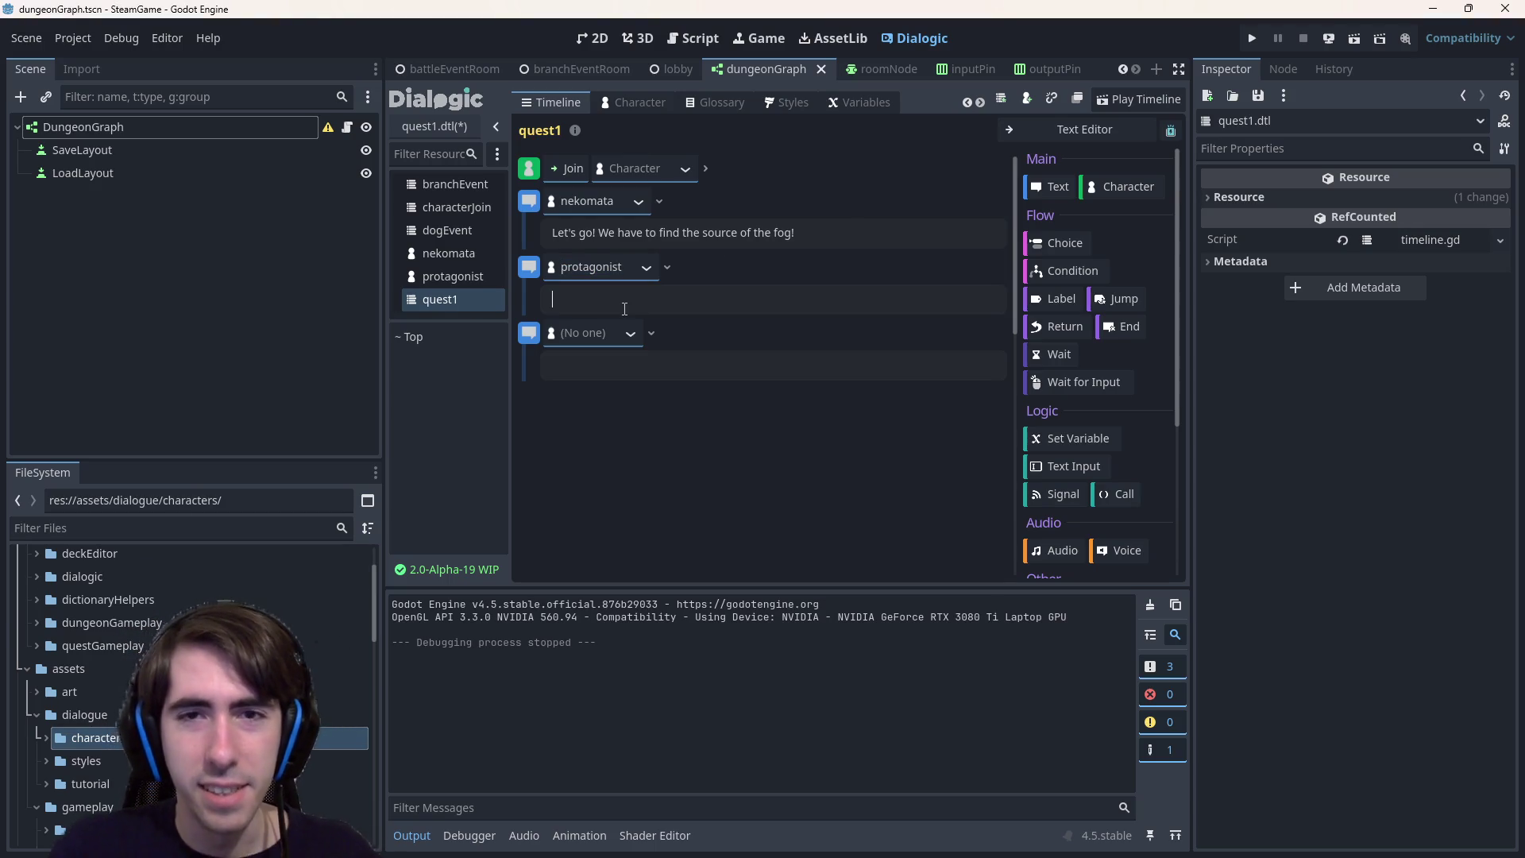
pyautogui.write("Let's go!")
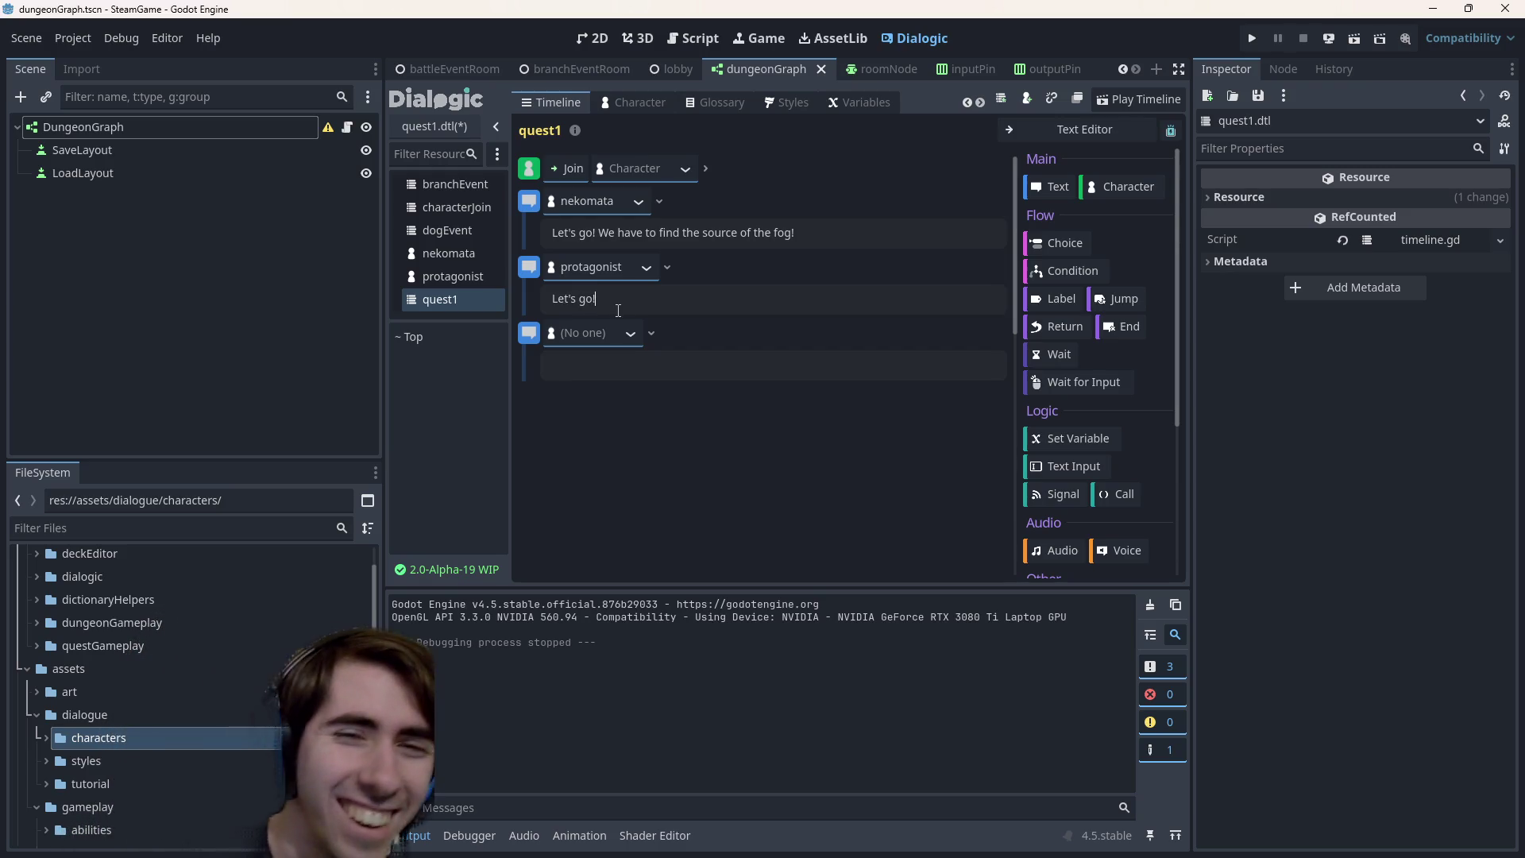
# - Delete the empty (No one) text event from the timeline
pyautogui.click(663, 340)
pyautogui.rightClick(686, 336)
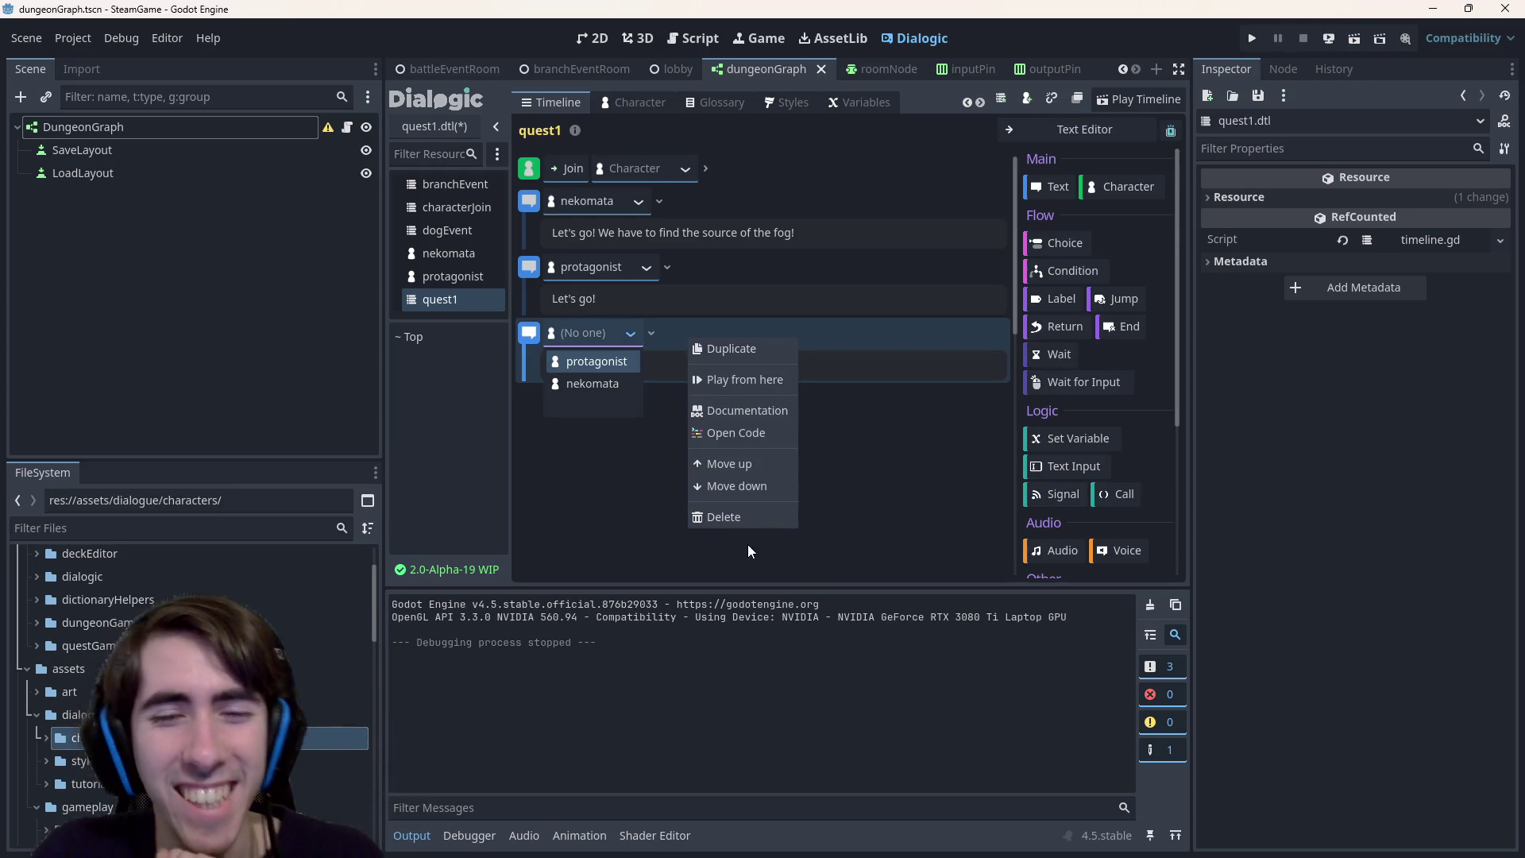
pyautogui.click(745, 509)
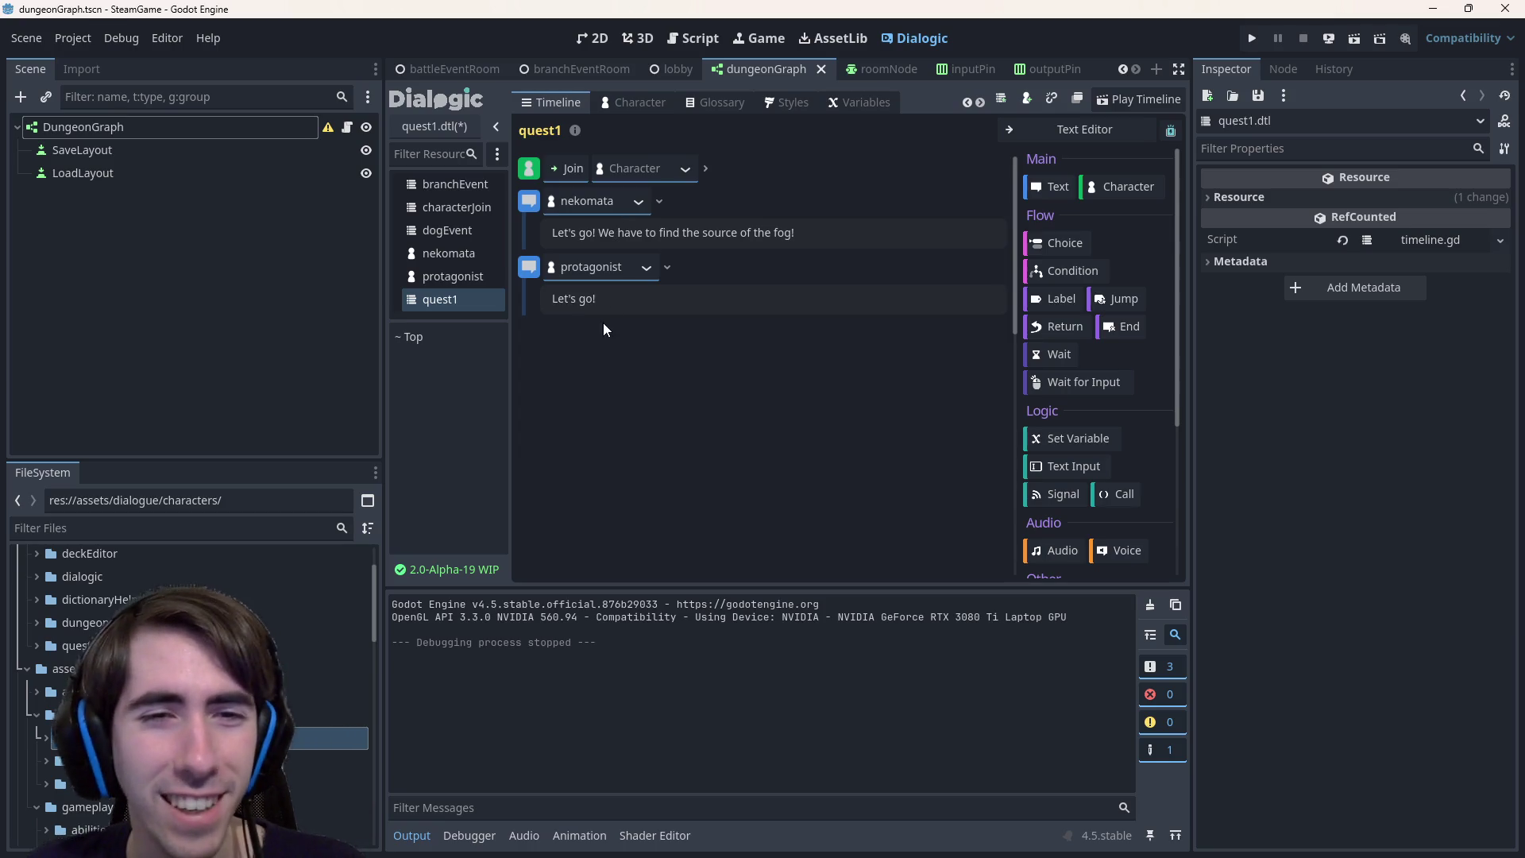
pyautogui.click(603, 300)
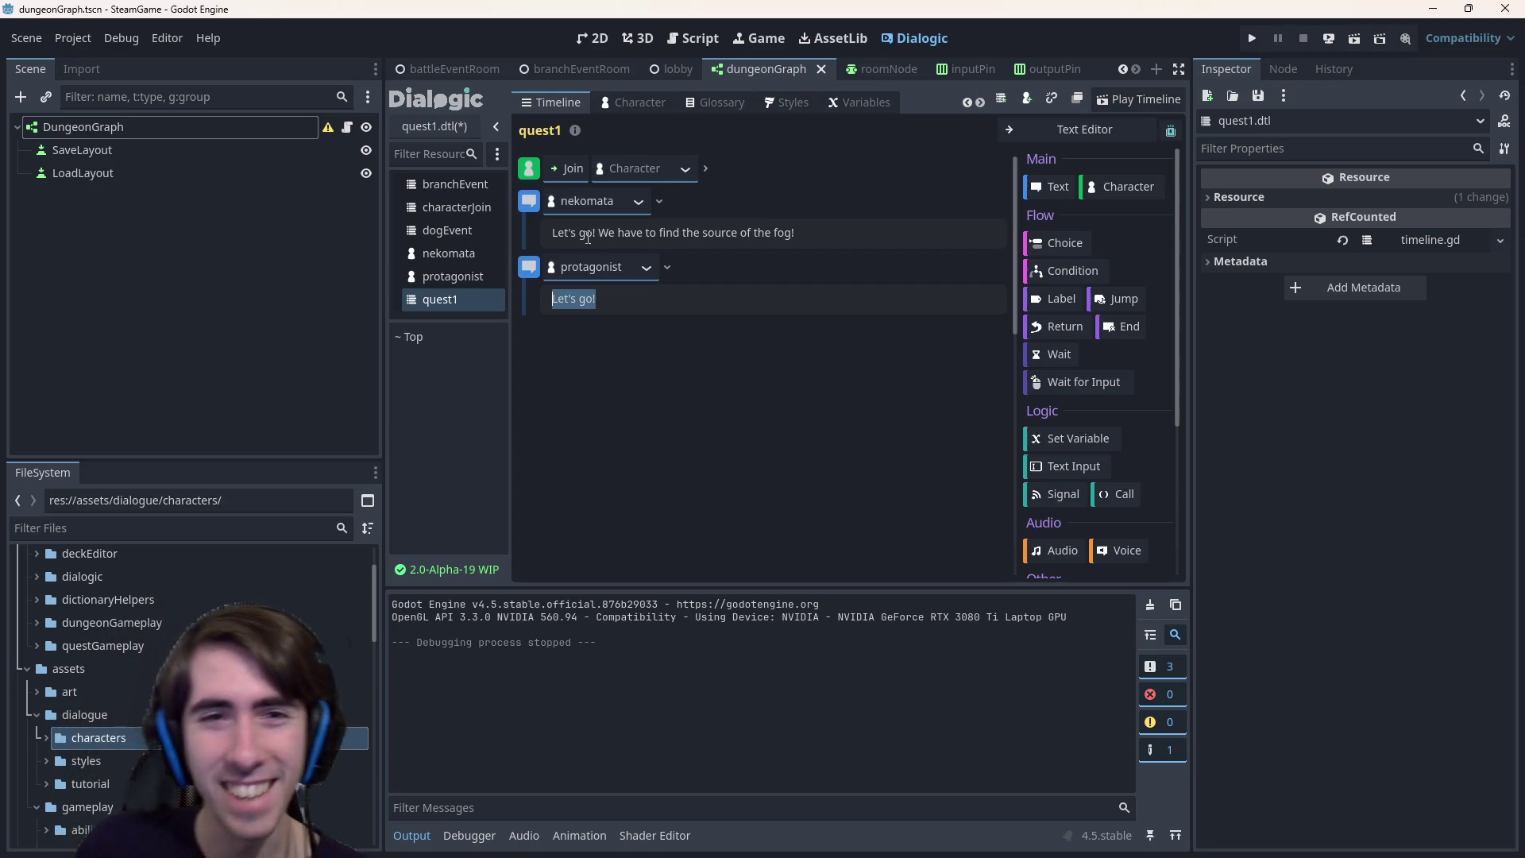
# - Change the existing Join event's character to nekomata
pyautogui.moveTo(564, 232); pyautogui.dragTo(593, 233)
pyautogui.click(619, 296)
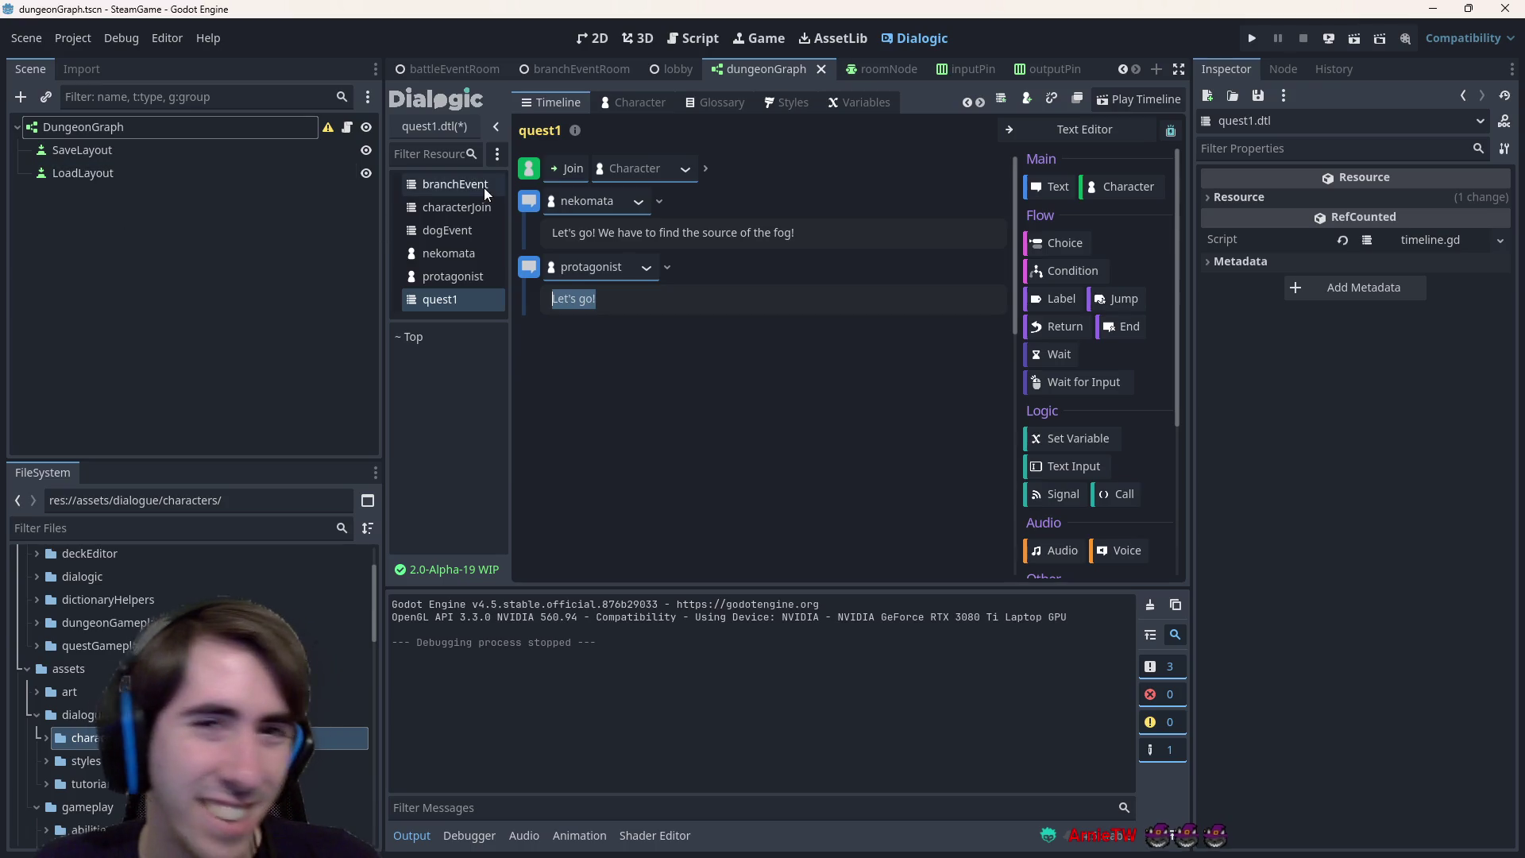
pyautogui.click(677, 180)
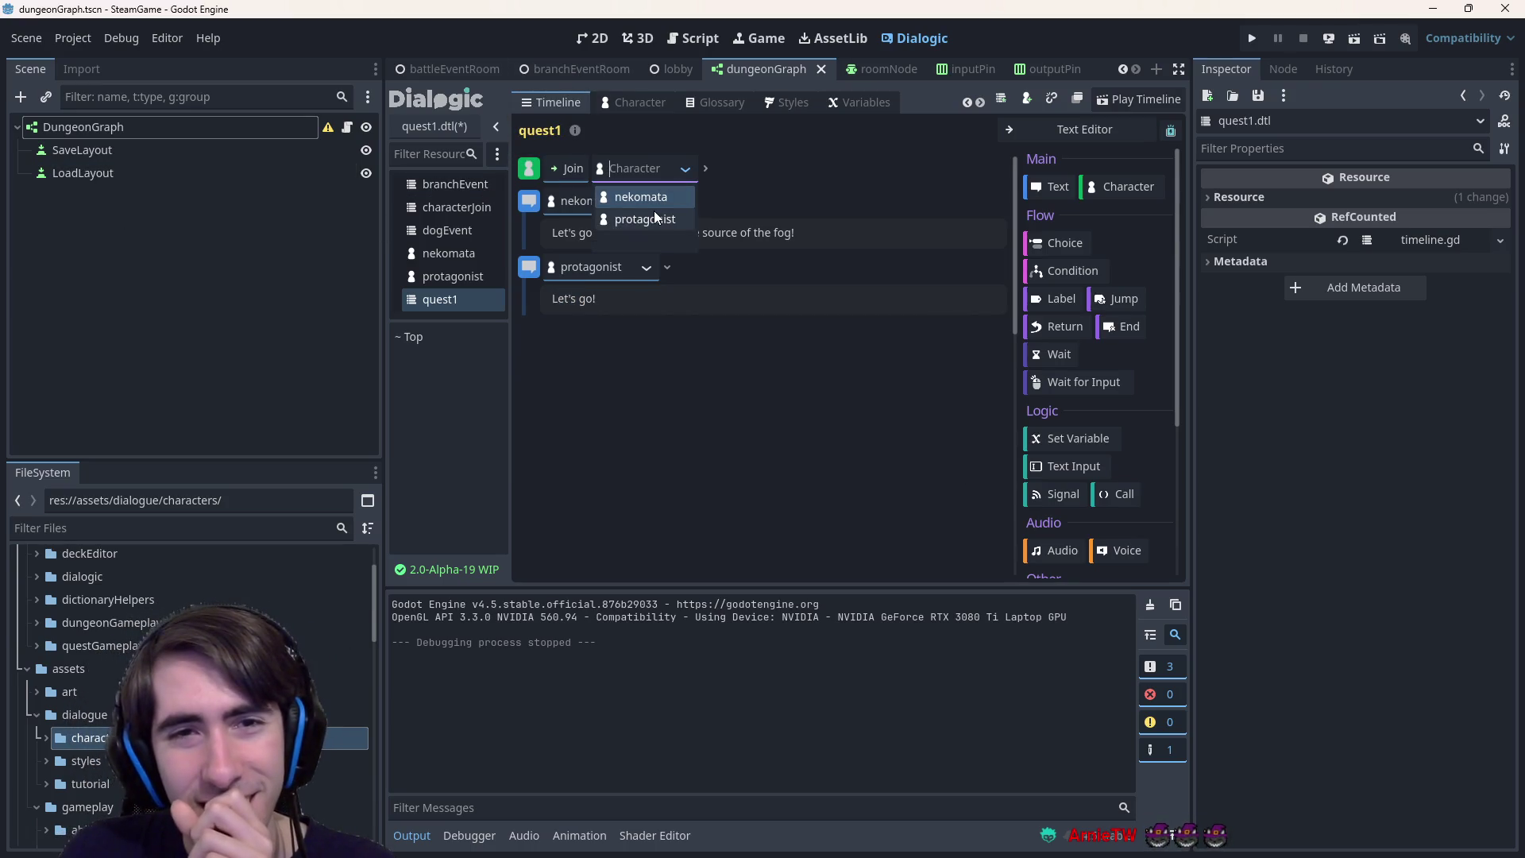
pyautogui.click(655, 199)
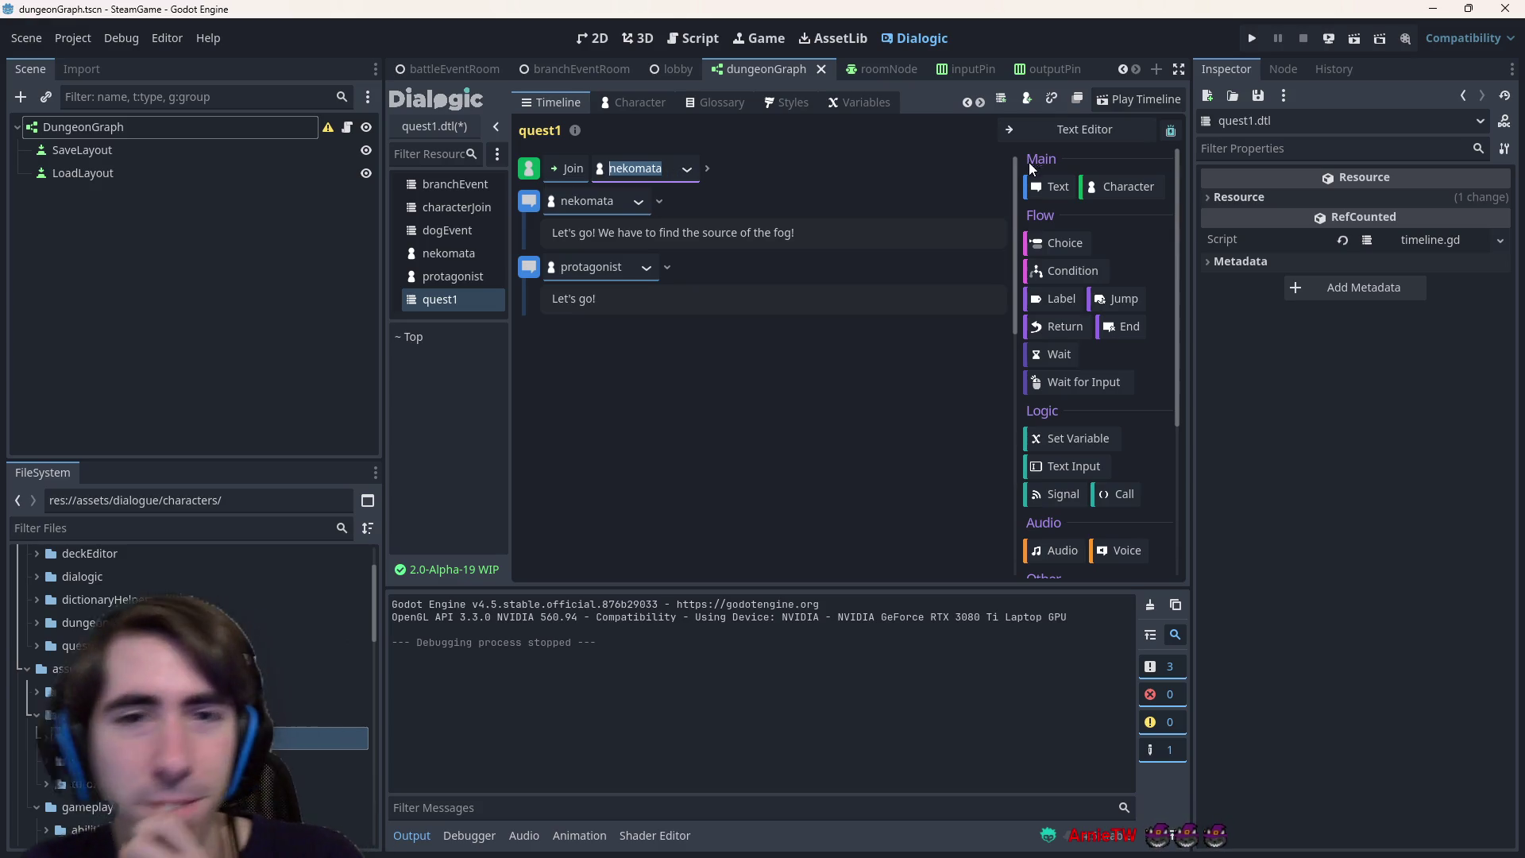
# - Add a second Character Join event set to protagonist and save
pyautogui.click(1110, 192)
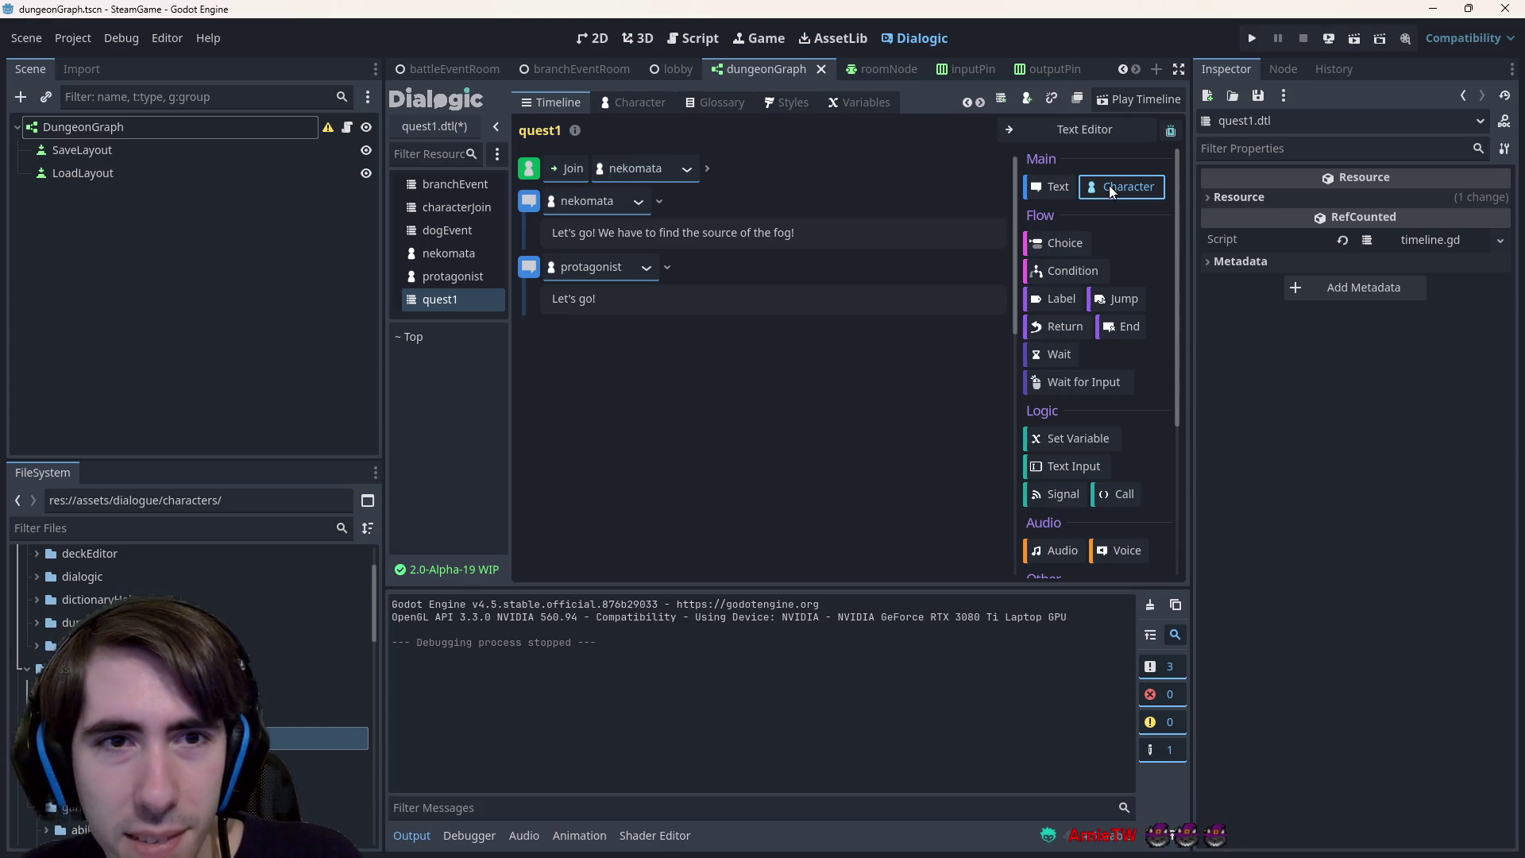
pyautogui.moveTo(524, 349); pyautogui.dragTo(555, 194)
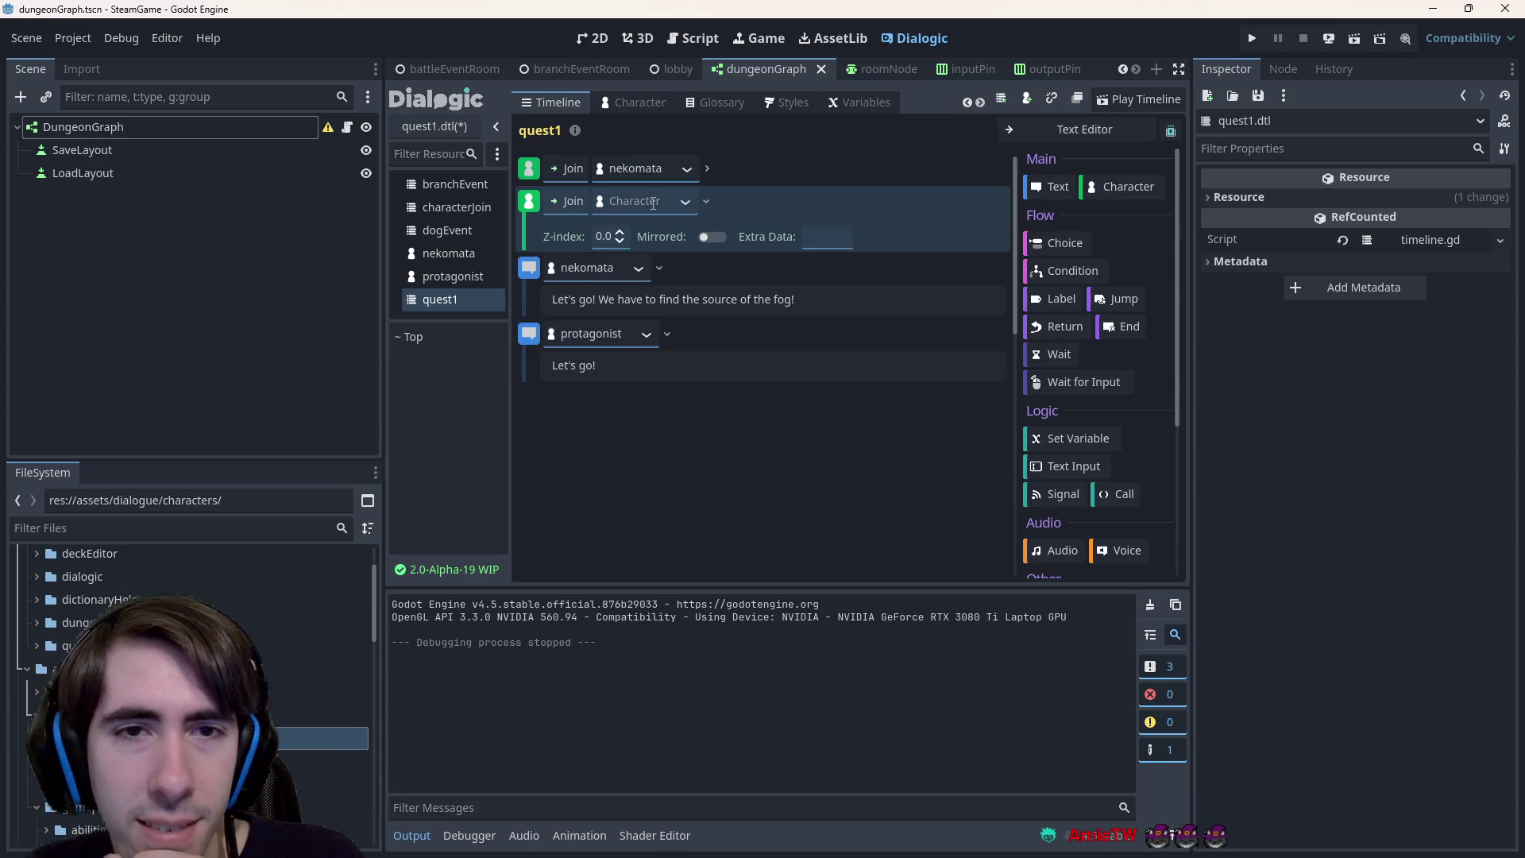
pyautogui.click(645, 201)
pyautogui.click(663, 252)
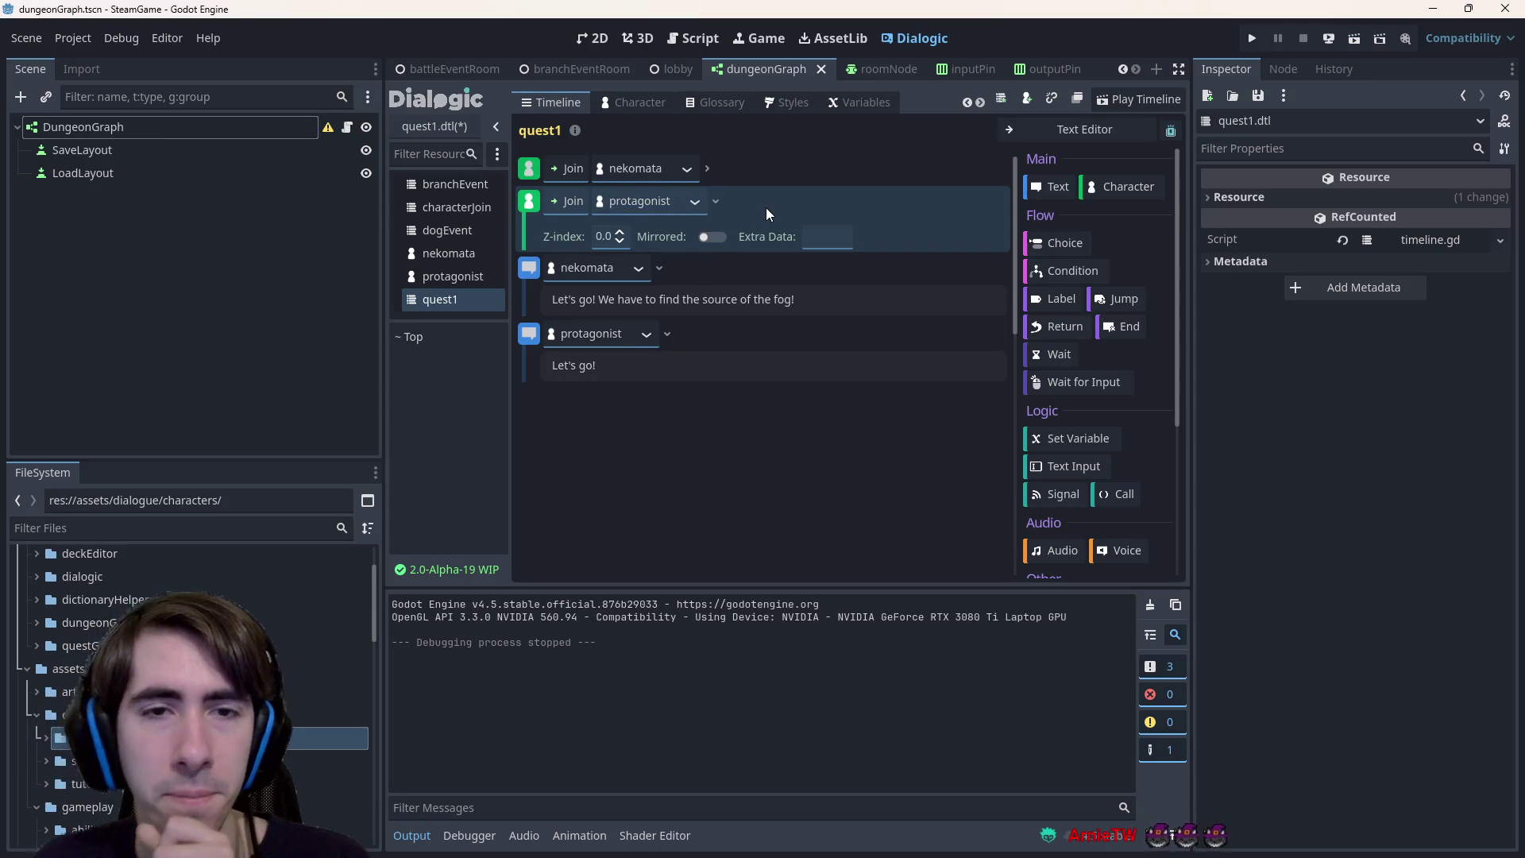
pyautogui.hotkey('ctrl', 's')
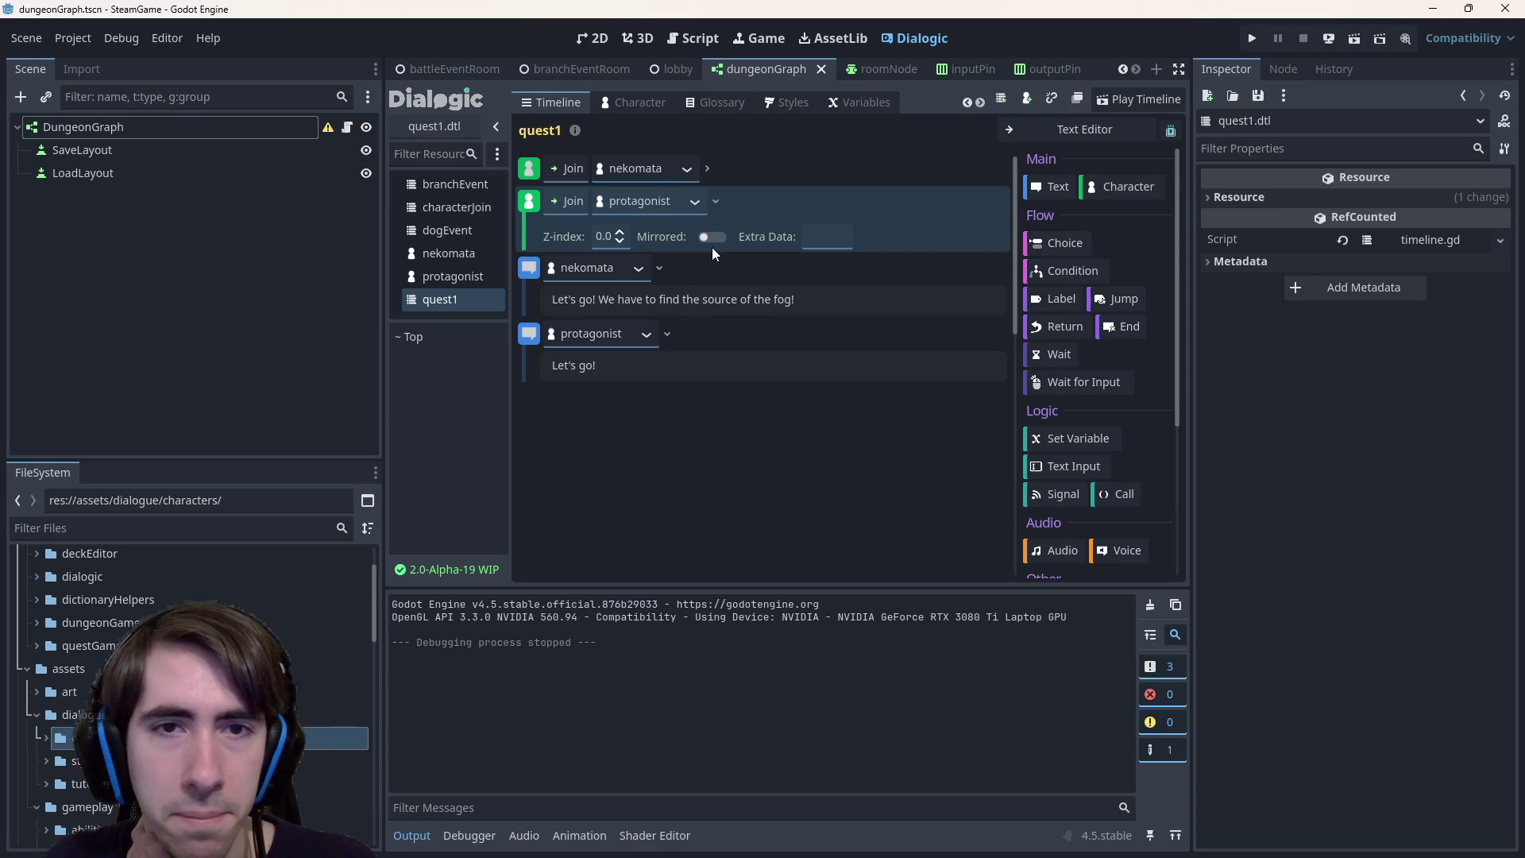
# - Move protagonist's join above nekomata's, expand nekomata's join options, and save quest1
pyautogui.moveTo(528, 205); pyautogui.dragTo(526, 159)
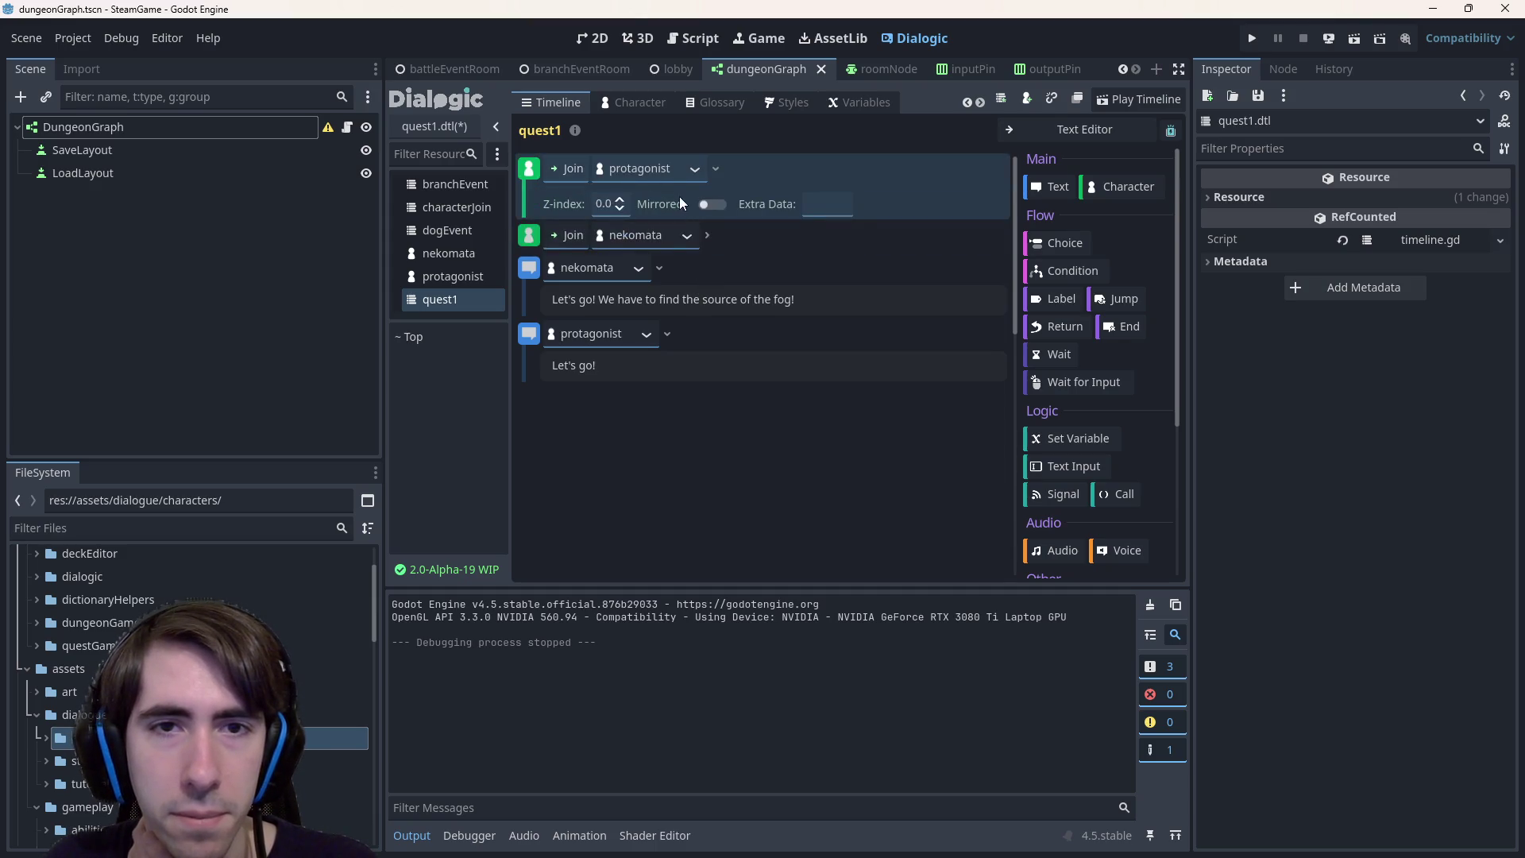
pyautogui.click(680, 246)
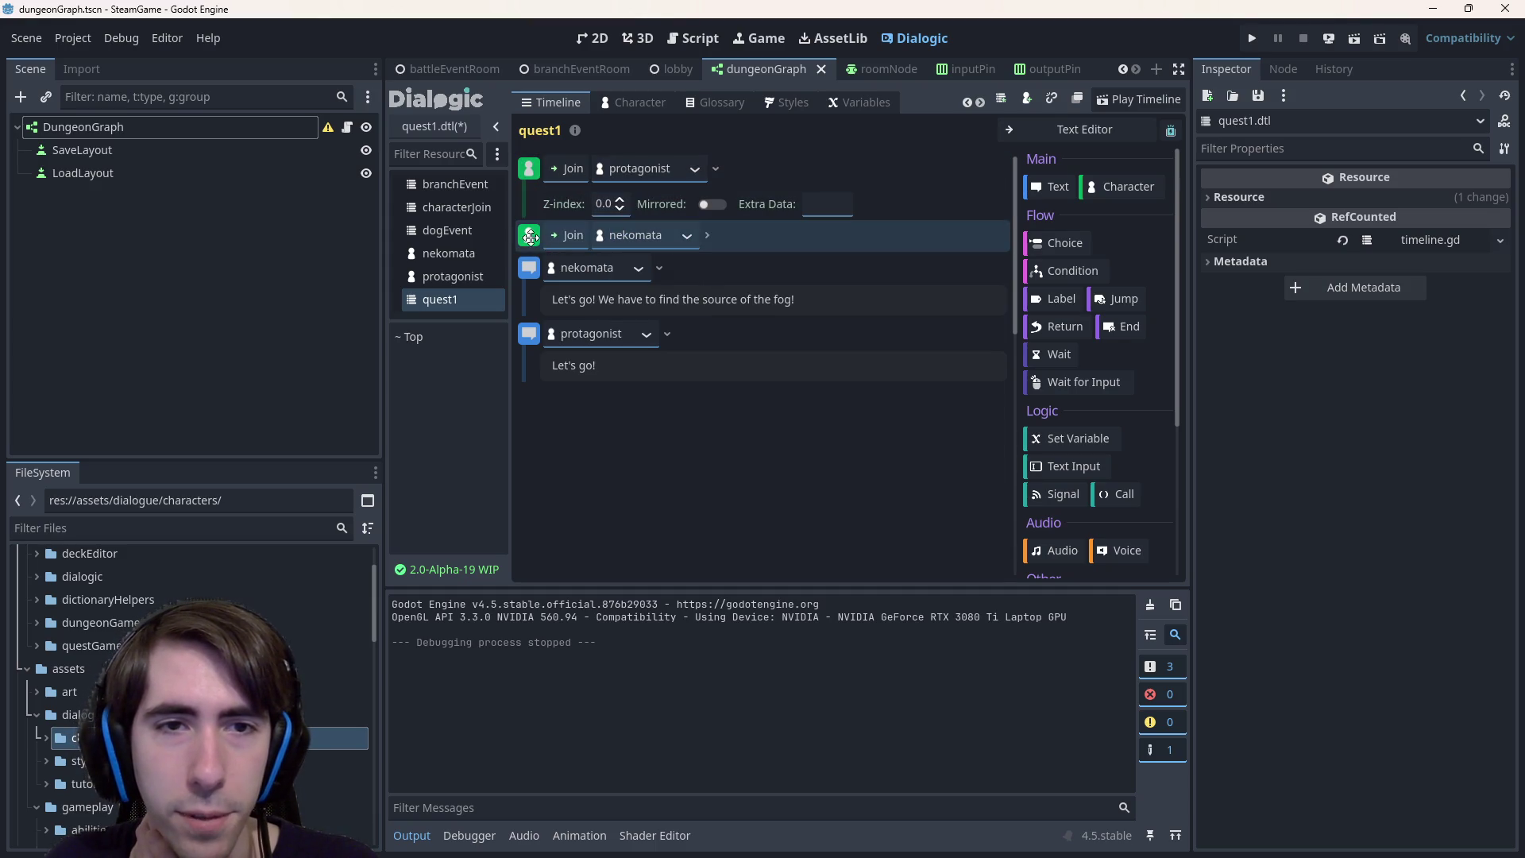
pyautogui.click(706, 237)
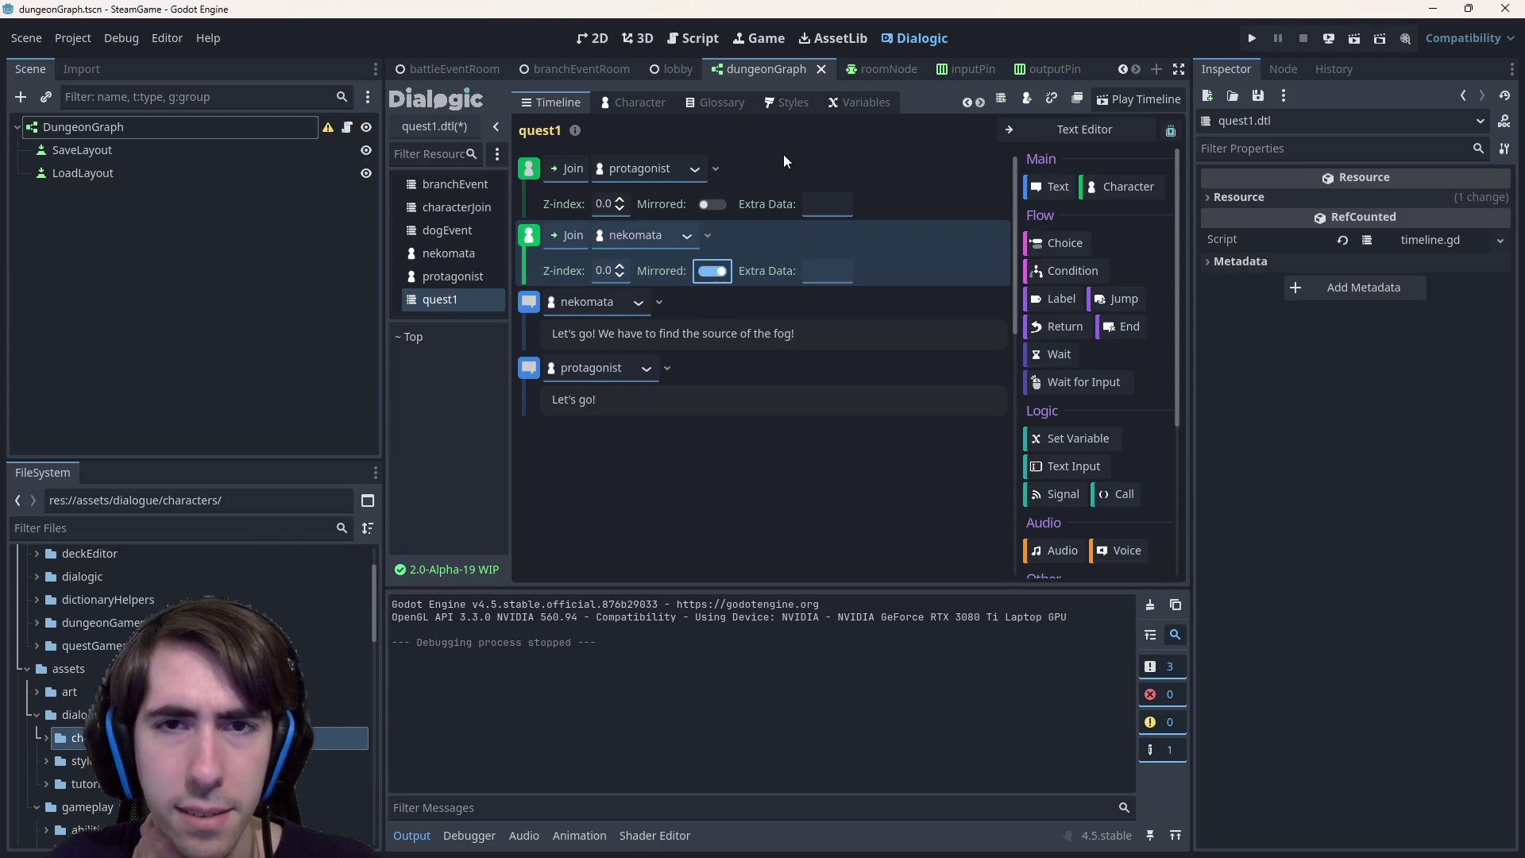
pyautogui.hotkey('ctrl', 's')
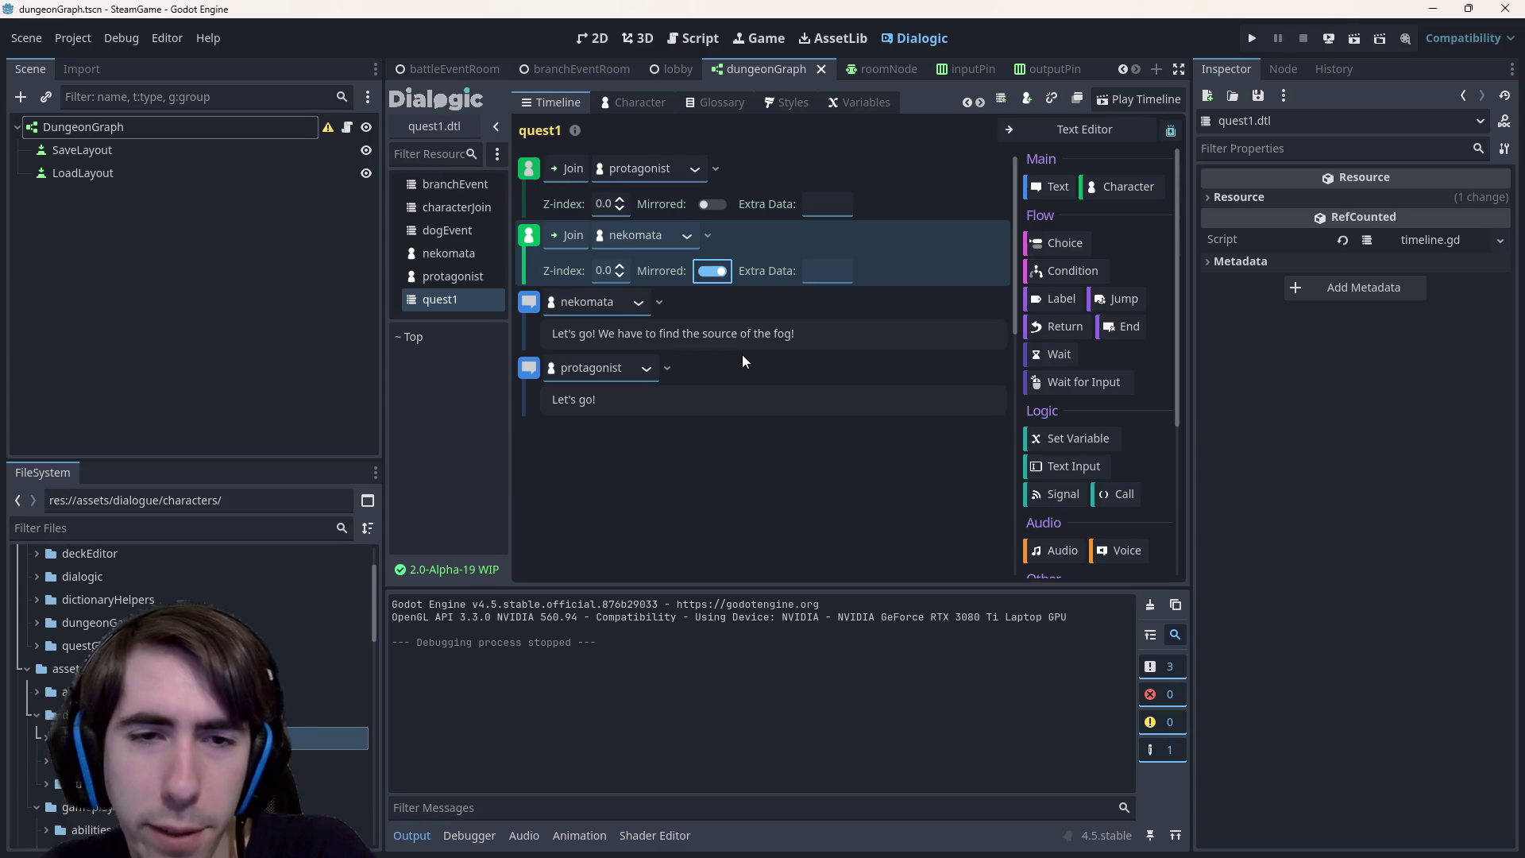
# - Show the quest1 timeline's protagonist and nekomata joins, fog line and "Let's go!" line
pyautogui.click(660, 105)
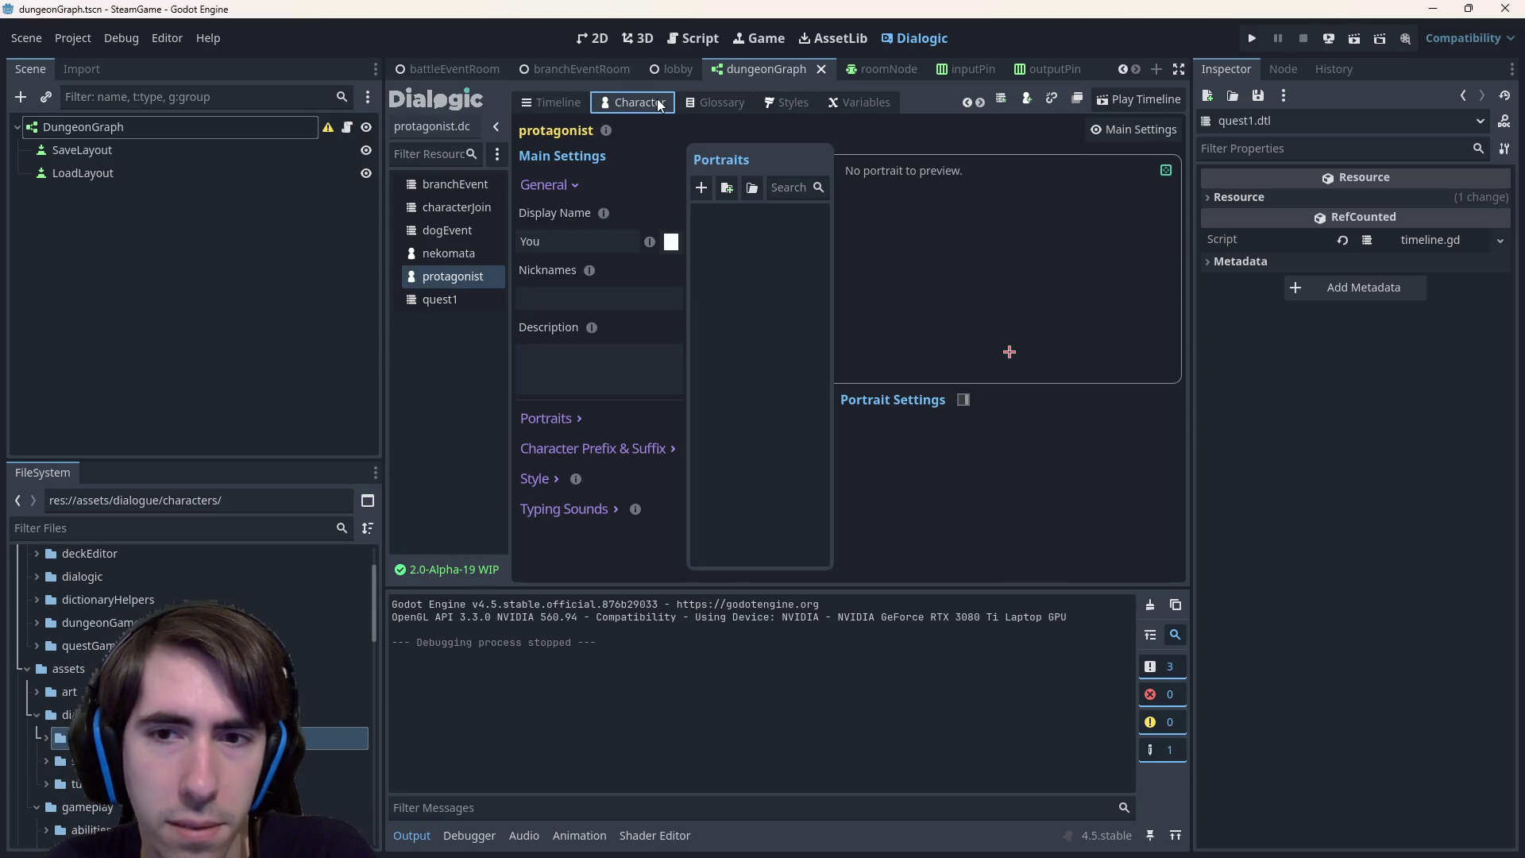
pyautogui.click(574, 98)
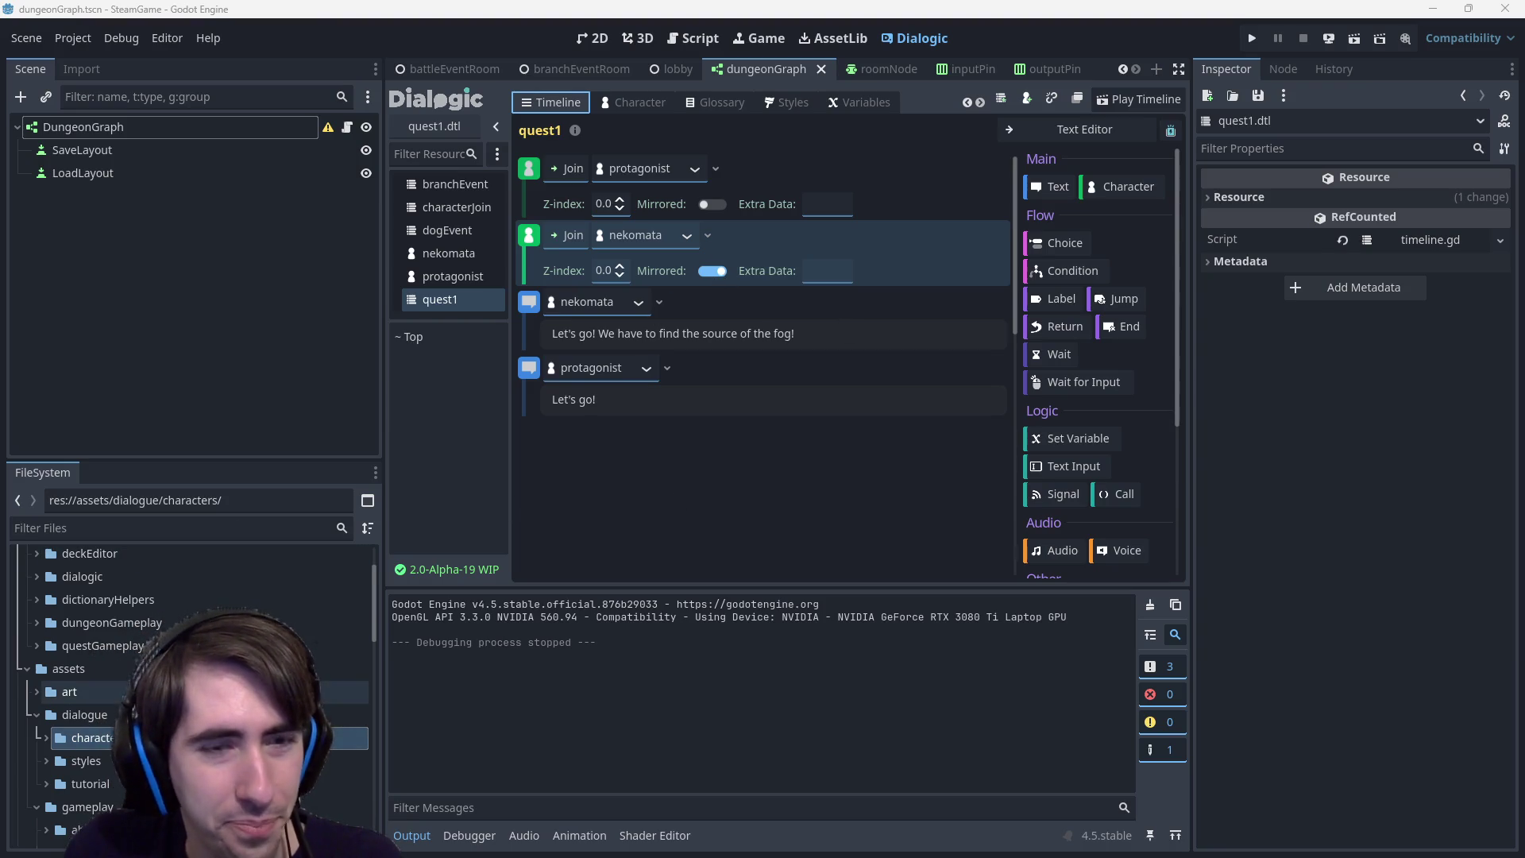
pyautogui.scroll(-3, 191, 683)
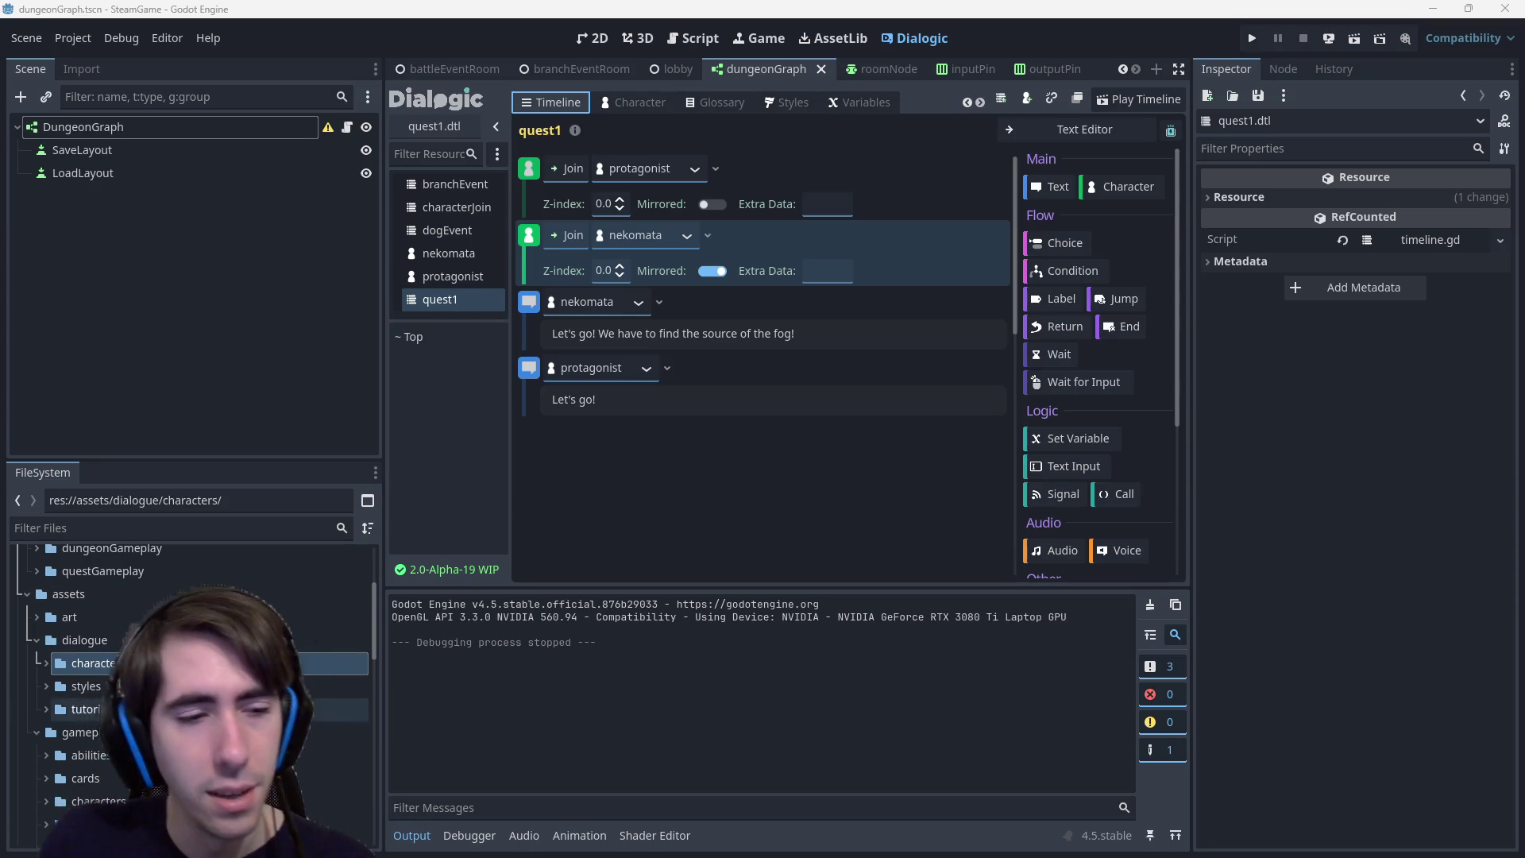
pyautogui.scroll(-5, 191, 675)
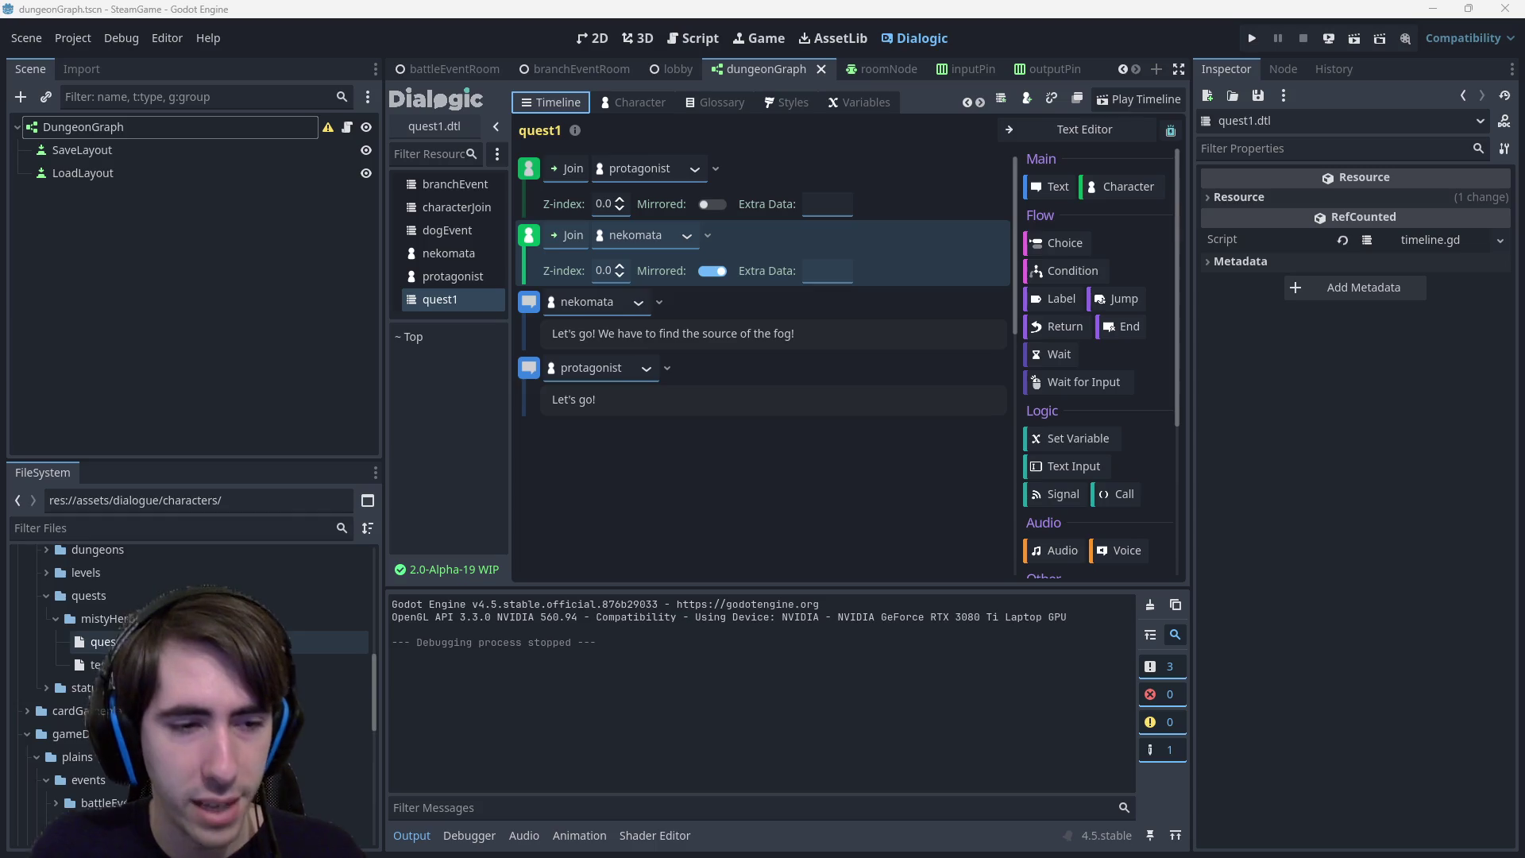
pyautogui.scroll(-4, 191, 675)
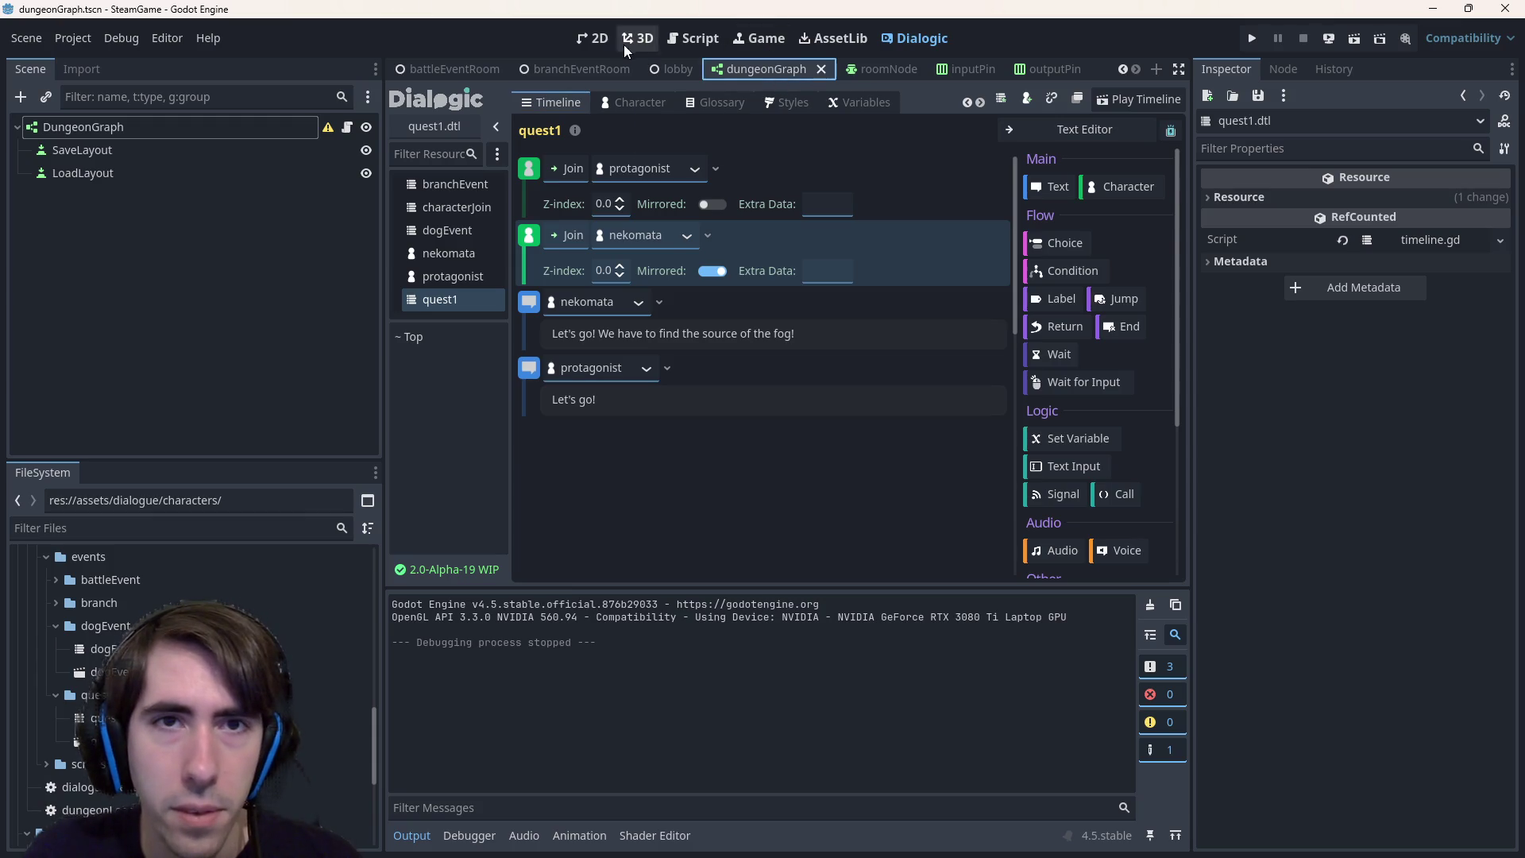
# - Switch to the 2D canvas and select the DungeonGraph root node
pyautogui.click(599, 44)
pyautogui.click(35, 127)
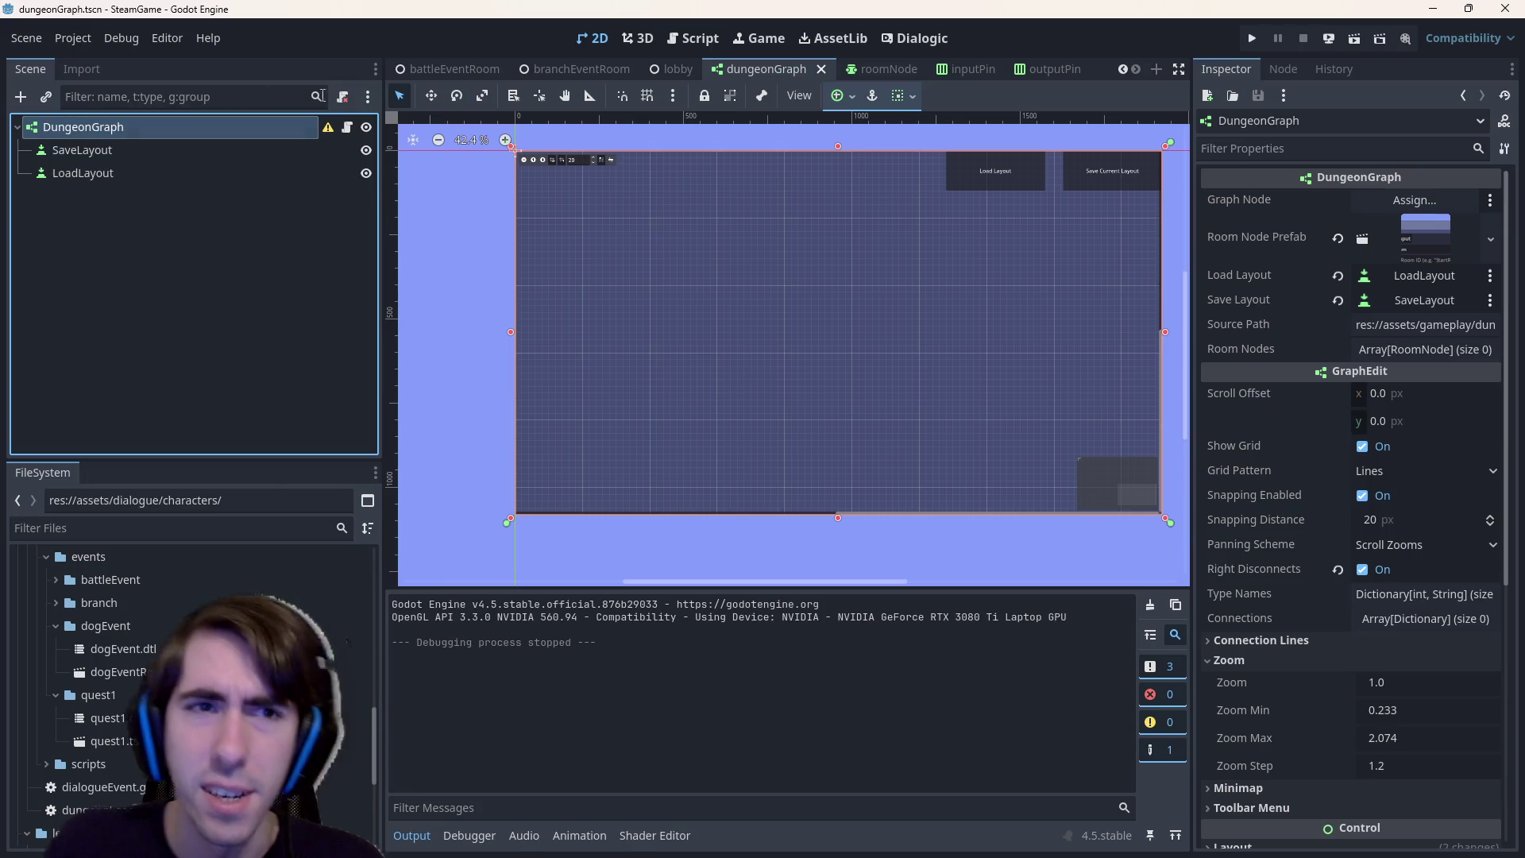
pyautogui.scroll(2, 767, 341)
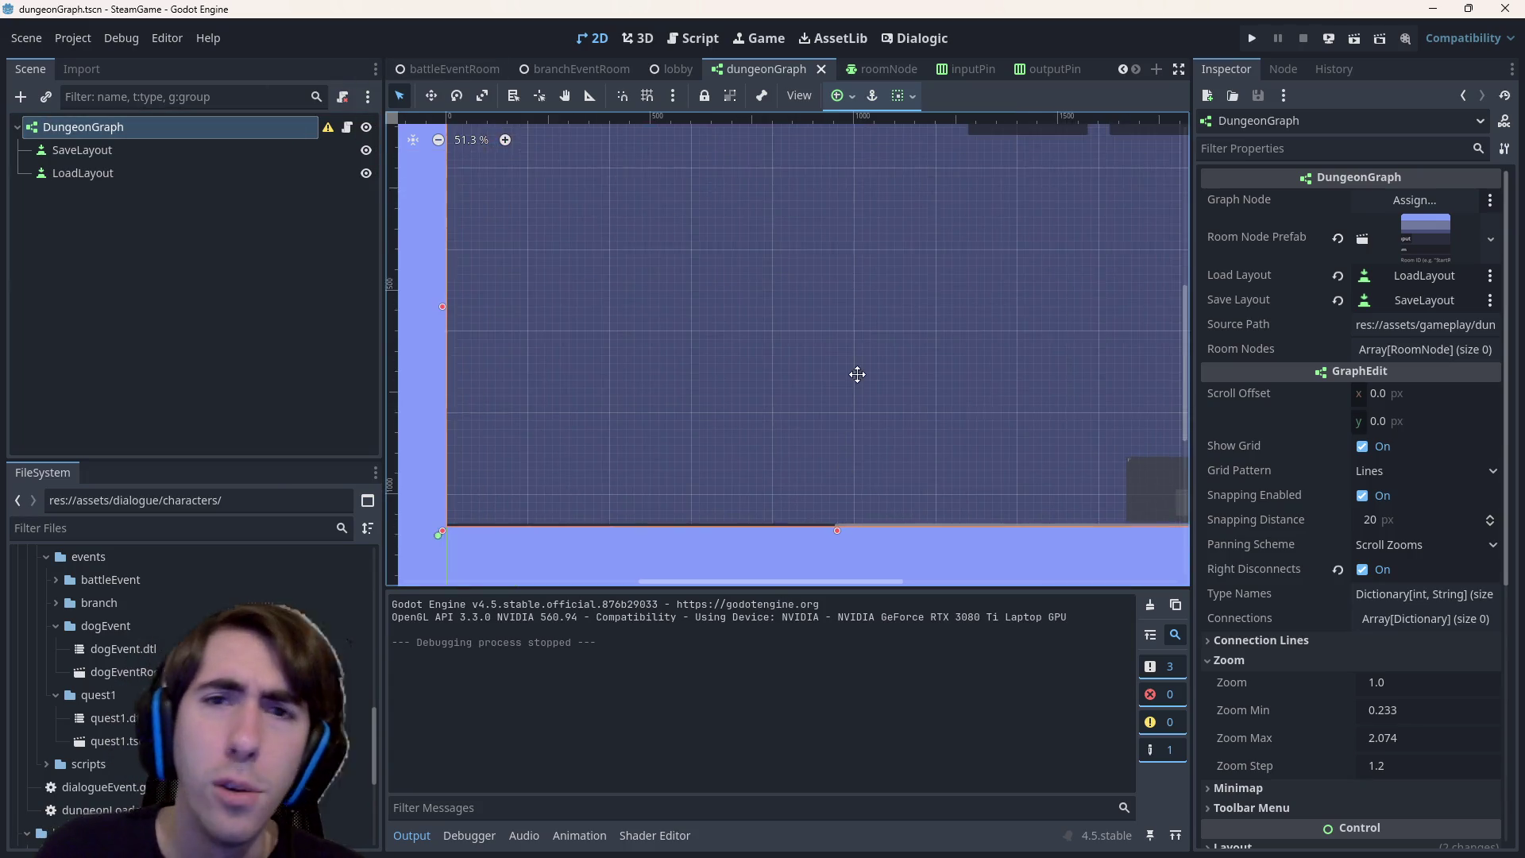
pyautogui.scroll(-1, 781, 435)
# - Look up GraphEdit and GraphNode as child types, cancel without adding, reselect DungeonGraph, and run the game
pyautogui.rightClick(212, 125)
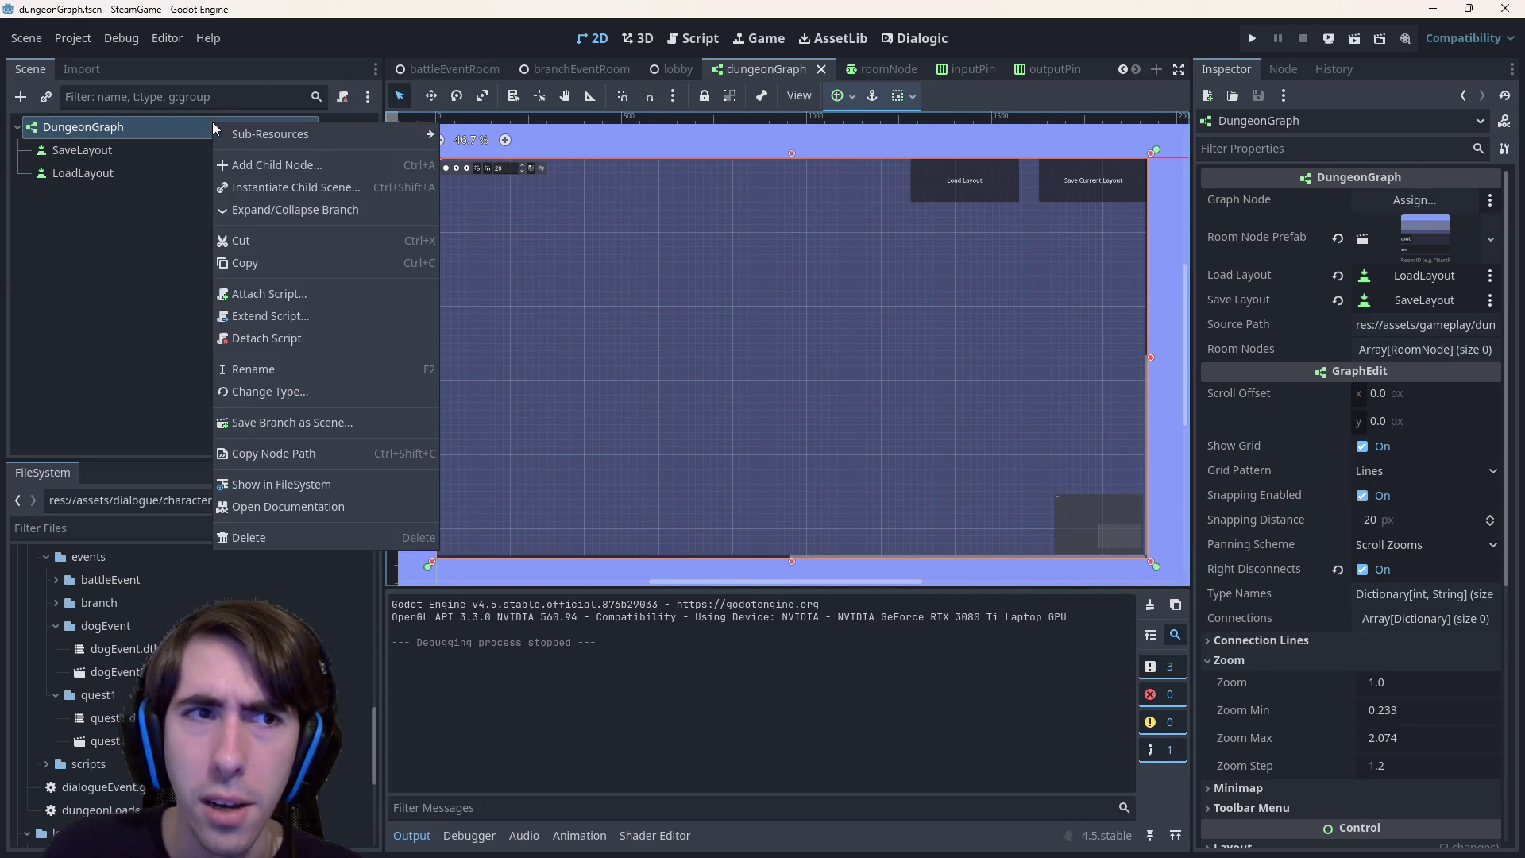
pyautogui.click(267, 167)
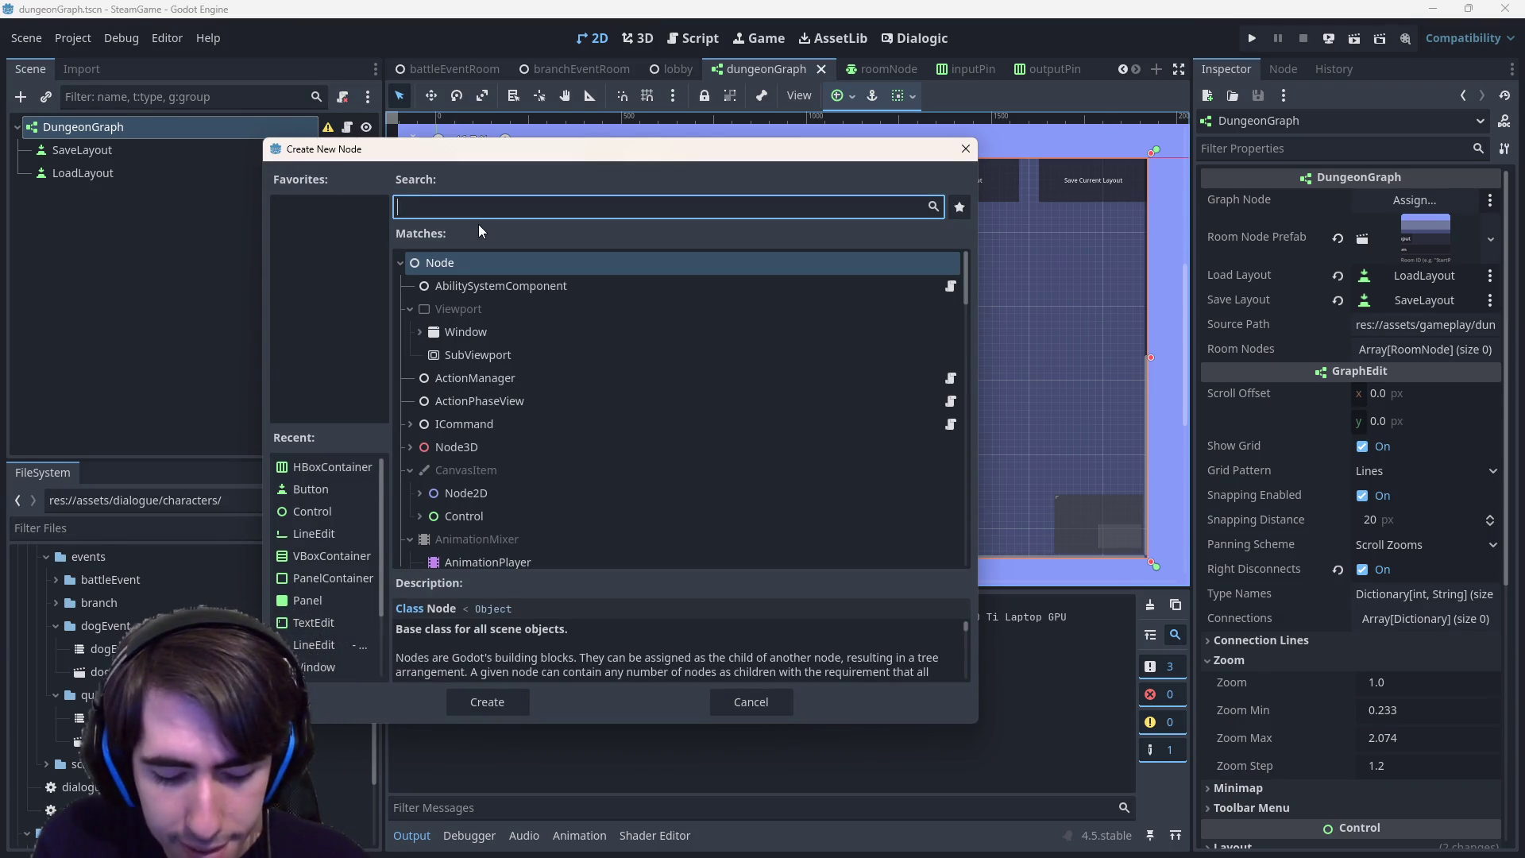
pyautogui.write('graphedit')
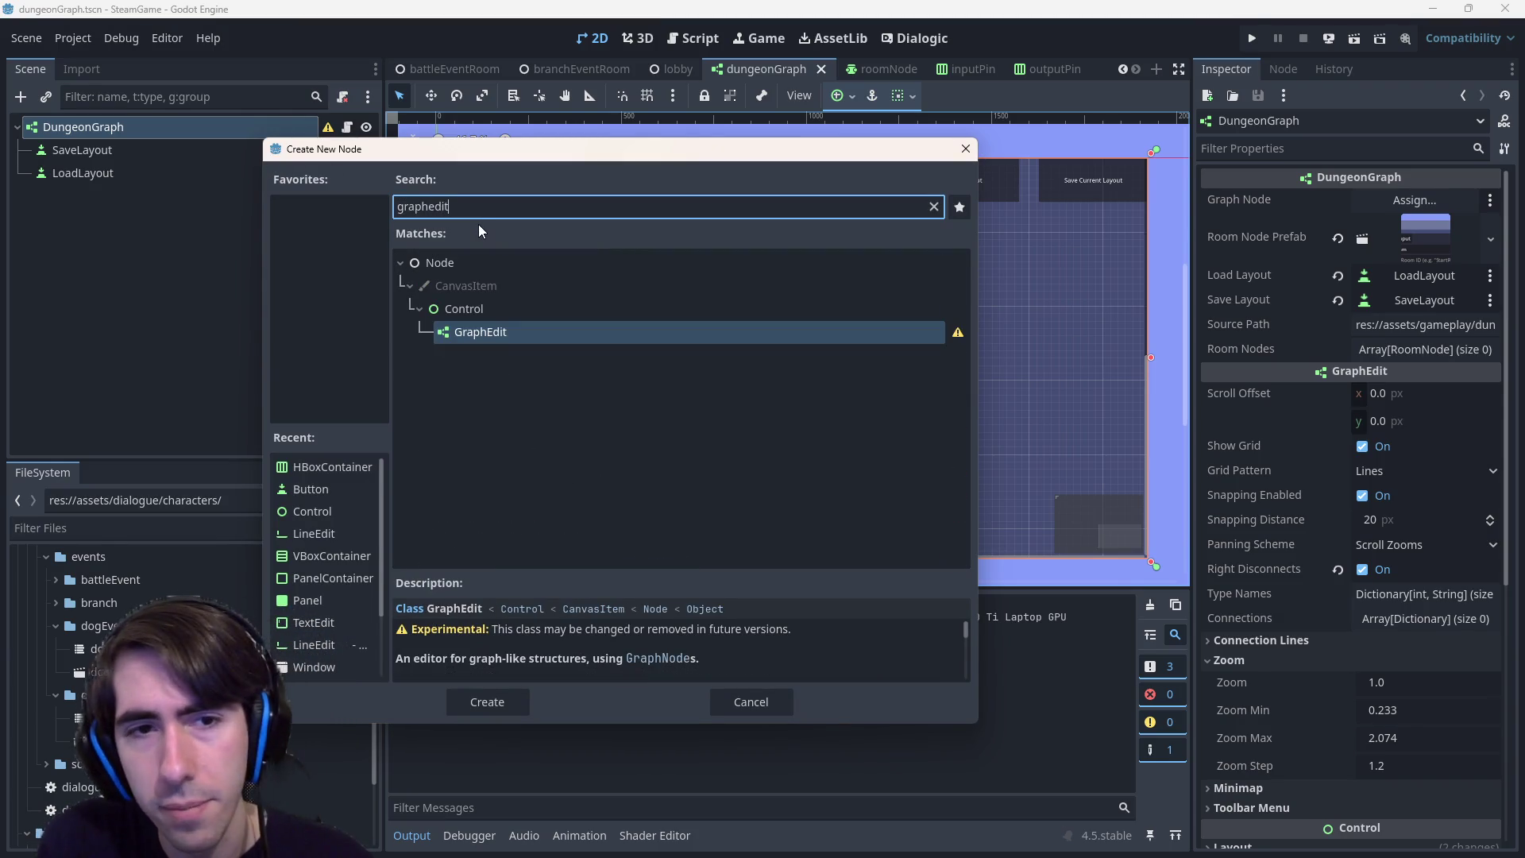
pyautogui.press('BackSpace')
pyautogui.press('BackSpace')
pyautogui.press('BackSpace')
pyautogui.write('nod')
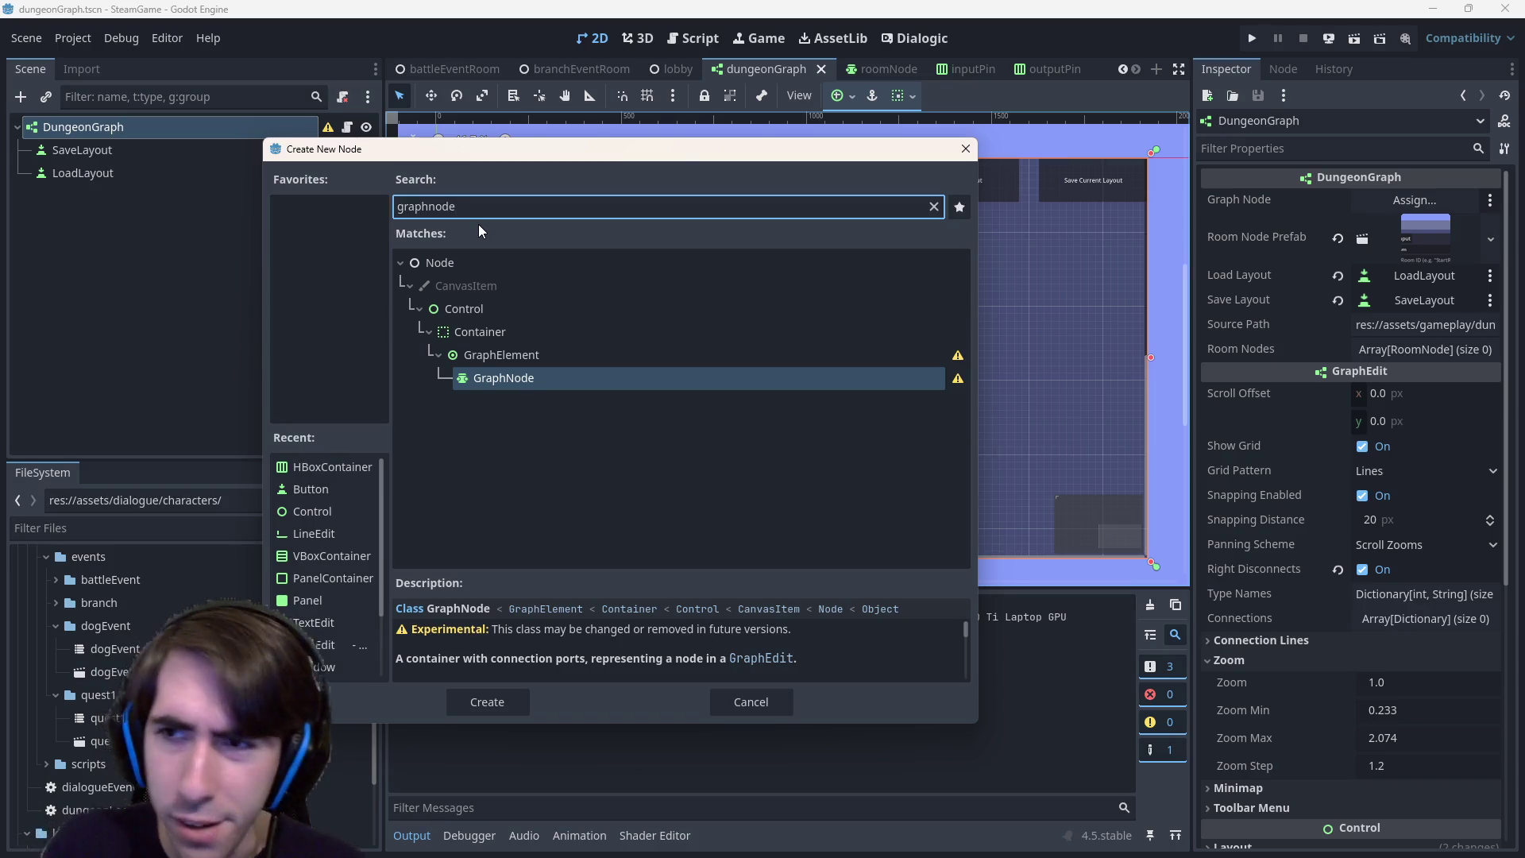
pyautogui.click(965, 148)
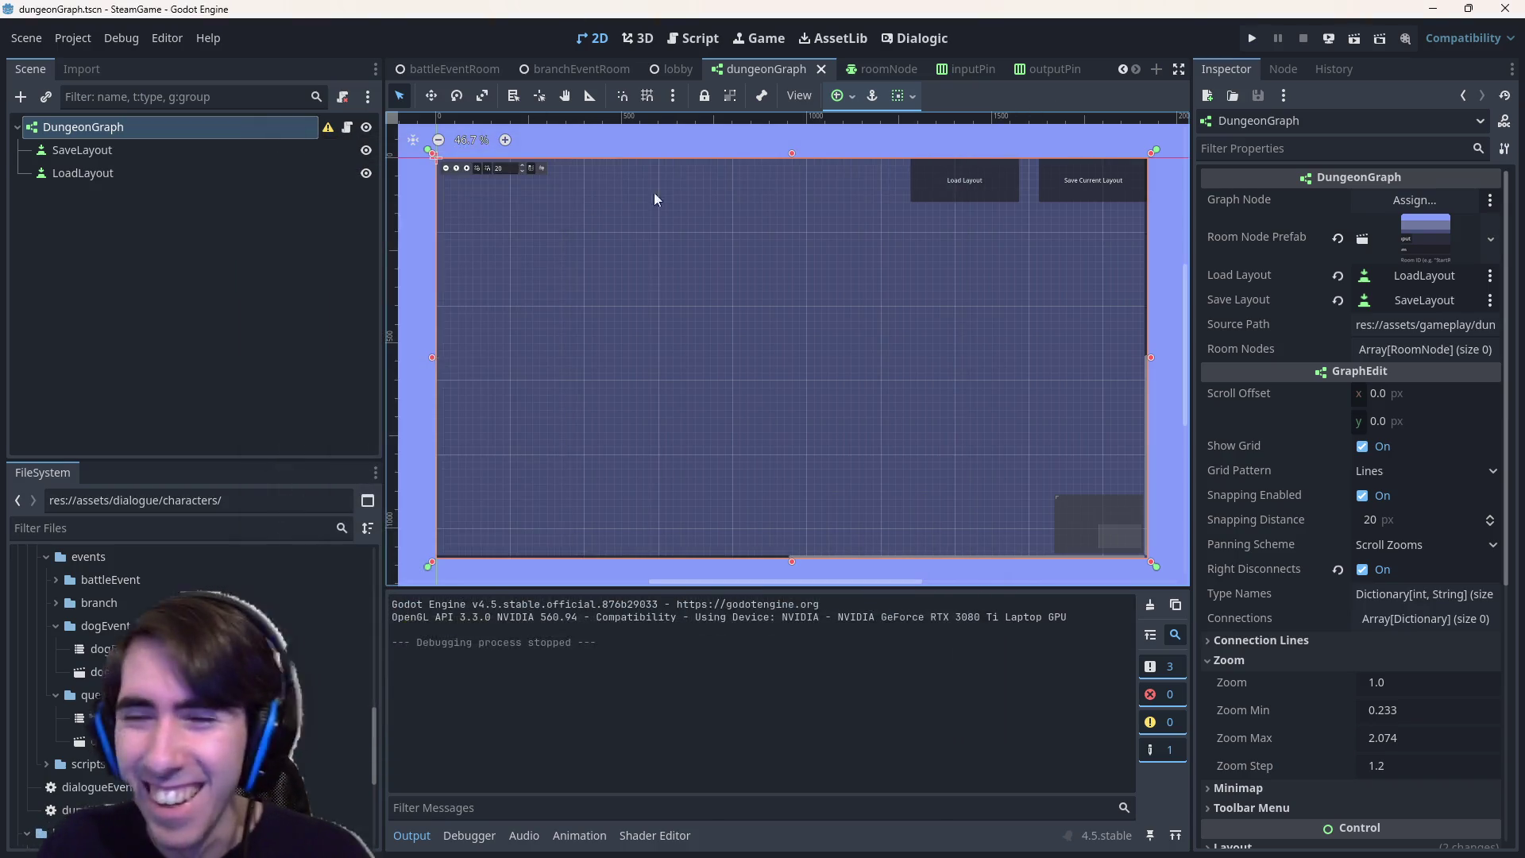
pyautogui.click(149, 150)
pyautogui.click(148, 129)
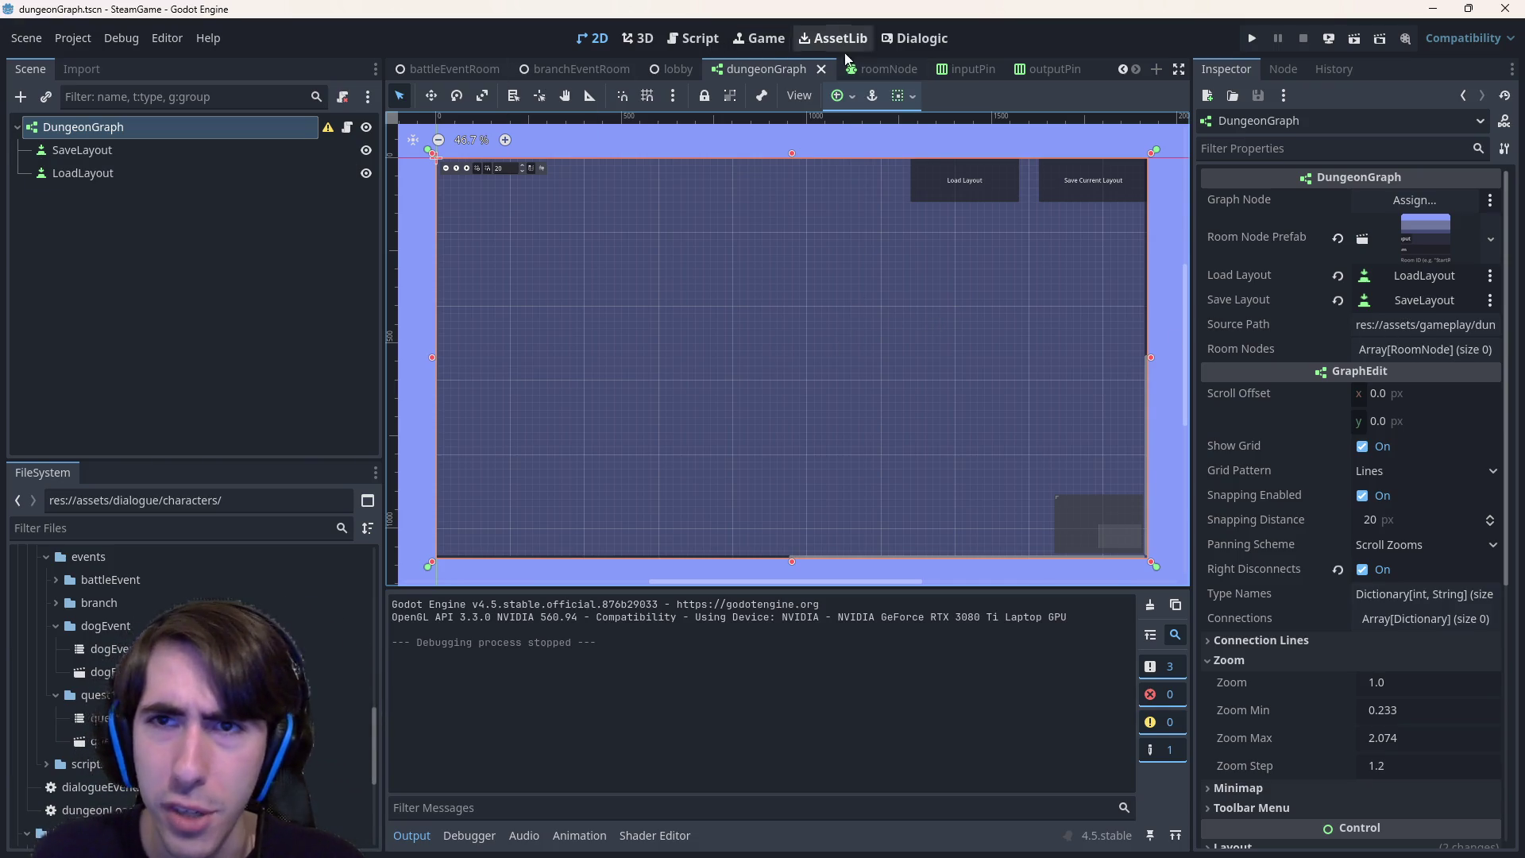
pyautogui.click(1355, 38)
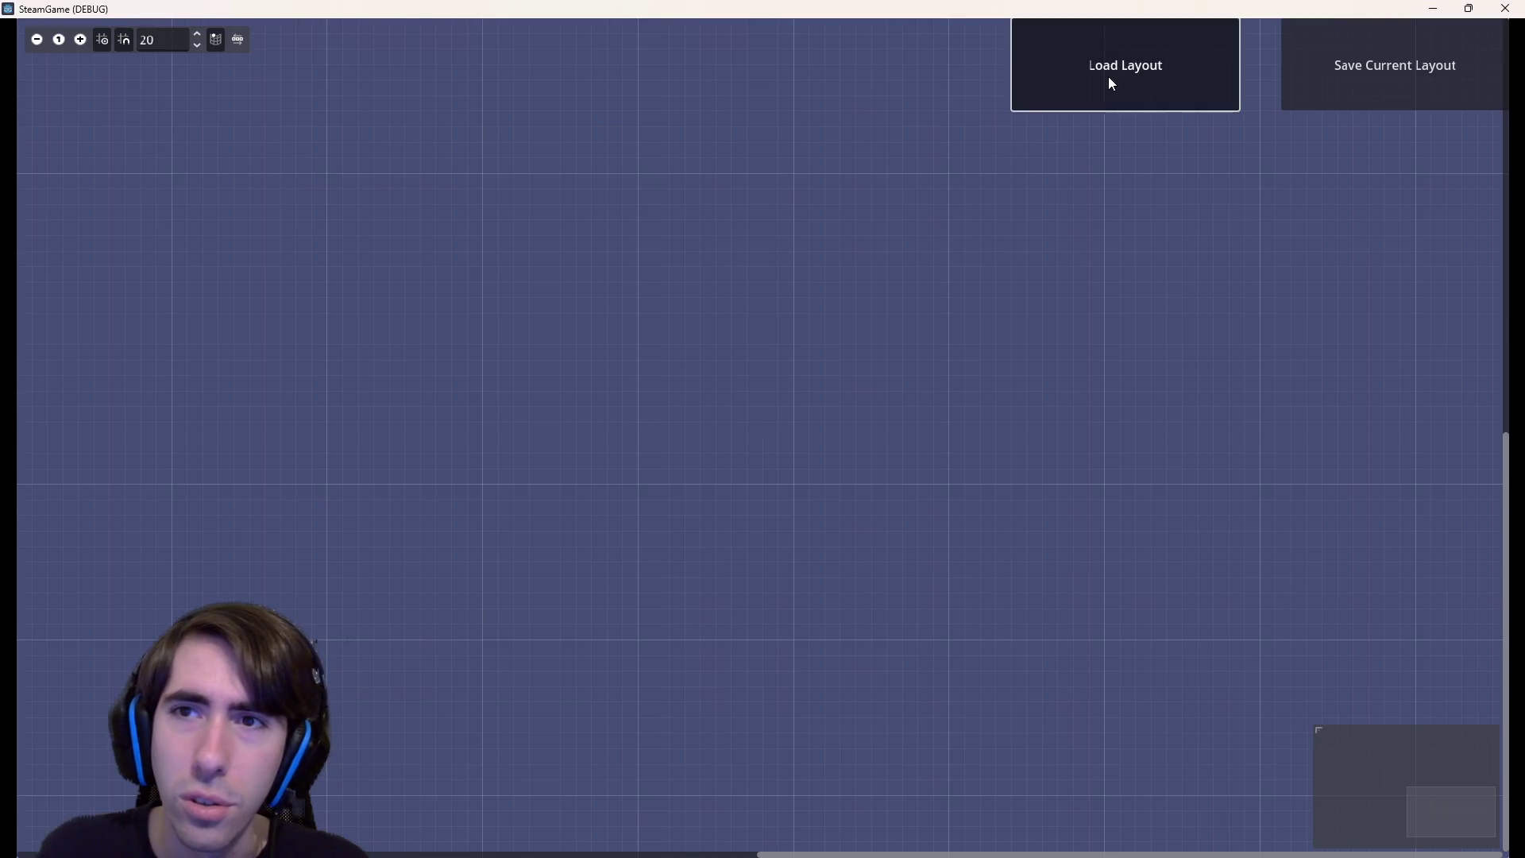
# - Load mistyHerbFields/quest1Layout.json into the room graph
pyautogui.click(1108, 77)
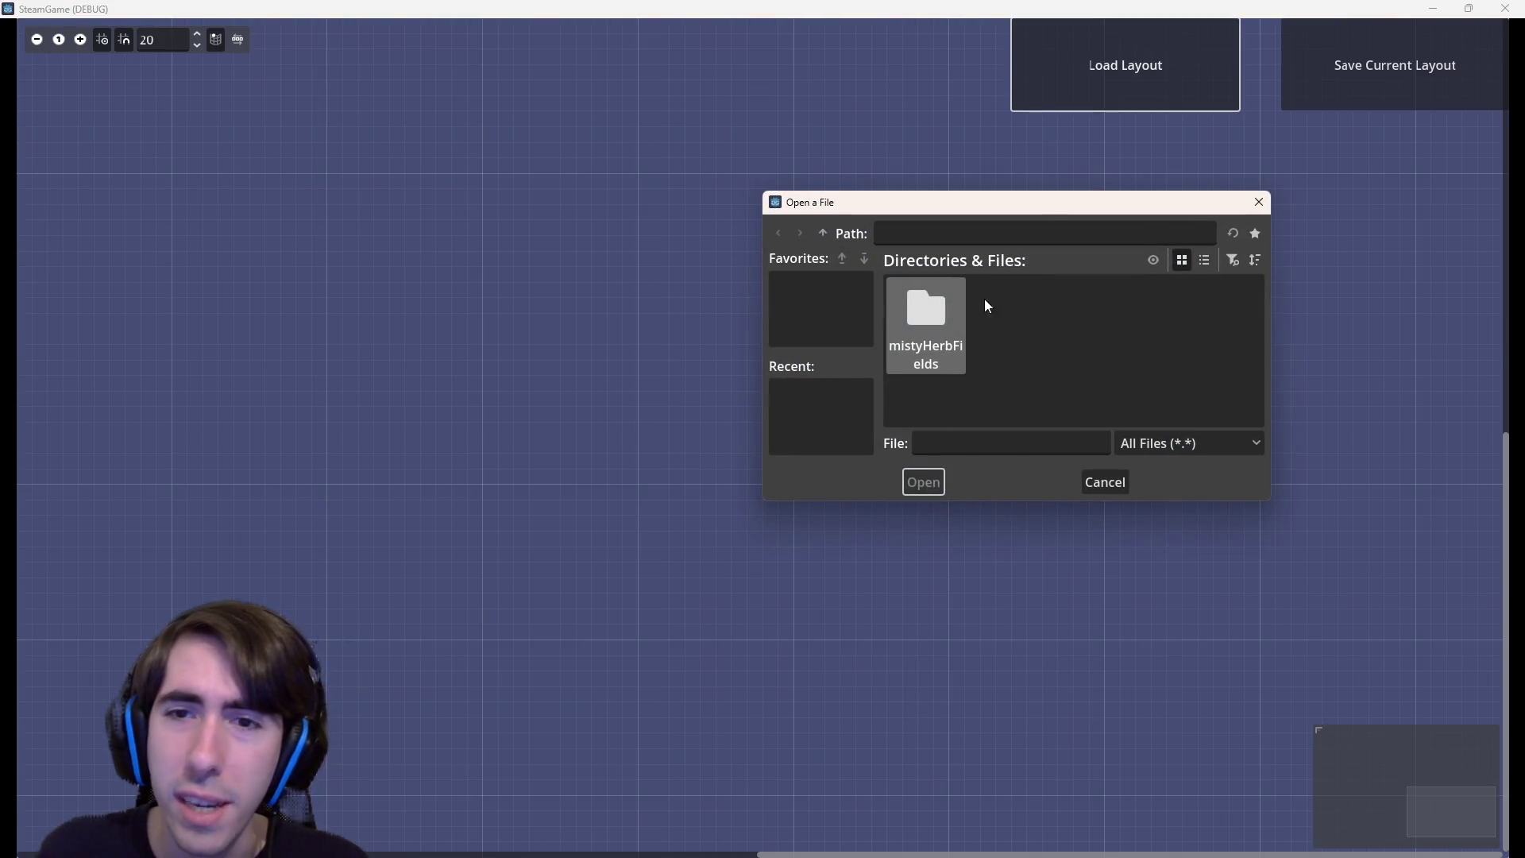
pyautogui.doubleClick(923, 330)
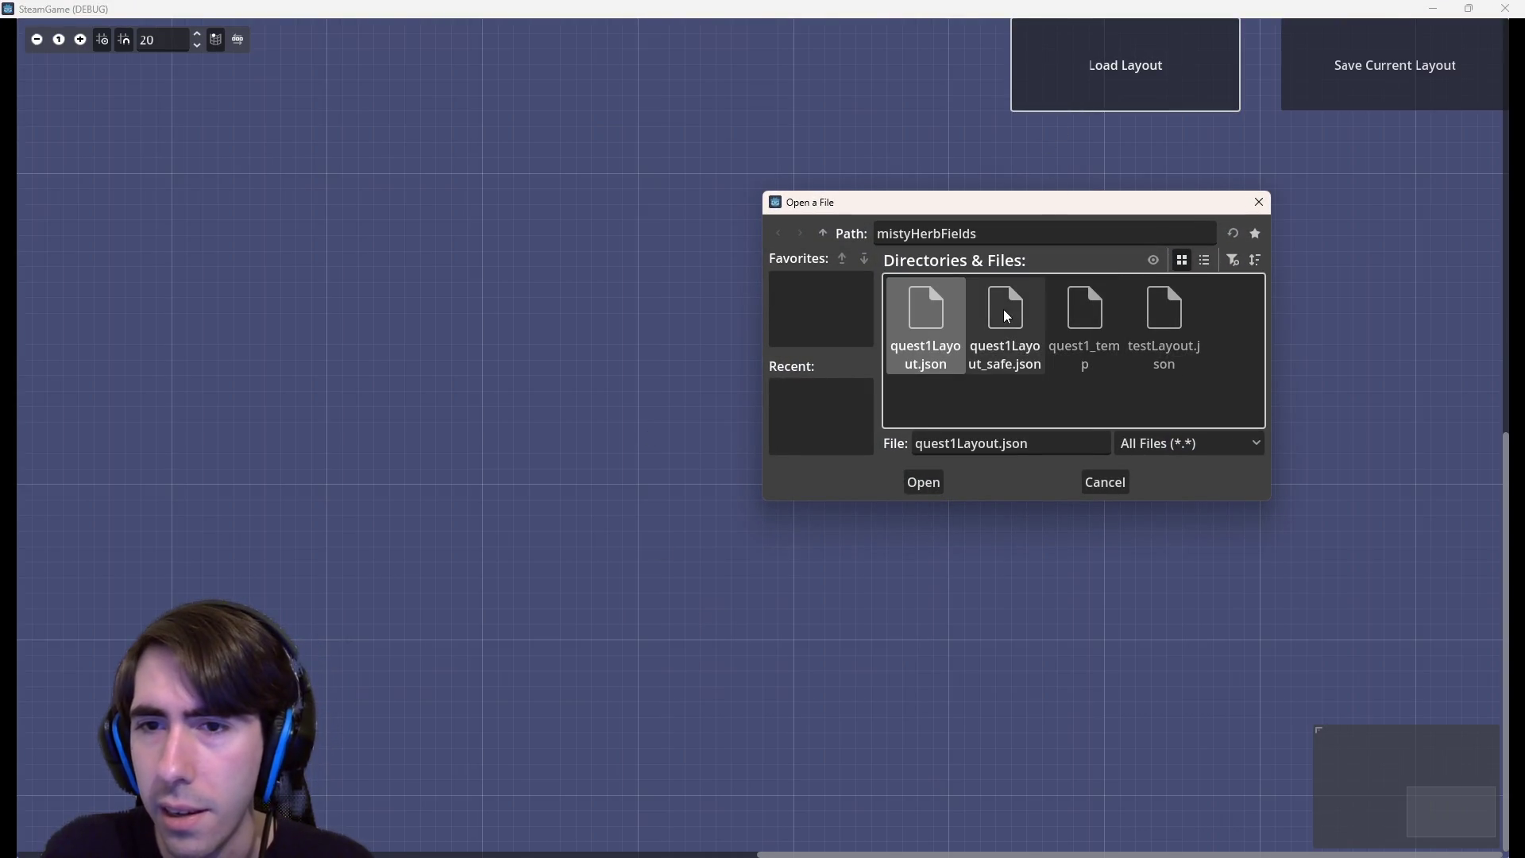
pyautogui.doubleClick(945, 318)
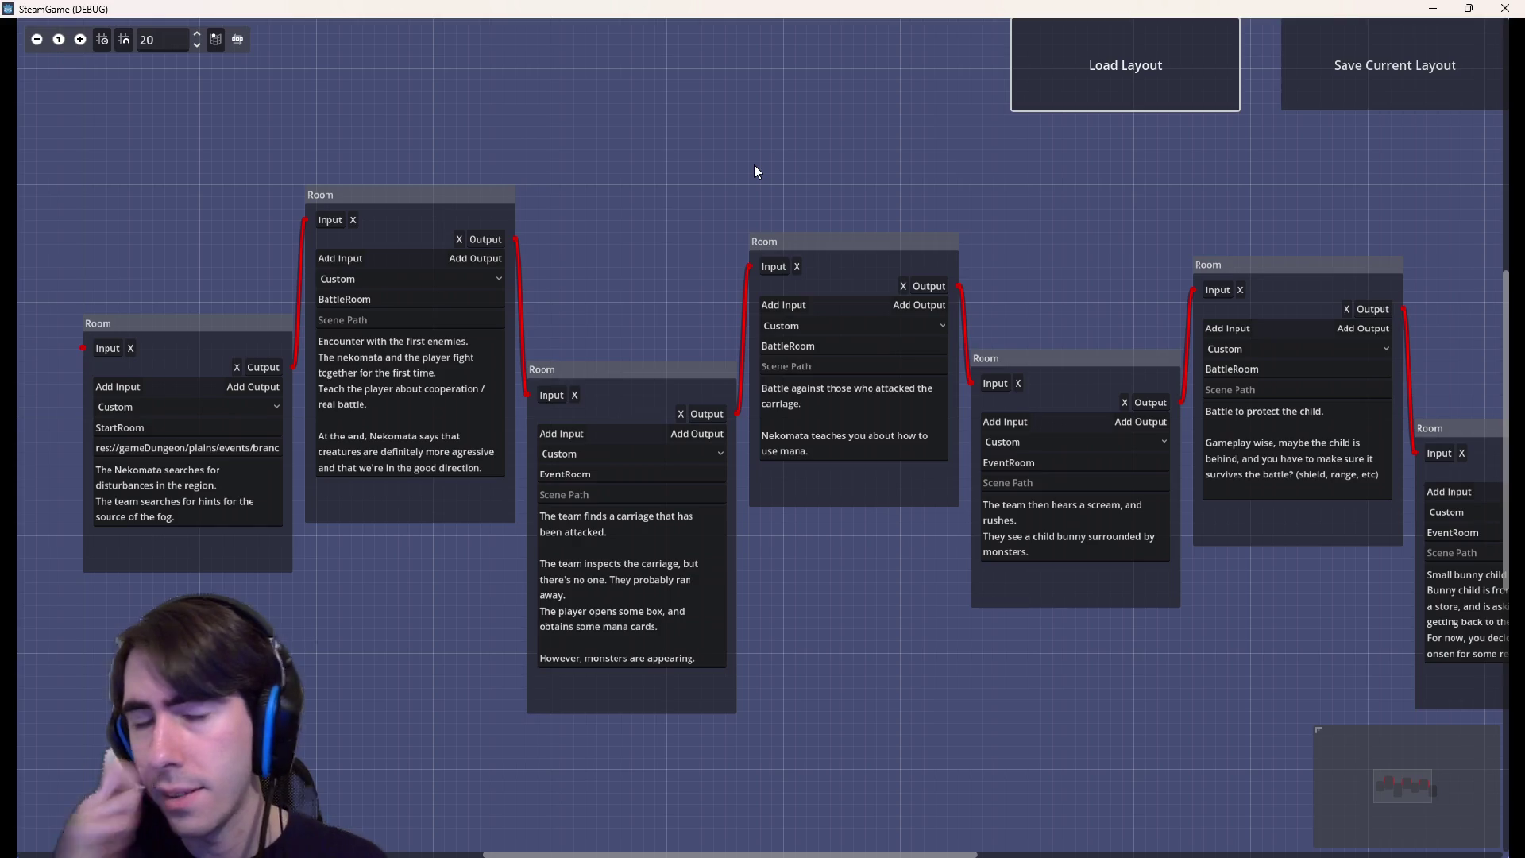
# - Remove the third room's input connection, then reload quest1Layout.json
pyautogui.click(796, 267)
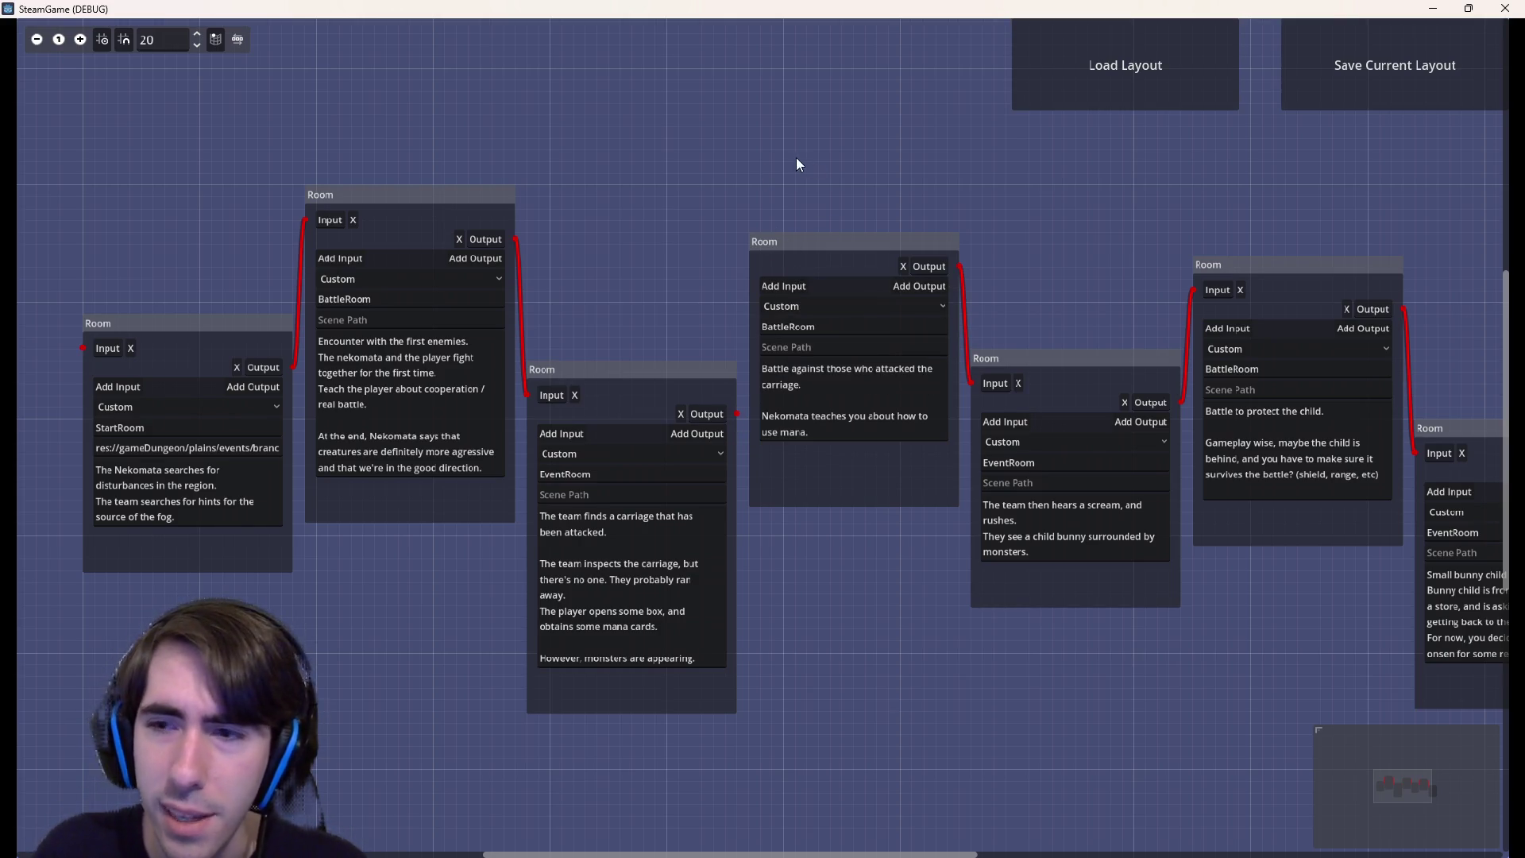
pyautogui.click(1034, 102)
pyautogui.doubleClick(926, 305)
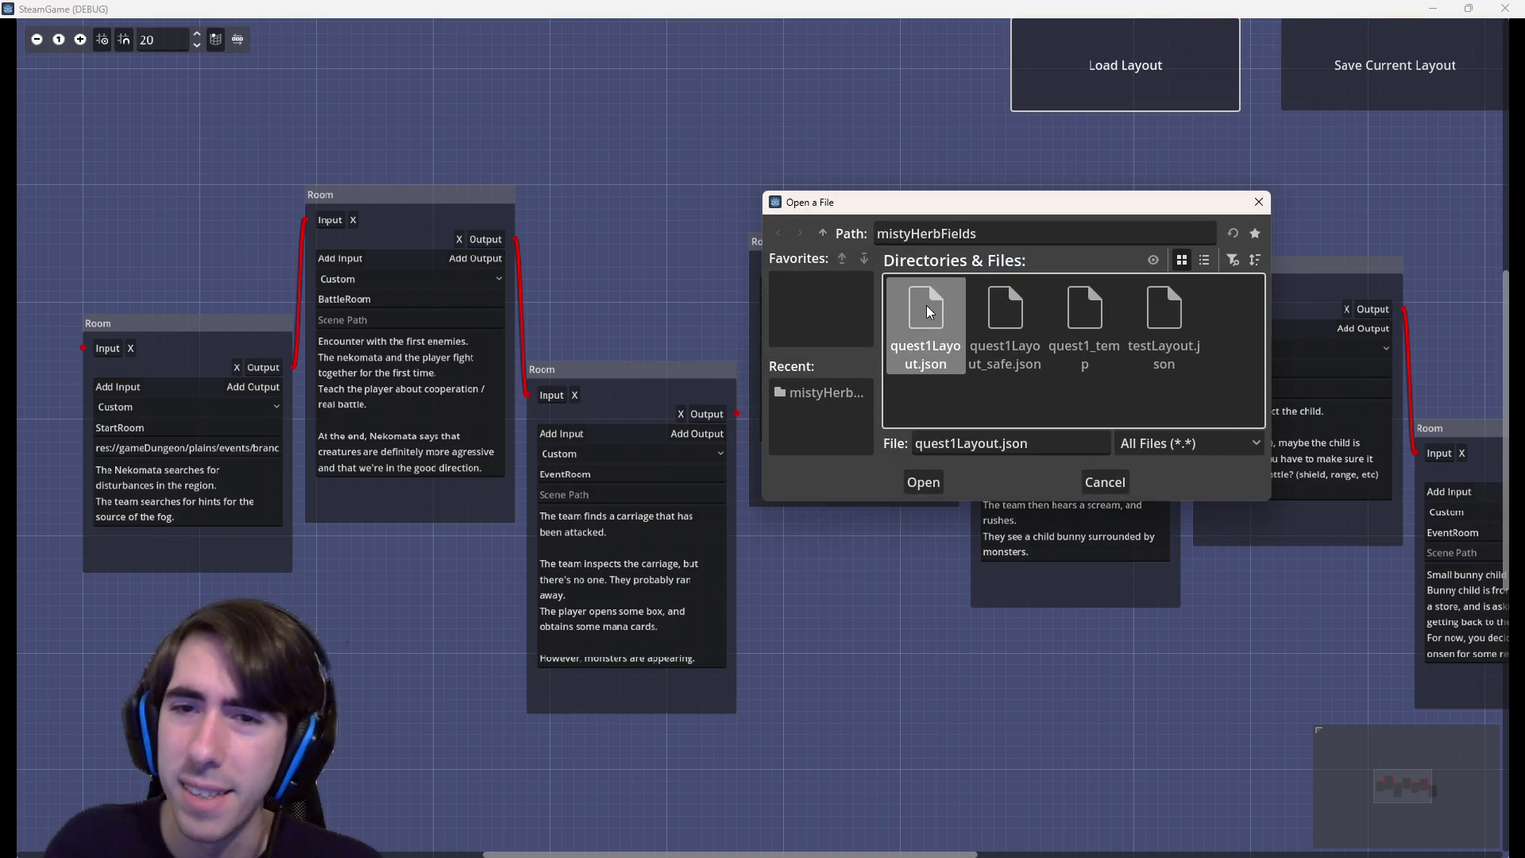
pyautogui.doubleClick(926, 305)
pyautogui.moveTo(971, 294); pyautogui.dragTo(450, 235)
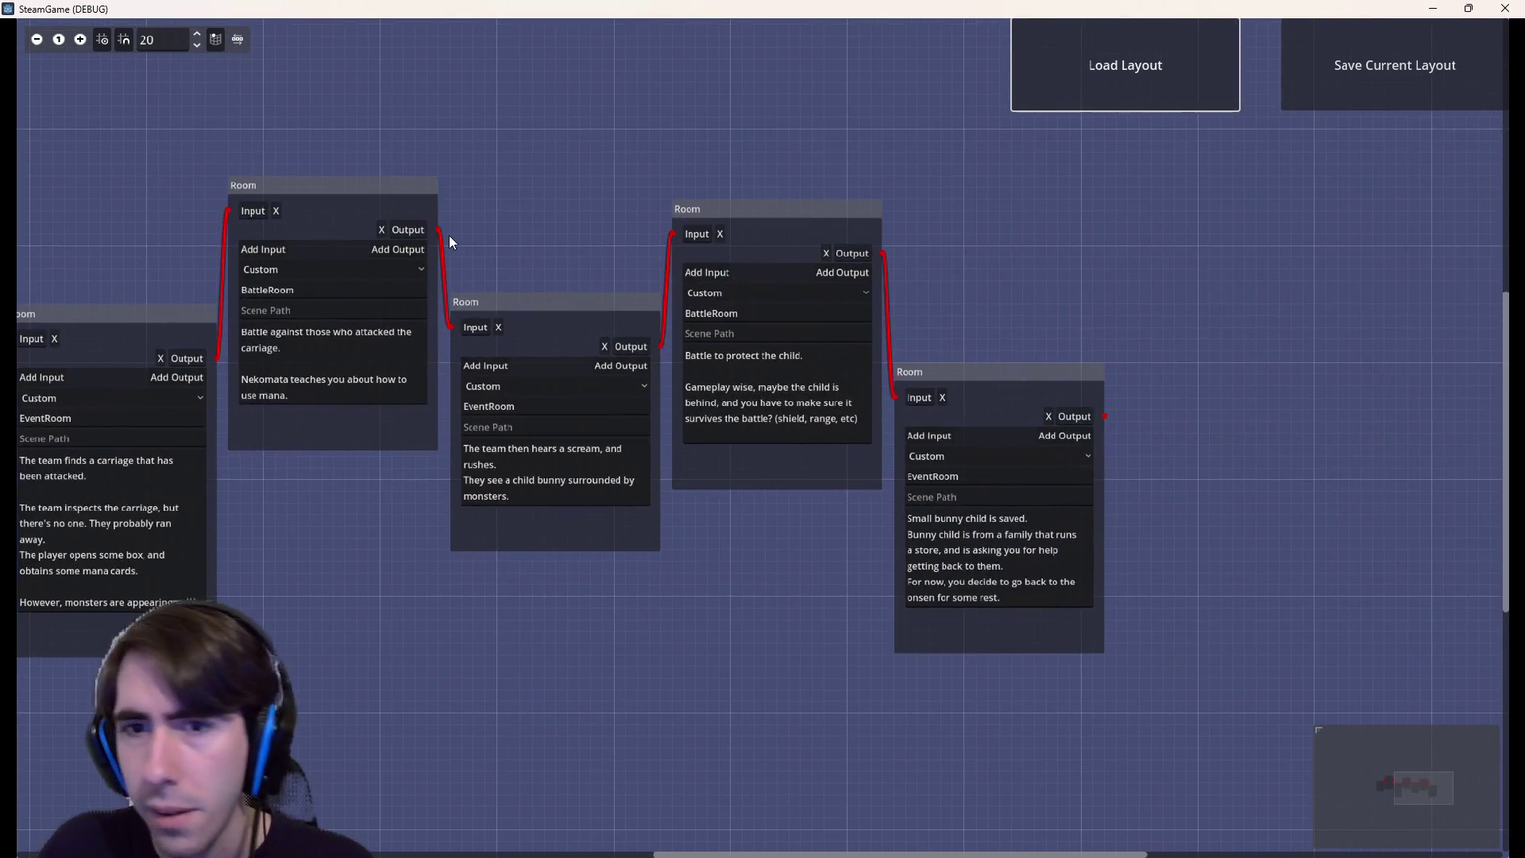
# - Add an empty Room node, delete it, then minimize the game back to the editor
pyautogui.hscroll(-5, 885, 202)
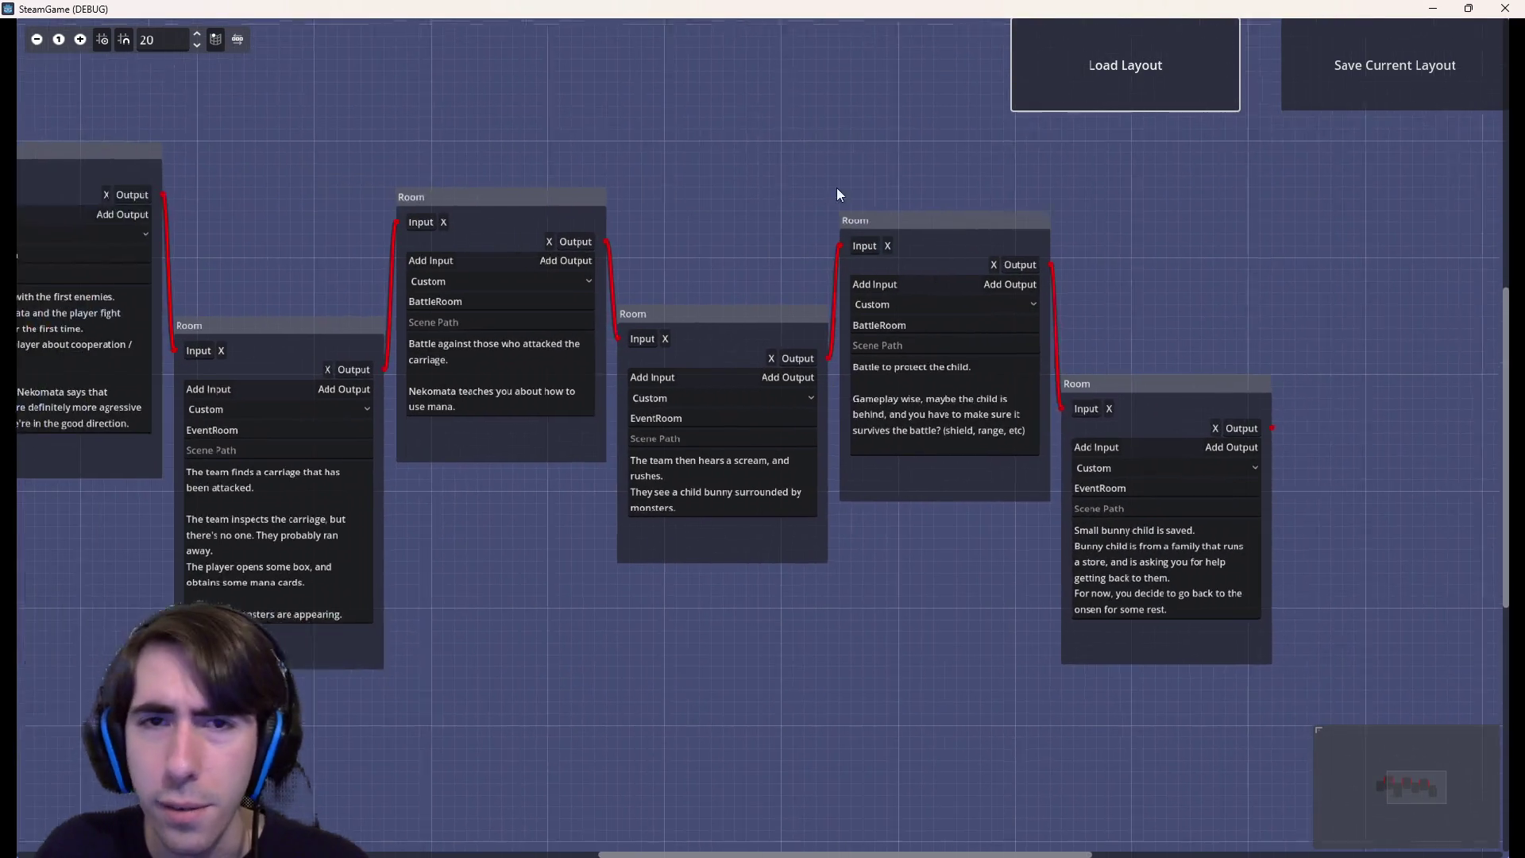
pyautogui.click(1120, 211)
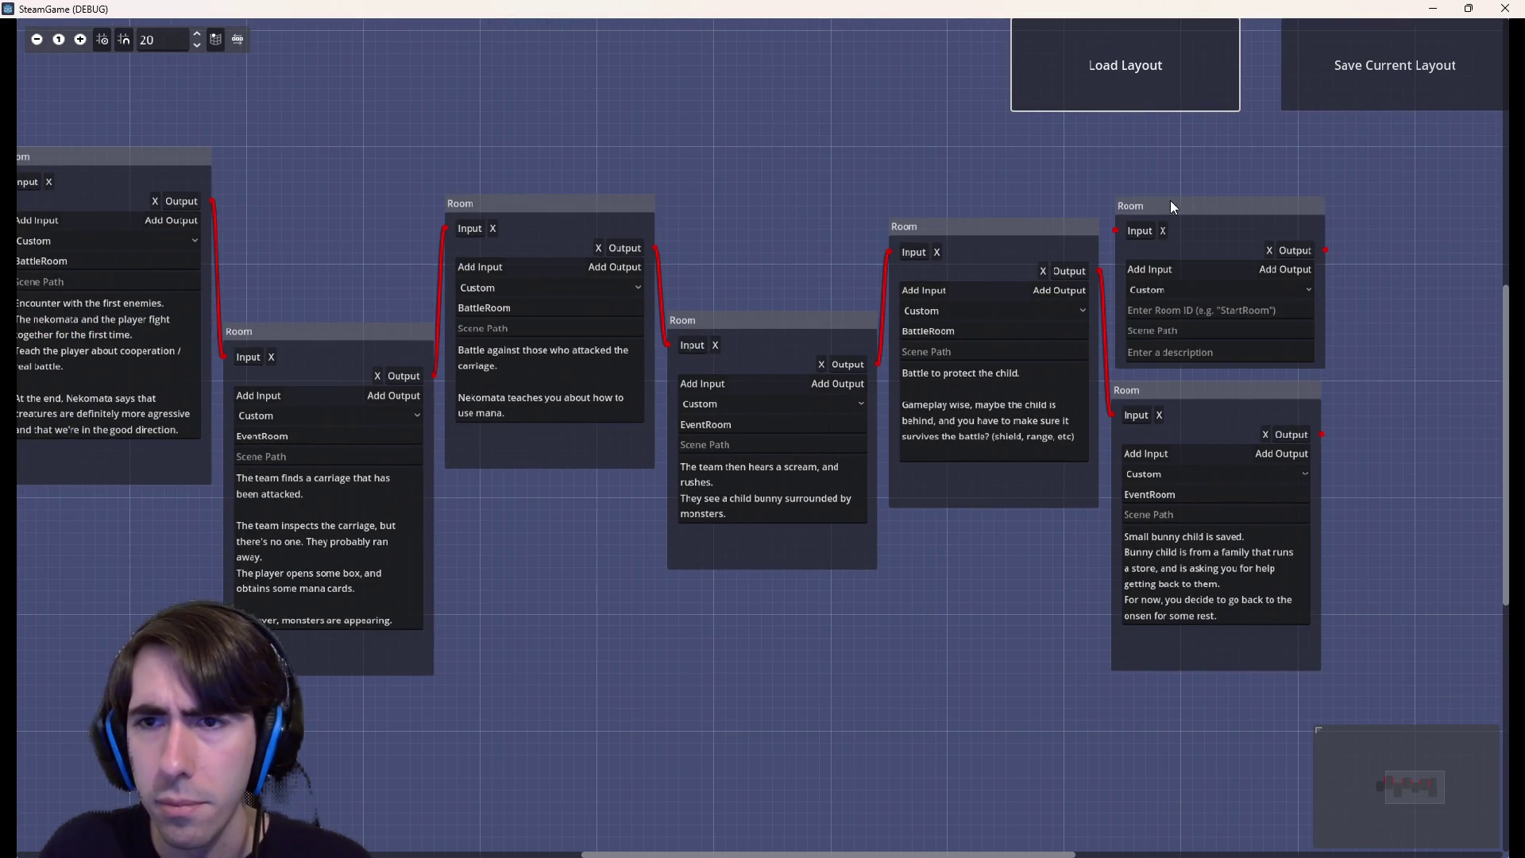
pyautogui.moveTo(1161, 195); pyautogui.dragTo(1274, 247)
pyautogui.click(1289, 266)
pyautogui.press('Delete')
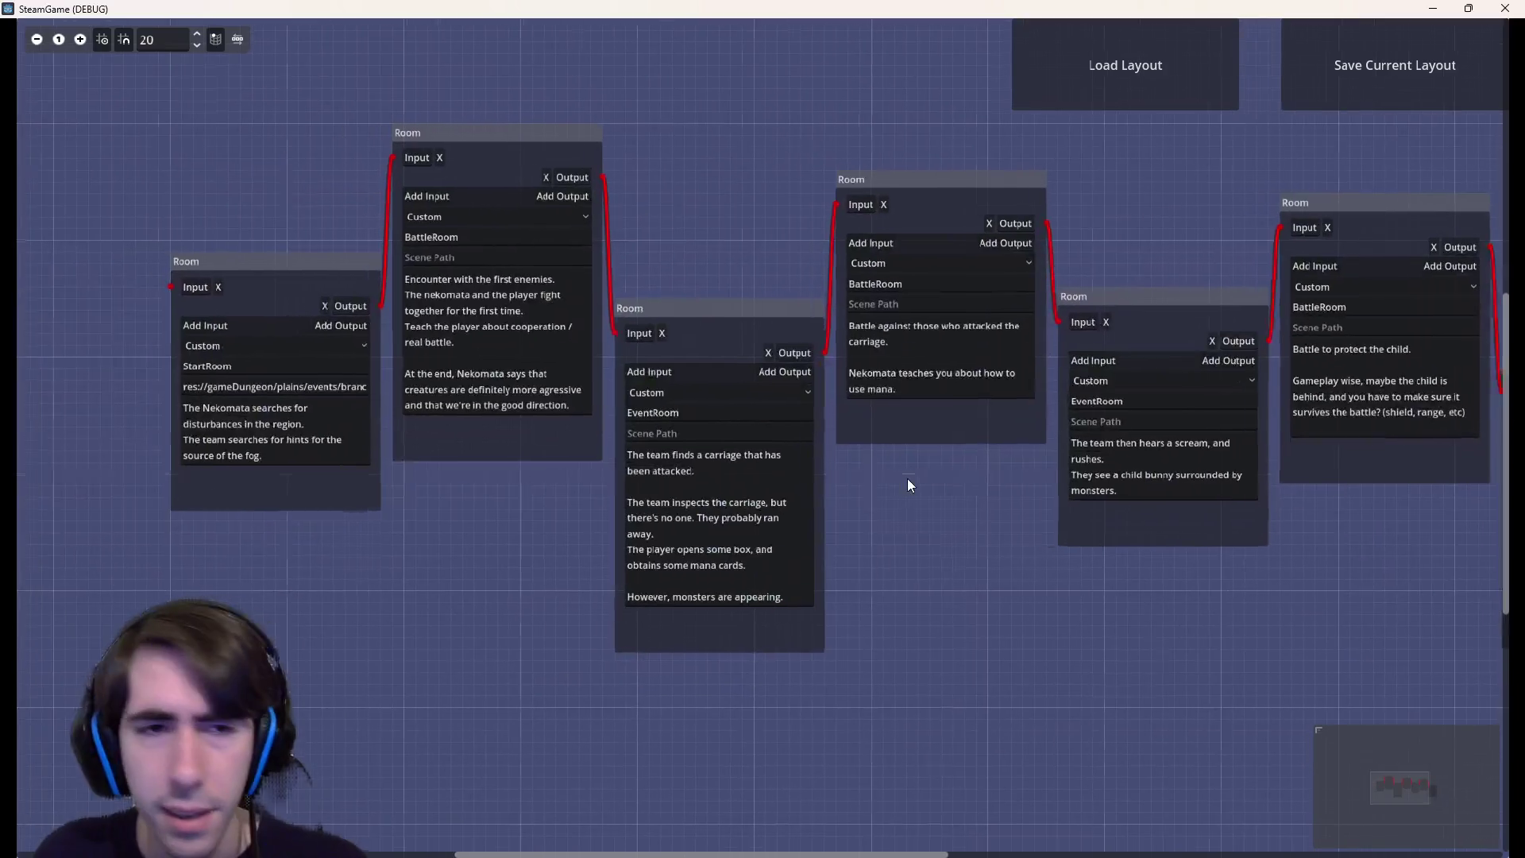
pyautogui.moveTo(763, 479)
pyautogui.mouseDown()
pyautogui.moveTo(680, 471)
pyautogui.moveTo(747, 478)
pyautogui.moveTo(748, 493)
pyautogui.moveTo(847, 464)
pyautogui.mouseUp()
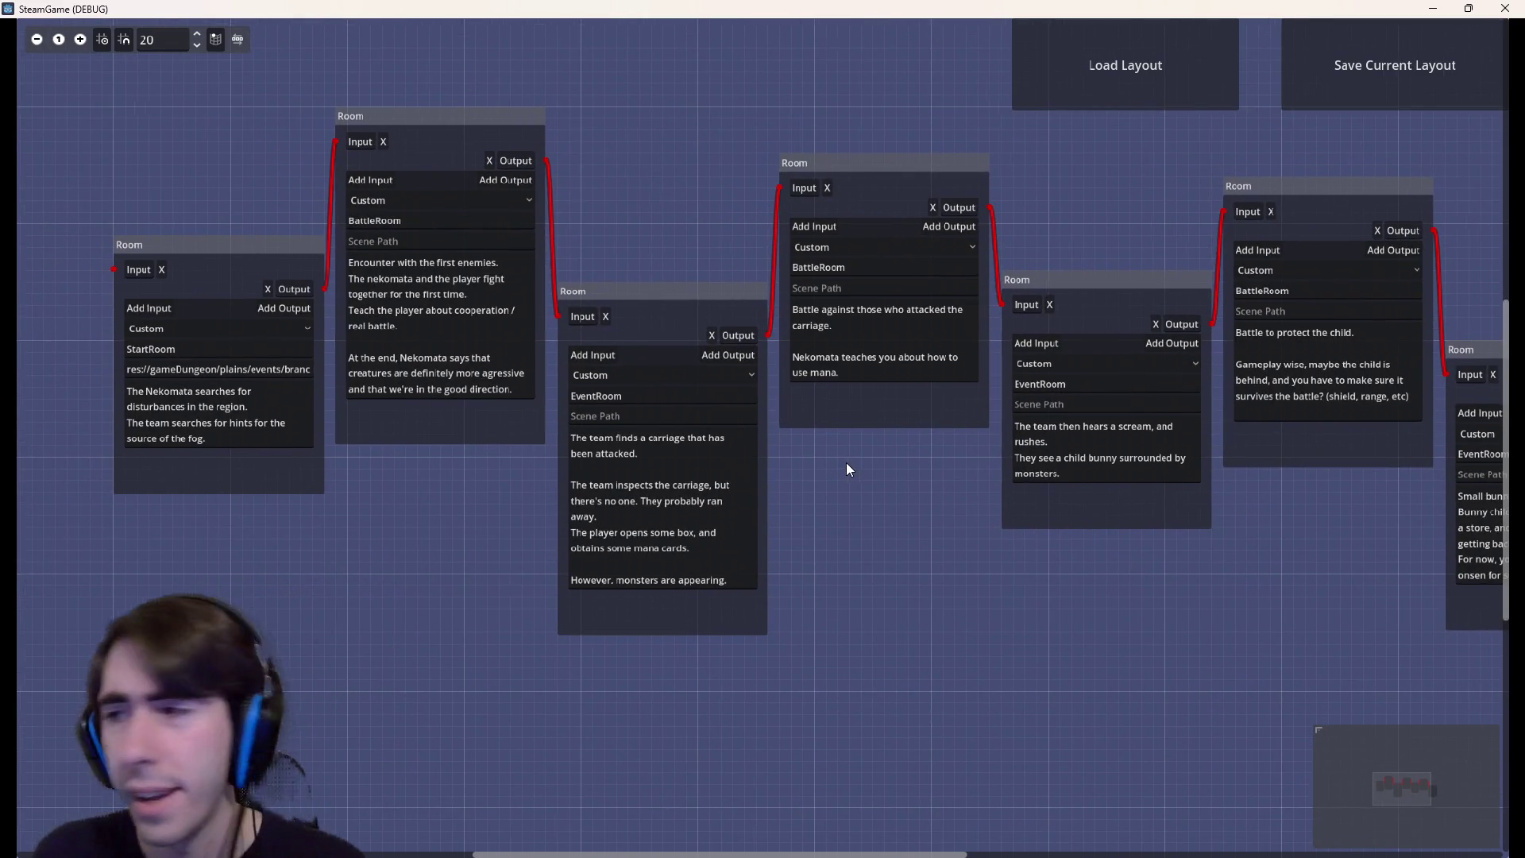
pyautogui.click(1436, 8)
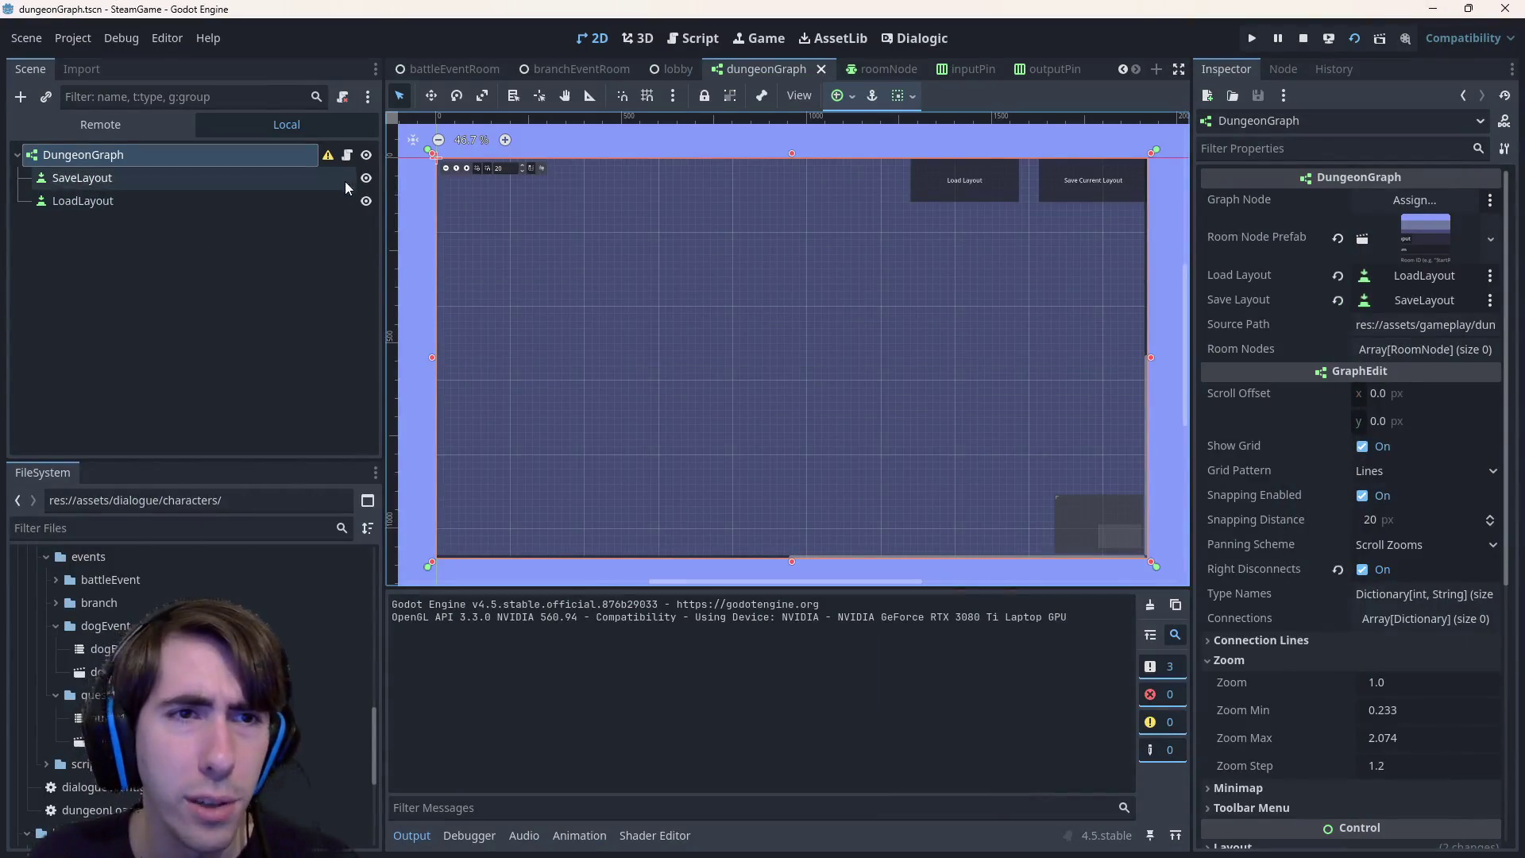
# - Read DungeonGraph's GraphEdit refactoring warning, then view quest1.json in the script editor
pyautogui.click(328, 155)
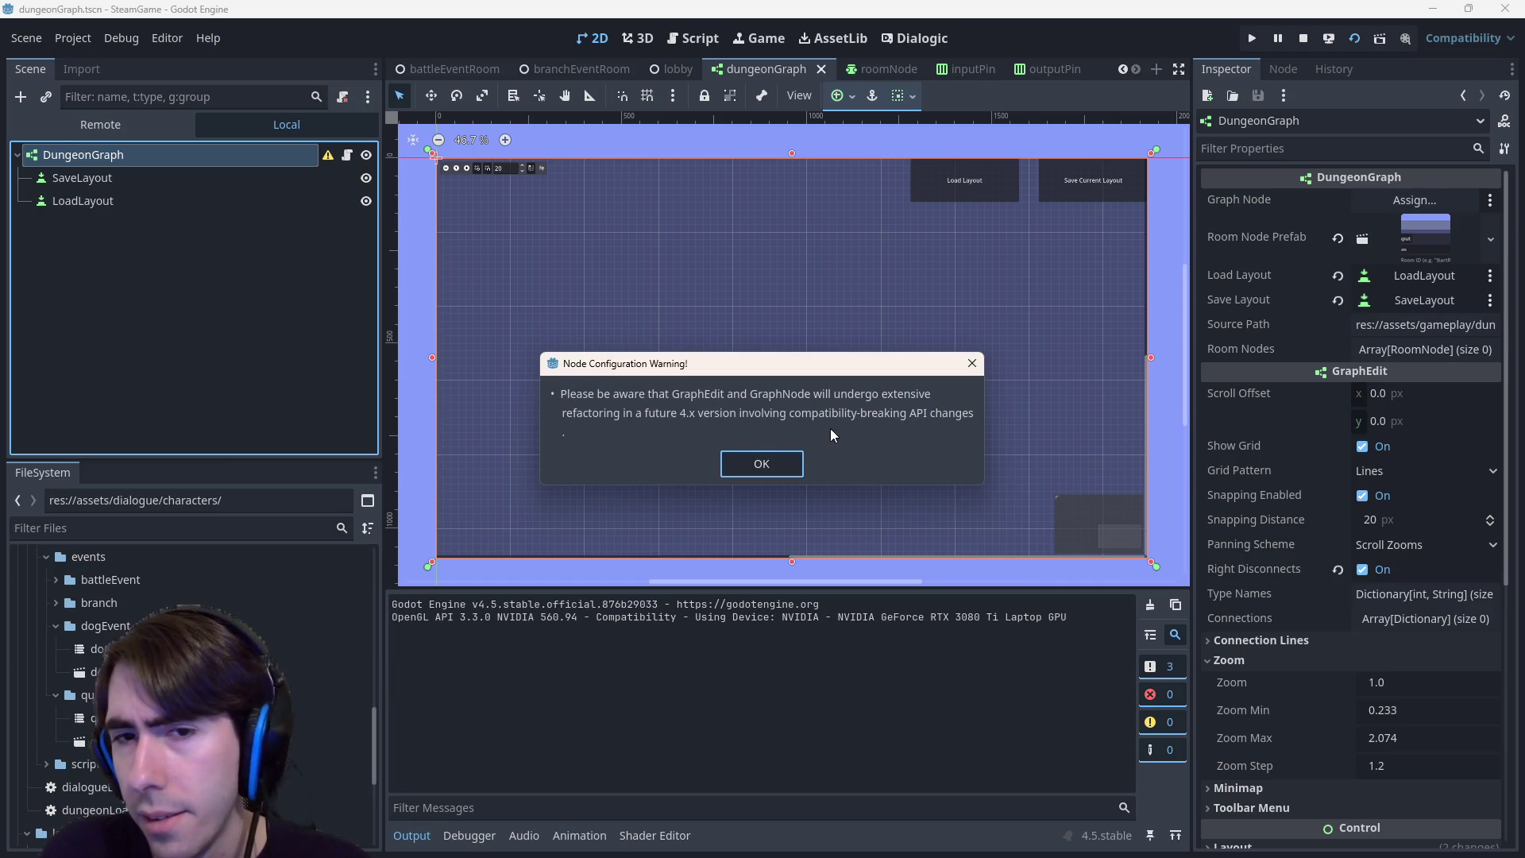
pyautogui.click(767, 464)
pyautogui.click(699, 40)
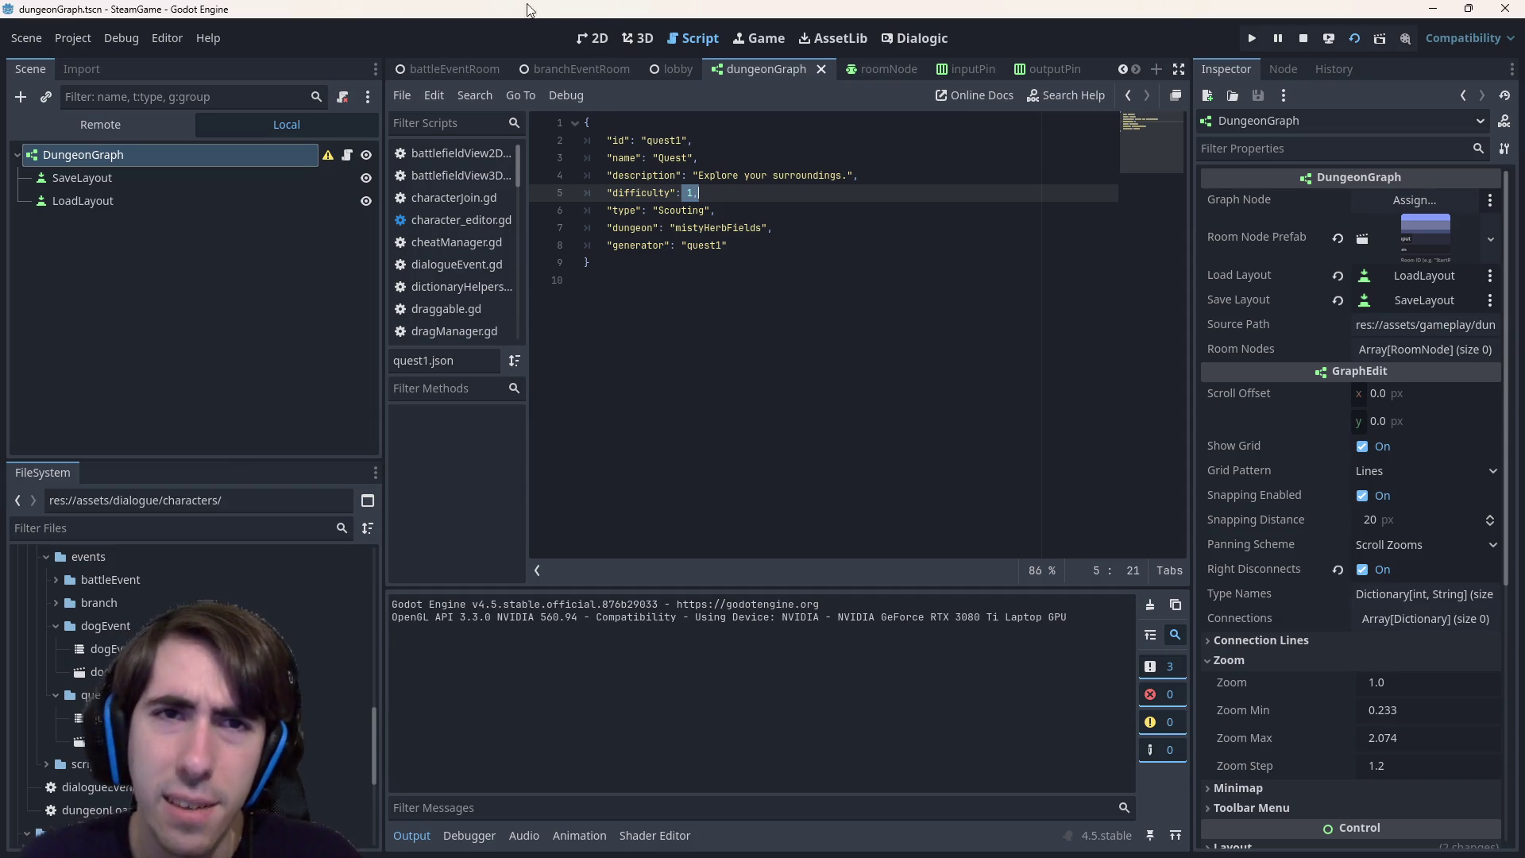
# - Run the dungeonGraph scene with F6 to view the StartRoom, BattleRoom and EventRoom chain
pyautogui.click(602, 38)
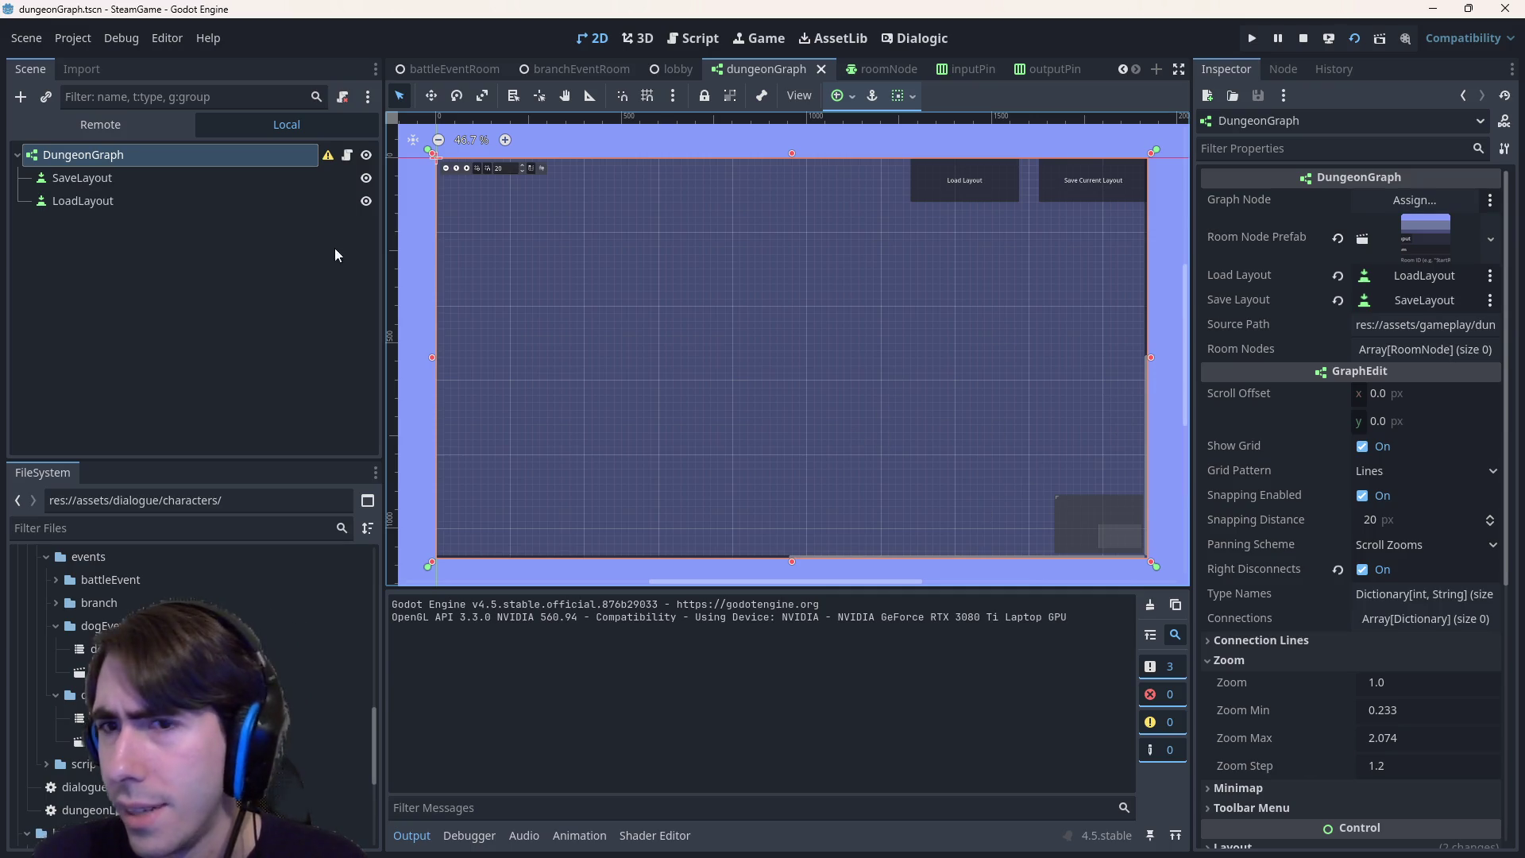
pyautogui.press('F6')
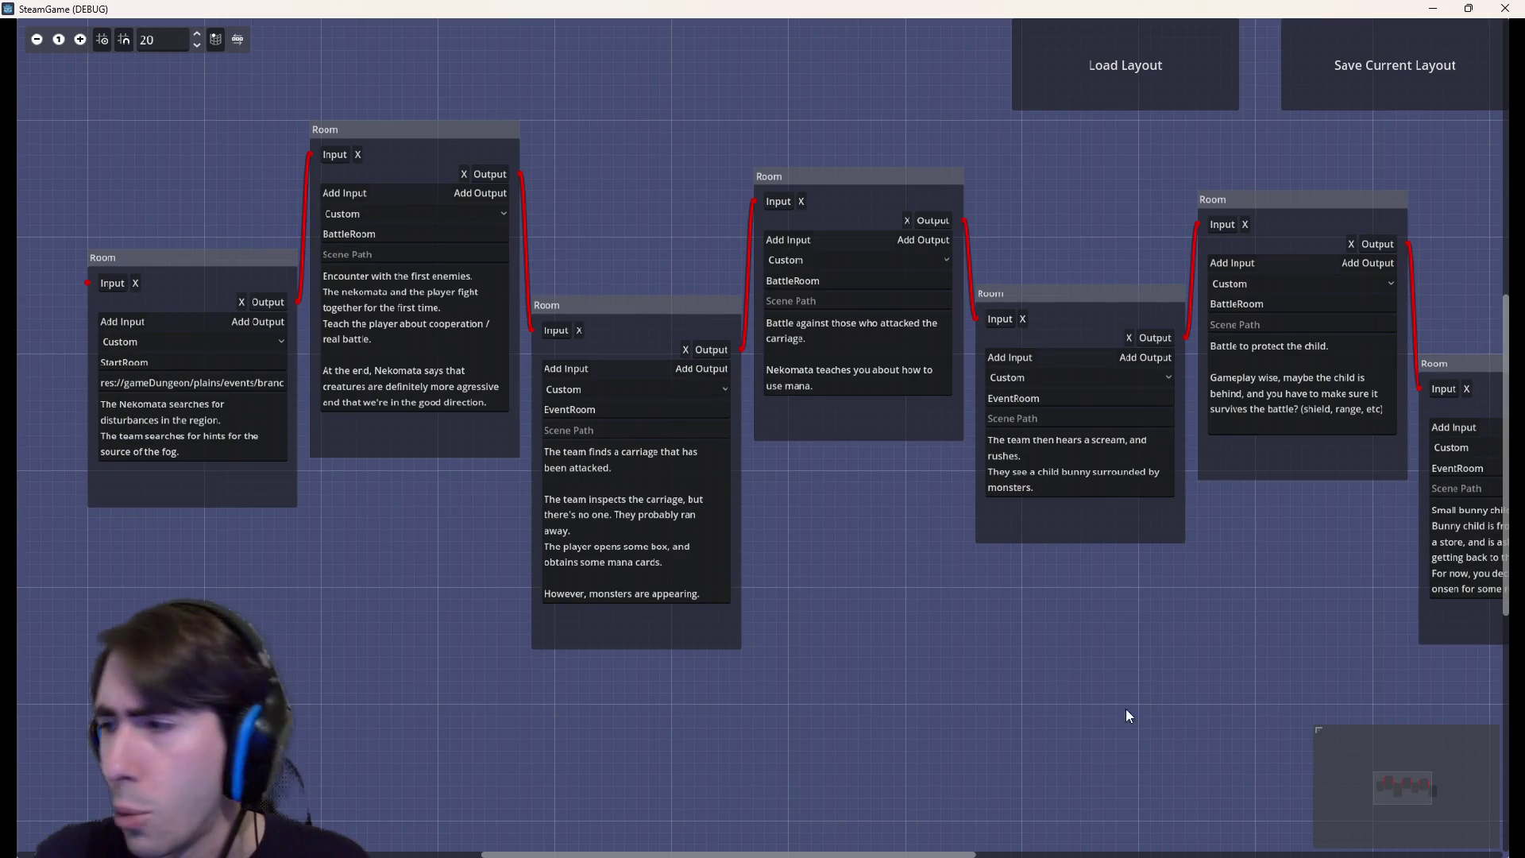
pyautogui.hscroll(2, 1077, 728)
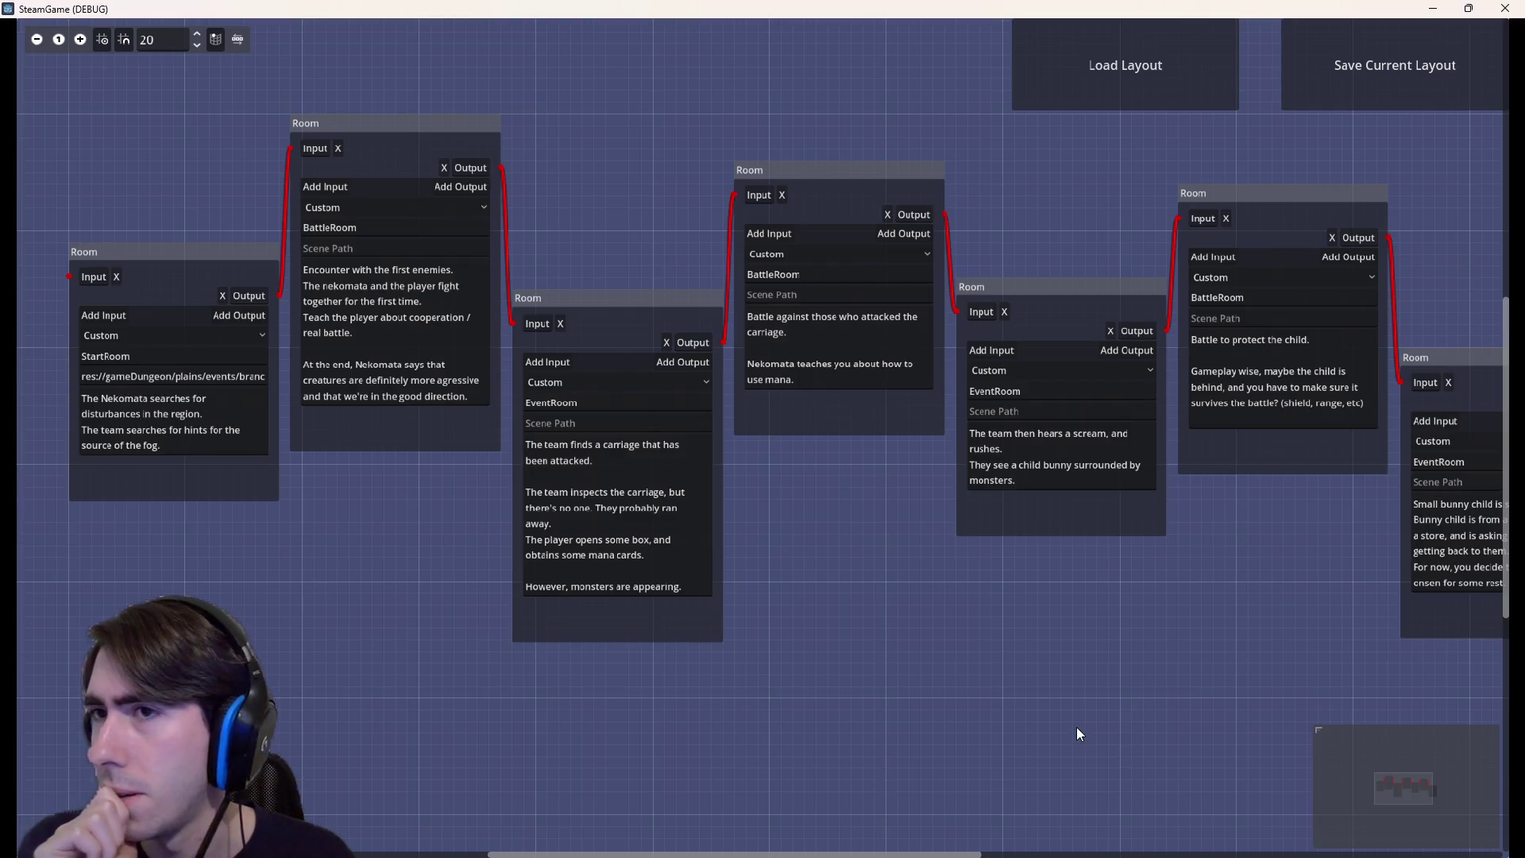
pyautogui.click(1431, 8)
# - Dismiss DungeonGraph's configuration warning and follow the godotengine.org link in Output
pyautogui.click(327, 155)
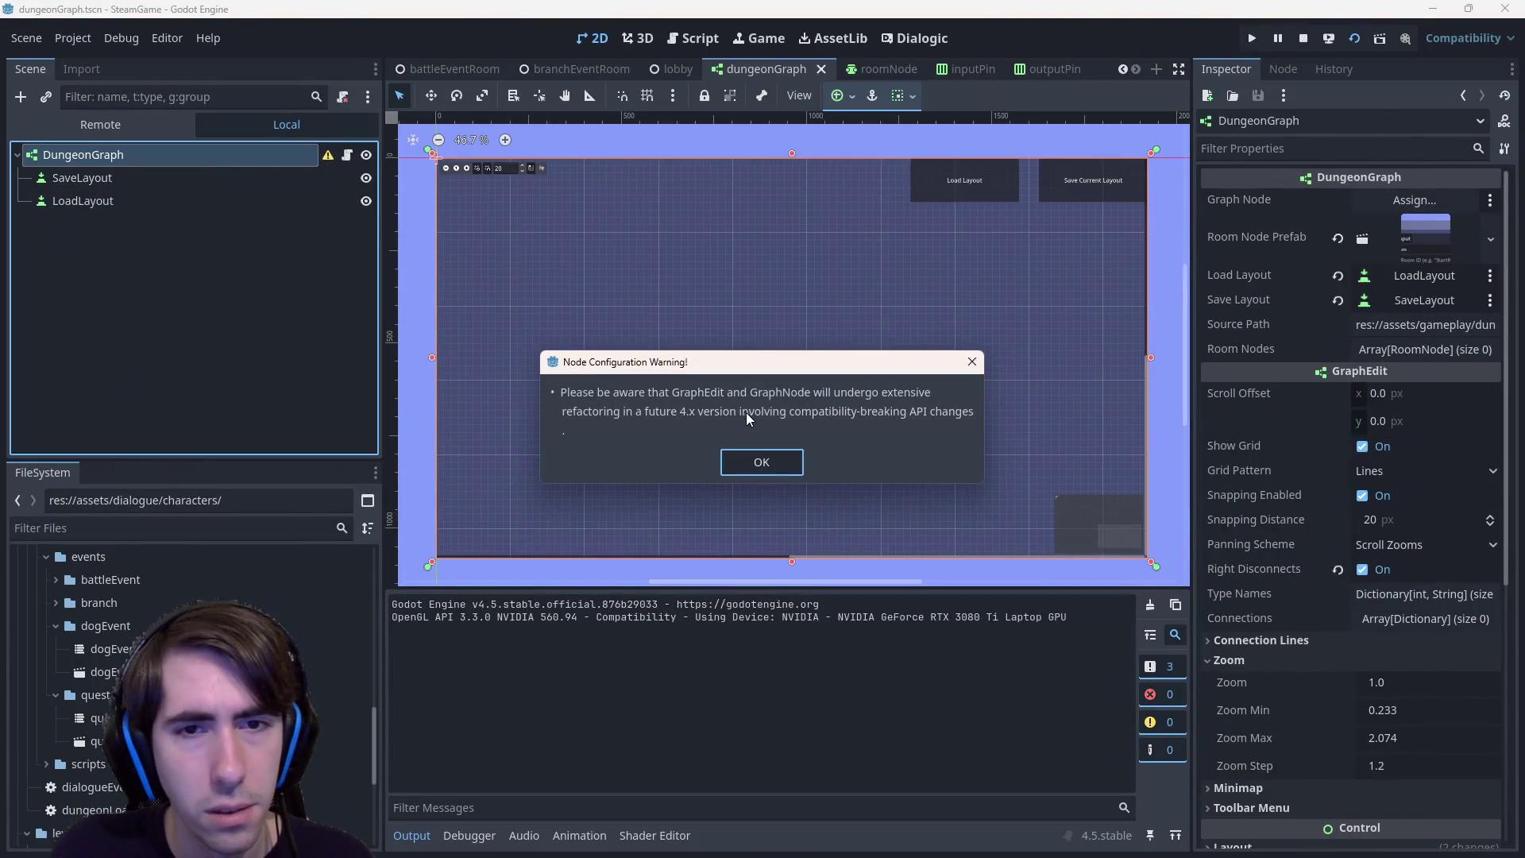
pyautogui.click(778, 464)
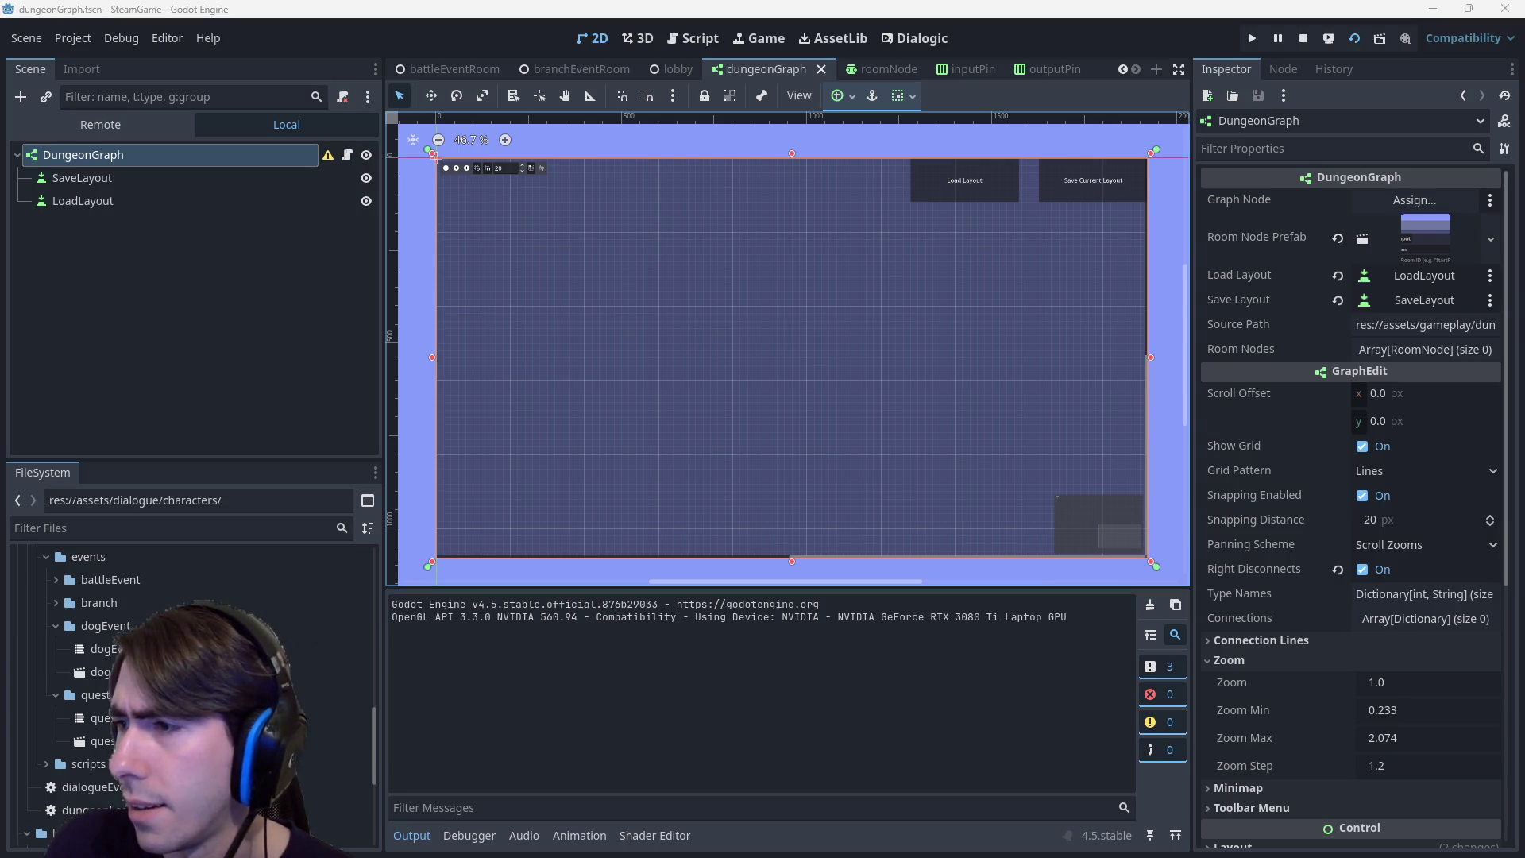
pyautogui.click(893, 604)
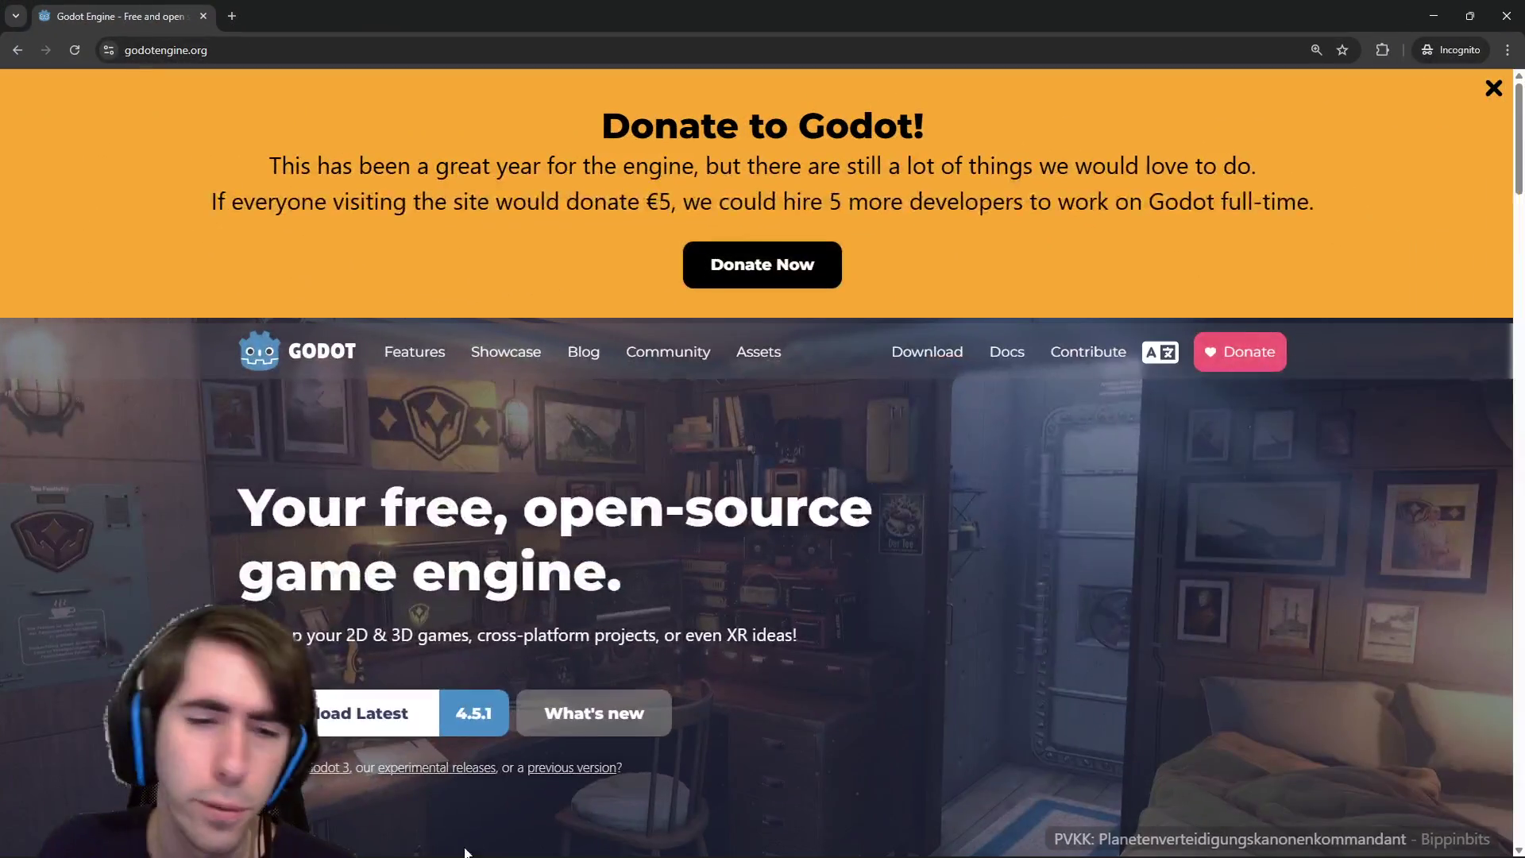
# - Open the 'Inverse Kinematics Returns to Godot 4.6' article from Latest news
pyautogui.scroll(-3, 499, 723)
pyautogui.scroll(-7, 578, 575)
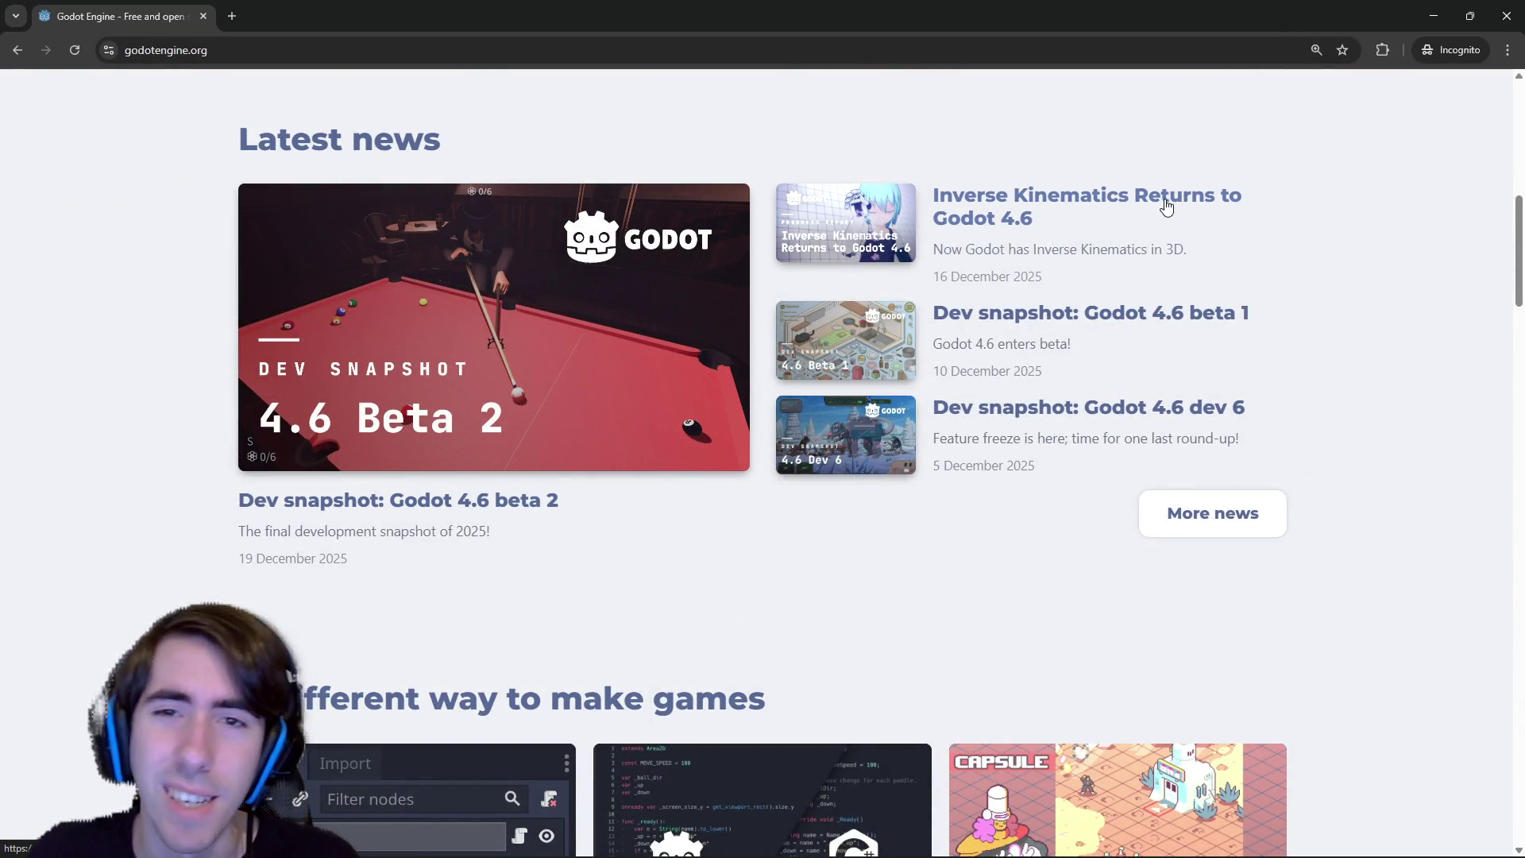
pyautogui.scroll(-5, 1157, 204)
pyautogui.scroll(5, 1157, 212)
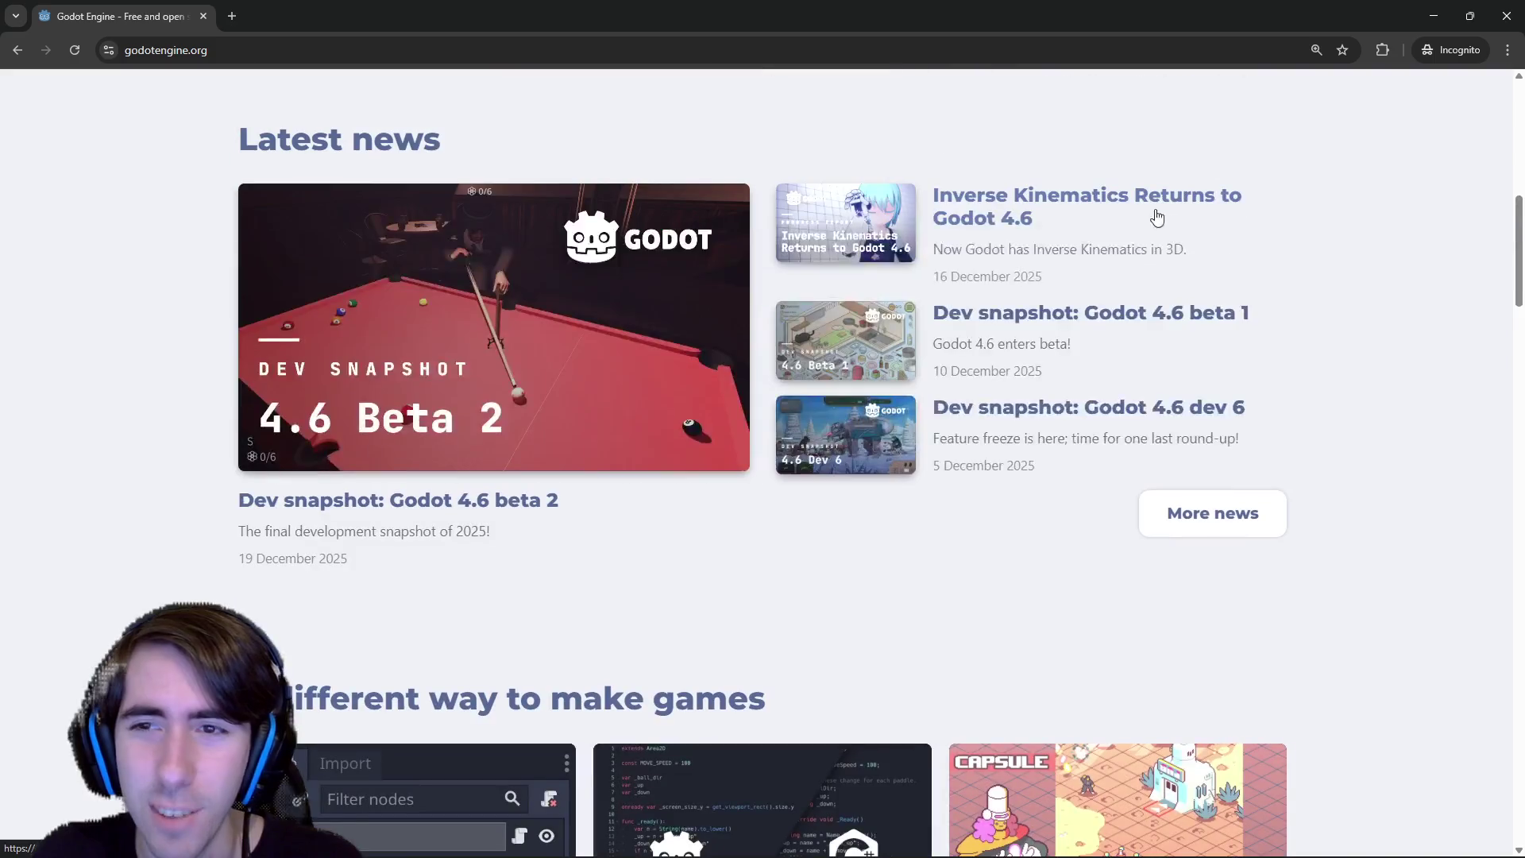
pyautogui.click(1082, 204)
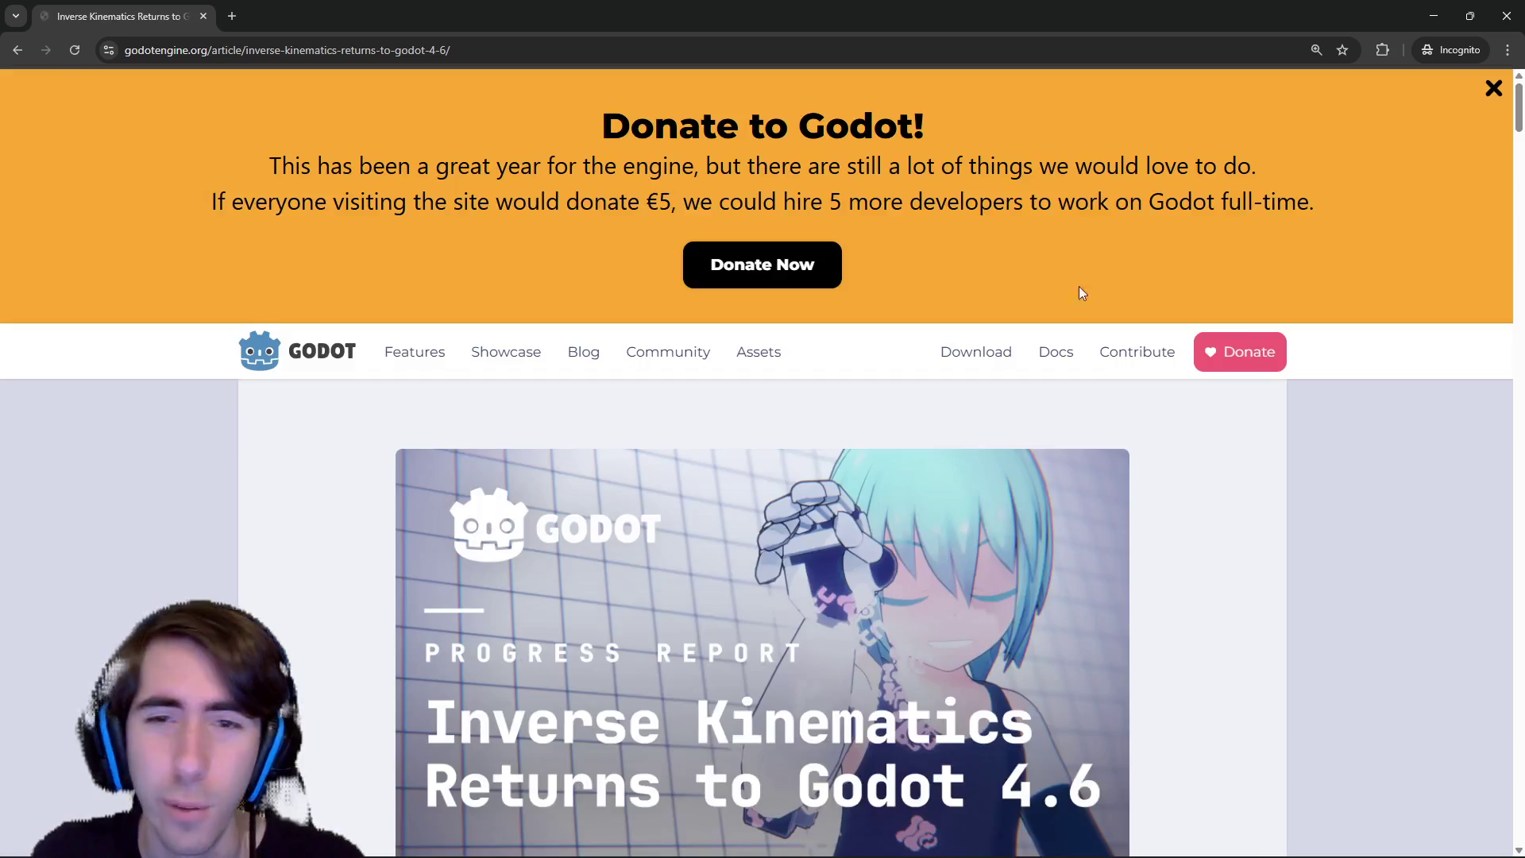
# - Scroll through the Inverse Kinematics article to read it
pyautogui.scroll(-10, 1057, 321)
pyautogui.scroll(3, 1056, 321)
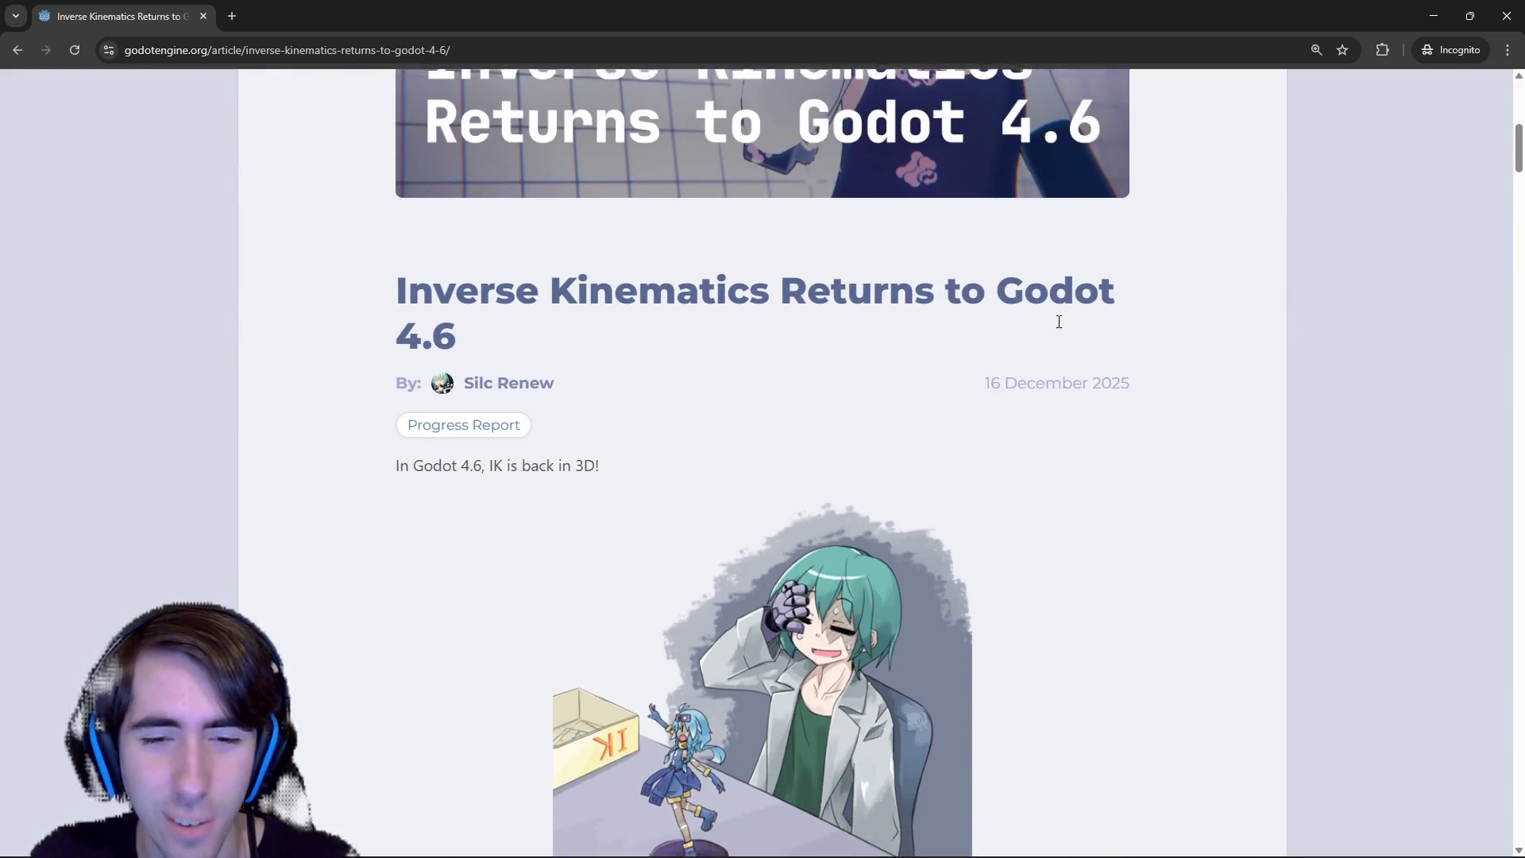
pyautogui.scroll(-1, 1058, 322)
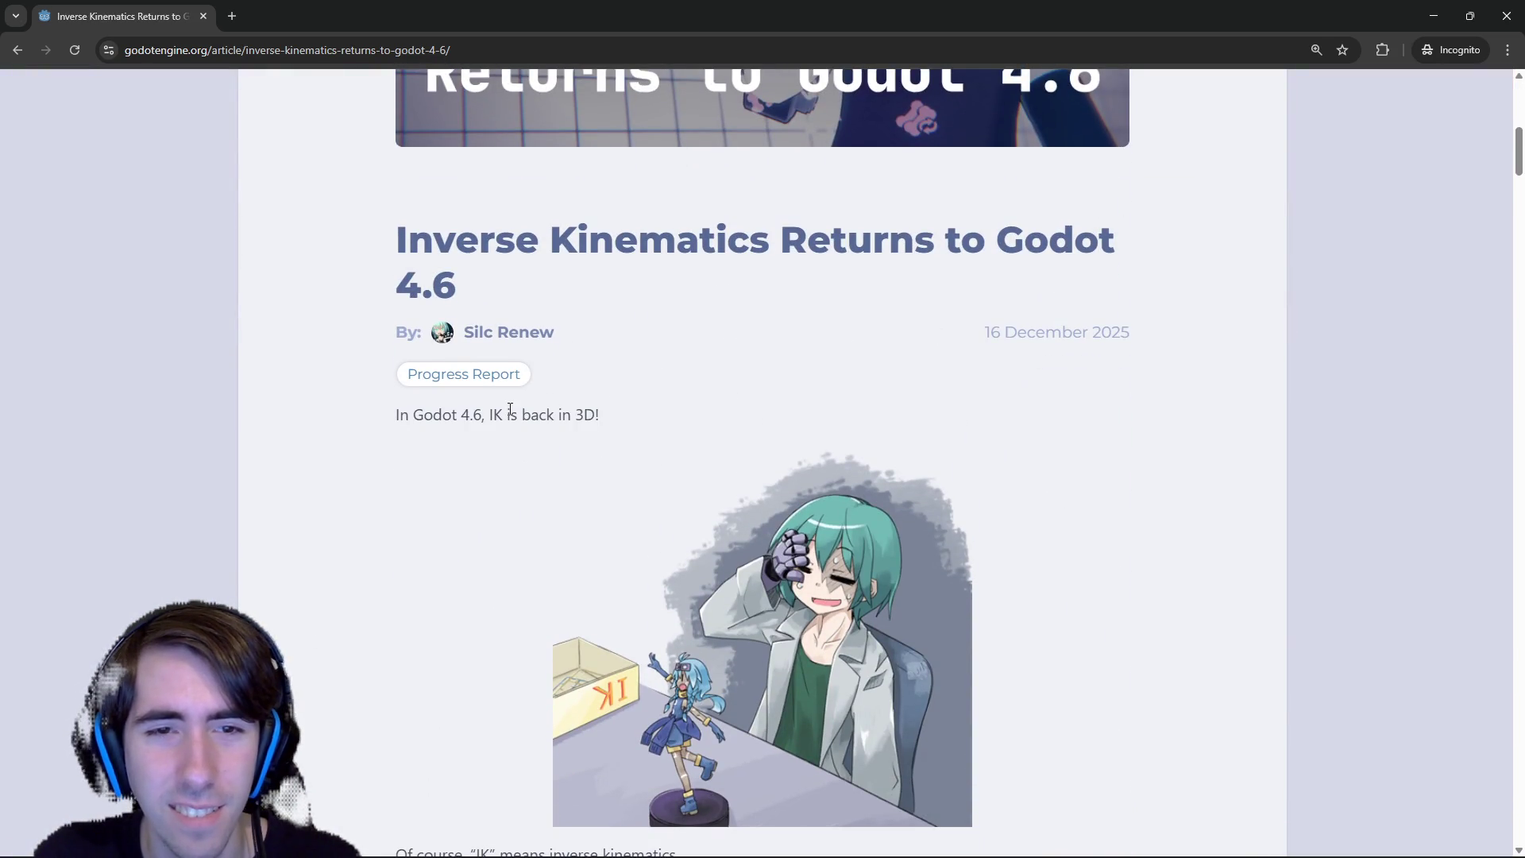
pyautogui.scroll(-15, 526, 405)
pyautogui.scroll(-4, 633, 340)
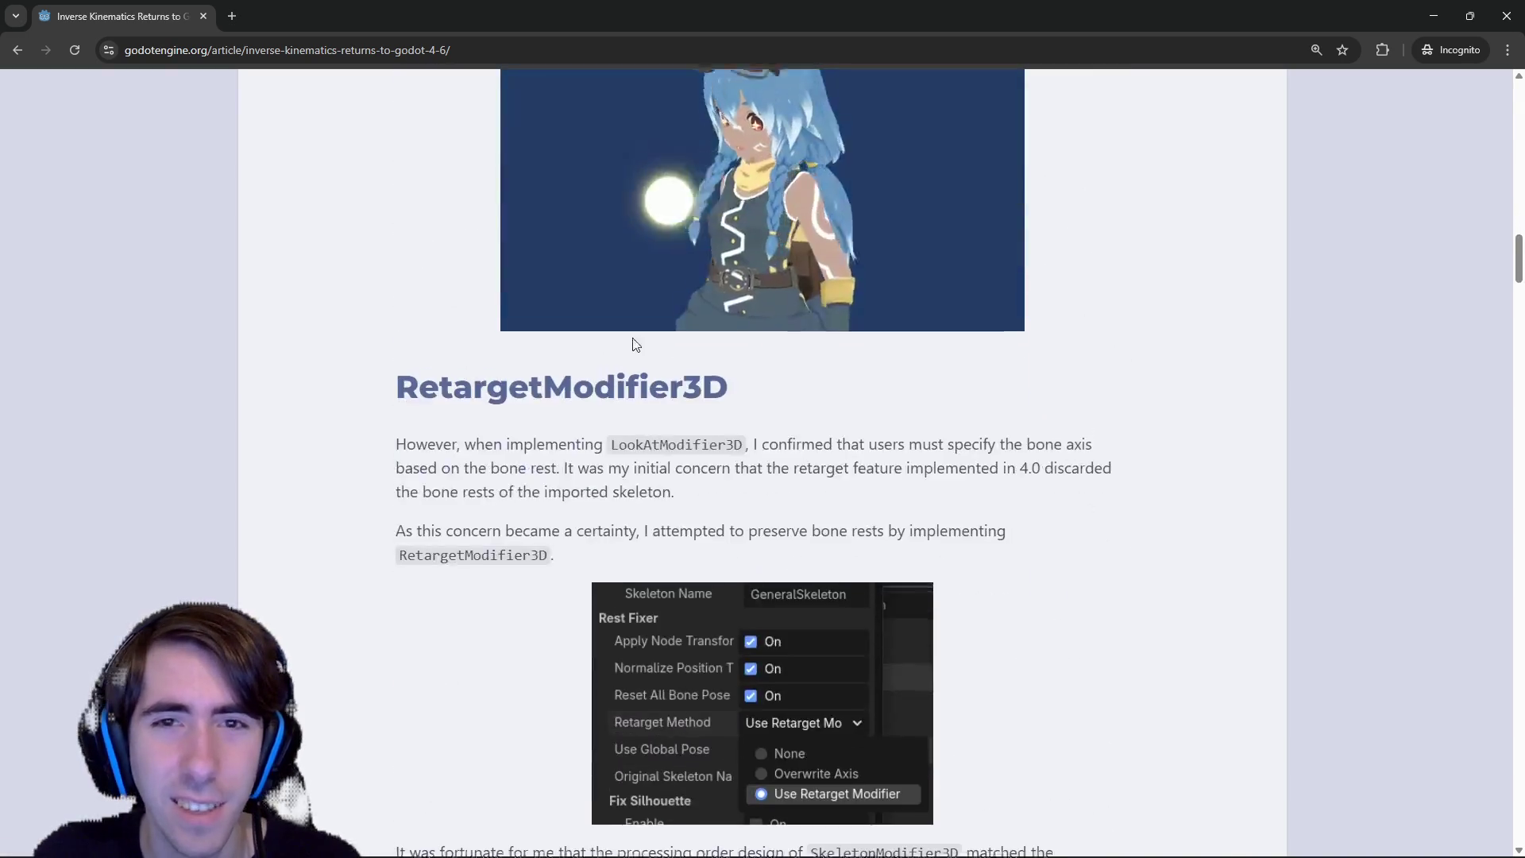
pyautogui.scroll(3, 633, 340)
pyautogui.scroll(-7, 633, 340)
pyautogui.scroll(-7, 633, 342)
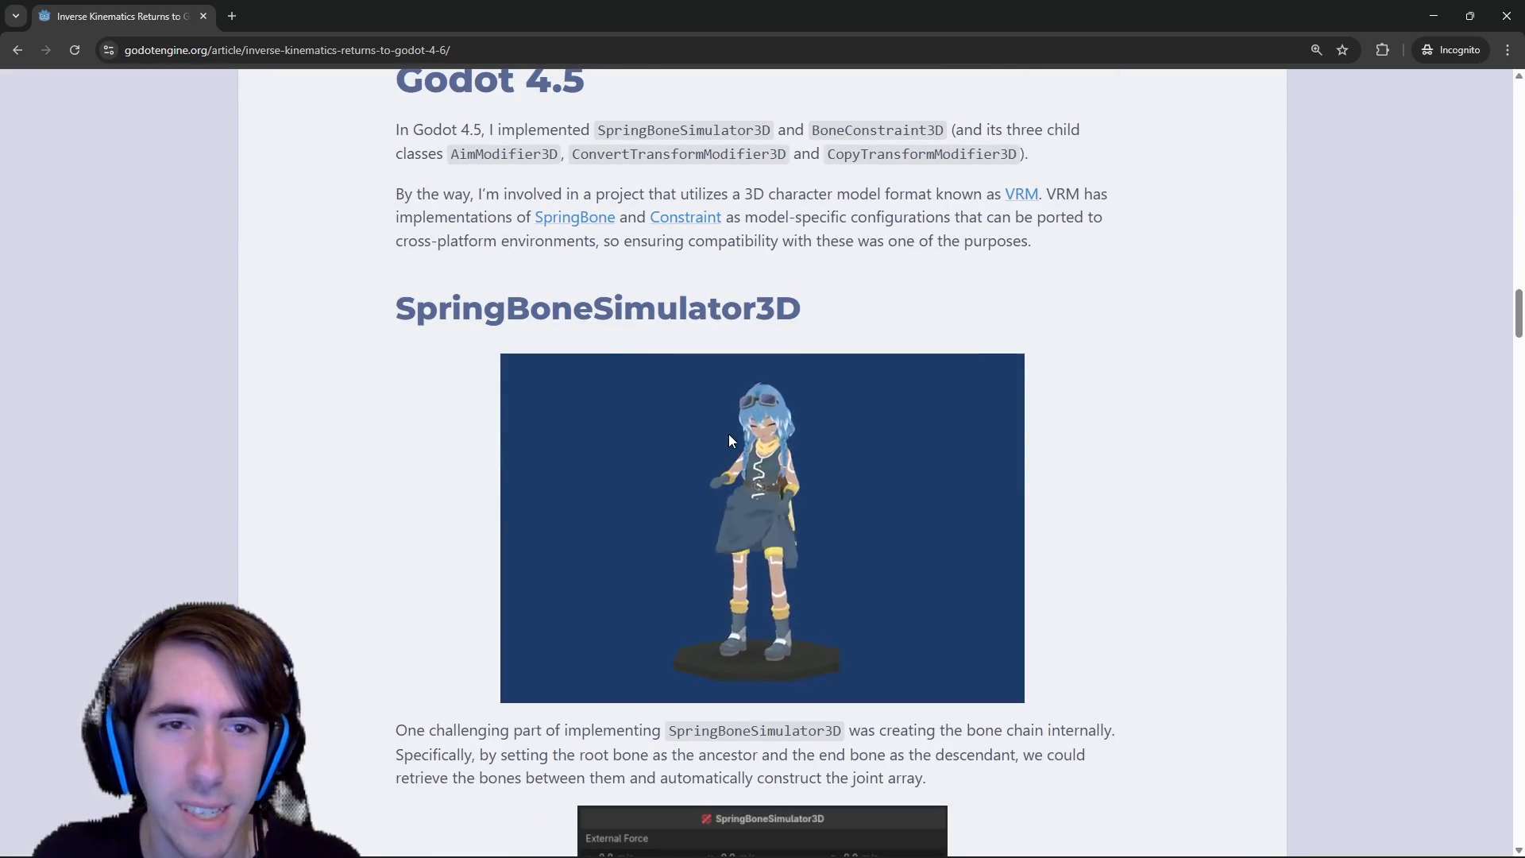
pyautogui.scroll(-10, 727, 421)
pyautogui.scroll(-20, 740, 397)
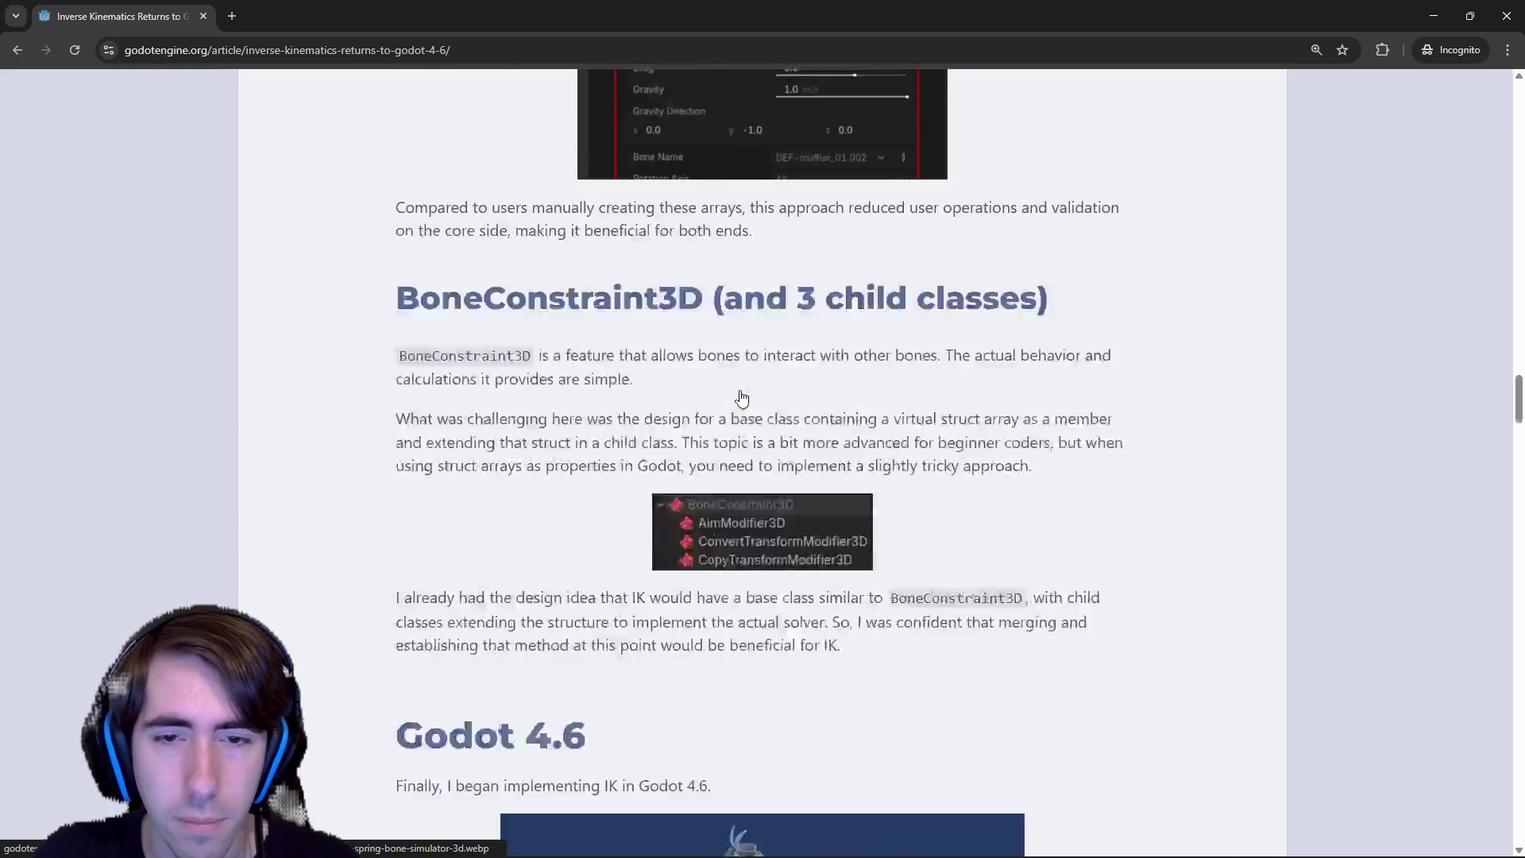
pyautogui.scroll(-18, 741, 397)
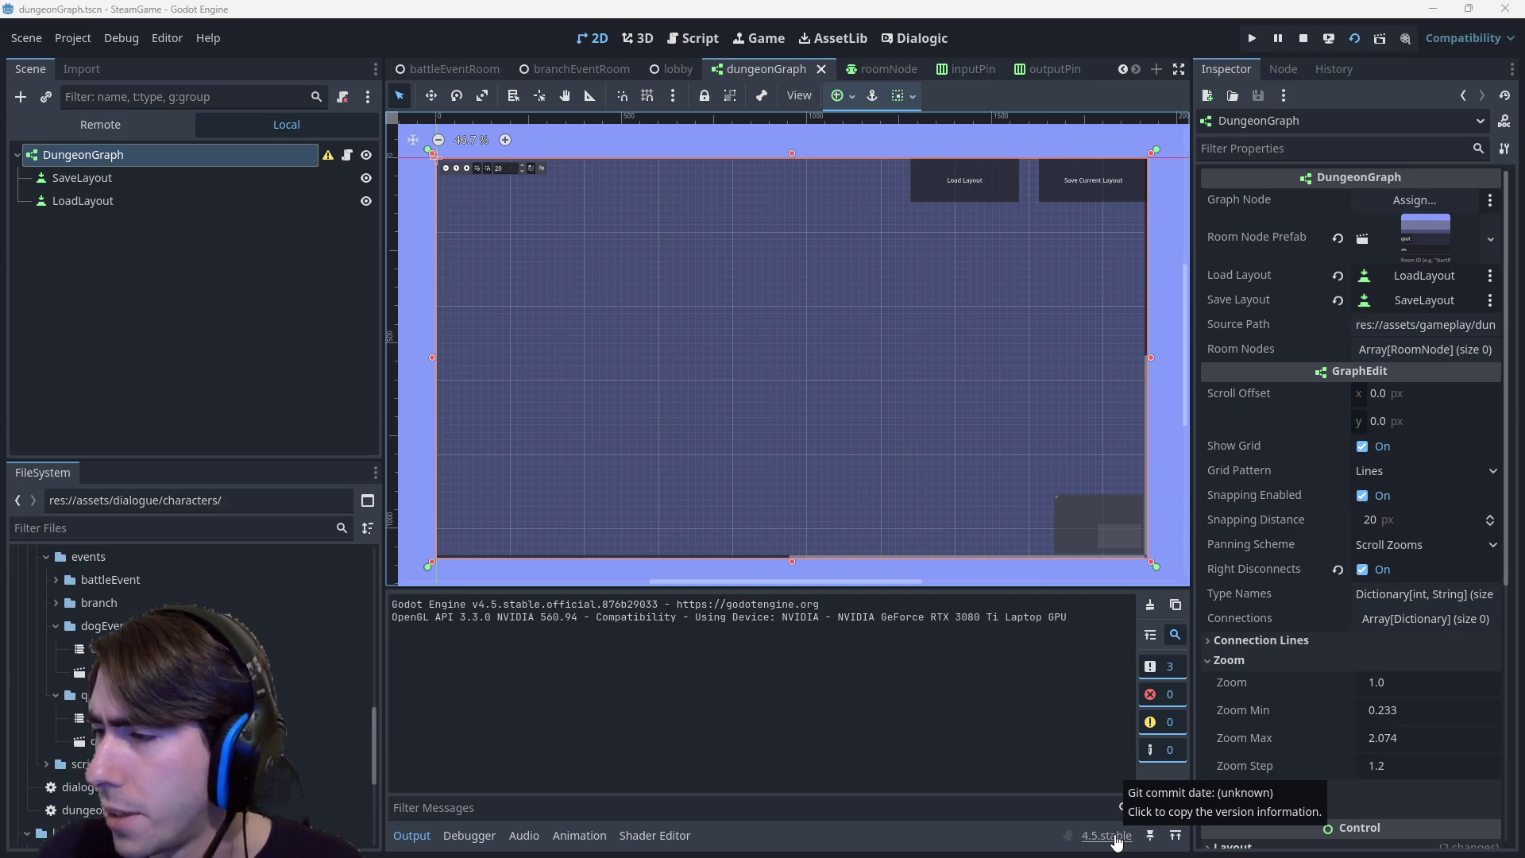
pyautogui.click(329, 155)
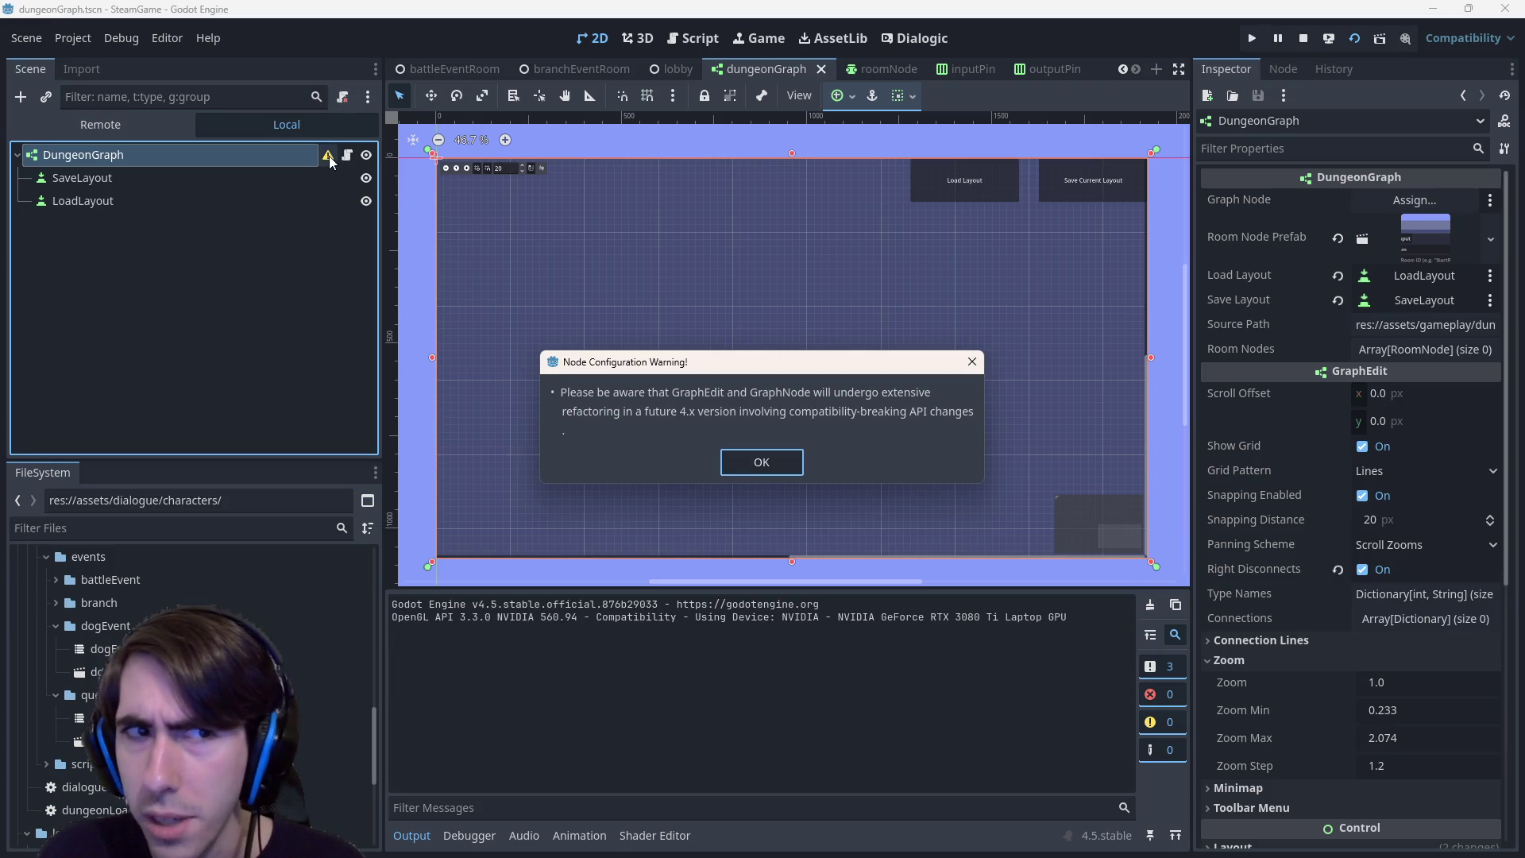
pyautogui.click(752, 473)
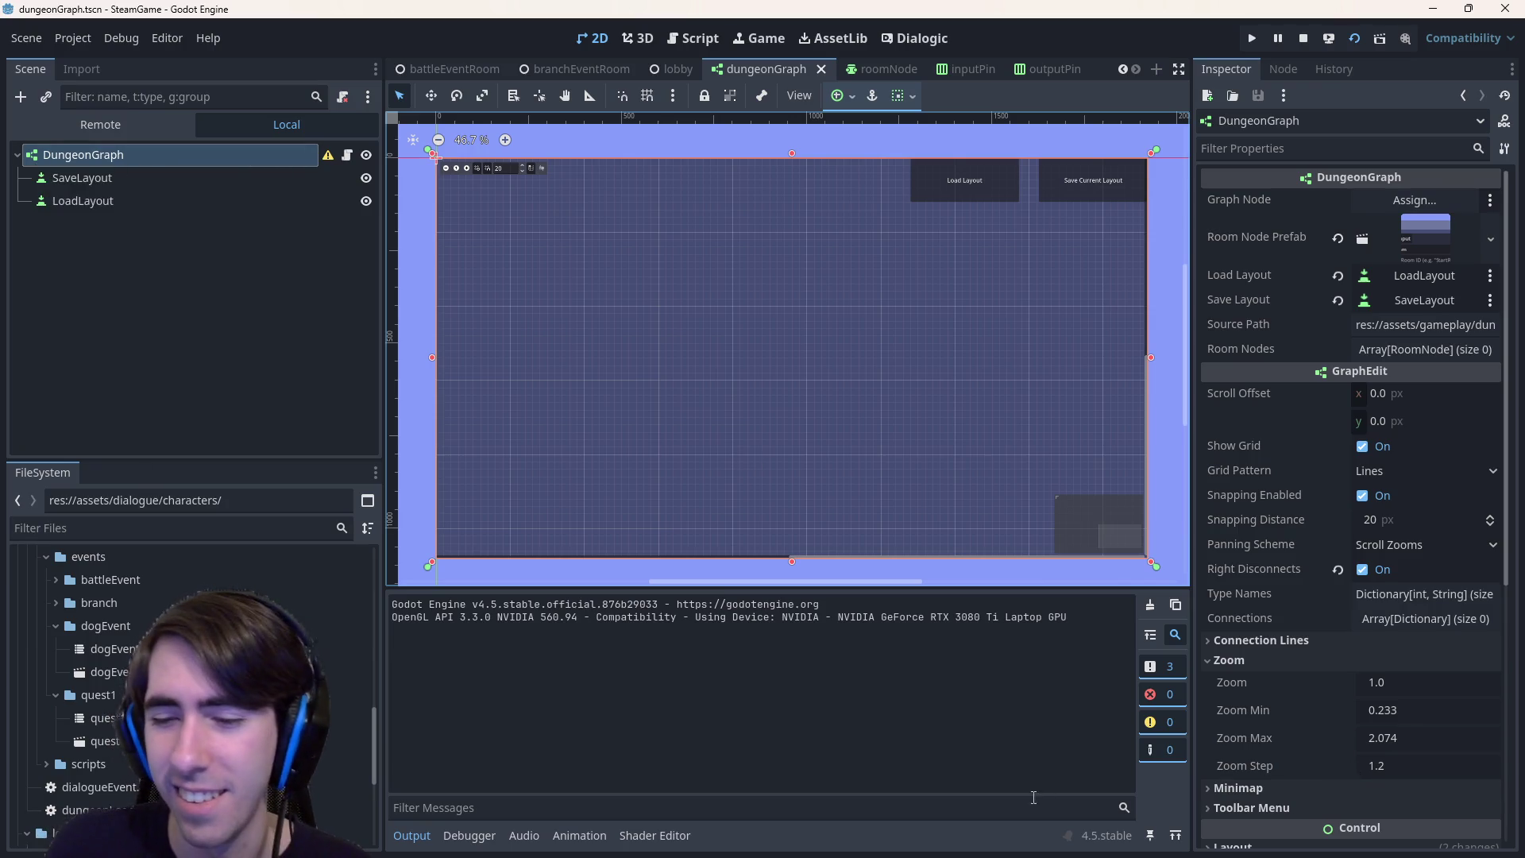
pyautogui.click(33, 160)
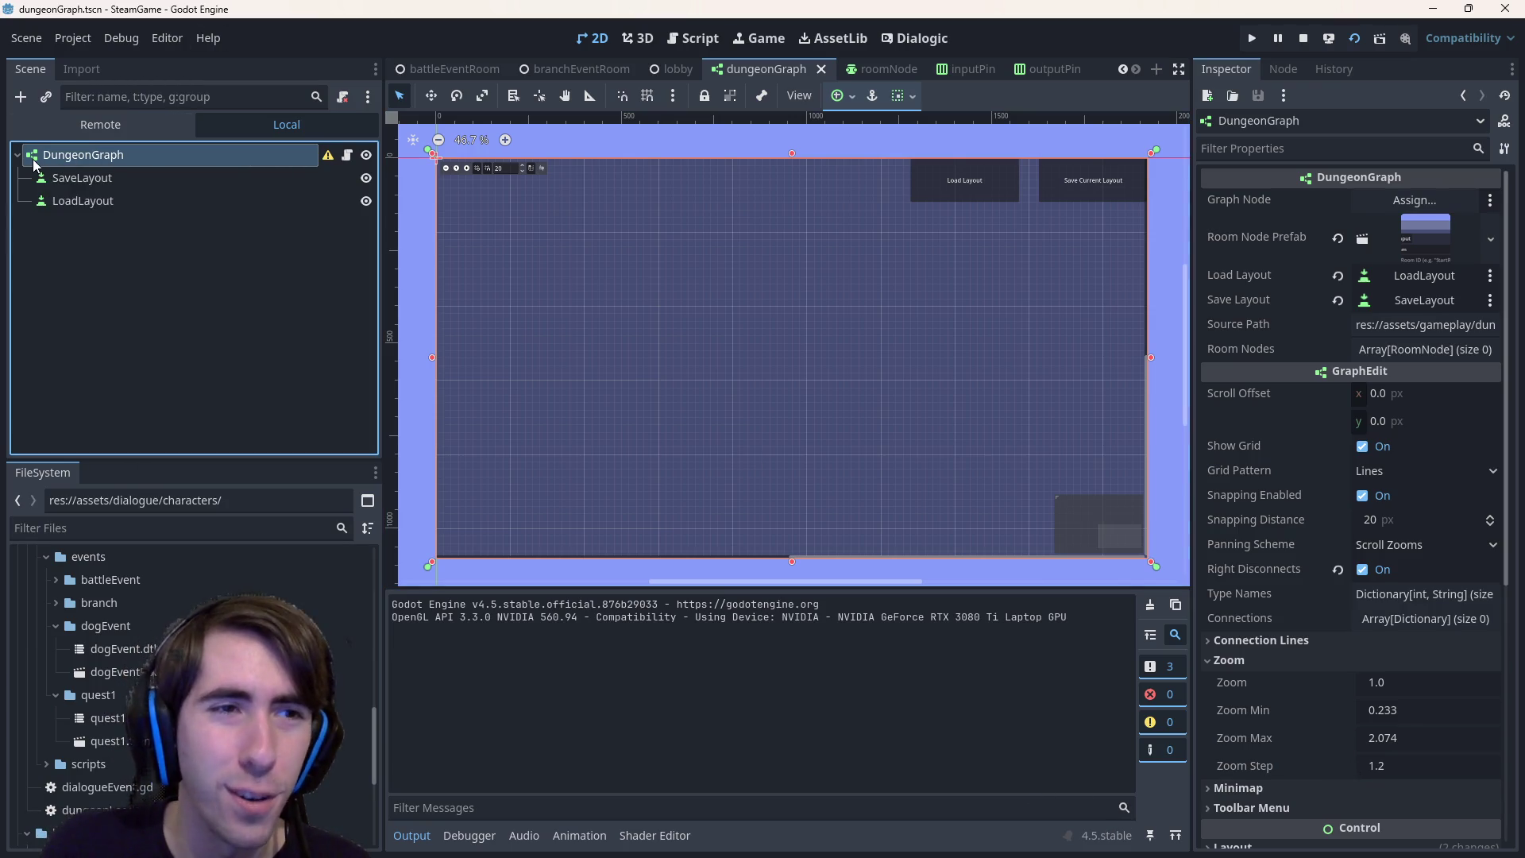
pyautogui.click(327, 155)
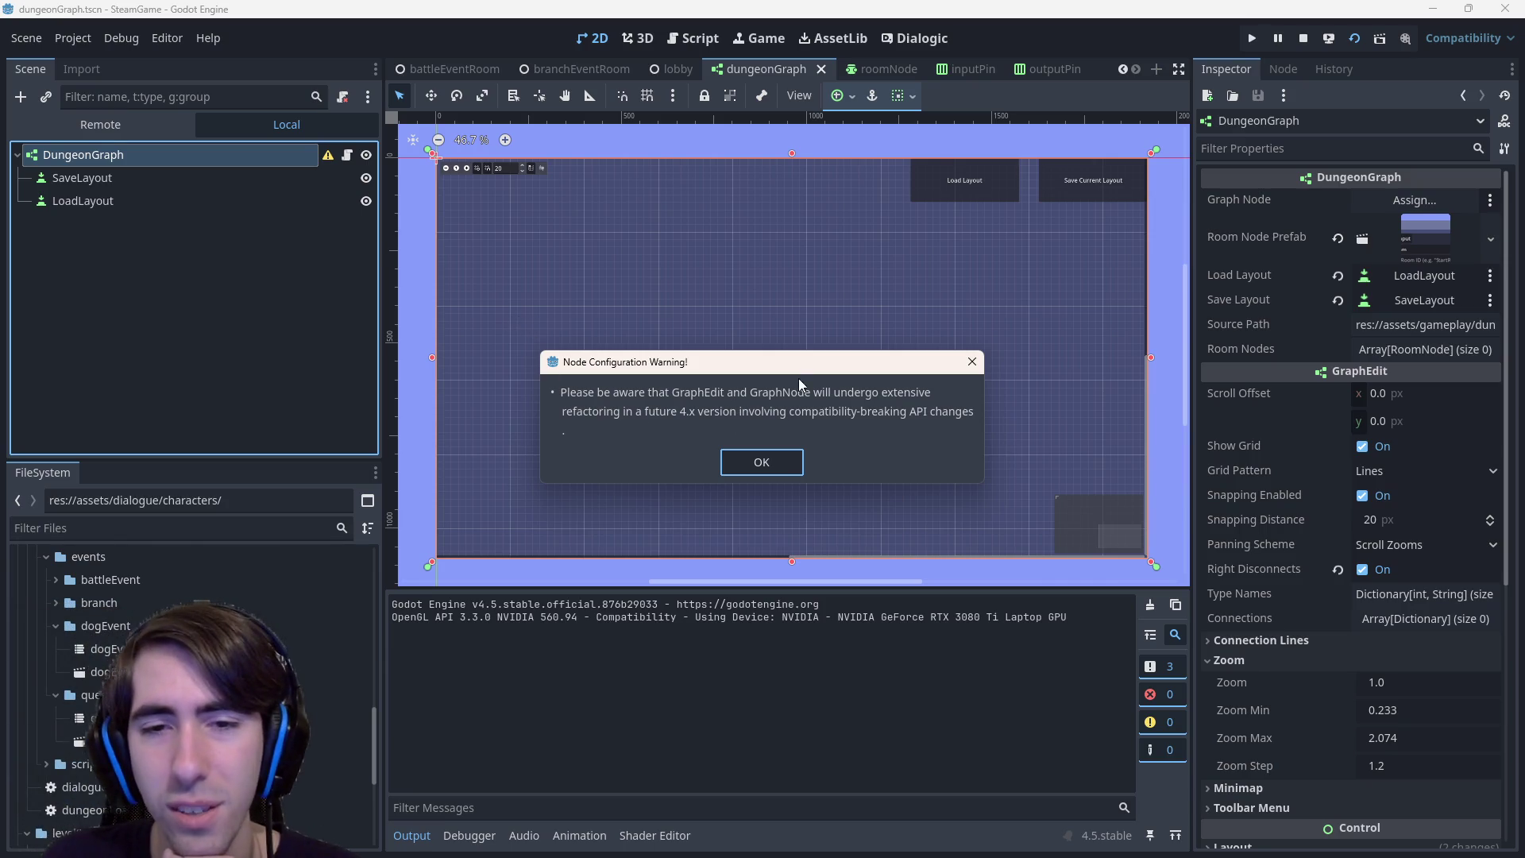
pyautogui.click(763, 462)
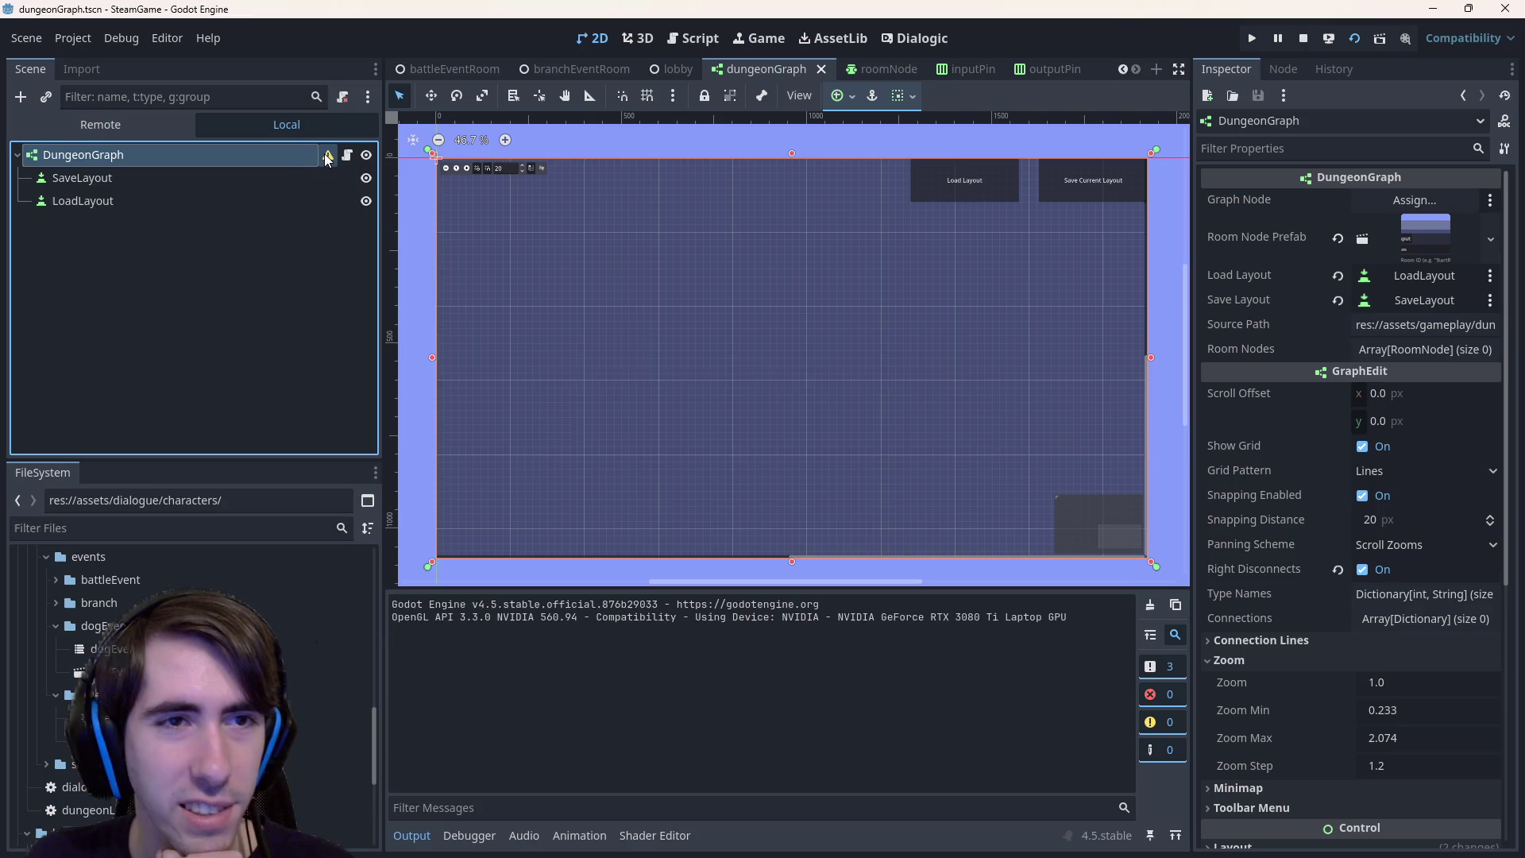
pyautogui.click(328, 157)
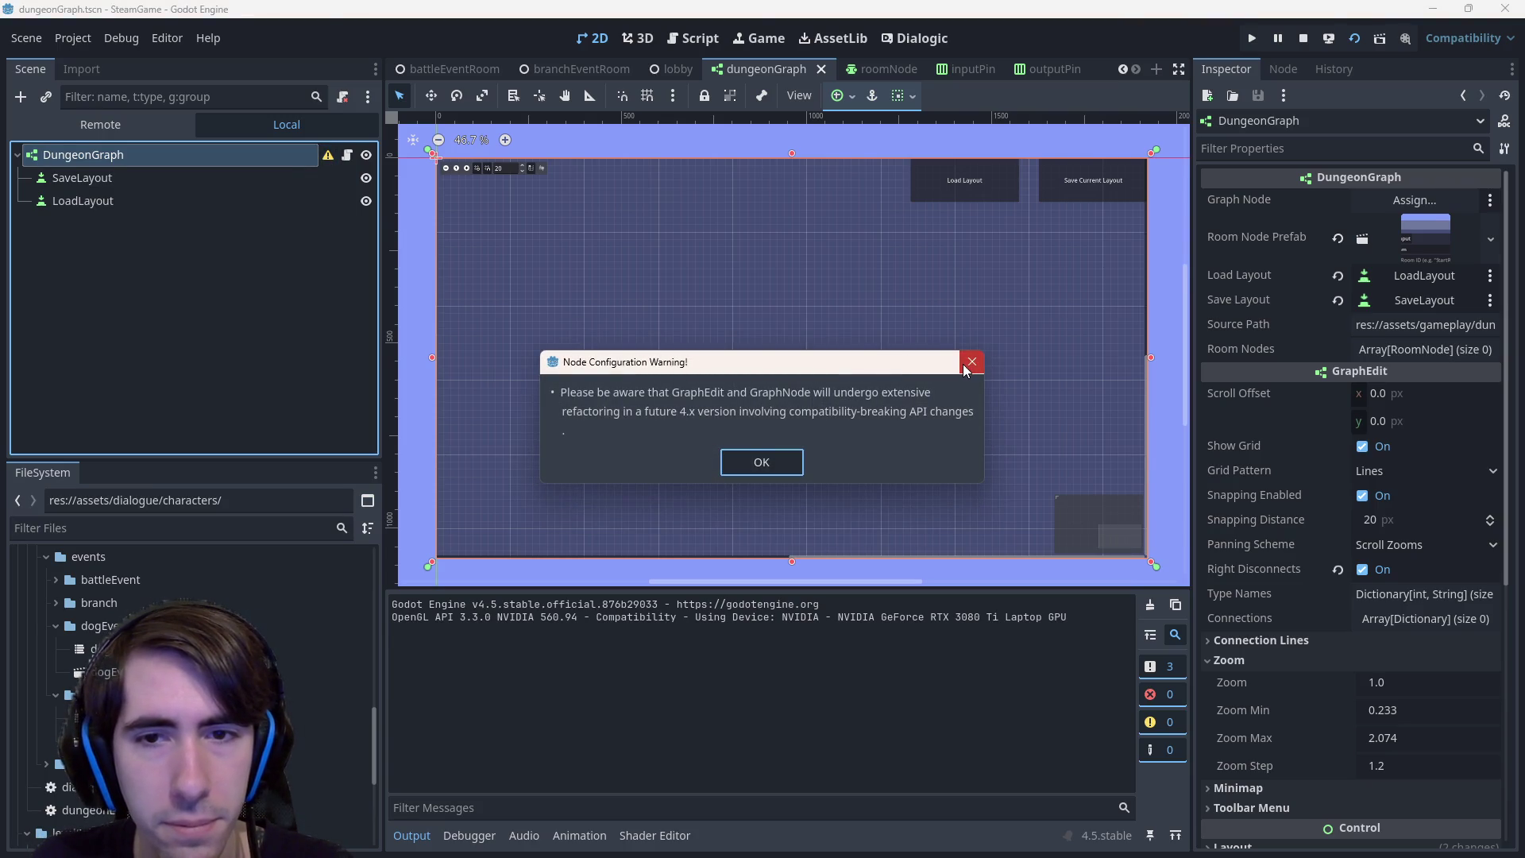
pyautogui.click(972, 363)
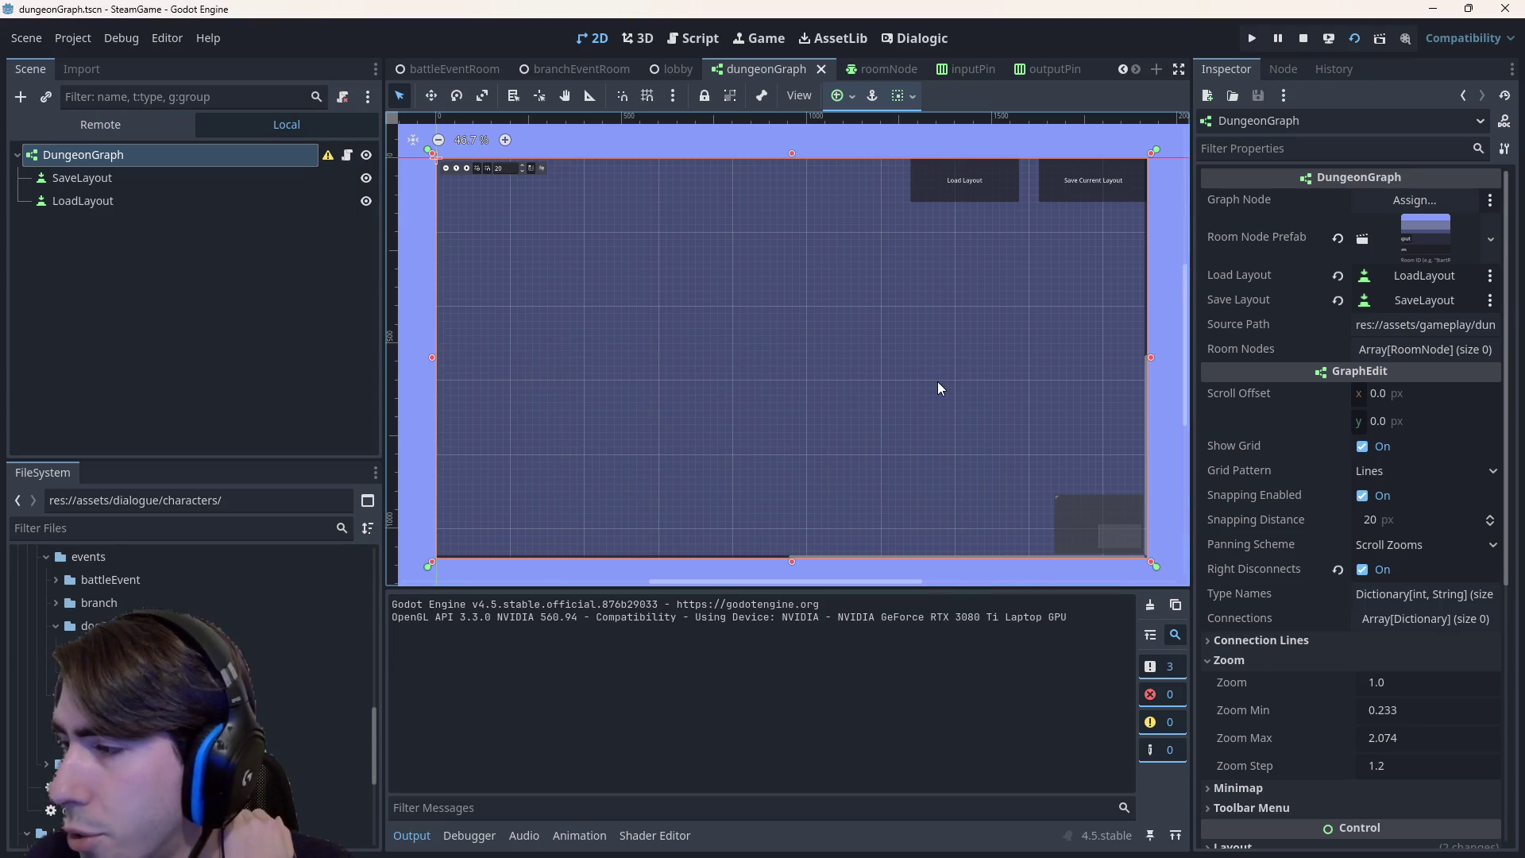
pyautogui.rightClick(233, 150)
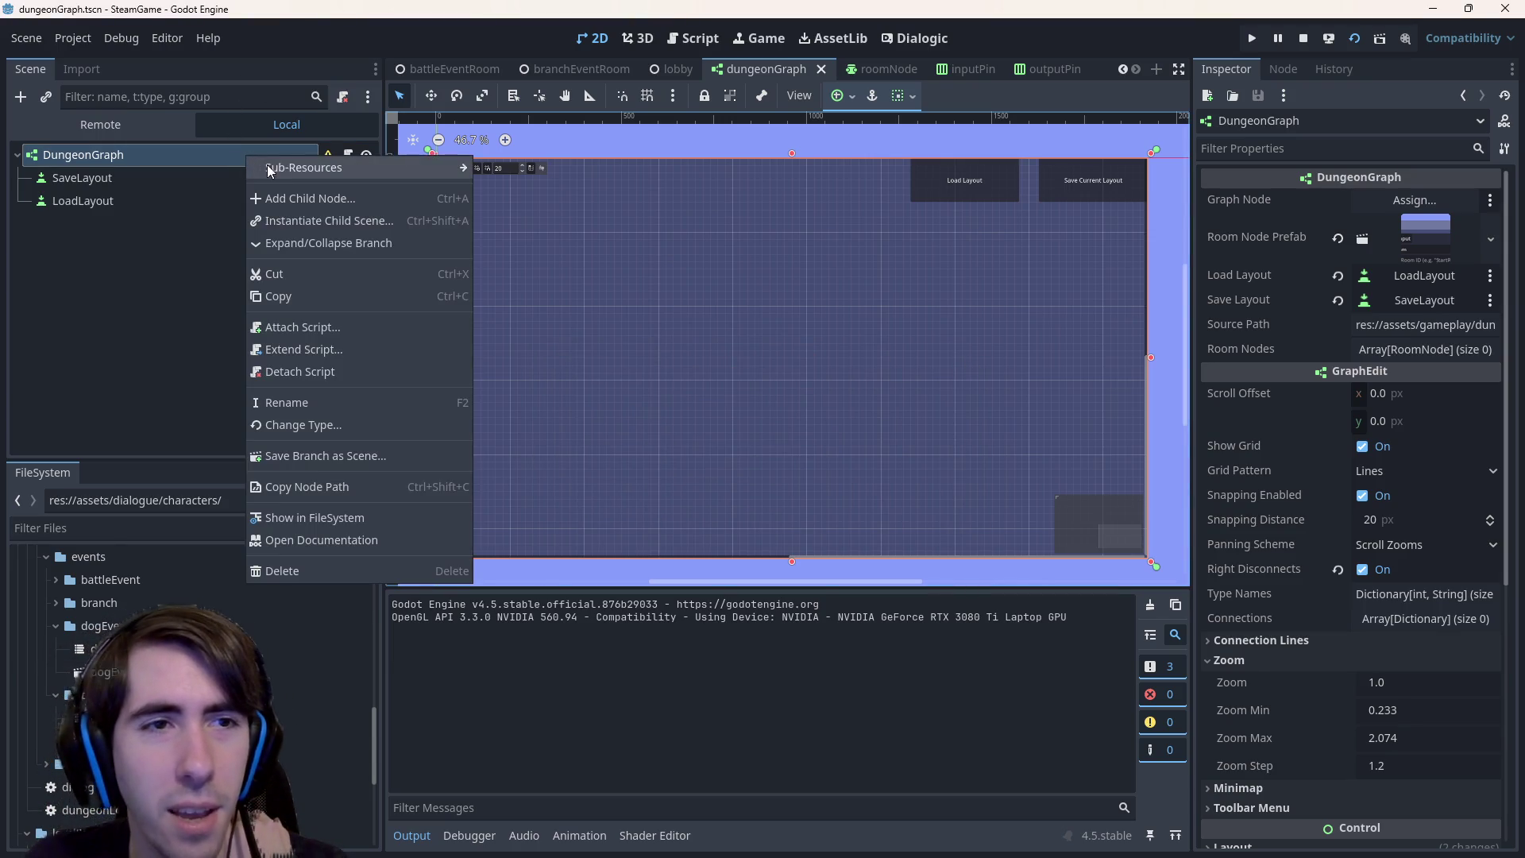
# - Search graphedit to read its Experimental note, then open quest1.json without adding a node
pyautogui.click(294, 198)
pyautogui.write('graphedi')
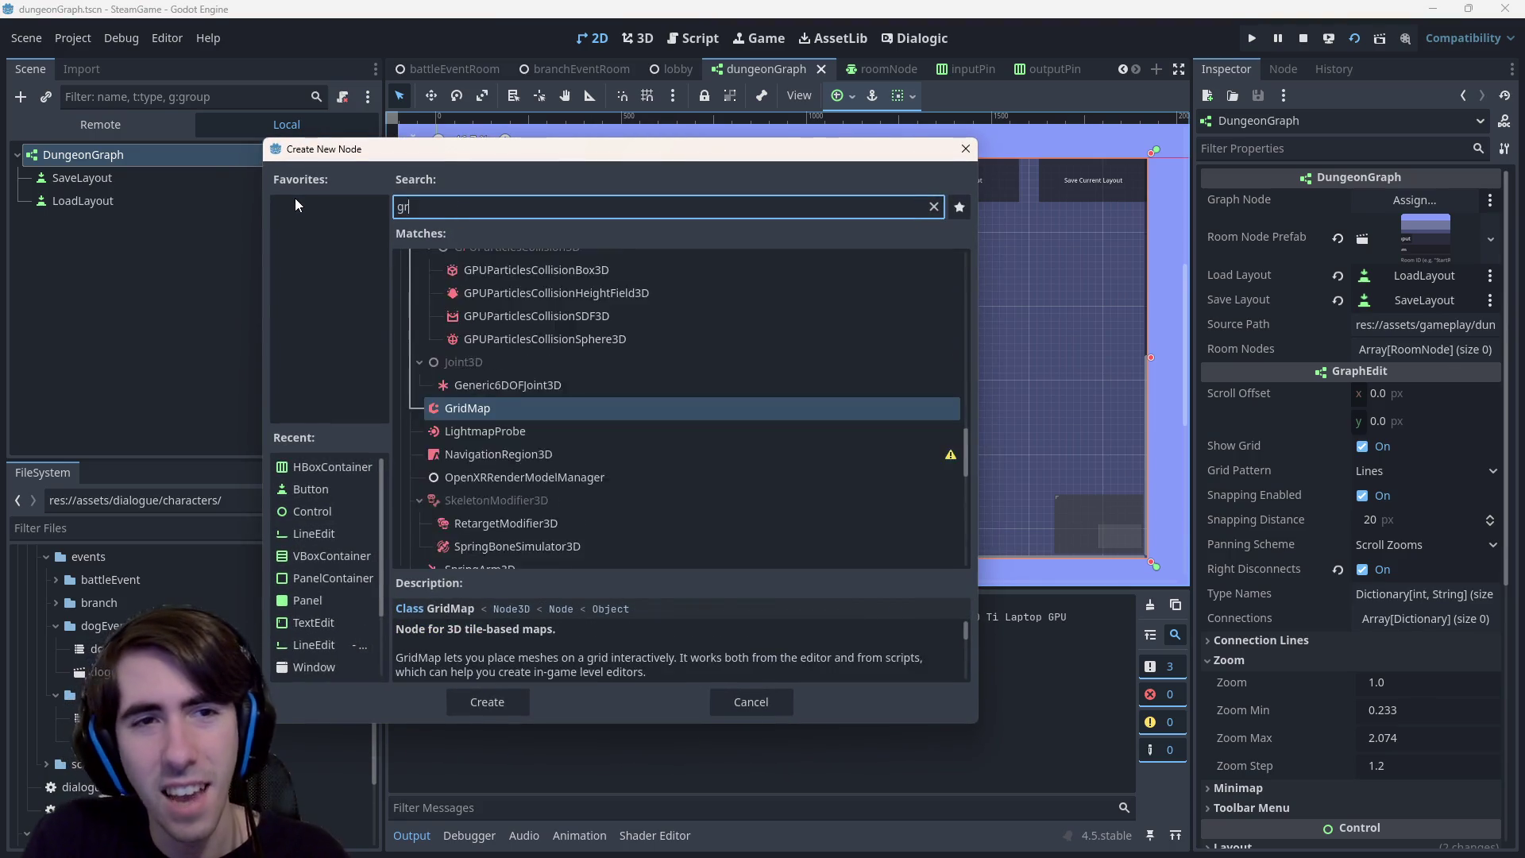
pyautogui.write('t')
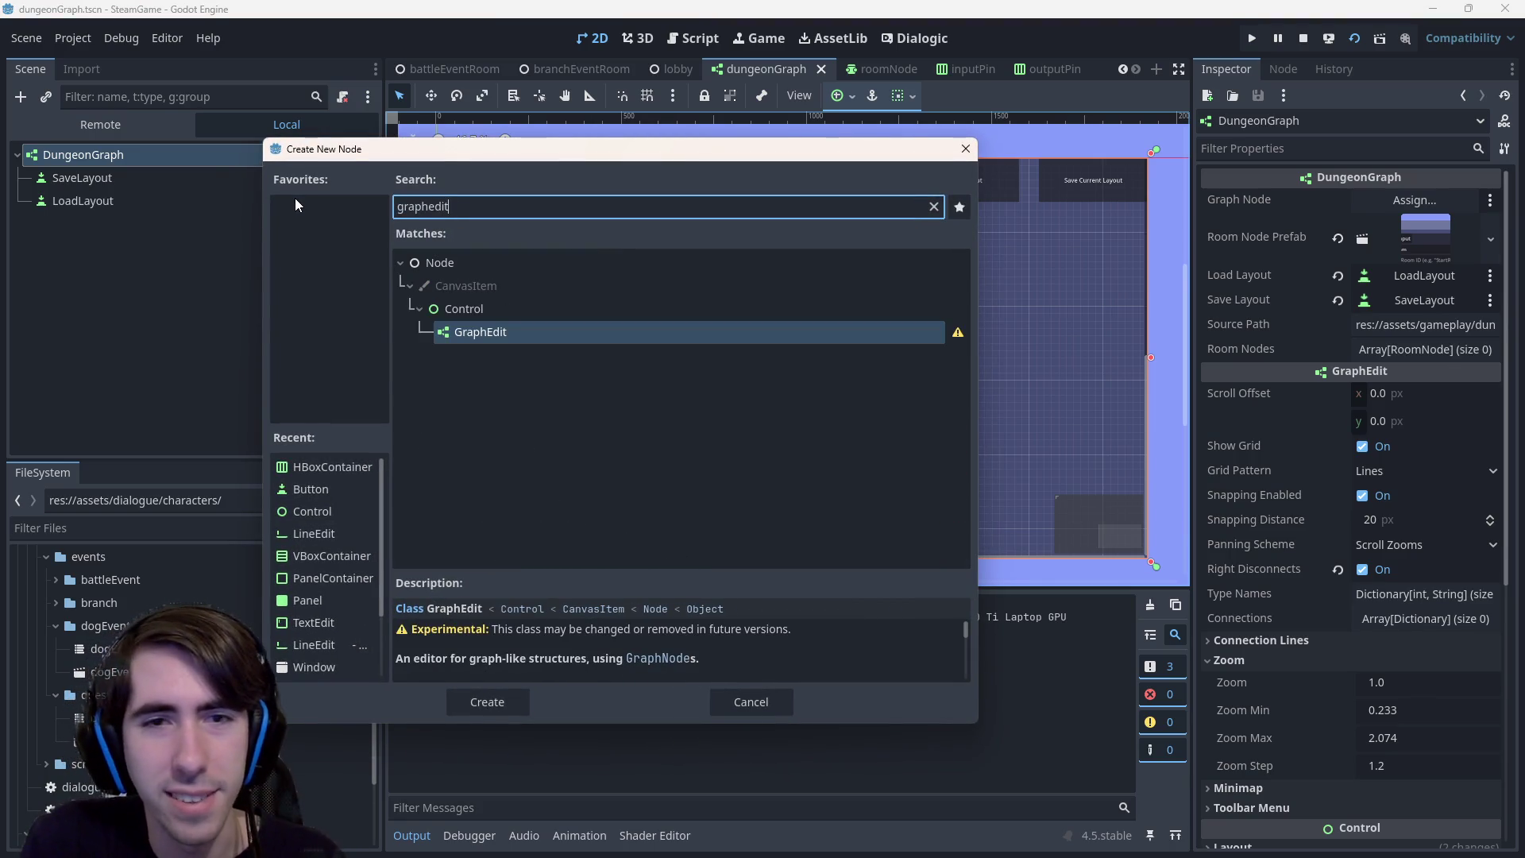
pyautogui.click(440, 629)
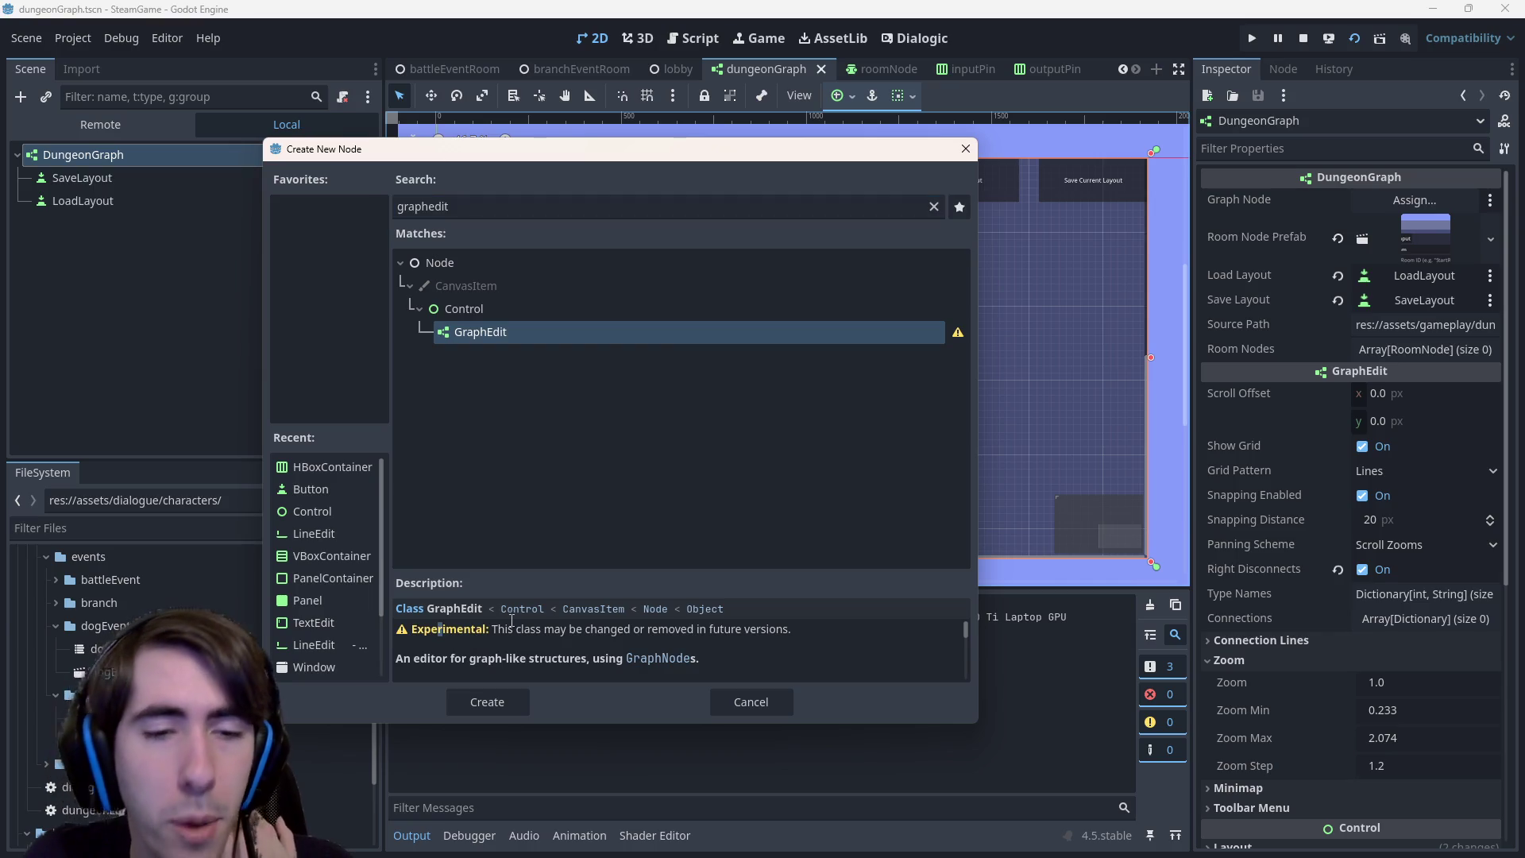
pyautogui.moveTo(411, 629)
pyautogui.mouseDown()
pyautogui.moveTo(791, 632)
pyautogui.moveTo(594, 635)
pyautogui.mouseUp()
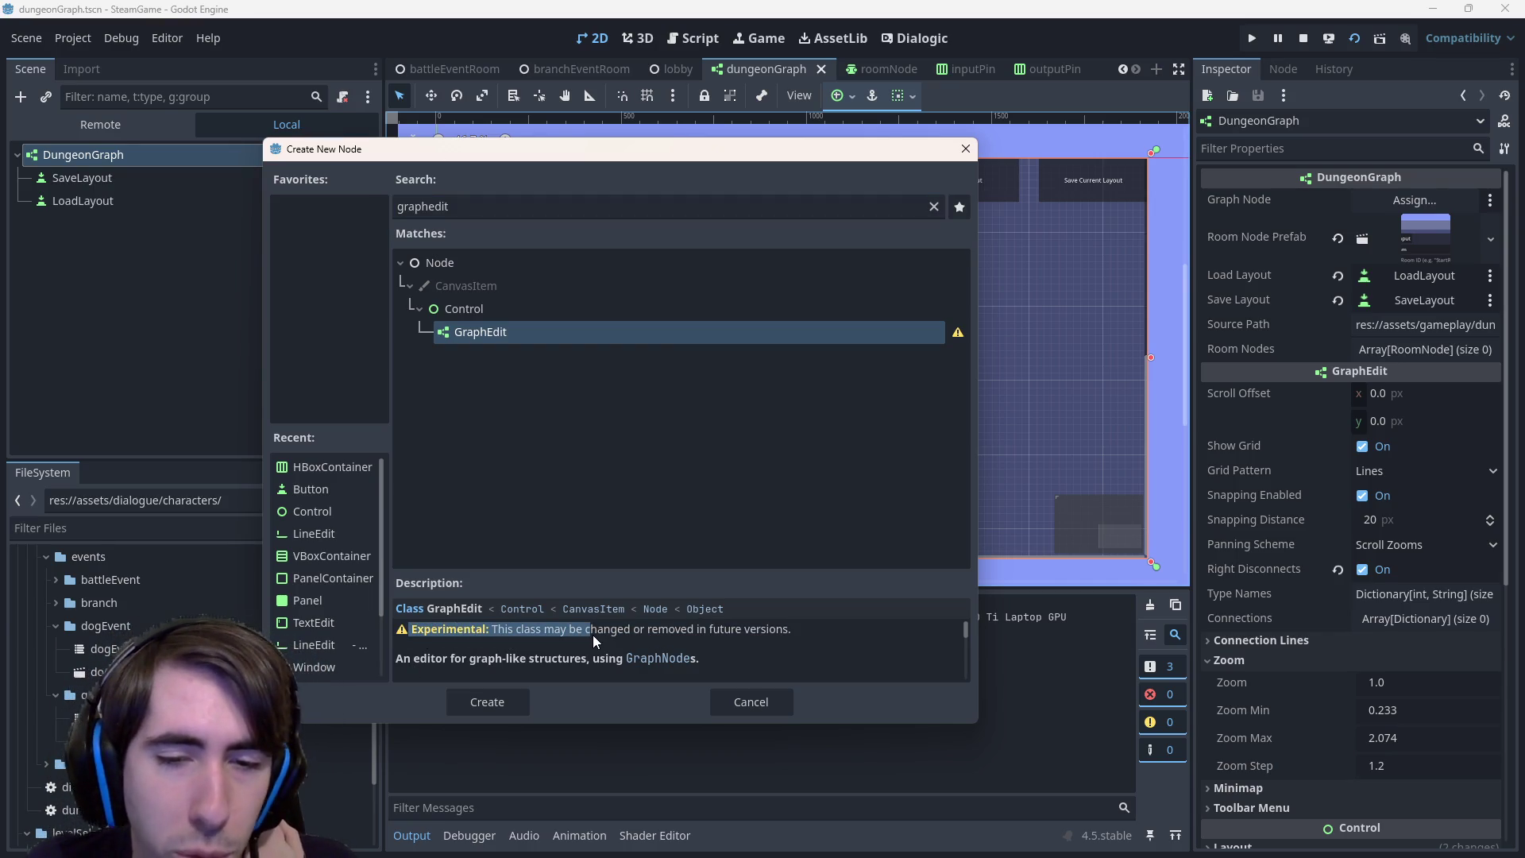
pyautogui.click(593, 635)
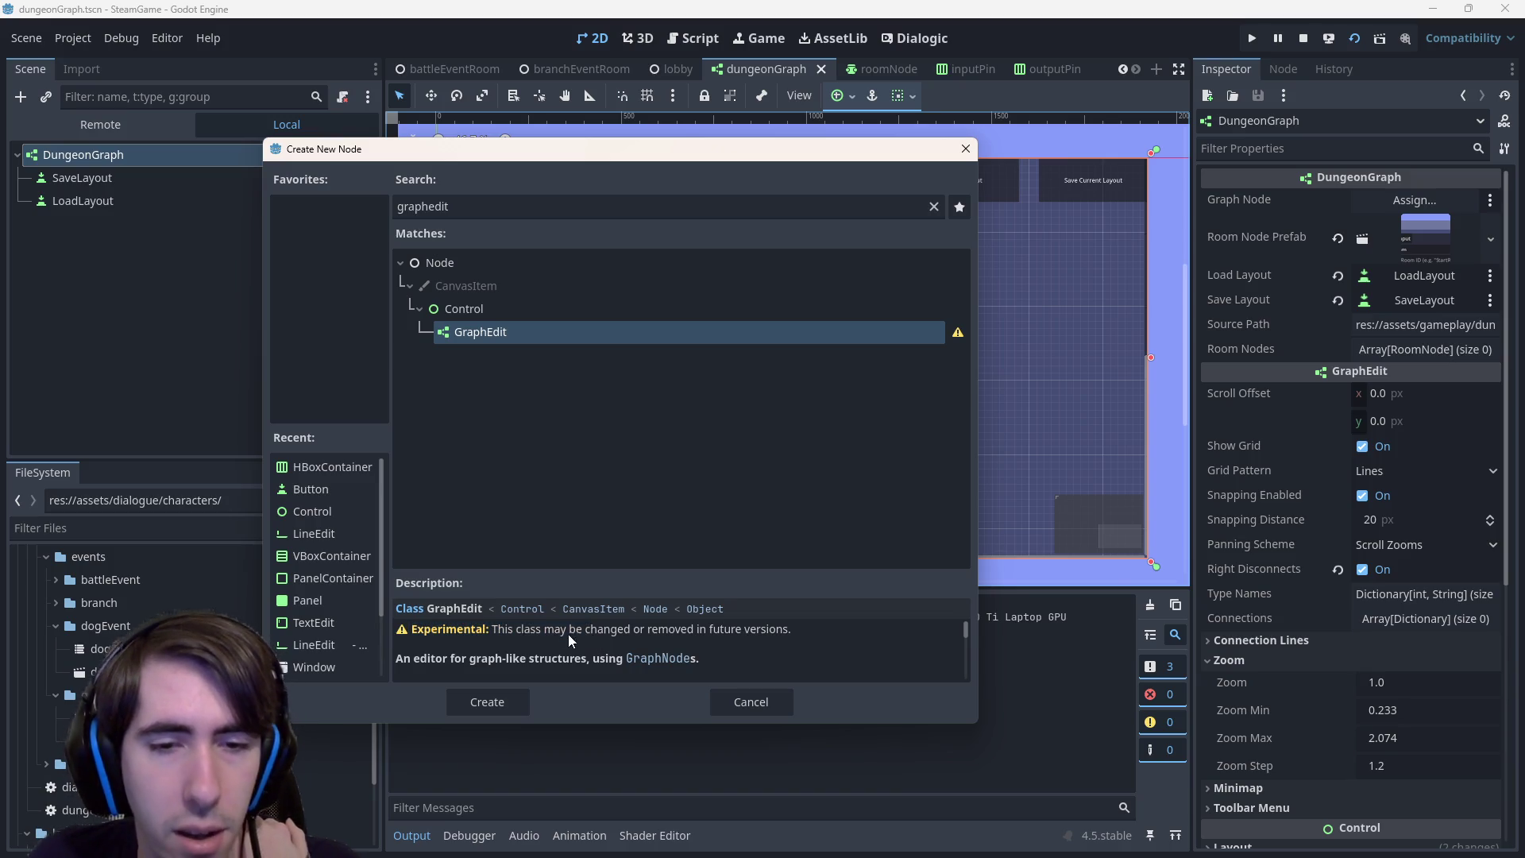
pyautogui.click(707, 615)
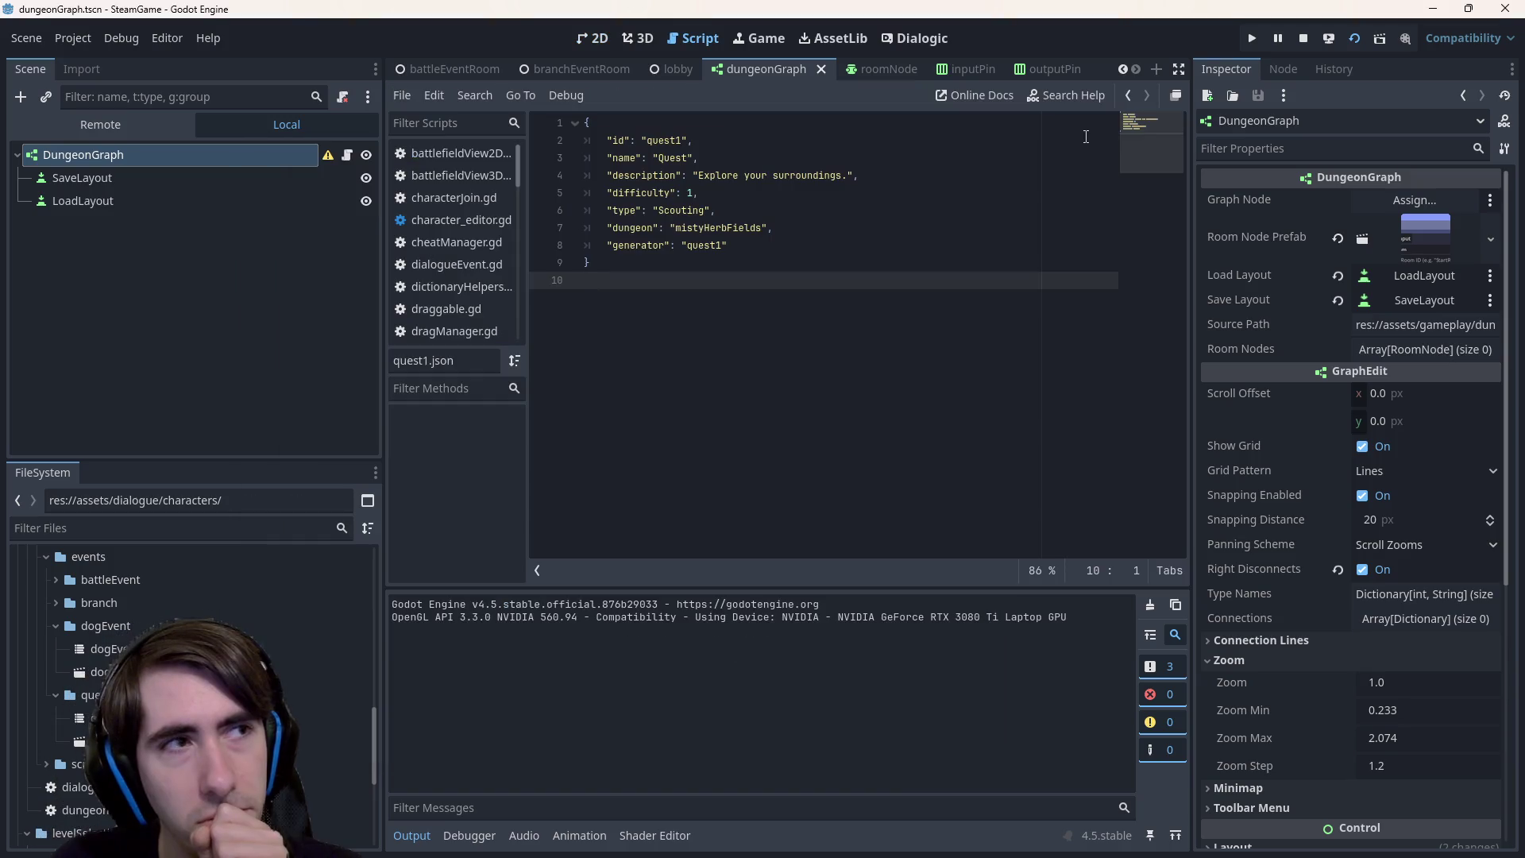
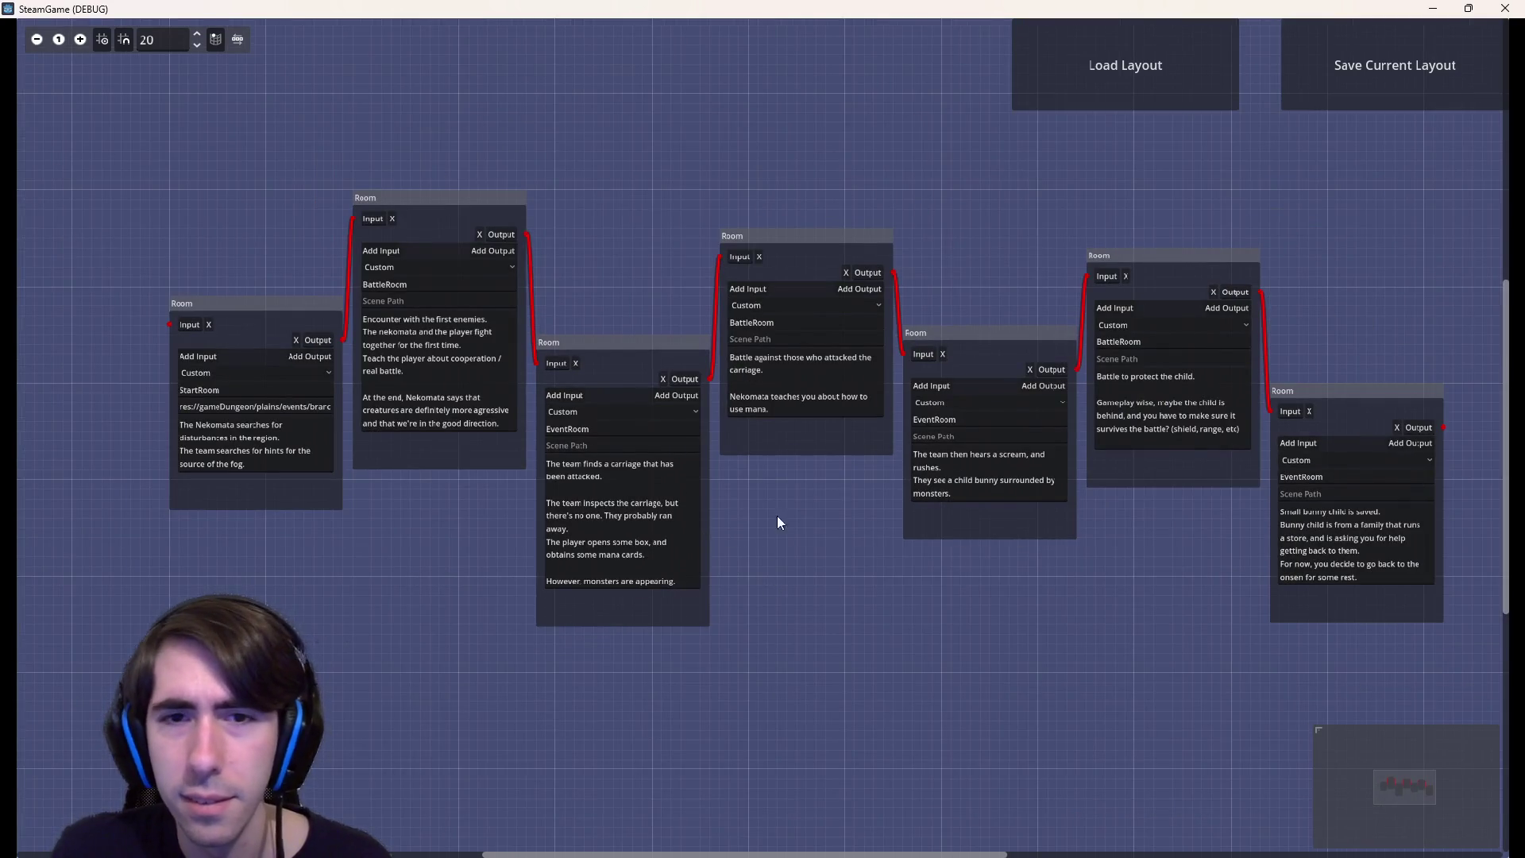
# - Add an empty room to the node graph, then delete it again
pyautogui.click(777, 522)
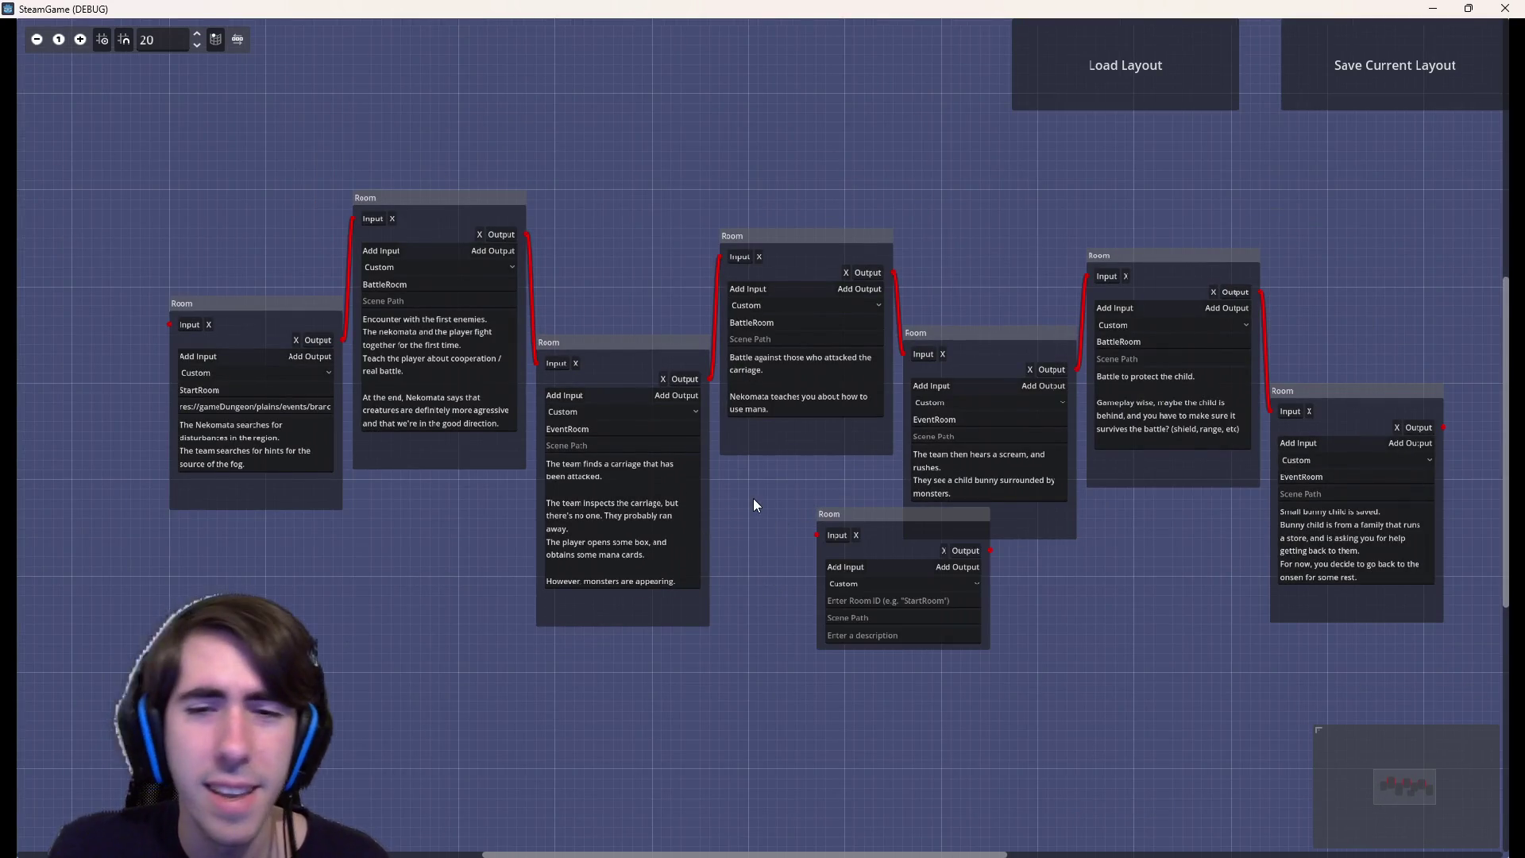
pyautogui.click(865, 514)
pyautogui.press('Delete')
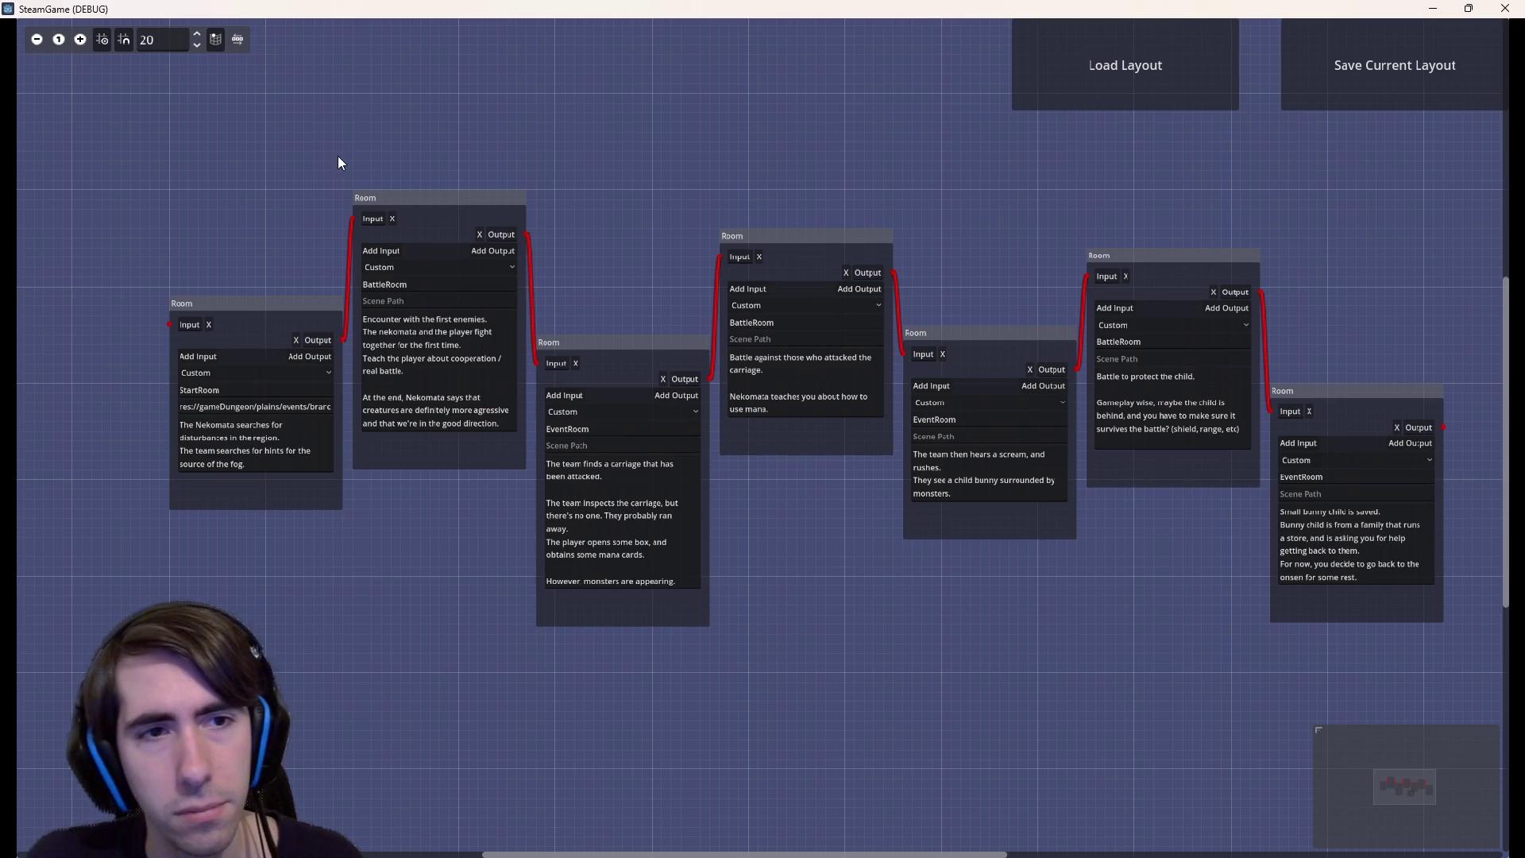
# - Pan and zoom around the room graph, then close the running SteamGame window
pyautogui.moveTo(388, 168)
pyautogui.mouseDown()
pyautogui.moveTo(529, 191)
pyautogui.moveTo(626, 175)
pyautogui.moveTo(312, 169)
pyautogui.moveTo(382, 165)
pyautogui.moveTo(340, 164)
pyautogui.mouseUp()
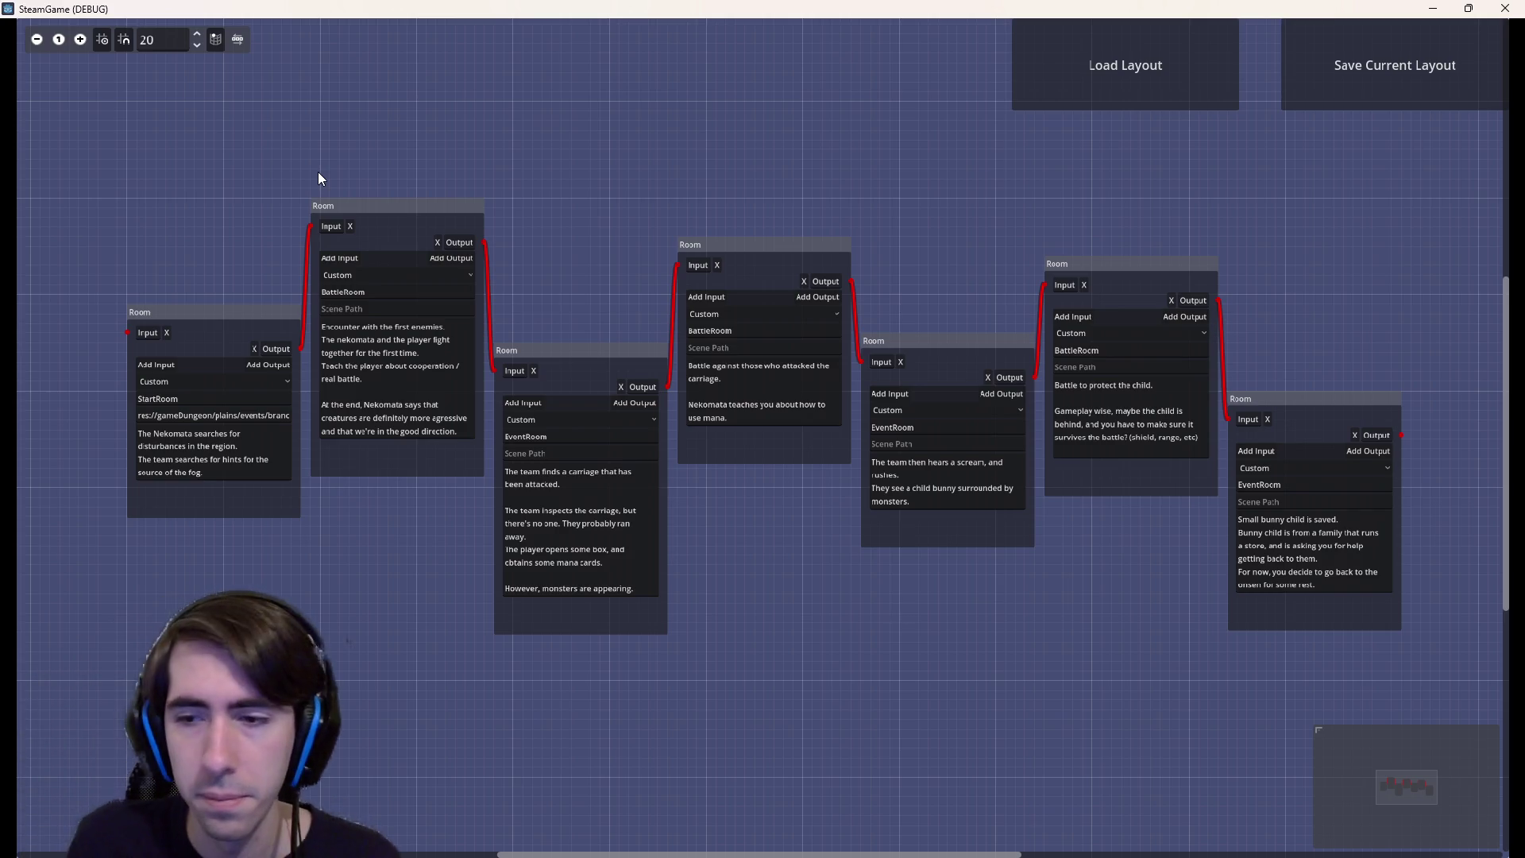
pyautogui.moveTo(572, 162)
pyautogui.mouseDown()
pyautogui.moveTo(504, 150)
pyautogui.moveTo(789, 204)
pyautogui.mouseUp()
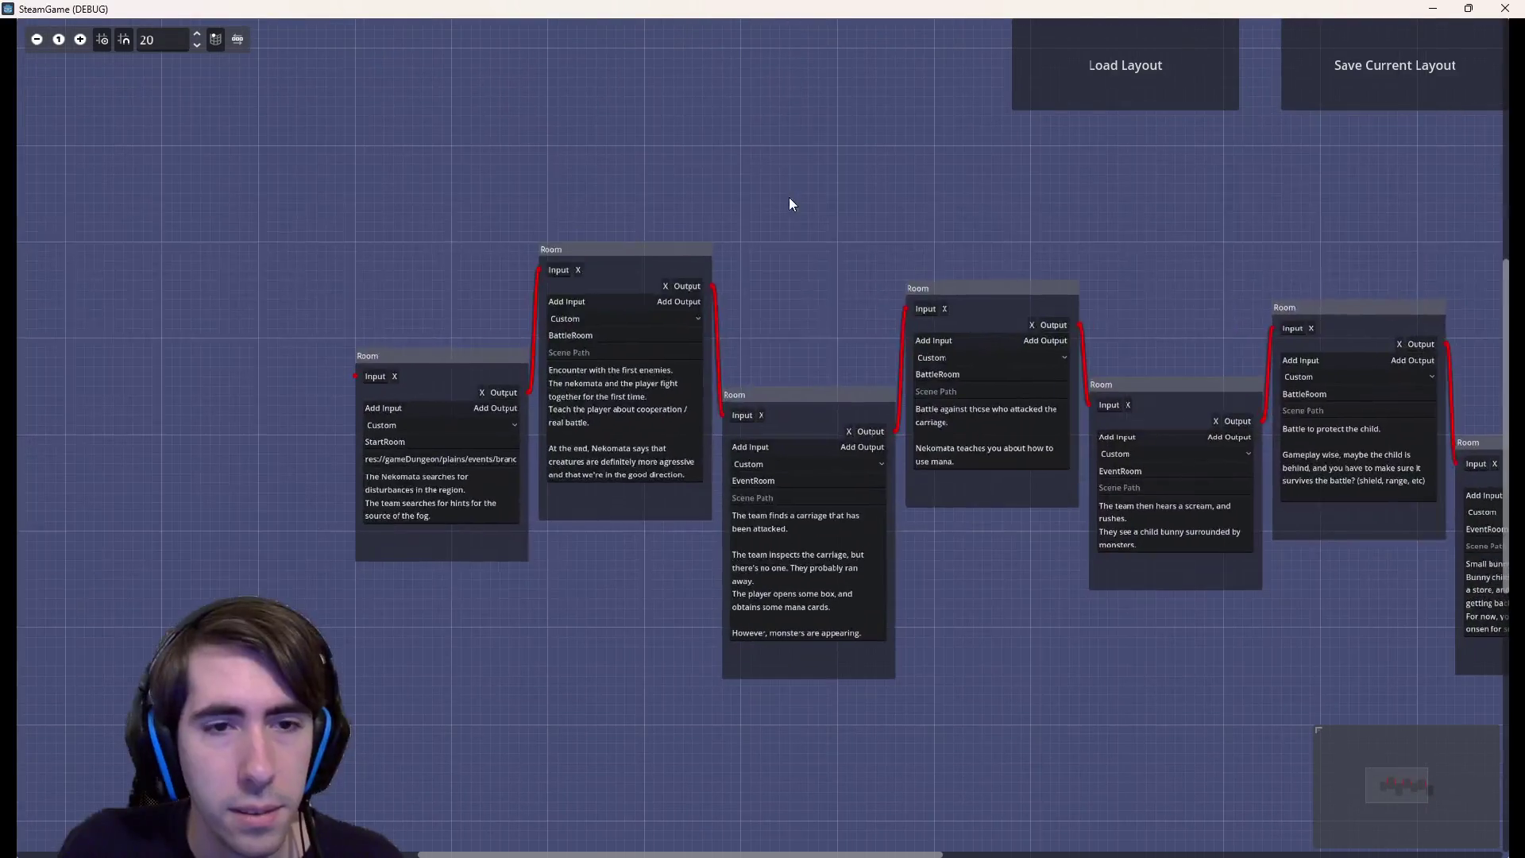
pyautogui.scroll(2, 385, 606)
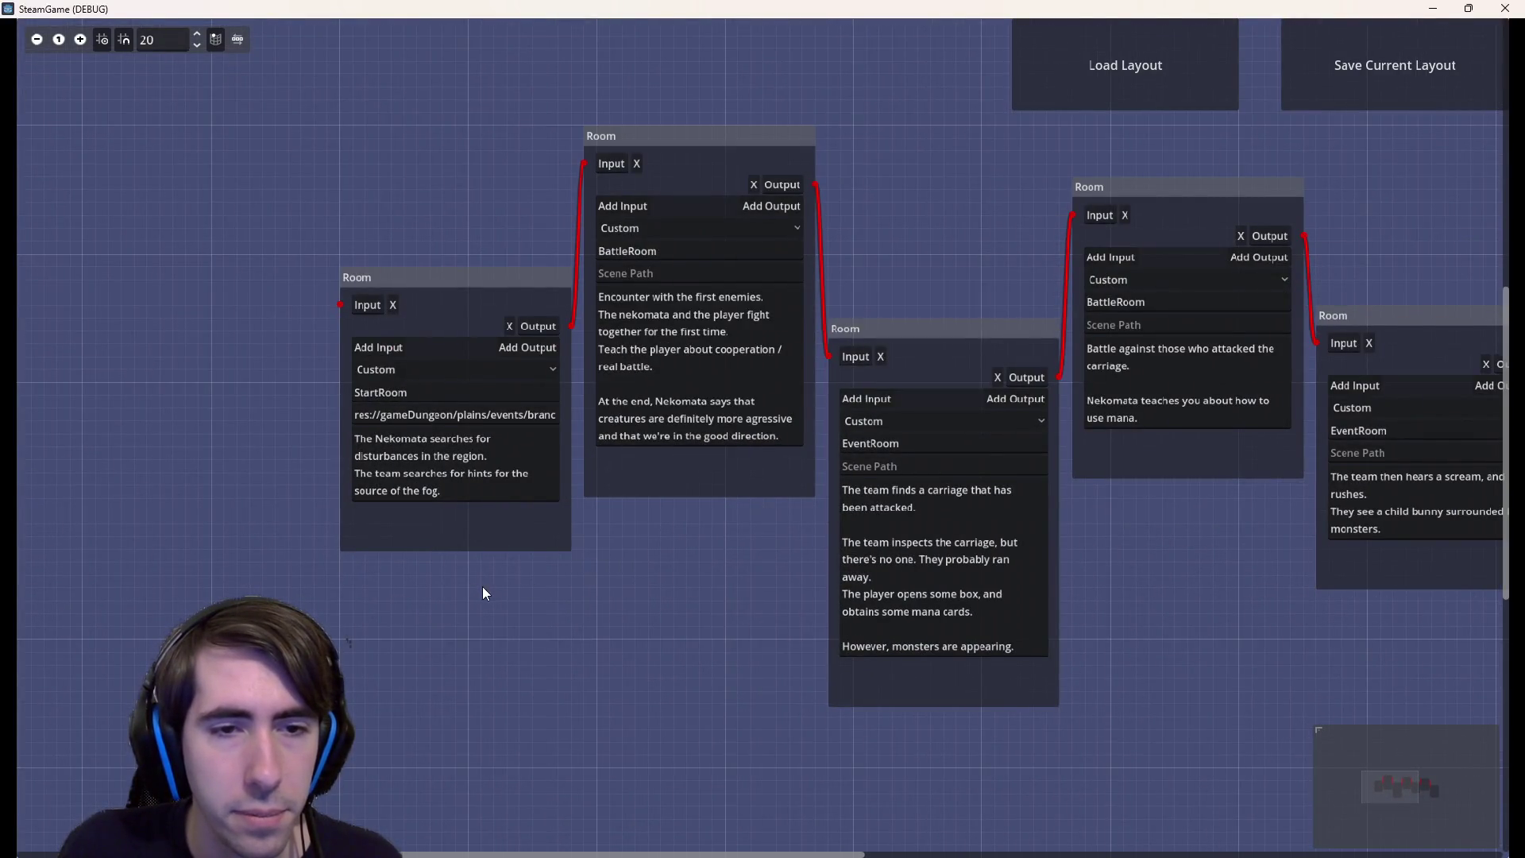
pyautogui.scroll(-1, 483, 593)
pyautogui.moveTo(669, 177); pyautogui.dragTo(507, 187)
pyautogui.click(1505, 9)
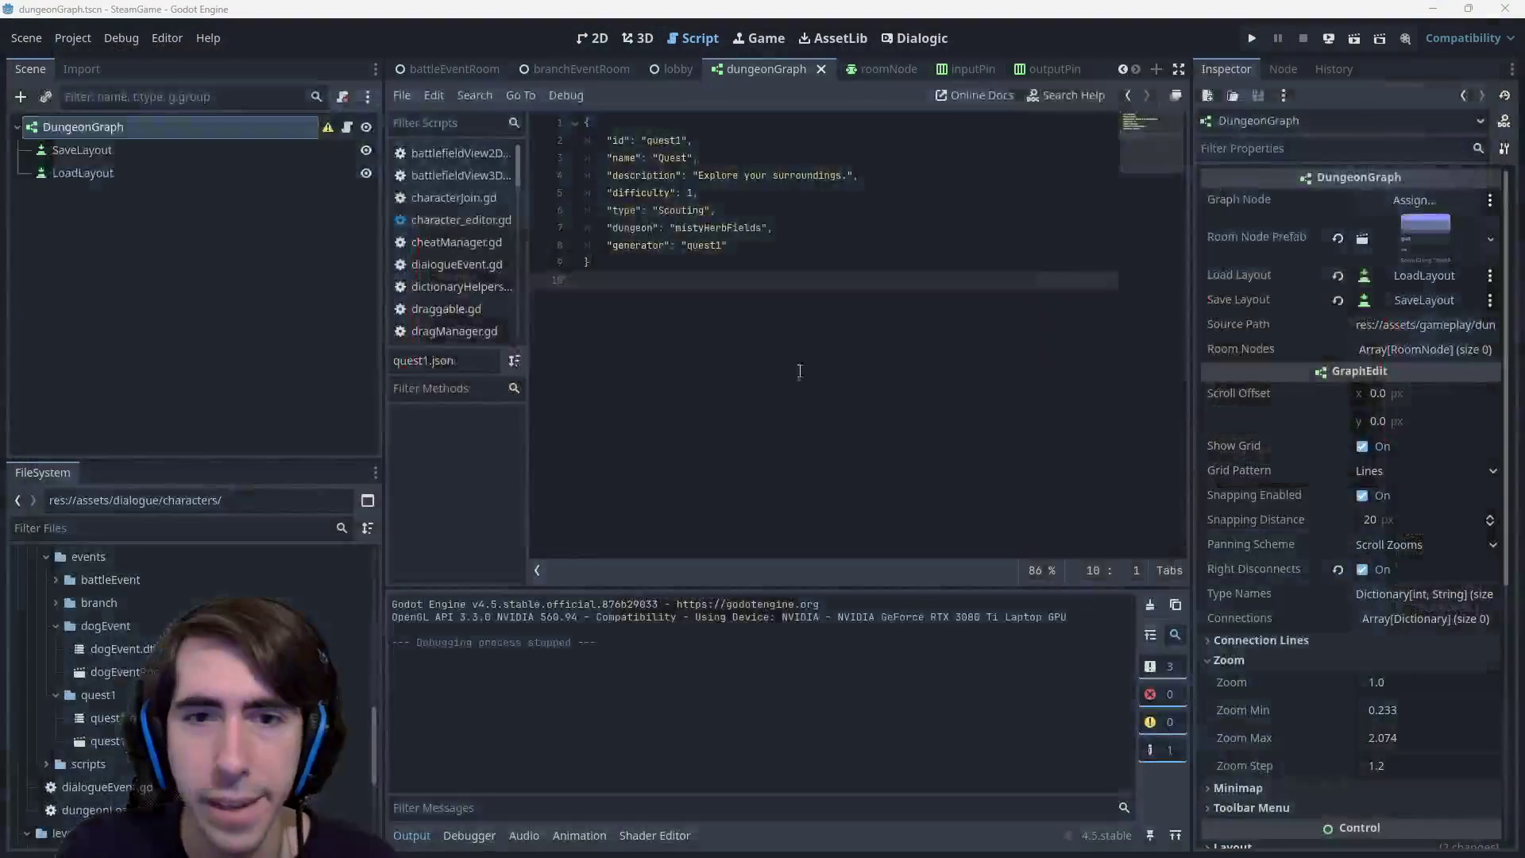
# - Open the quest1.dtl dialogue timeline from the FileSystem dock
pyautogui.hotkey('ctrl', 'a')
pyautogui.click(902, 319)
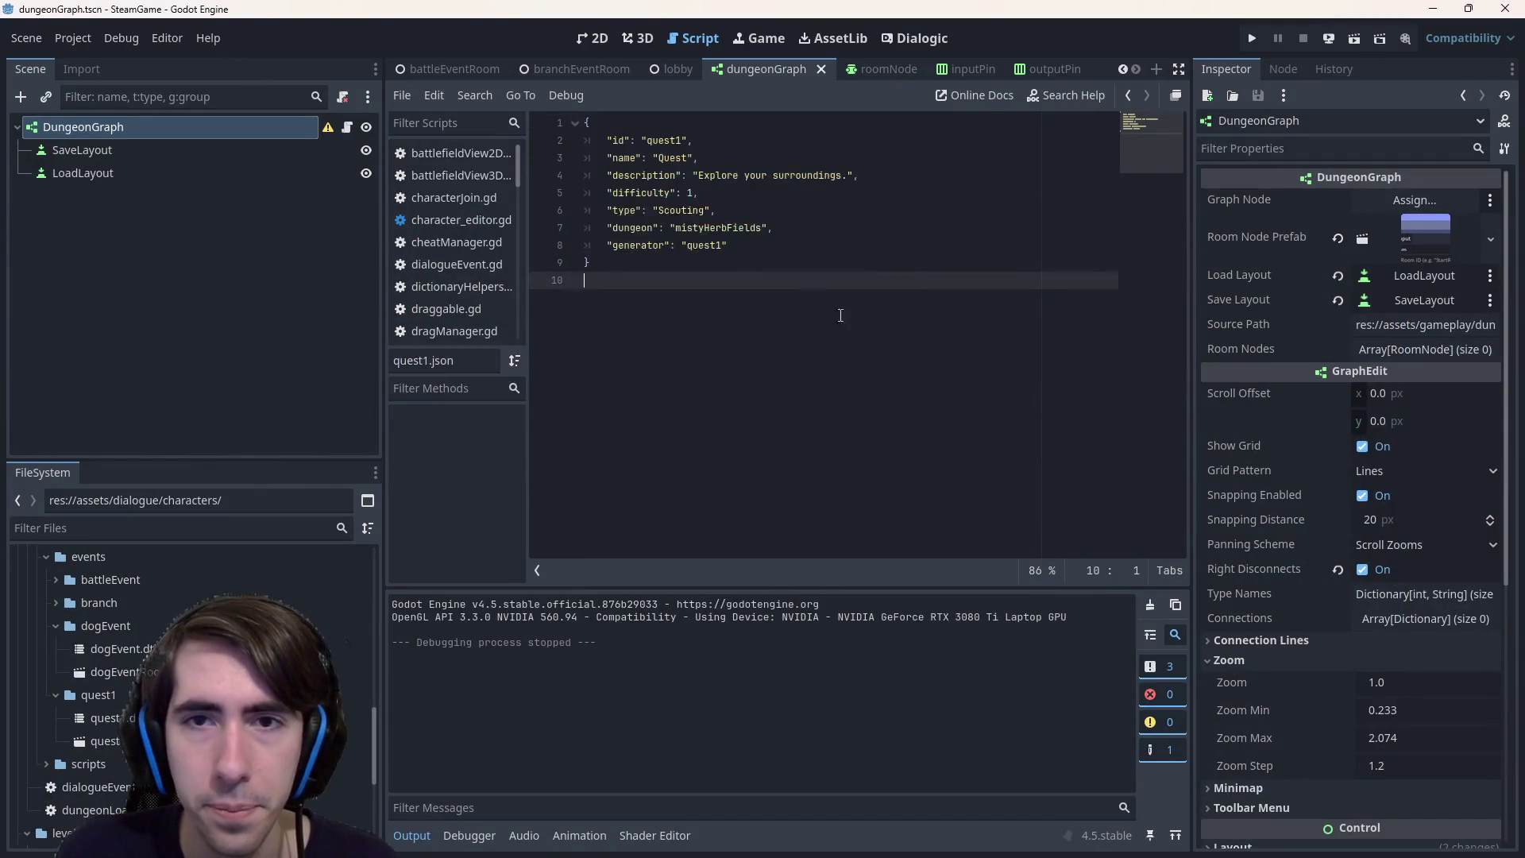
pyautogui.hotkey('ctrl', 'a')
pyautogui.click(772, 477)
pyautogui.click(107, 717)
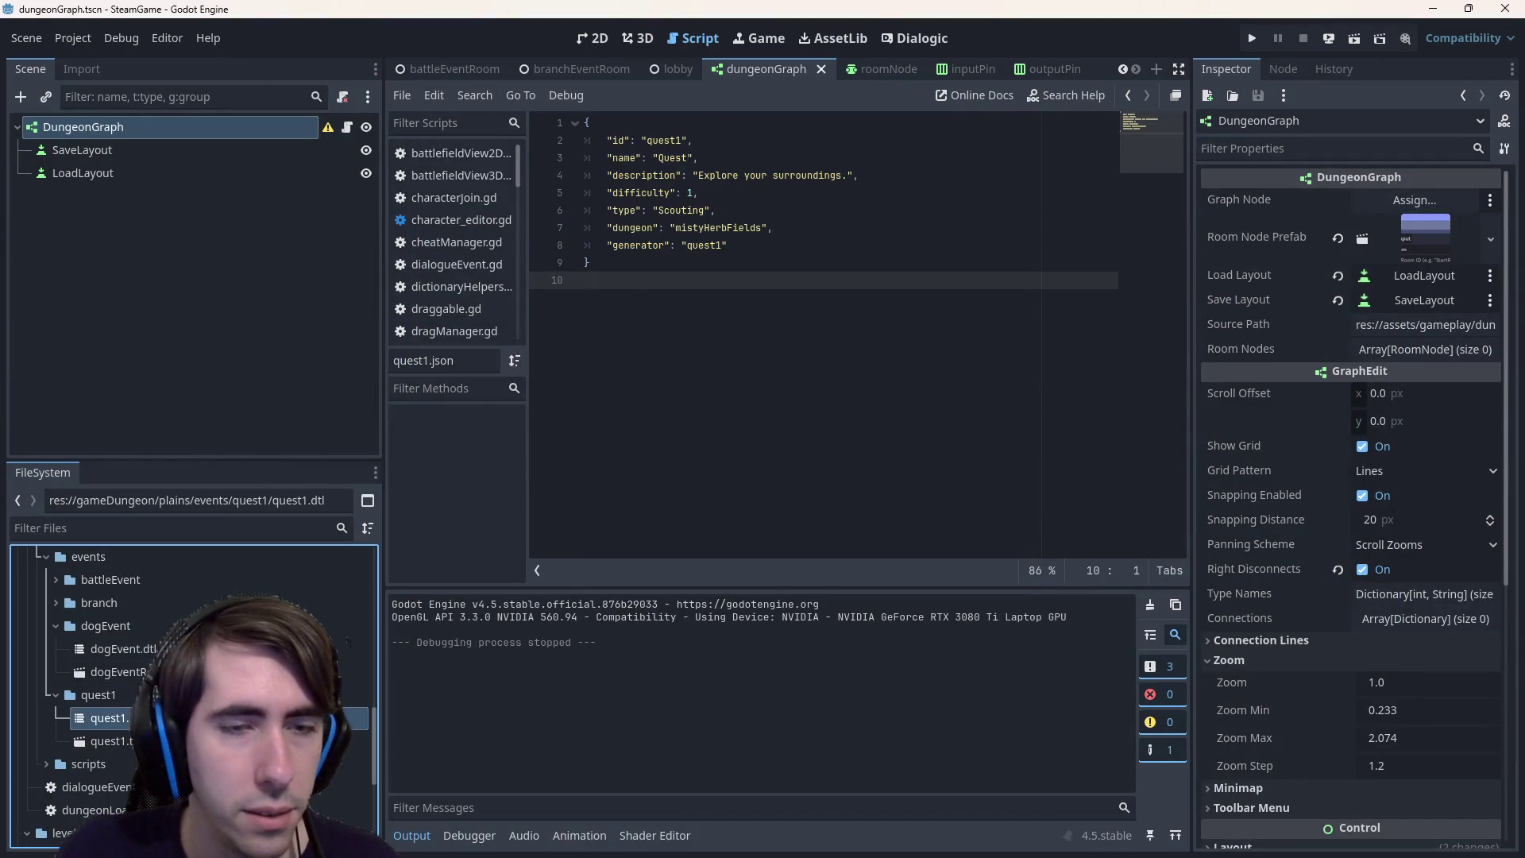
pyautogui.doubleClick(107, 717)
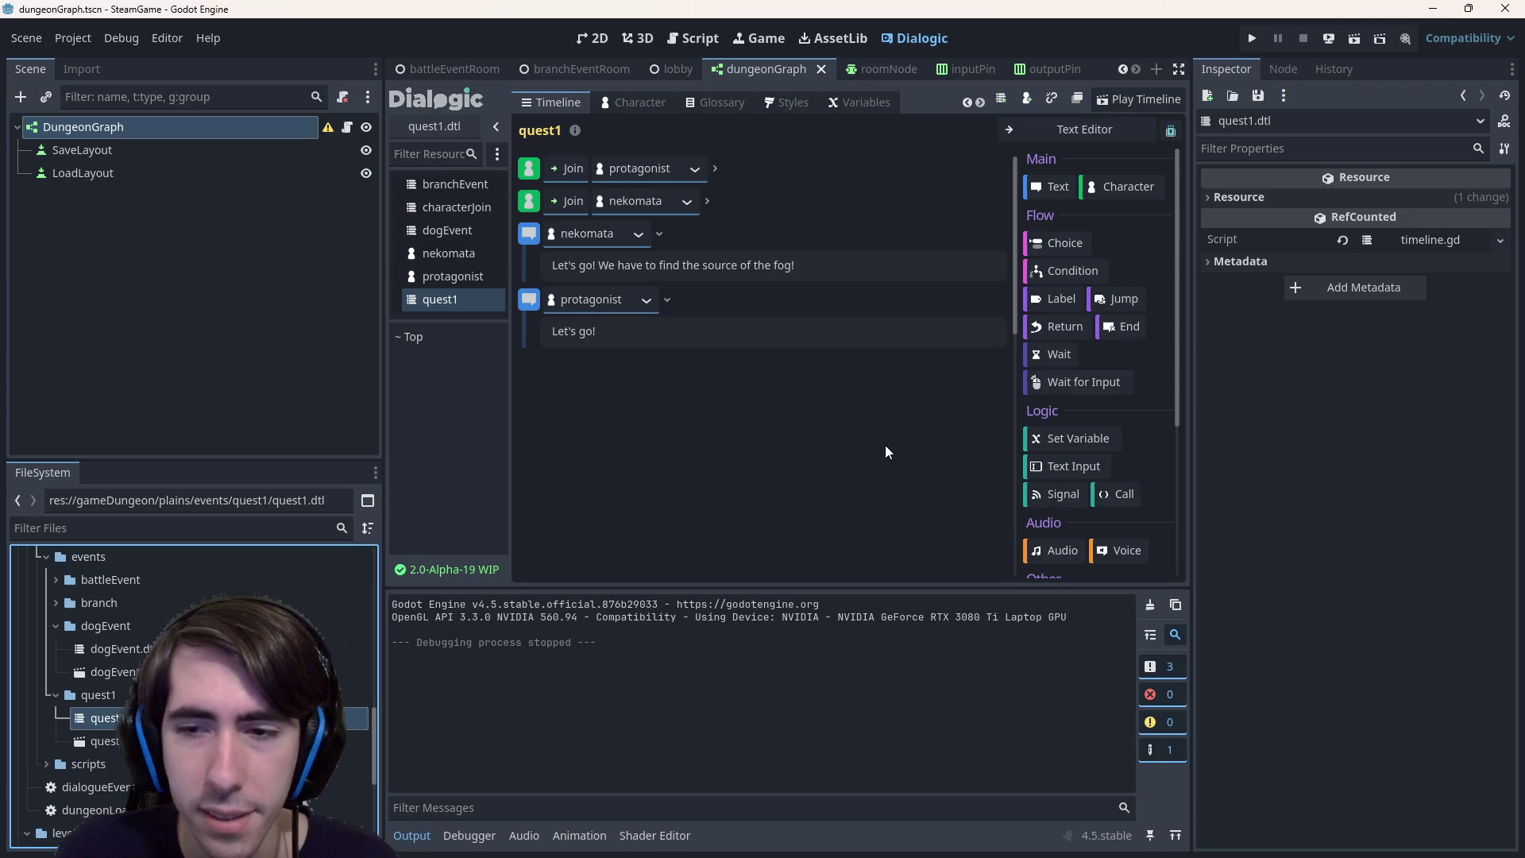
# - Open the quest1.tscn scene and view it in the 2D workspace
pyautogui.press('Down')
pyautogui.press('Return')
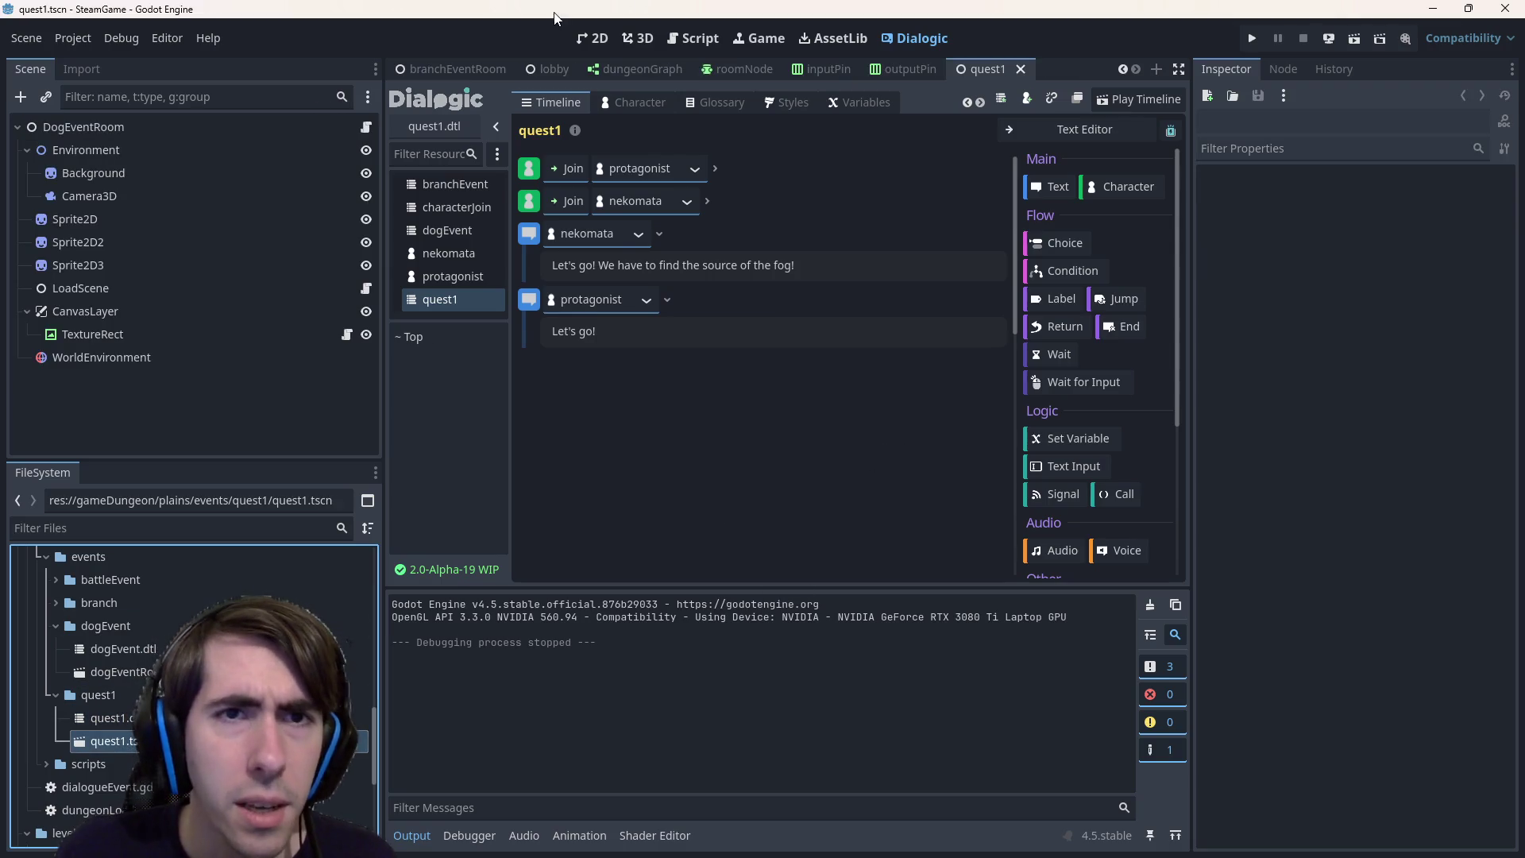
pyautogui.click(591, 39)
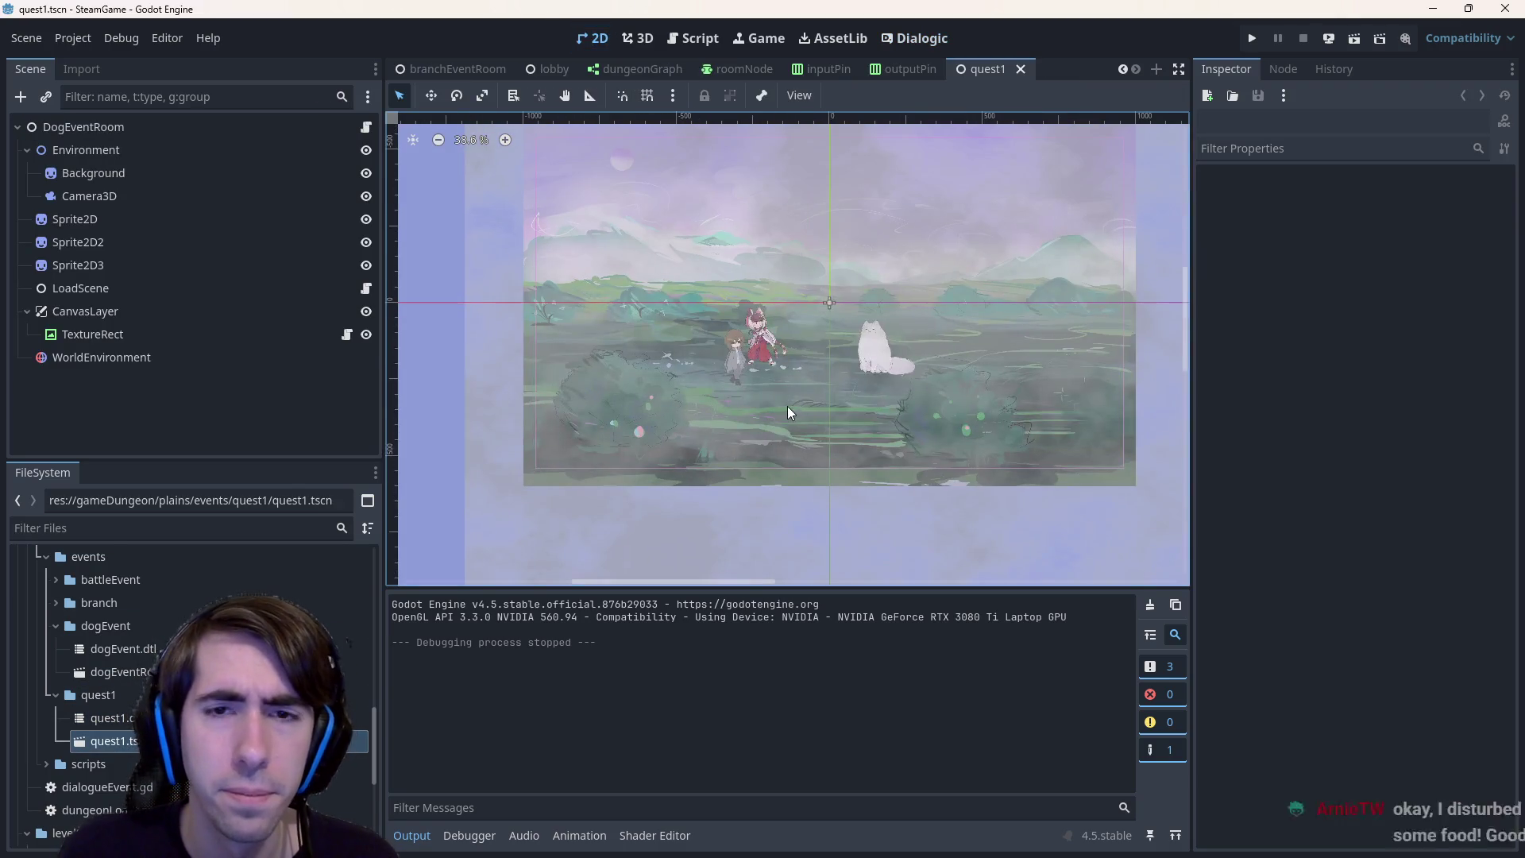
pyautogui.moveTo(788, 406); pyautogui.dragTo(778, 445)
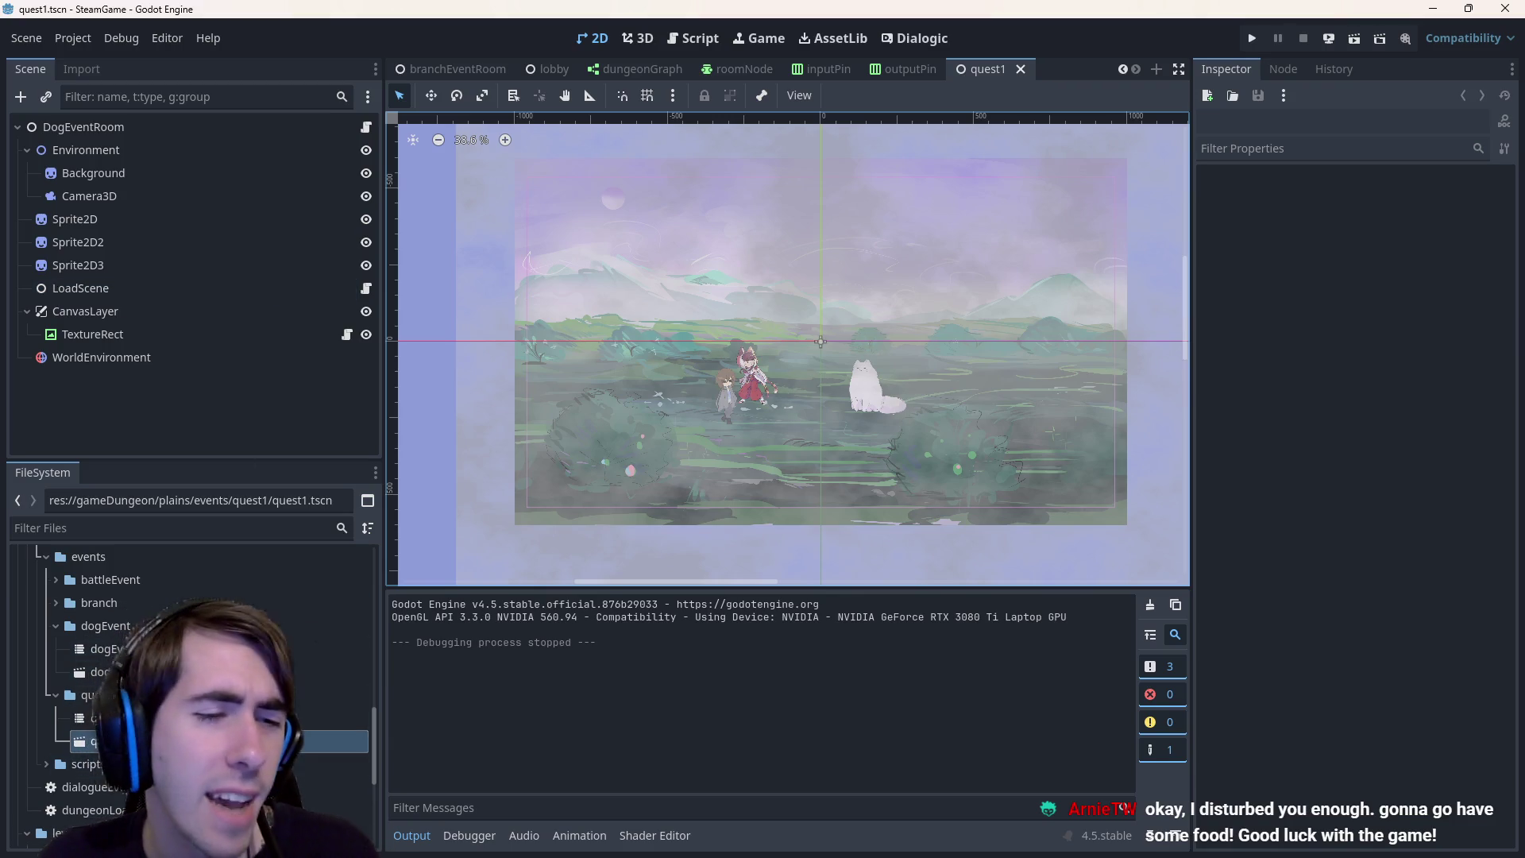
pyautogui.click(198, 741)
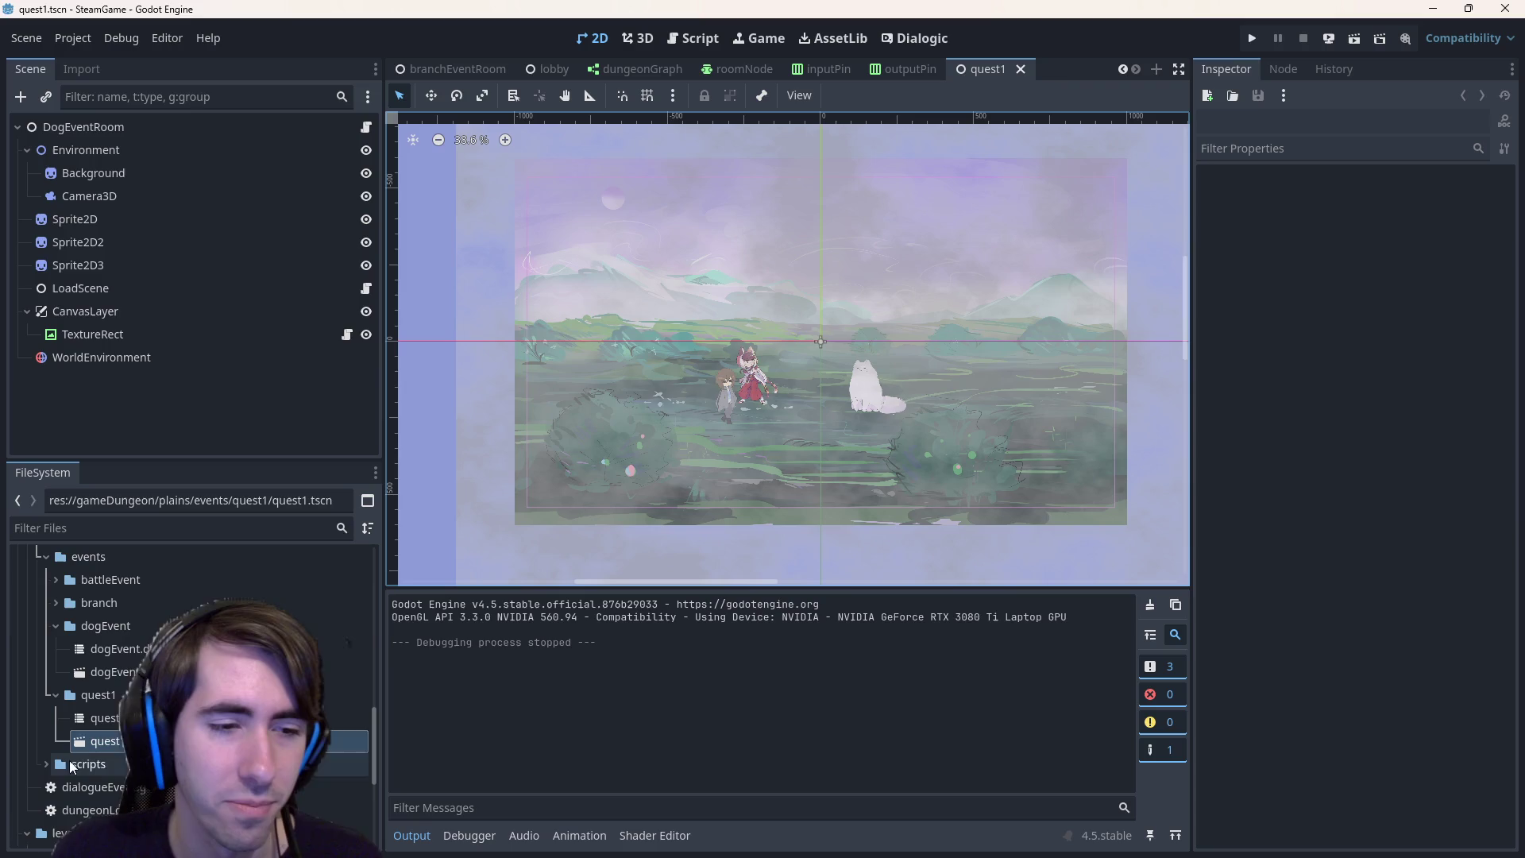
pyautogui.click(198, 148)
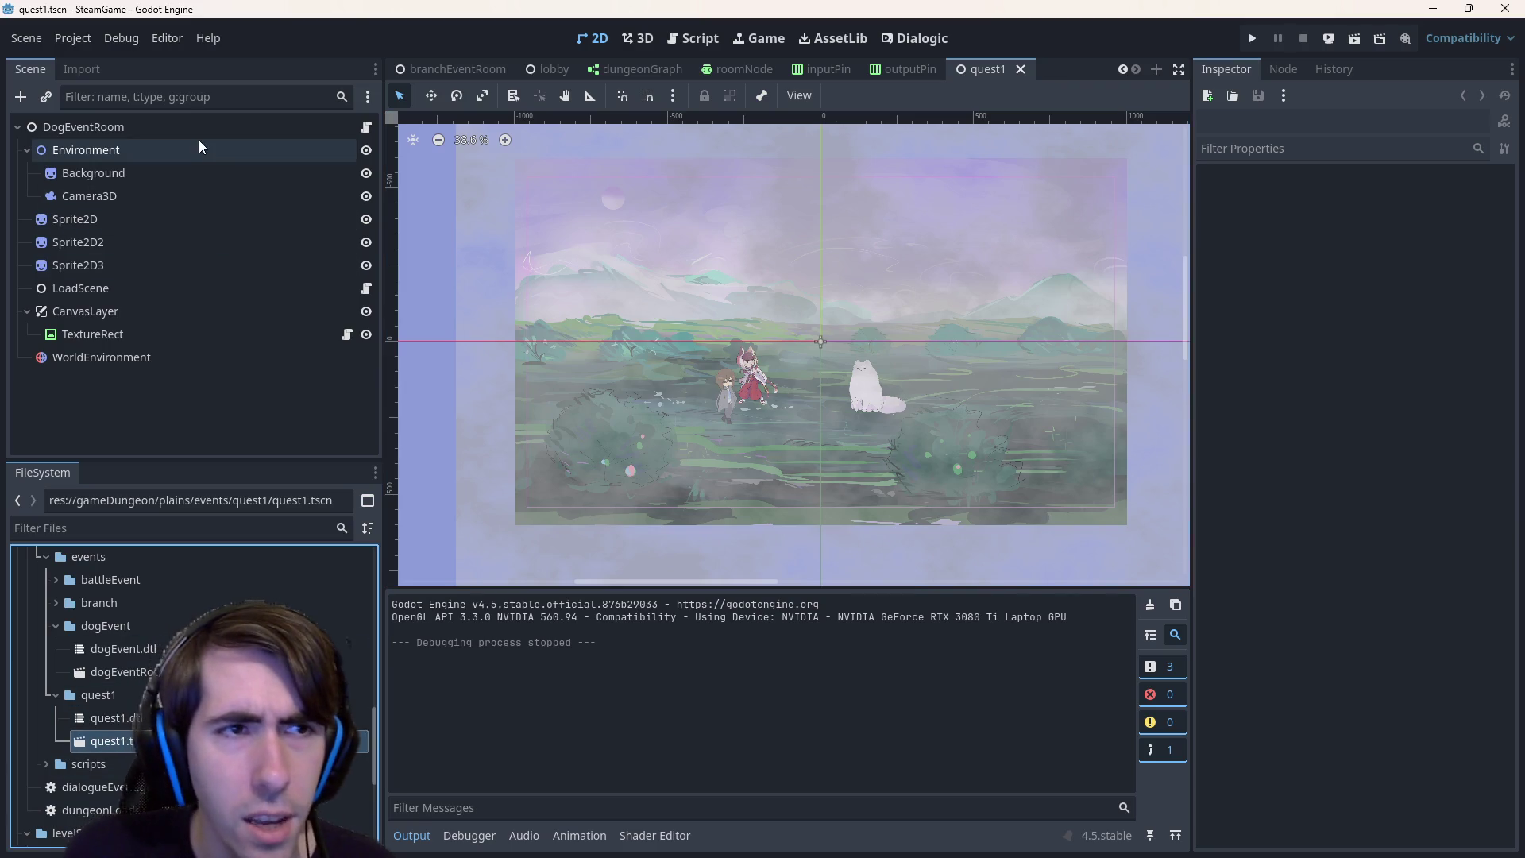
# - Delete the CanvasLayer, TextureRect and WorldEnvironment nodes, undo it, and save the quest1 scene
pyautogui.click(198, 219)
pyautogui.click(175, 333)
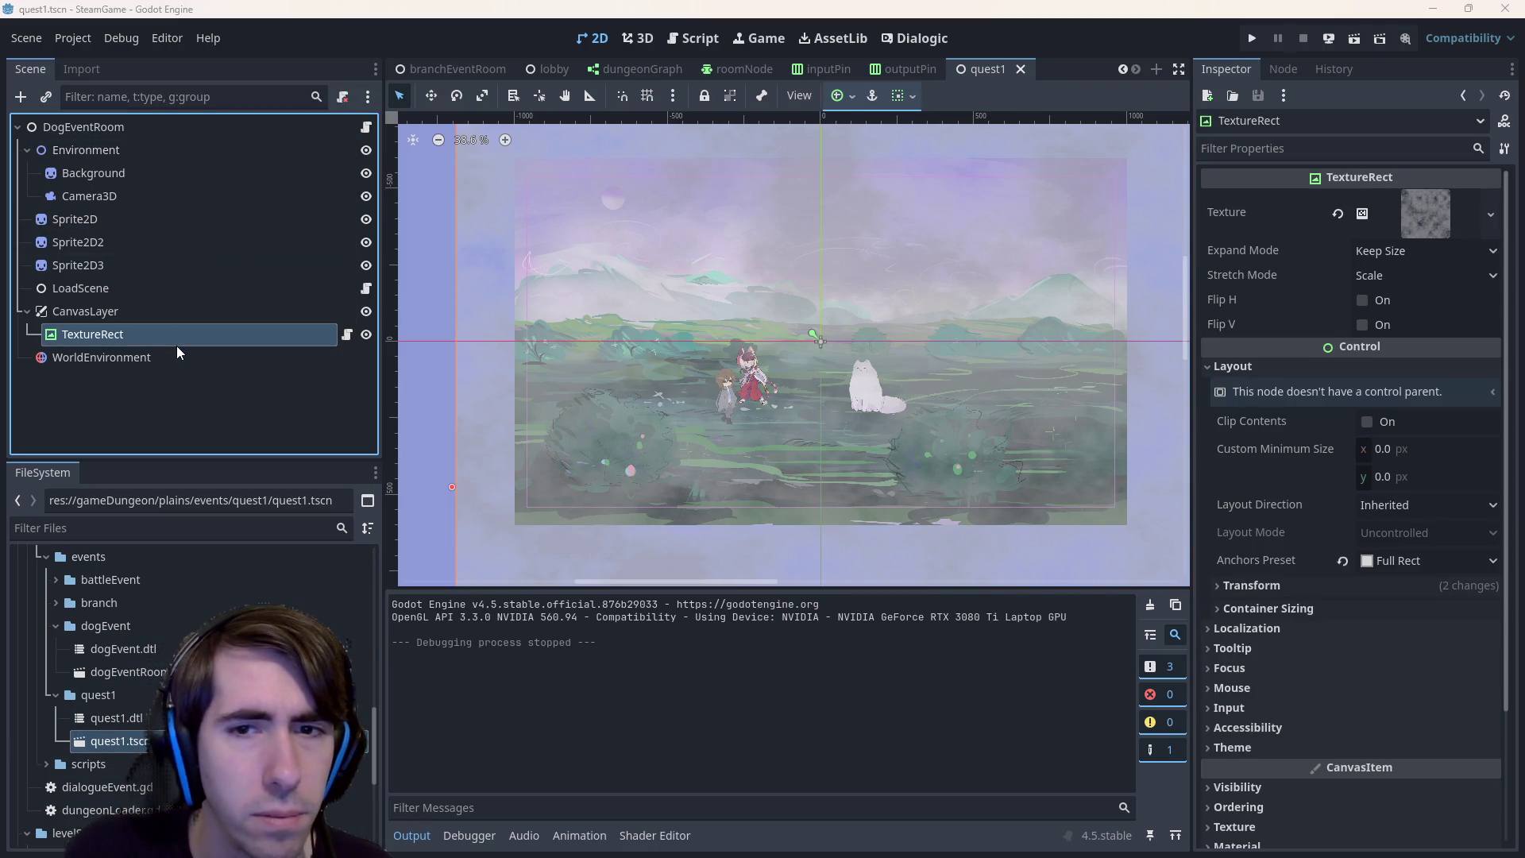
pyautogui.click(173, 321)
pyautogui.click(146, 329)
pyautogui.click(123, 307)
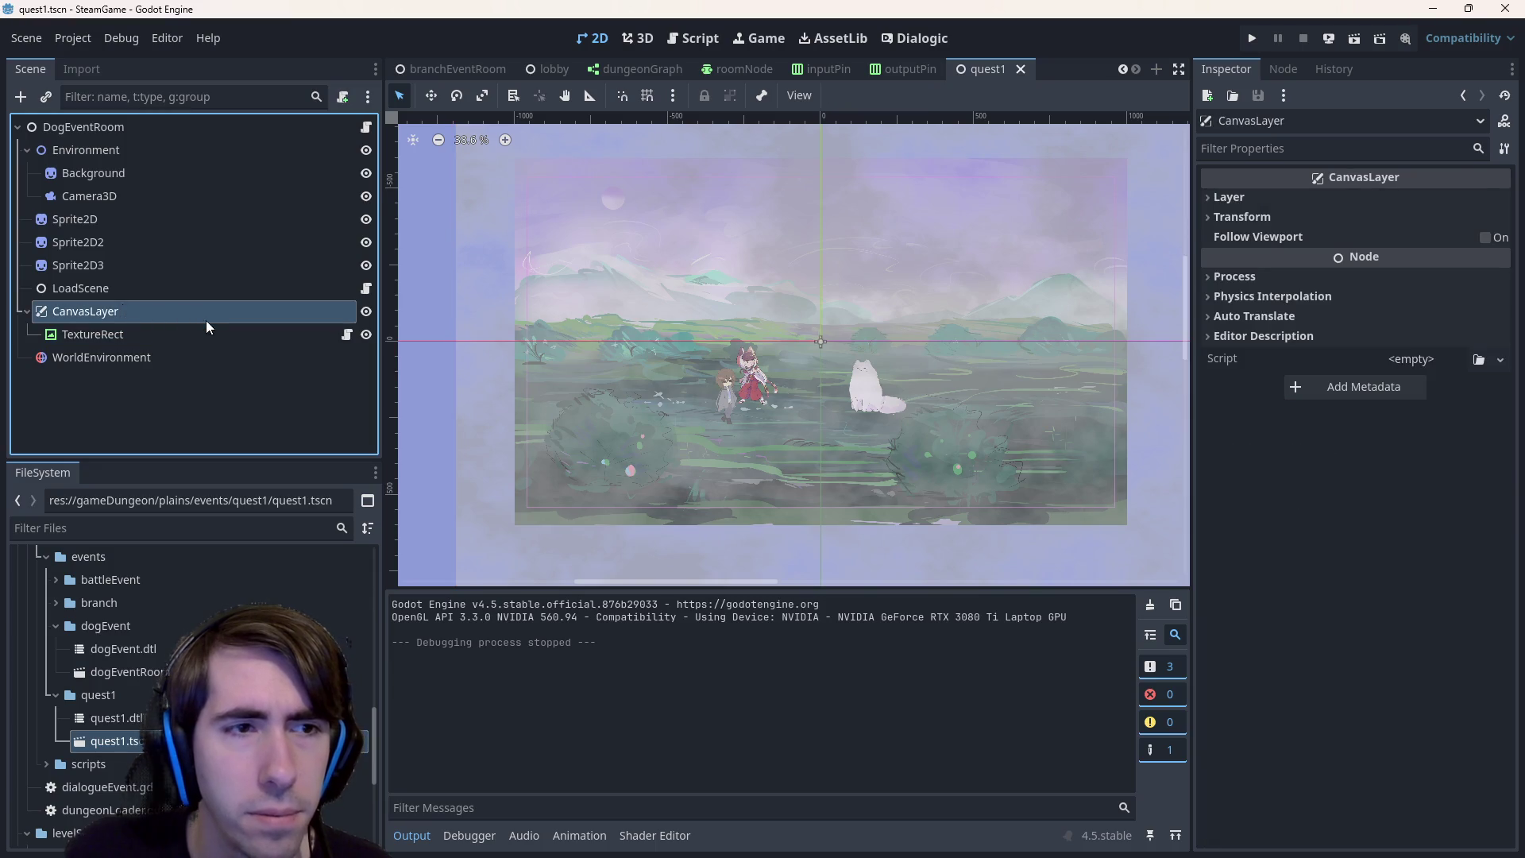
pyautogui.press('Delete')
pyautogui.press('Delete')
pyautogui.press('Delete')
pyautogui.hotkey('ctrl', 'z')
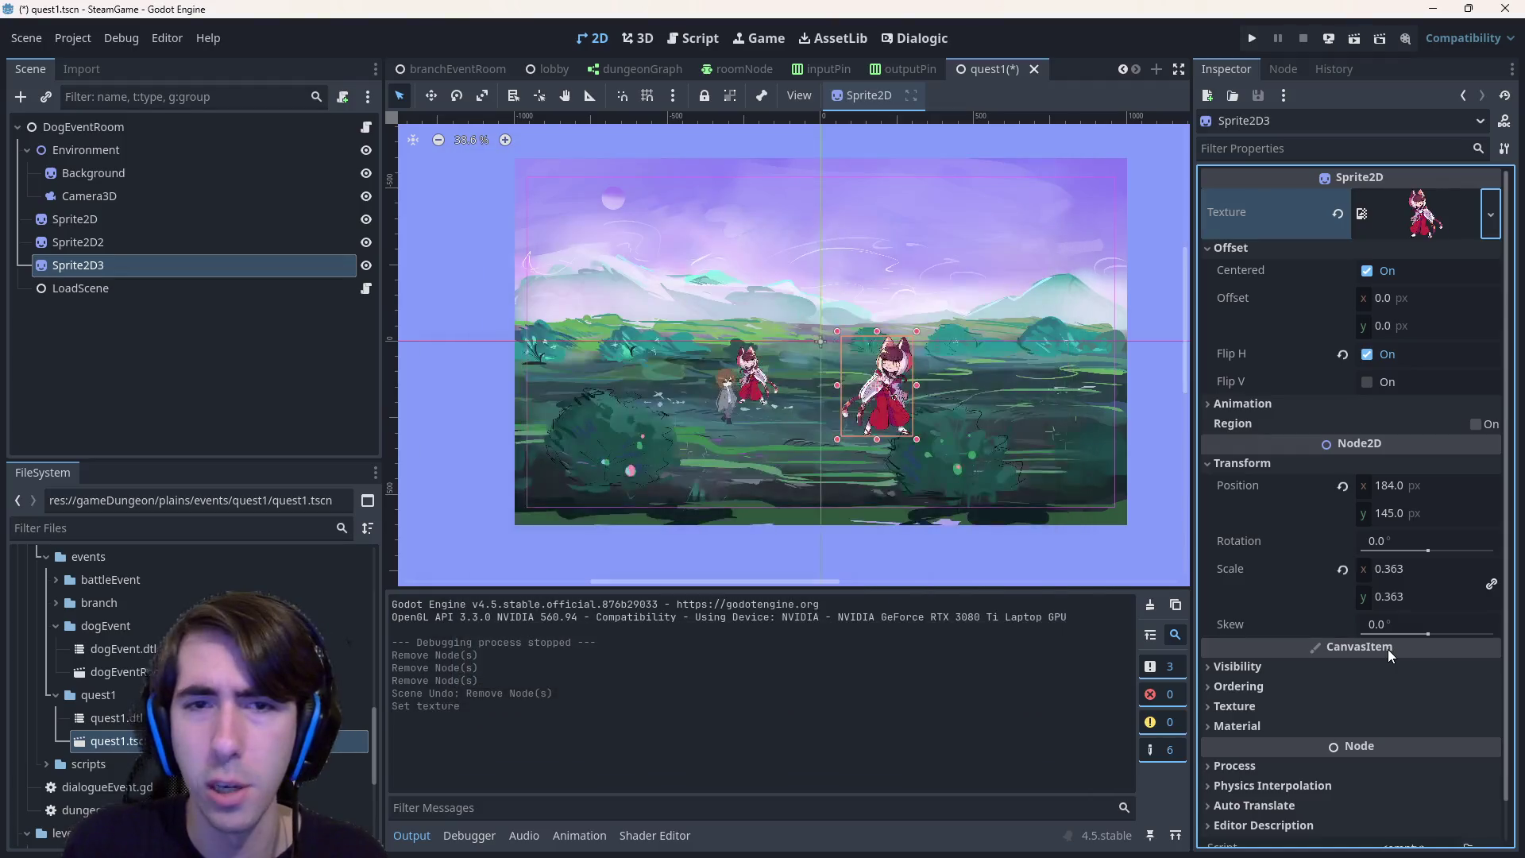
pyautogui.scroll(3, 669, 416)
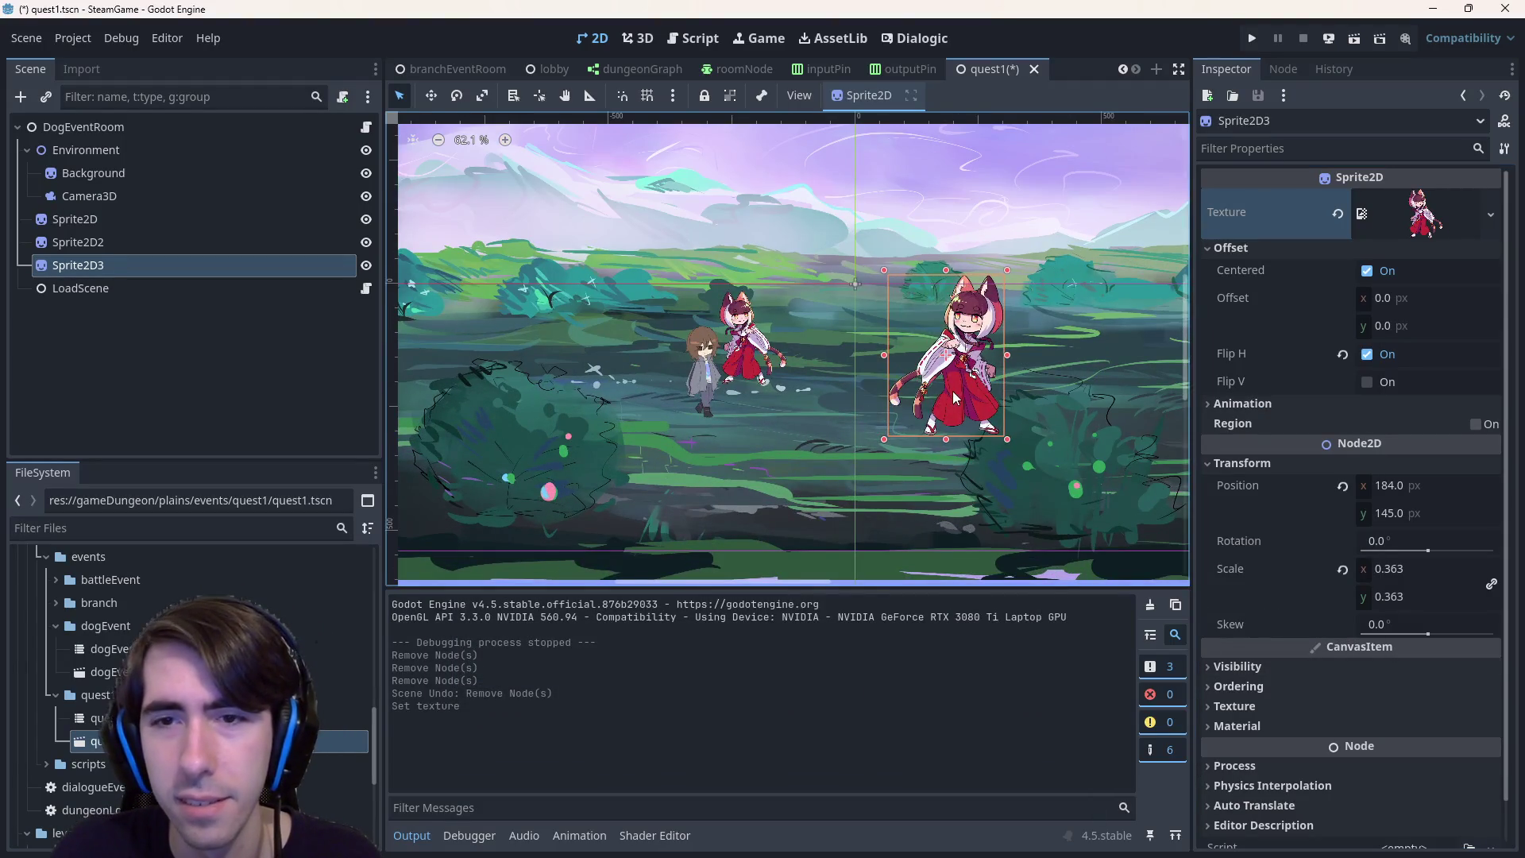
pyautogui.hotkey('ctrl', 's')
pyautogui.scroll(-2, 688, 390)
# - Shrink the right-hand Sprite2D3 character sprite to about 0.29 scale
pyautogui.click(168, 240)
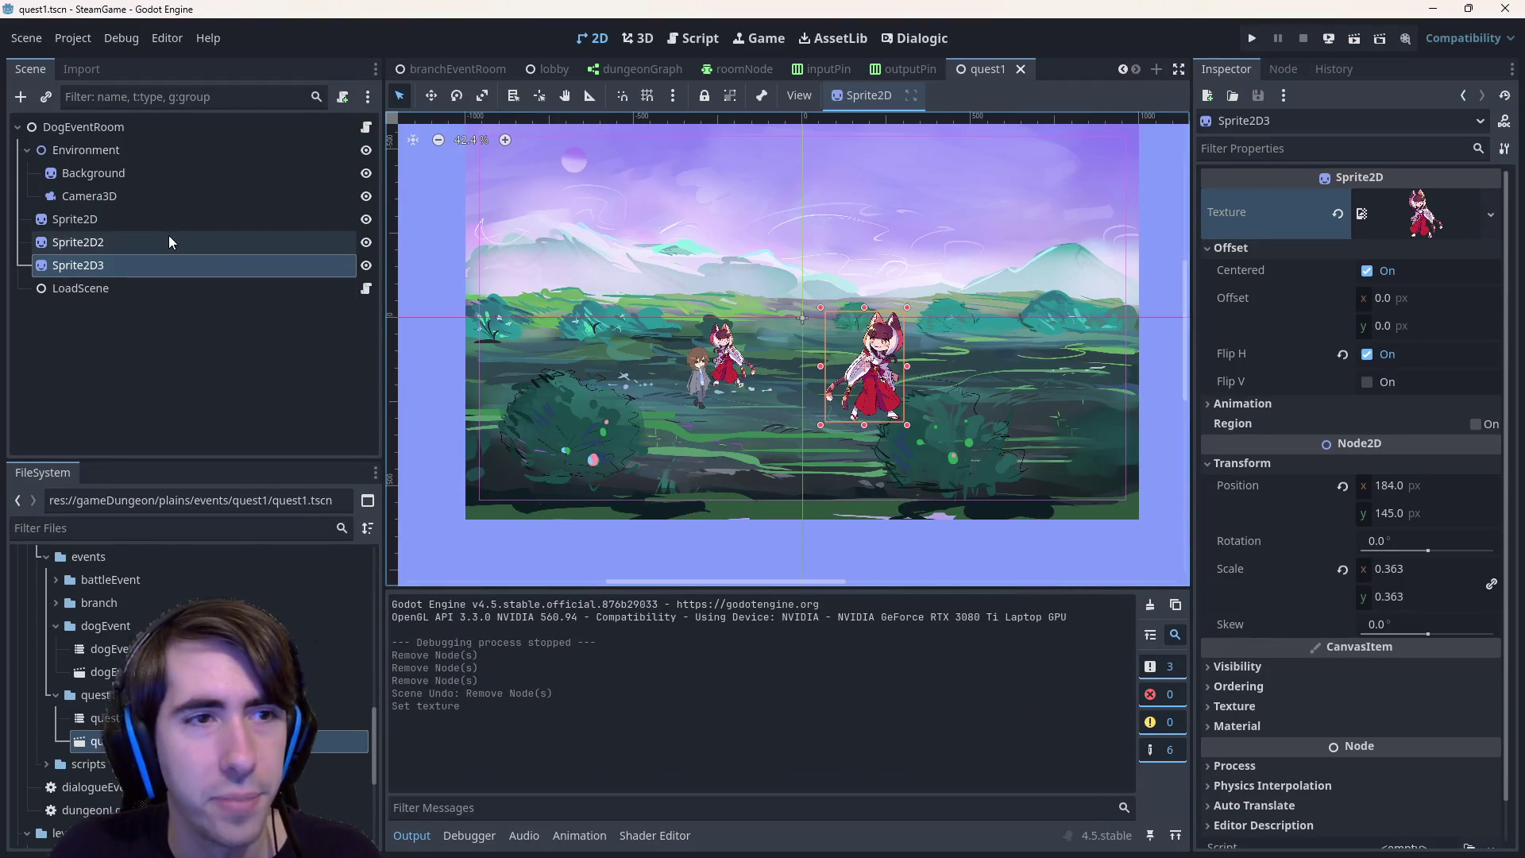
pyautogui.click(191, 266)
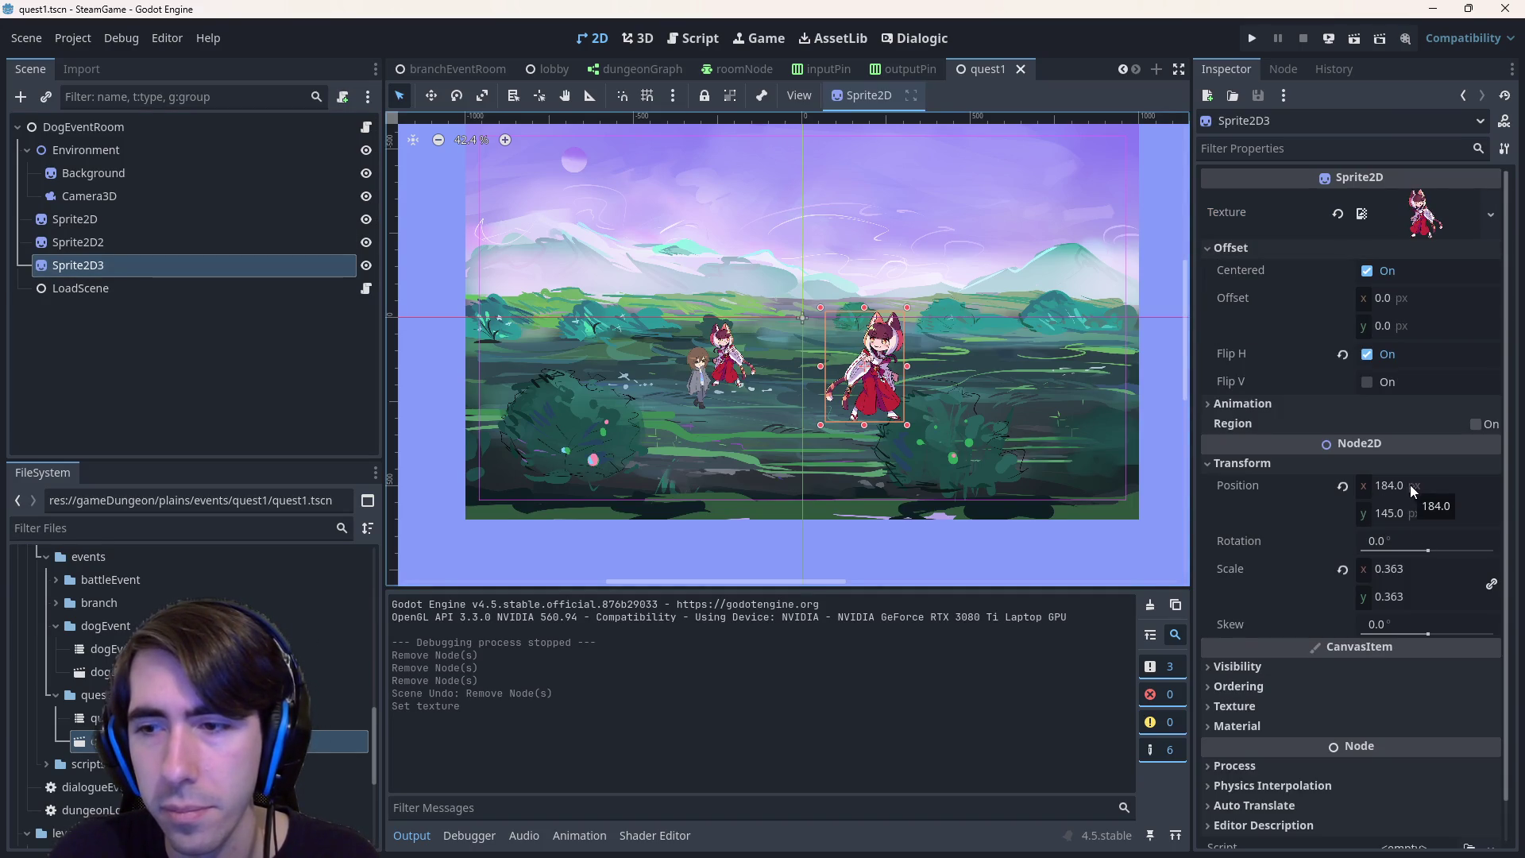
pyautogui.moveTo(904, 423); pyautogui.dragTo(893, 404)
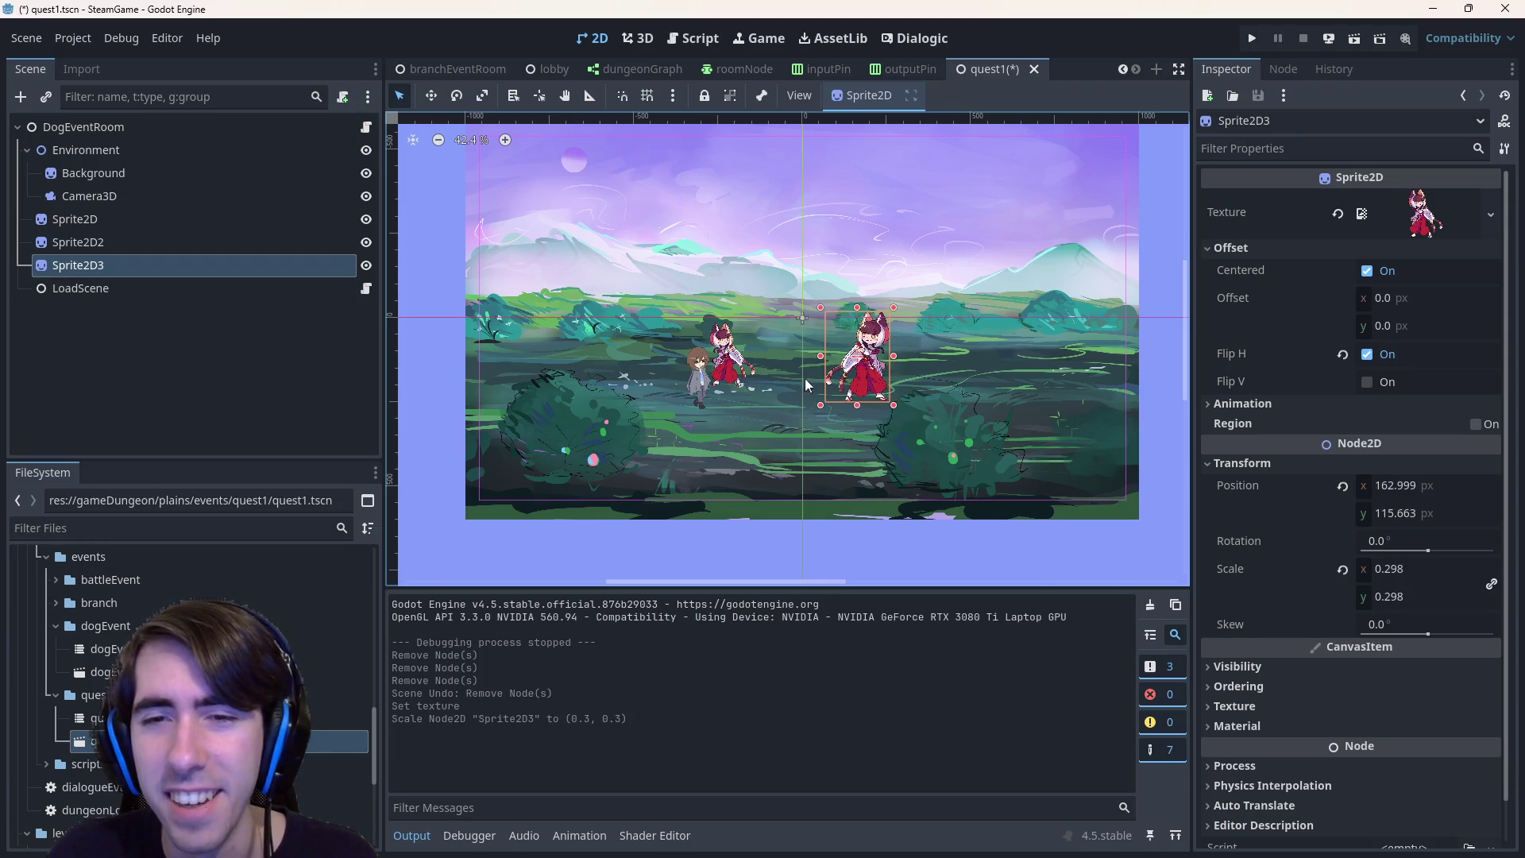
pyautogui.scroll(2, 743, 384)
pyautogui.scroll(2, 770, 381)
# - Review the sprite nodes, then delete the middle Sprite2D node from the scene
pyautogui.click(334, 173)
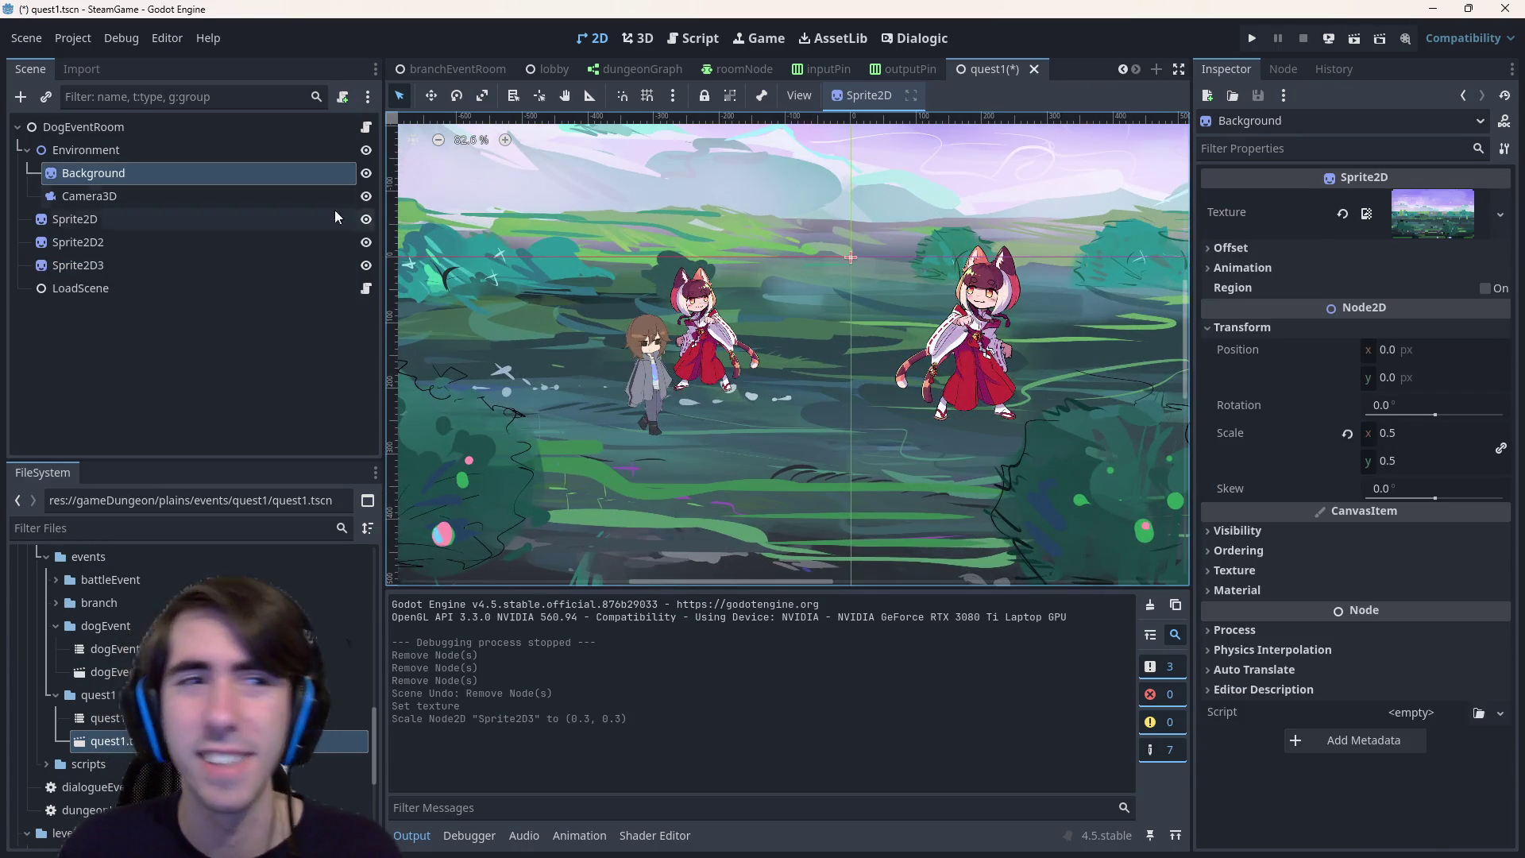
pyautogui.click(143, 218)
pyautogui.click(154, 241)
pyautogui.click(112, 267)
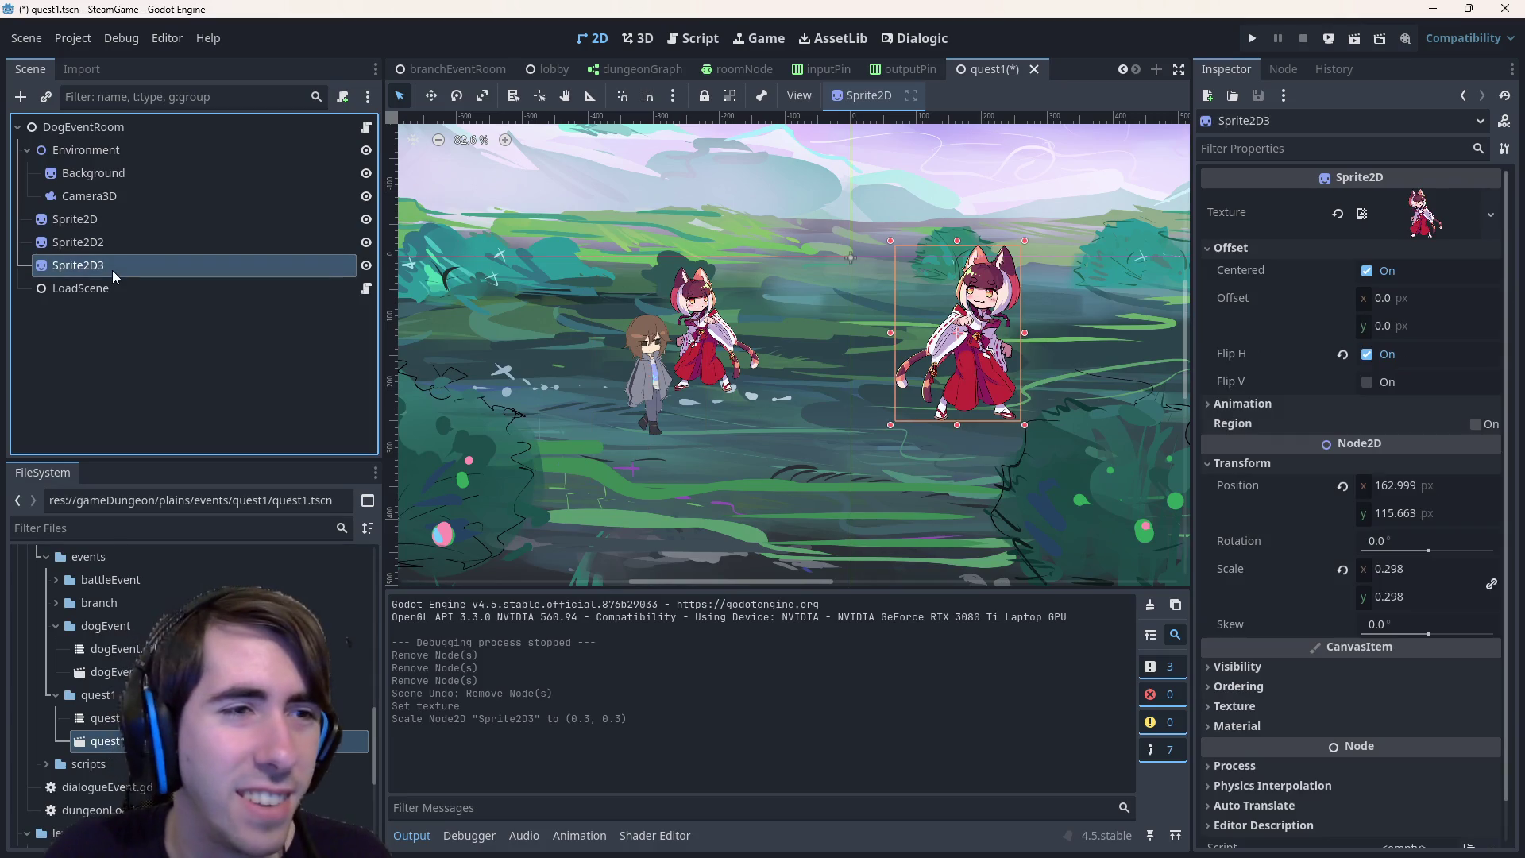
pyautogui.click(81, 251)
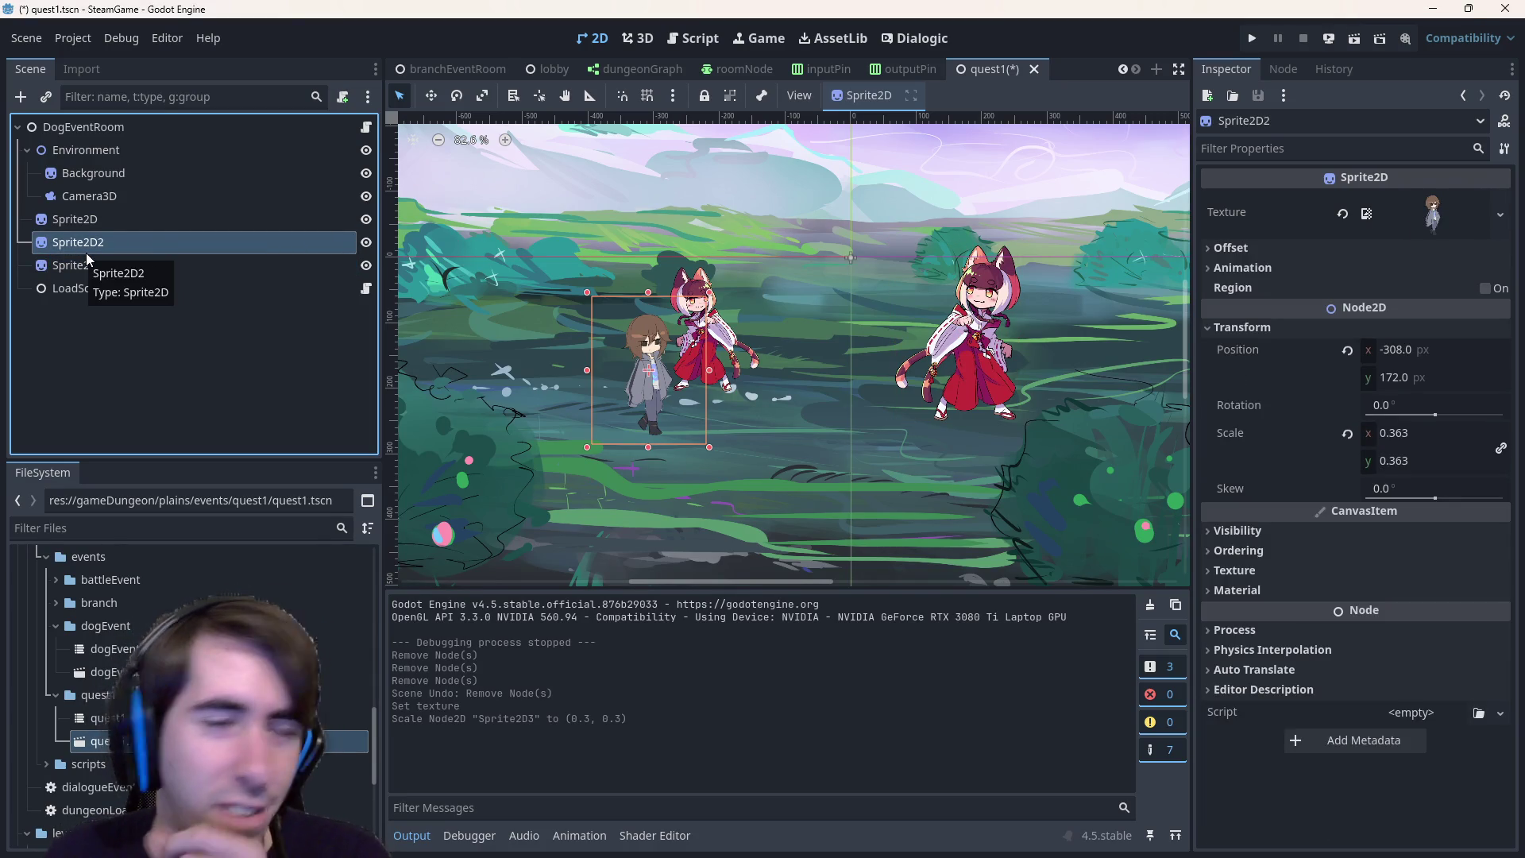
pyautogui.click(90, 227)
pyautogui.press('Delete')
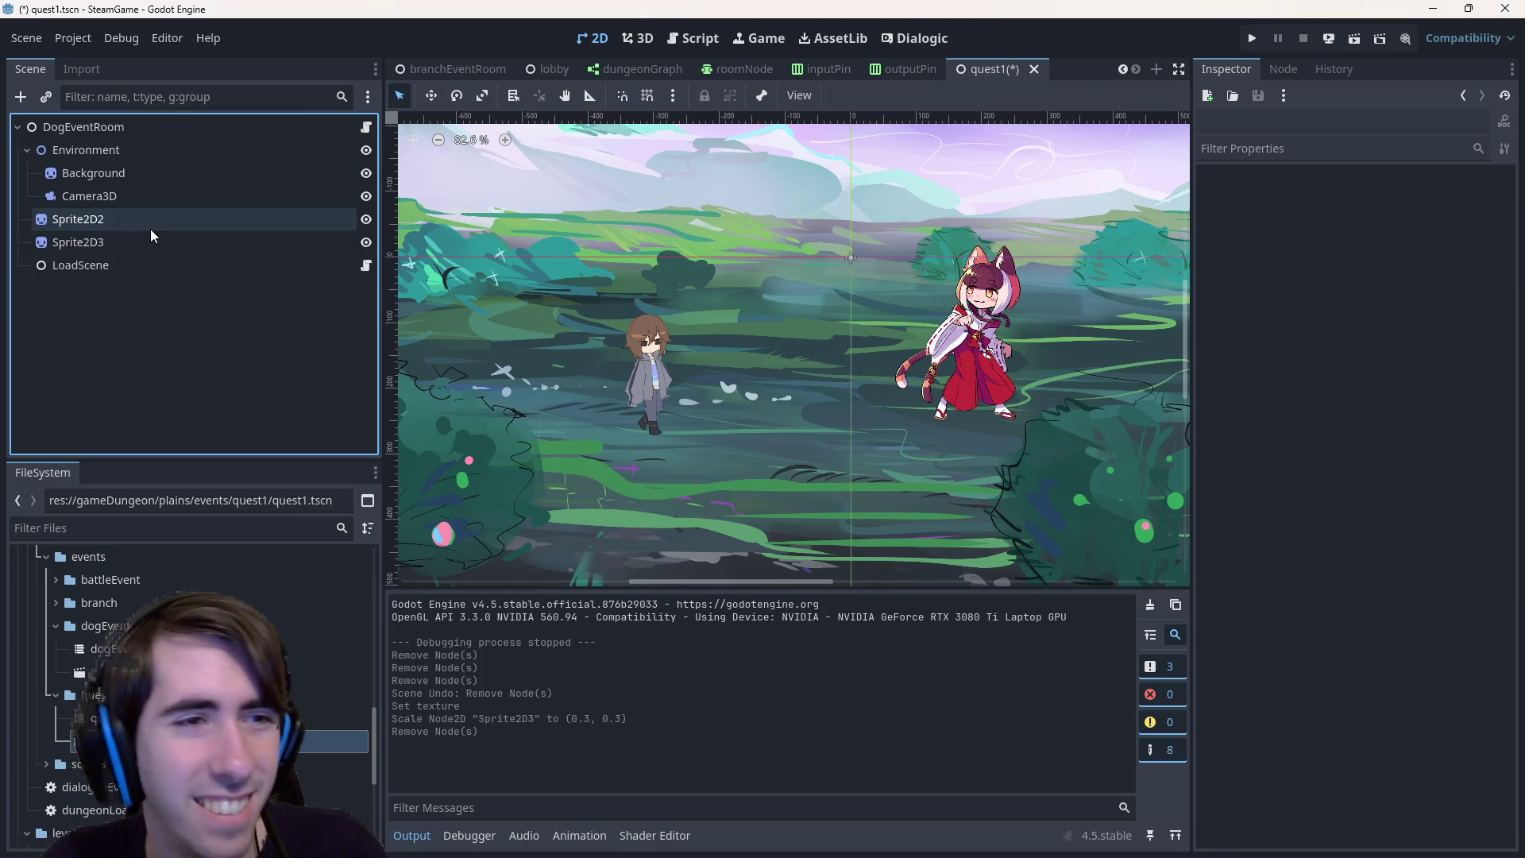
# - Enlarge Sprite2D2 to about 0.49 scale, undoing an accidental Background move
pyautogui.click(141, 224)
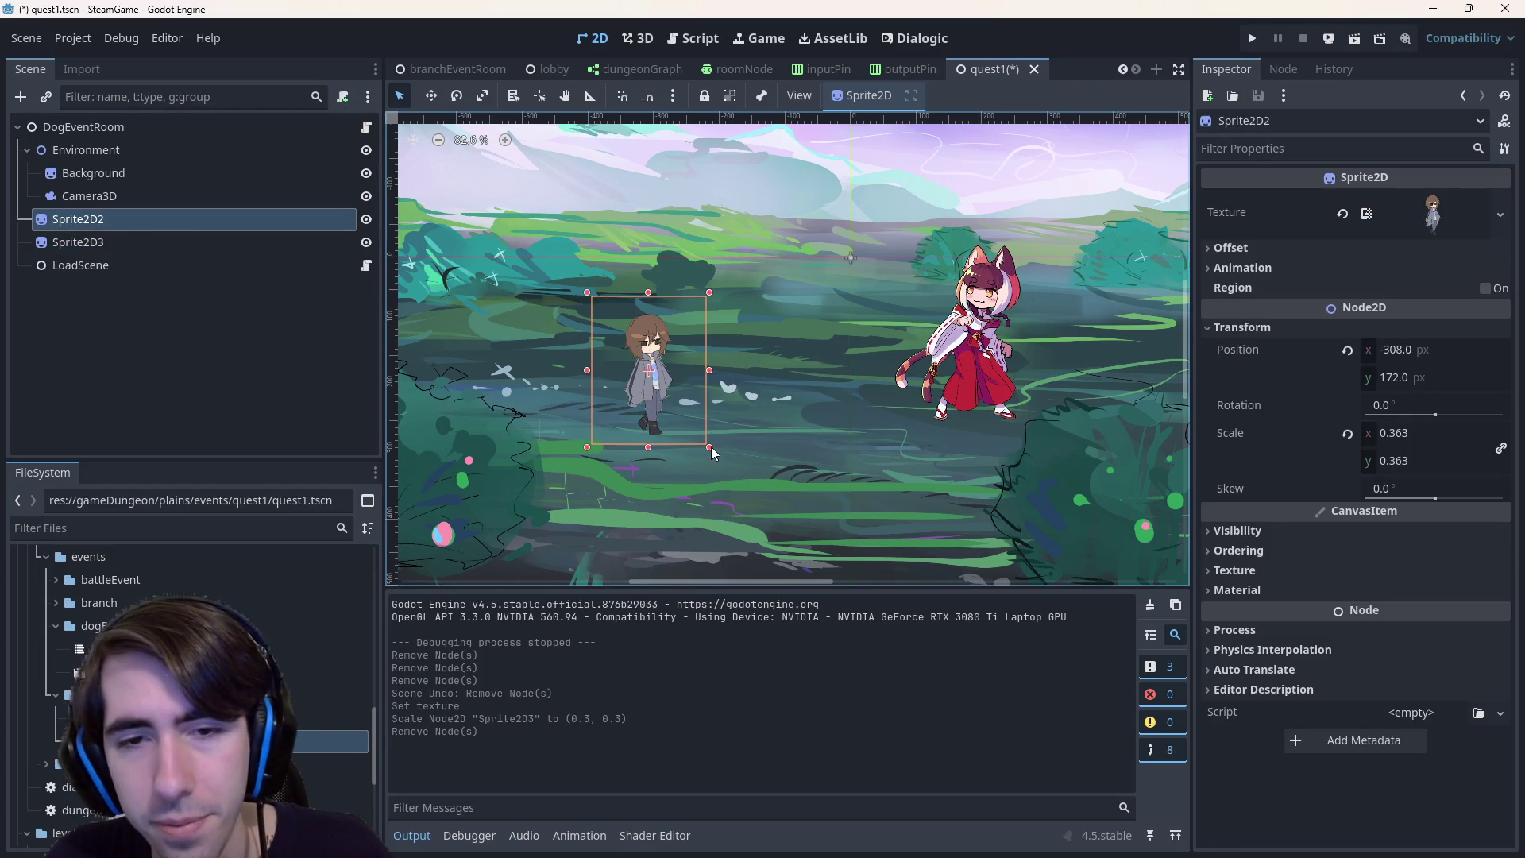
pyautogui.moveTo(712, 446); pyautogui.dragTo(751, 494)
pyautogui.moveTo(689, 440); pyautogui.dragTo(677, 408)
pyautogui.hotkey('ctrl', 'z')
pyautogui.scroll(-3, 684, 428)
# - Move the cat-girl and brown-haired character side by side near the scene centre
pyautogui.moveTo(814, 404)
pyautogui.mouseDown()
pyautogui.moveTo(822, 421)
pyautogui.moveTo(804, 429)
pyautogui.mouseUp()
pyautogui.moveTo(679, 422); pyautogui.dragTo(712, 423)
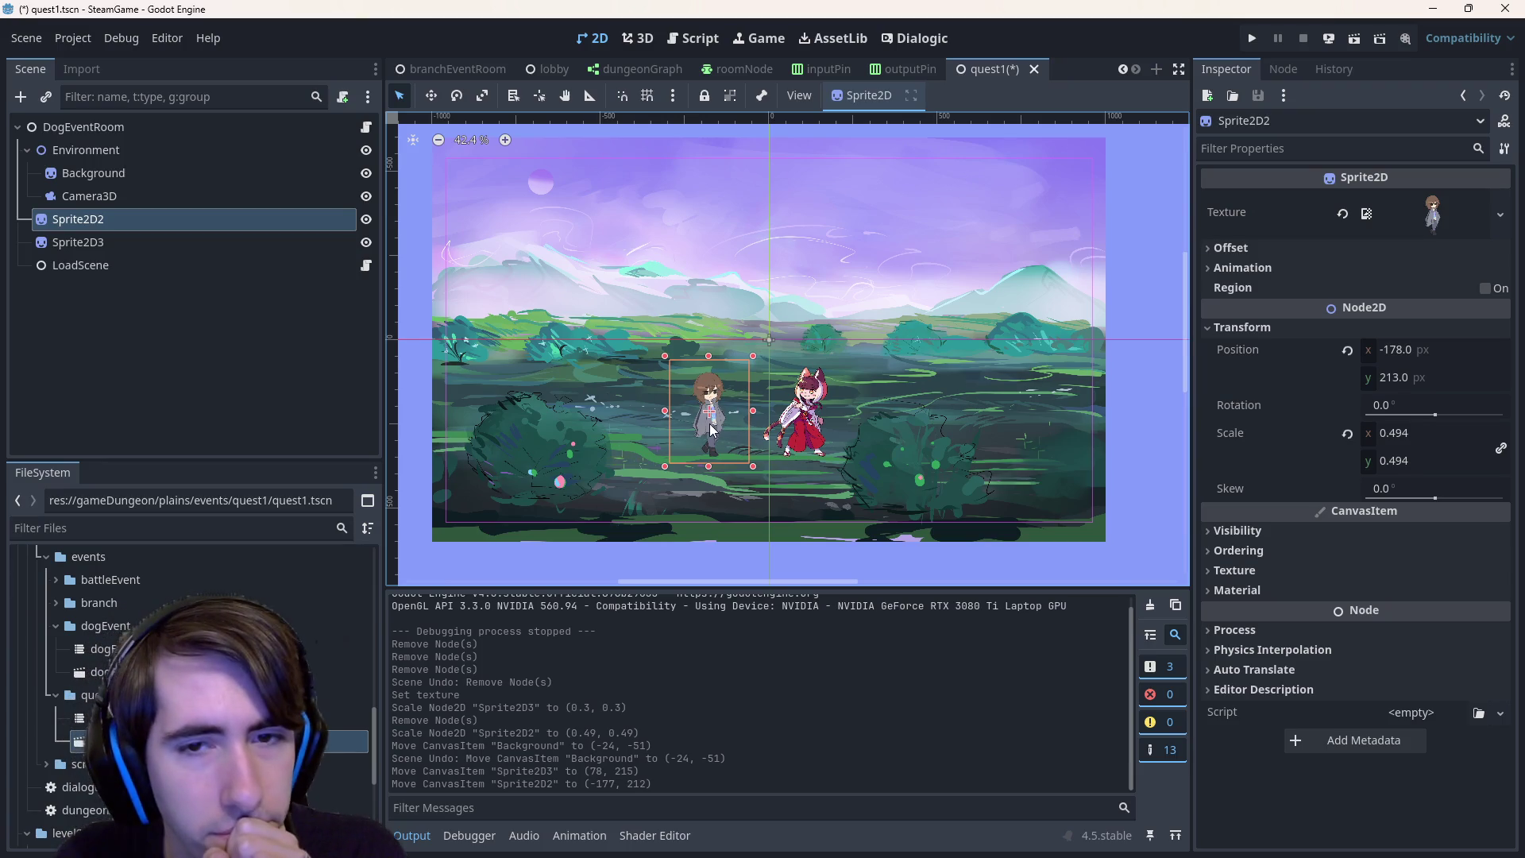
pyautogui.moveTo(714, 429); pyautogui.dragTo(724, 431)
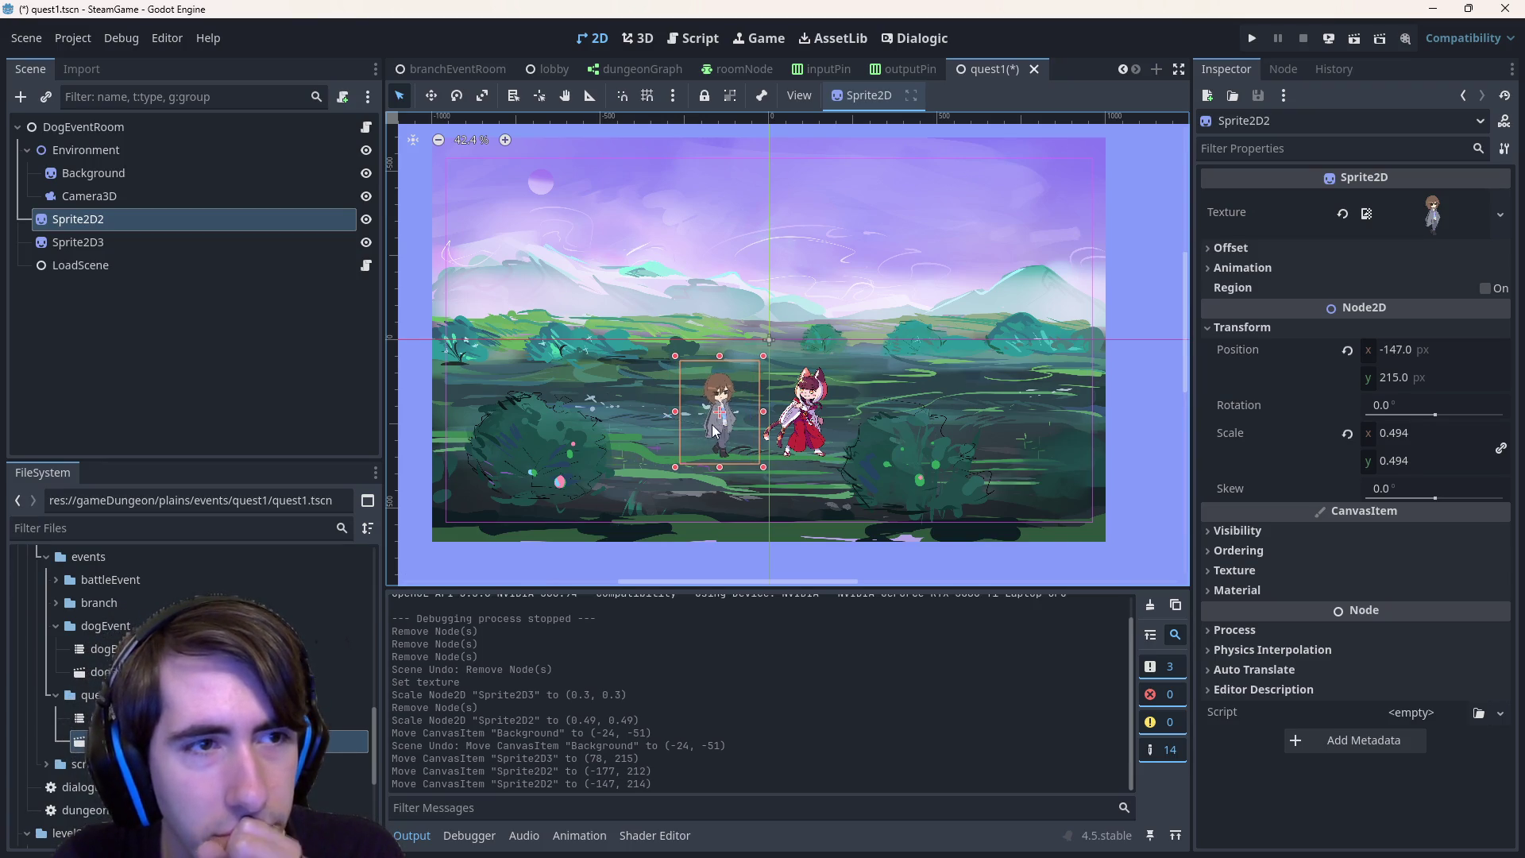
pyautogui.click(185, 265)
pyautogui.click(154, 246)
pyautogui.click(146, 227)
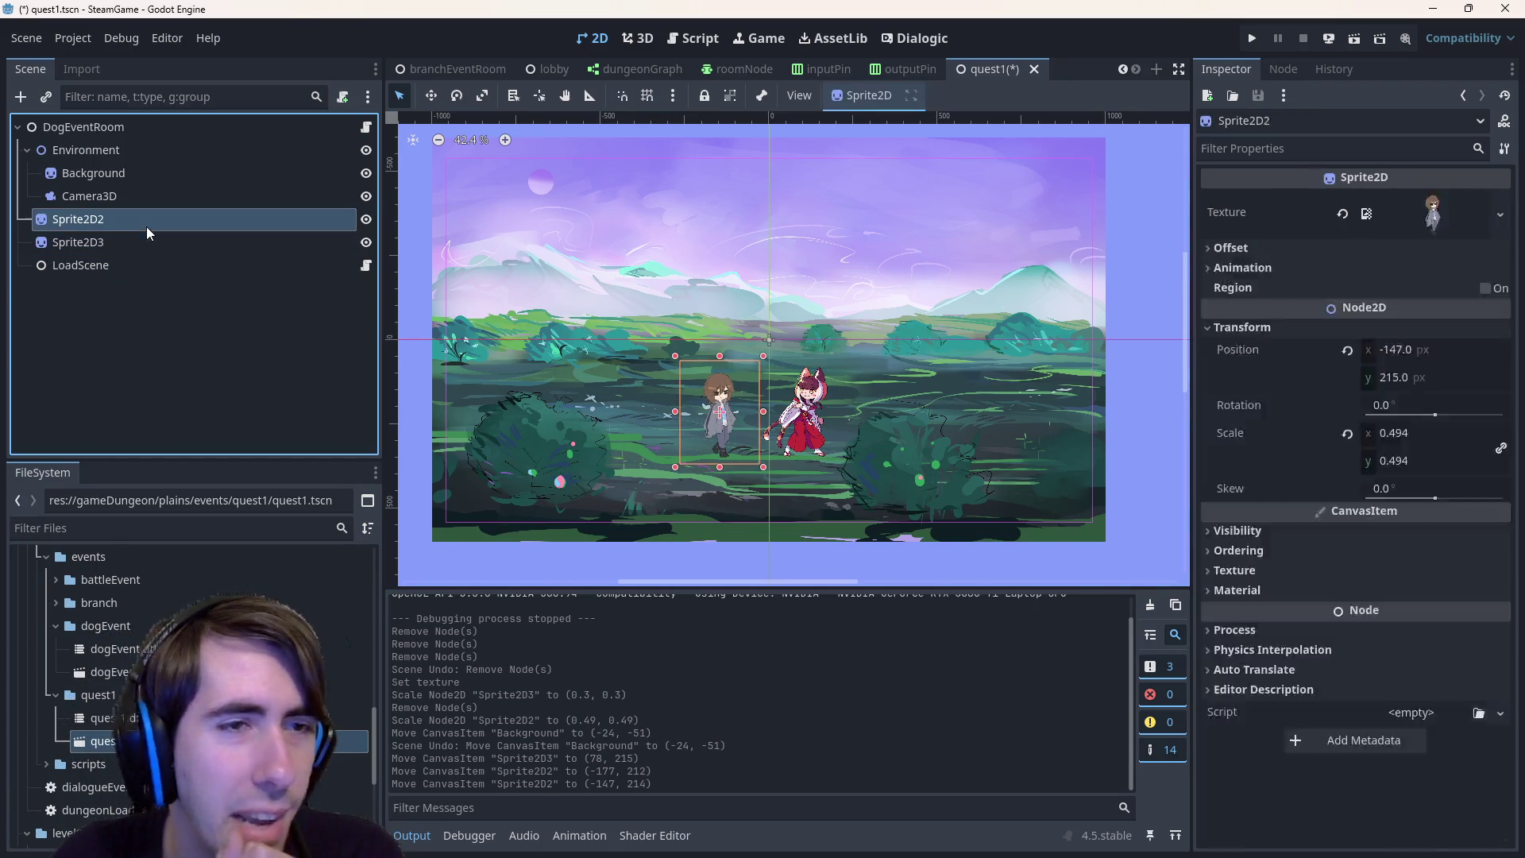
pyautogui.click(779, 285)
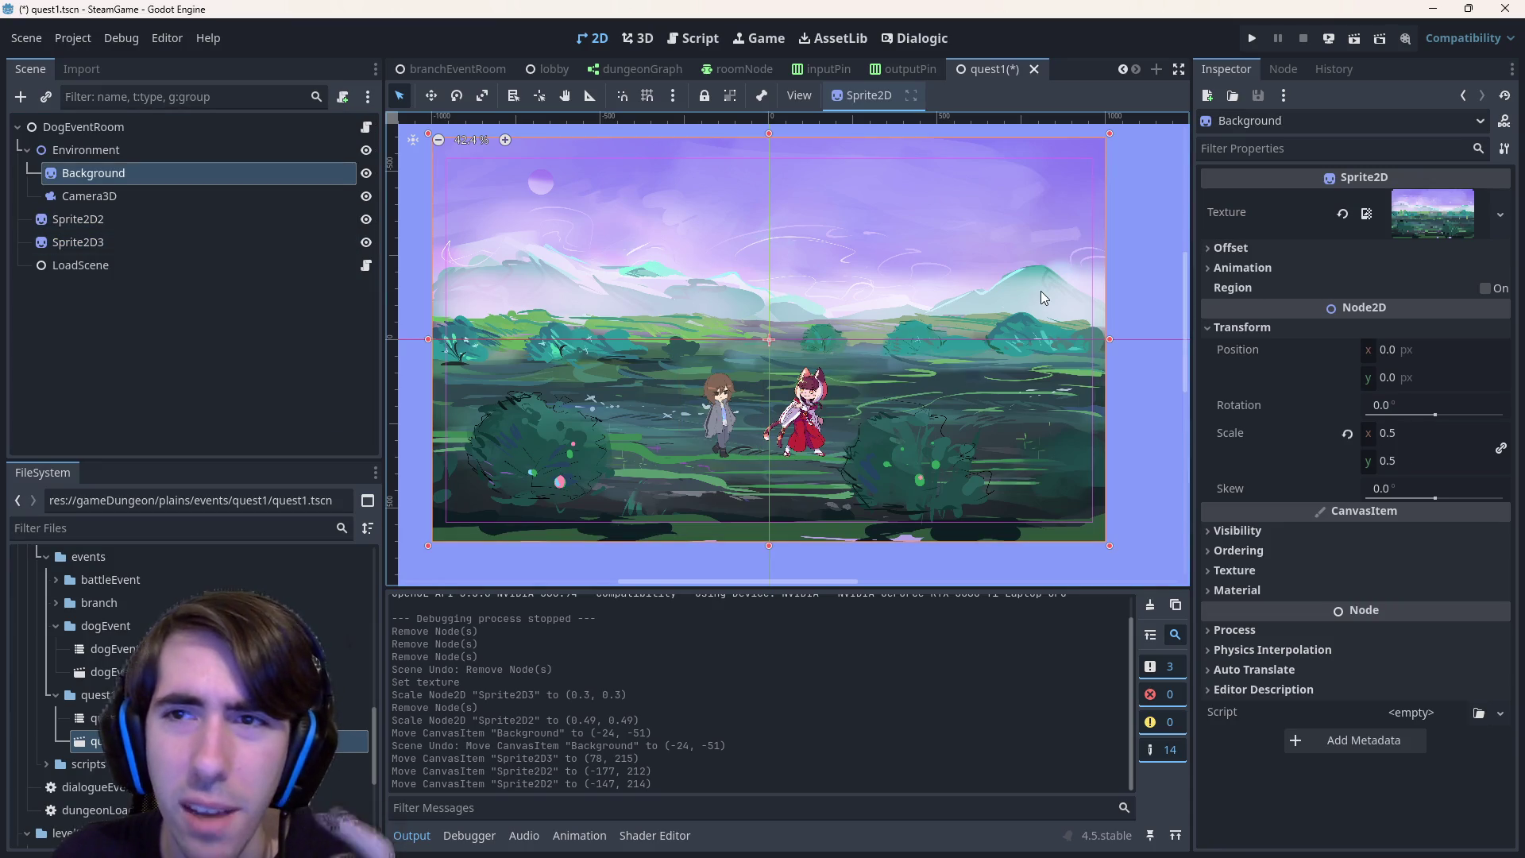
pyautogui.click(1499, 213)
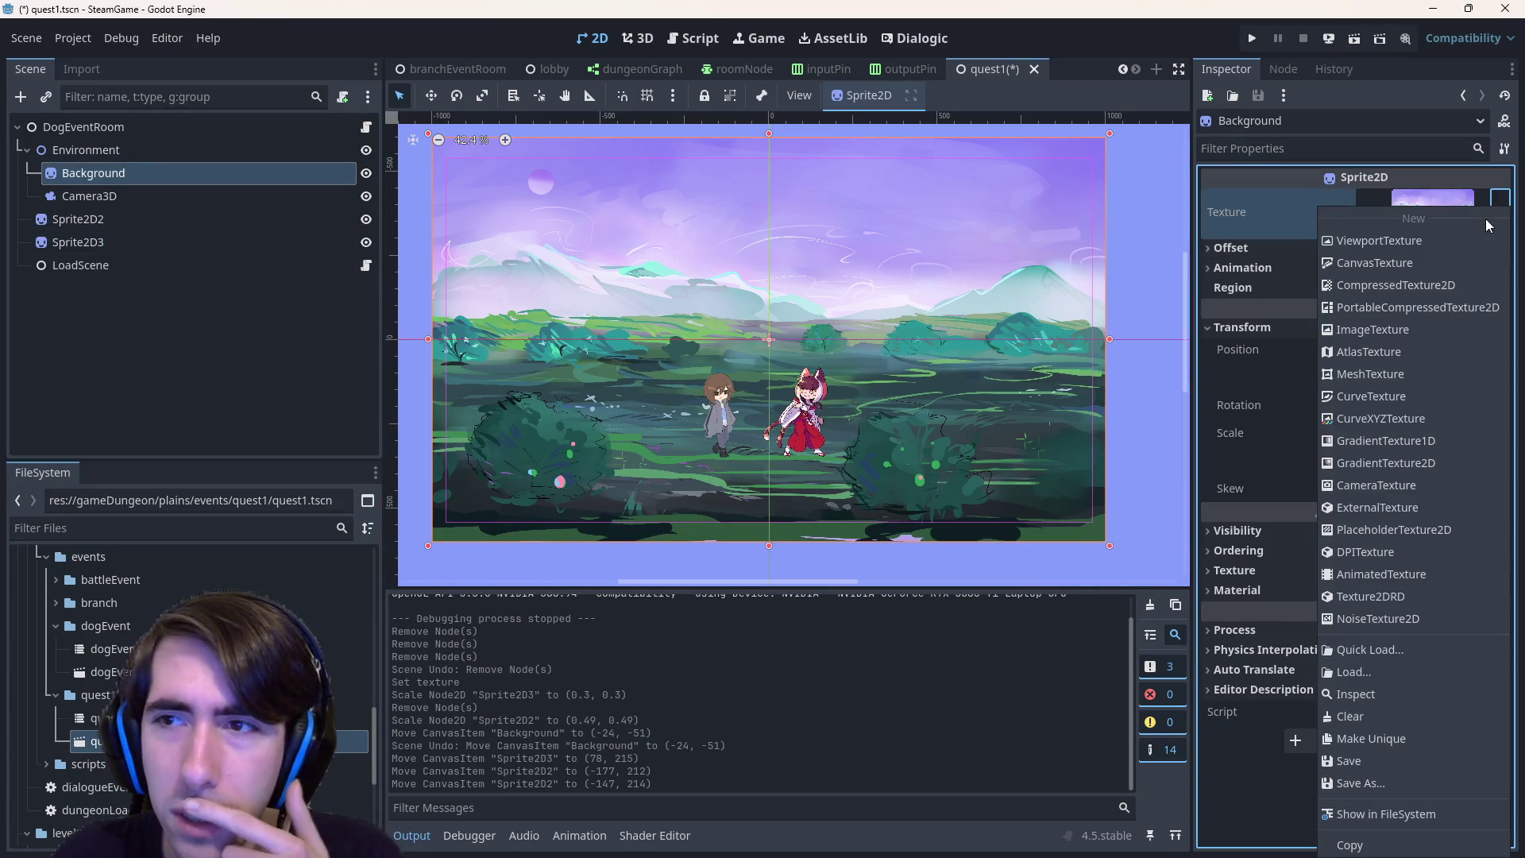
pyautogui.click(1426, 155)
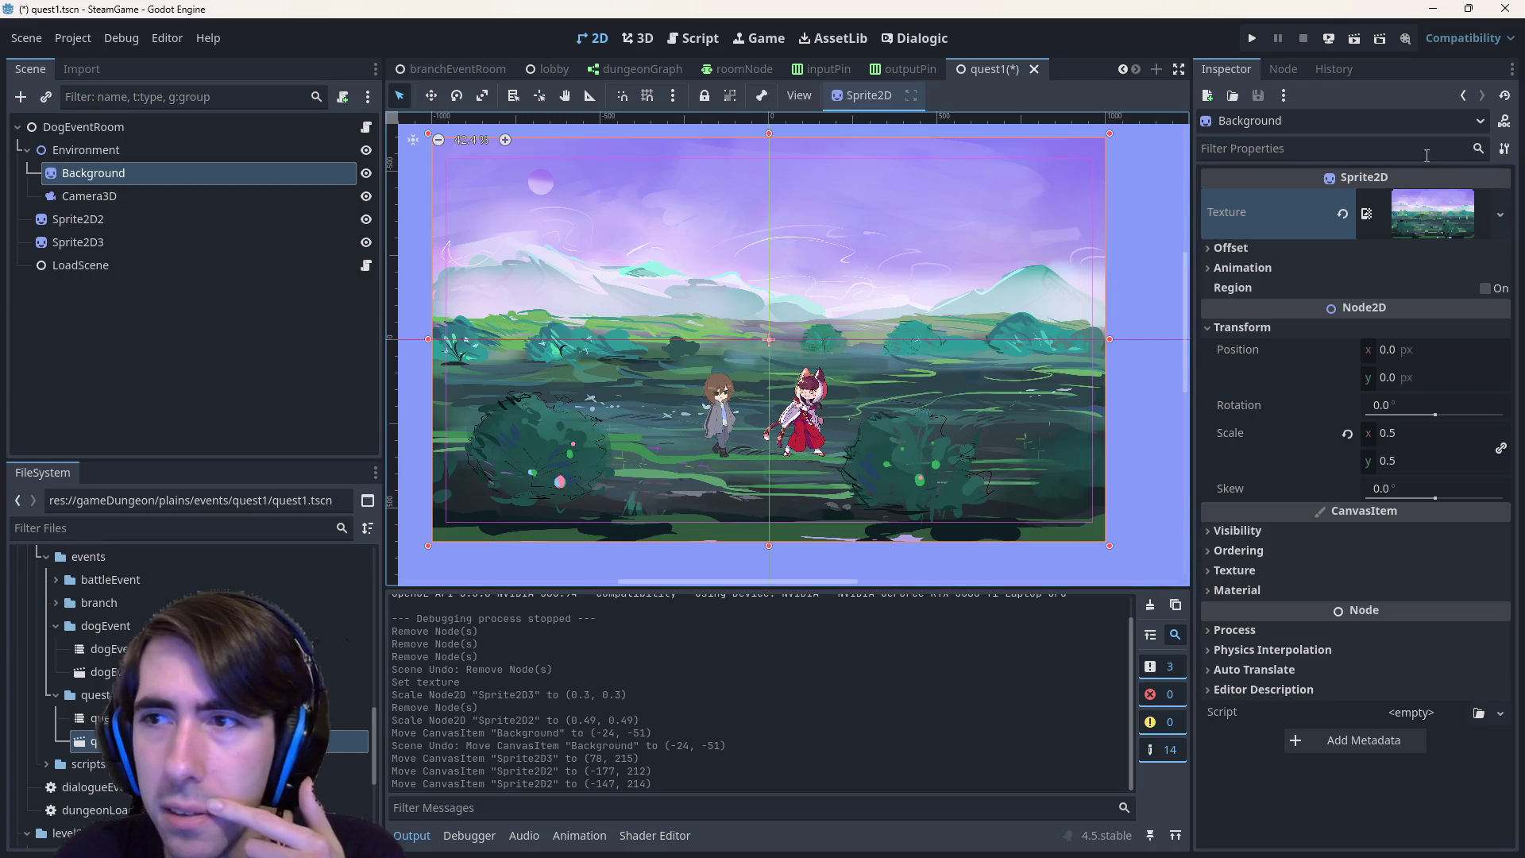
pyautogui.click(1500, 214)
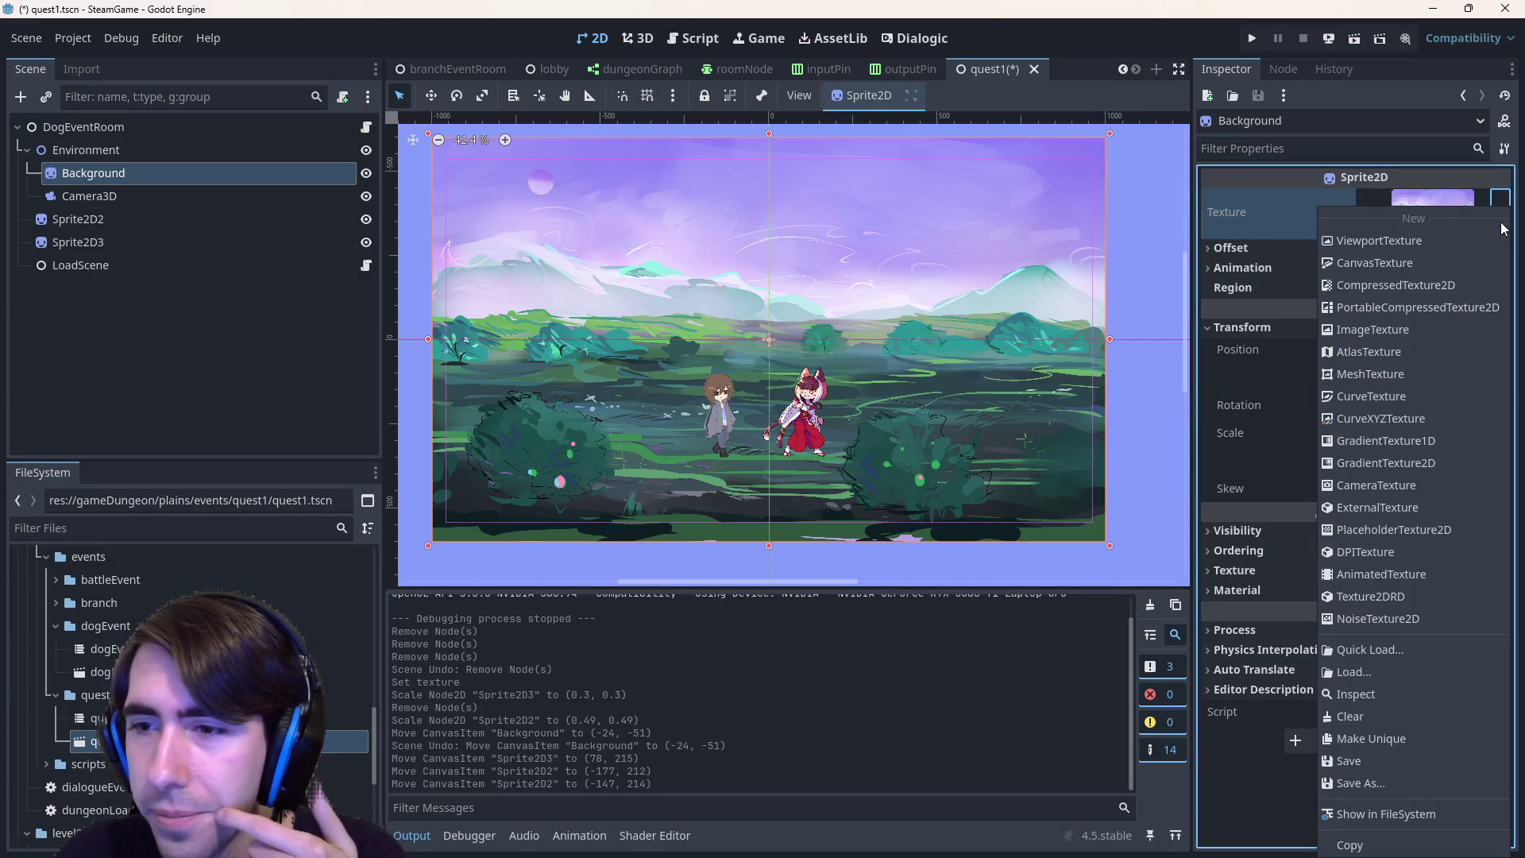
pyautogui.press('Escape')
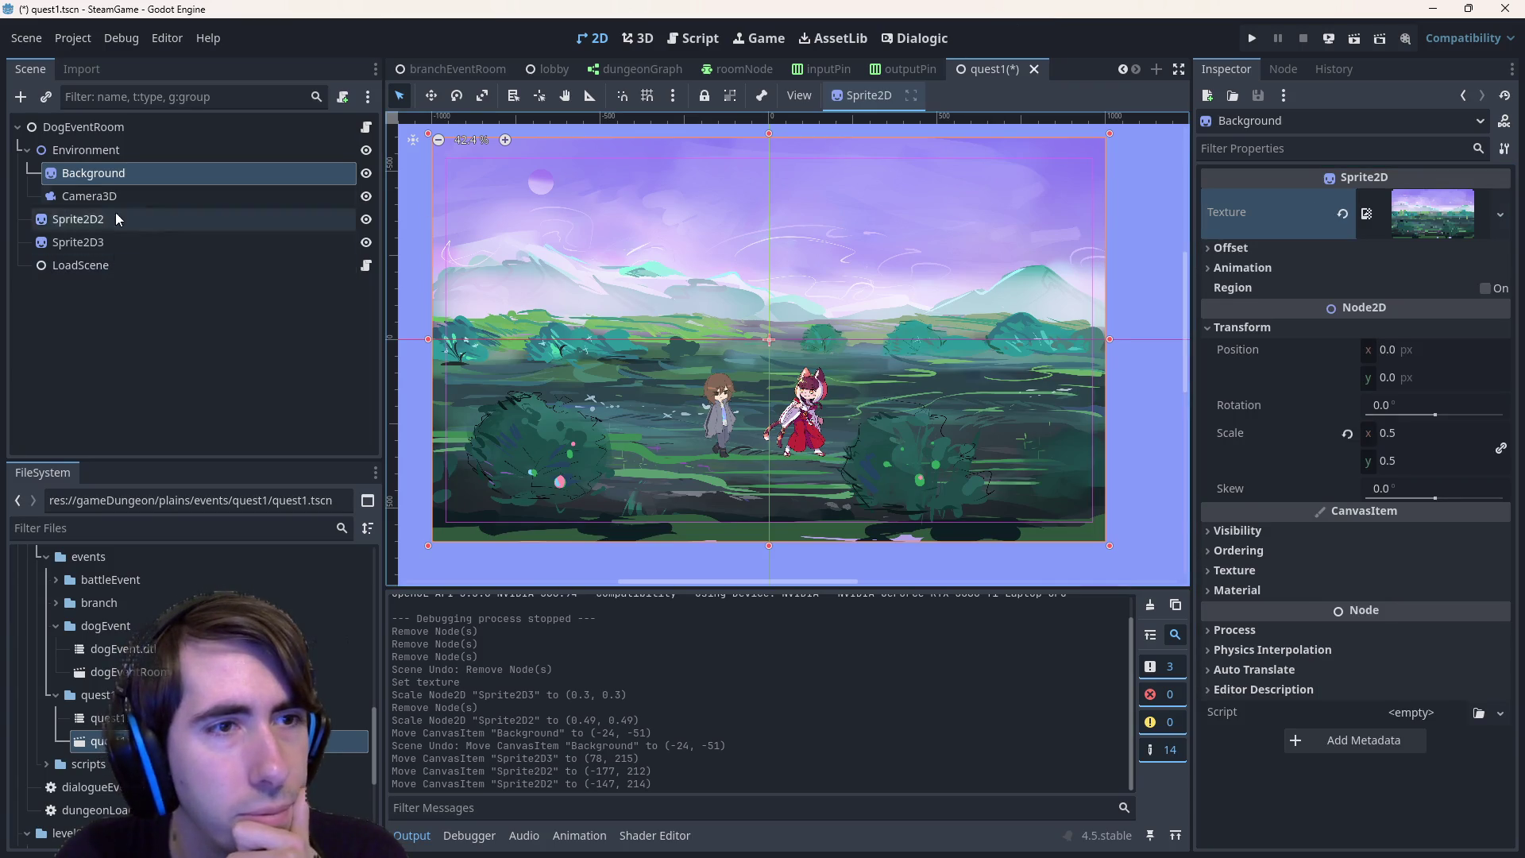
pyautogui.press('Down')
pyautogui.press('Down')
pyautogui.press('Down')
pyautogui.press('F2')
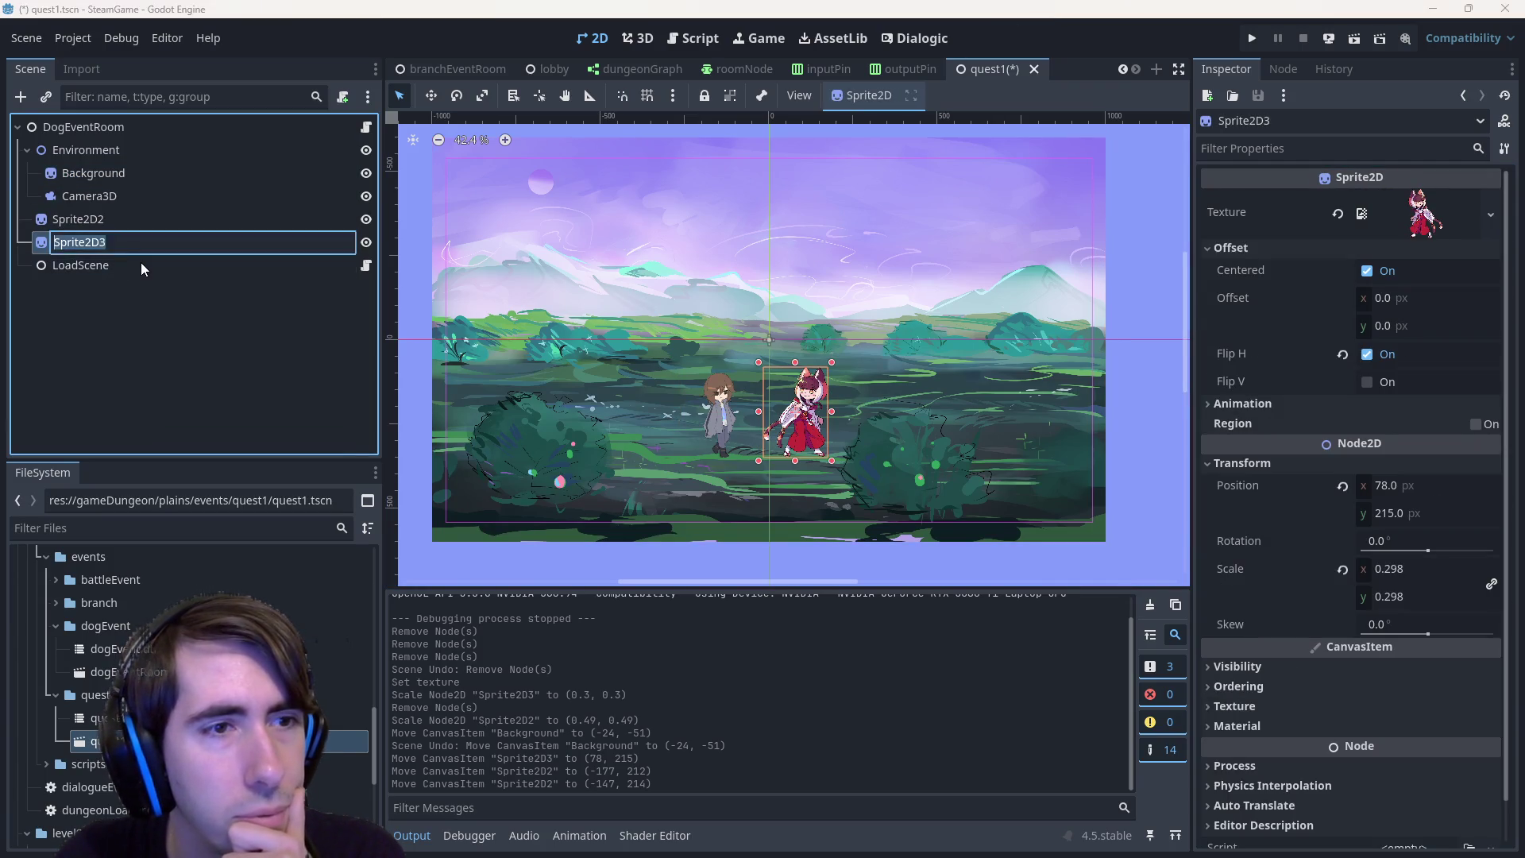
# - Start renaming LoadScene but keep its name, and widen the Inspector panel
pyautogui.press('Down')
pyautogui.press('F2')
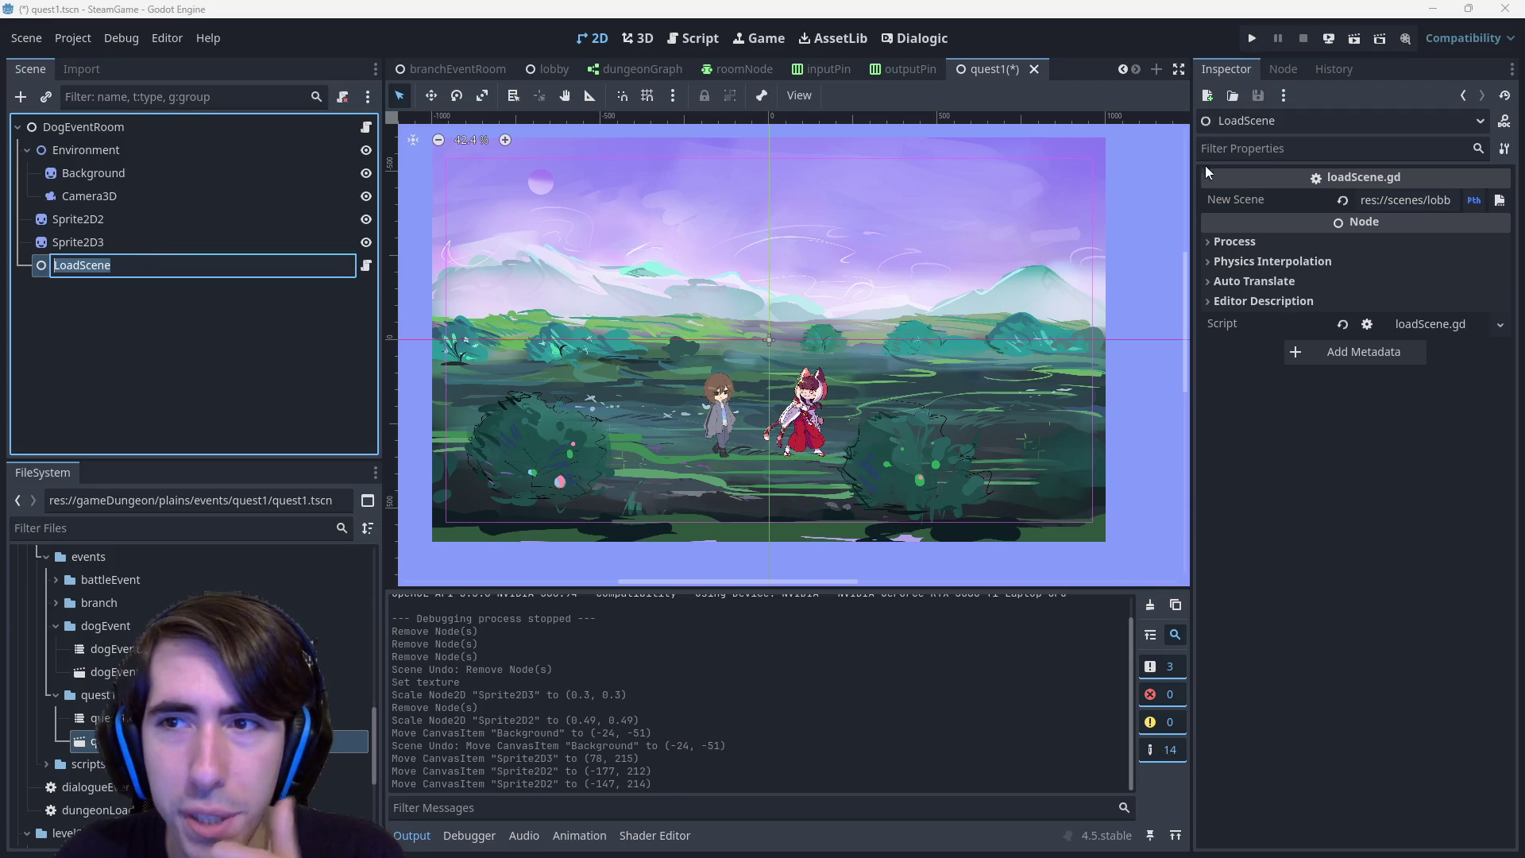
pyautogui.press('Return')
pyautogui.moveTo(1193, 187)
pyautogui.mouseDown()
pyautogui.moveTo(1112, 189)
pyautogui.moveTo(1132, 189)
pyautogui.mouseUp()
# - Select LoadScene under DogEventRoom and delete it
pyautogui.click(123, 302)
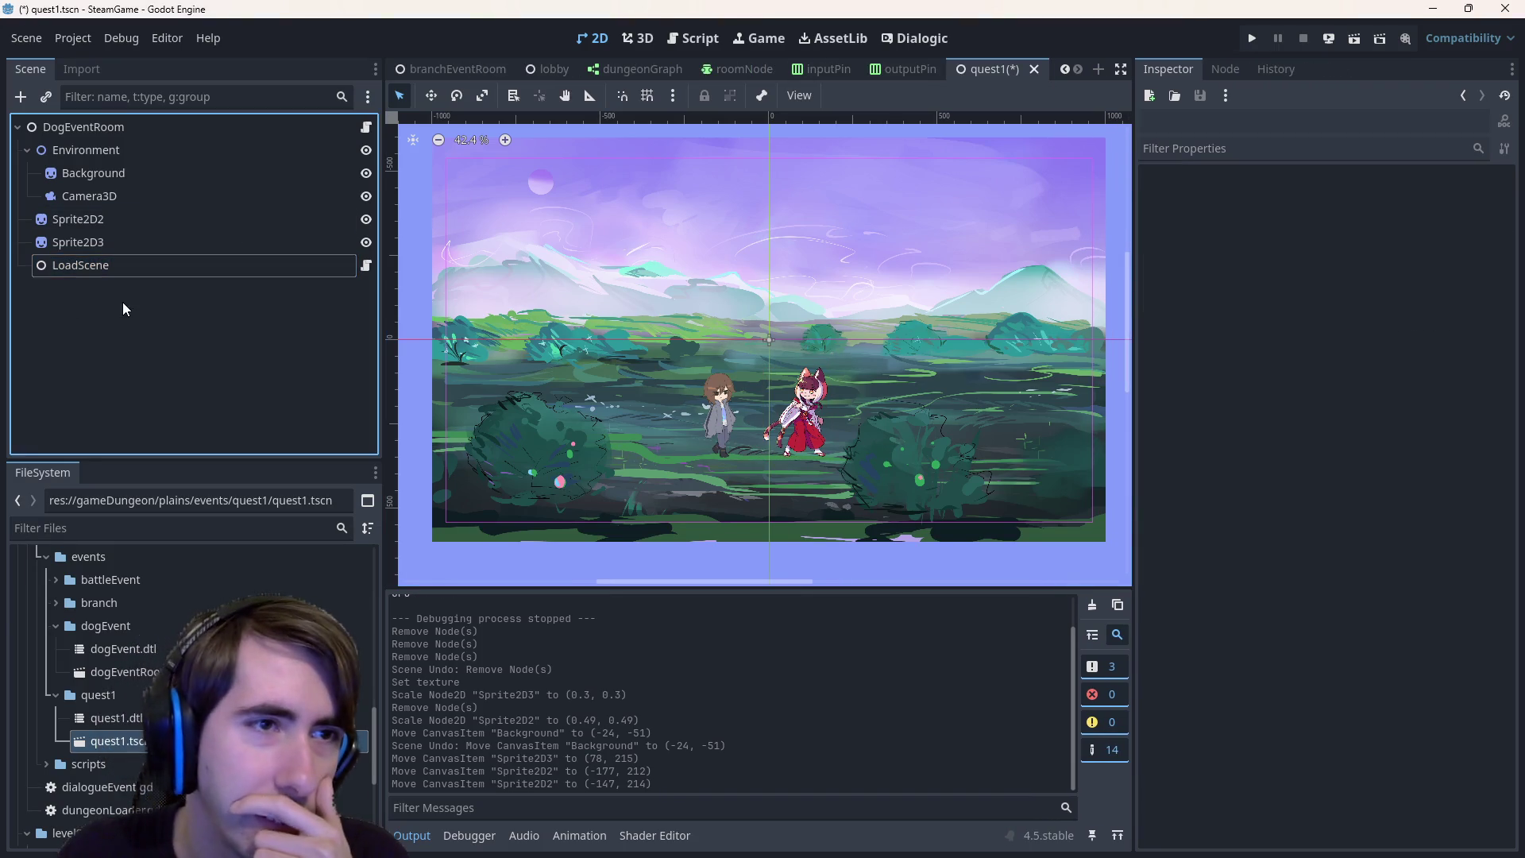
pyautogui.click(131, 259)
pyautogui.click(156, 127)
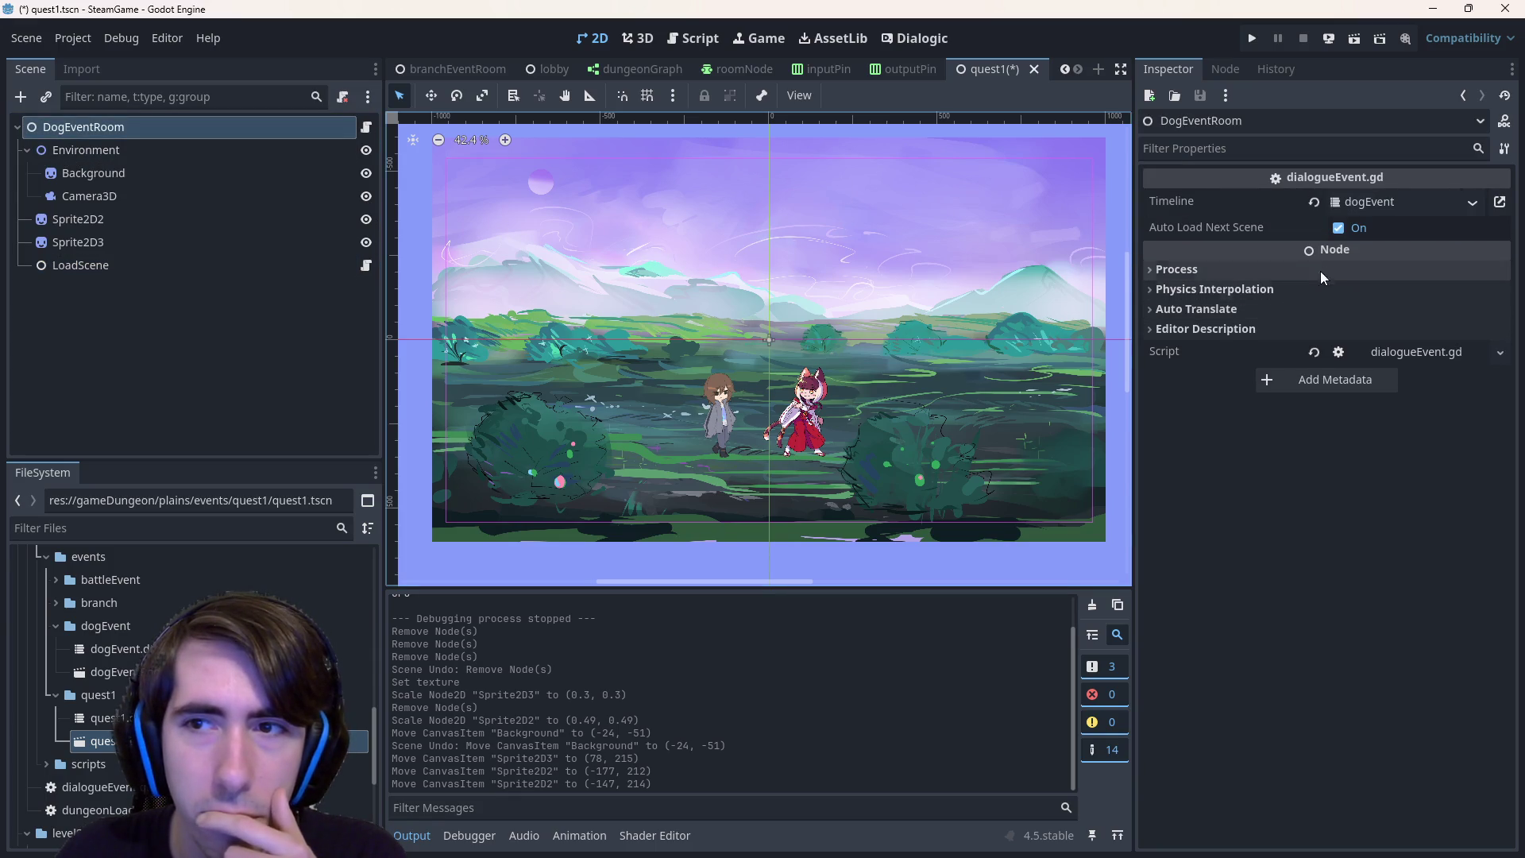
pyautogui.click(145, 267)
pyautogui.press('Delete')
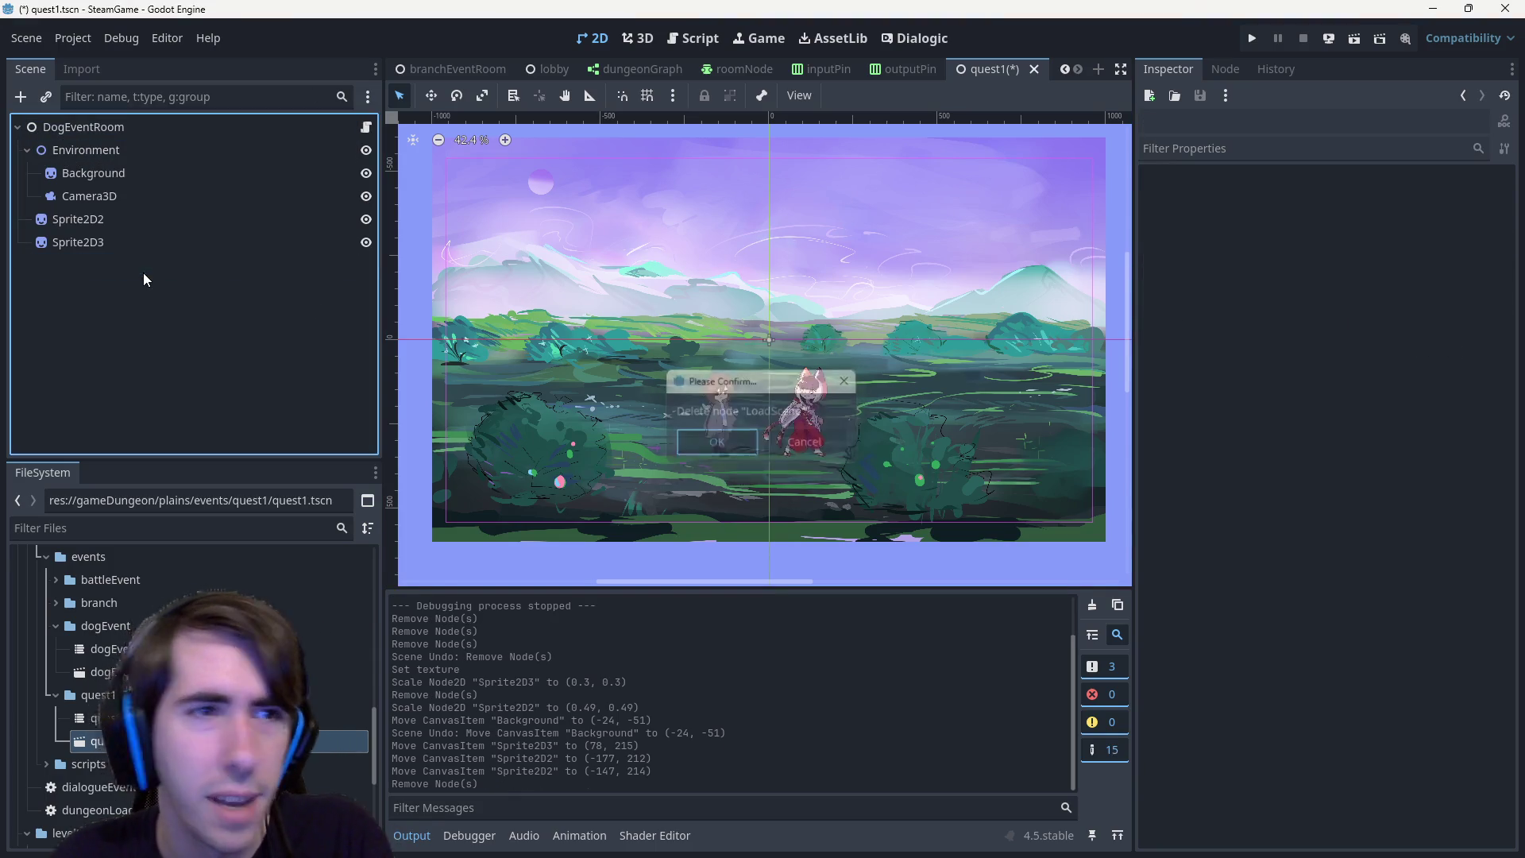
pyautogui.click(87, 195)
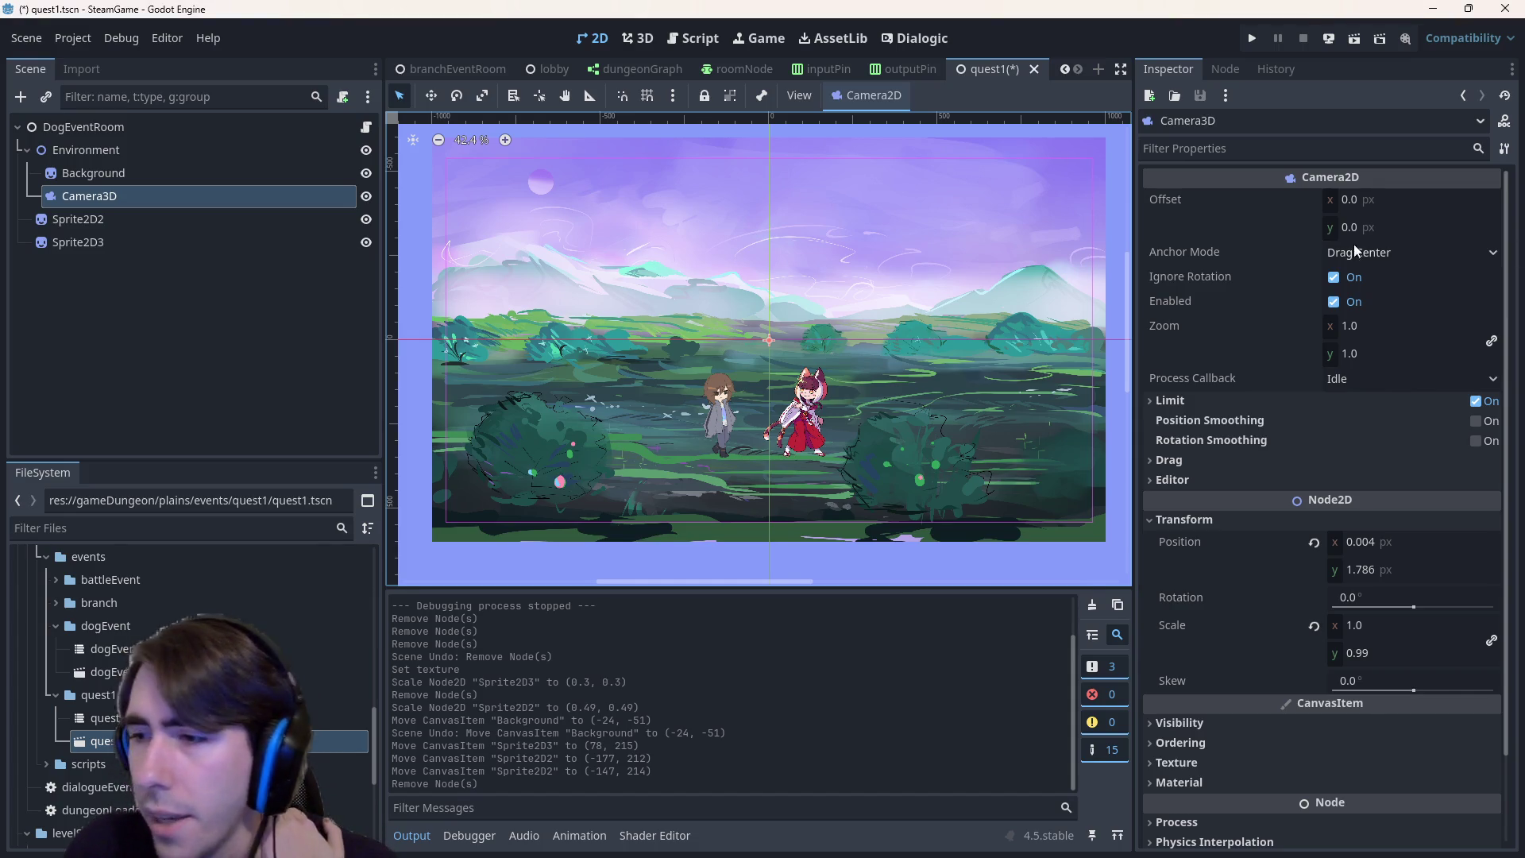
pyautogui.scroll(-1, 879, 362)
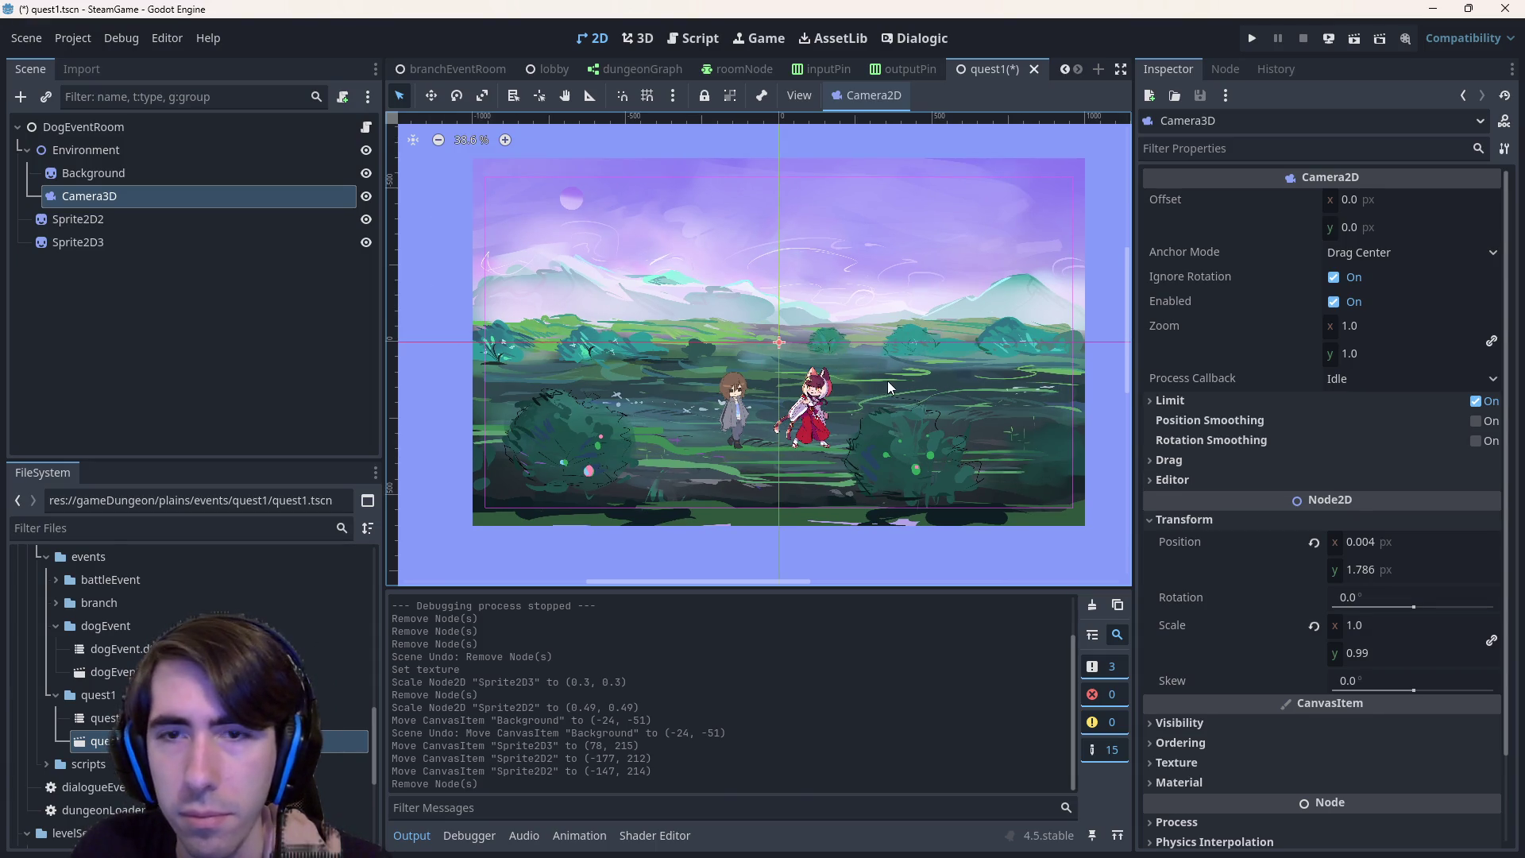
pyautogui.scroll(1, 401, 302)
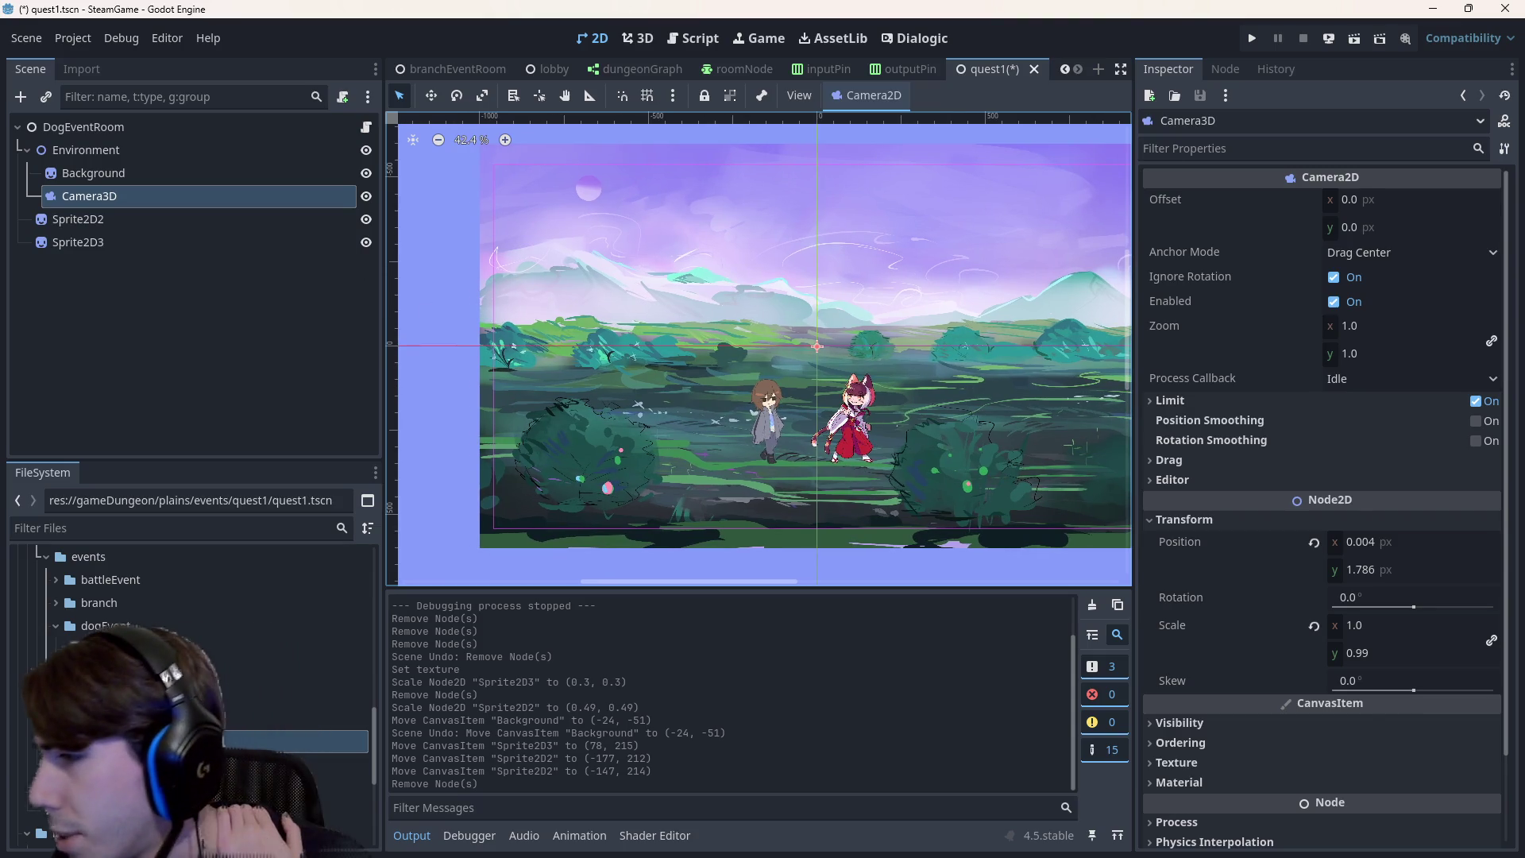
pyautogui.rightClick(441, 340)
pyautogui.click(364, 282)
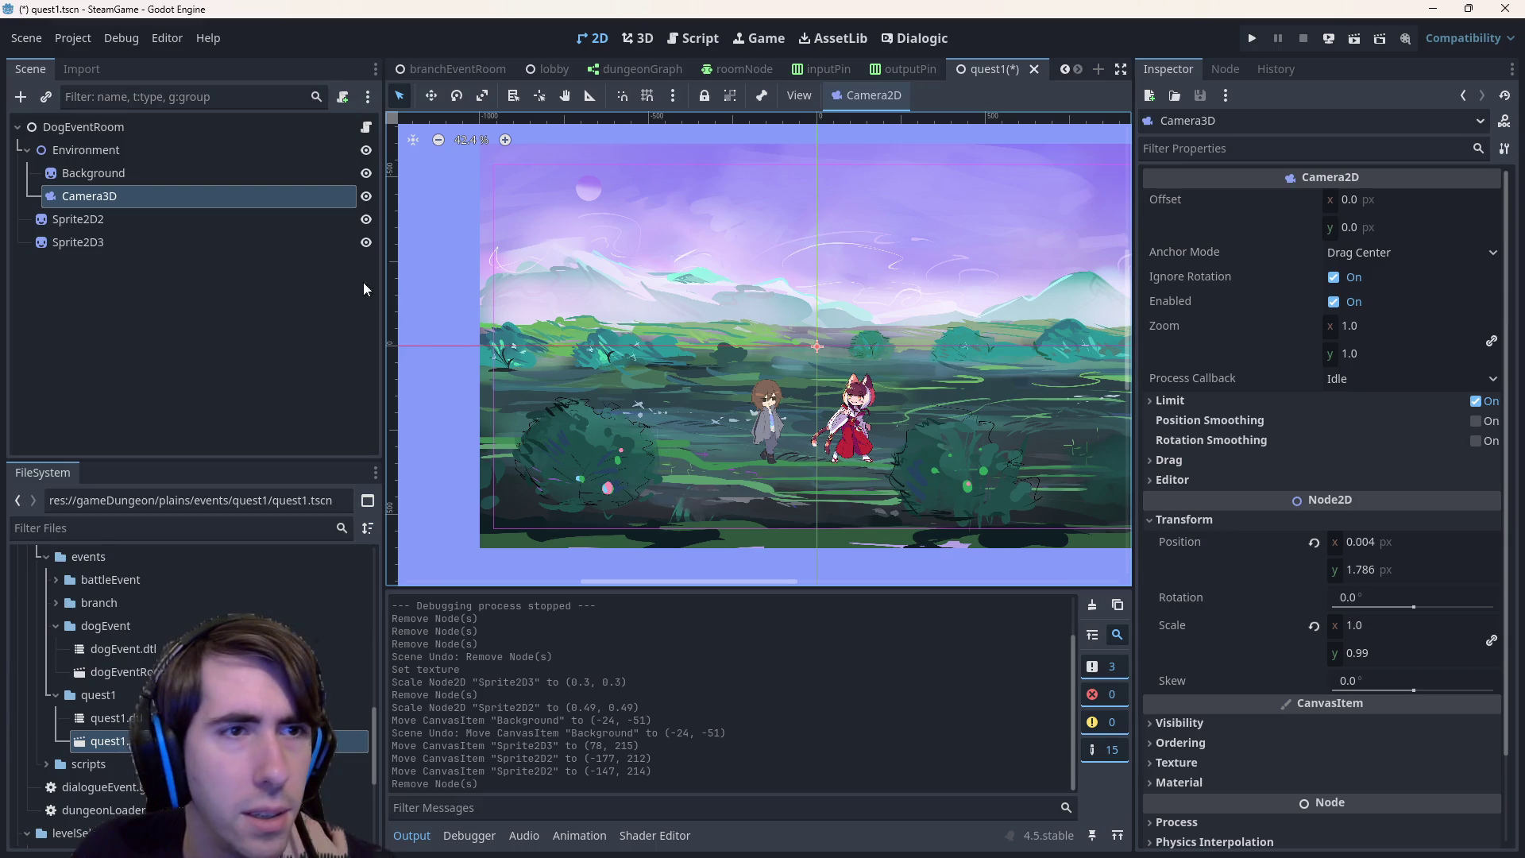
# - Assign quest1.dtl as DogEventRoom's Timeline property and save the scene
pyautogui.click(140, 174)
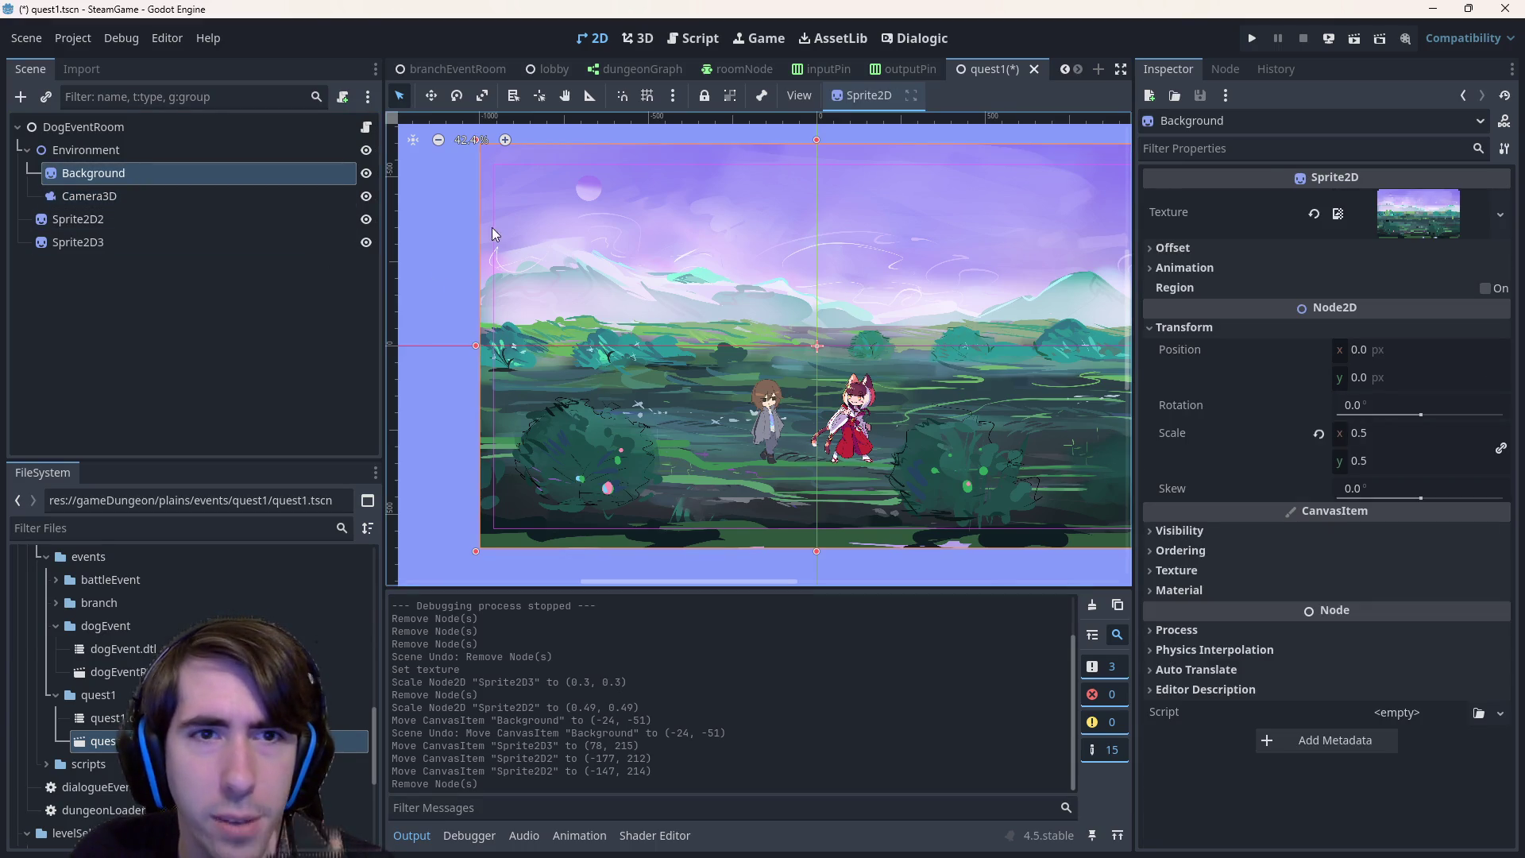
pyautogui.click(78, 143)
pyautogui.click(107, 237)
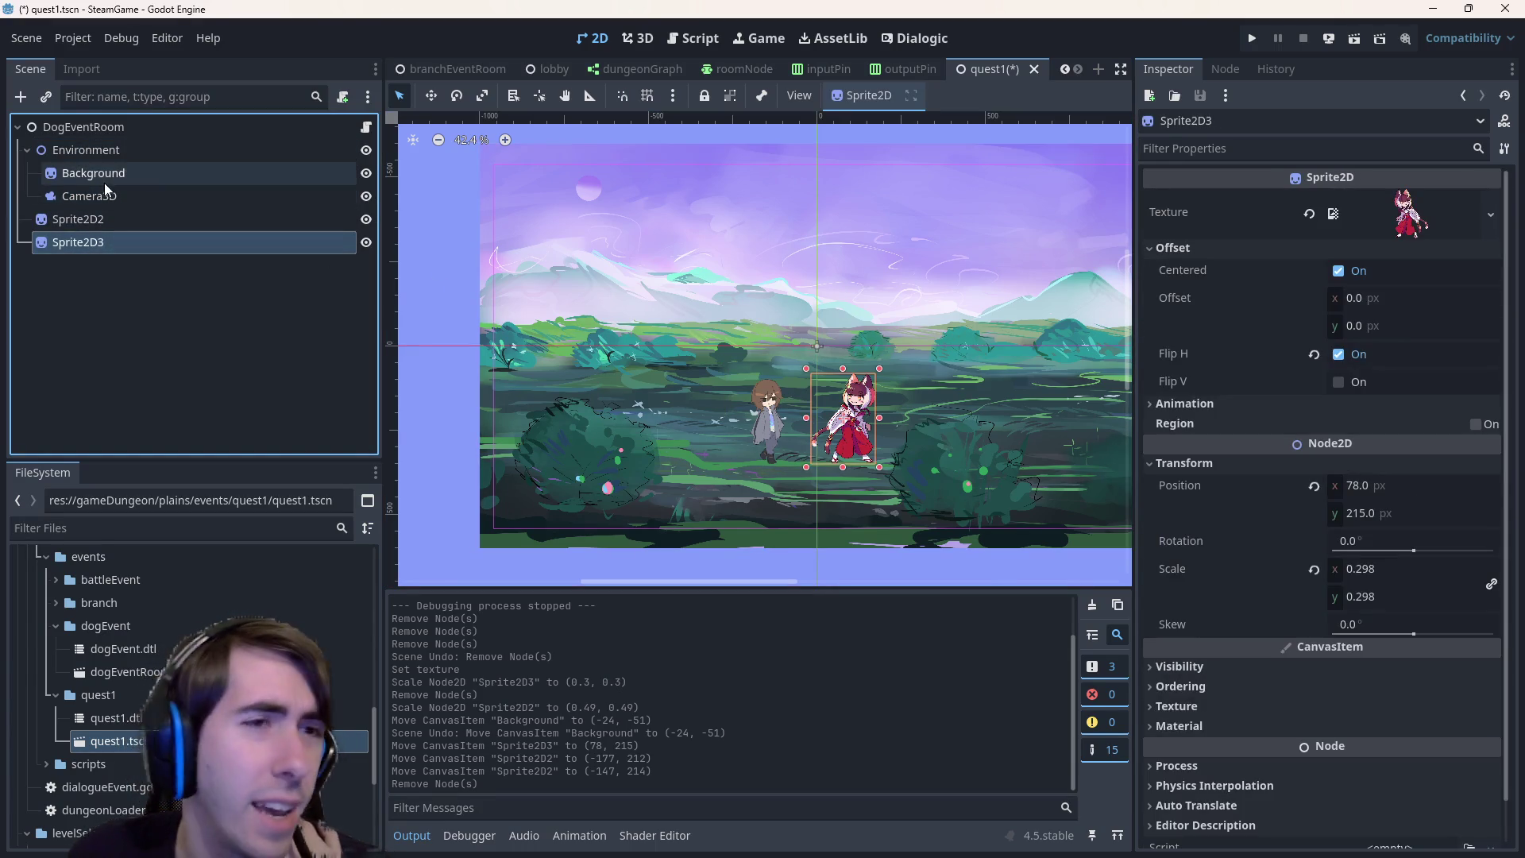
pyautogui.click(95, 156)
pyautogui.click(128, 240)
pyautogui.click(82, 127)
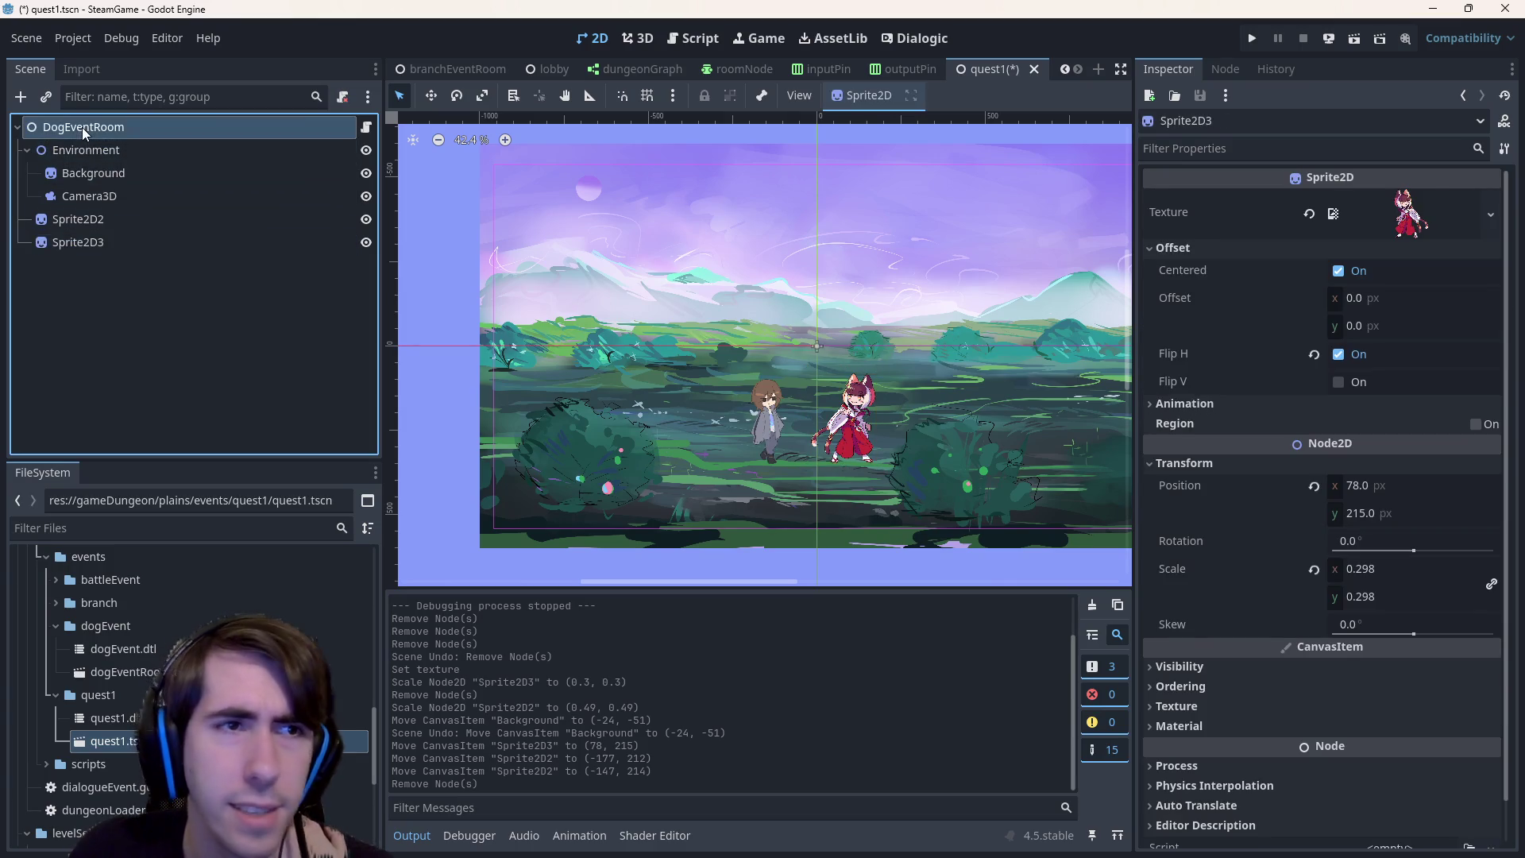
pyautogui.click(107, 717)
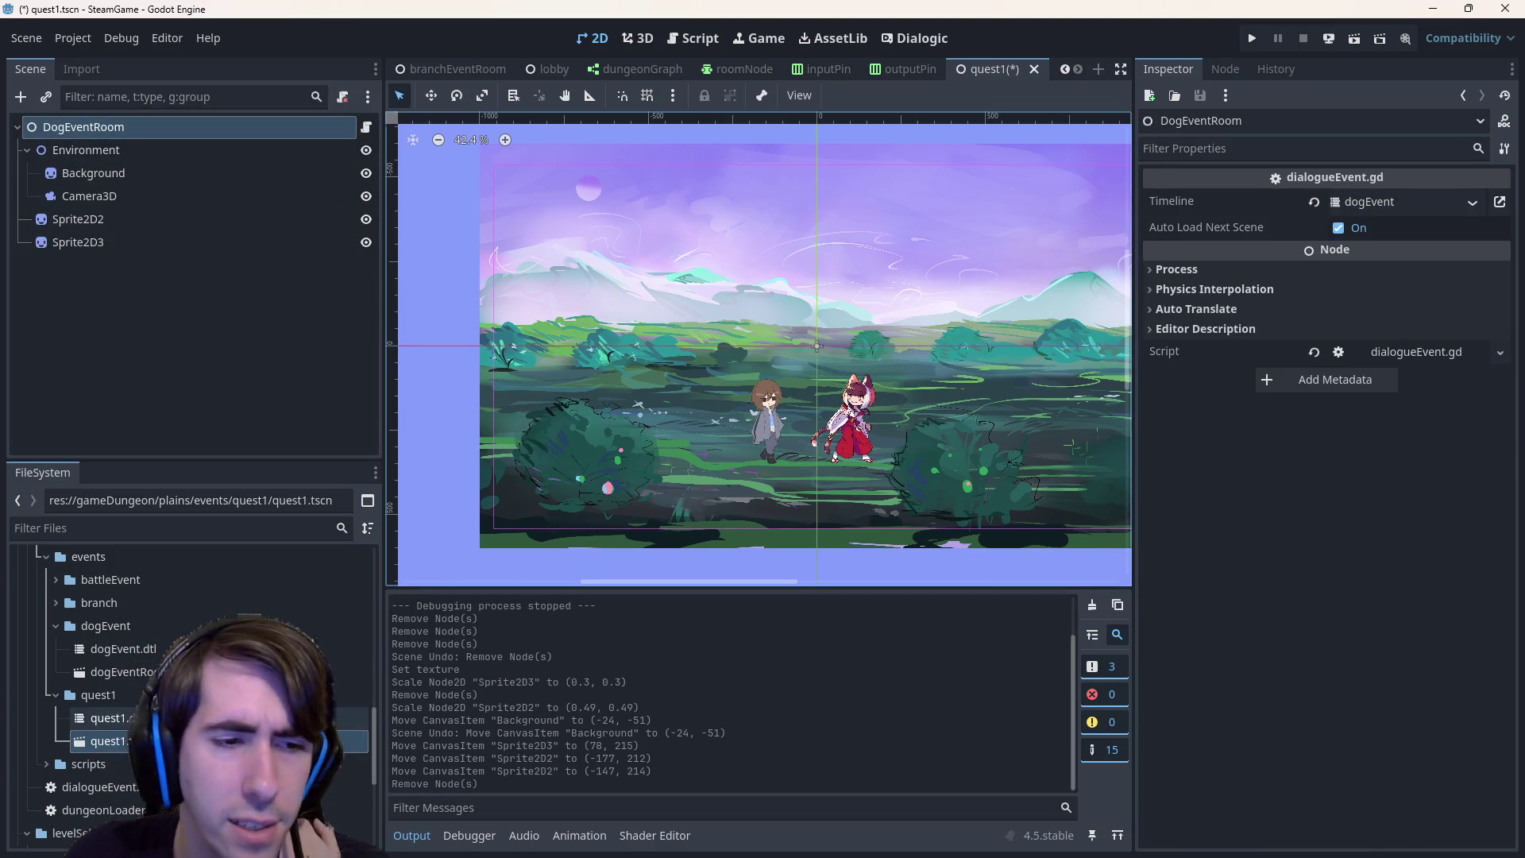
pyautogui.moveTo(108, 717)
pyautogui.mouseDown()
pyautogui.moveTo(1501, 171)
pyautogui.moveTo(1412, 238)
pyautogui.moveTo(1398, 201)
pyautogui.mouseUp()
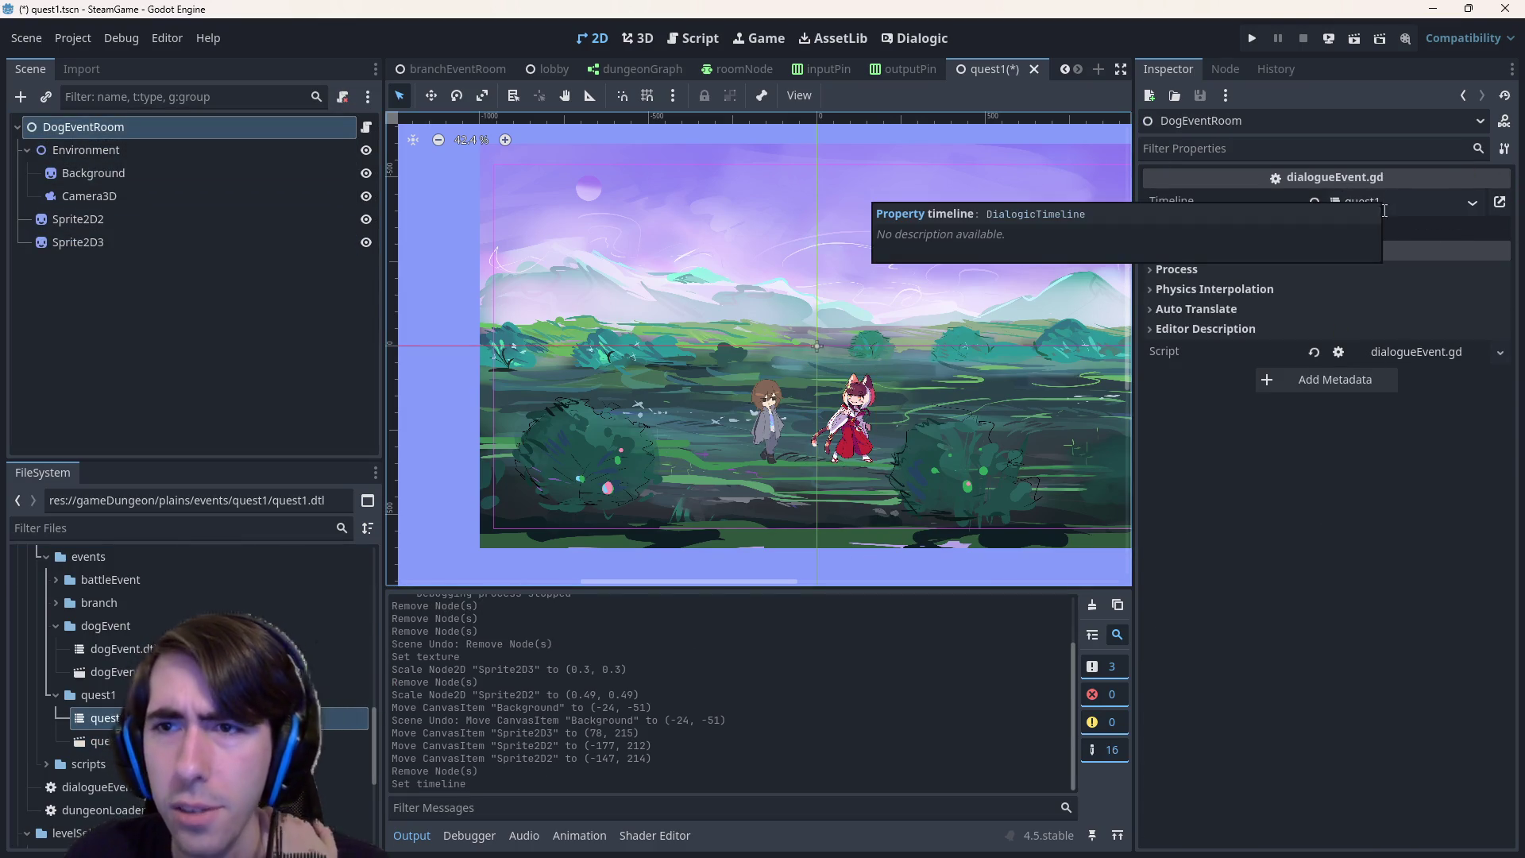
pyautogui.hotkey('ctrl', 's')
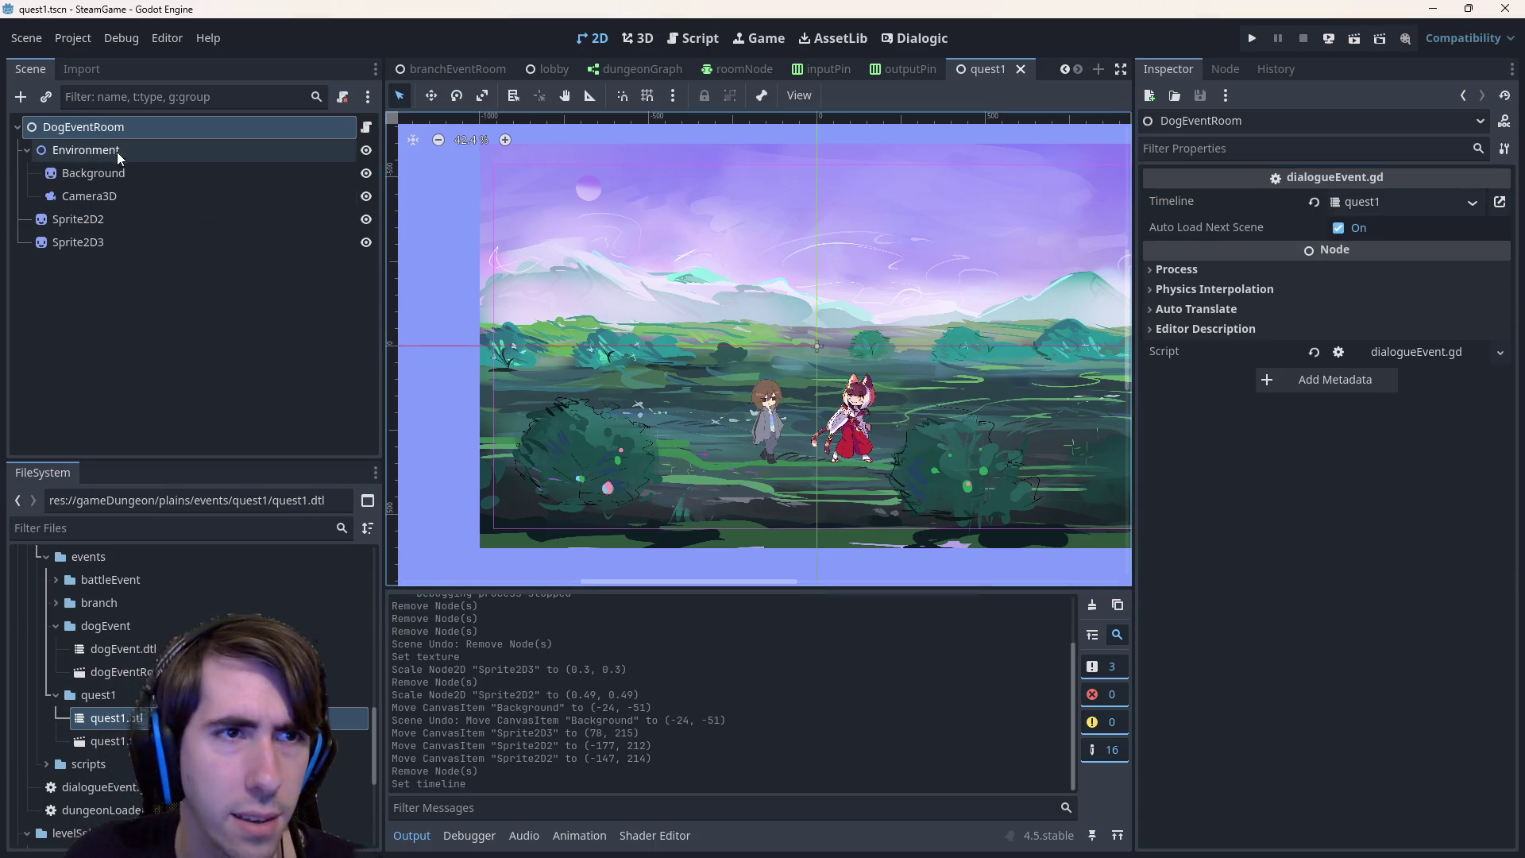
# - Rename the DogEventRoom root node to Quest1
pyautogui.doubleClick(101, 128)
pyautogui.write('Quest&')
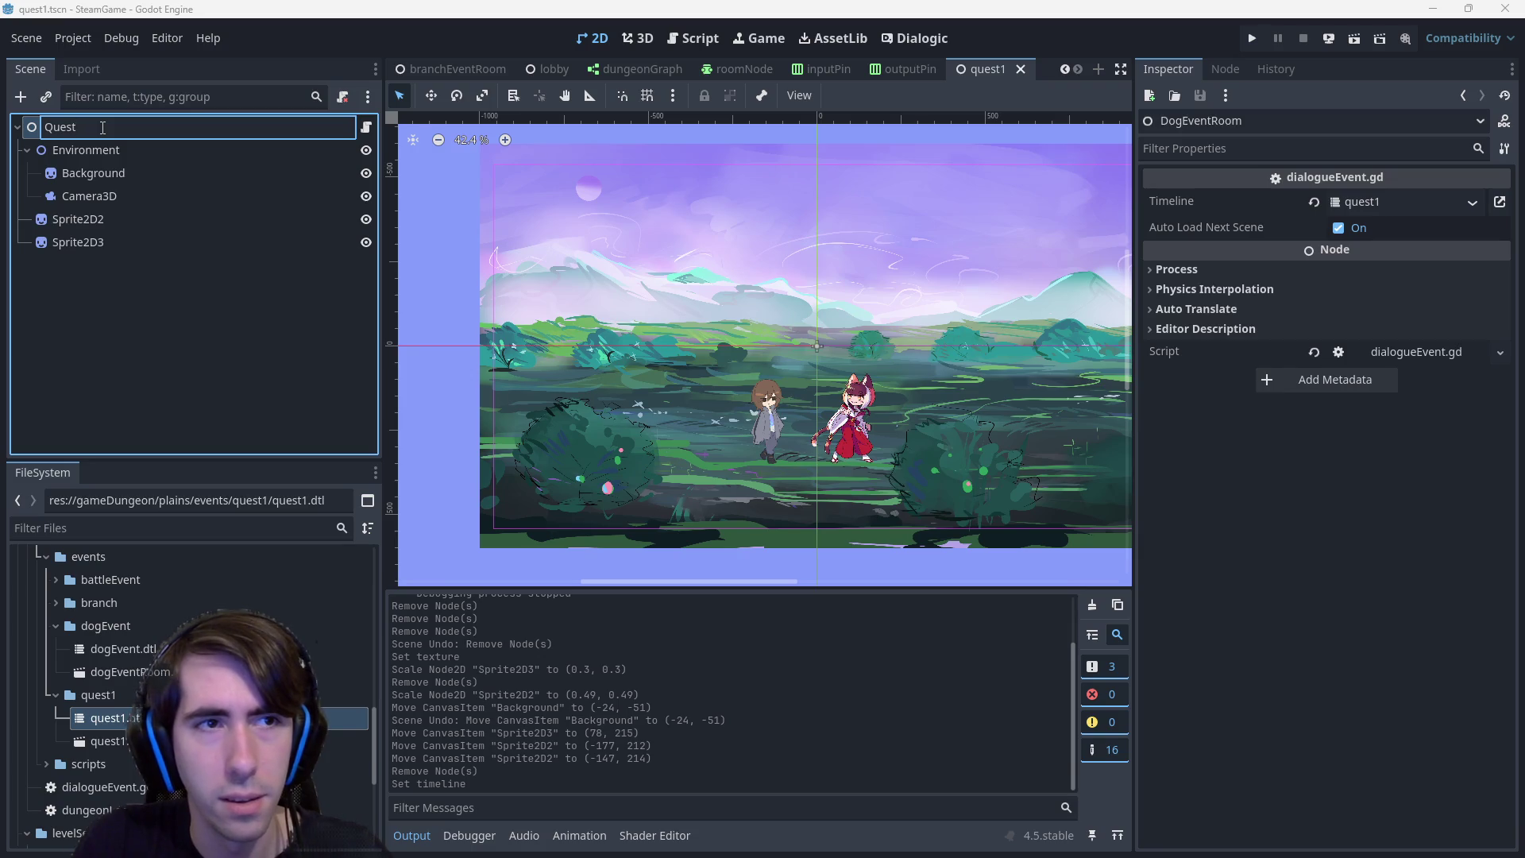
pyautogui.write('1')
pyautogui.press('Return')
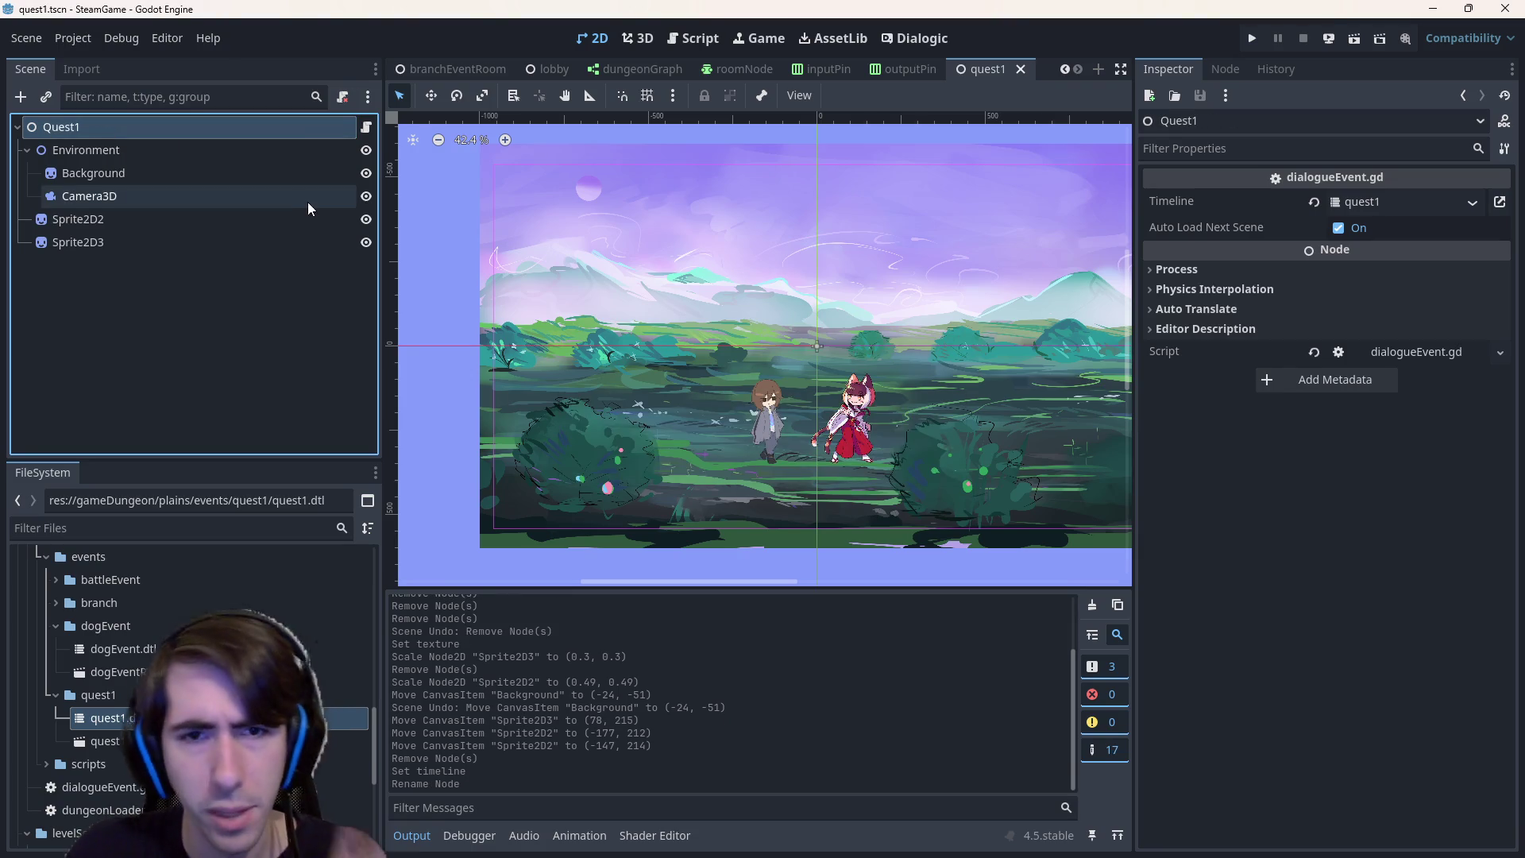
pyautogui.moveTo(642, 375); pyautogui.dragTo(580, 372)
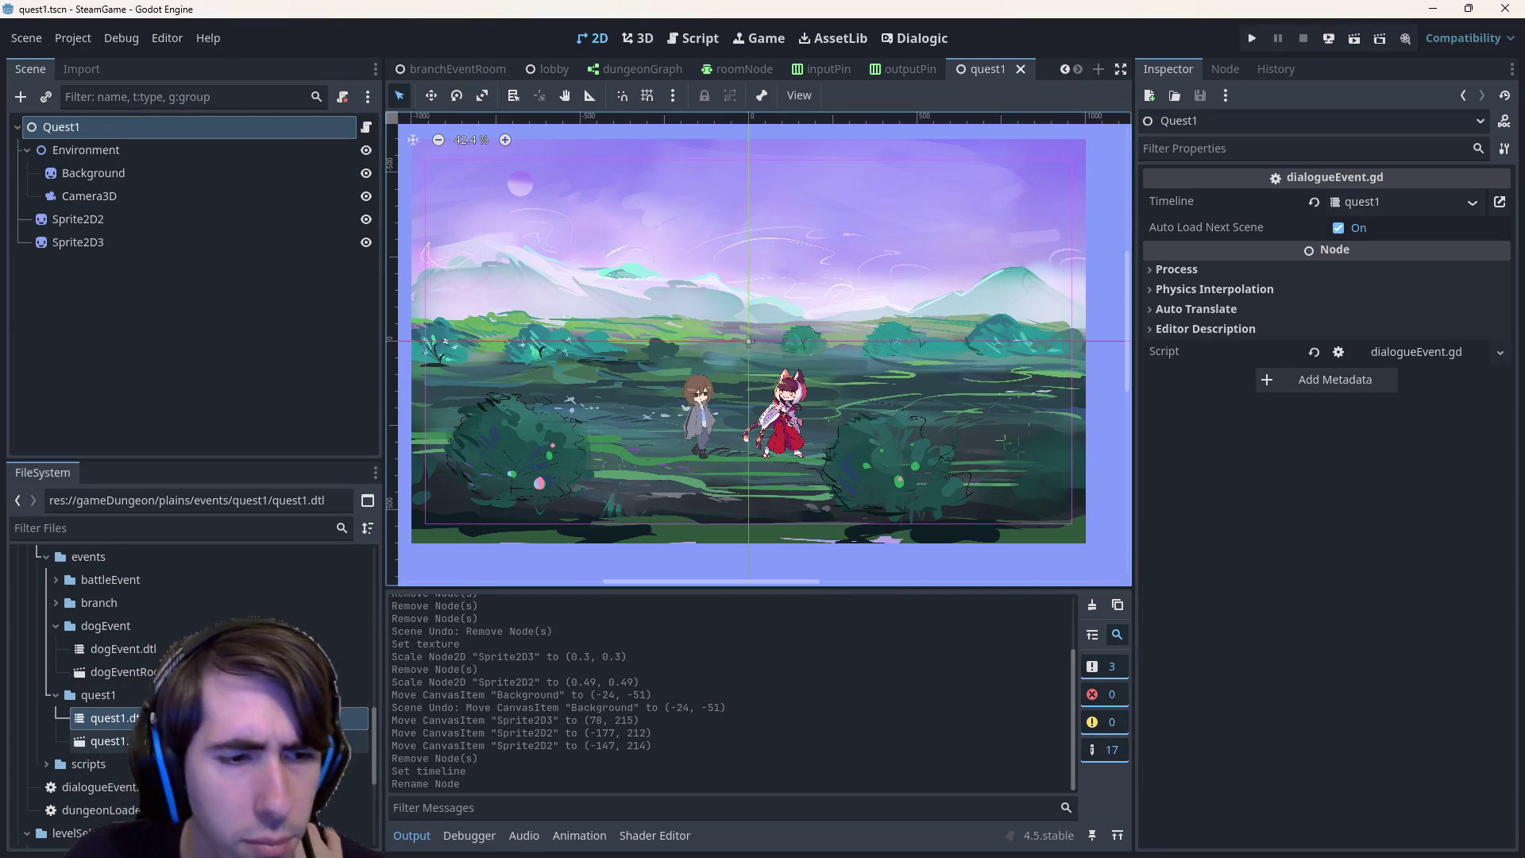
pyautogui.click(107, 740)
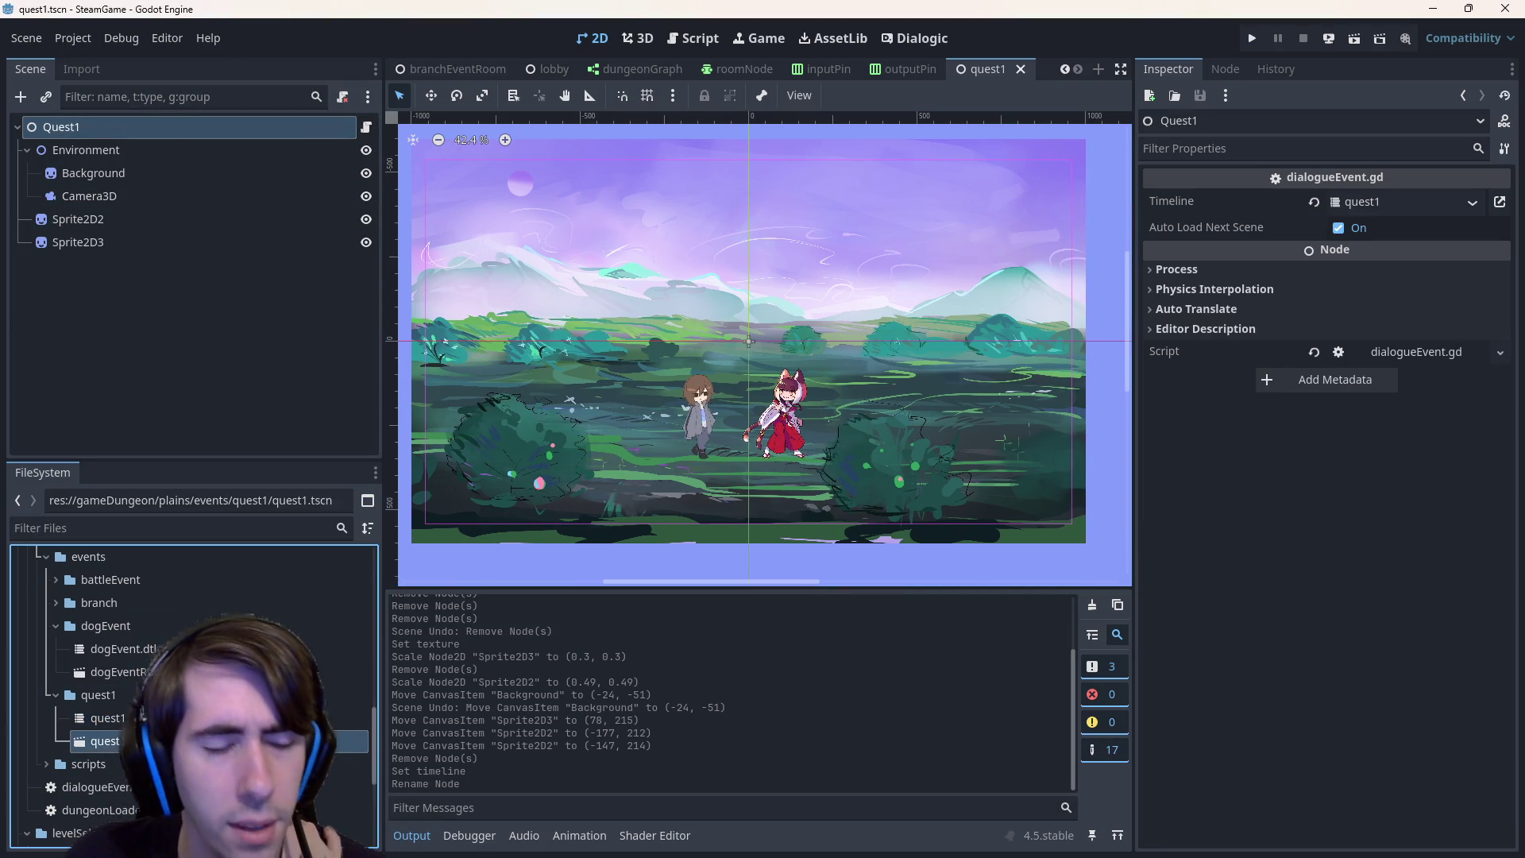
# - Open the quest1 timeline in the Dialogic editor from the quest1 folder
pyautogui.rightClick(118, 702)
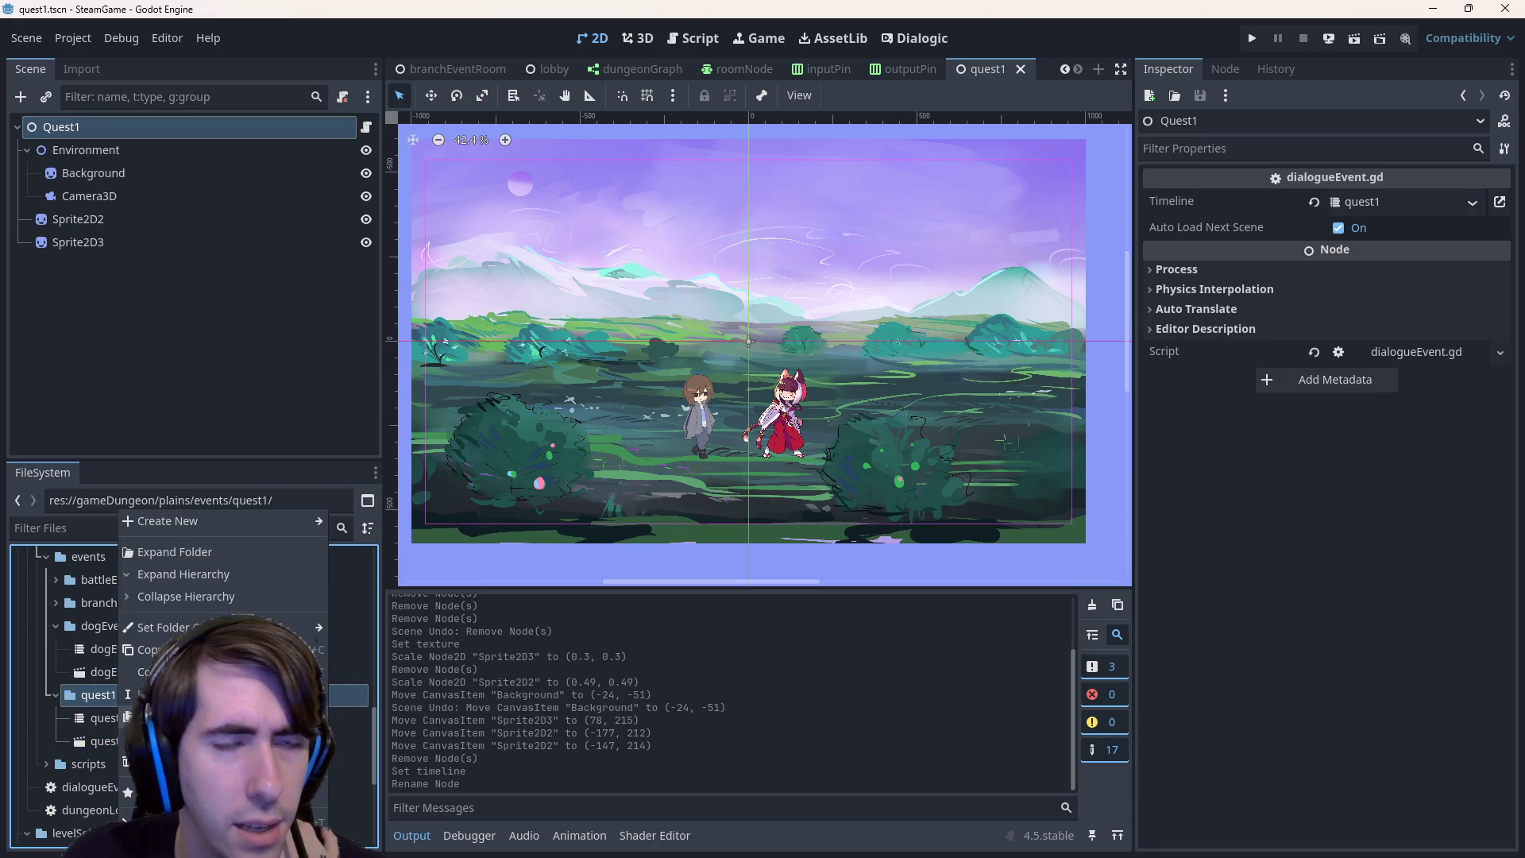
pyautogui.click(99, 711)
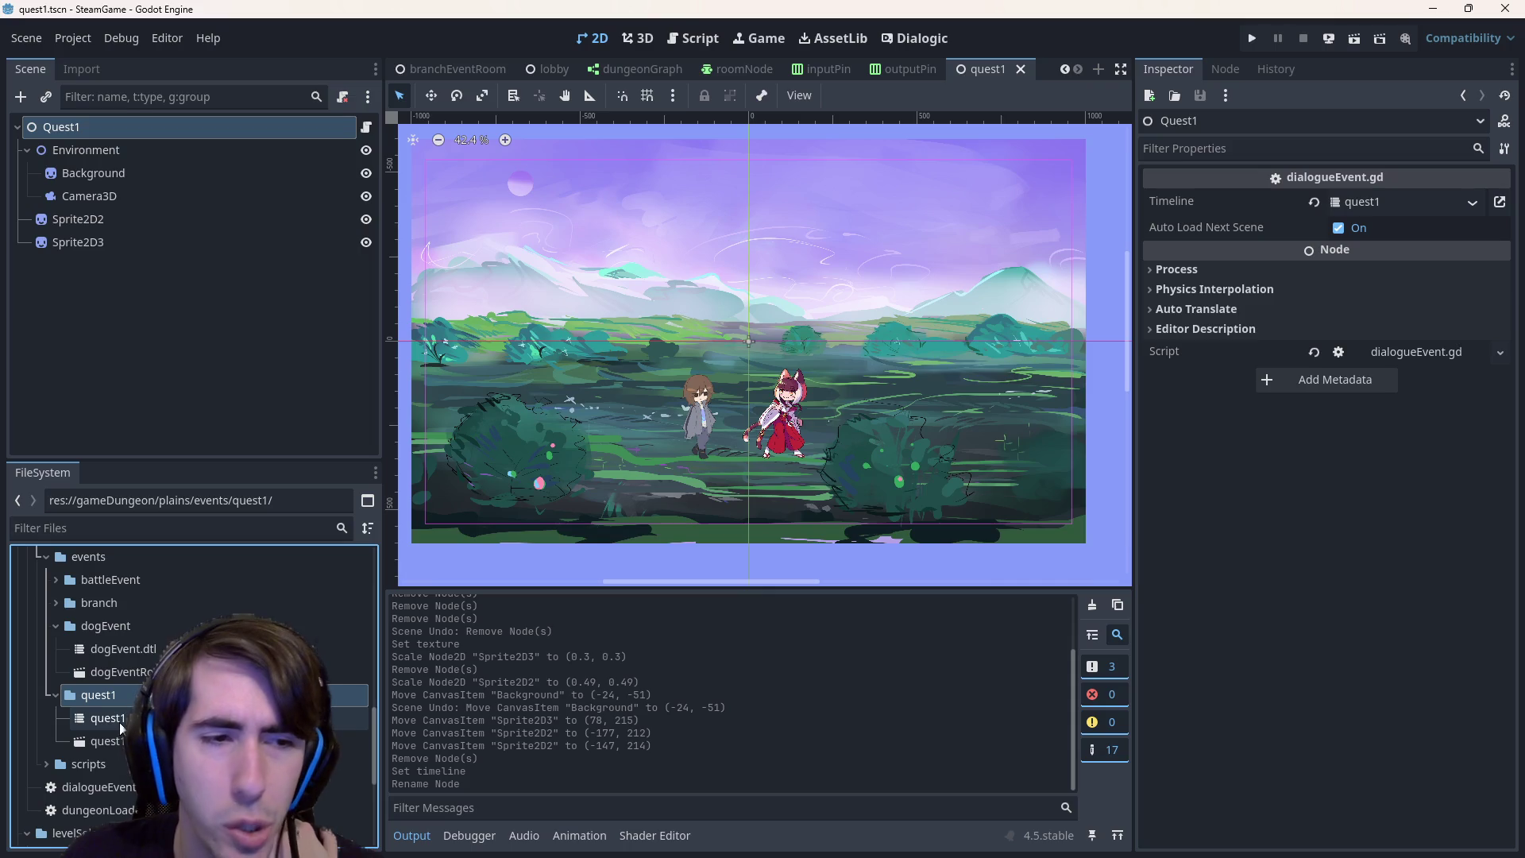
pyautogui.click(107, 740)
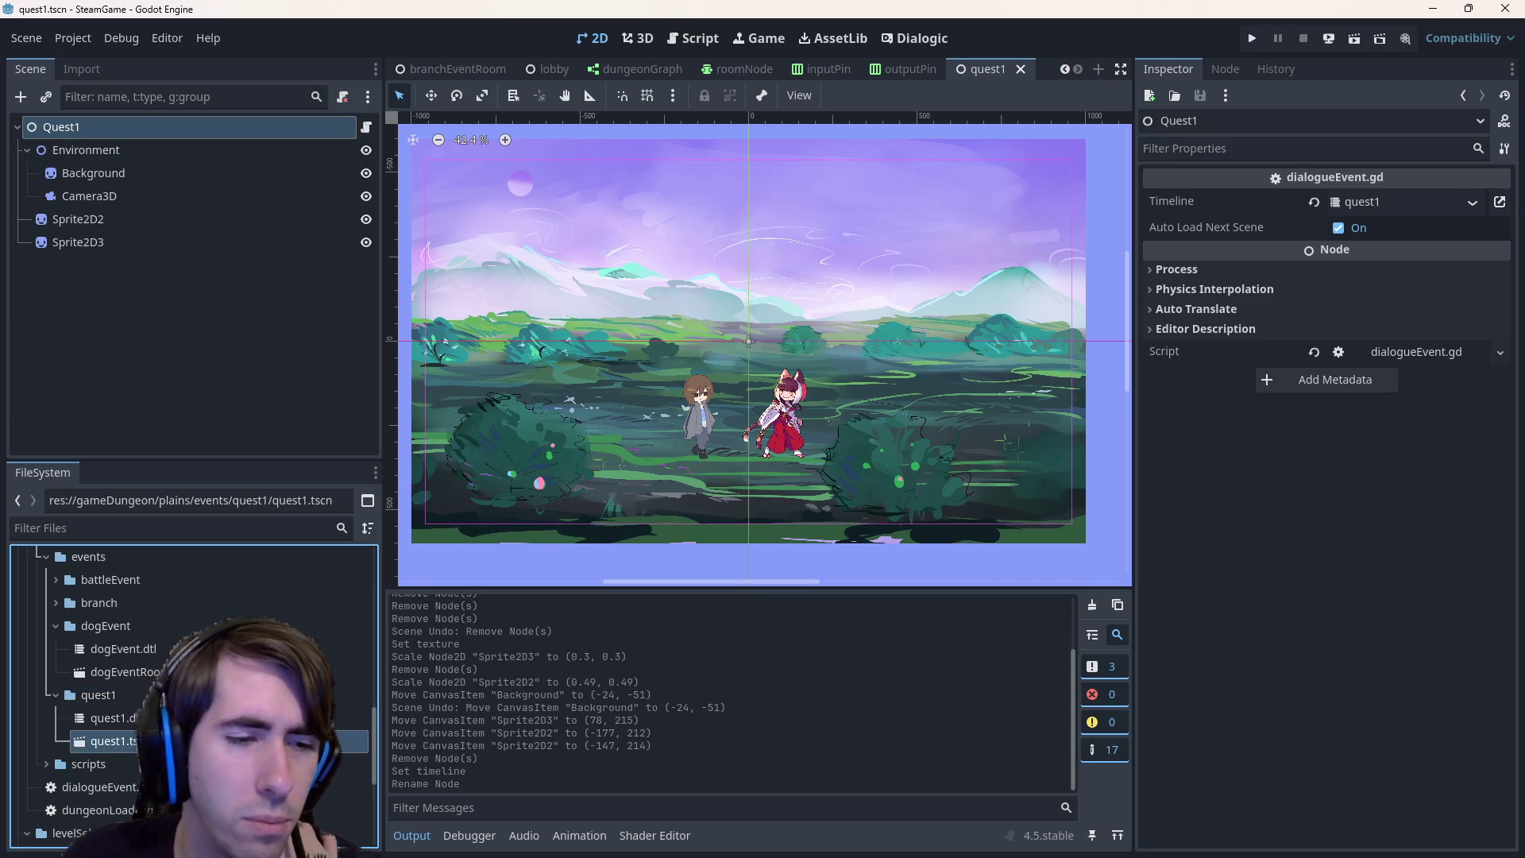
pyautogui.click(137, 718)
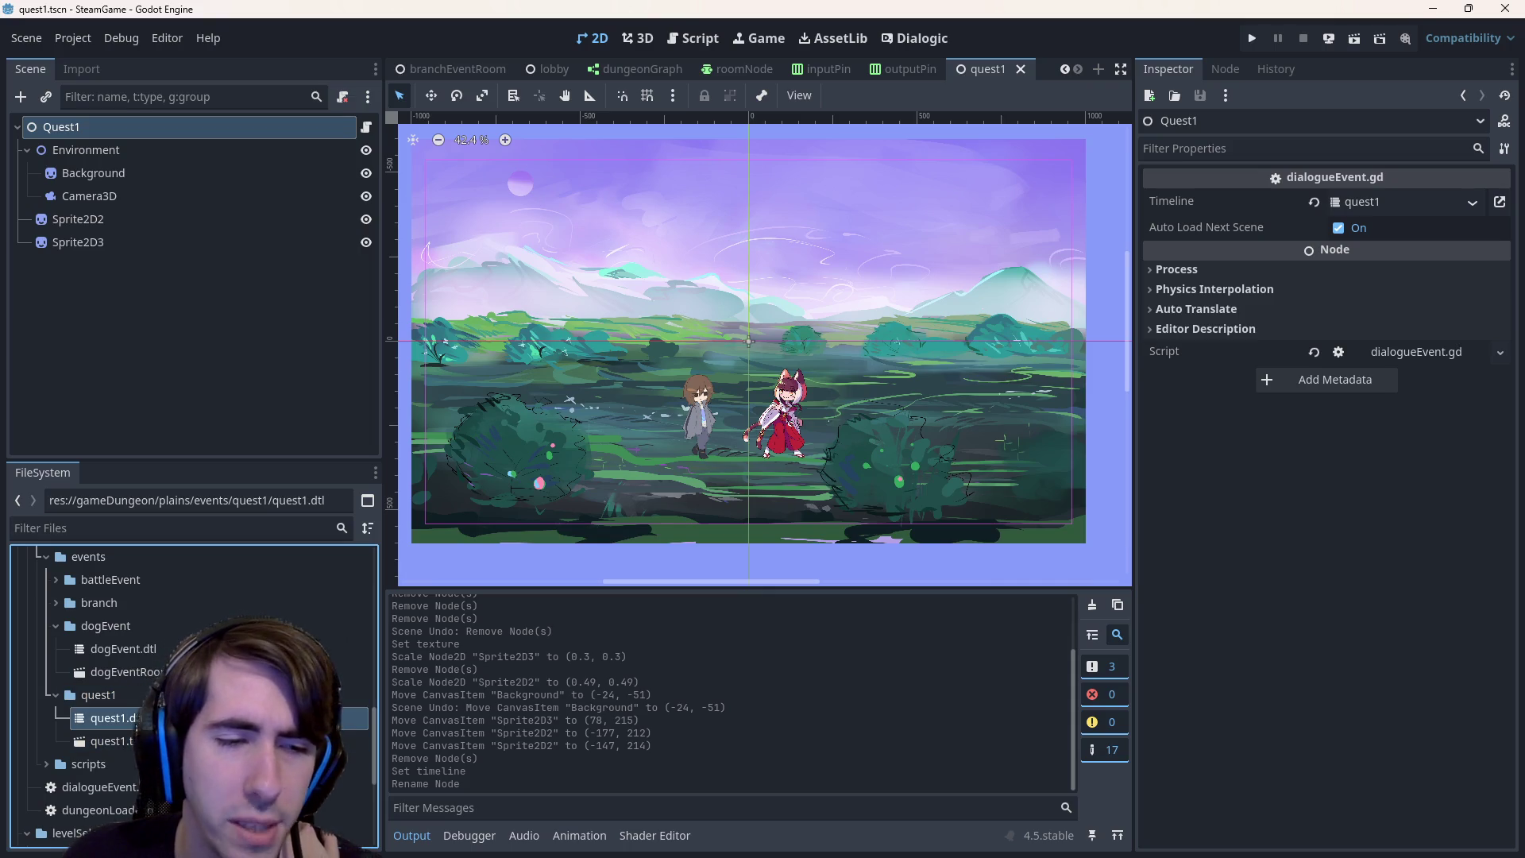
pyautogui.rightClick(138, 698)
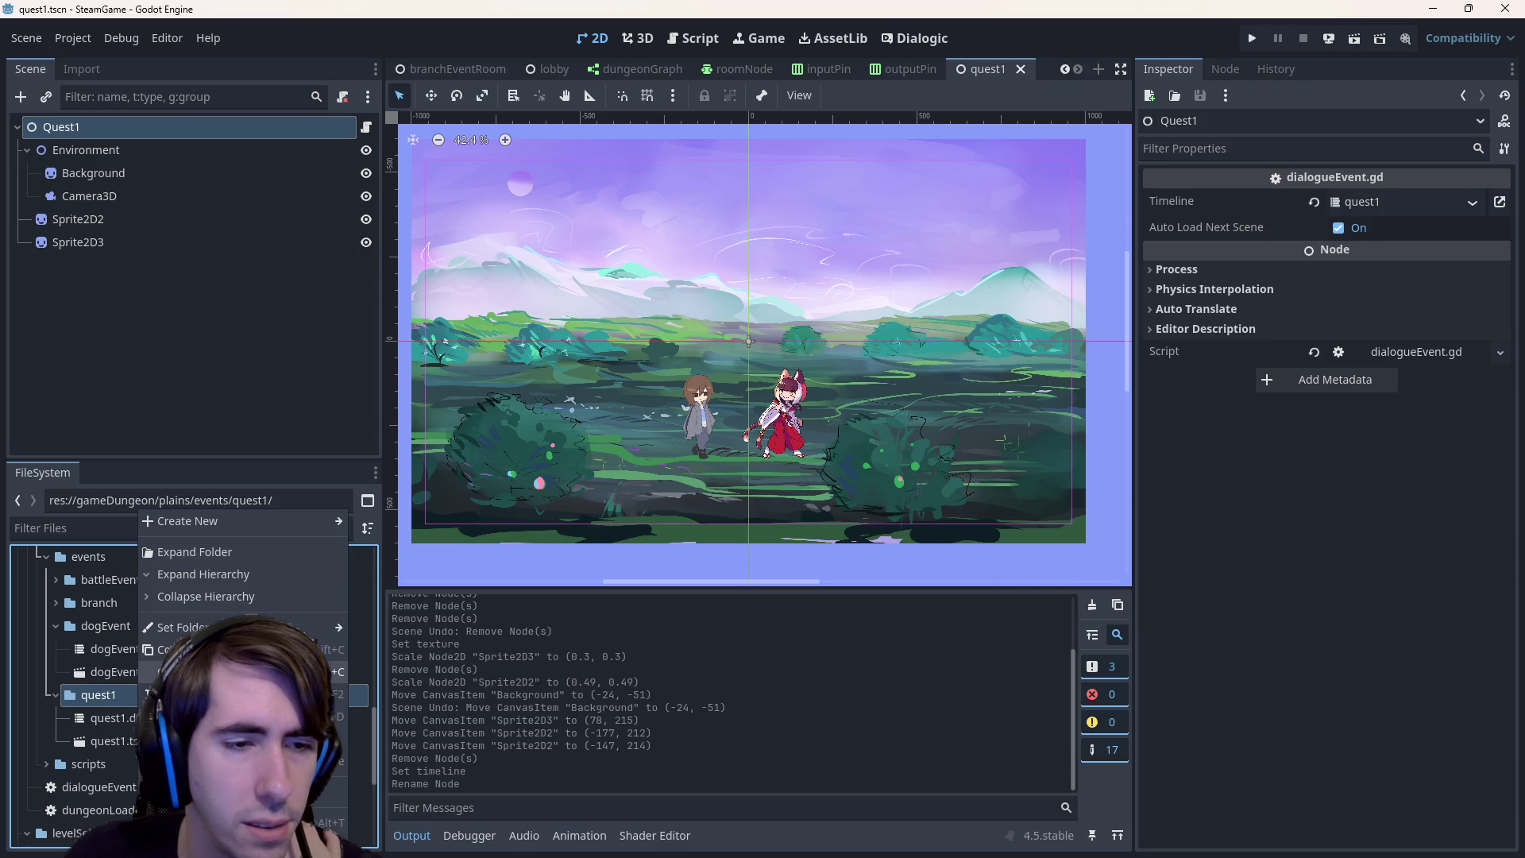
pyautogui.click(129, 716)
pyautogui.doubleClick(129, 716)
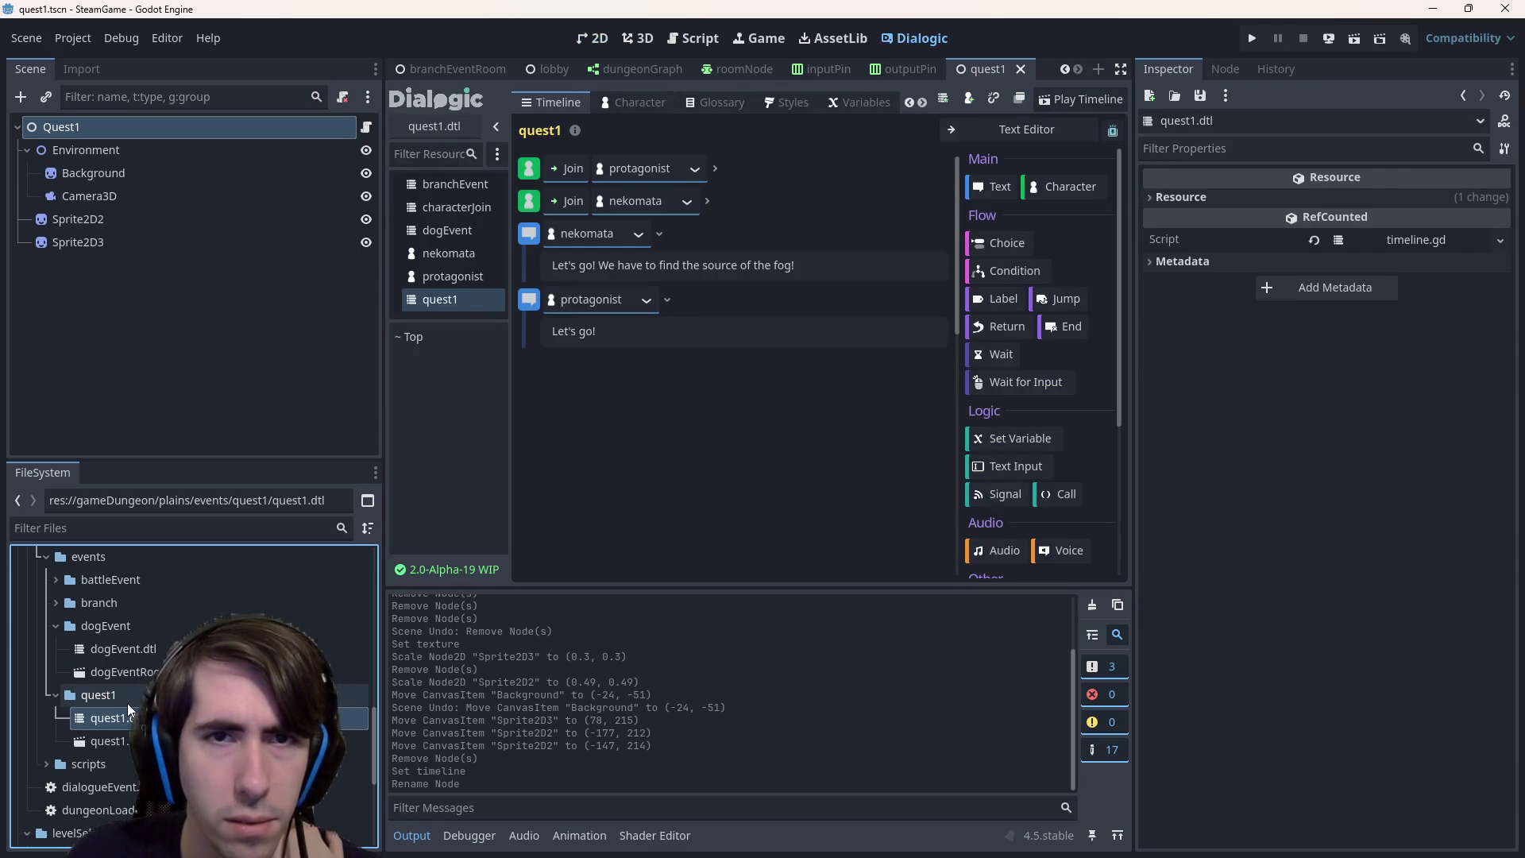
pyautogui.click(127, 698)
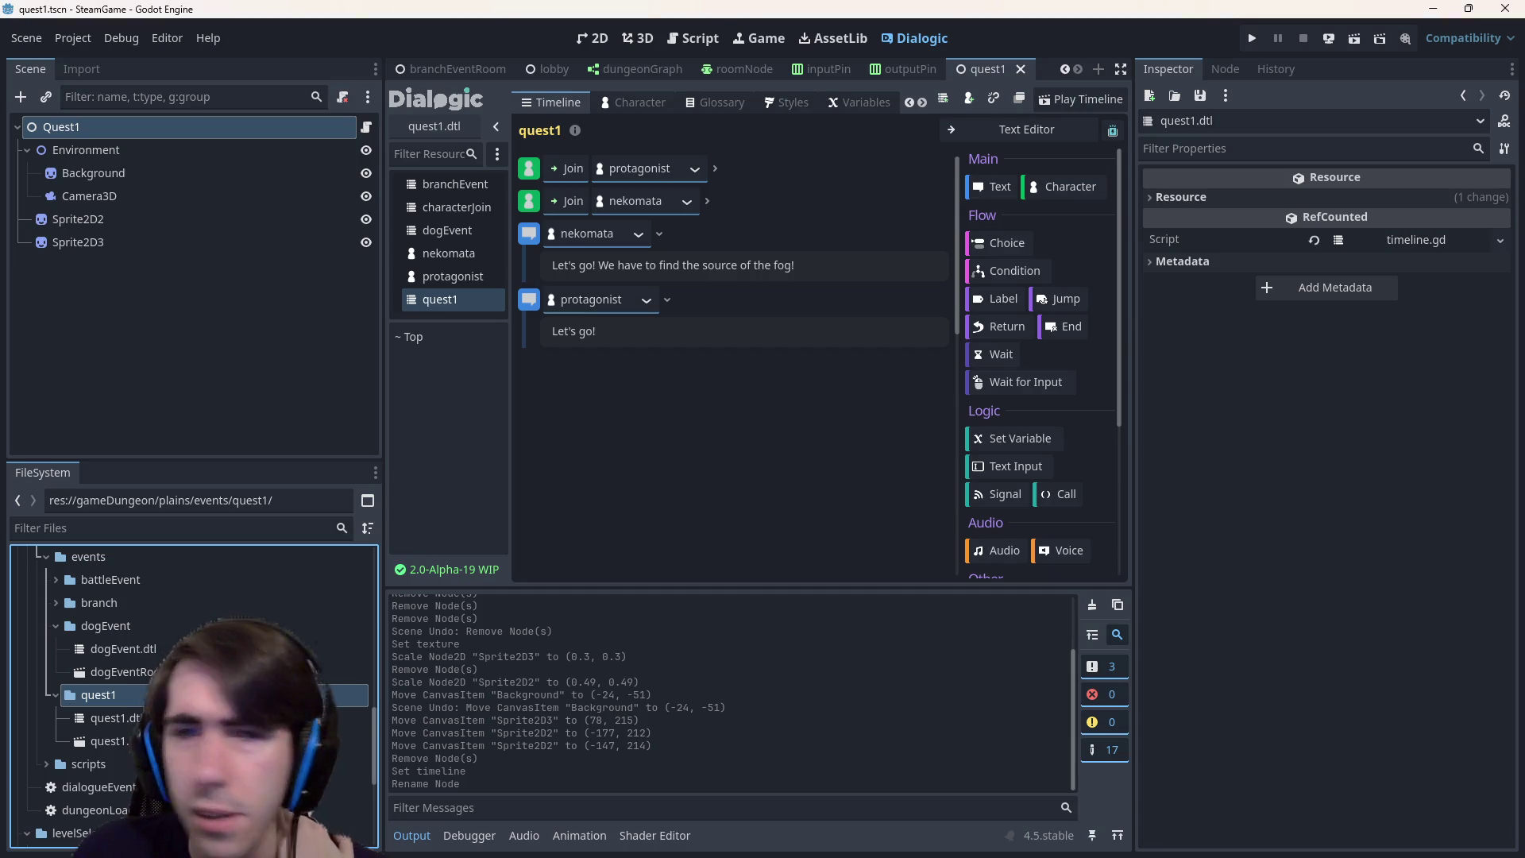
# - Collapse the dogEvent folder, expand quest1, and select quest1.dtl
pyautogui.doubleClick(94, 628)
pyautogui.click(133, 646)
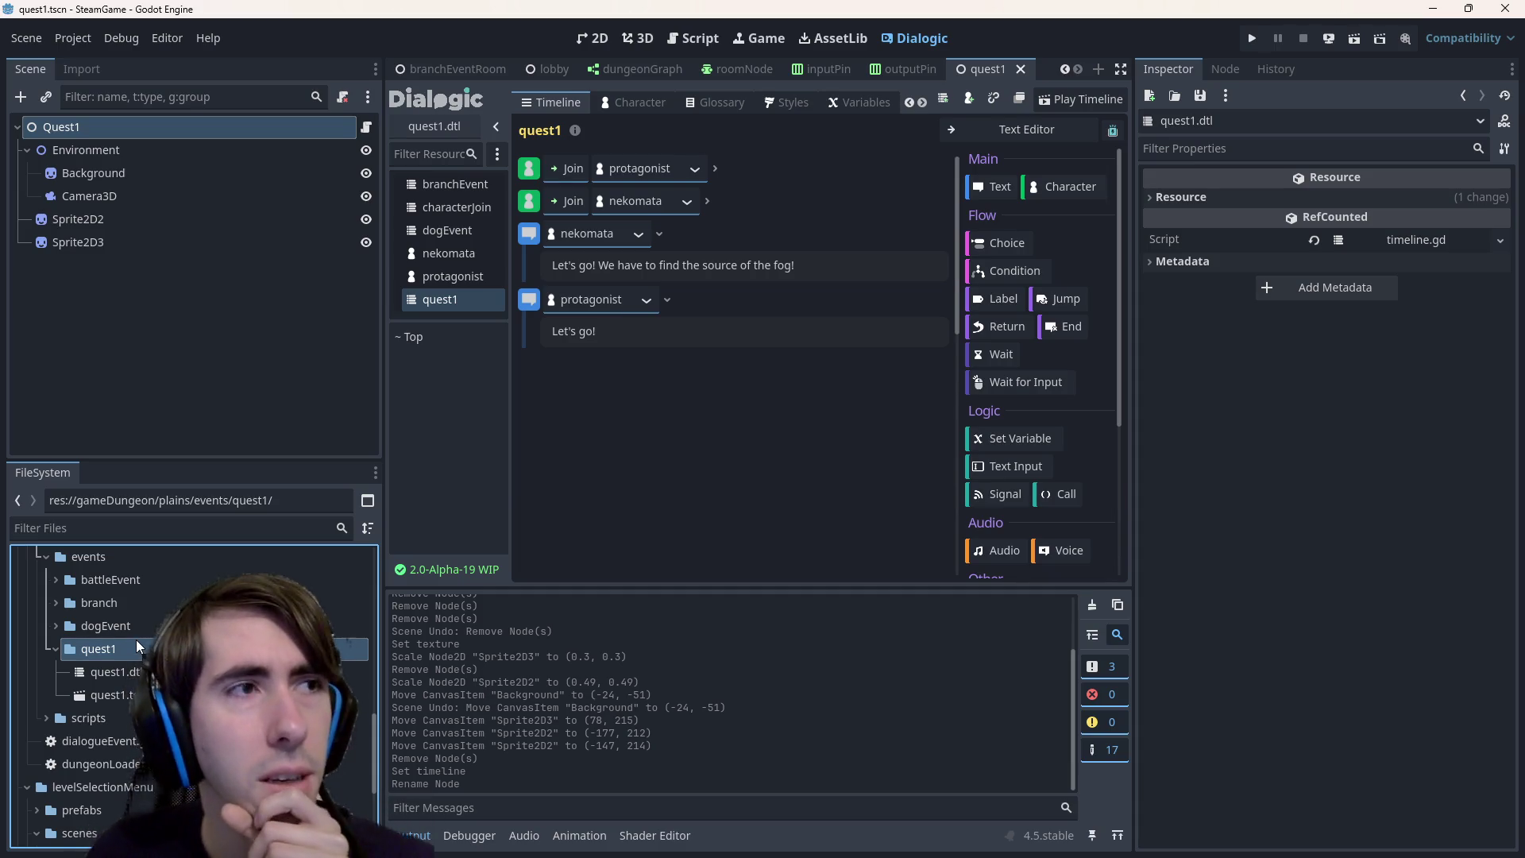
pyautogui.doubleClick(136, 644)
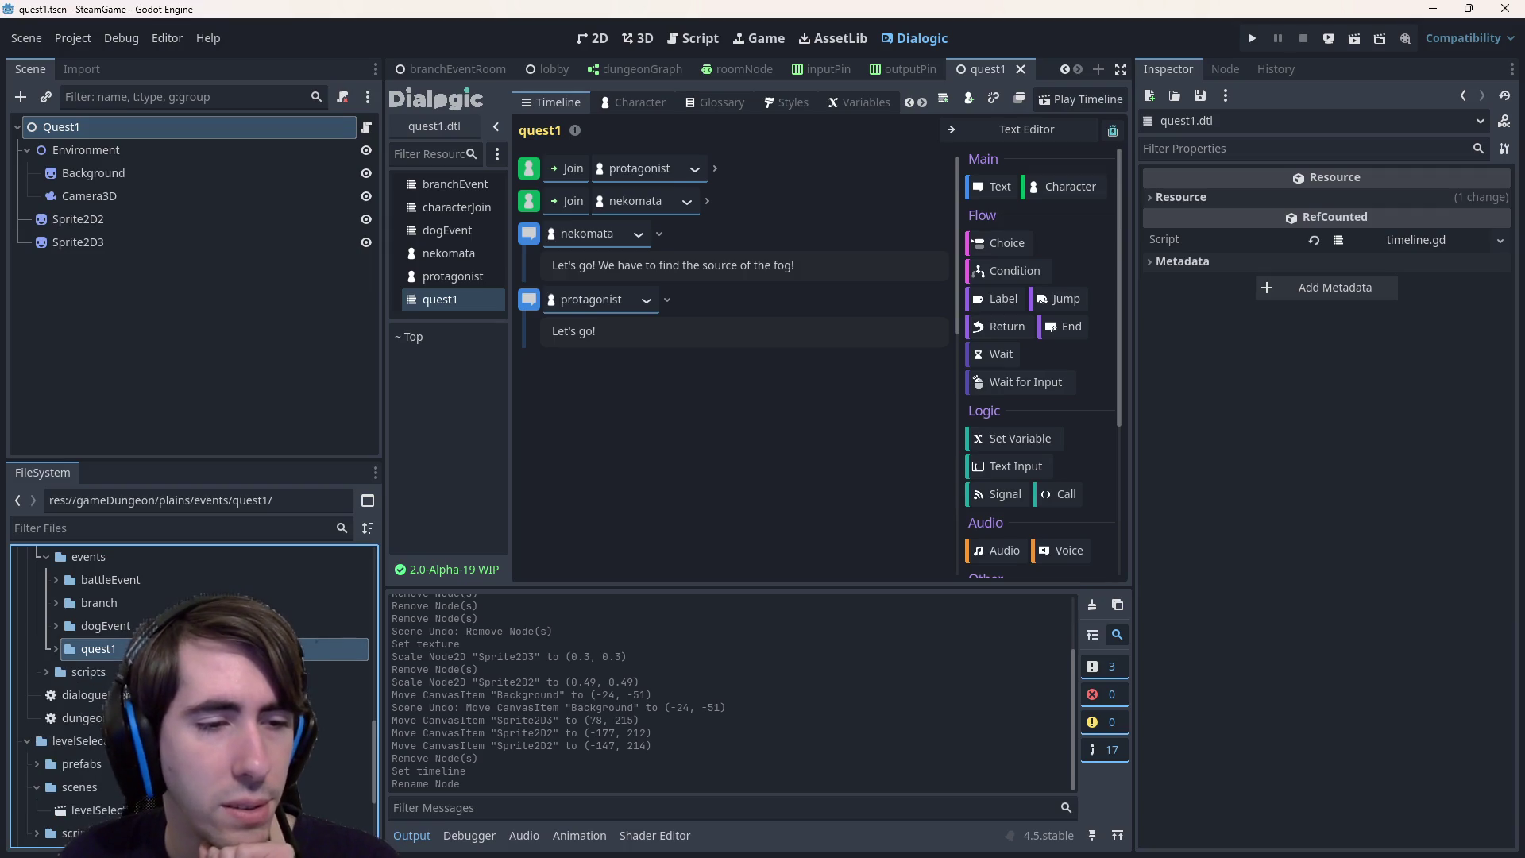
pyautogui.doubleClick(137, 649)
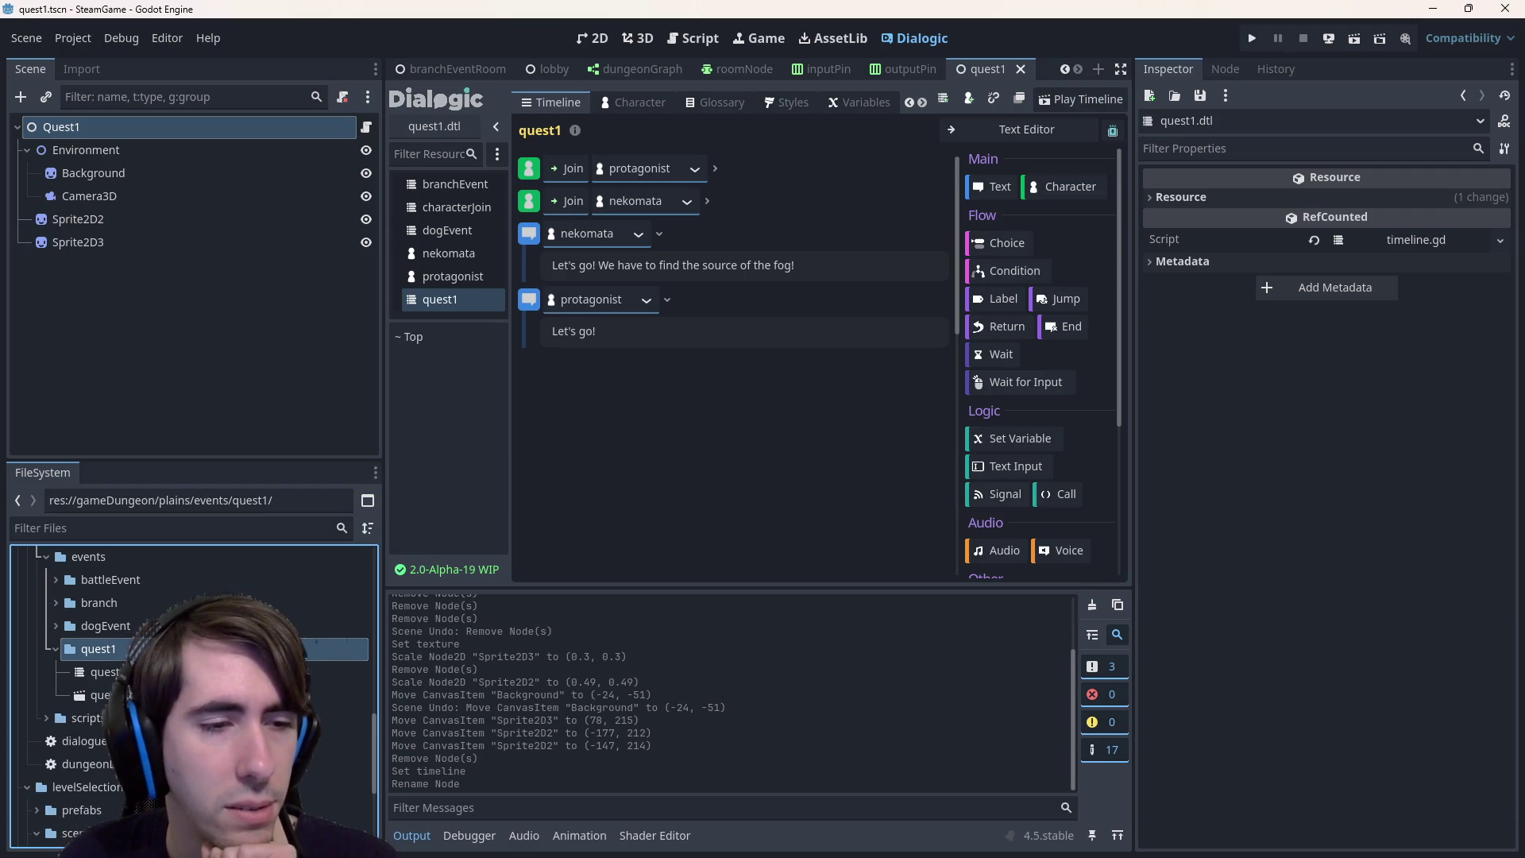
pyautogui.doubleClick(127, 655)
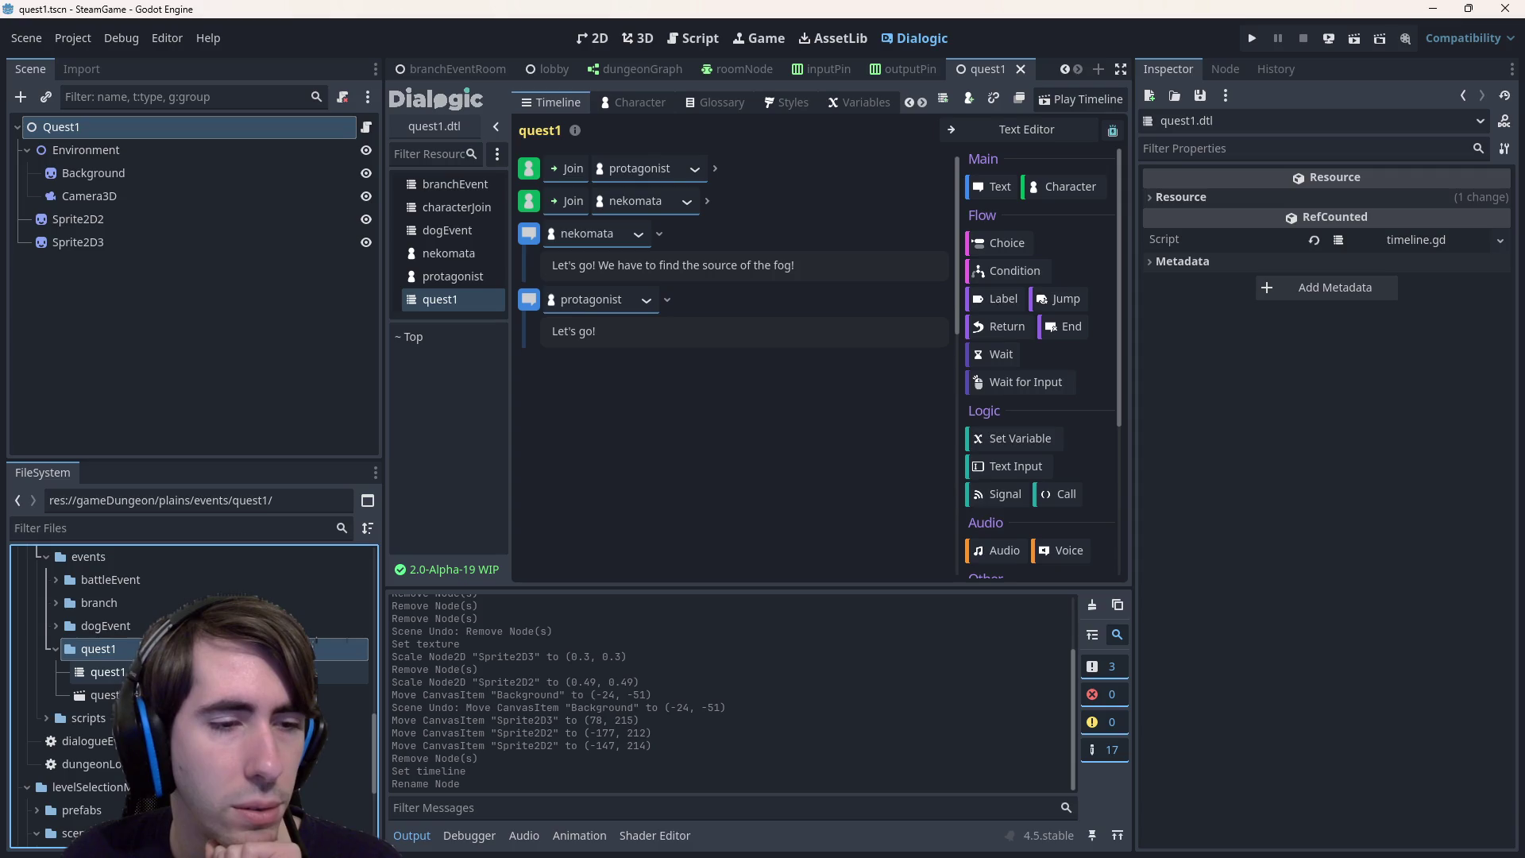
pyautogui.rightClick(131, 653)
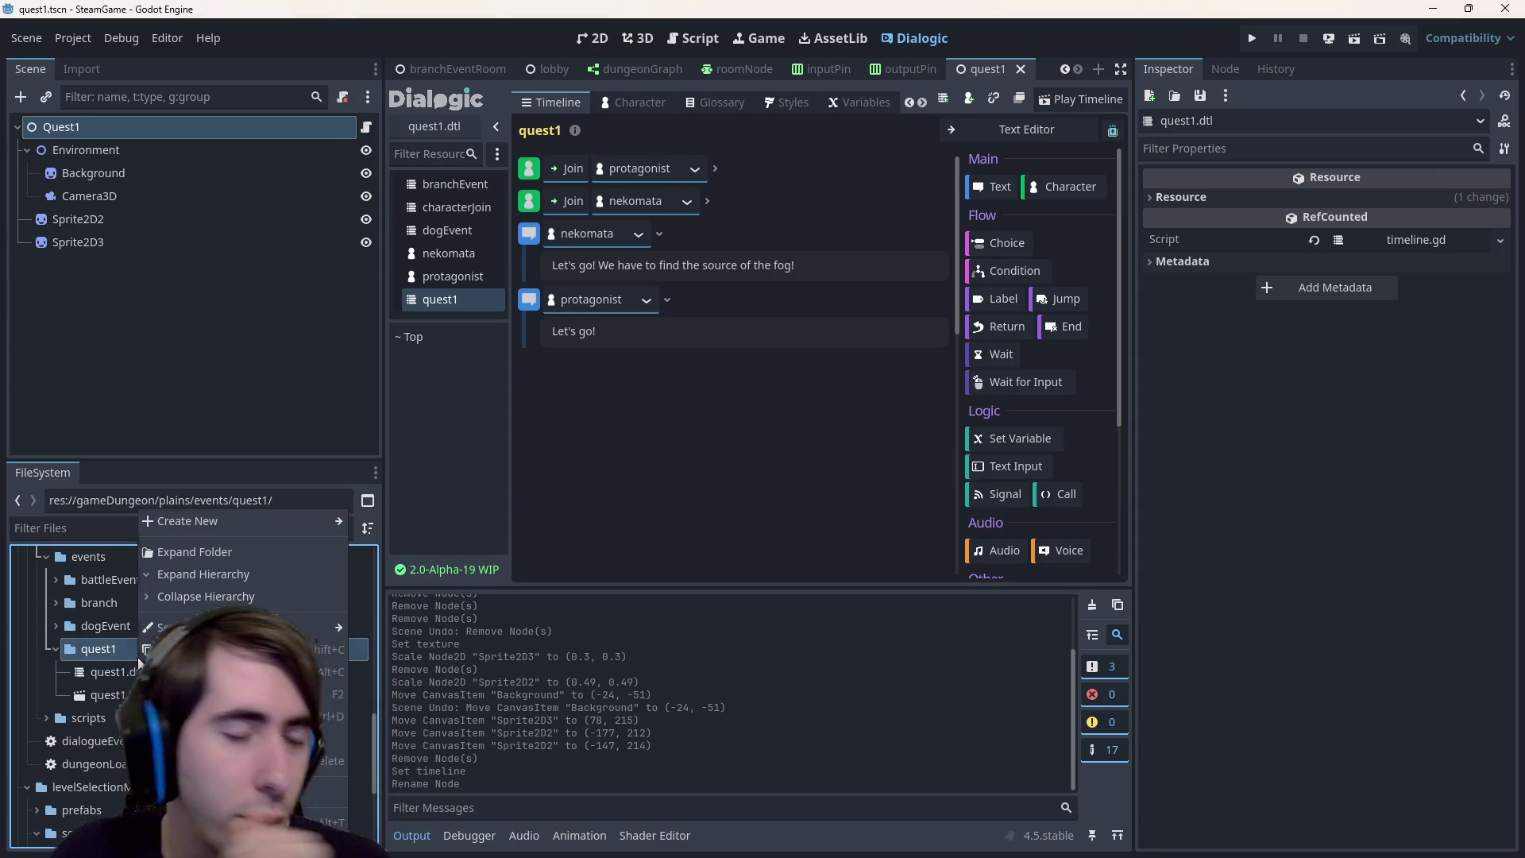
pyautogui.click(131, 655)
pyautogui.rightClick(130, 656)
pyautogui.click(116, 675)
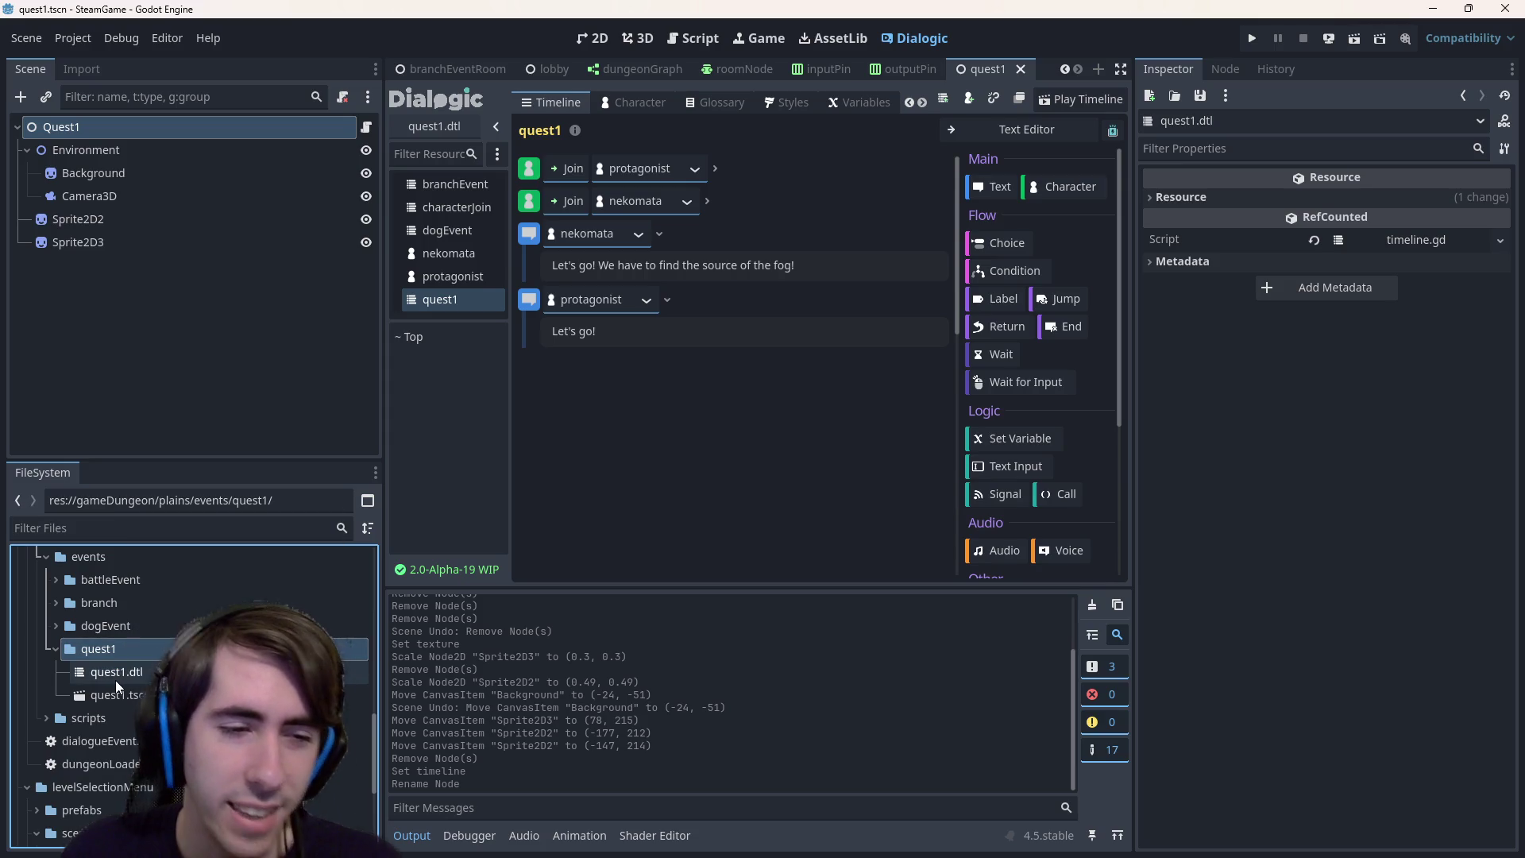
# - Rename quest1.dtl to room1.dtl and view its unique identifiers
pyautogui.press('F2')
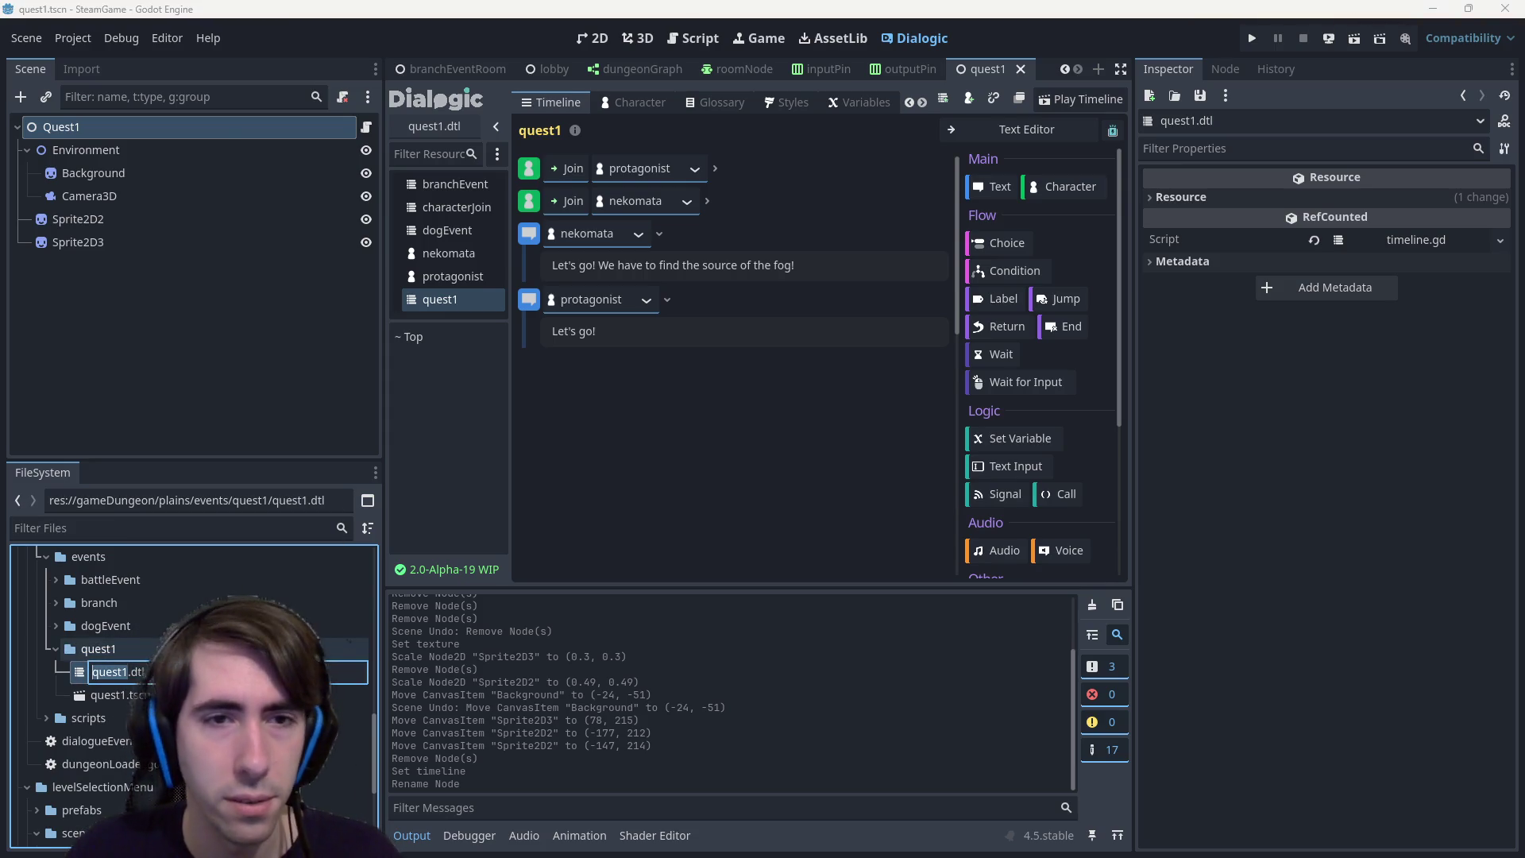
pyautogui.press('BackSpace')
pyautogui.write('room1')
pyautogui.press('Return')
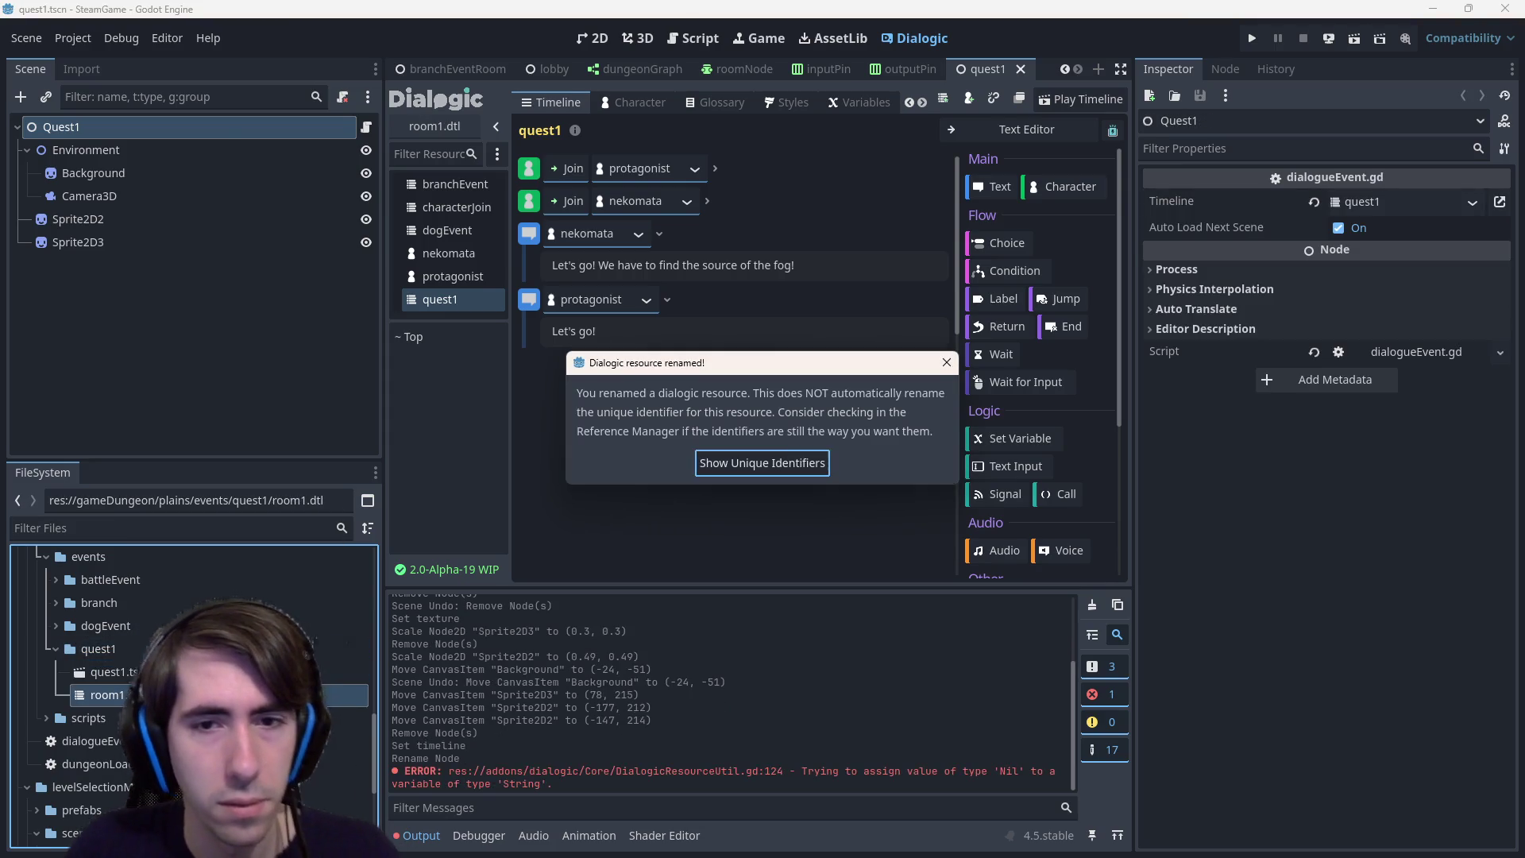
pyautogui.click(773, 471)
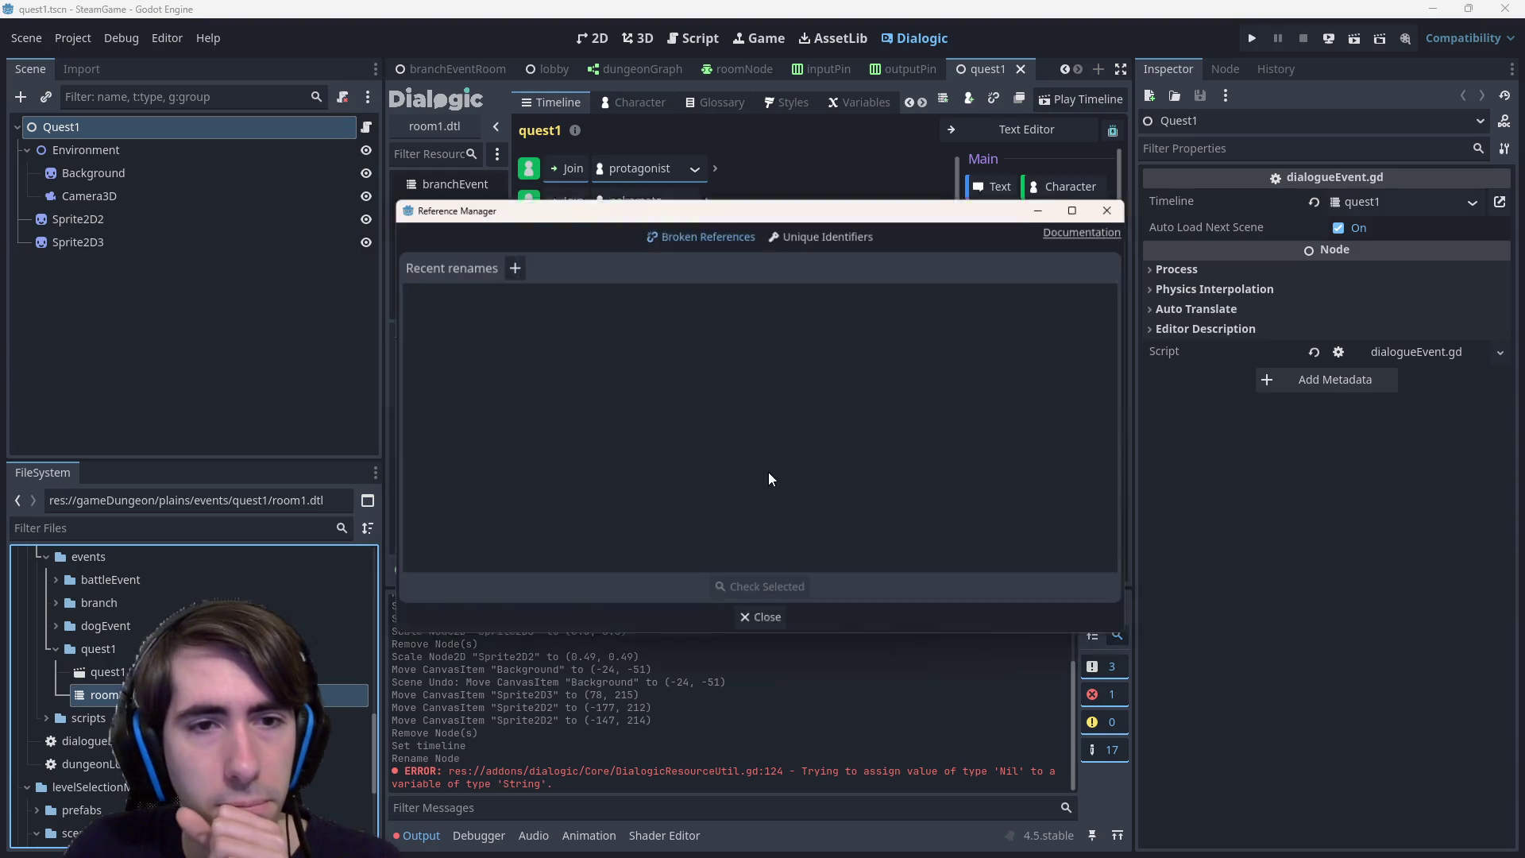
pyautogui.click(762, 627)
# - Inspect room1.dtl's resource Path in the Inspector
pyautogui.rightClick(453, 300)
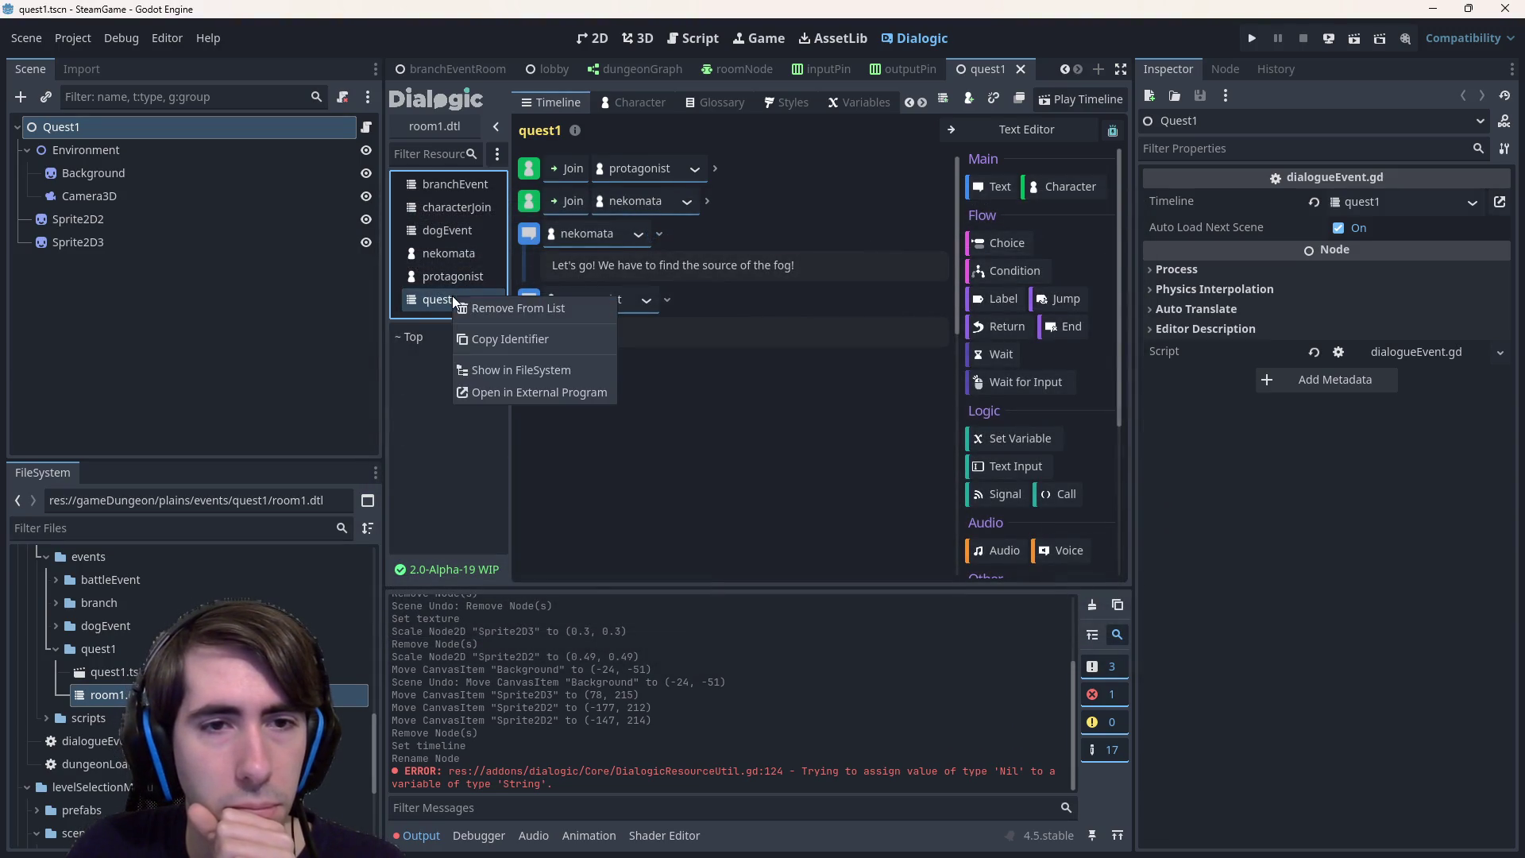
pyautogui.click(479, 311)
pyautogui.click(134, 681)
pyautogui.click(111, 694)
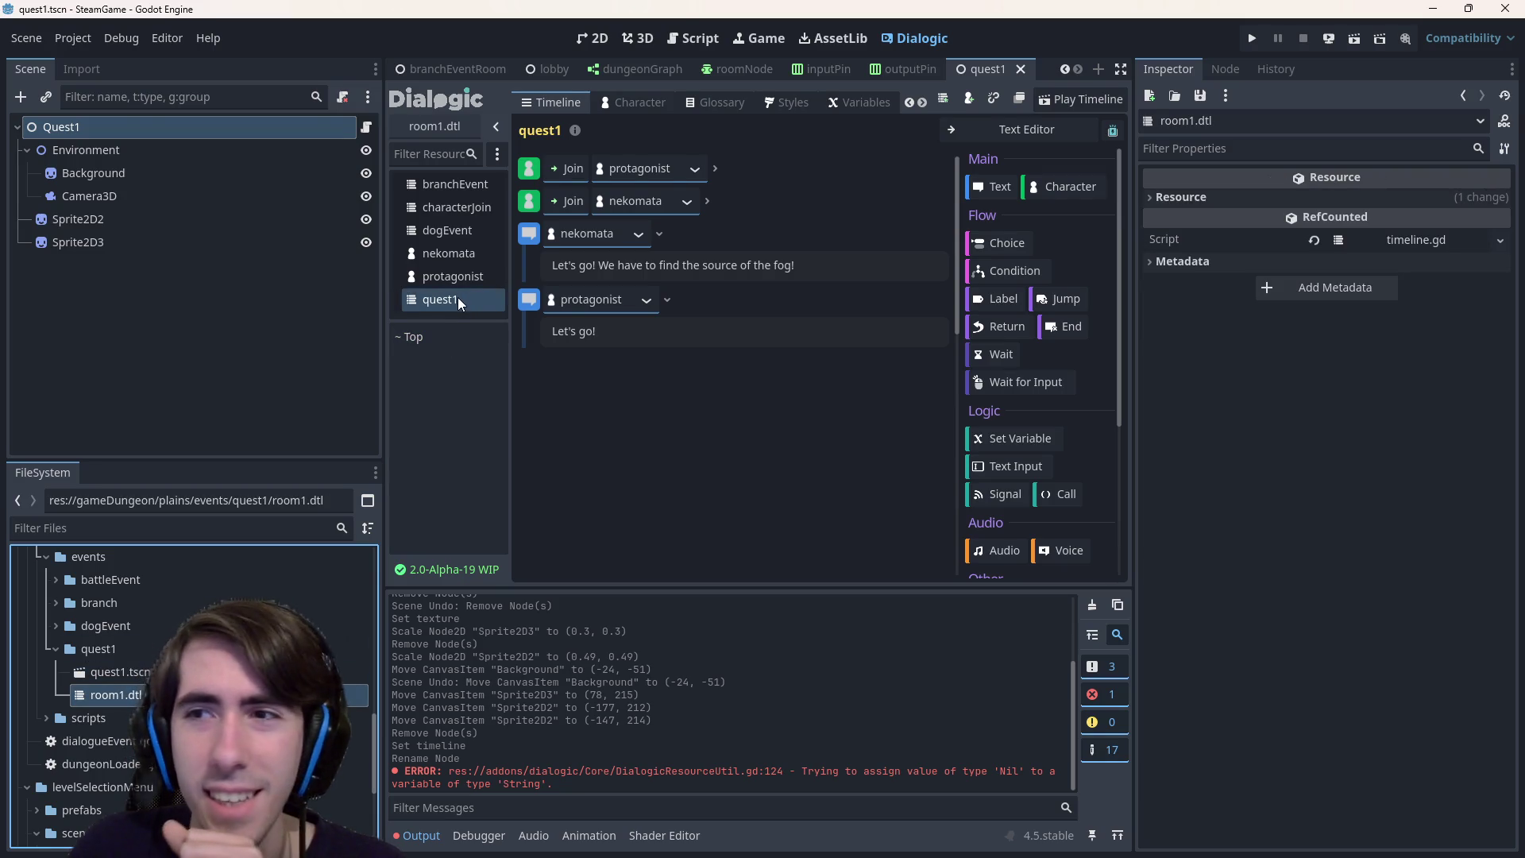
pyautogui.click(1151, 198)
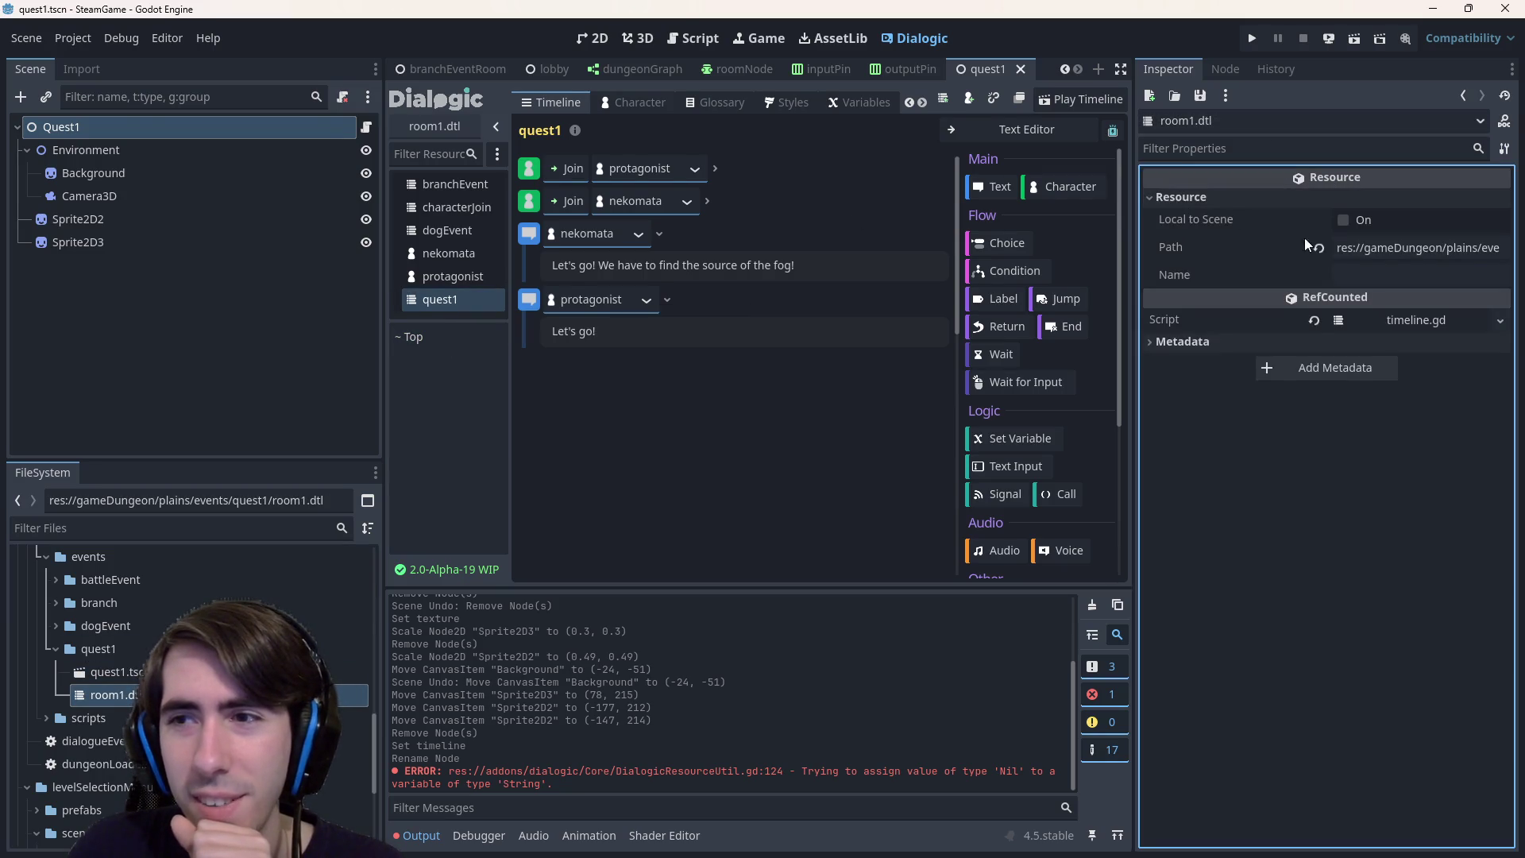
pyautogui.click(1404, 249)
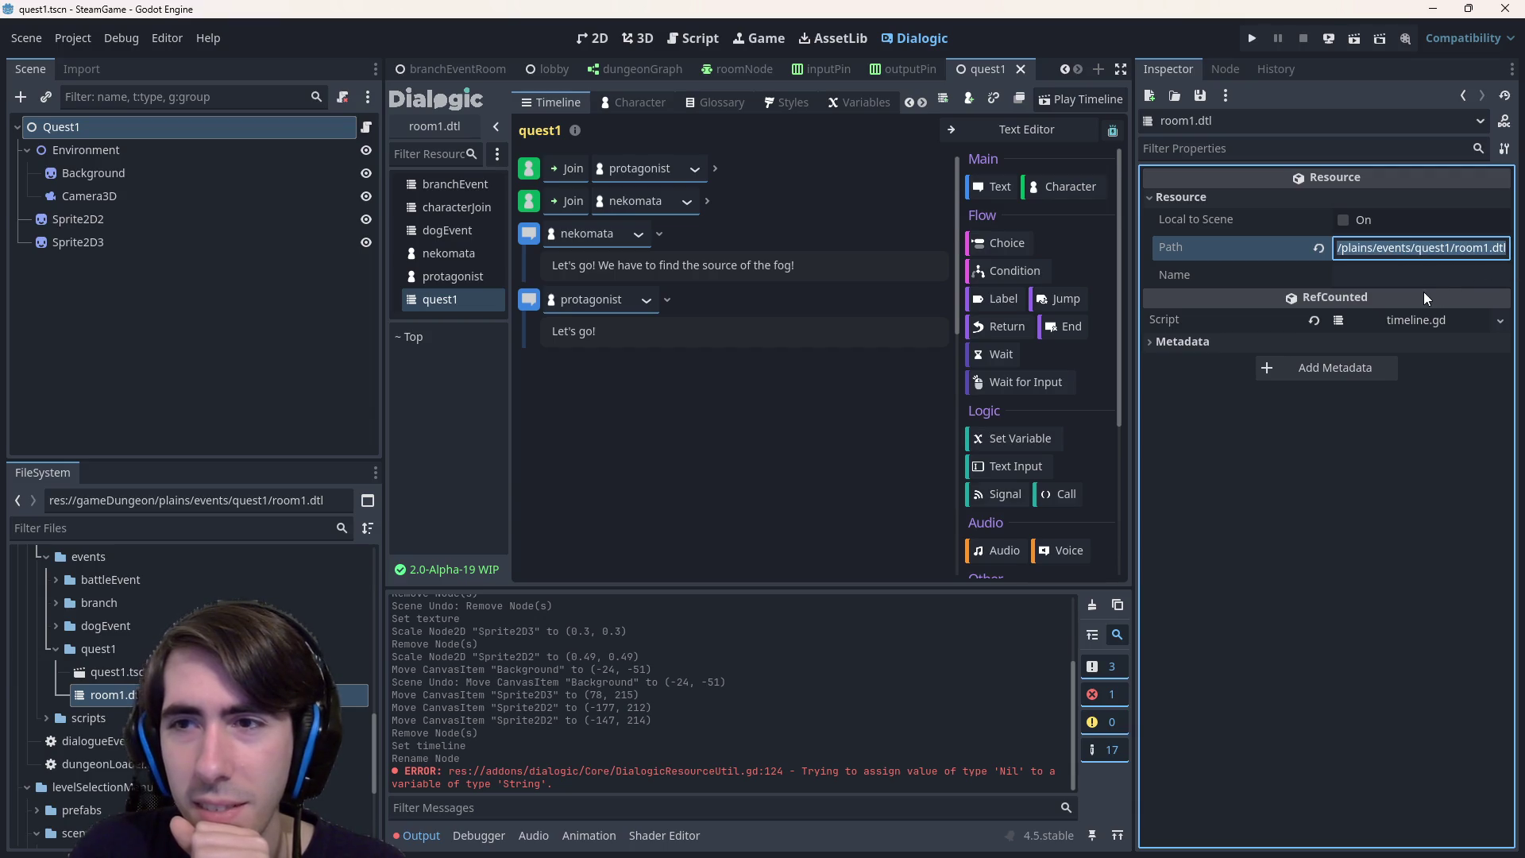
pyautogui.click(1361, 205)
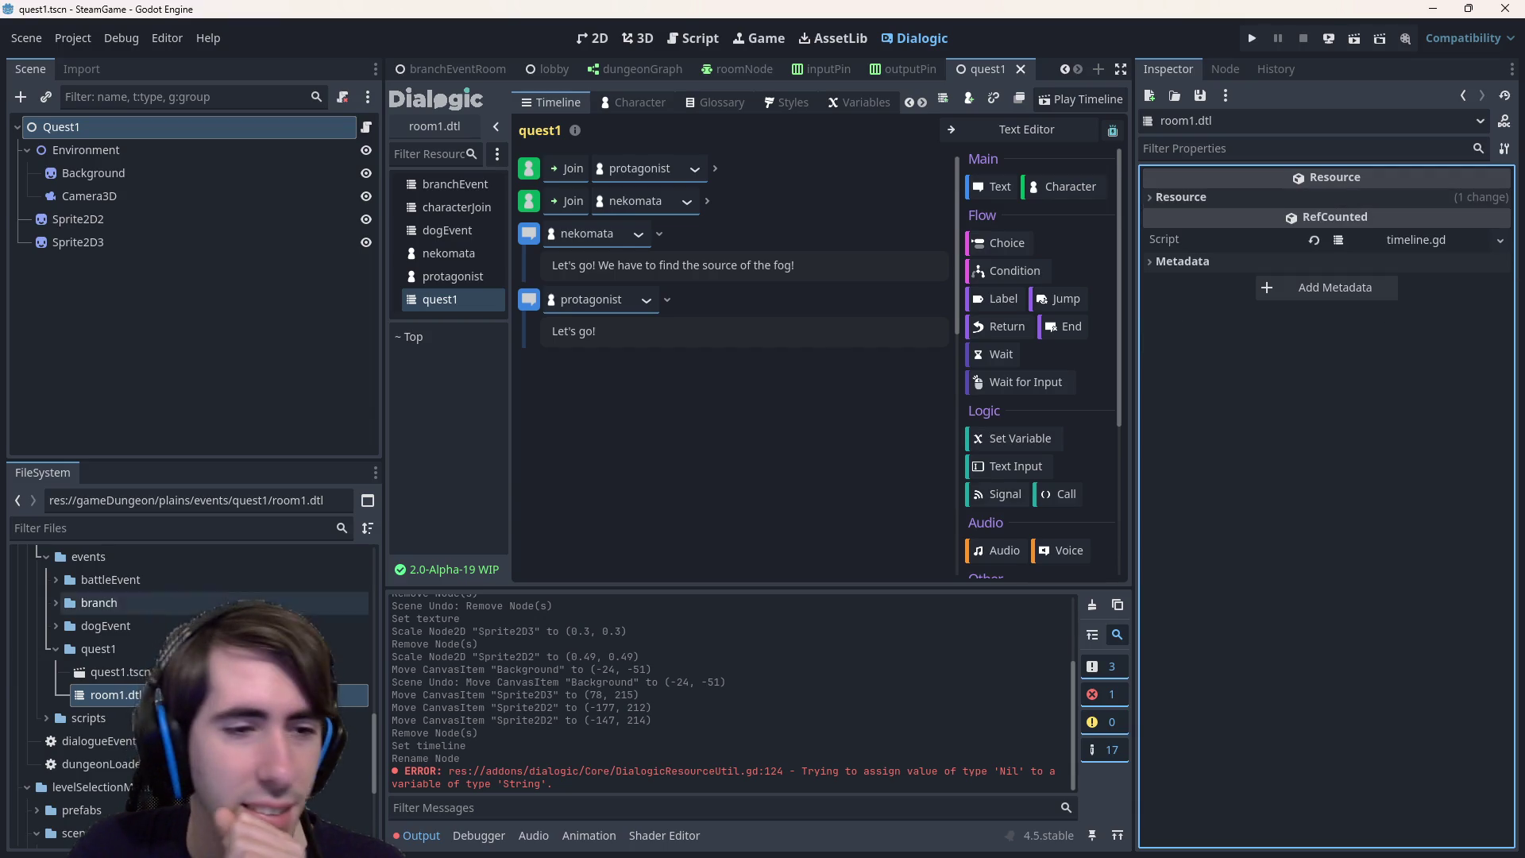
pyautogui.click(120, 672)
pyautogui.press('F2')
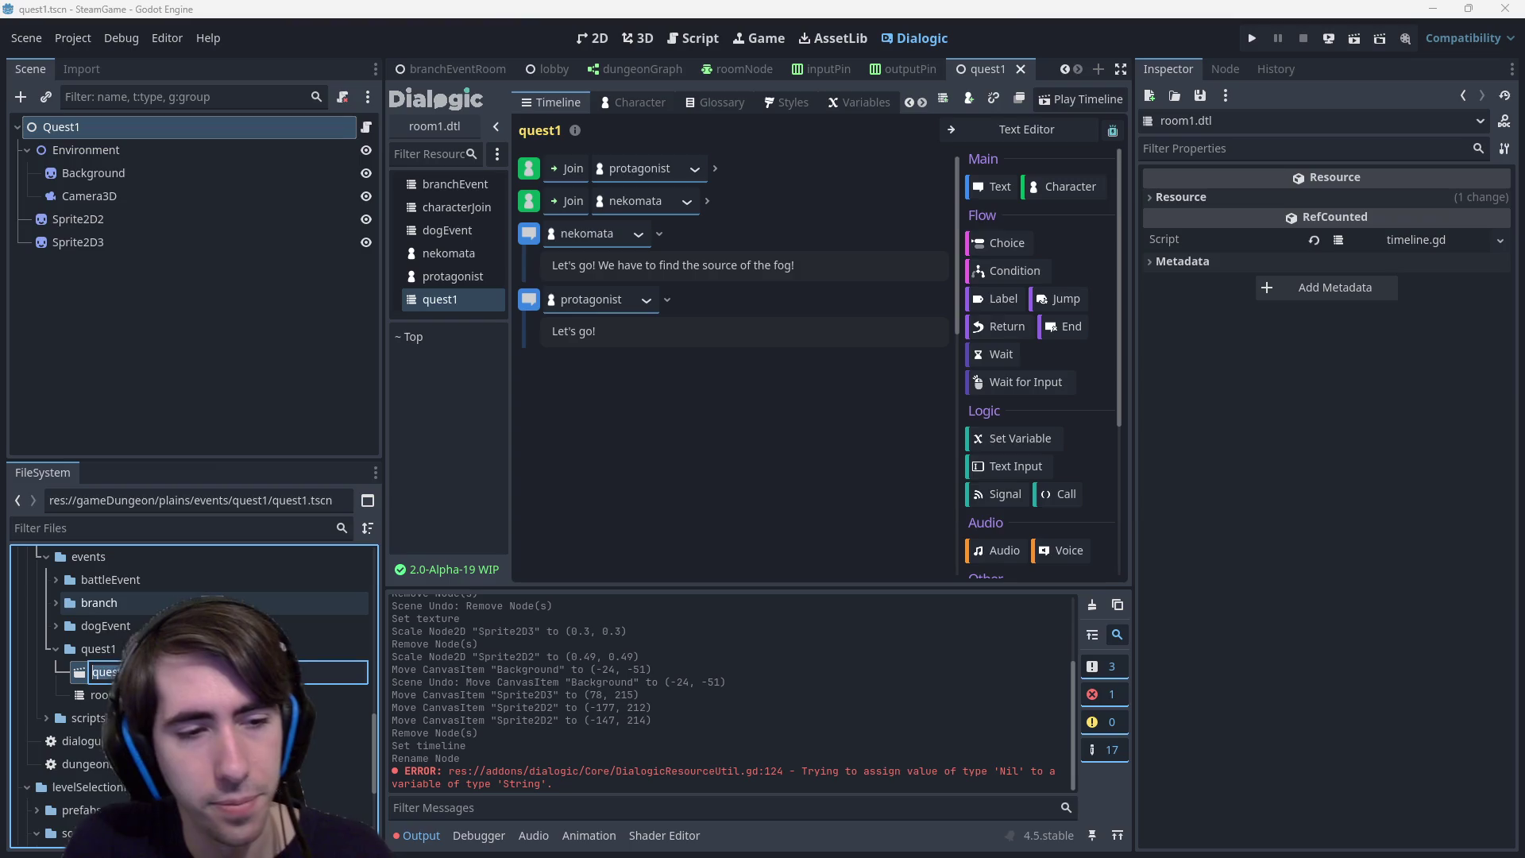
# - Rename the scene file to room1.tscn and remove quest1 from Dialogic's timeline list
pyautogui.write('room1')
pyautogui.press('Return')
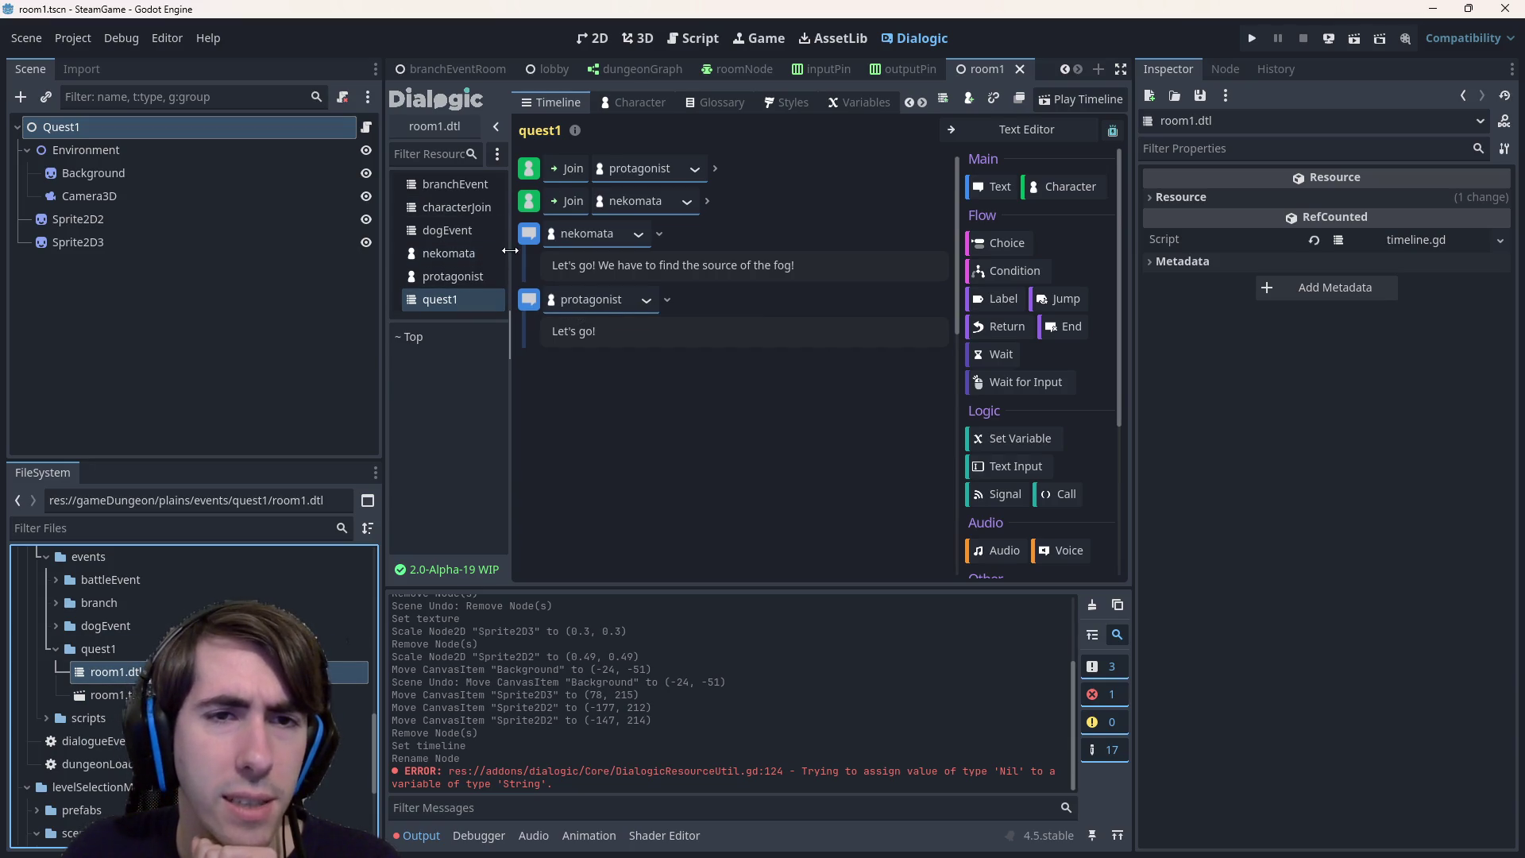
pyautogui.click(470, 303)
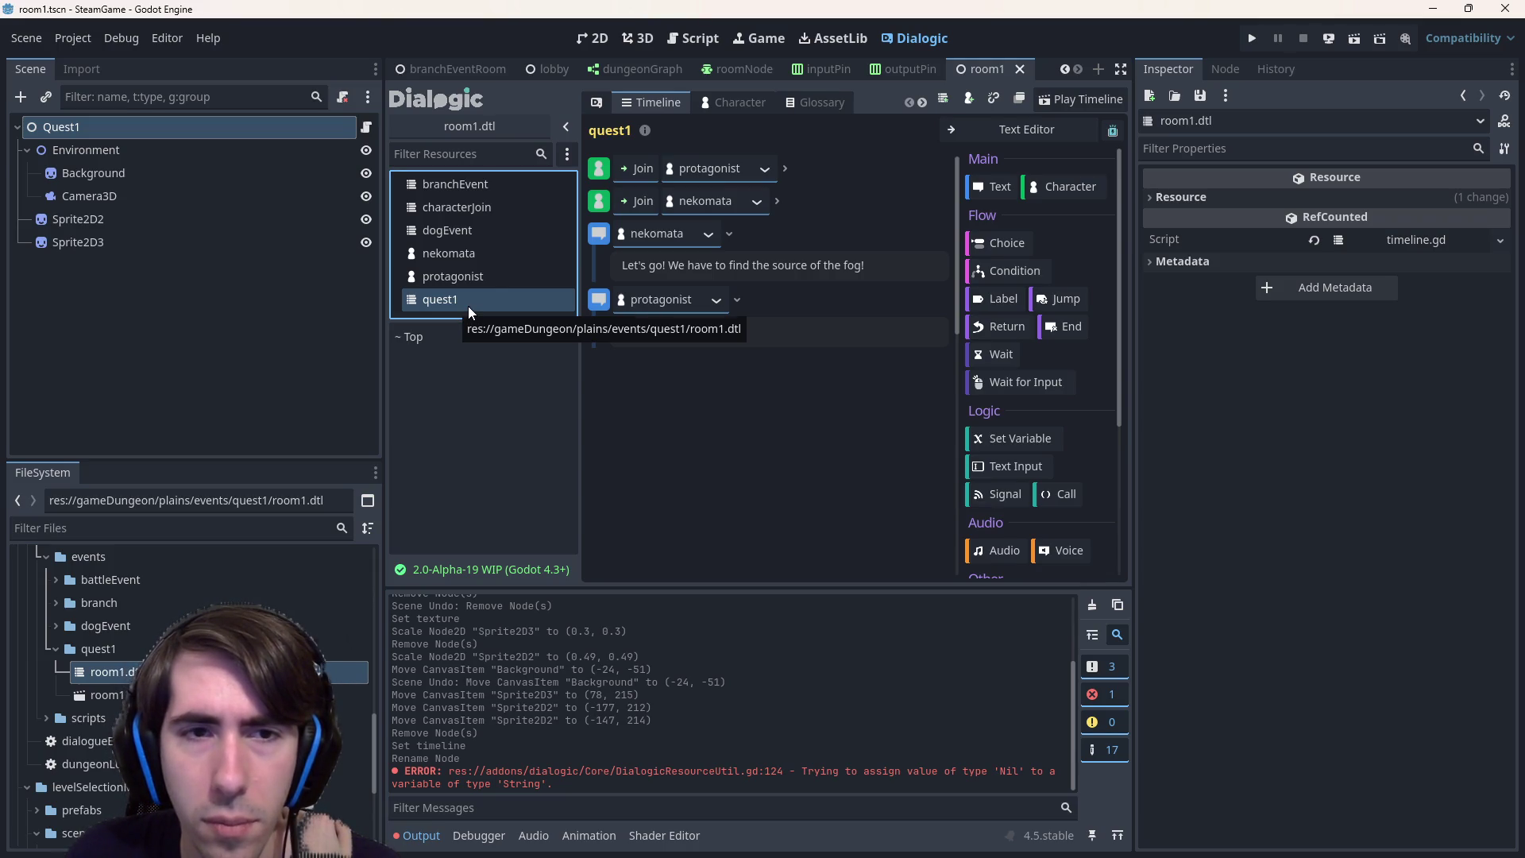
pyautogui.rightClick(468, 307)
pyautogui.click(493, 318)
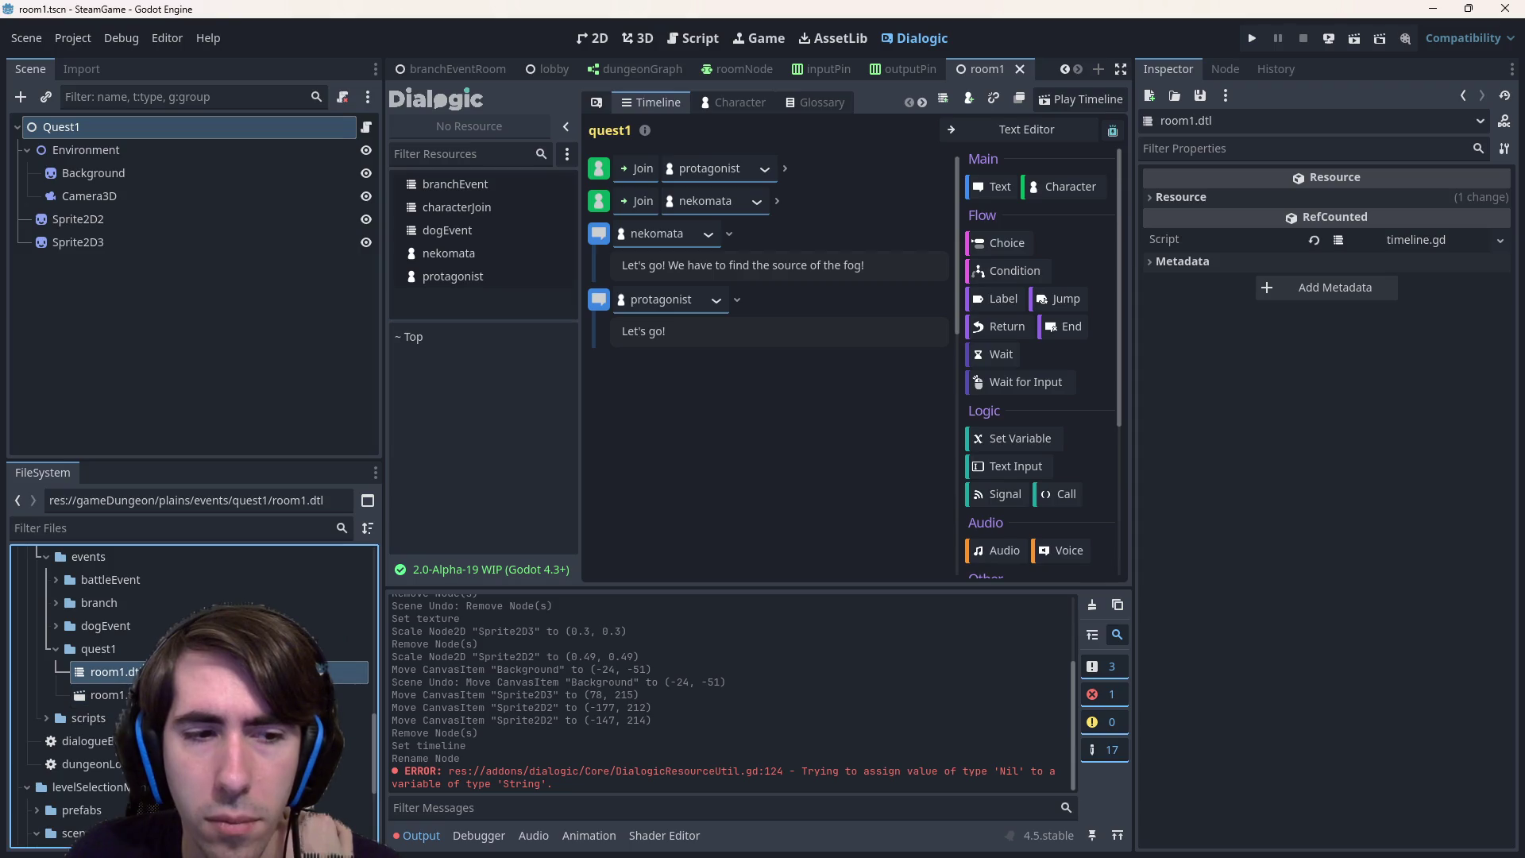
# - Switch between Dialogic's character and timeline editors and select the first Join event
pyautogui.click(706, 110)
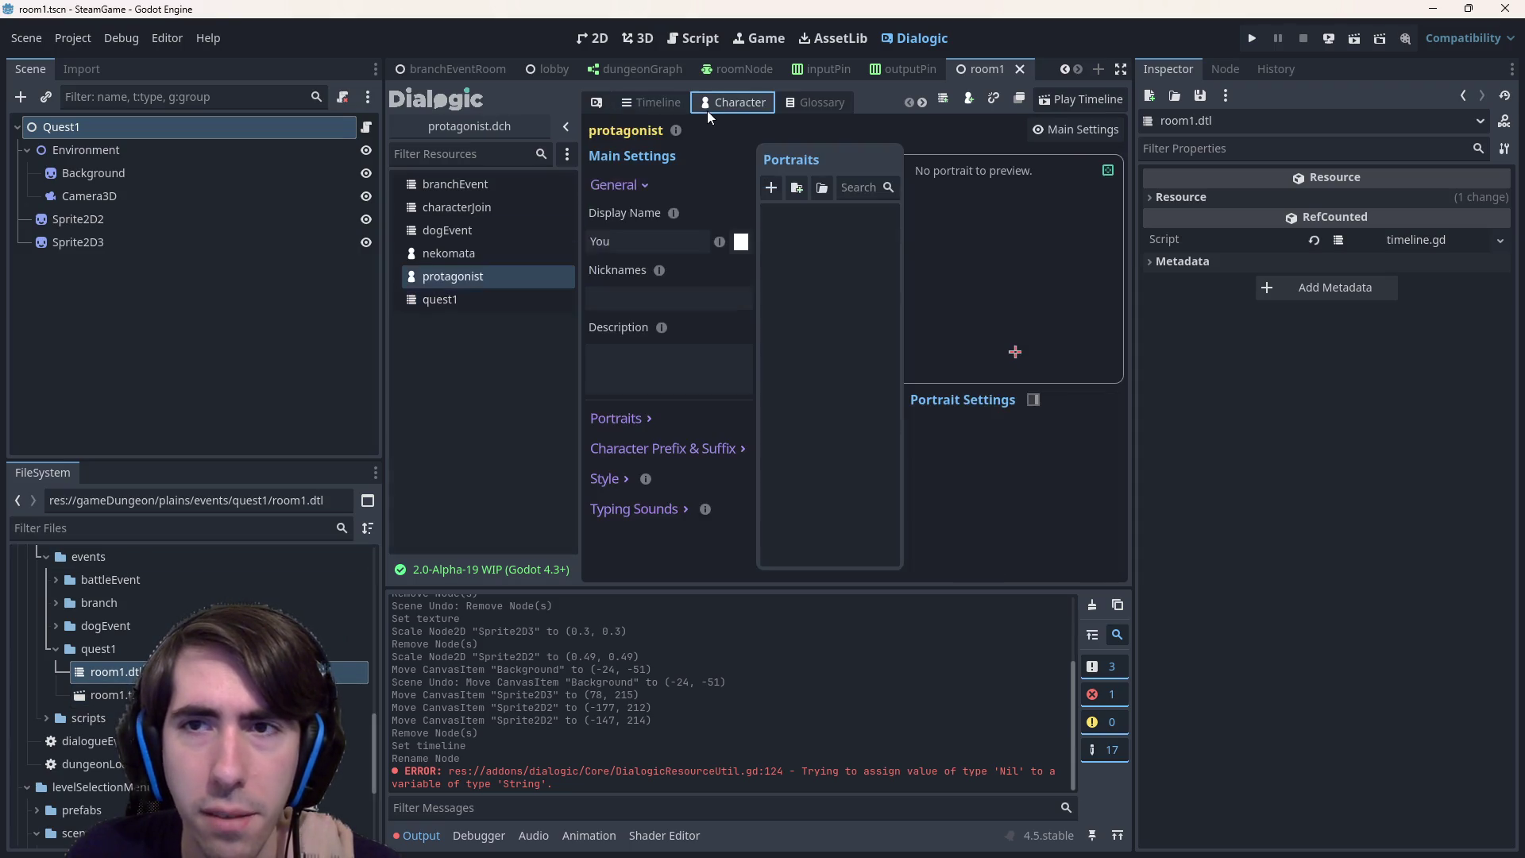
pyautogui.click(654, 112)
pyautogui.click(651, 108)
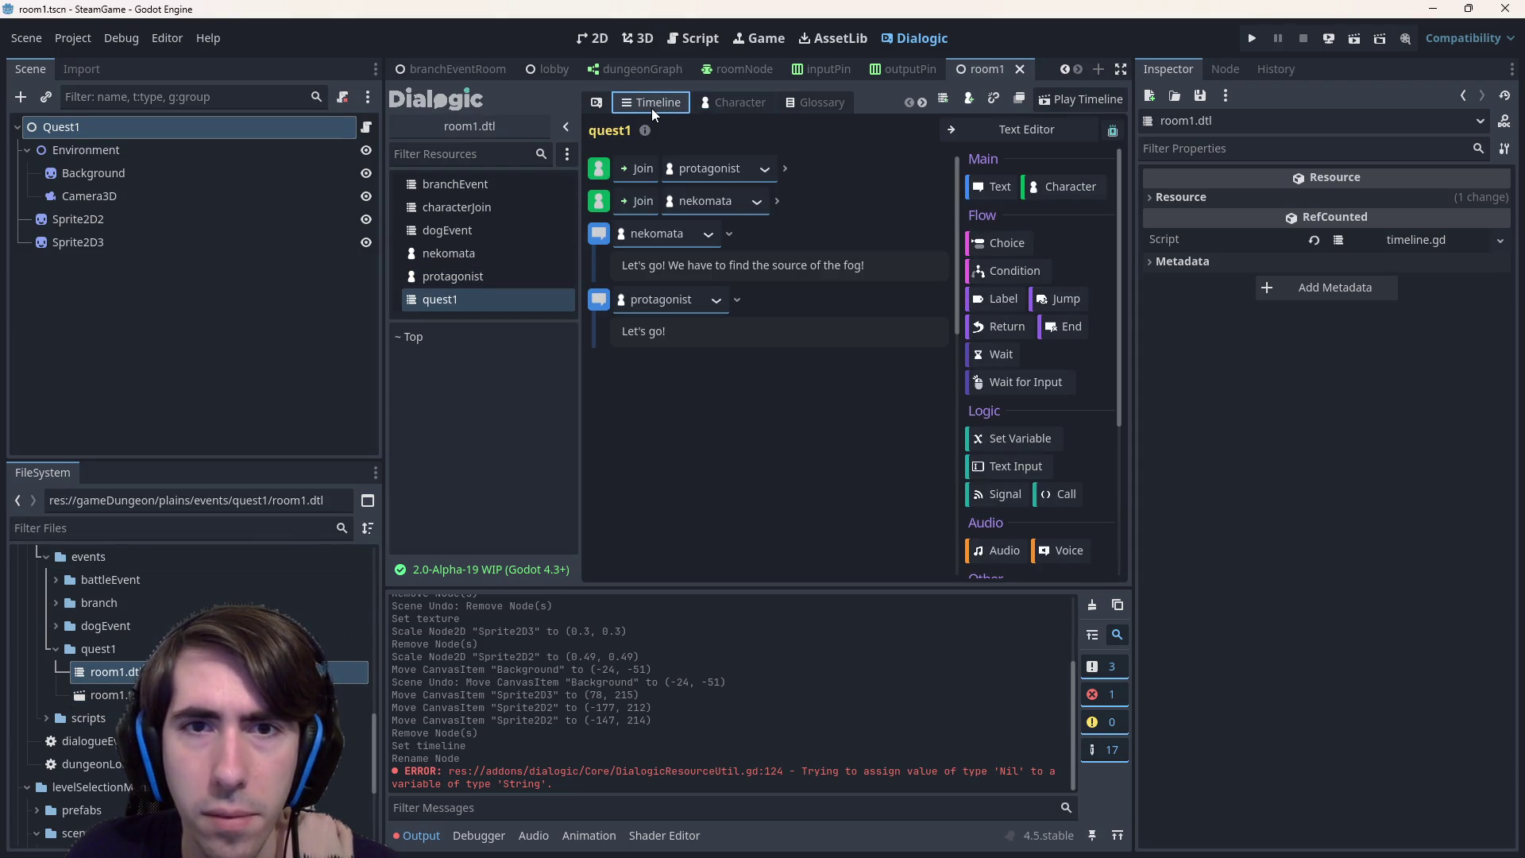
pyautogui.click(830, 178)
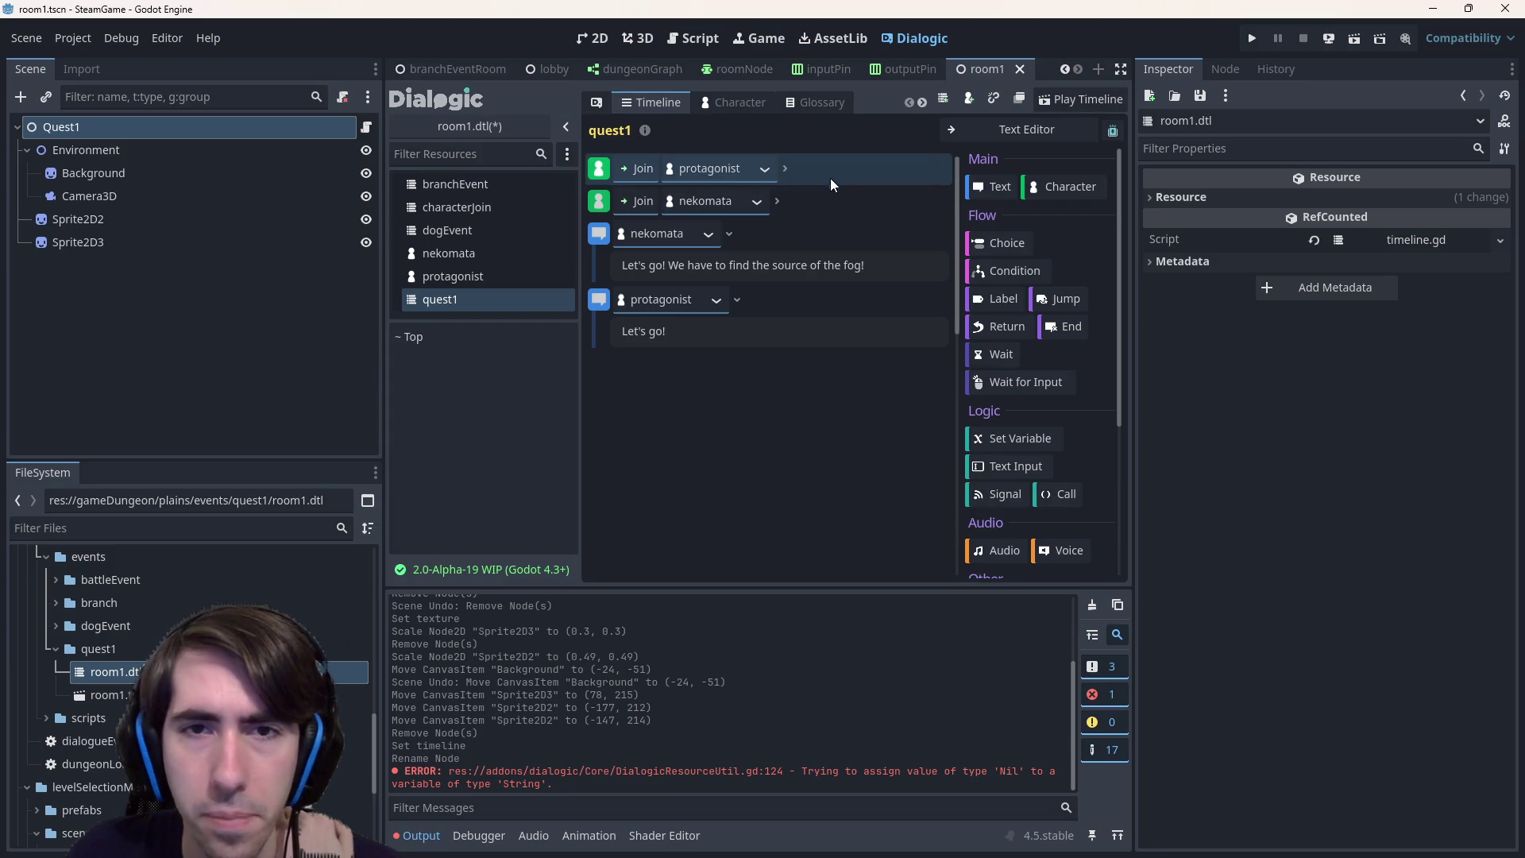
pyautogui.click(111, 694)
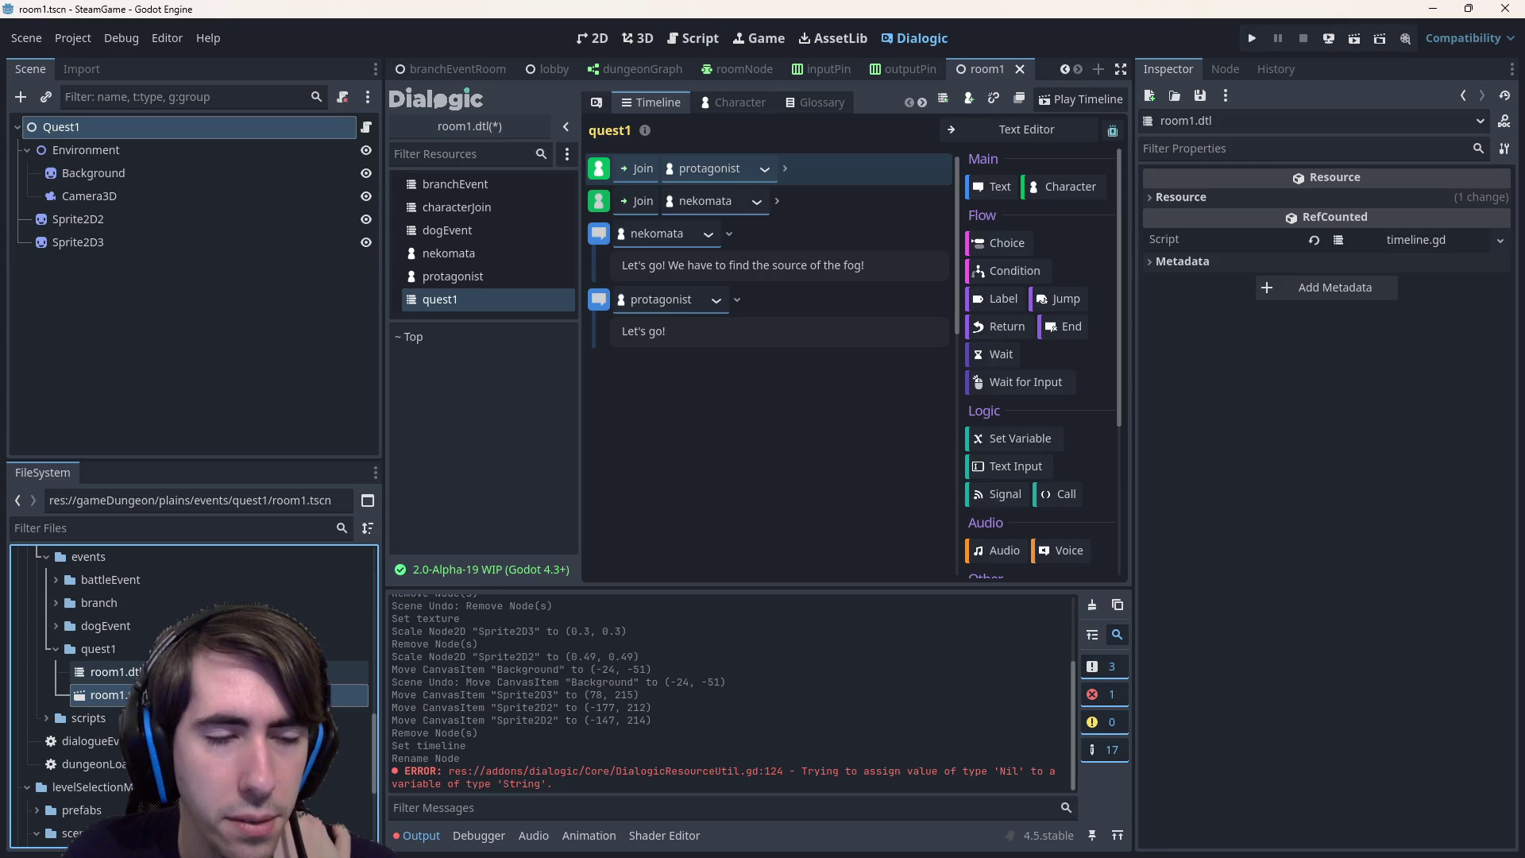
# - Create a new folder named room1 inside the quest1 folder
pyautogui.rightClick(205, 649)
pyautogui.moveTo(238, 515)
pyautogui.click(399, 520)
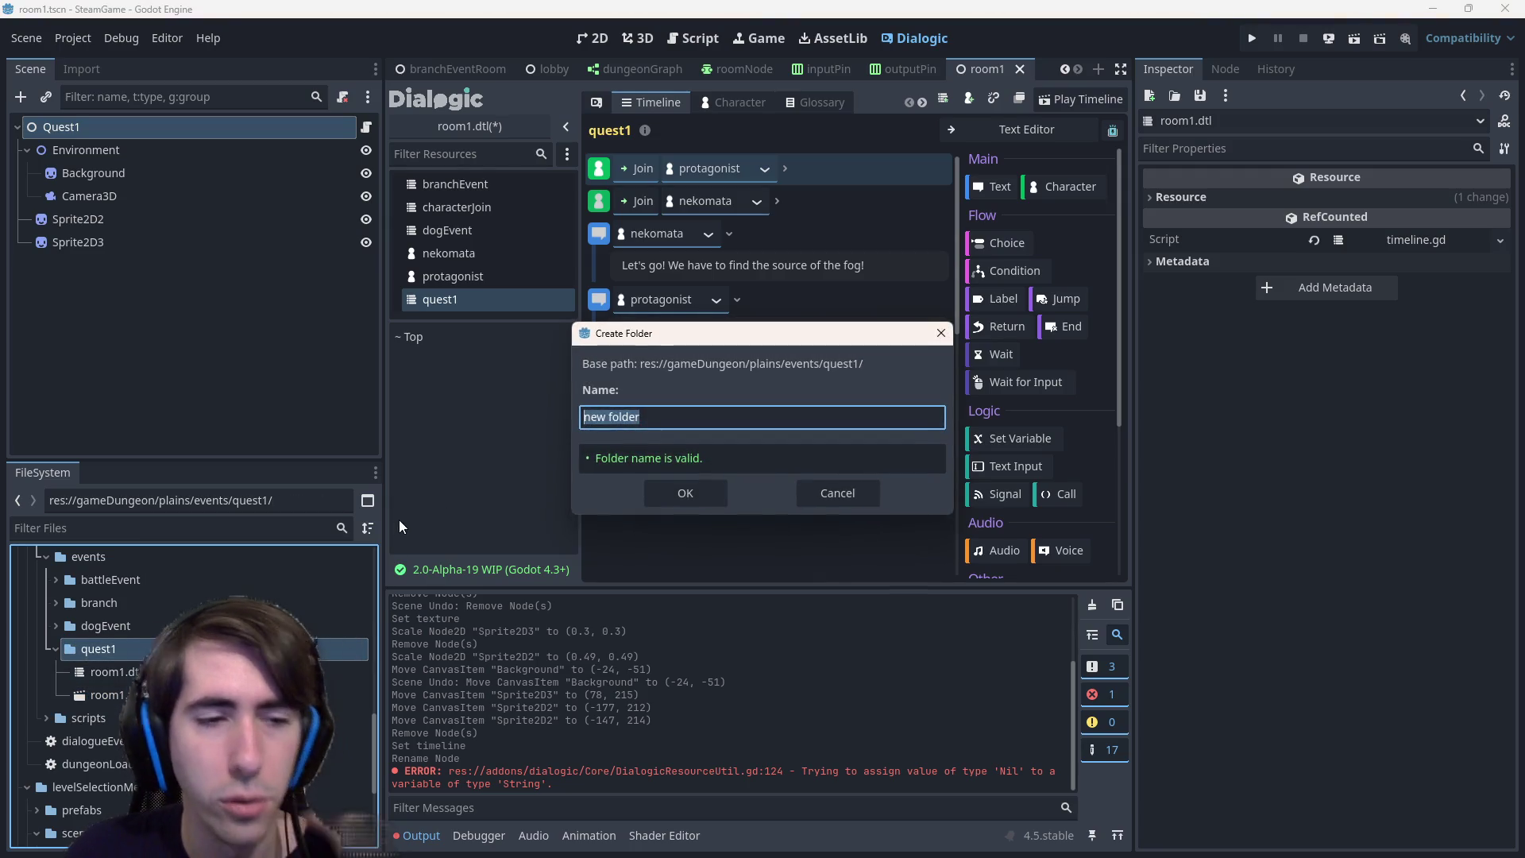
pyautogui.write('room1')
pyautogui.press('Return')
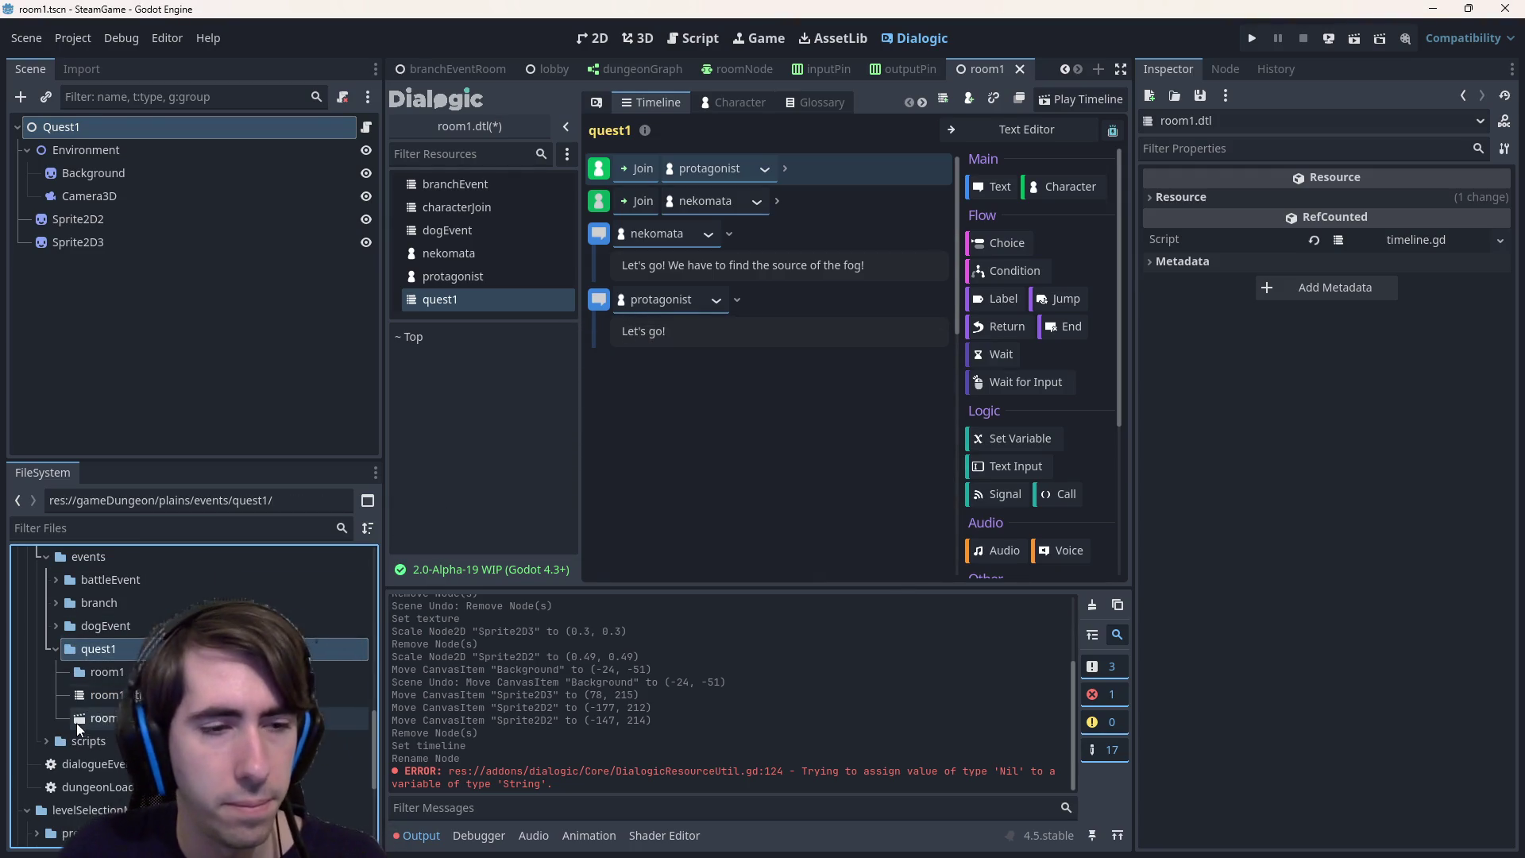
# - Move room1.dtl and room1.tscn into the room1 folder
pyautogui.click(104, 694)
pyautogui.moveTo(124, 680); pyautogui.dragTo(124, 679)
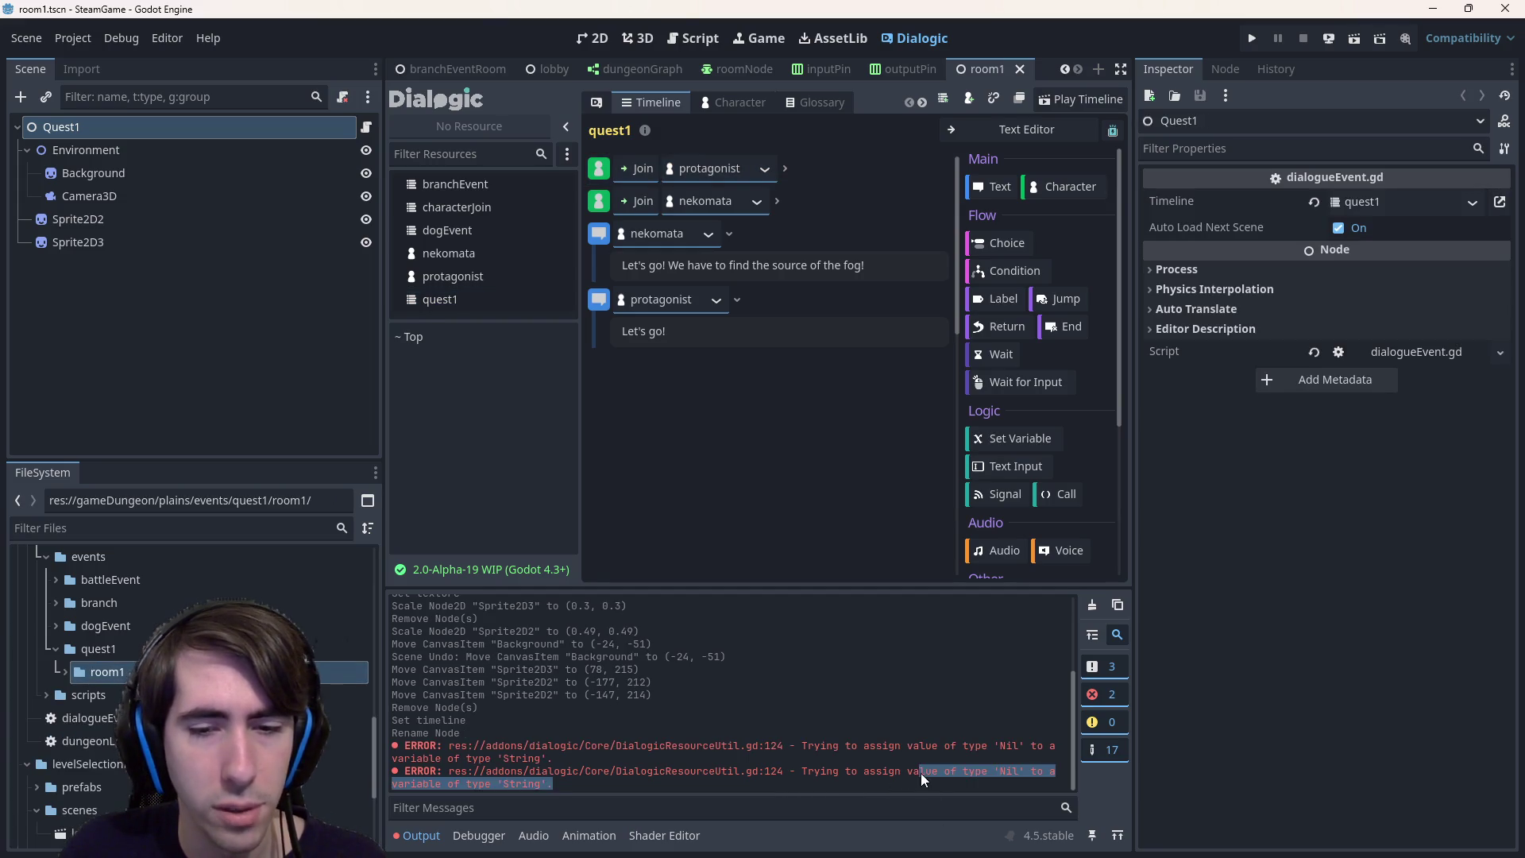
pyautogui.click(65, 672)
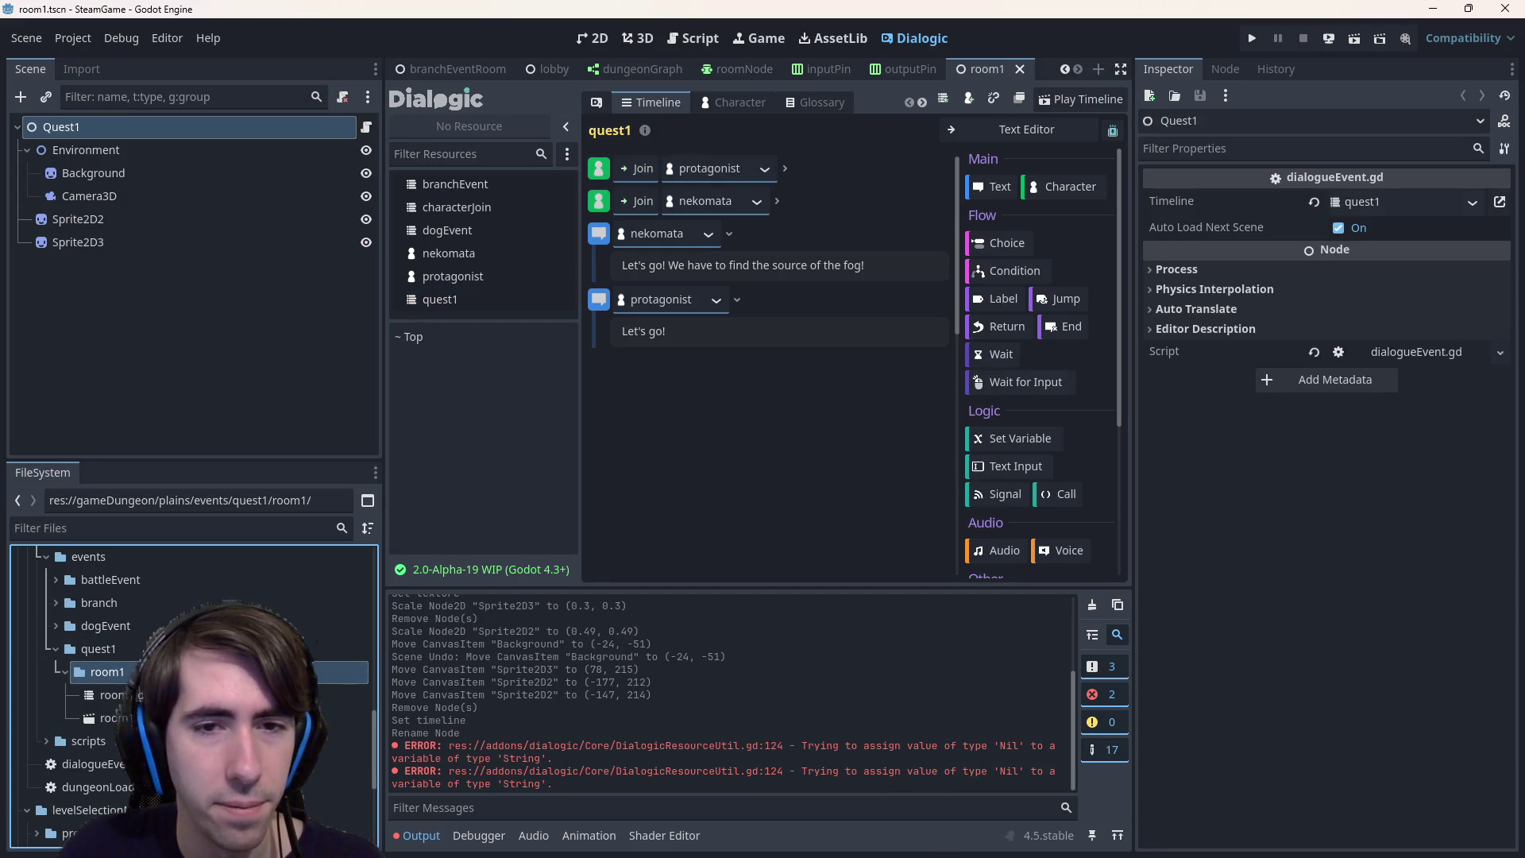
pyautogui.click(112, 694)
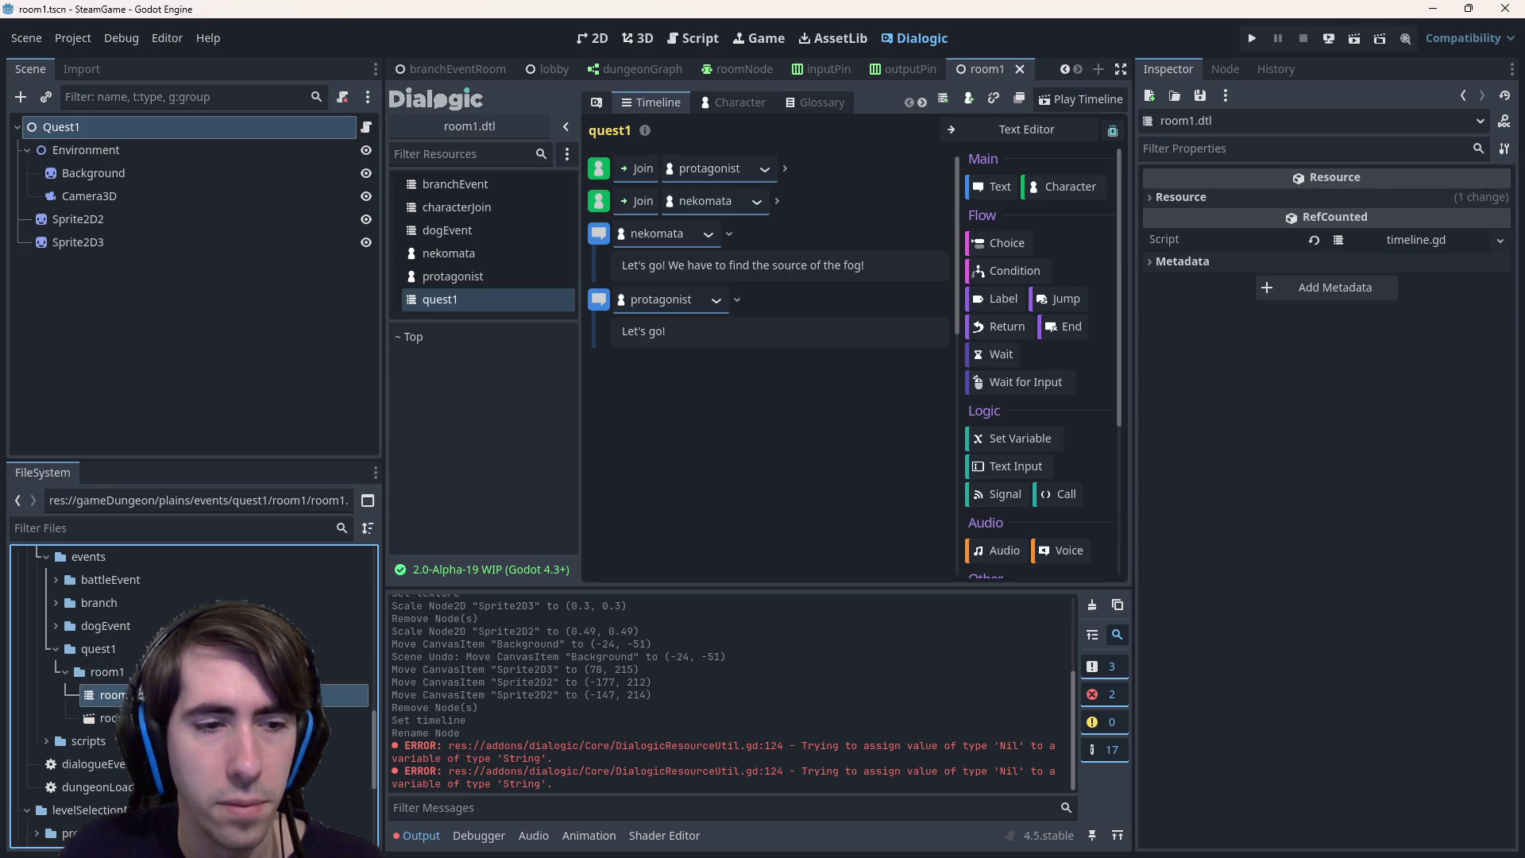
pyautogui.click(456, 295)
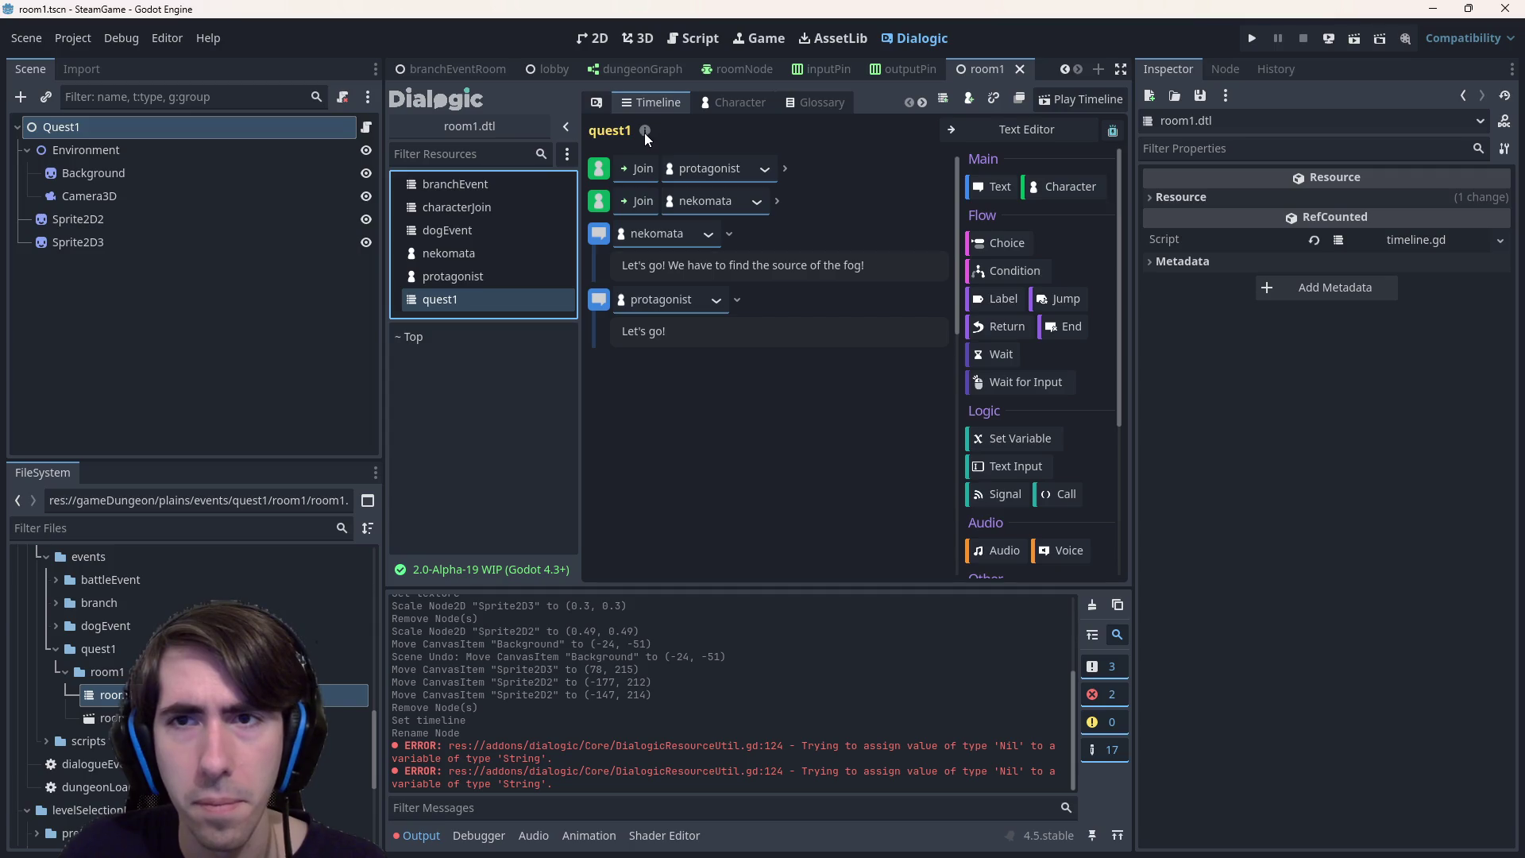
# - Browse the Dialogic timeline editing shortcuts list, then close it
pyautogui.click(1112, 131)
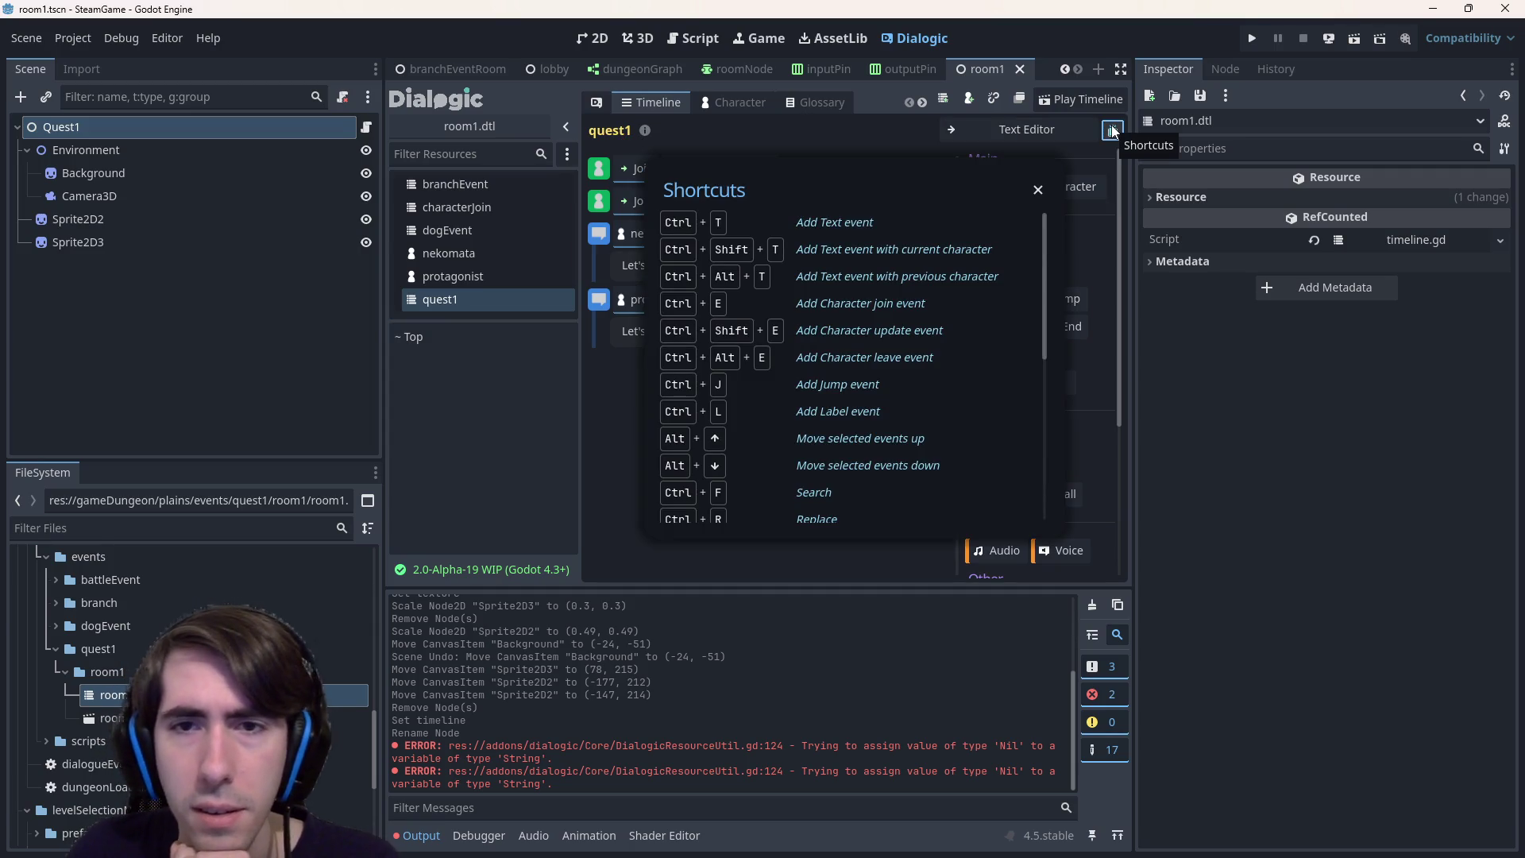
pyautogui.scroll(-5, 936, 398)
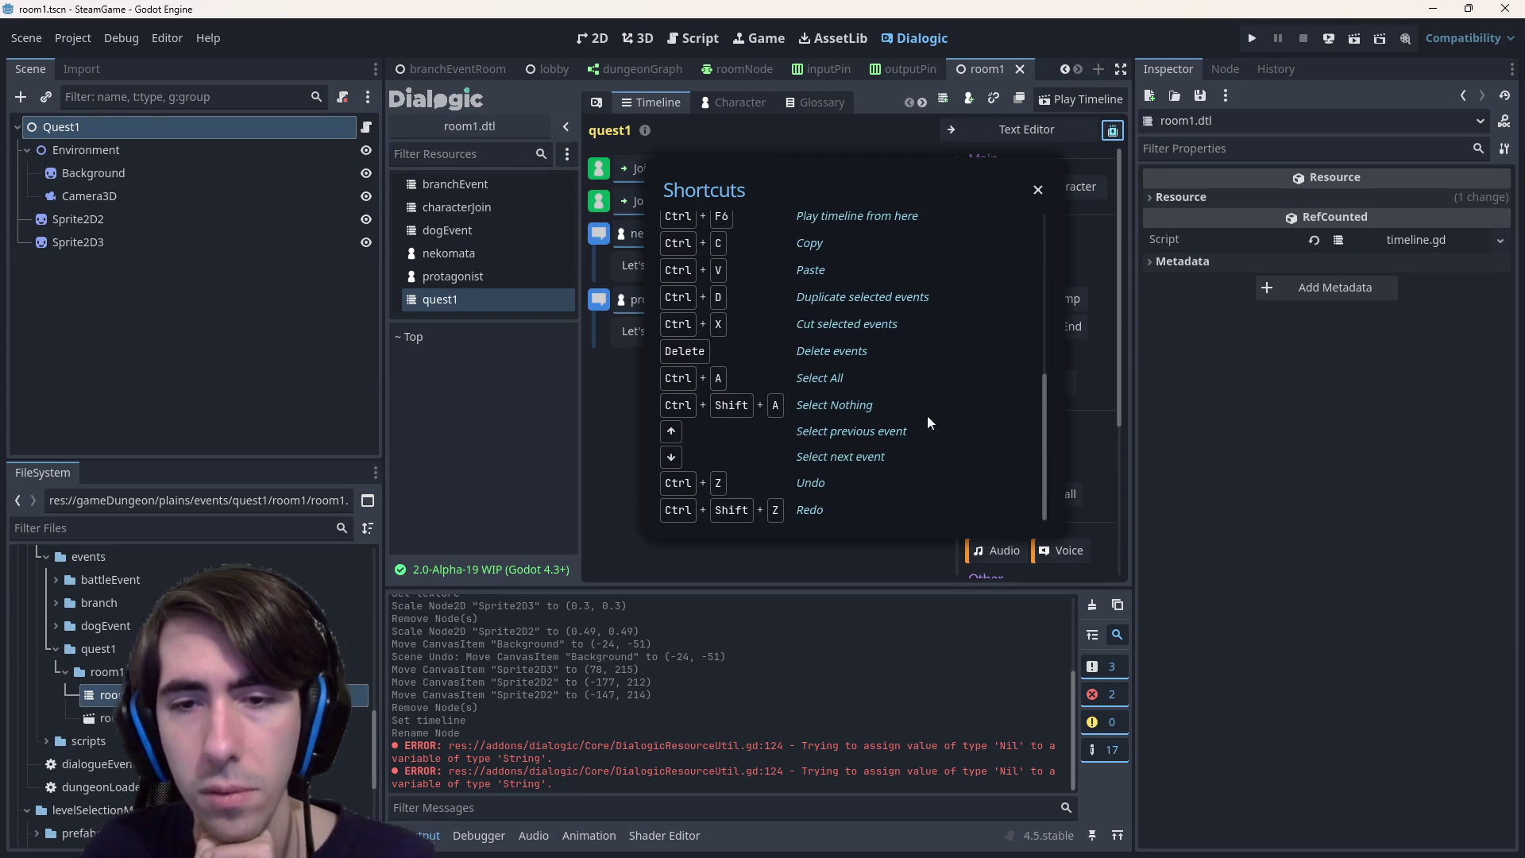
pyautogui.press('Escape')
pyautogui.scroll(-5, 1088, 570)
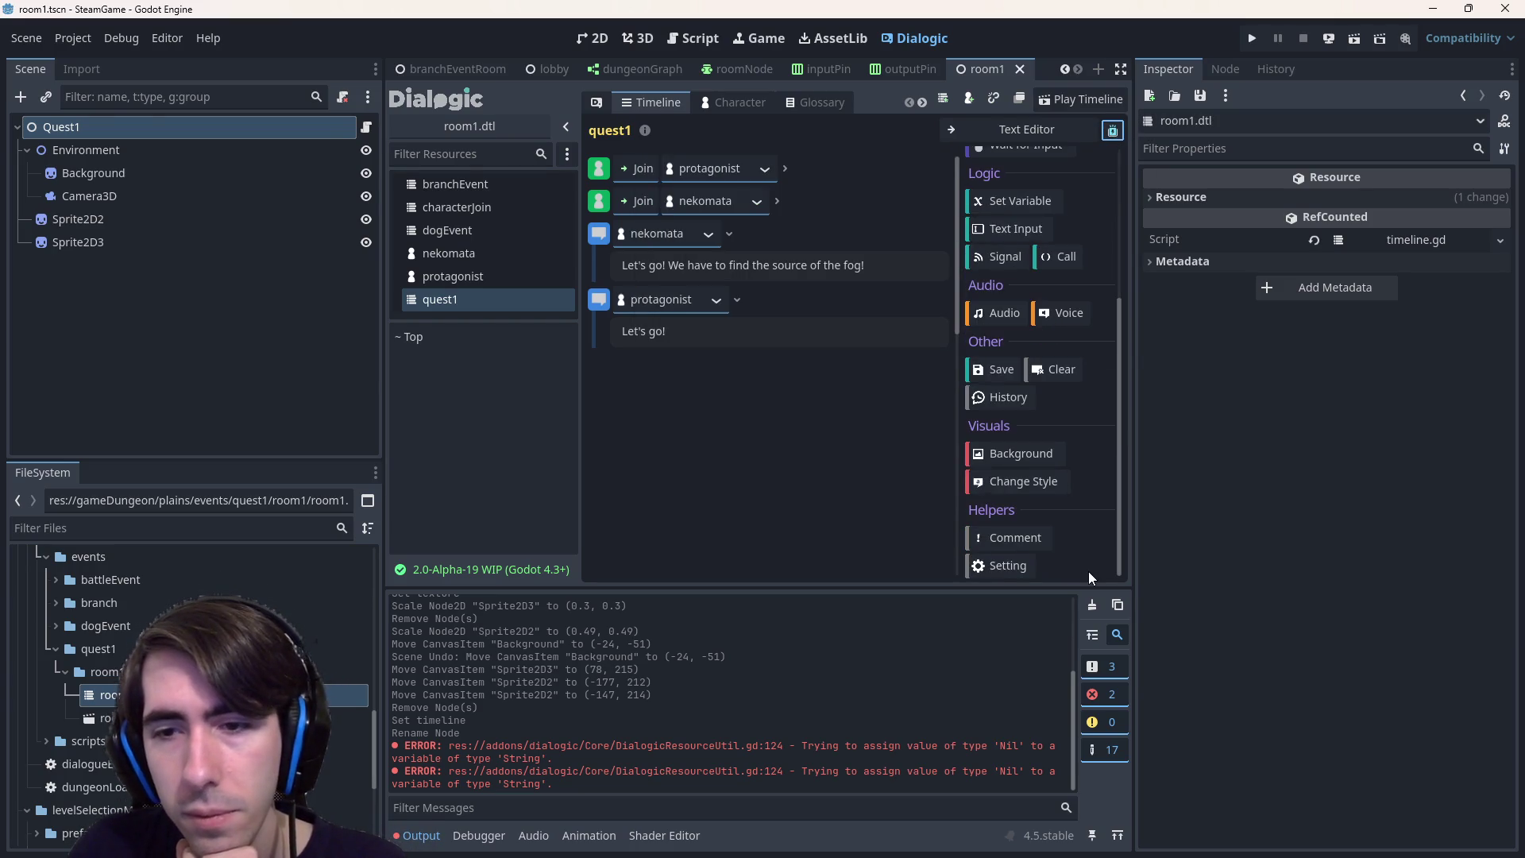
# - Add a Setting event in Set mode to the quest1 timeline, then delete it
pyautogui.click(1029, 573)
pyautogui.click(629, 365)
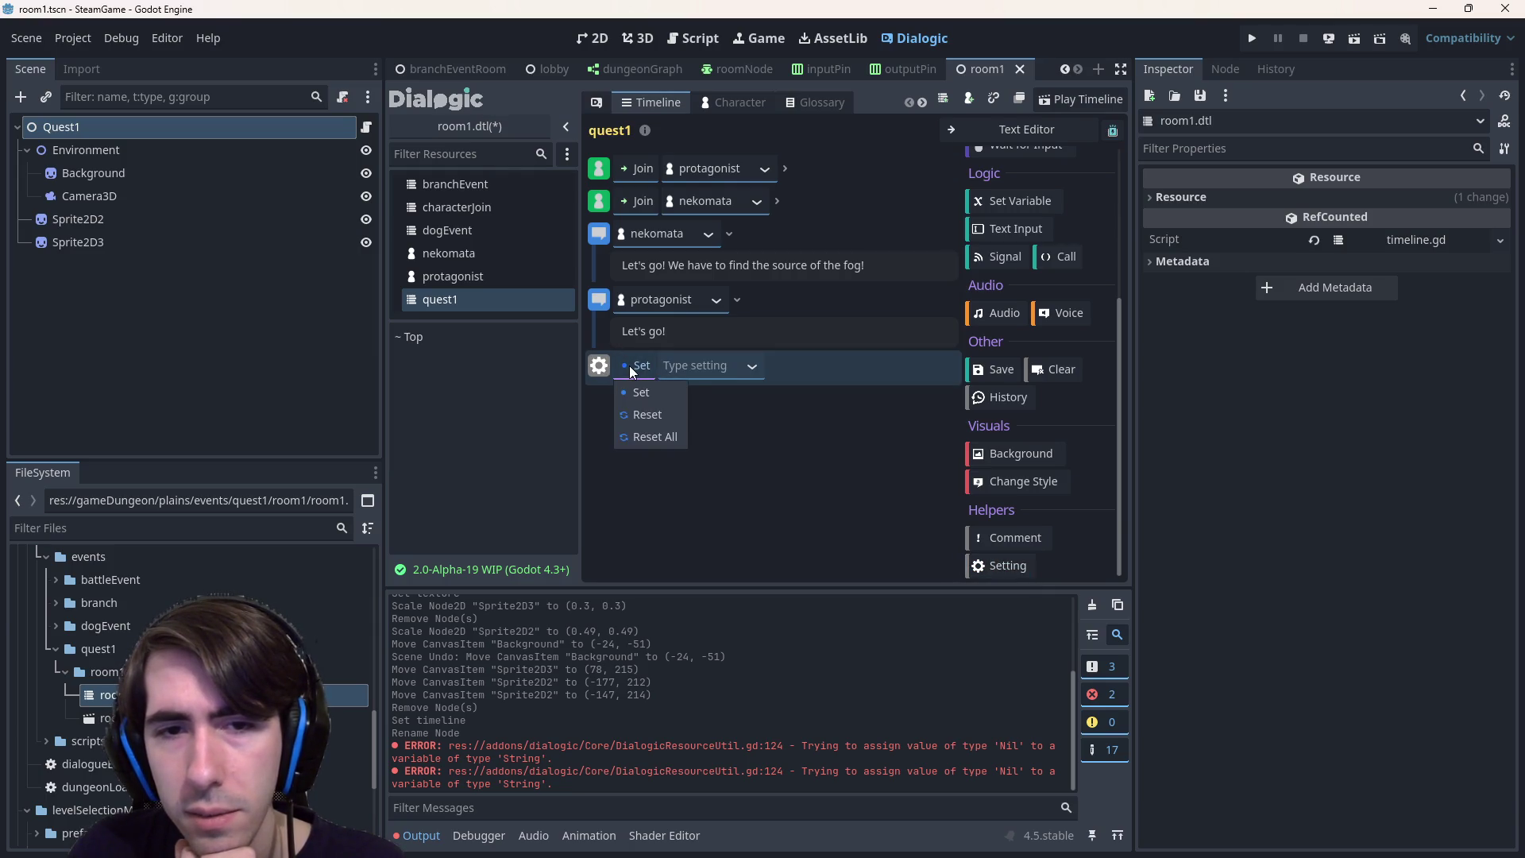
pyautogui.click(623, 391)
pyautogui.rightClick(620, 385)
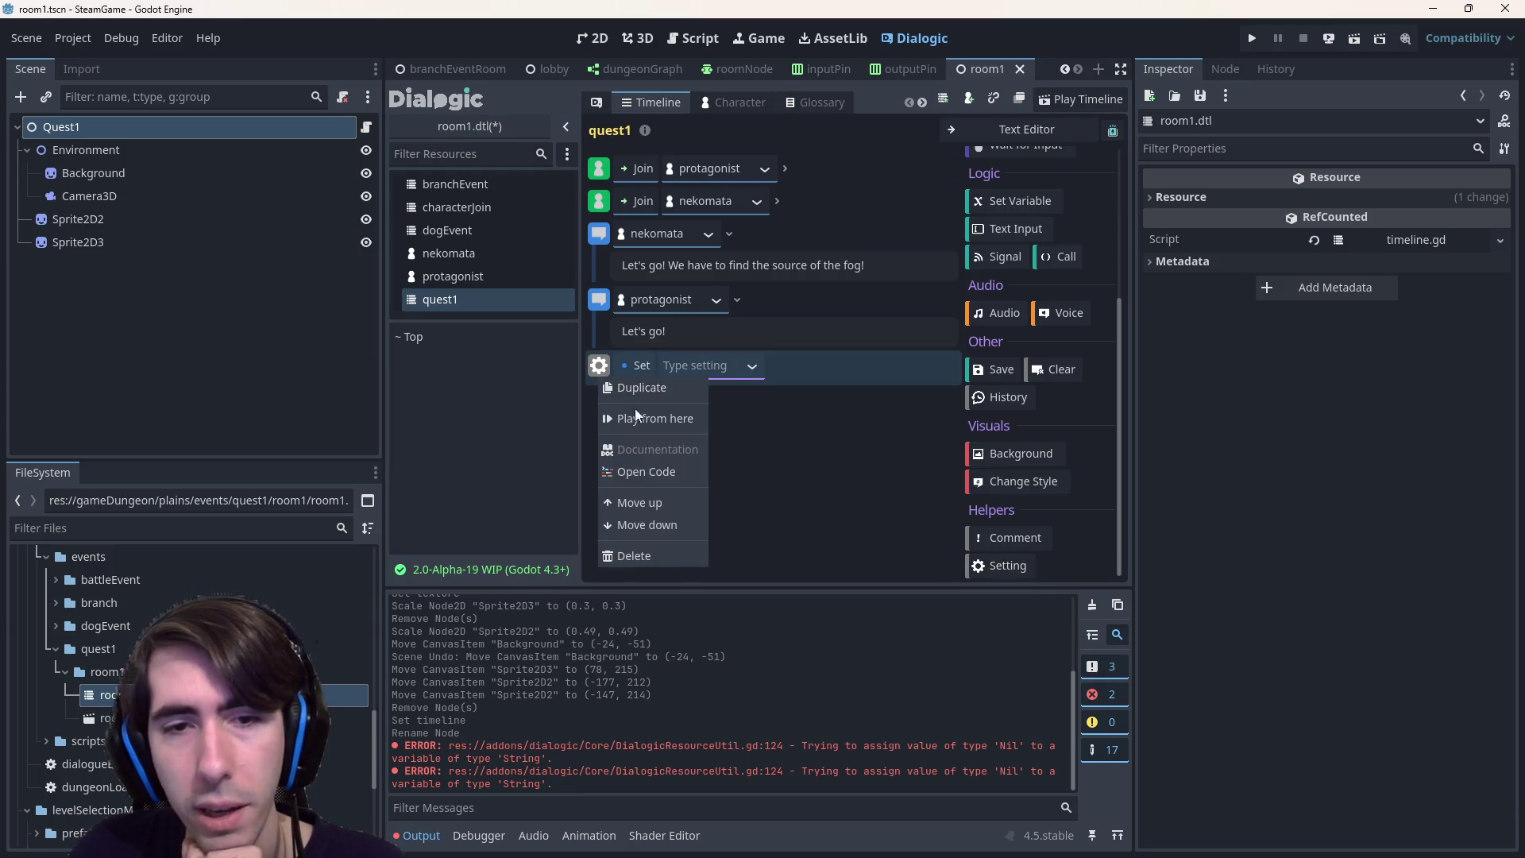
pyautogui.click(661, 556)
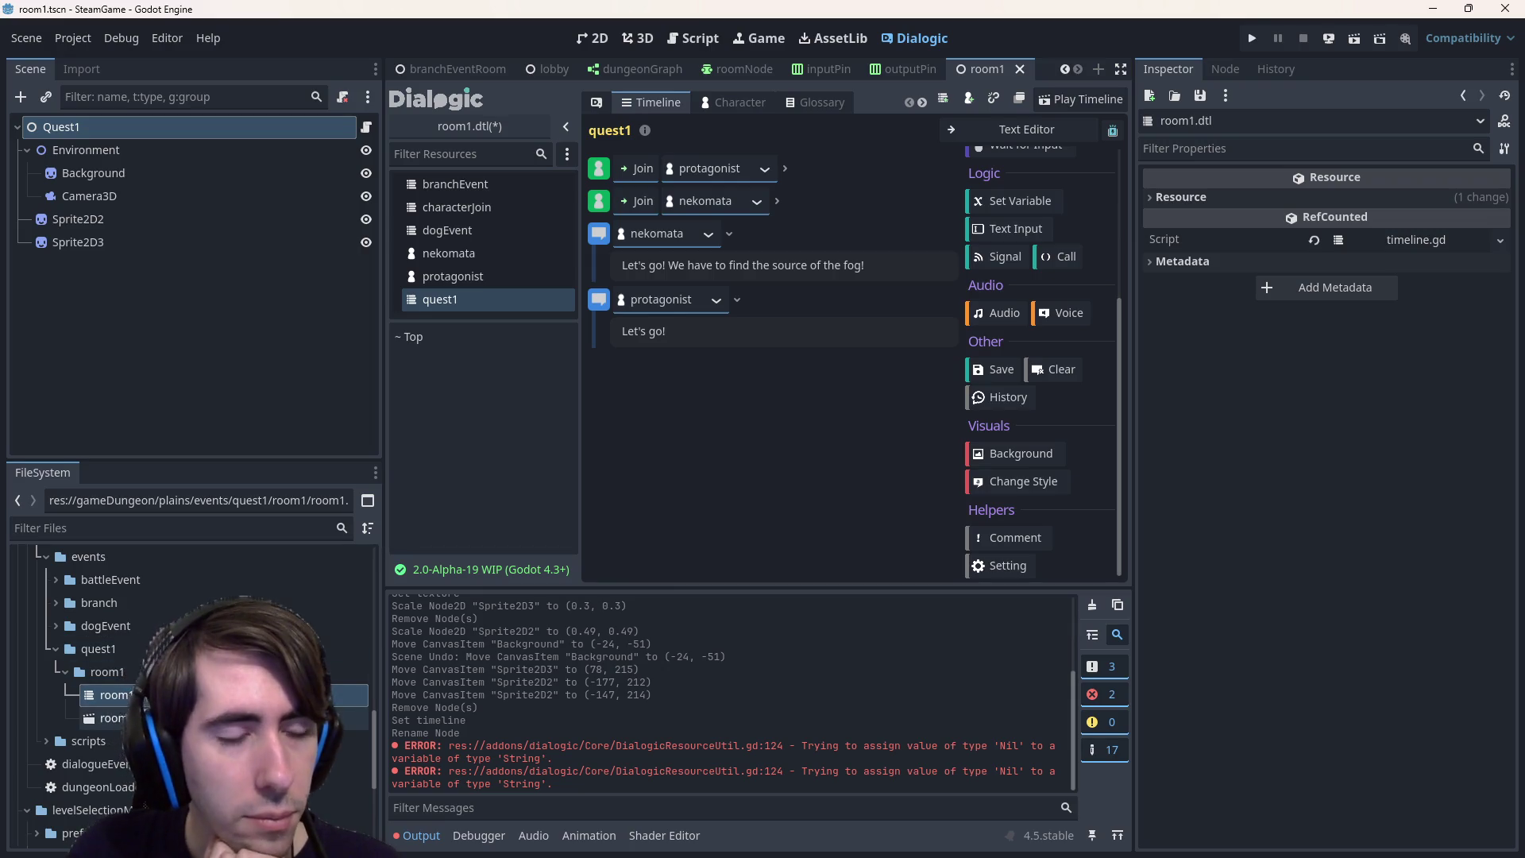
# - Select the room1 scene file and dismiss the room1 folder's context menu
pyautogui.click(112, 718)
pyautogui.rightClick(148, 672)
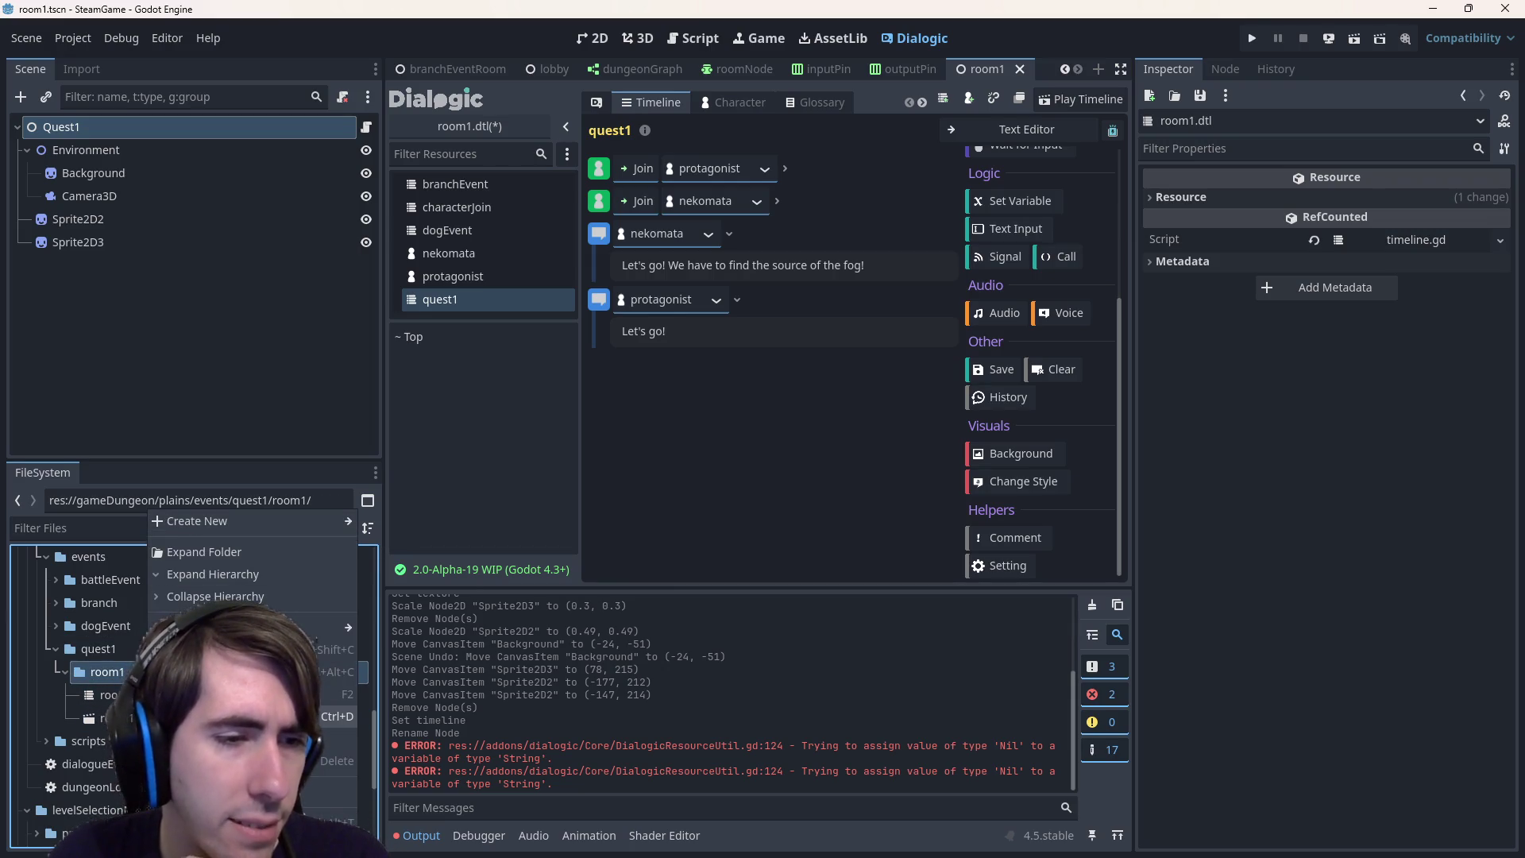
pyautogui.click(111, 678)
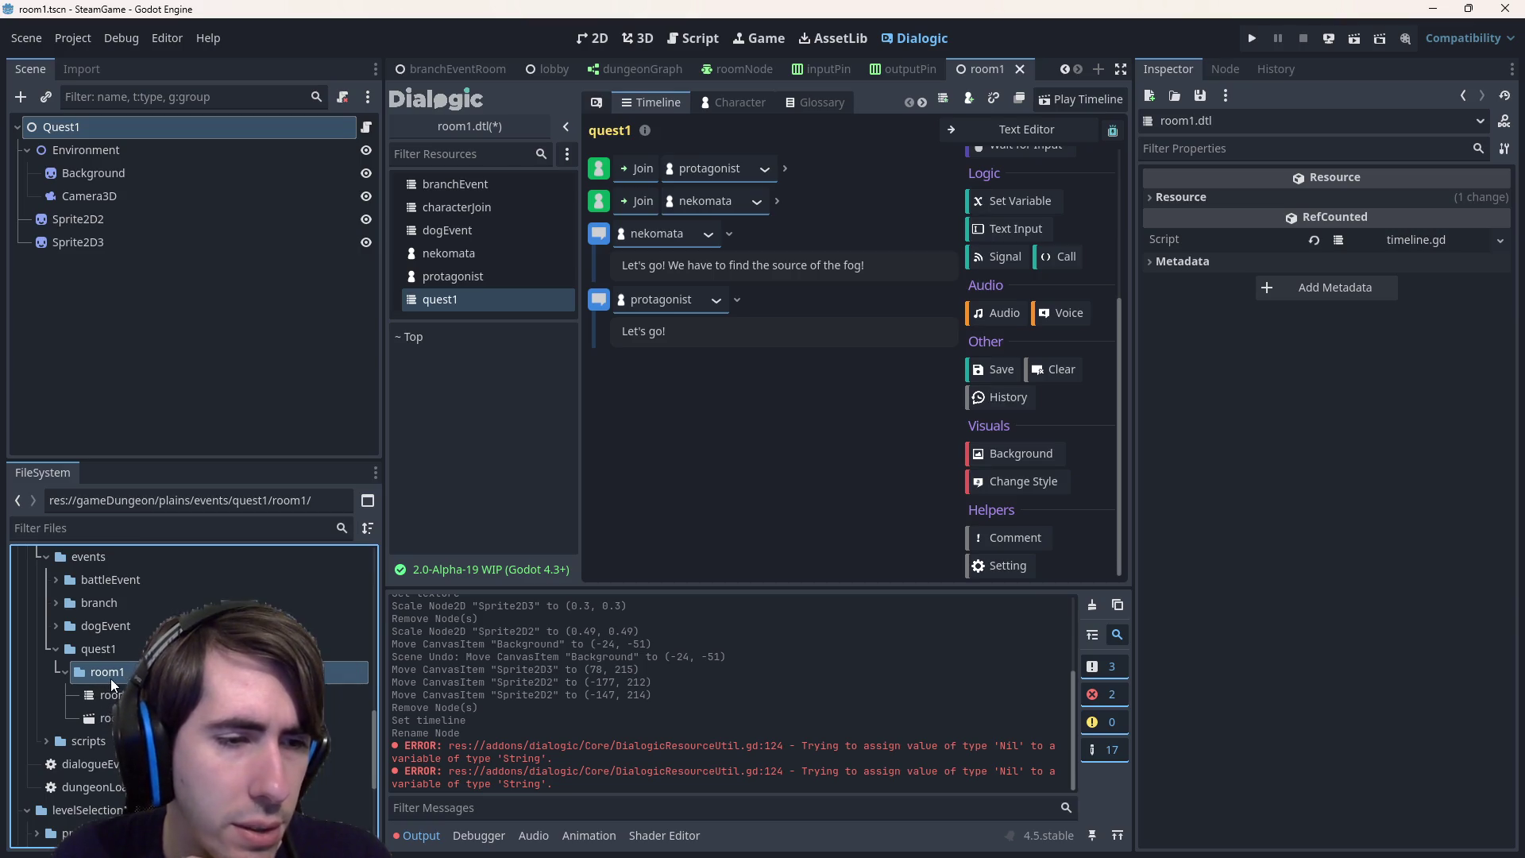
# - Open battleEventRoom.tscn from the battleEvent folder in the 2D editor
pyautogui.scroll(5, 112, 684)
pyautogui.scroll(-4, 112, 678)
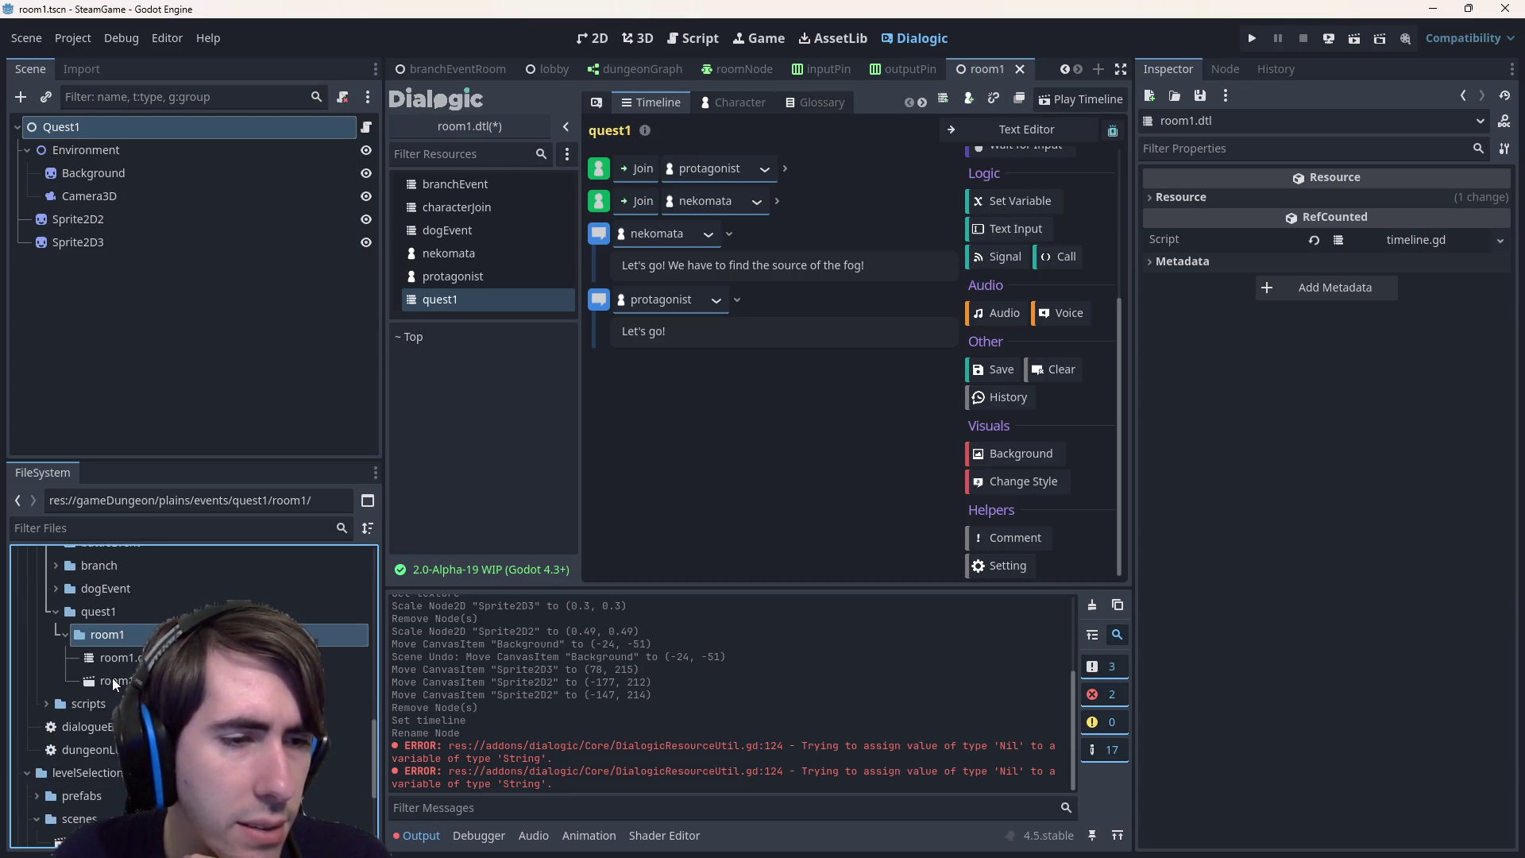
pyautogui.click(114, 639)
pyautogui.doubleClick(112, 608)
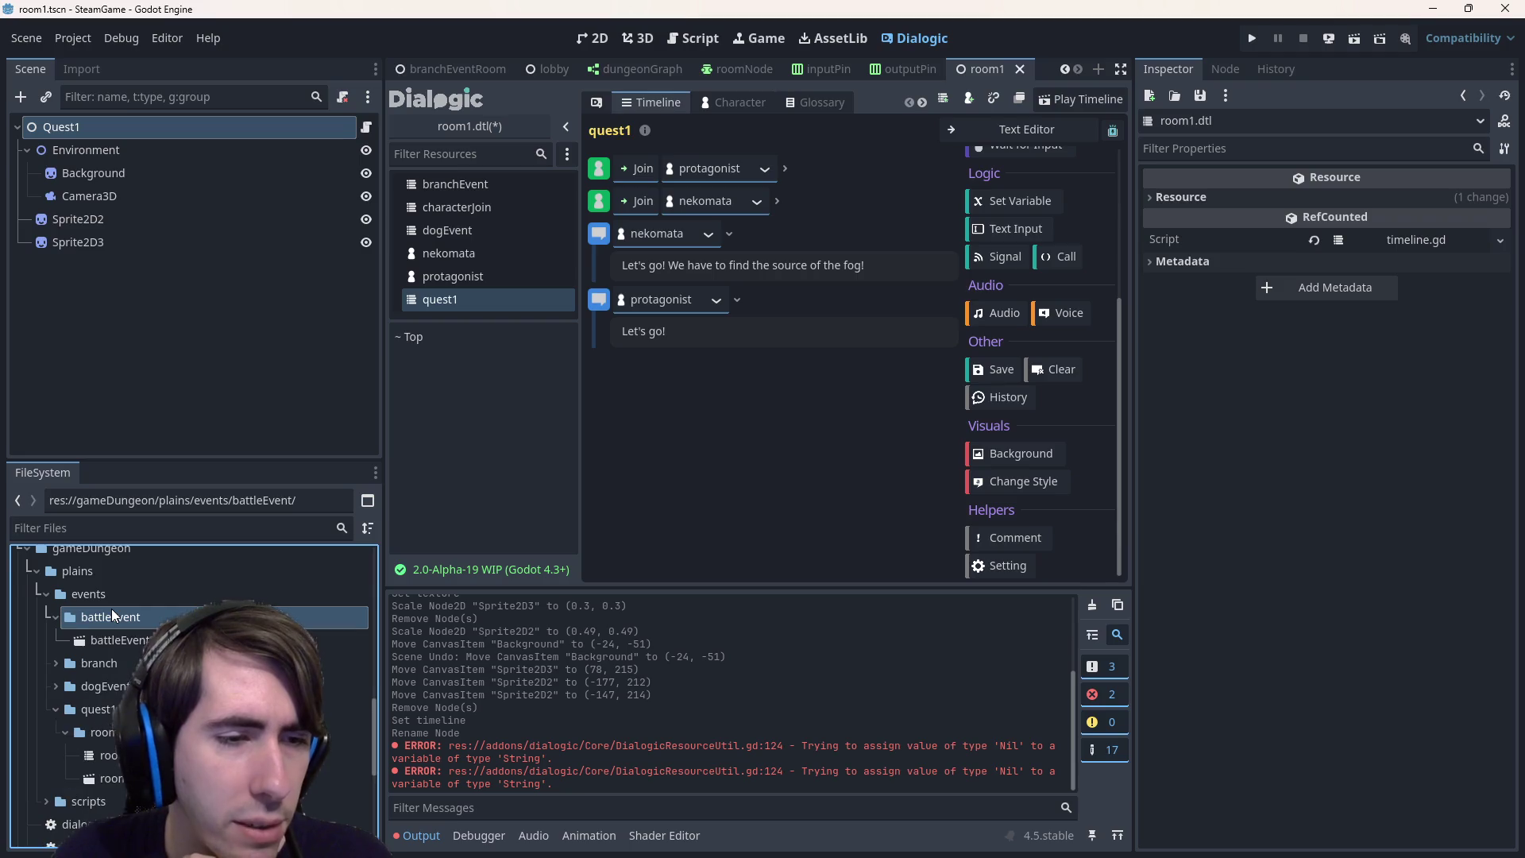
pyautogui.click(140, 608)
pyautogui.doubleClick(140, 607)
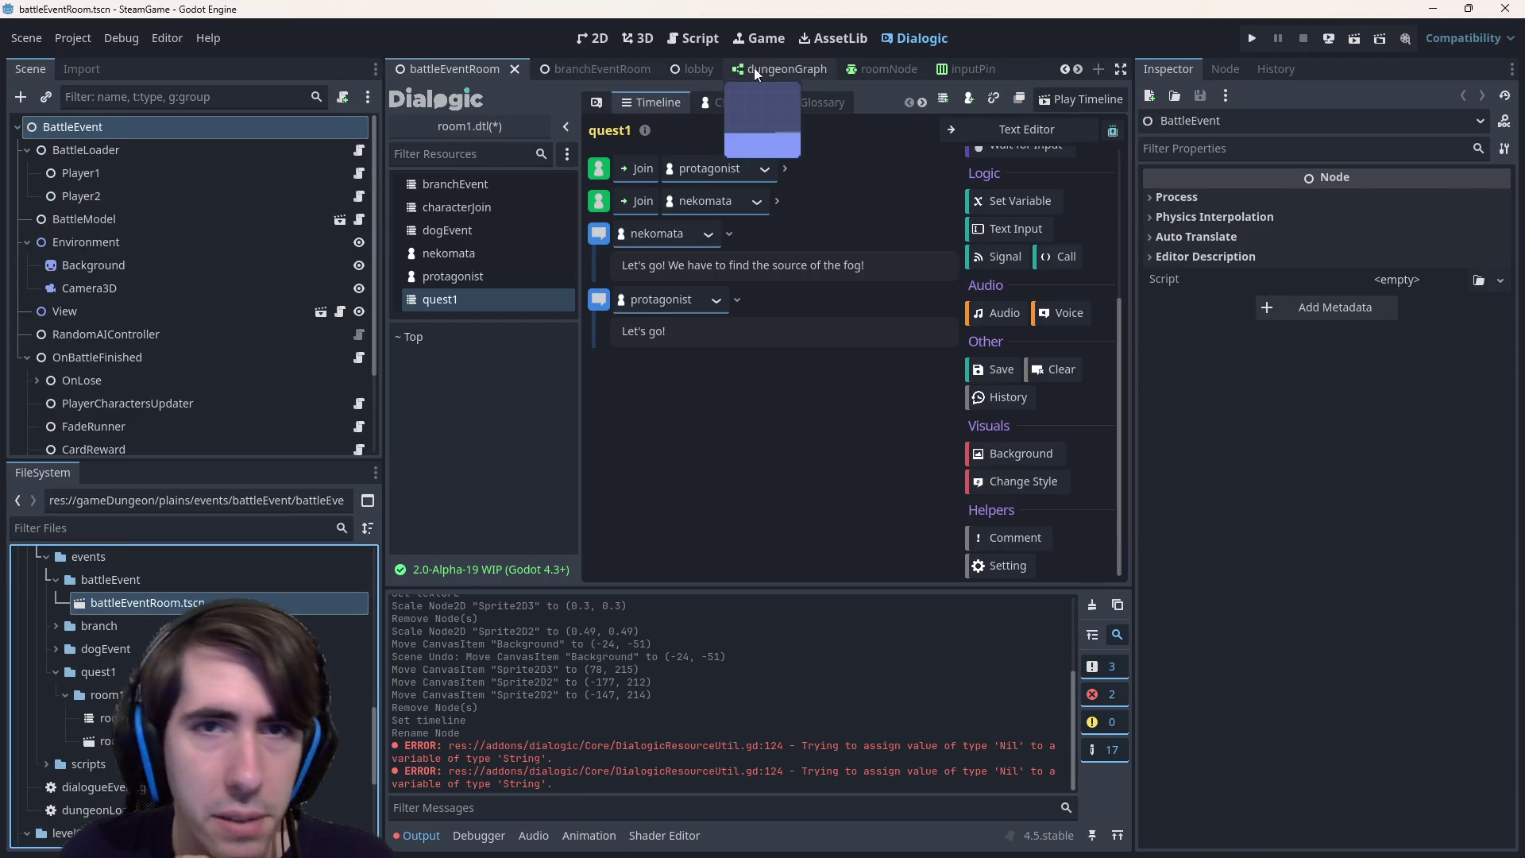
pyautogui.click(604, 39)
# - Inspect the Environment, Background, Camera3D, View, RandomAIController and OnBattleFinished nodes
pyautogui.scroll(-3, 699, 412)
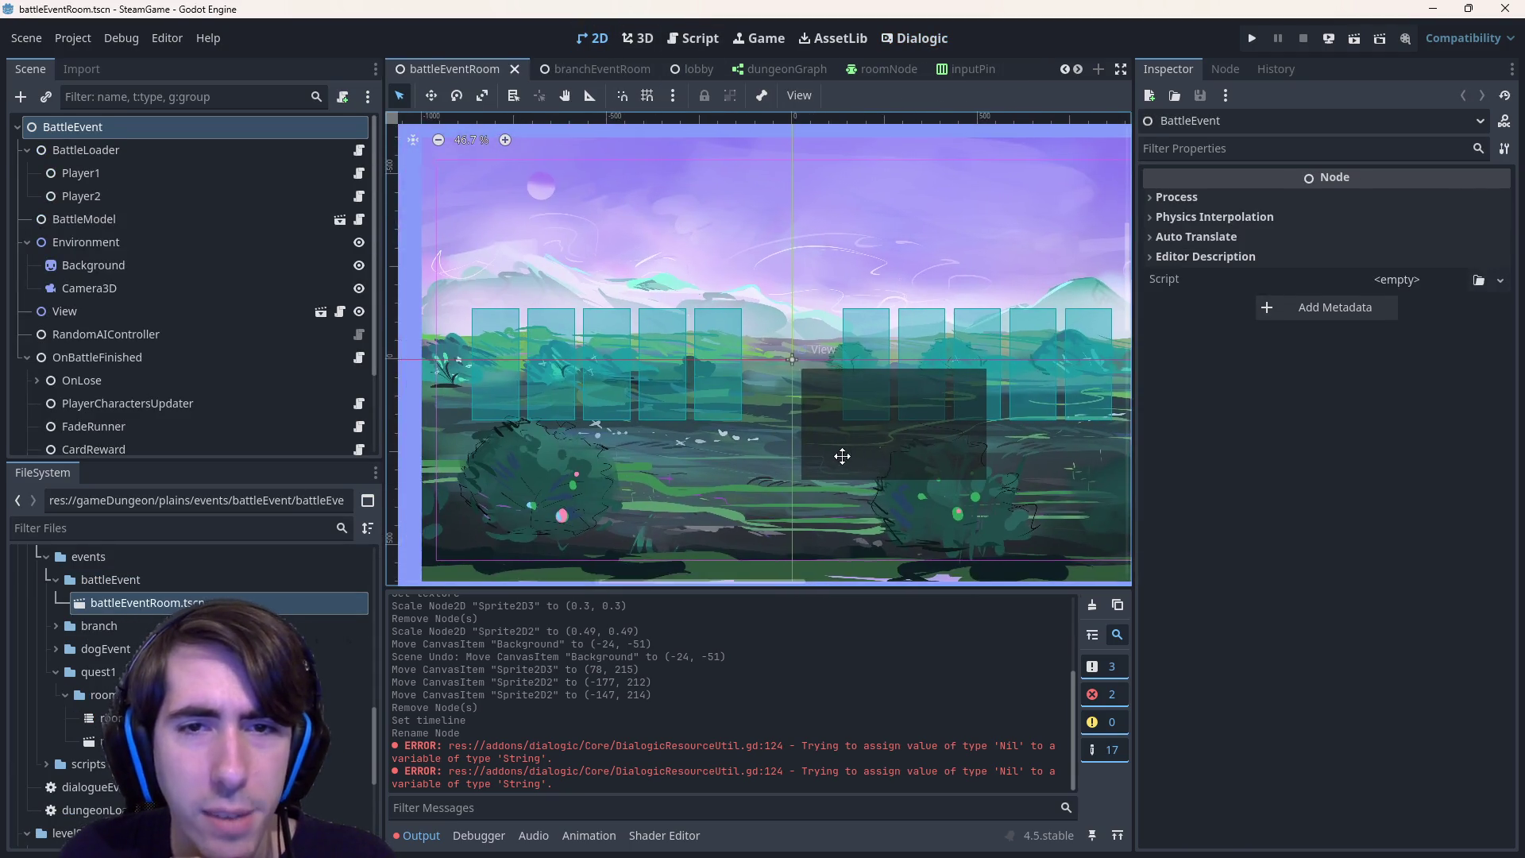
pyautogui.click(25, 357)
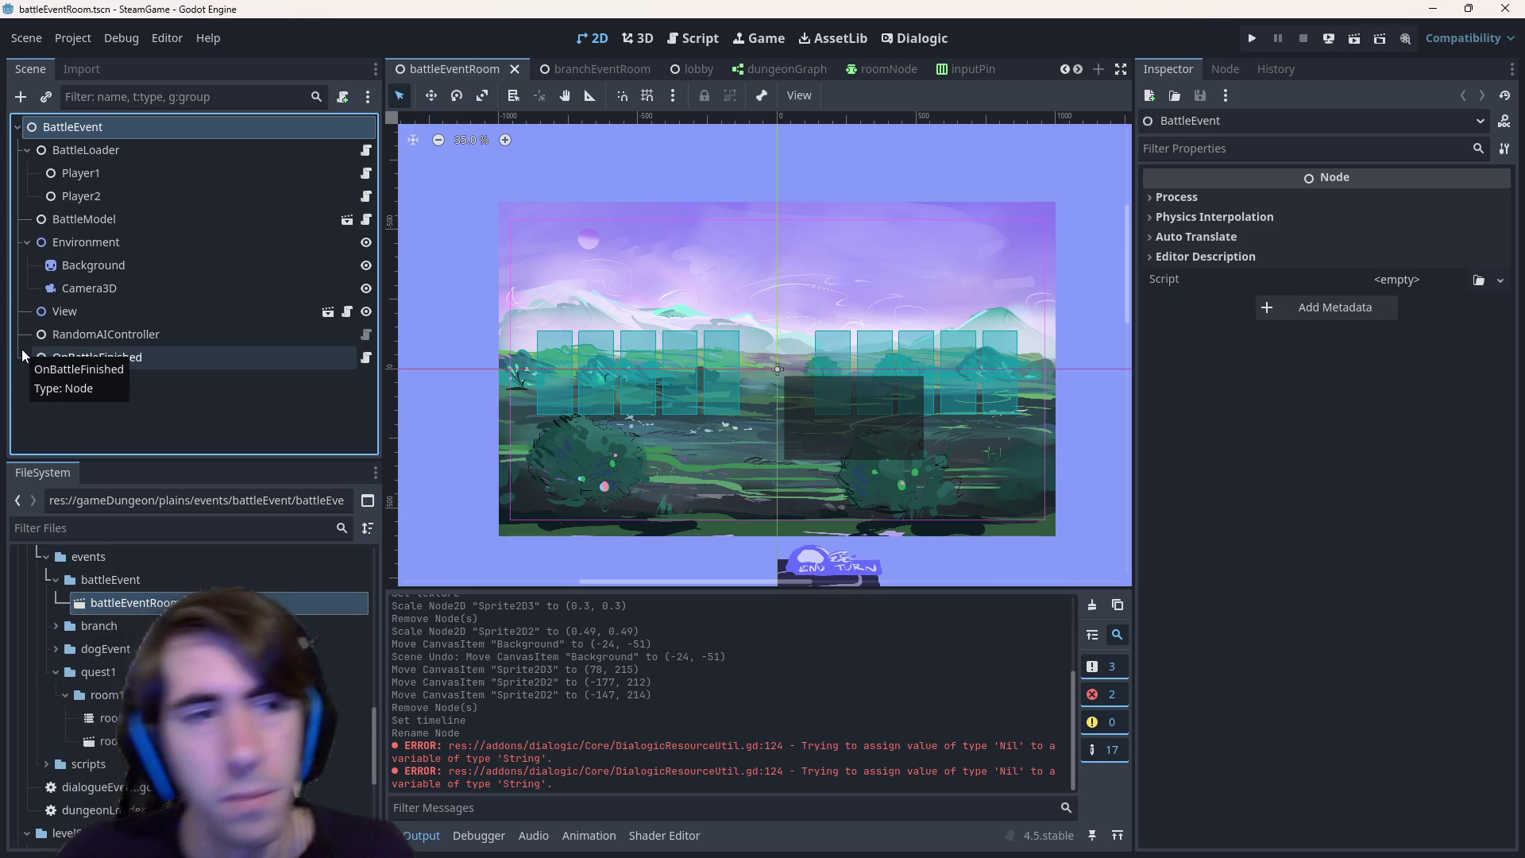
pyautogui.click(50, 243)
pyautogui.click(103, 268)
pyautogui.click(119, 287)
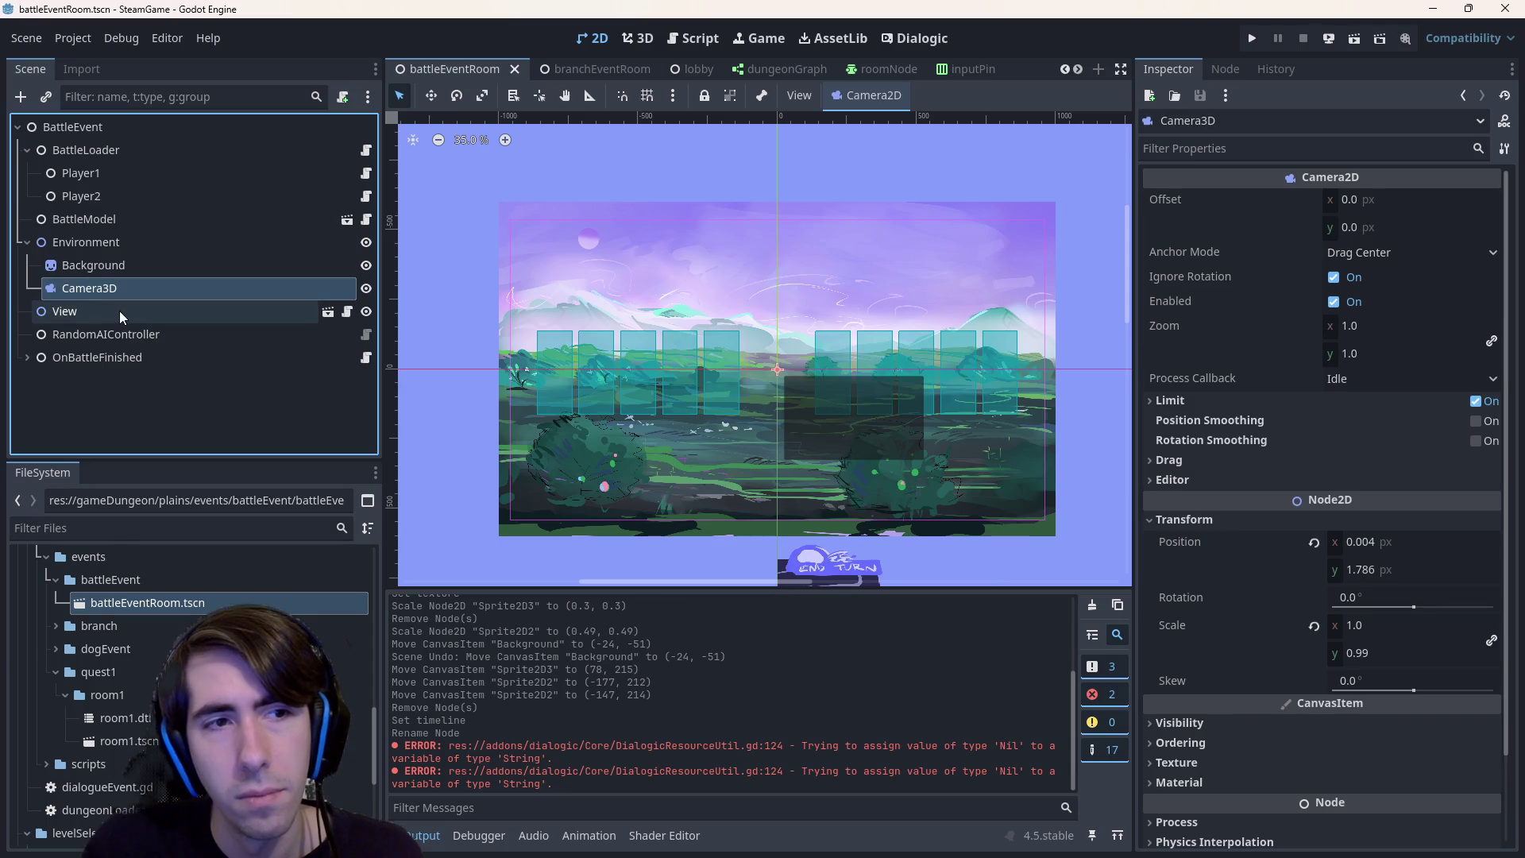
pyautogui.click(119, 312)
pyautogui.click(92, 339)
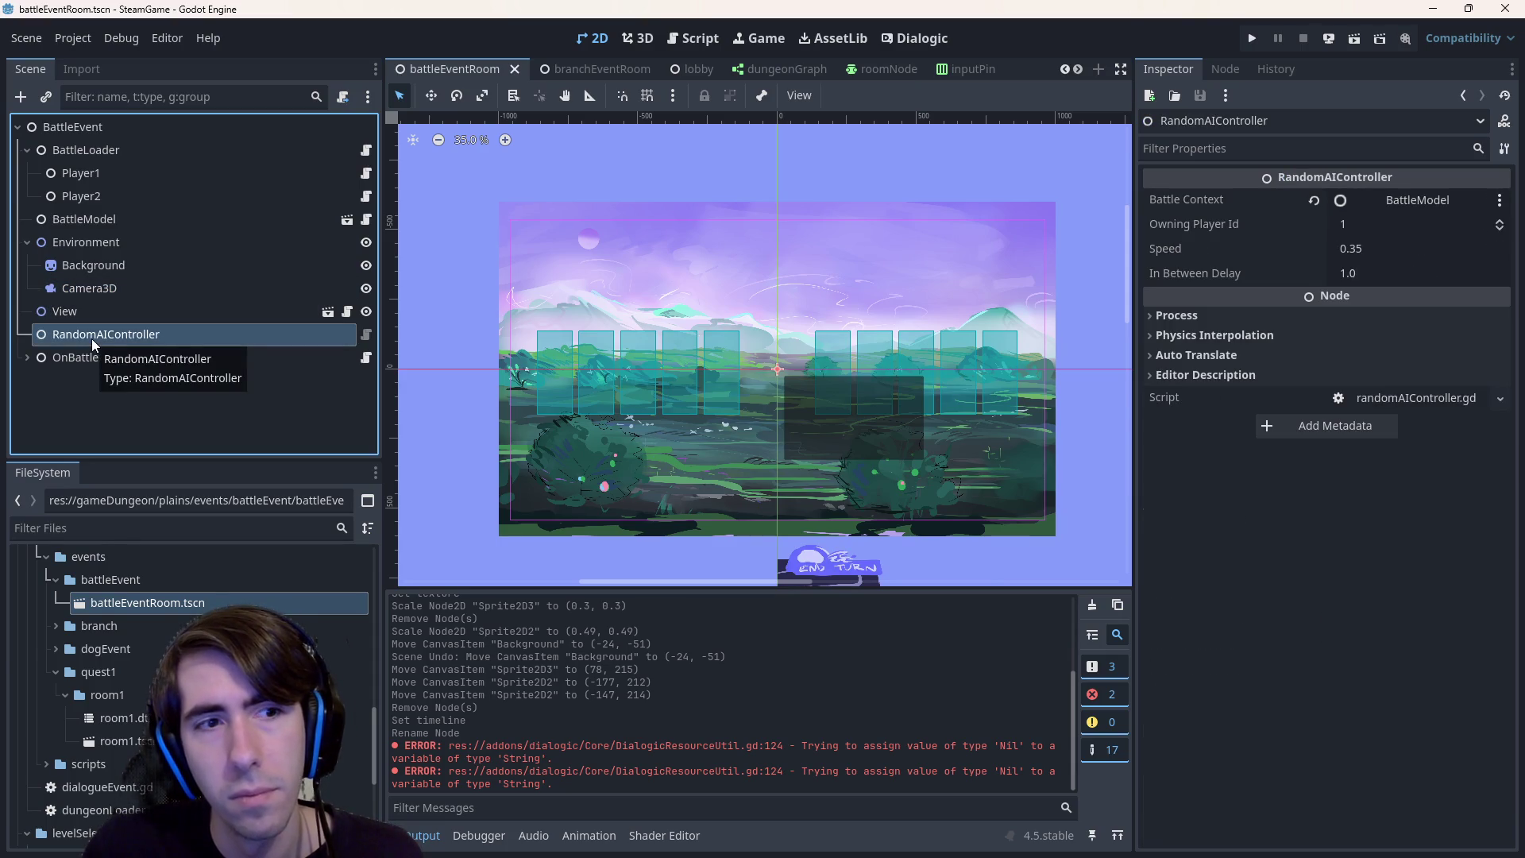
pyautogui.click(90, 354)
pyautogui.click(27, 357)
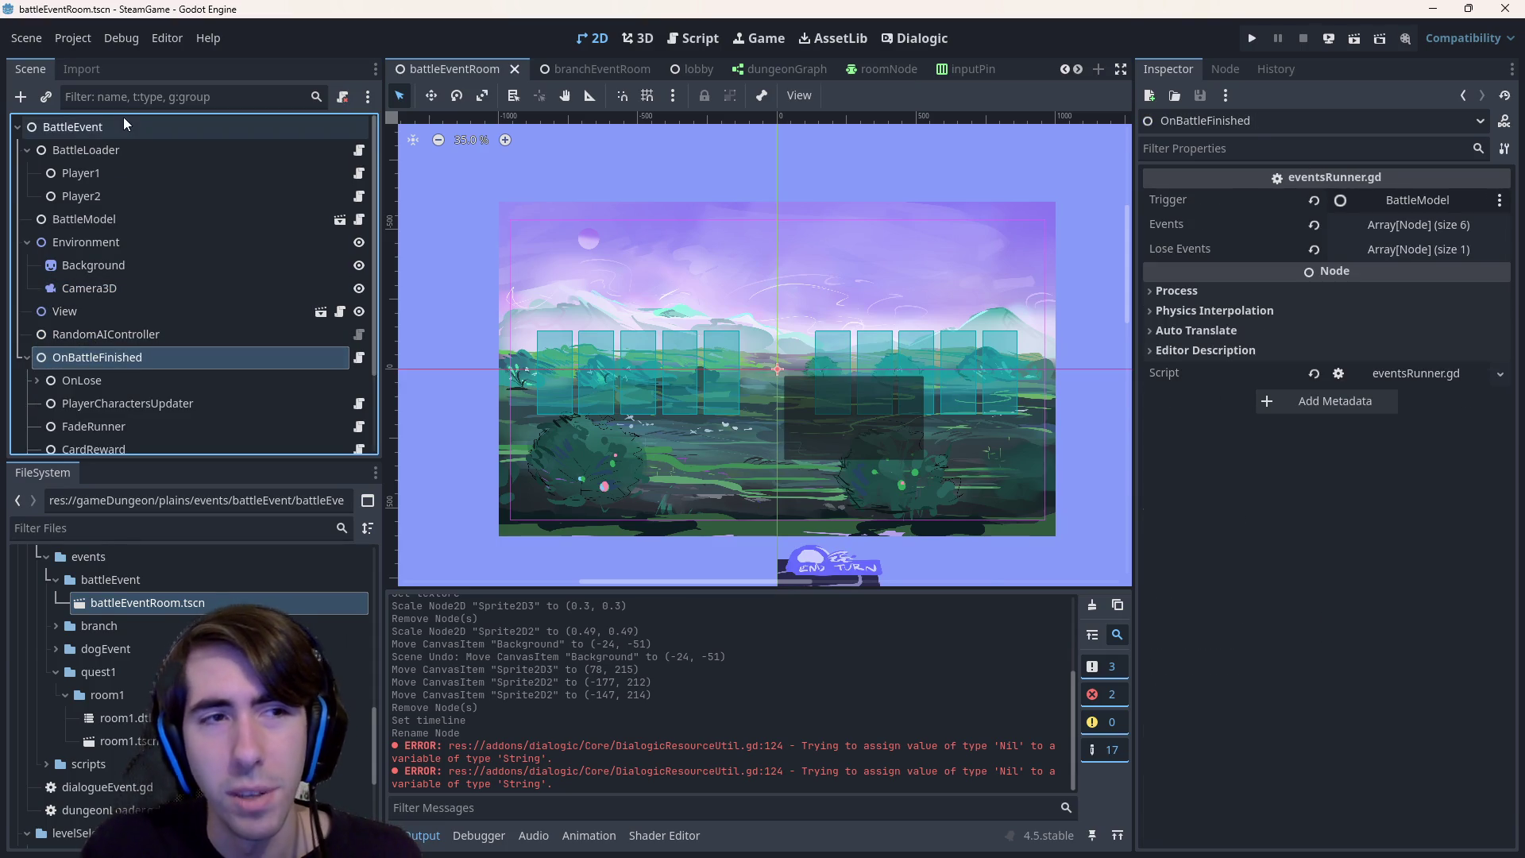
# - Review Player1, BattleModel's BattleContext, BattleLoader and the root BattleEvent node in the Inspector
pyautogui.click(130, 179)
pyautogui.click(98, 213)
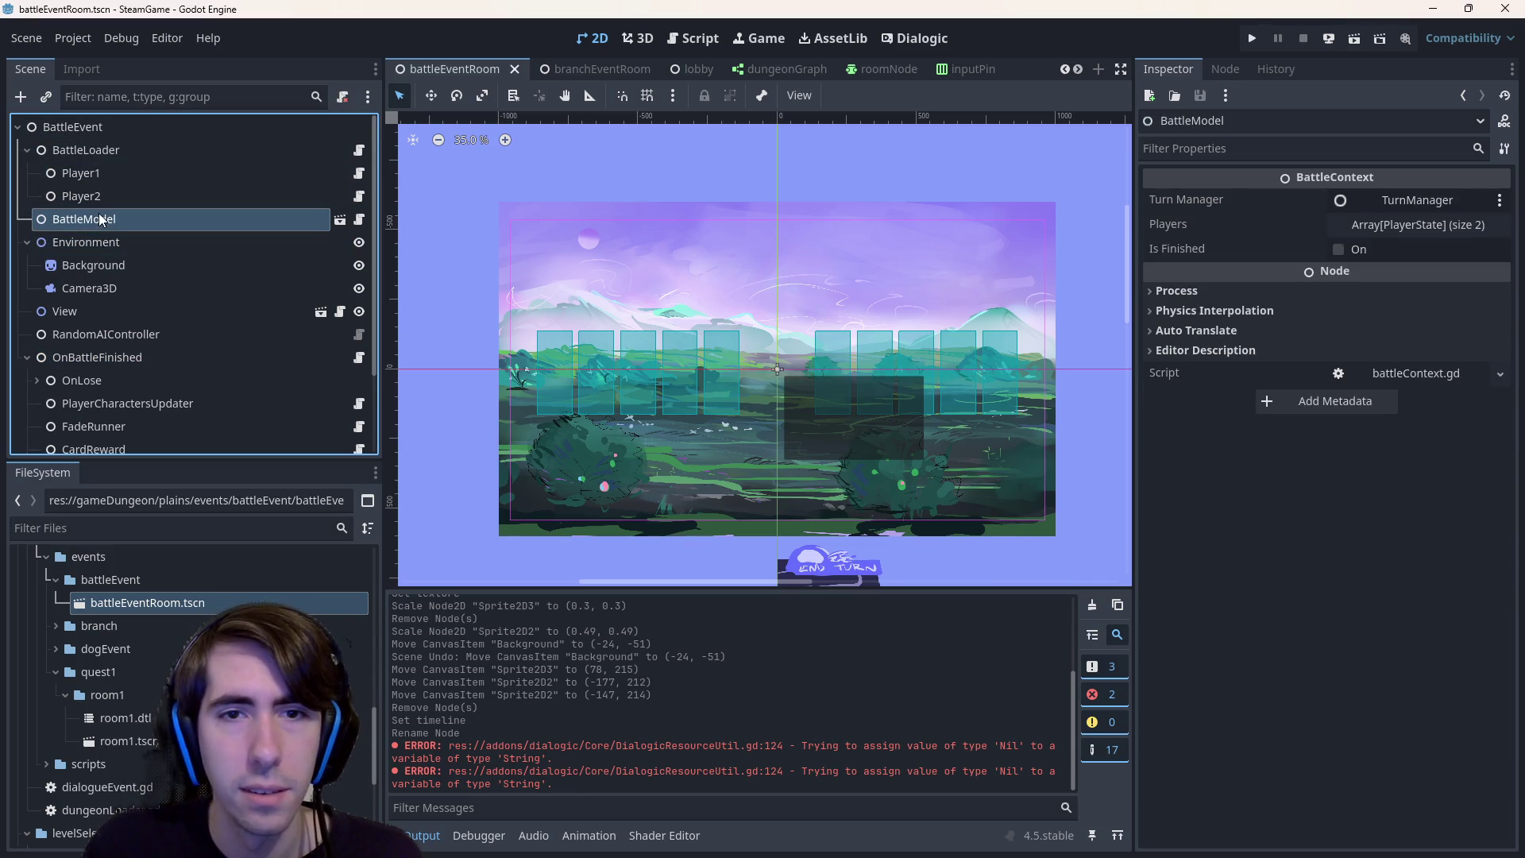
pyautogui.click(94, 262)
pyautogui.click(83, 239)
pyautogui.click(78, 288)
pyautogui.click(73, 315)
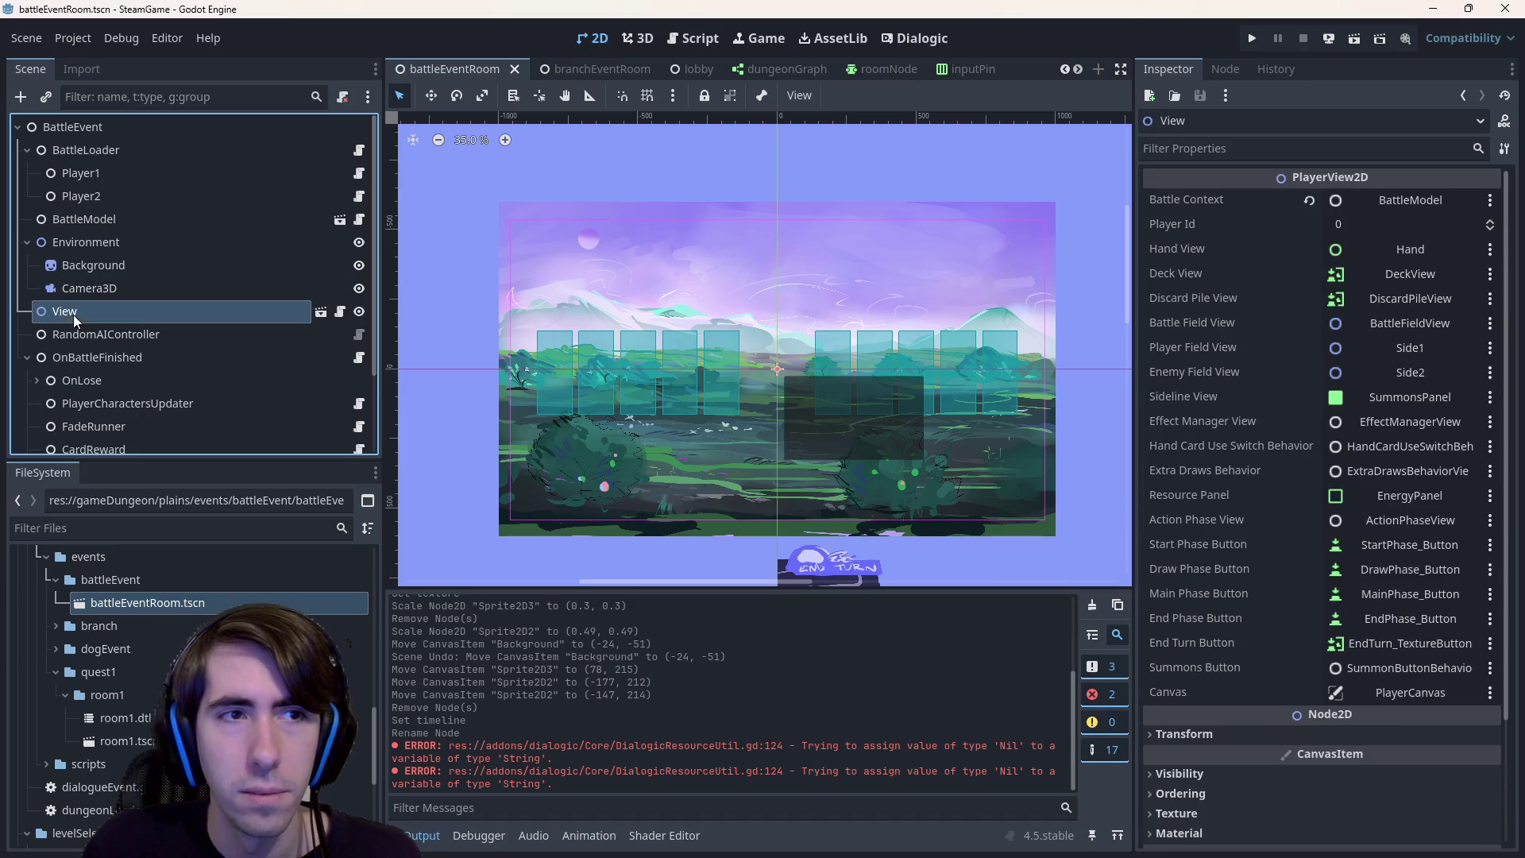
pyautogui.click(67, 159)
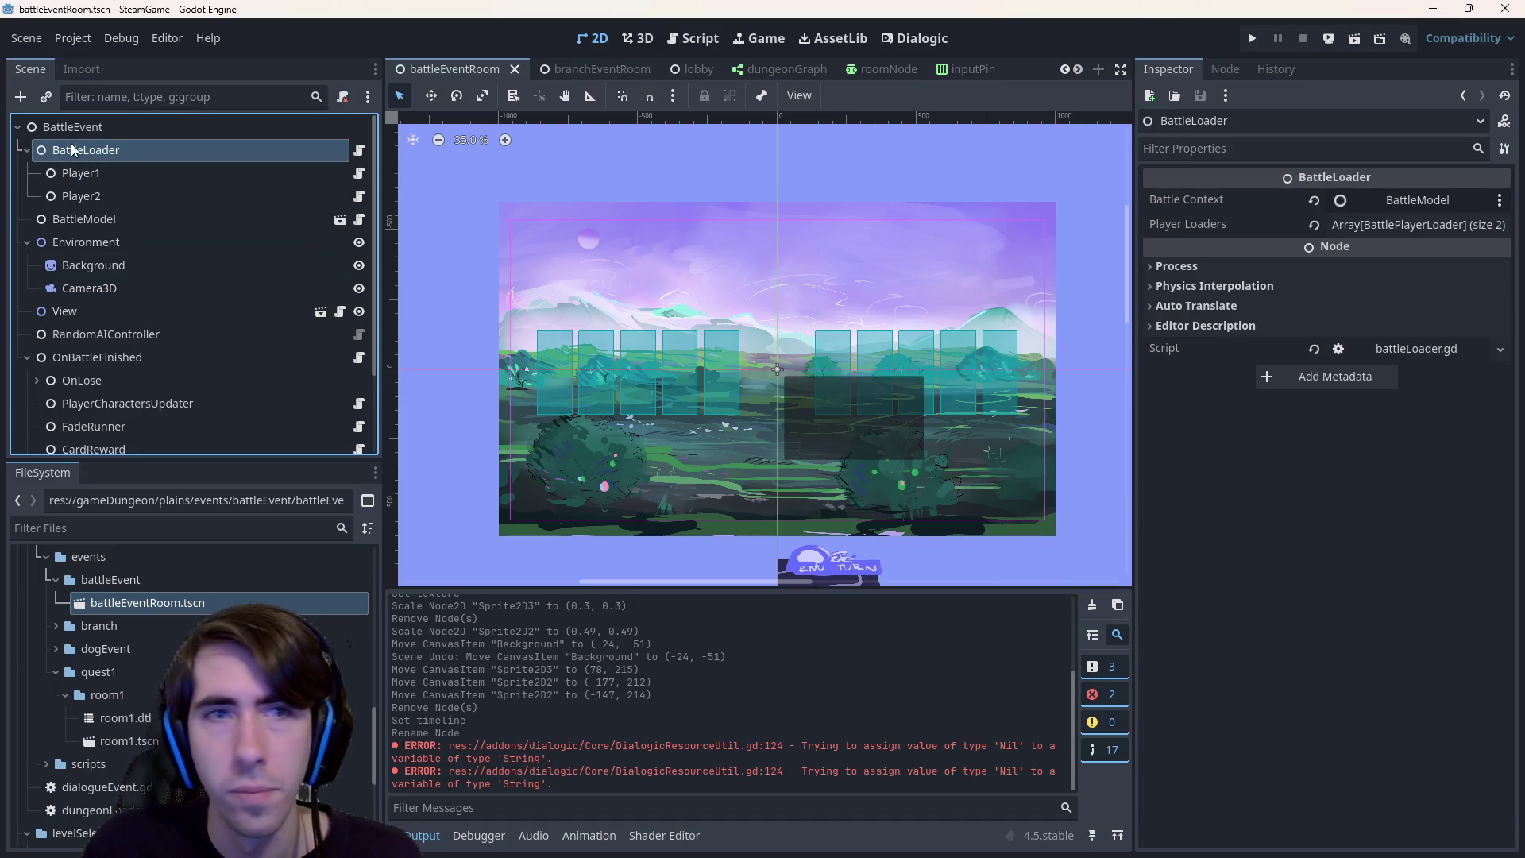
pyautogui.click(72, 128)
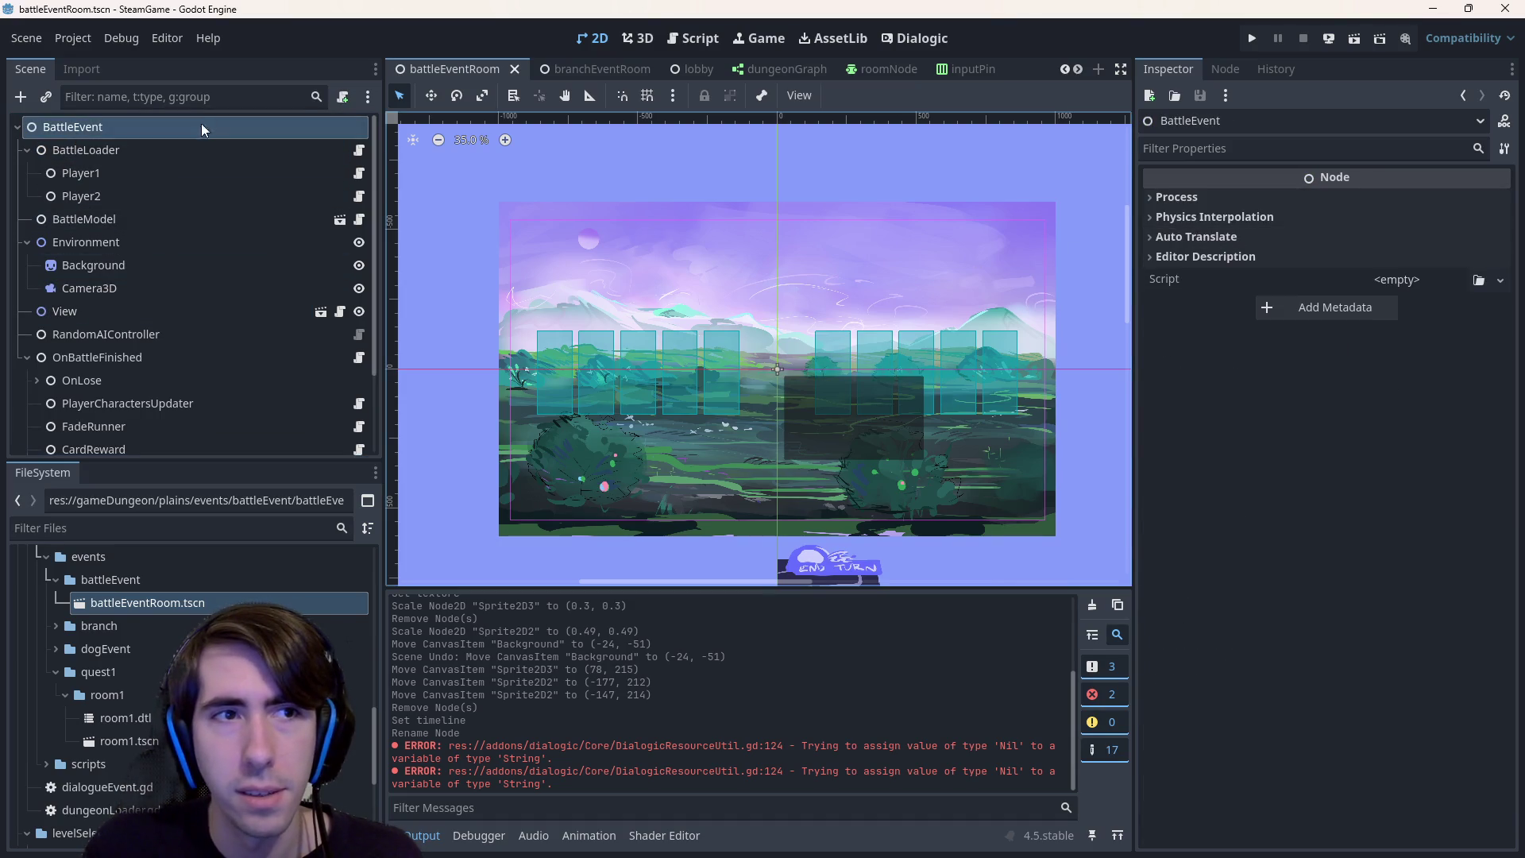
pyautogui.click(107, 227)
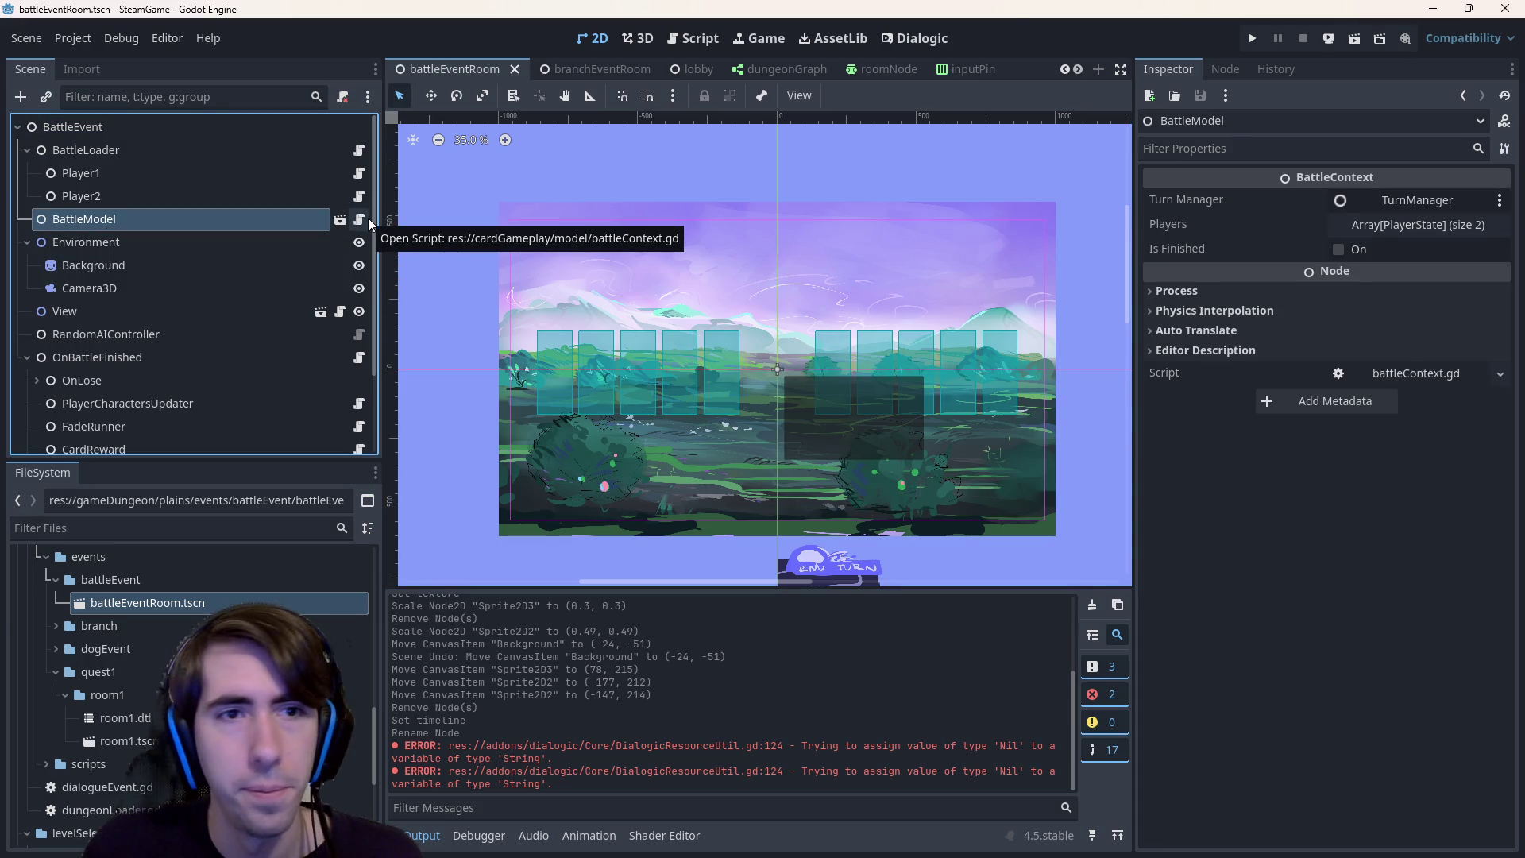
pyautogui.click(265, 150)
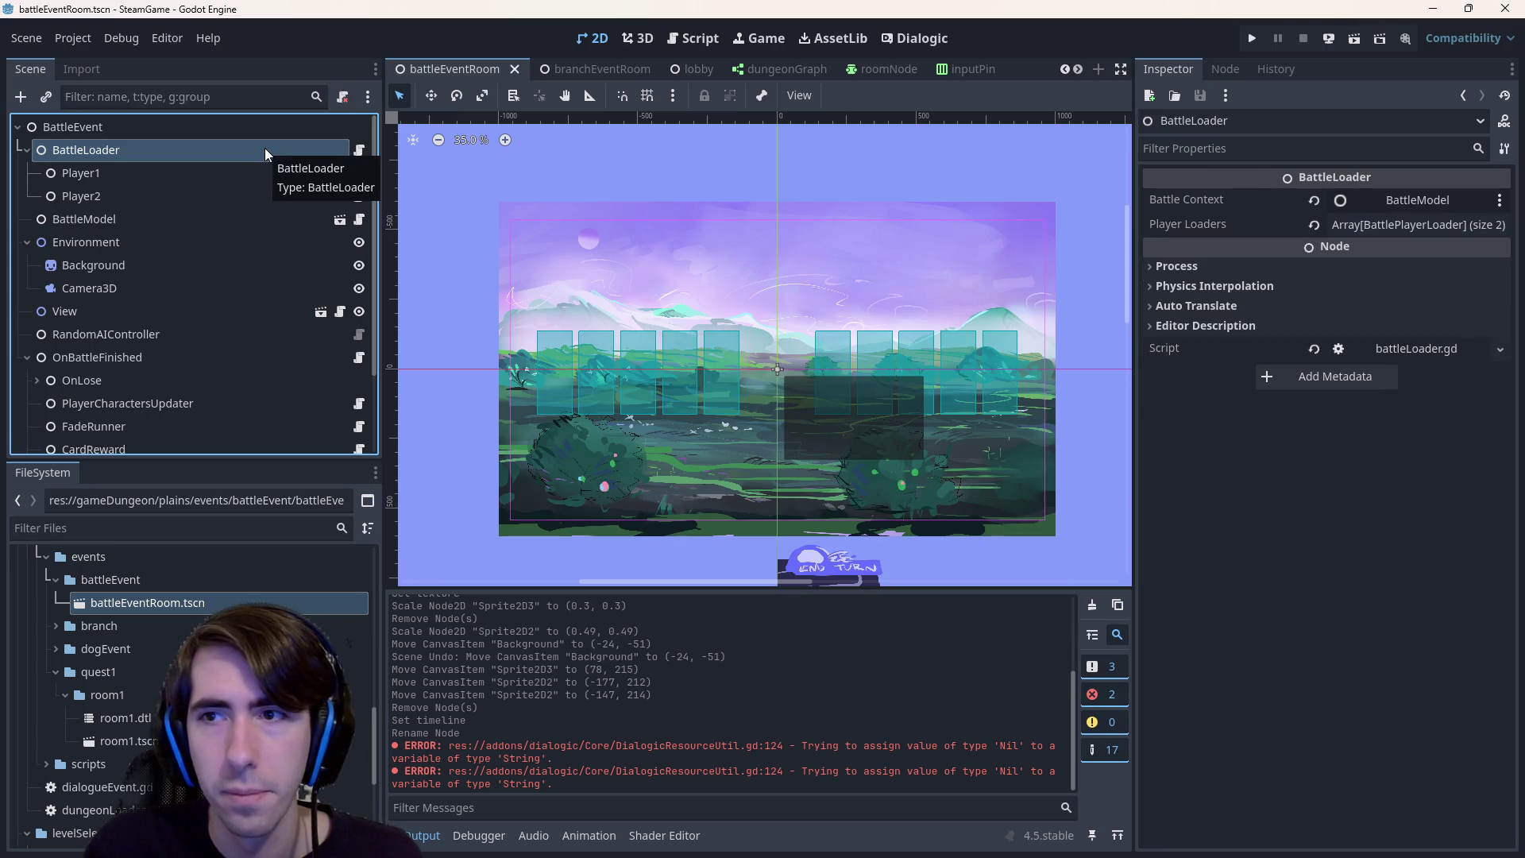
pyautogui.click(361, 150)
pyautogui.moveTo(715, 507); pyautogui.dragTo(504, 473)
pyautogui.doubleClick(689, 508)
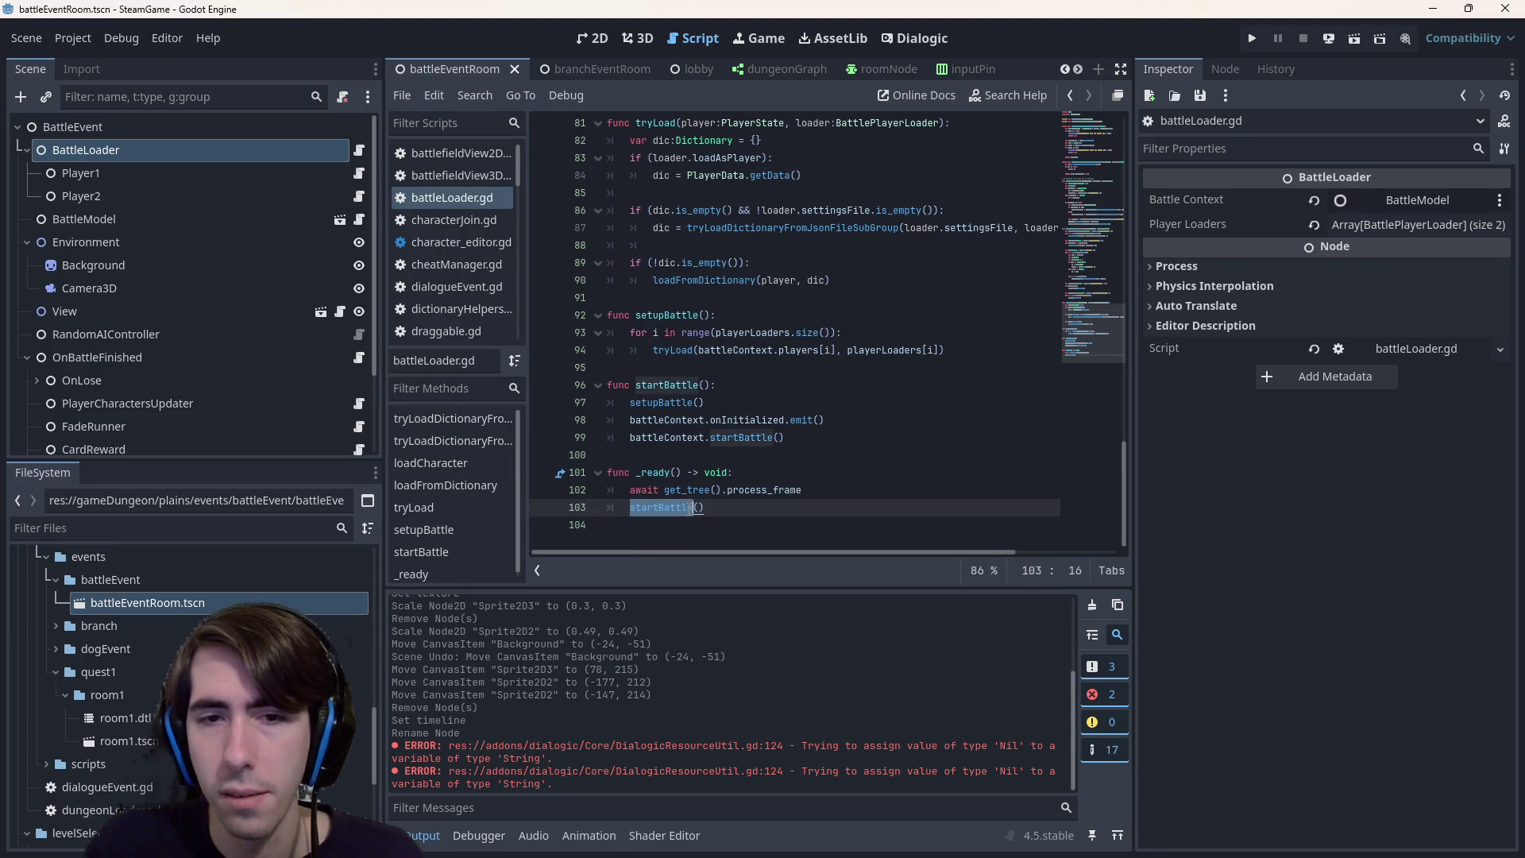
pyautogui.moveTo(788, 438)
pyautogui.mouseDown()
pyautogui.moveTo(762, 446)
pyautogui.moveTo(659, 403)
pyautogui.moveTo(559, 391)
pyautogui.mouseUp()
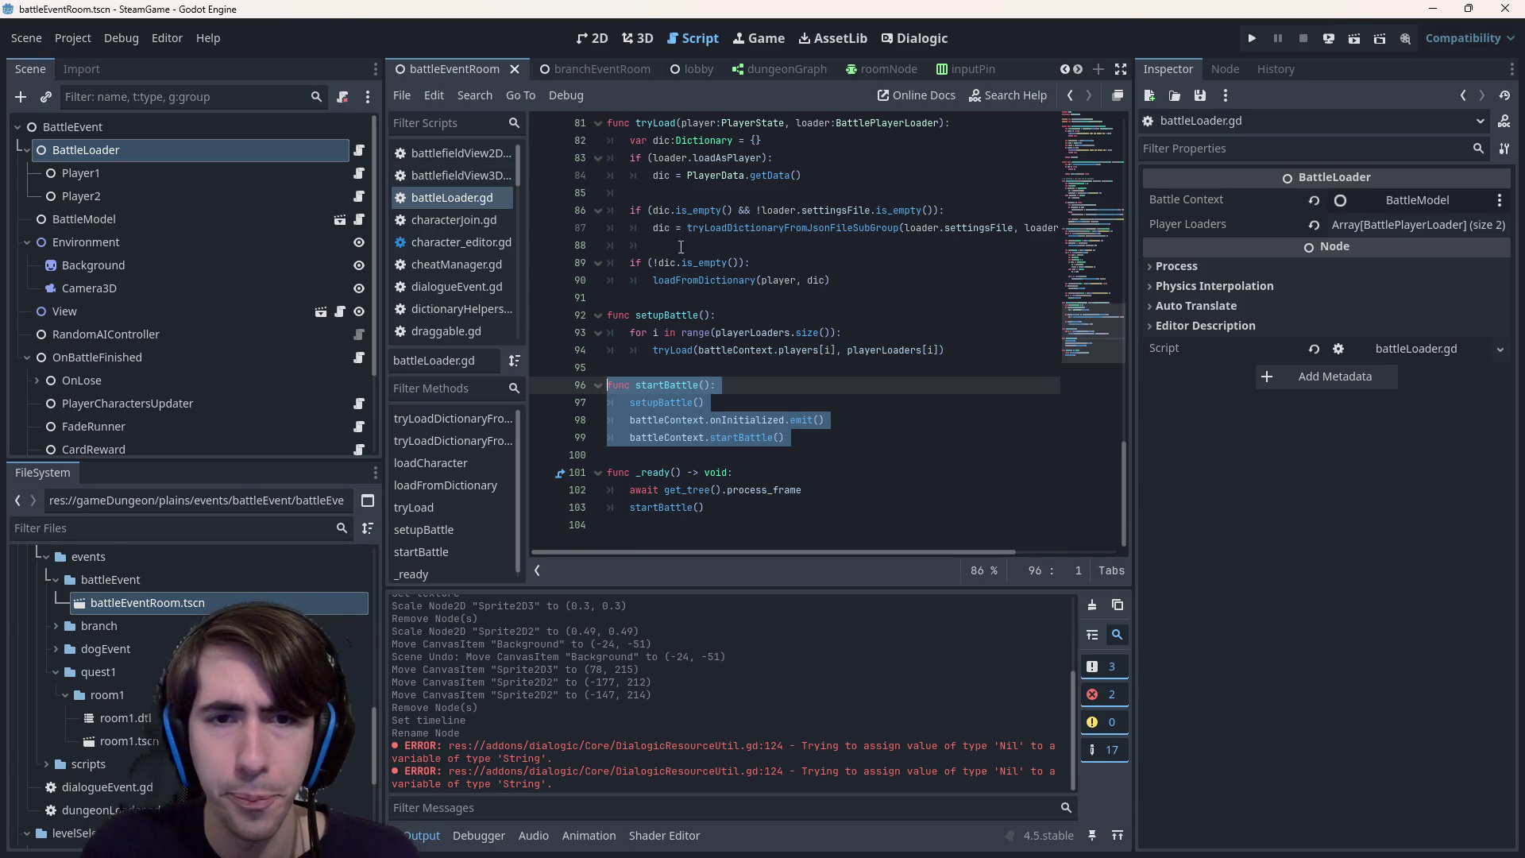
pyautogui.click(596, 46)
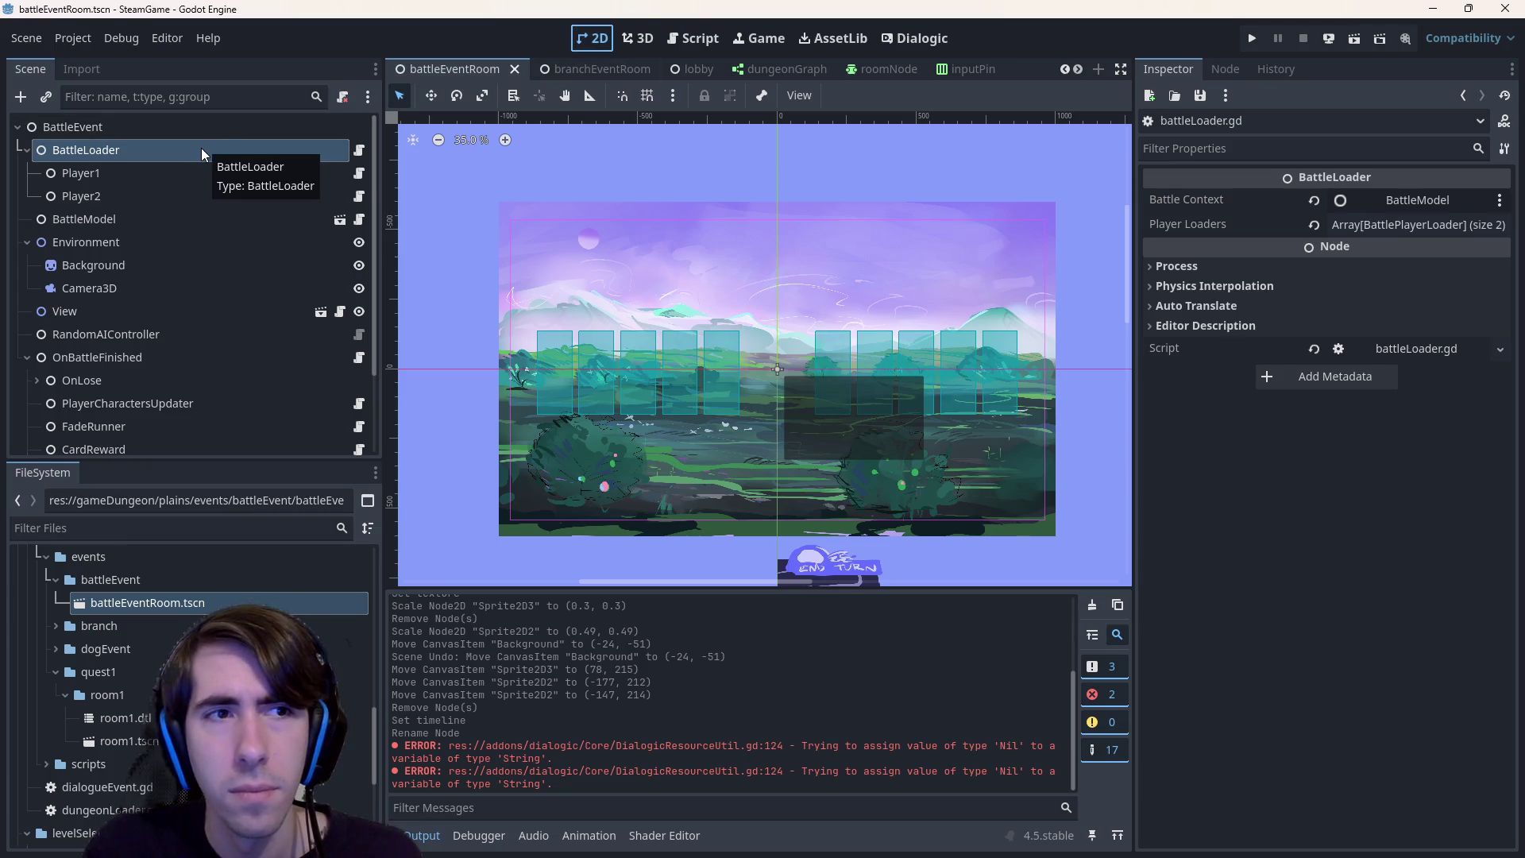
# - Check BattleLoader's Auto Translate setting, leaving the mode on Inherit
pyautogui.click(127, 177)
pyautogui.click(118, 156)
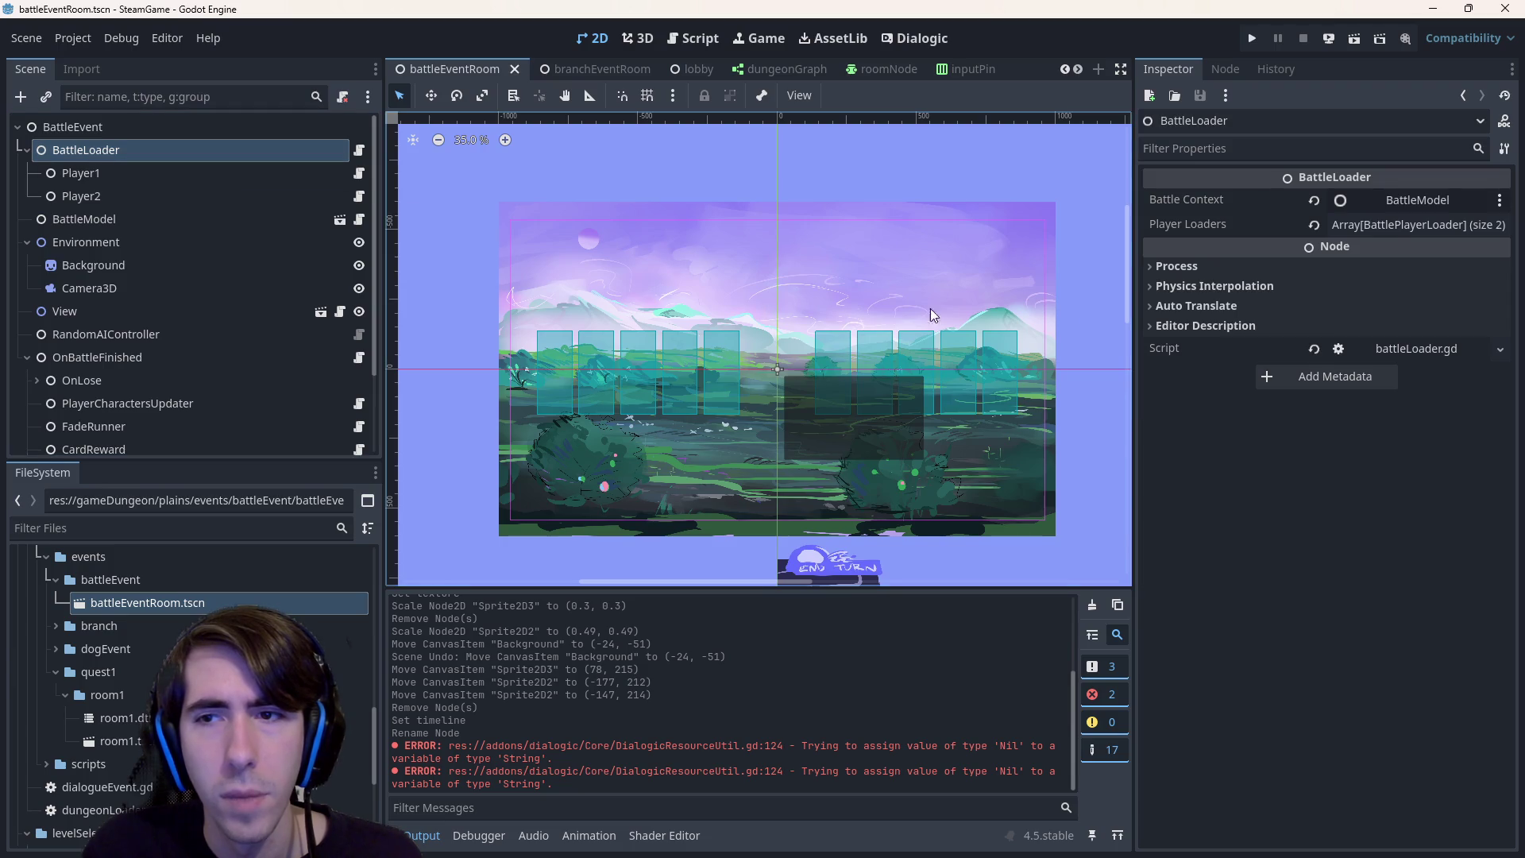
pyautogui.click(1227, 307)
pyautogui.click(1350, 328)
pyautogui.click(1362, 347)
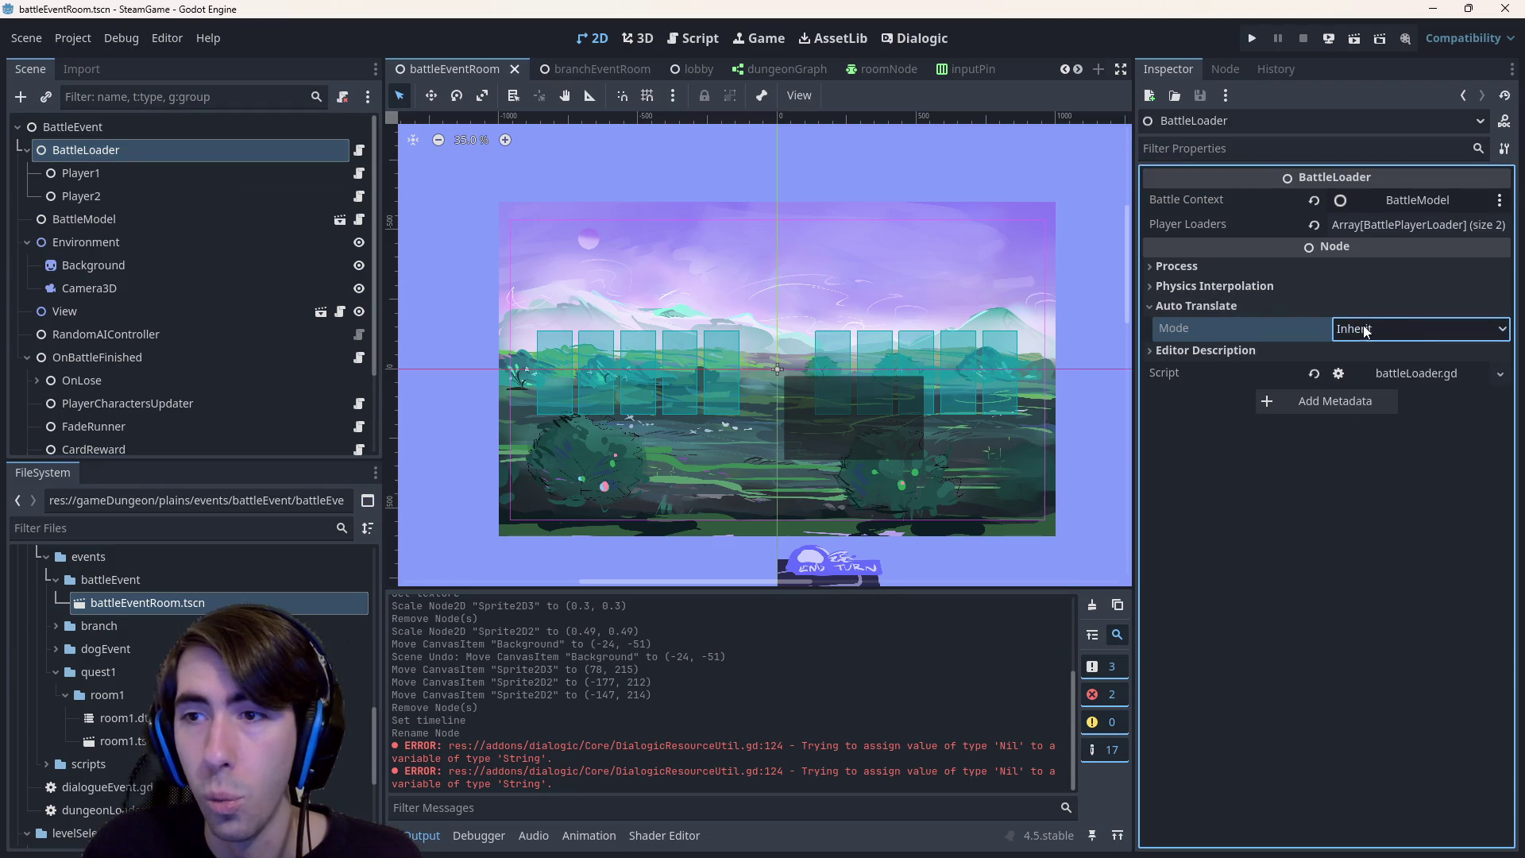
pyautogui.click(1196, 306)
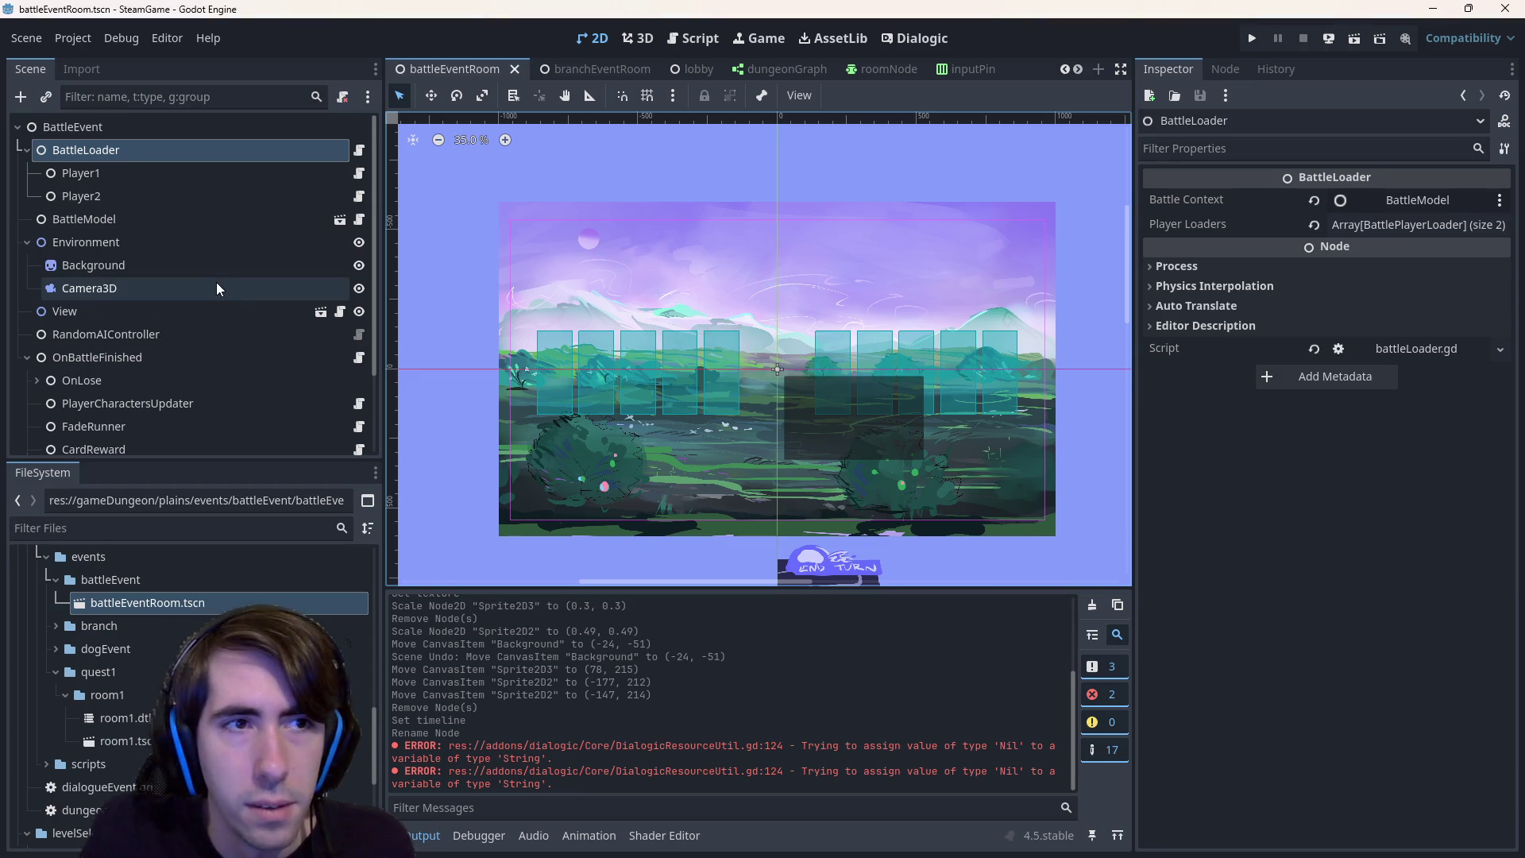
# - Inspect Player1, Player2, BattleModel's BattleContext, RandomAIController and View properties
pyautogui.click(120, 175)
pyautogui.click(134, 202)
pyautogui.click(116, 241)
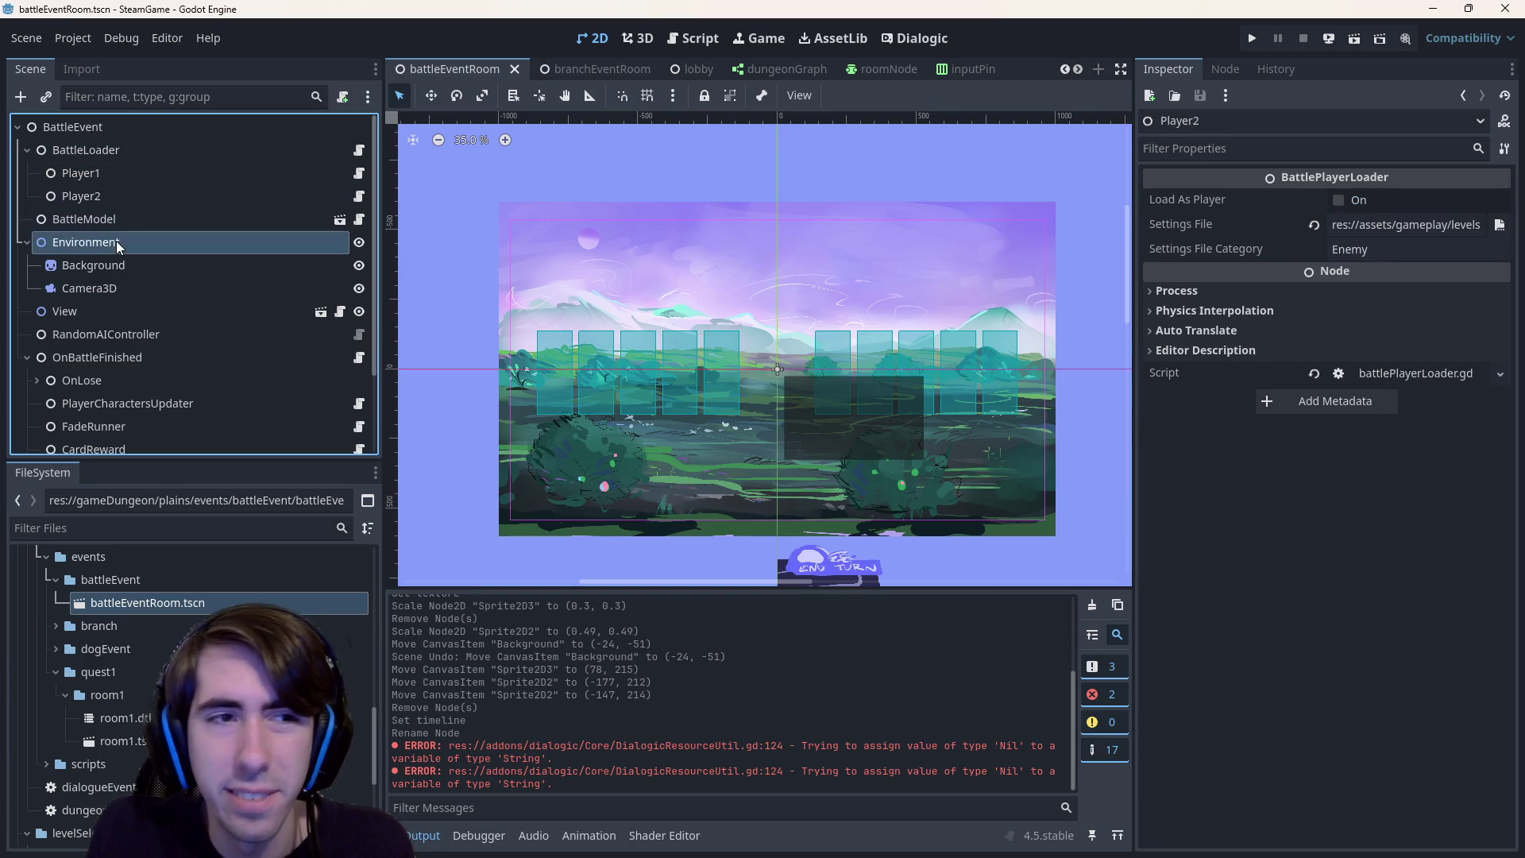
pyautogui.click(108, 221)
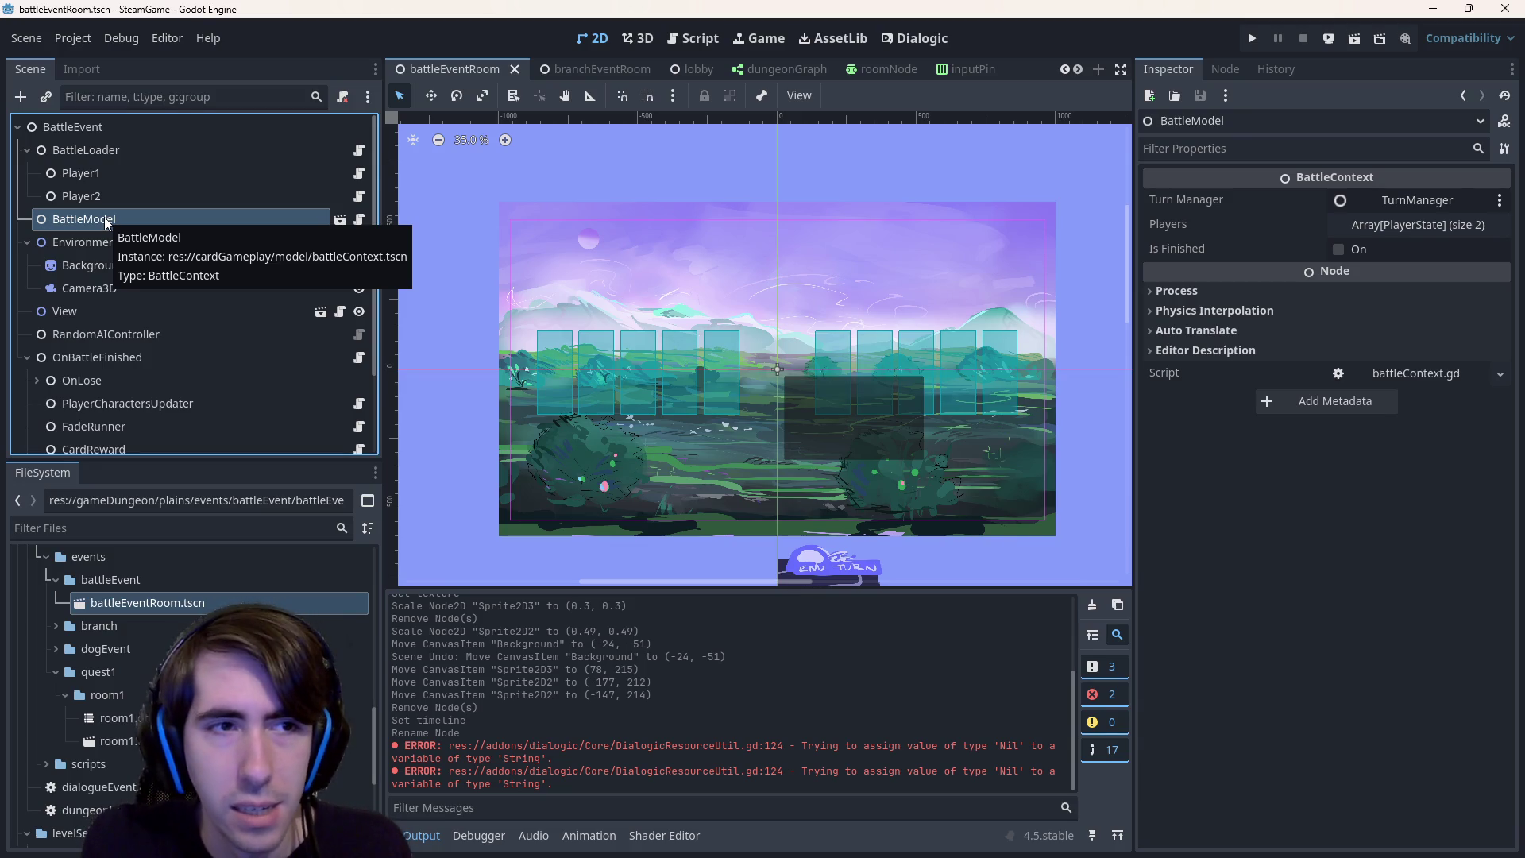
pyautogui.scroll(-3, 136, 290)
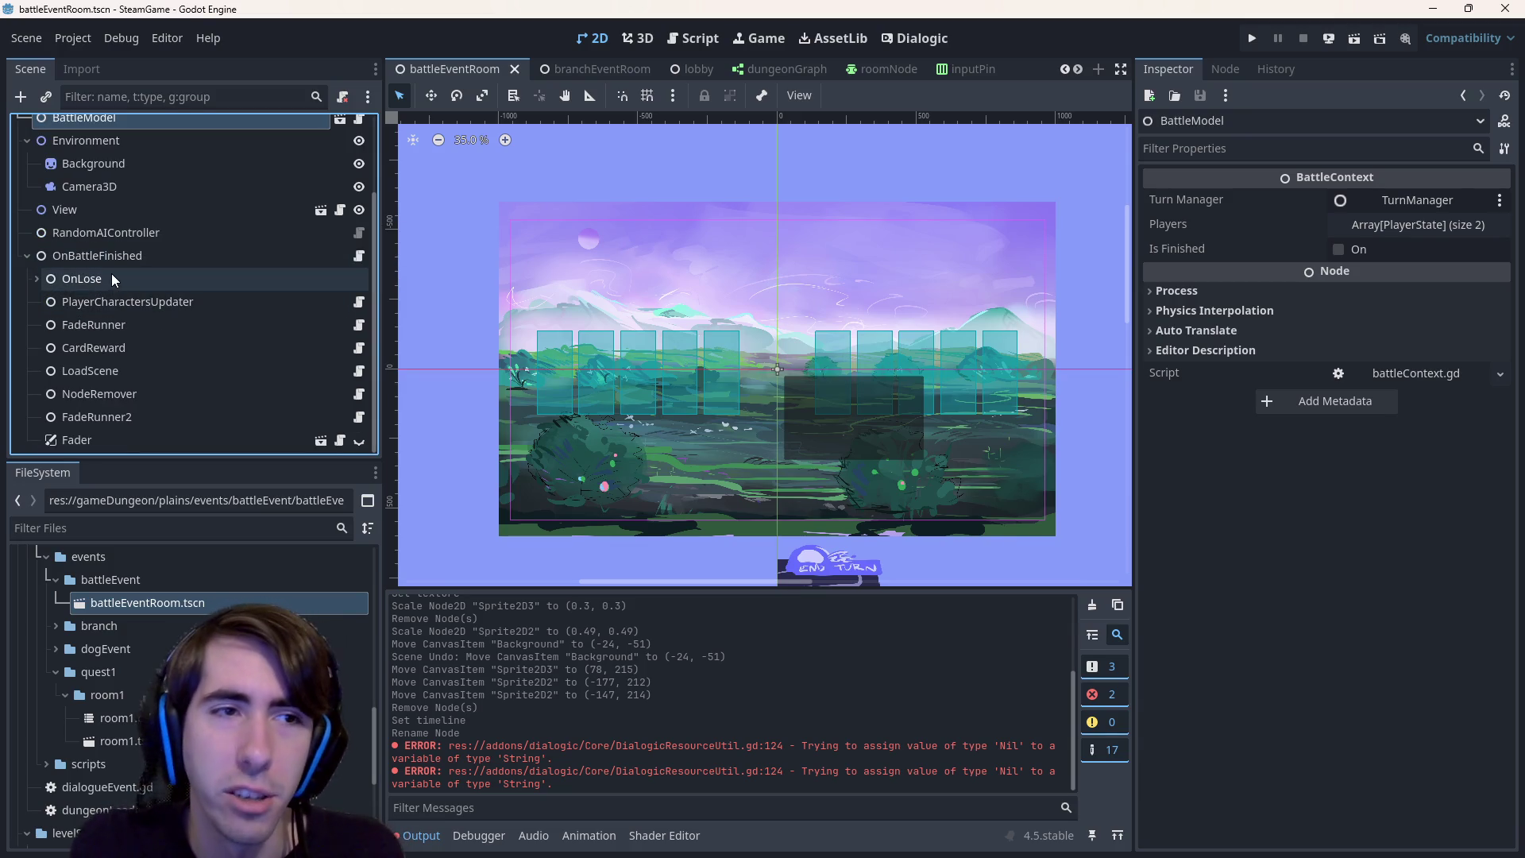
pyautogui.click(151, 237)
pyautogui.scroll(3, 152, 241)
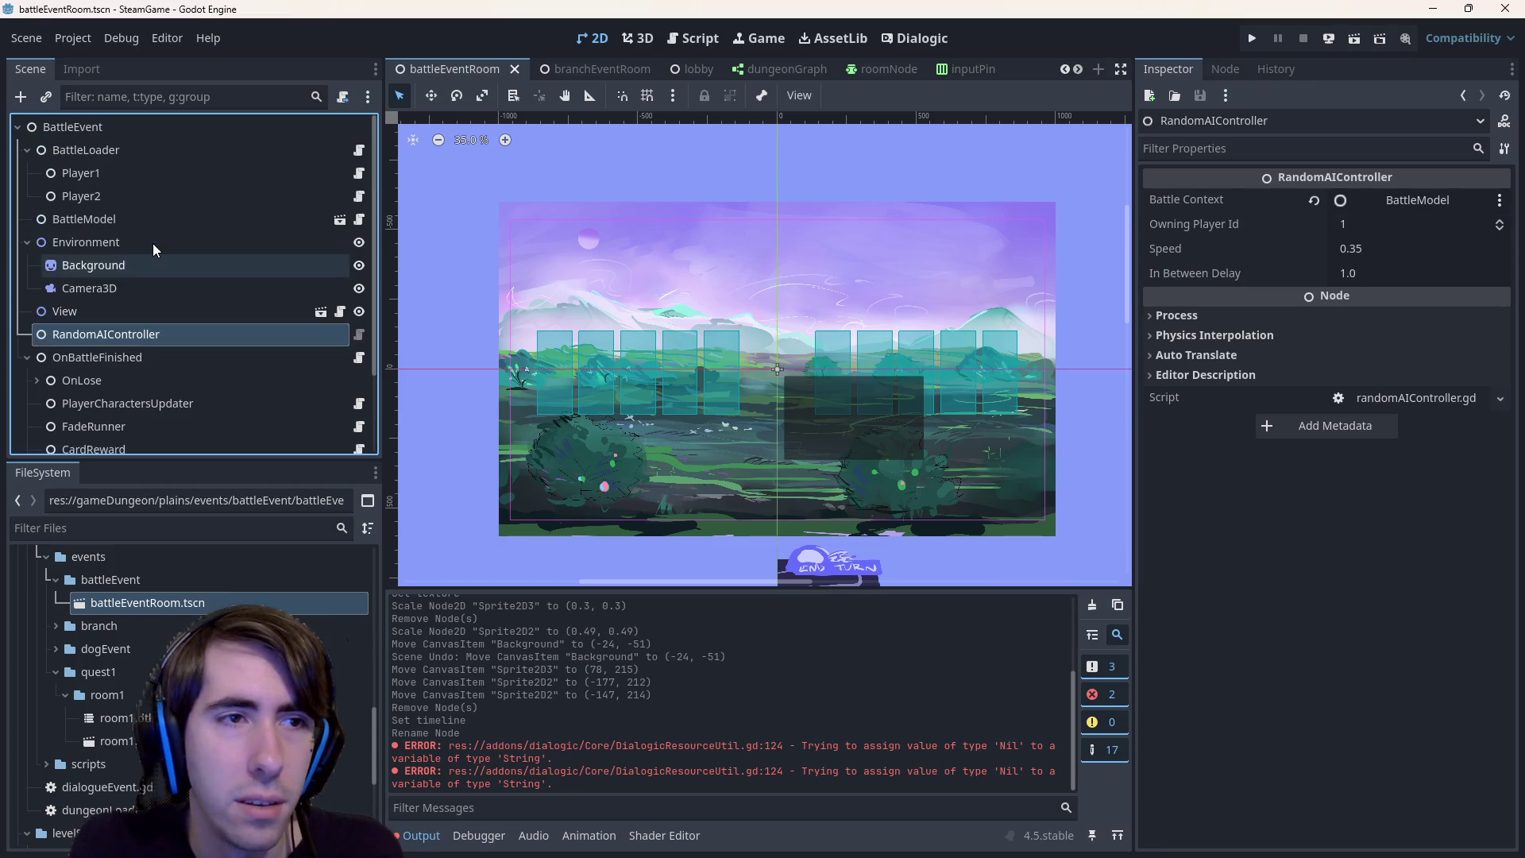
pyautogui.click(92, 311)
# - Review Camera3D, Background, View, Player2 and BattleModel, collapsing the Environment branch
pyautogui.click(79, 251)
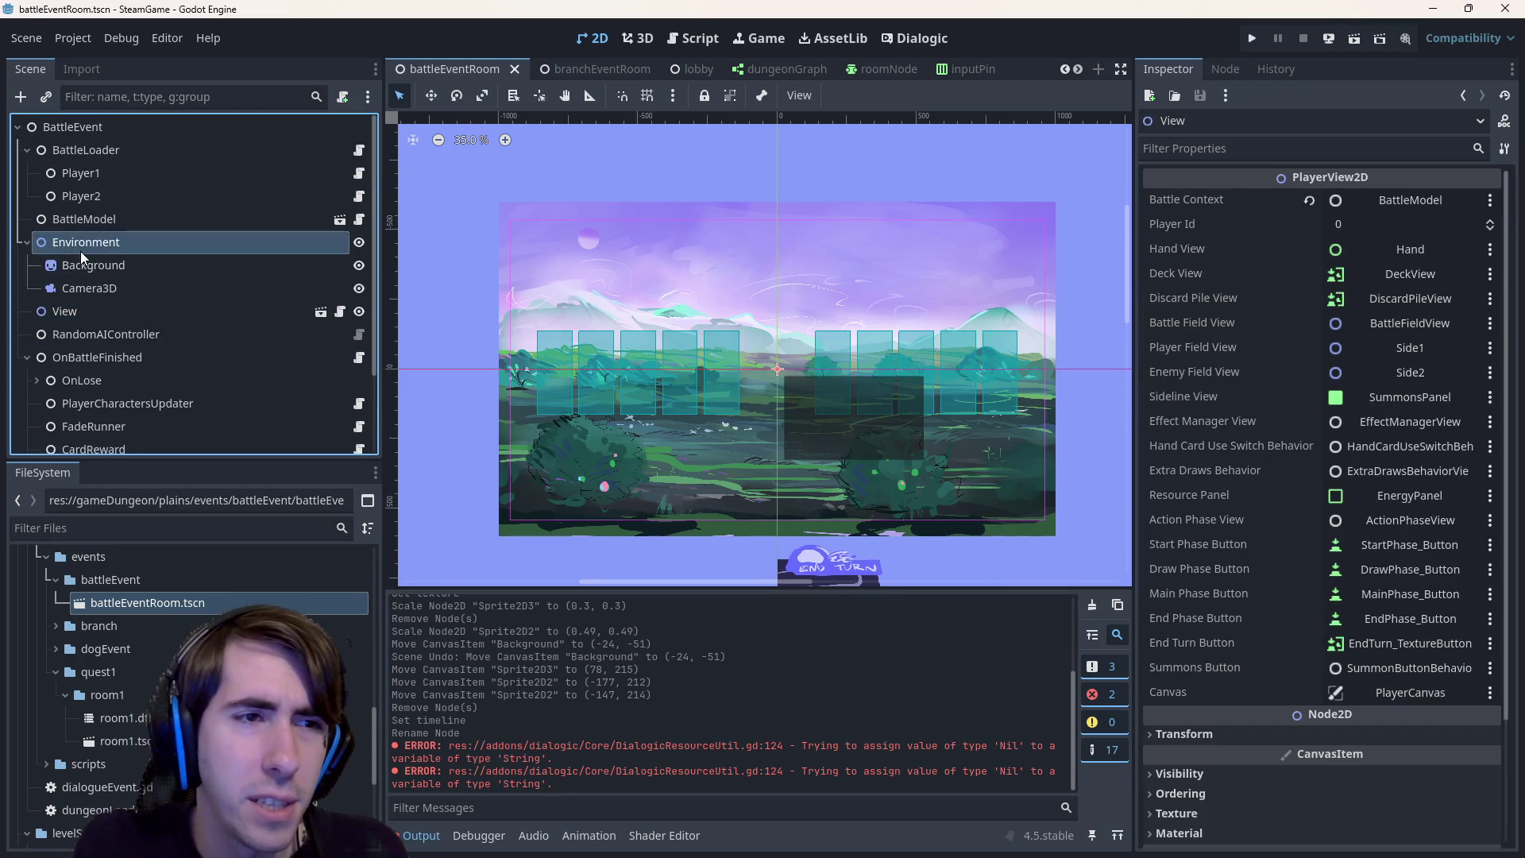
pyautogui.click(70, 286)
pyautogui.click(79, 266)
pyautogui.click(80, 289)
pyautogui.click(26, 243)
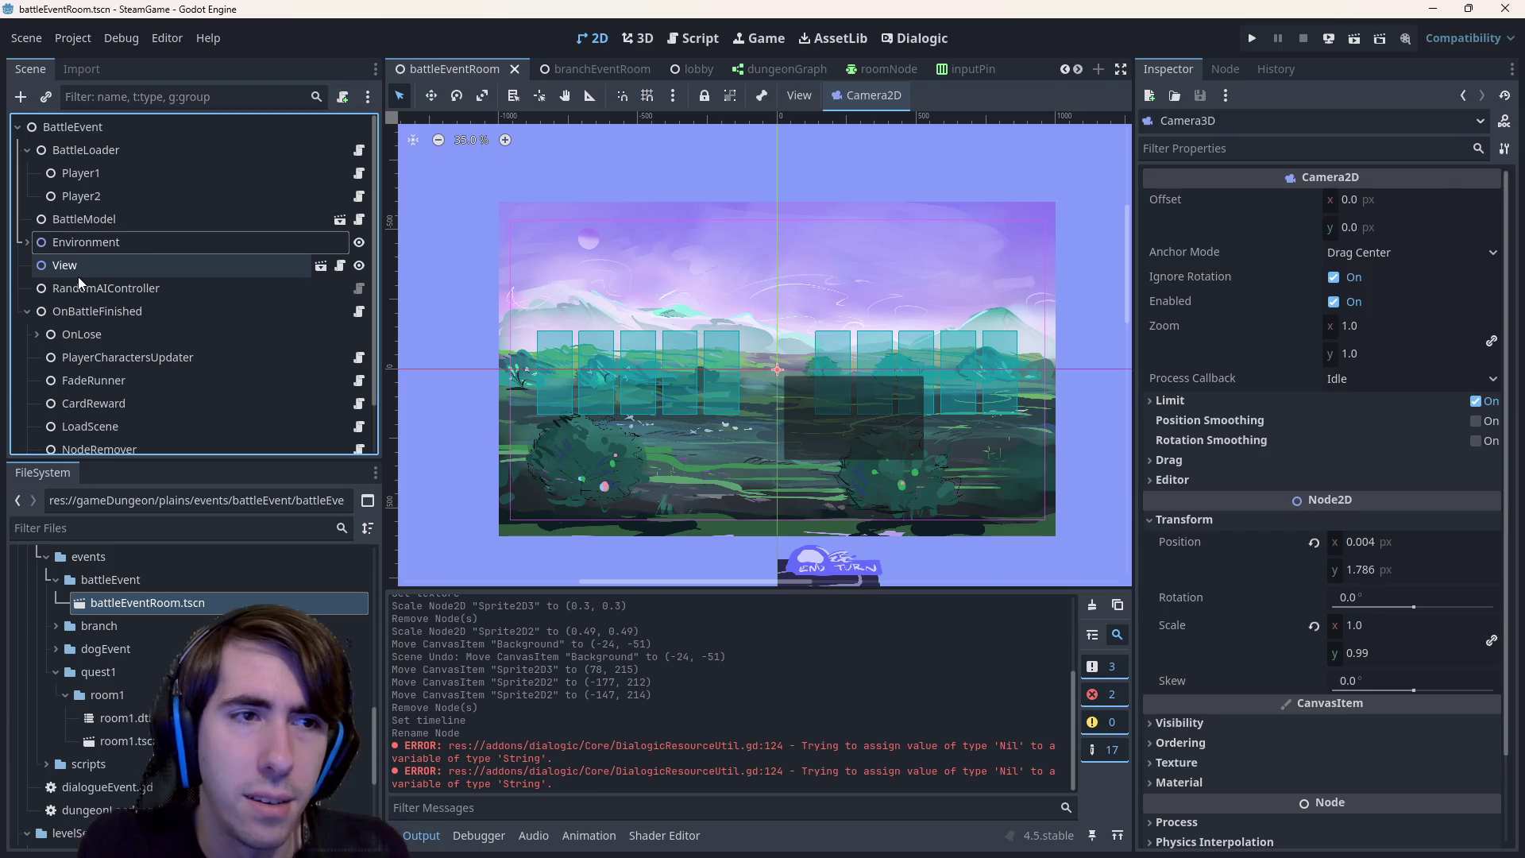
pyautogui.click(78, 272)
pyautogui.click(93, 199)
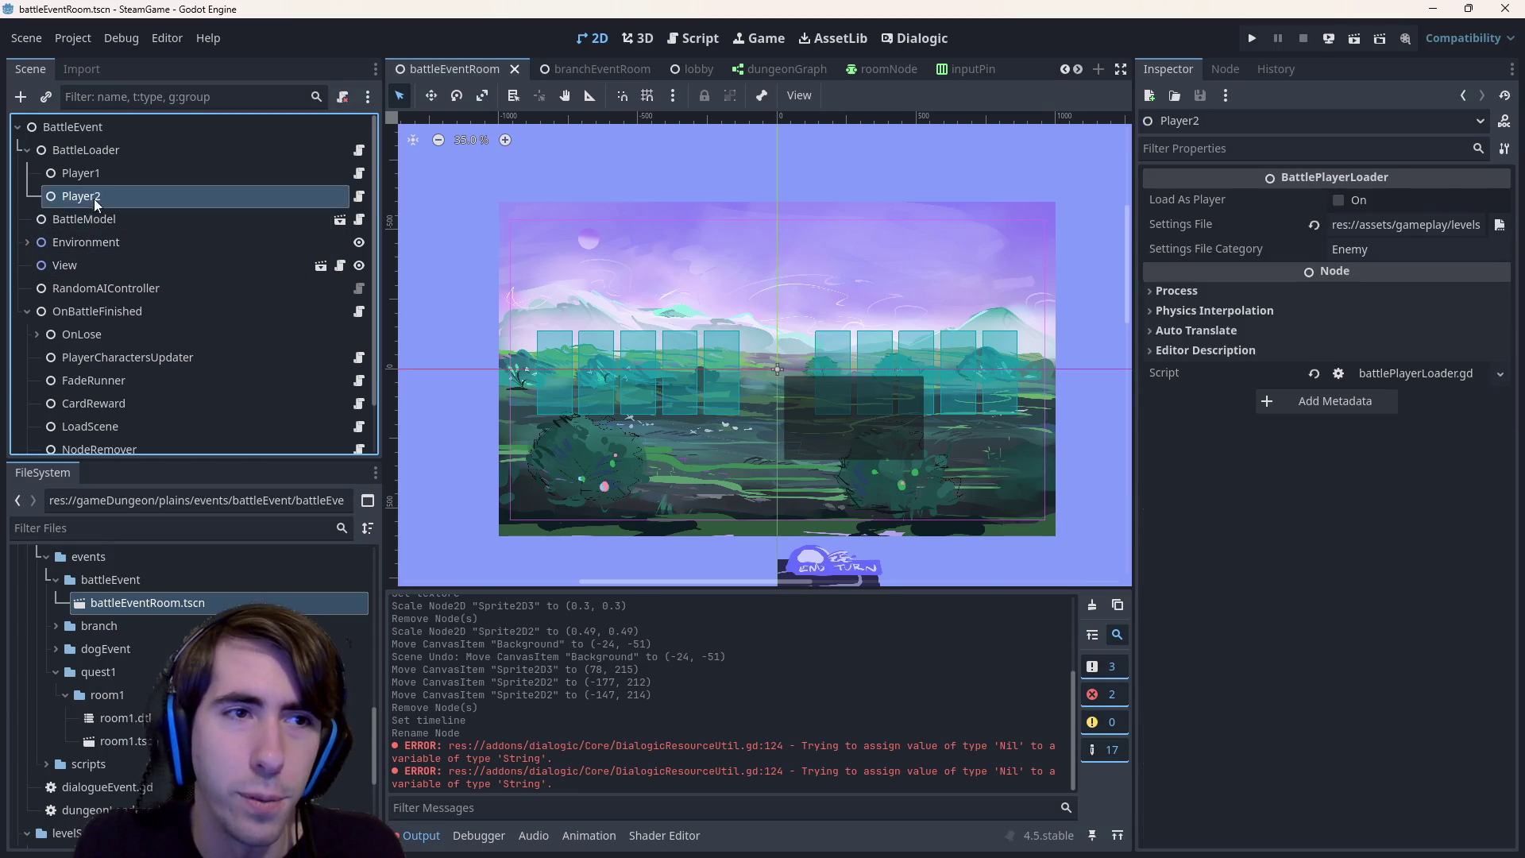
pyautogui.click(106, 213)
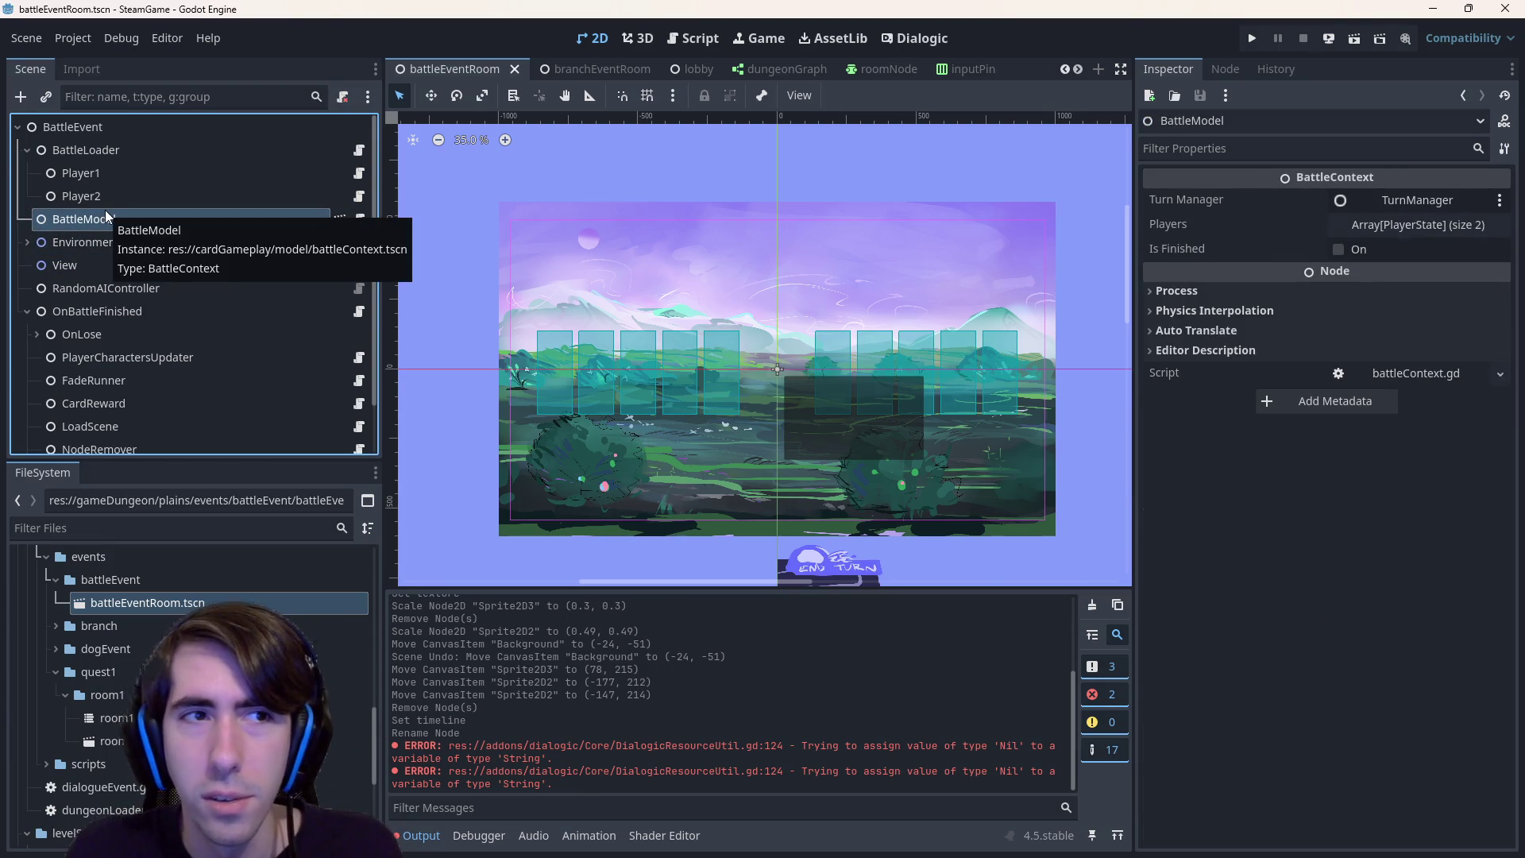
# - Select OnLose under OnBattleFinished and expand it to reveal RestartBattle
pyautogui.click(27, 312)
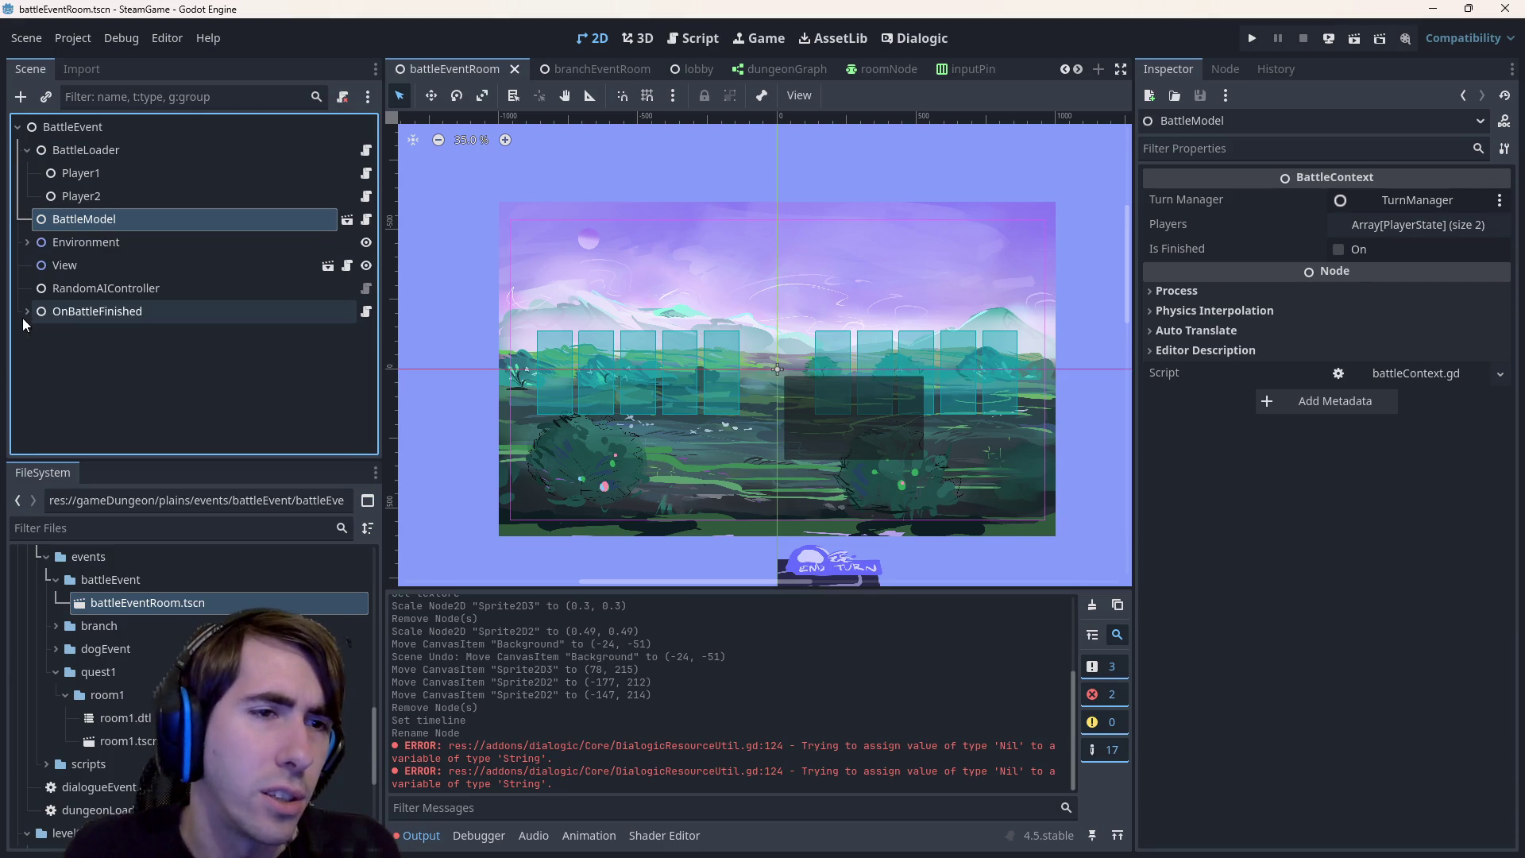
pyautogui.click(27, 312)
pyautogui.click(32, 334)
pyautogui.click(35, 335)
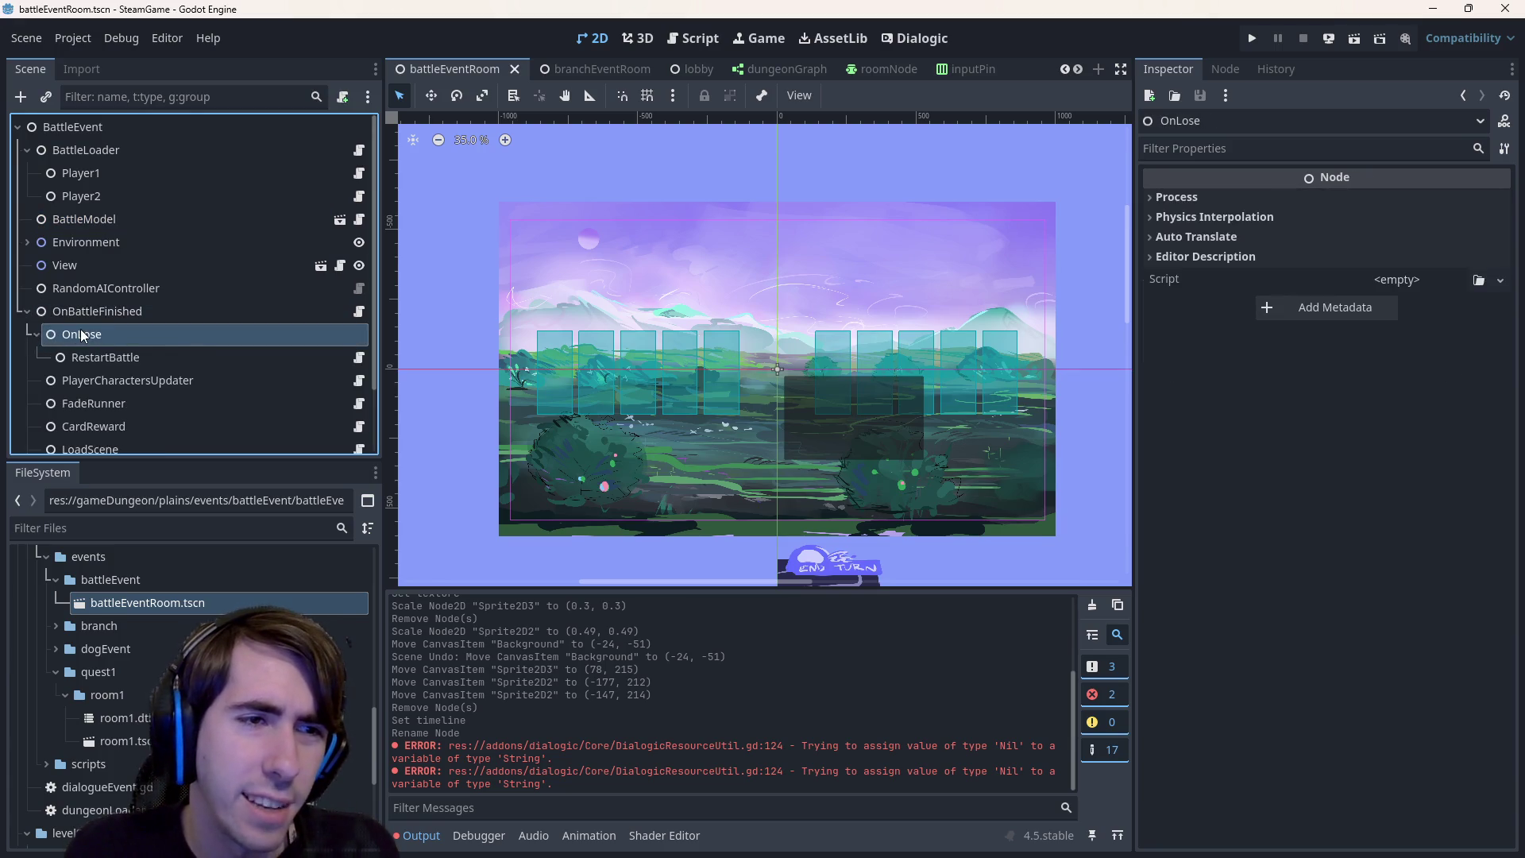
# - Toggle the Fader node's visibility off and on, then undo both toggles with Ctrl+Z
pyautogui.scroll(-2, 79, 278)
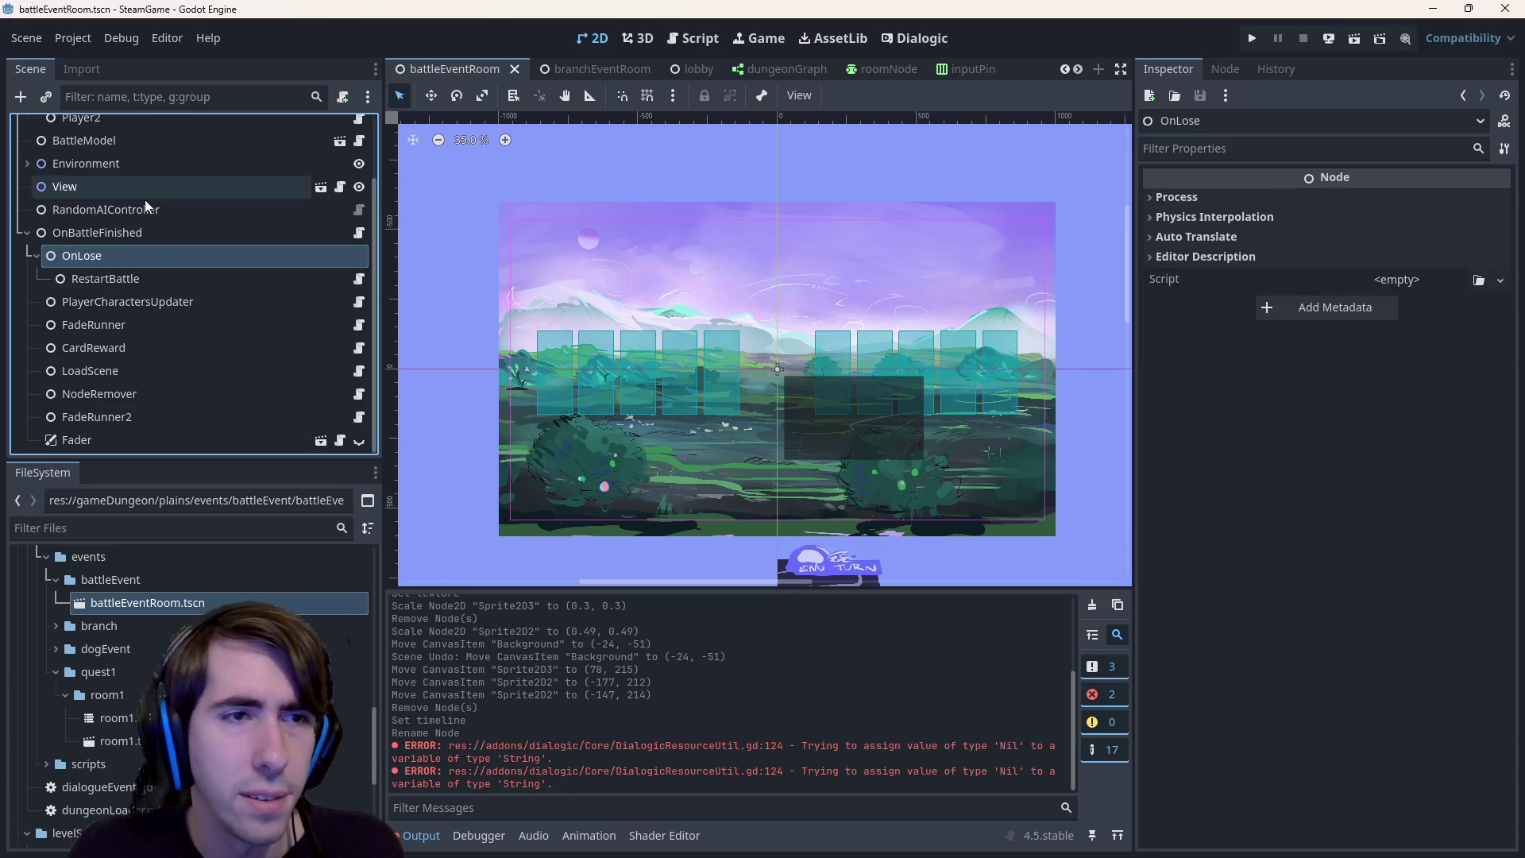
pyautogui.click(121, 239)
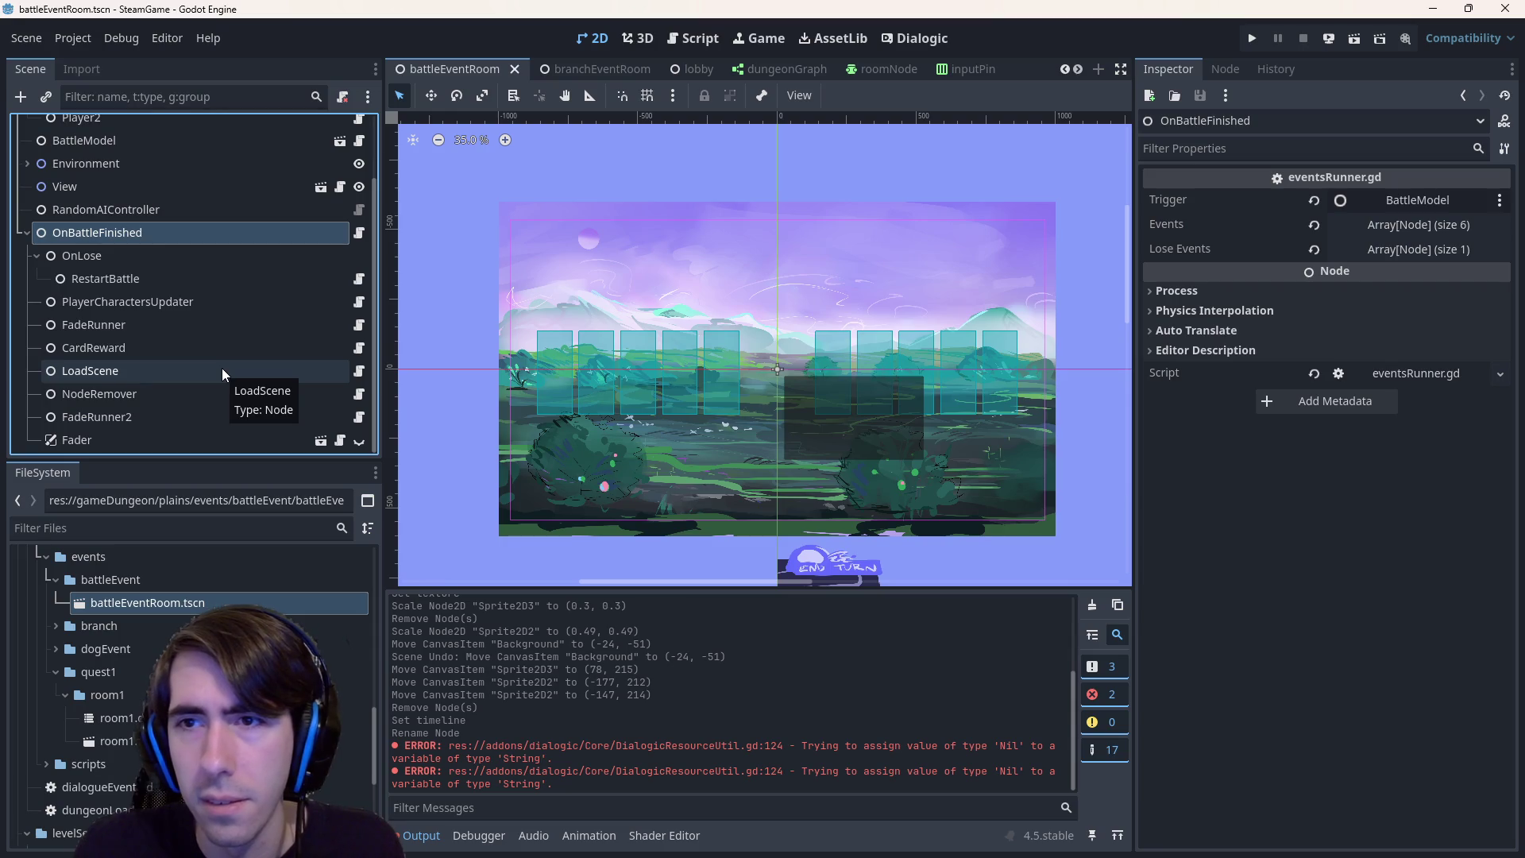
pyautogui.click(97, 262)
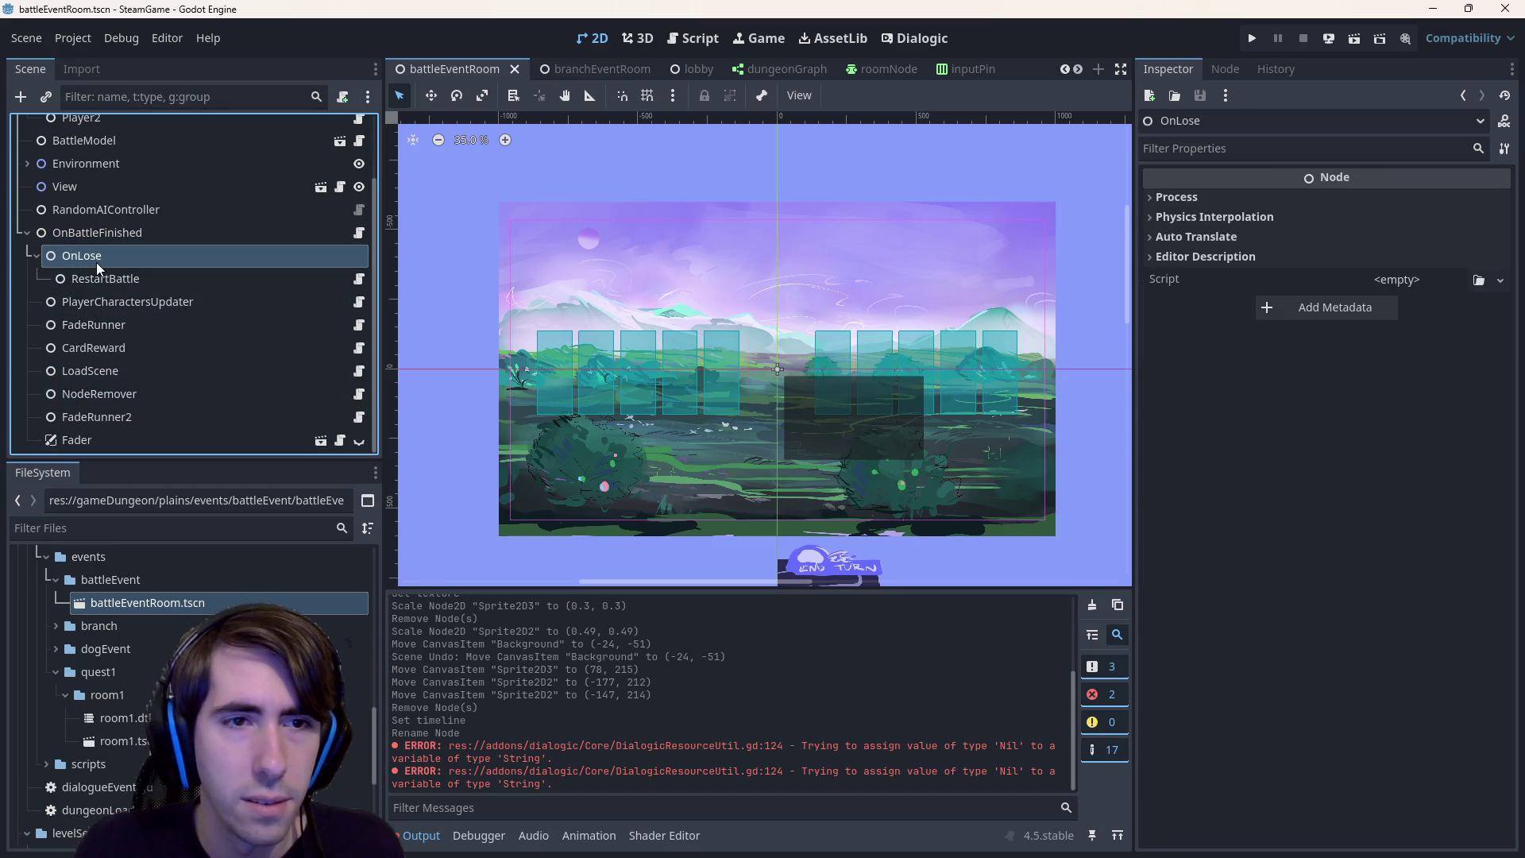
pyautogui.click(359, 441)
pyautogui.click(359, 441)
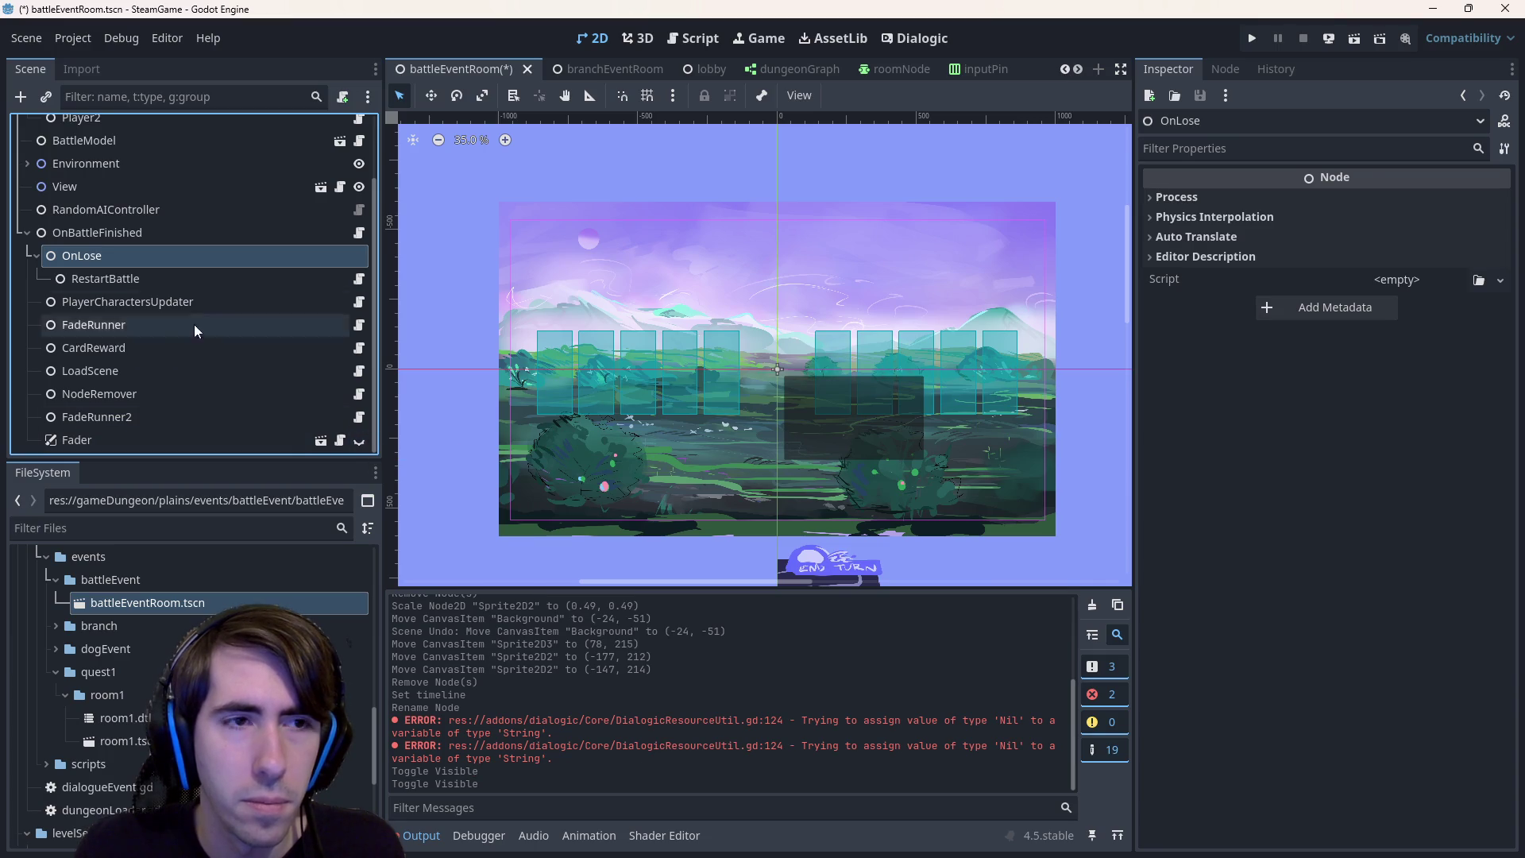
pyautogui.click(82, 234)
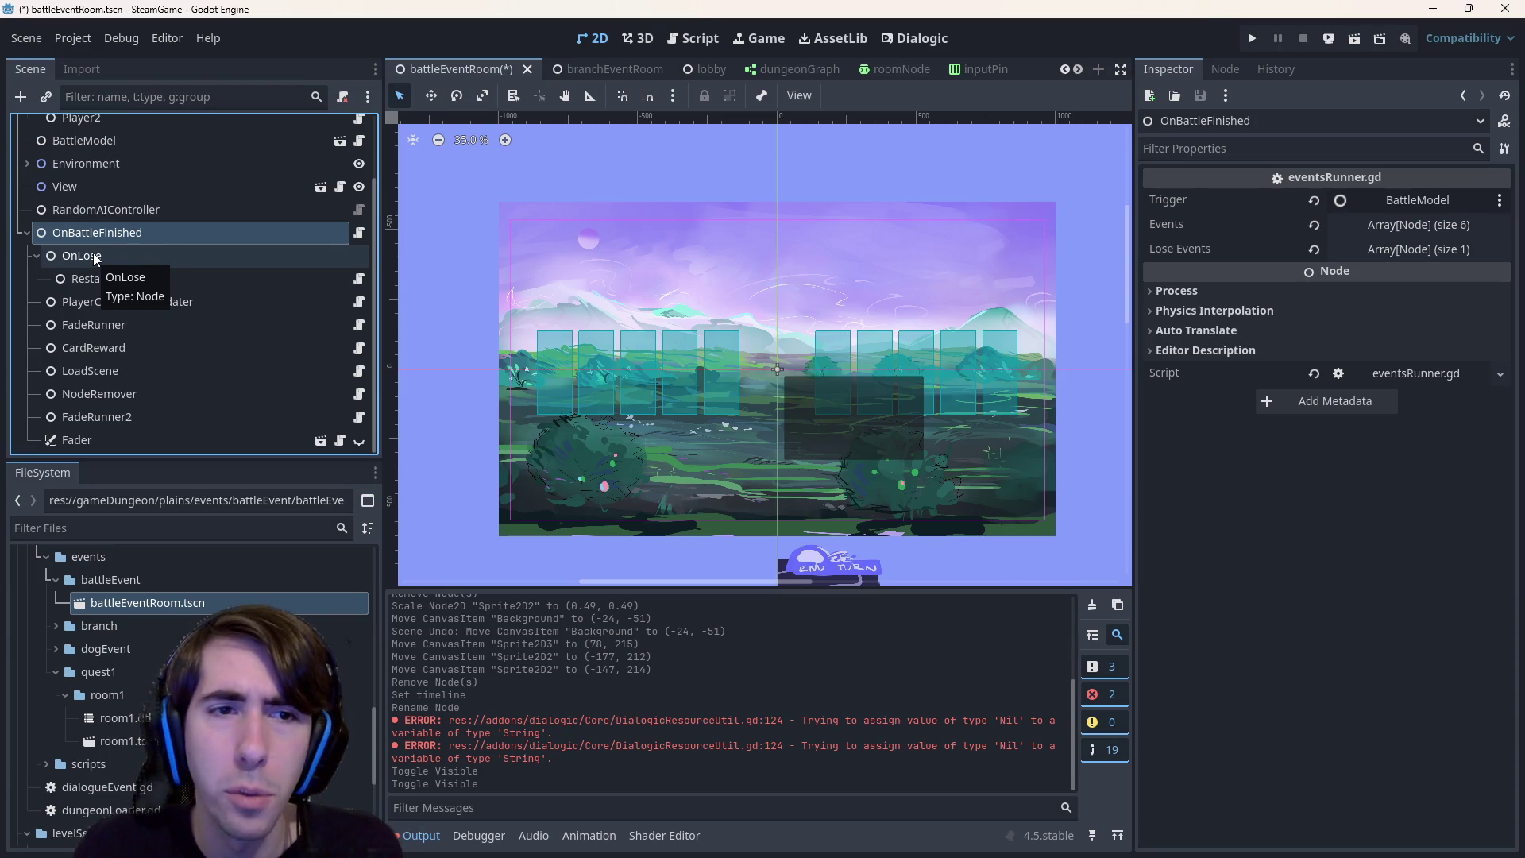
pyautogui.scroll(3, 127, 283)
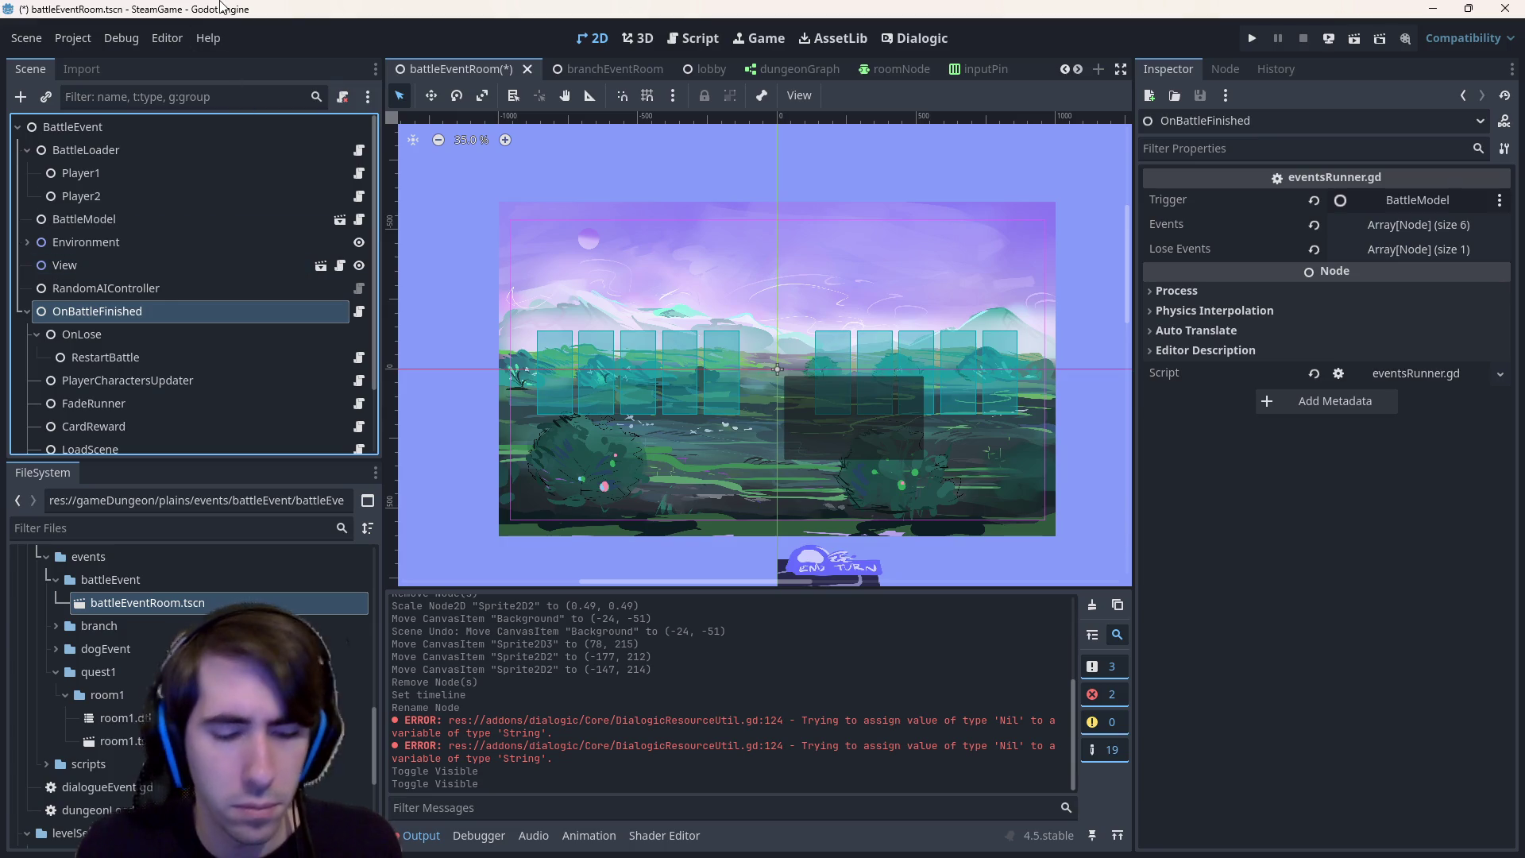
pyautogui.hotkey('ctrl', 'z')
pyautogui.hotkey('ctrl', 'z')
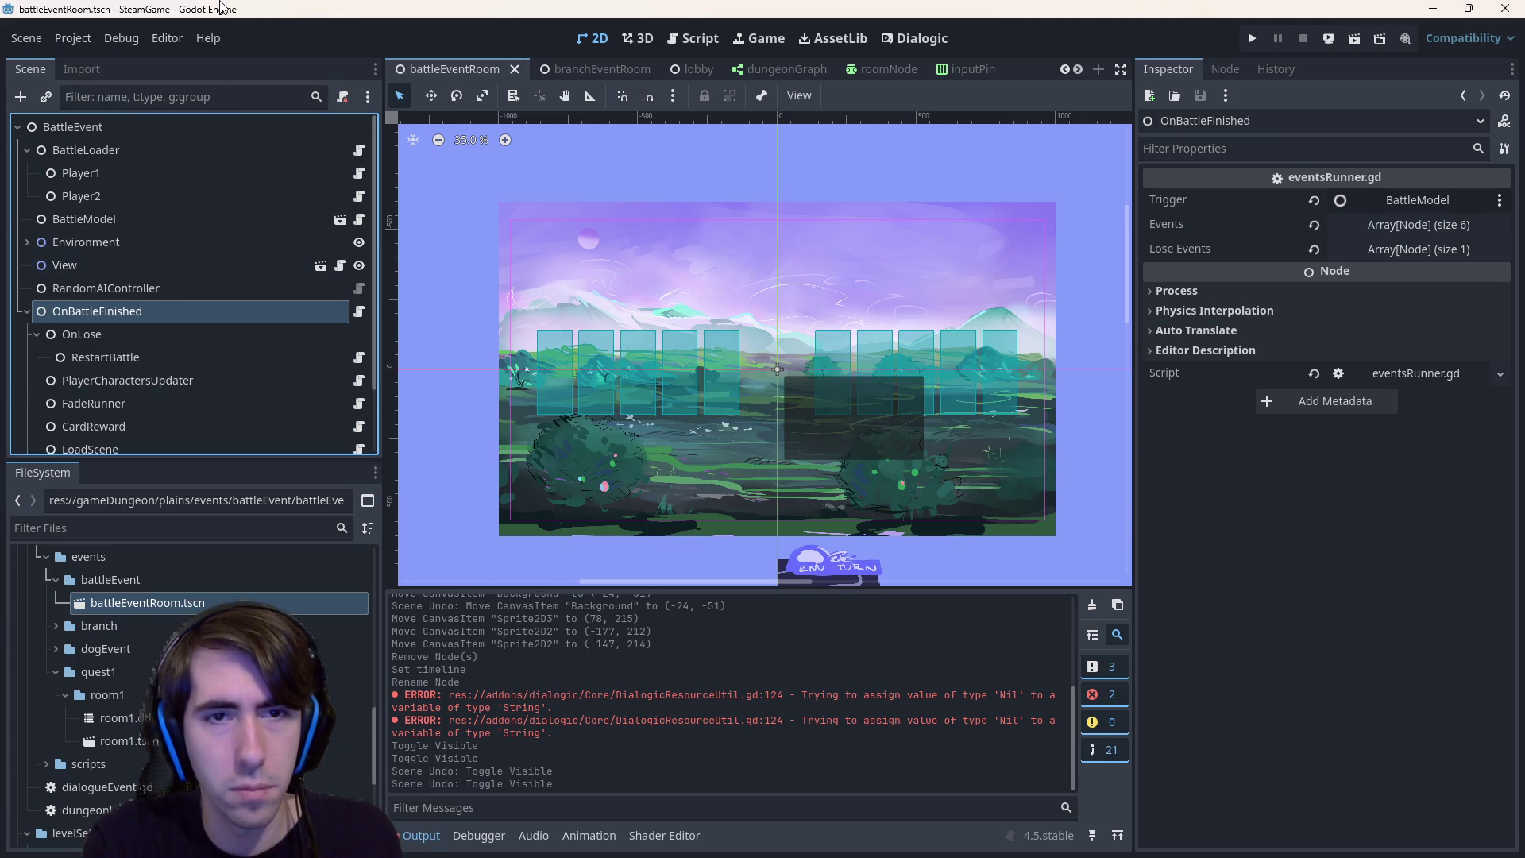
# - Check RestartBattle's New Scene path, pointing it at tutorial3.tscn
pyautogui.scroll(-3, 127, 254)
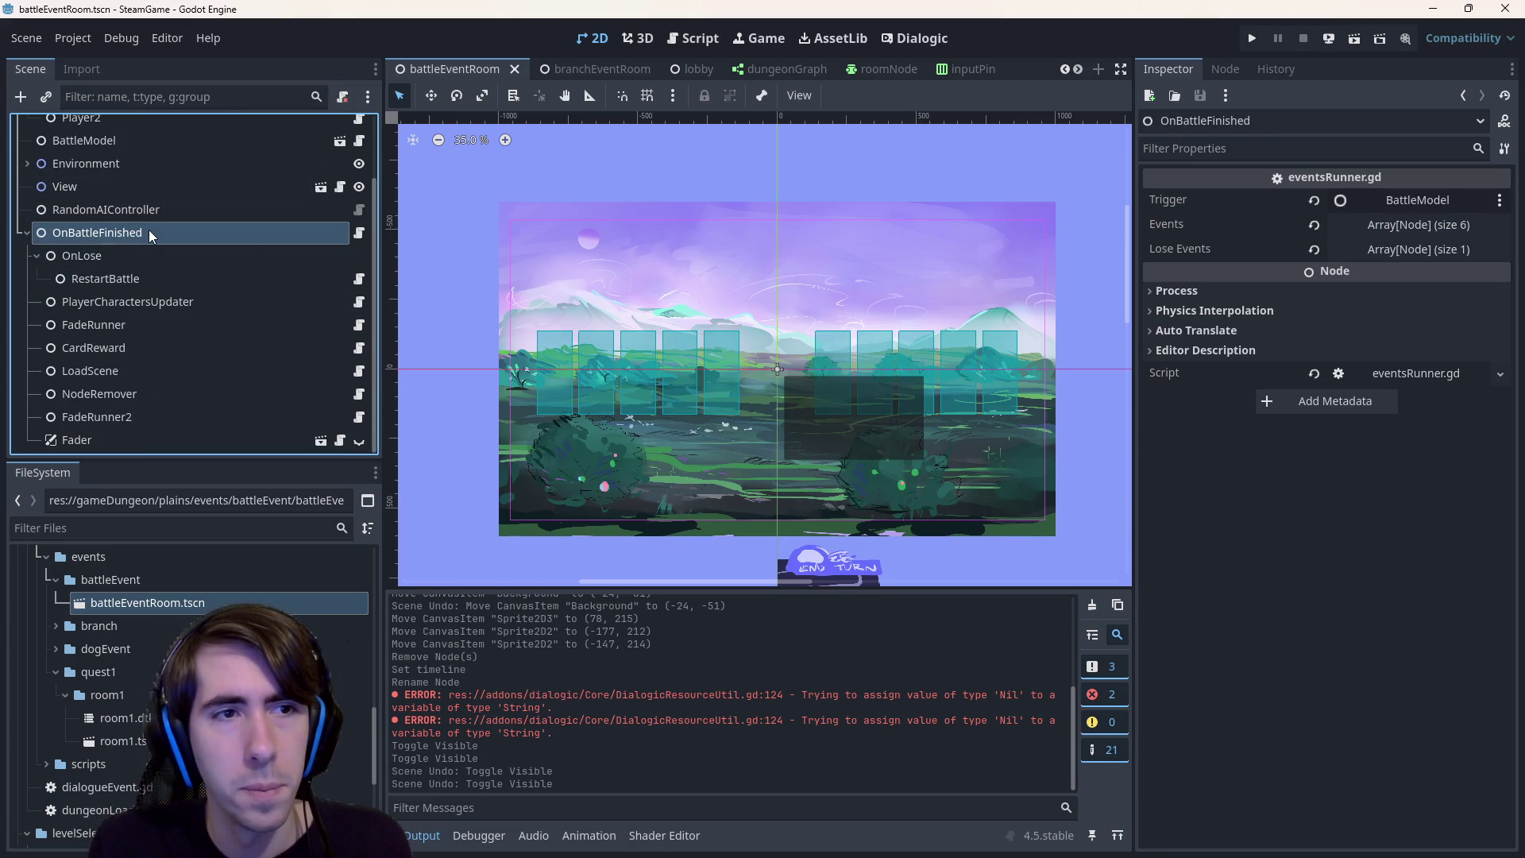
pyautogui.click(146, 251)
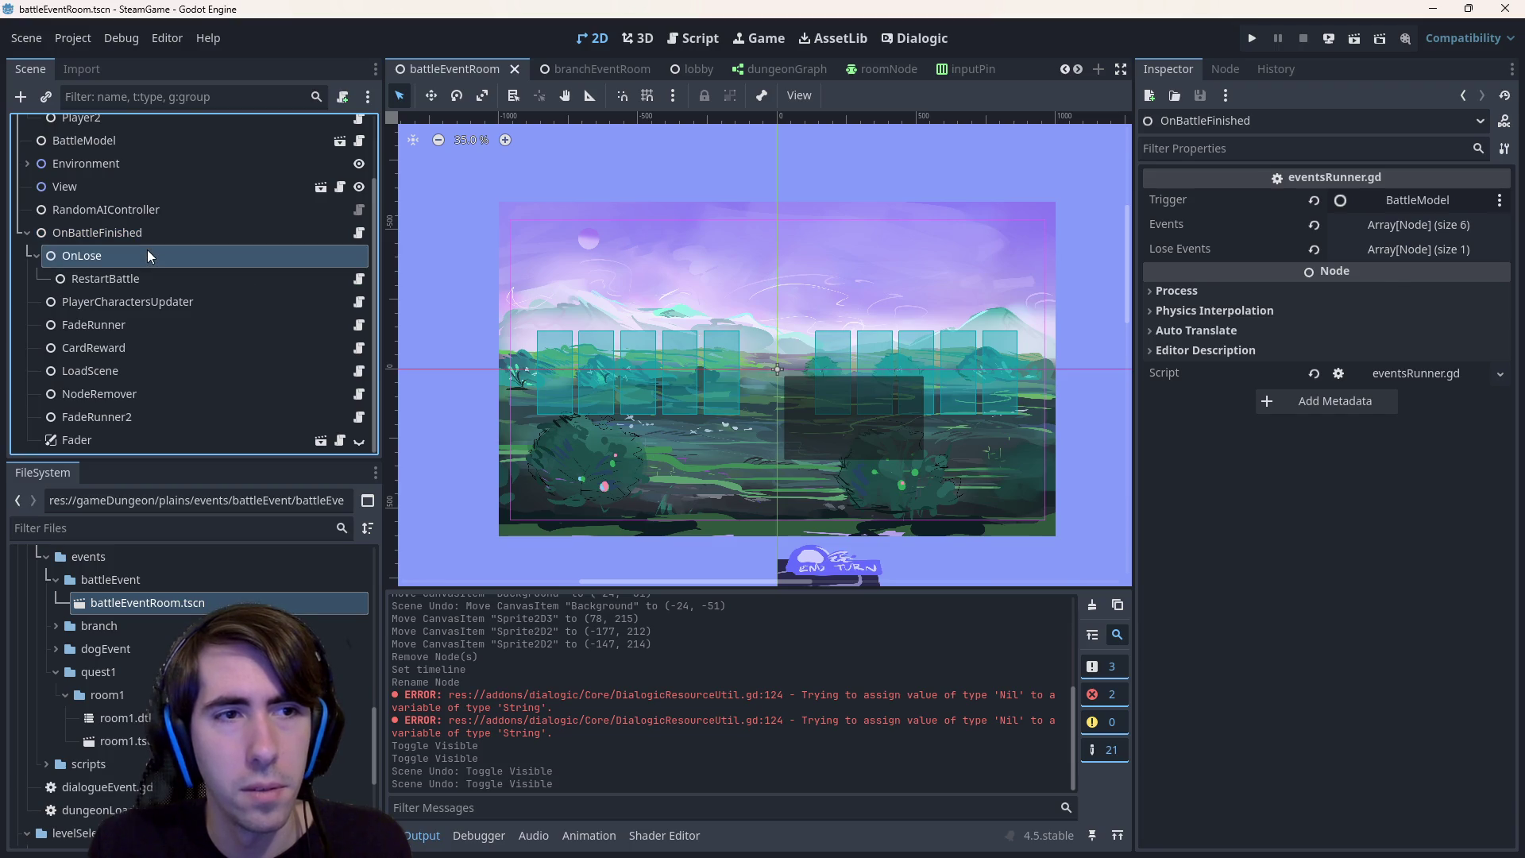
pyautogui.click(205, 279)
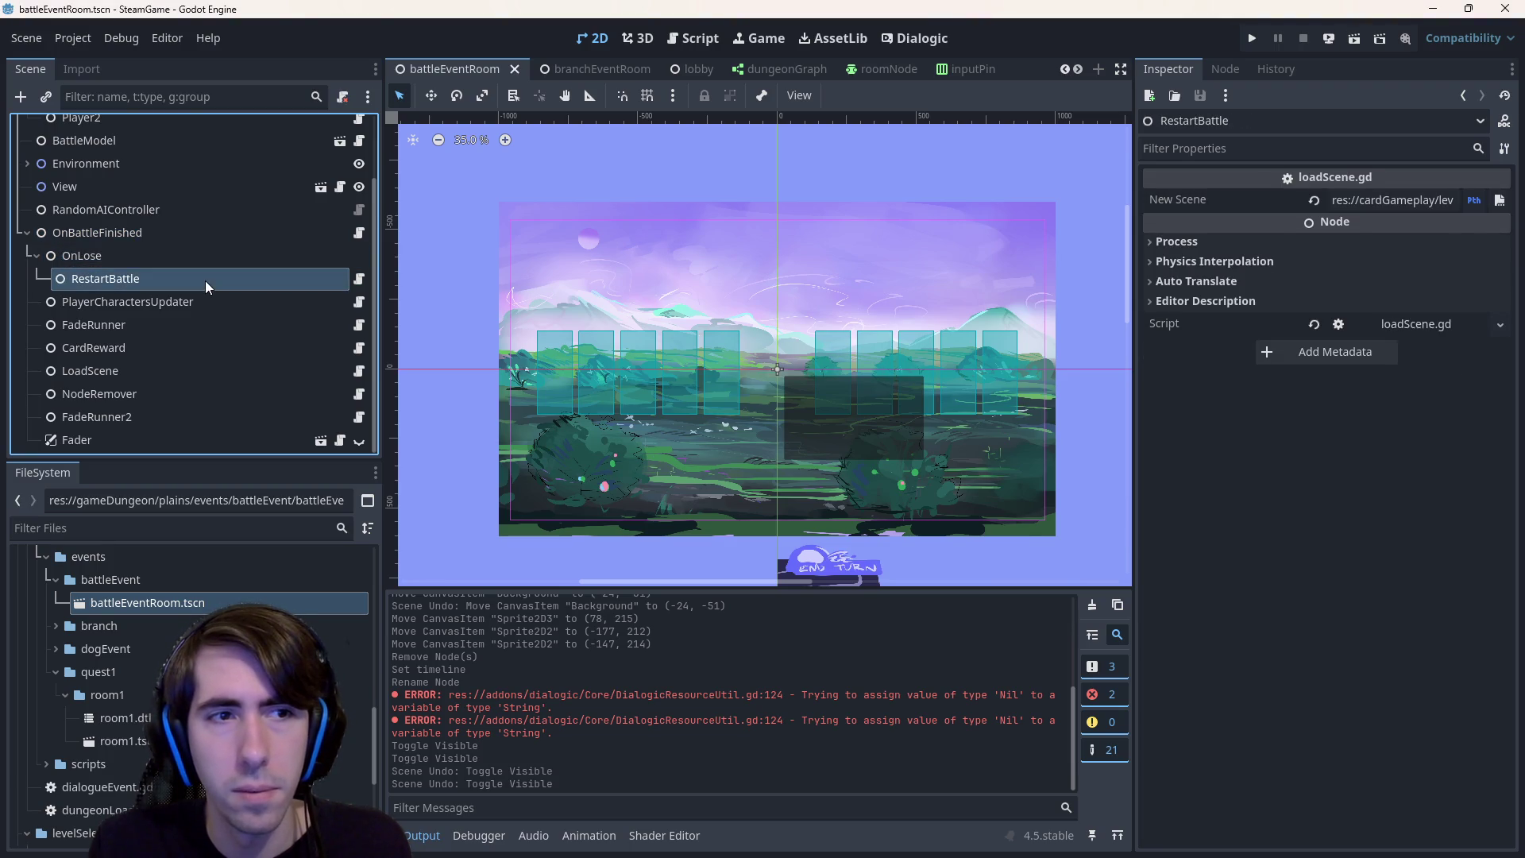
pyautogui.click(1331, 199)
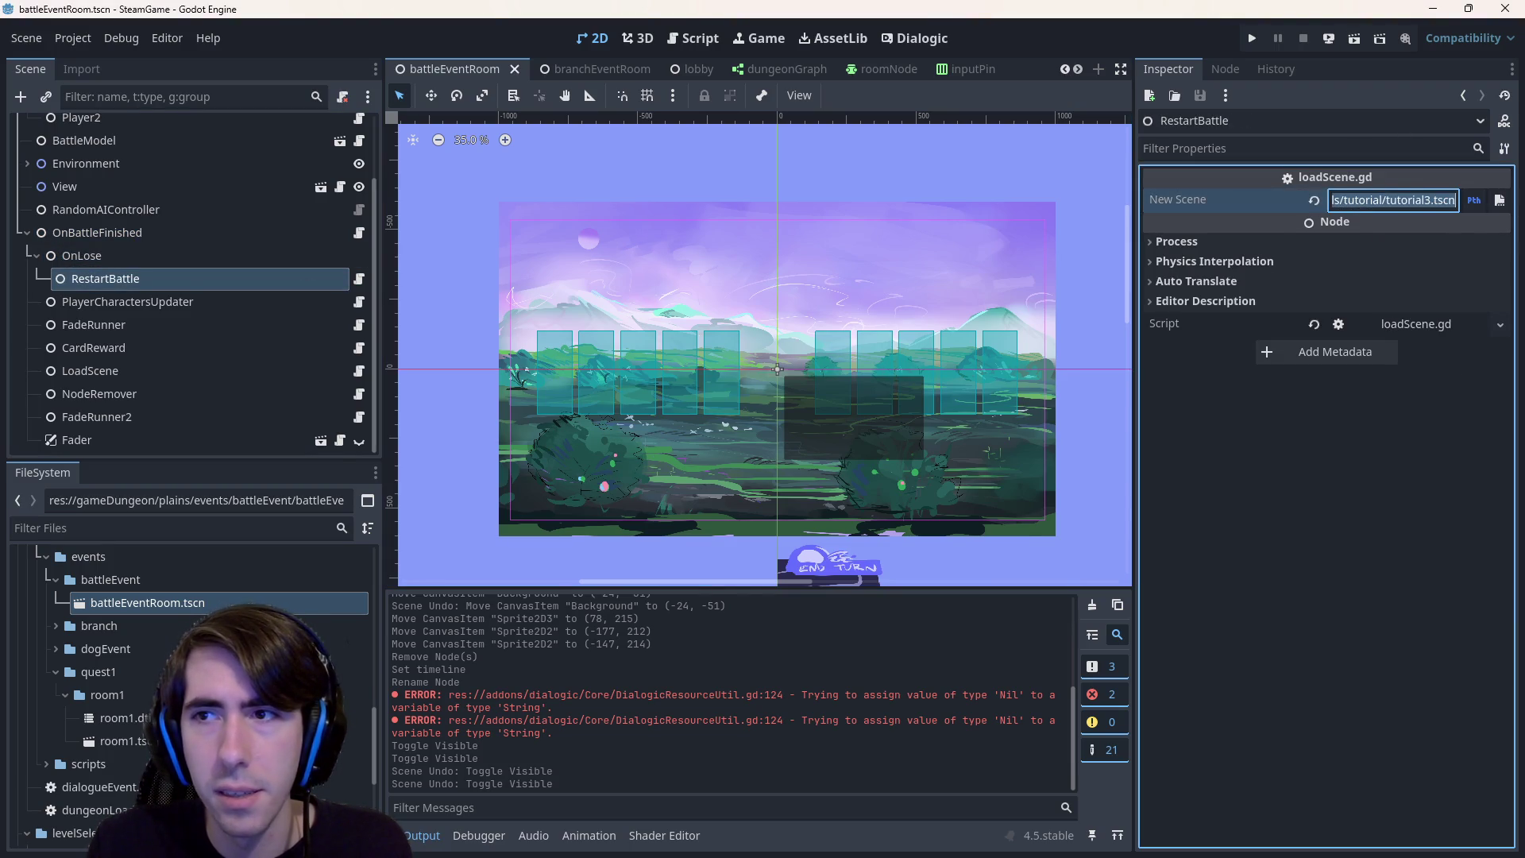
# - Inspect PlayerCharactersUpdater, then open OnBattleFinished's eventsRunner.gd script
pyautogui.click(124, 304)
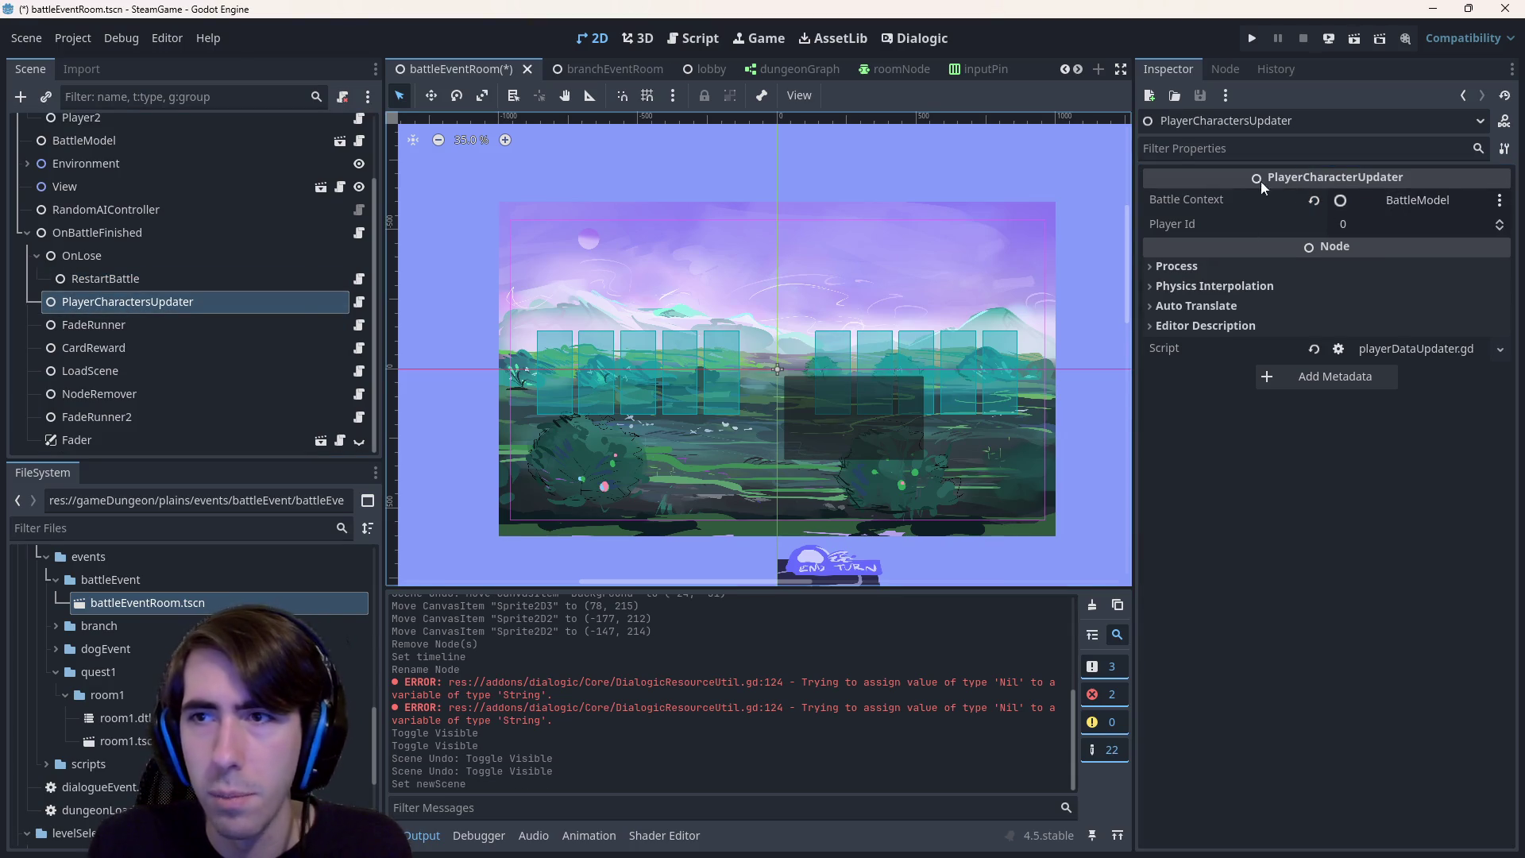
pyautogui.scroll(3, 111, 354)
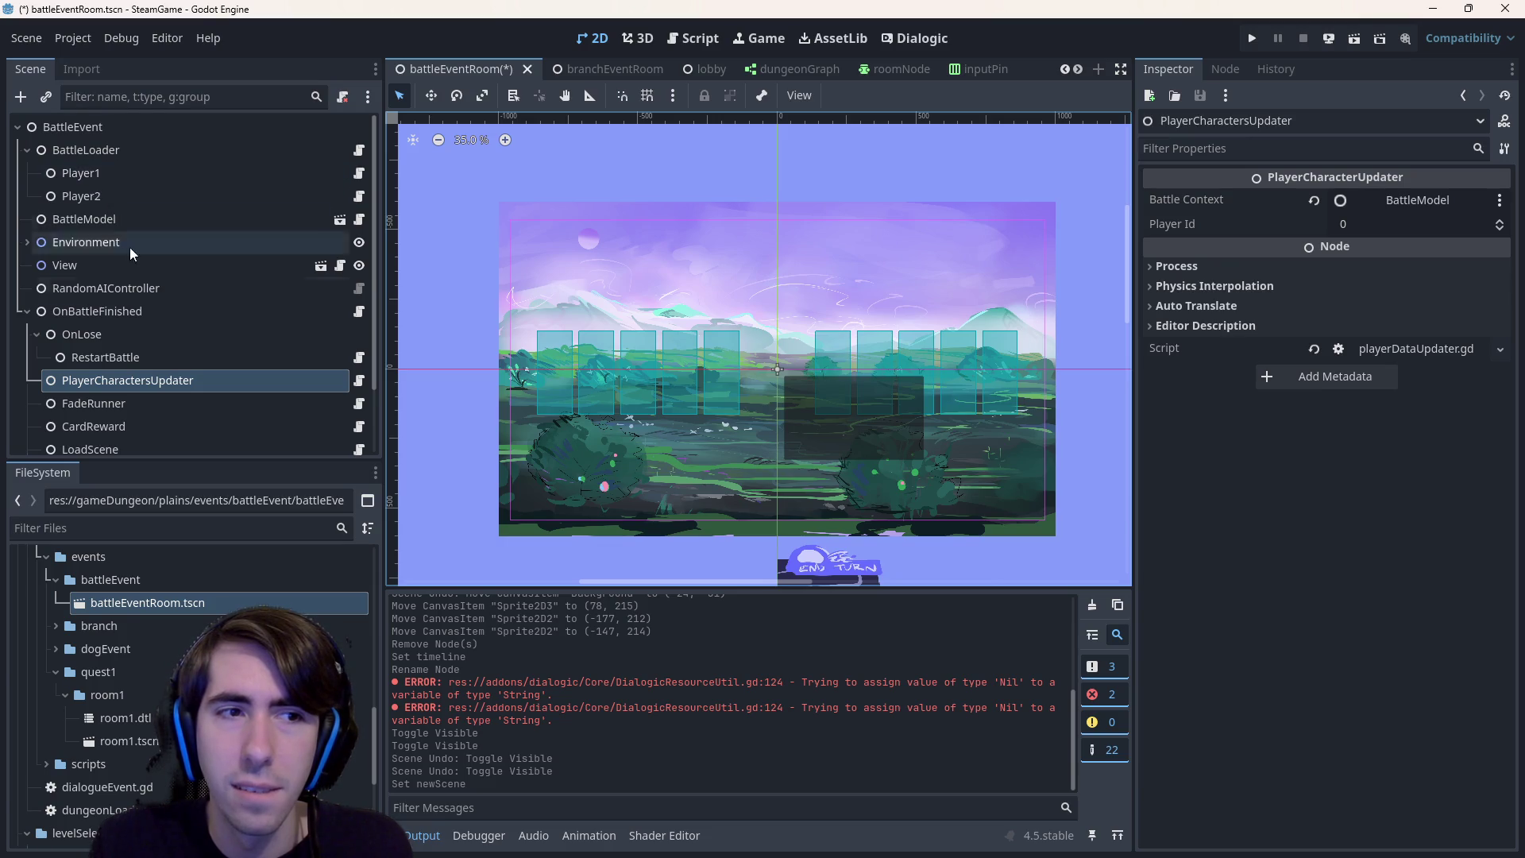
pyautogui.click(141, 309)
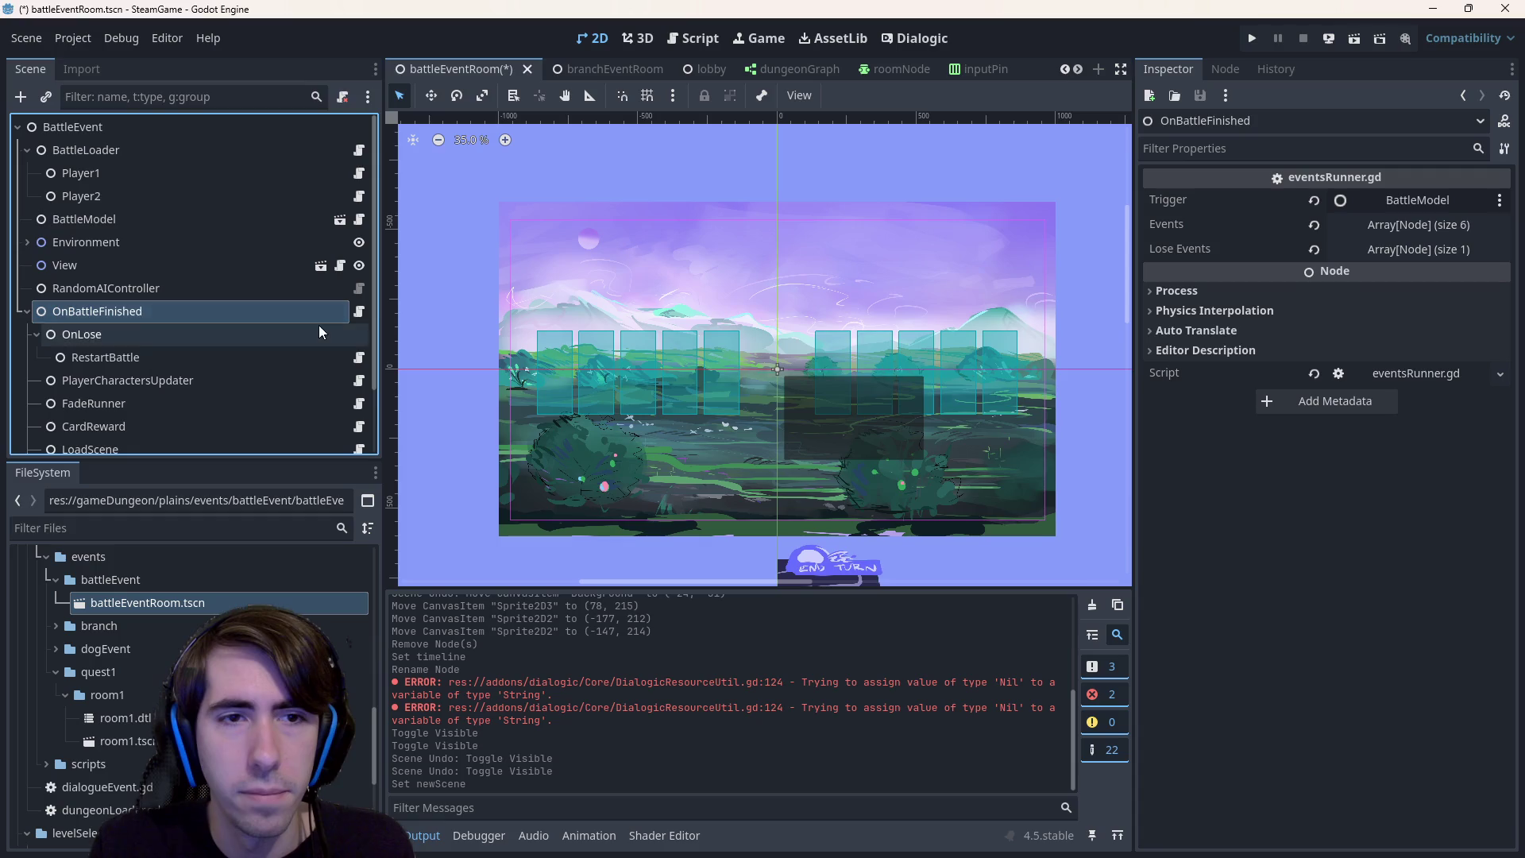
pyautogui.click(360, 311)
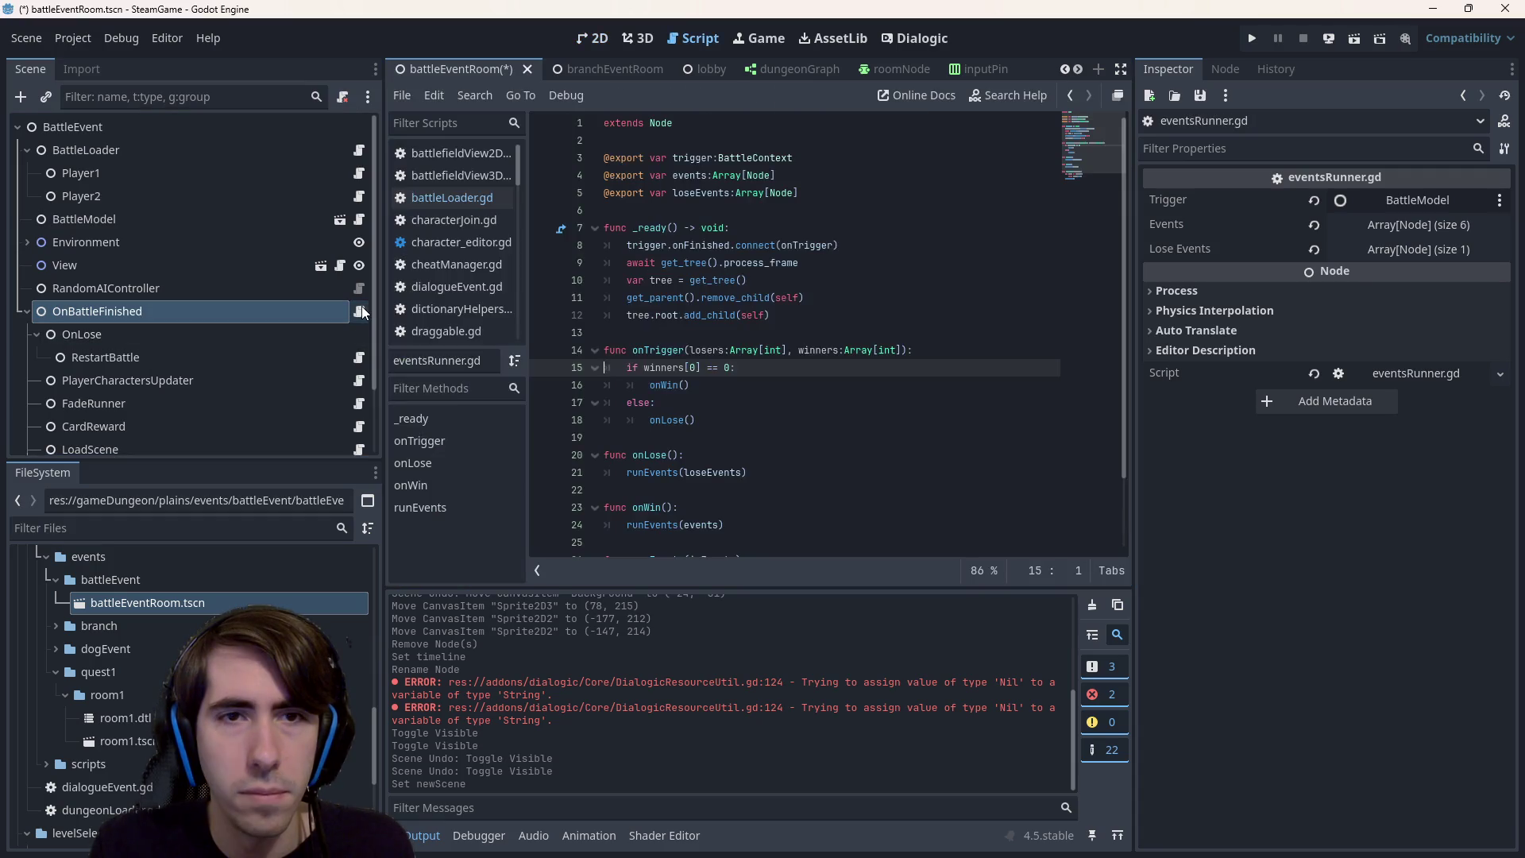
# - Select 'trigger' on line 3, then inspect PlayerCharactersUpdater, FadeRunner, CardReward, LoadScene, NodeRemover and FadeRunner2
pyautogui.click(700, 151)
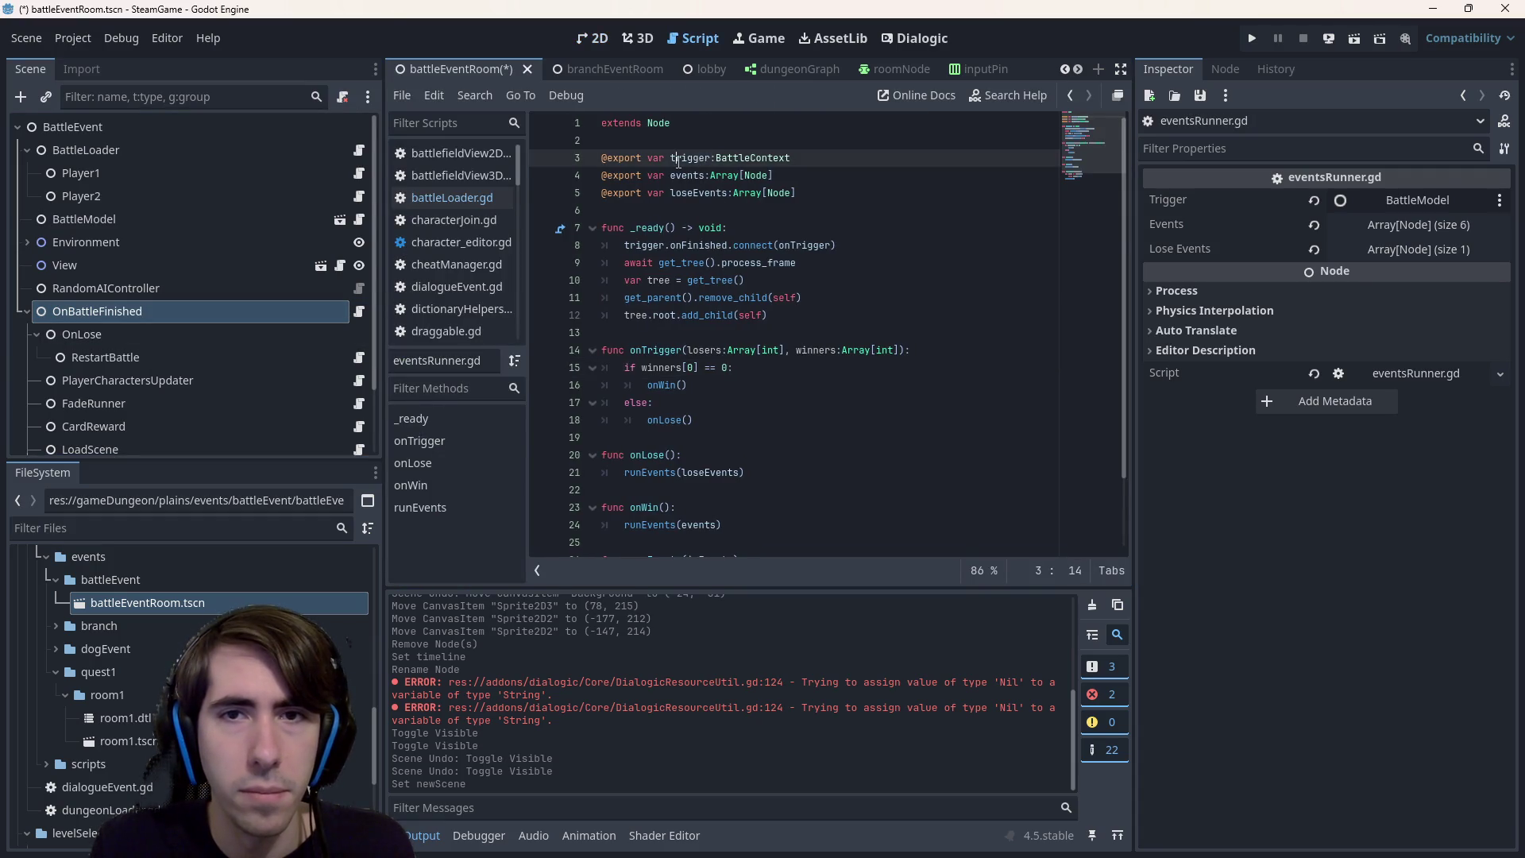
pyautogui.doubleClick(677, 159)
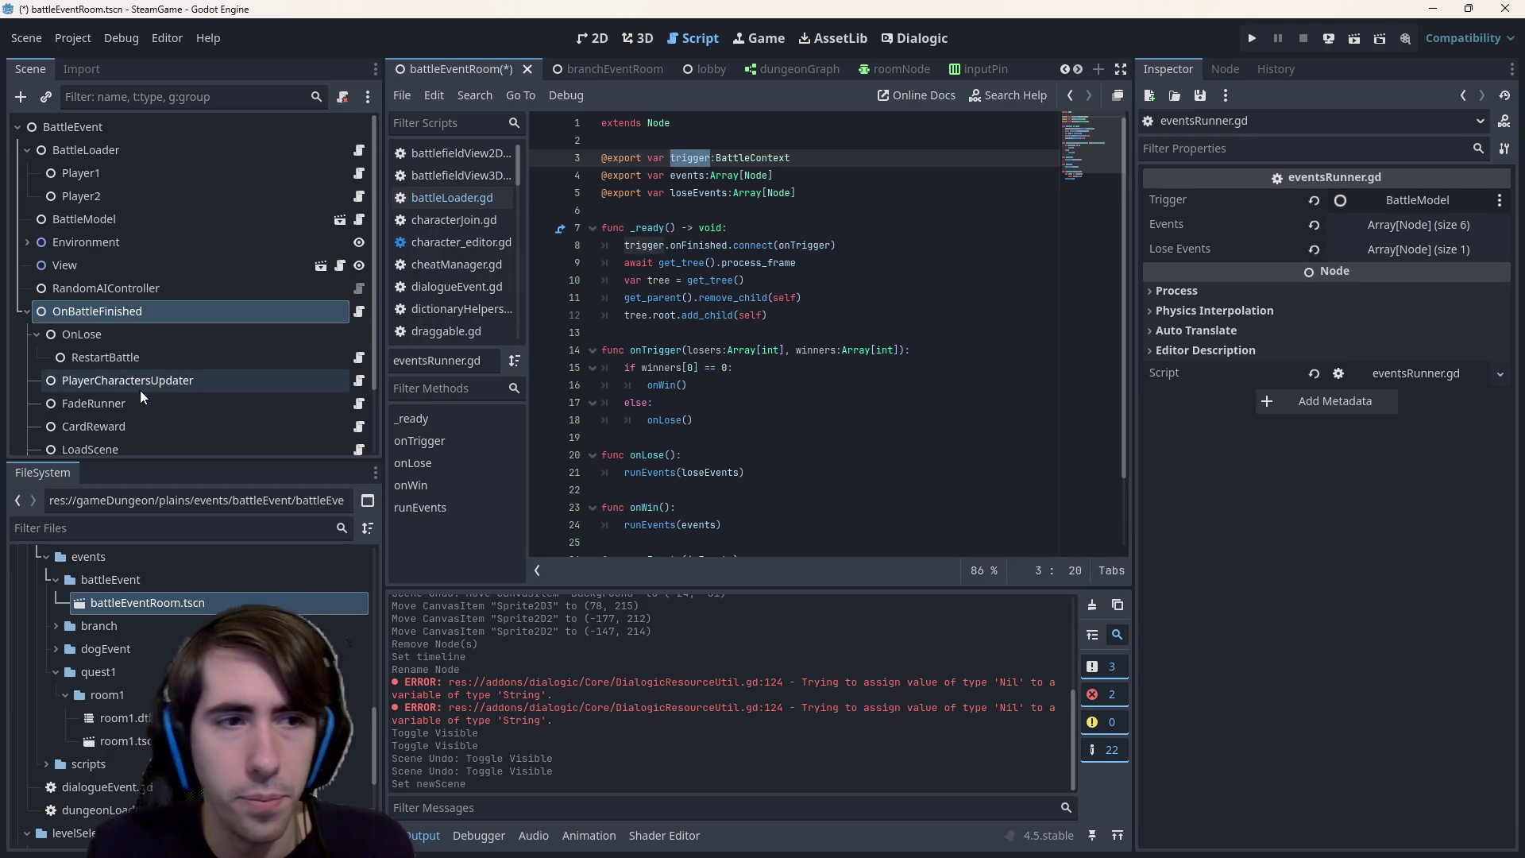
pyautogui.click(163, 379)
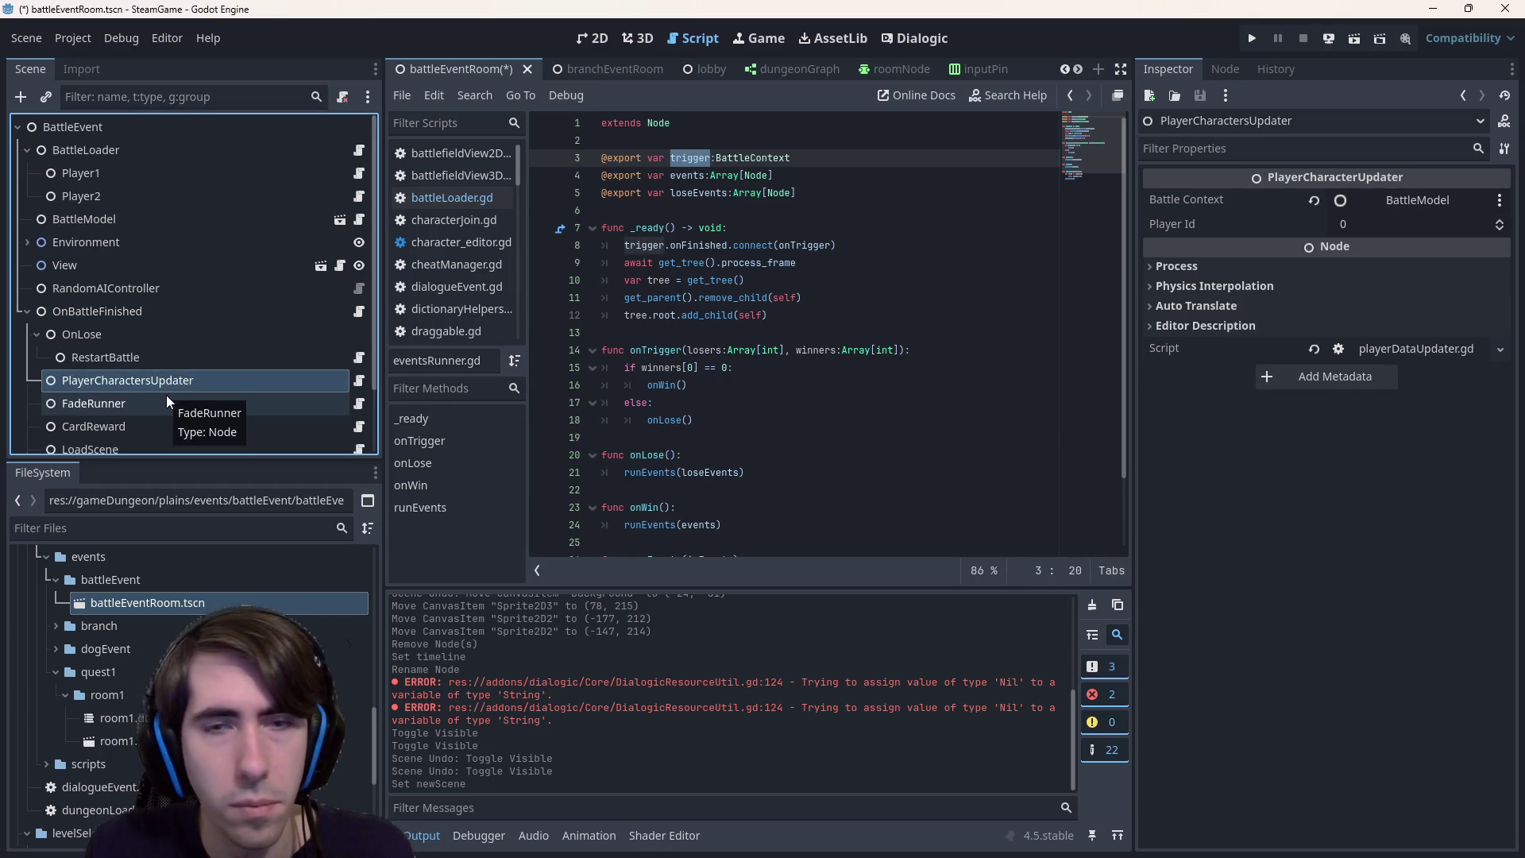
pyautogui.click(167, 401)
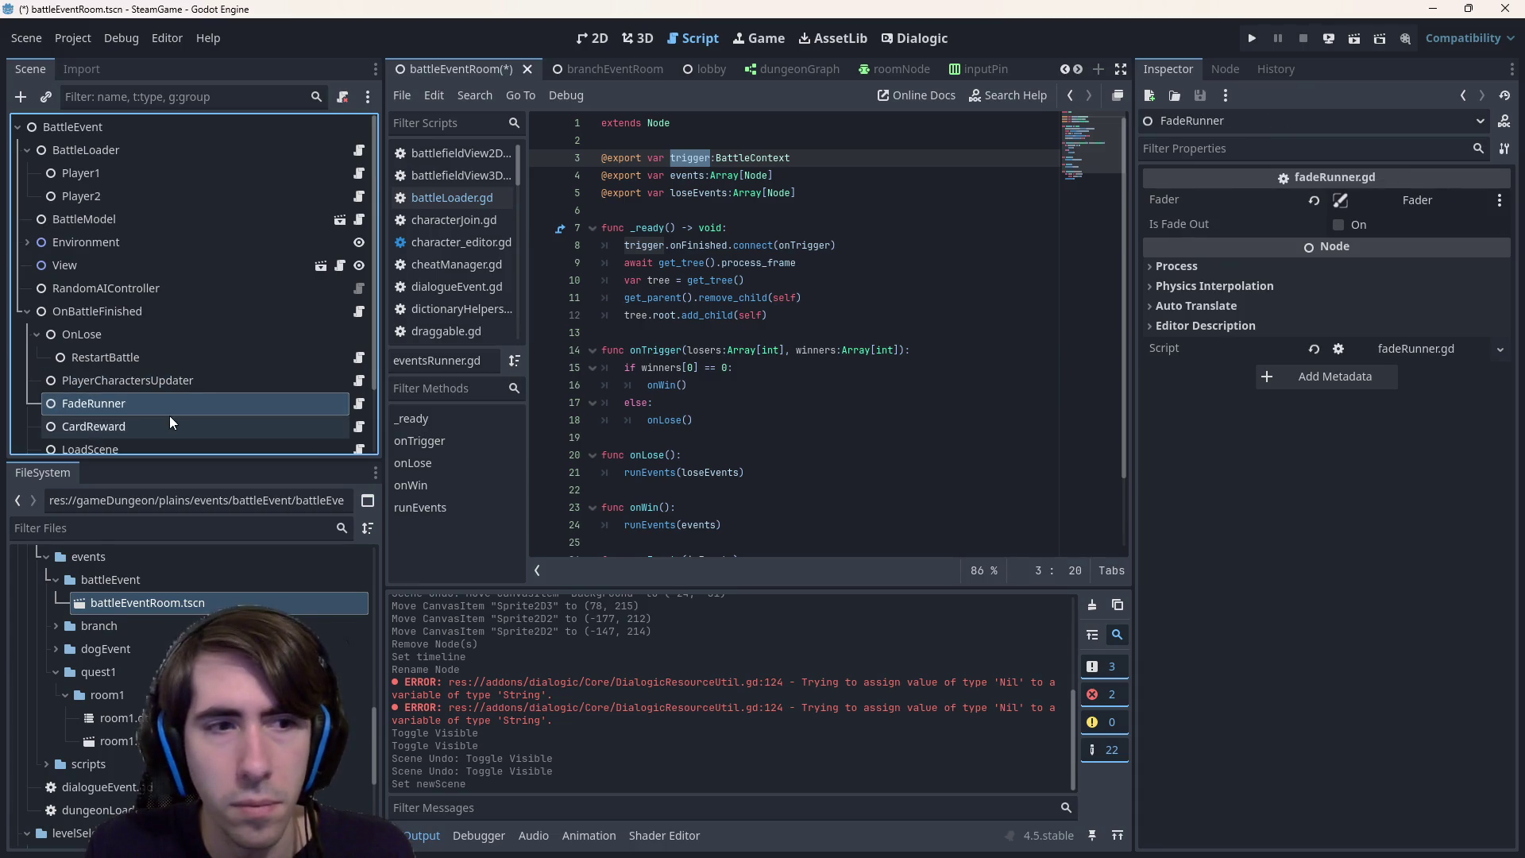
pyautogui.click(169, 416)
pyautogui.scroll(-3, 169, 416)
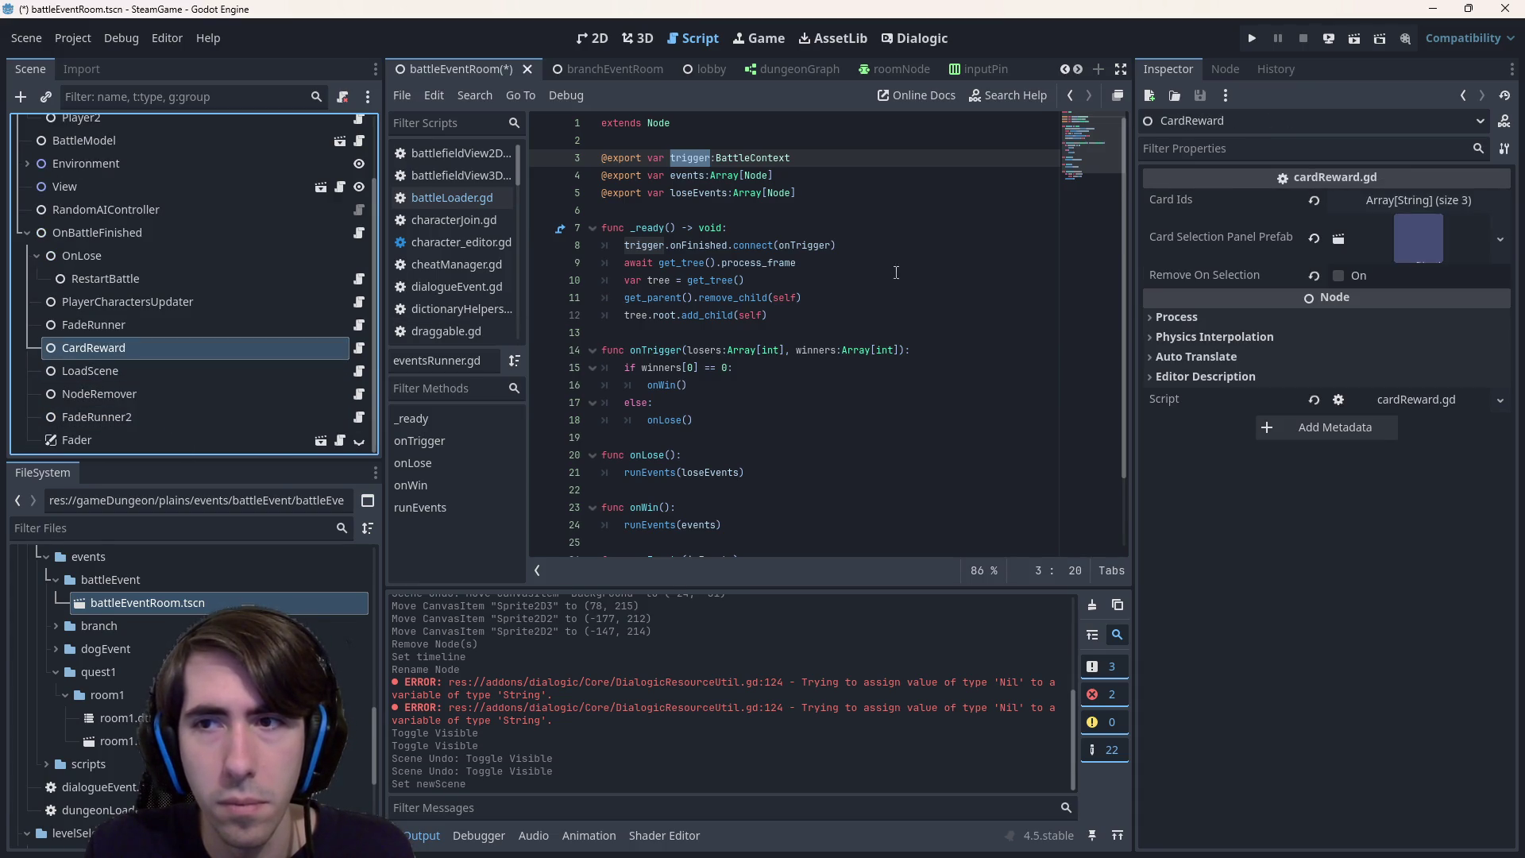
pyautogui.click(126, 369)
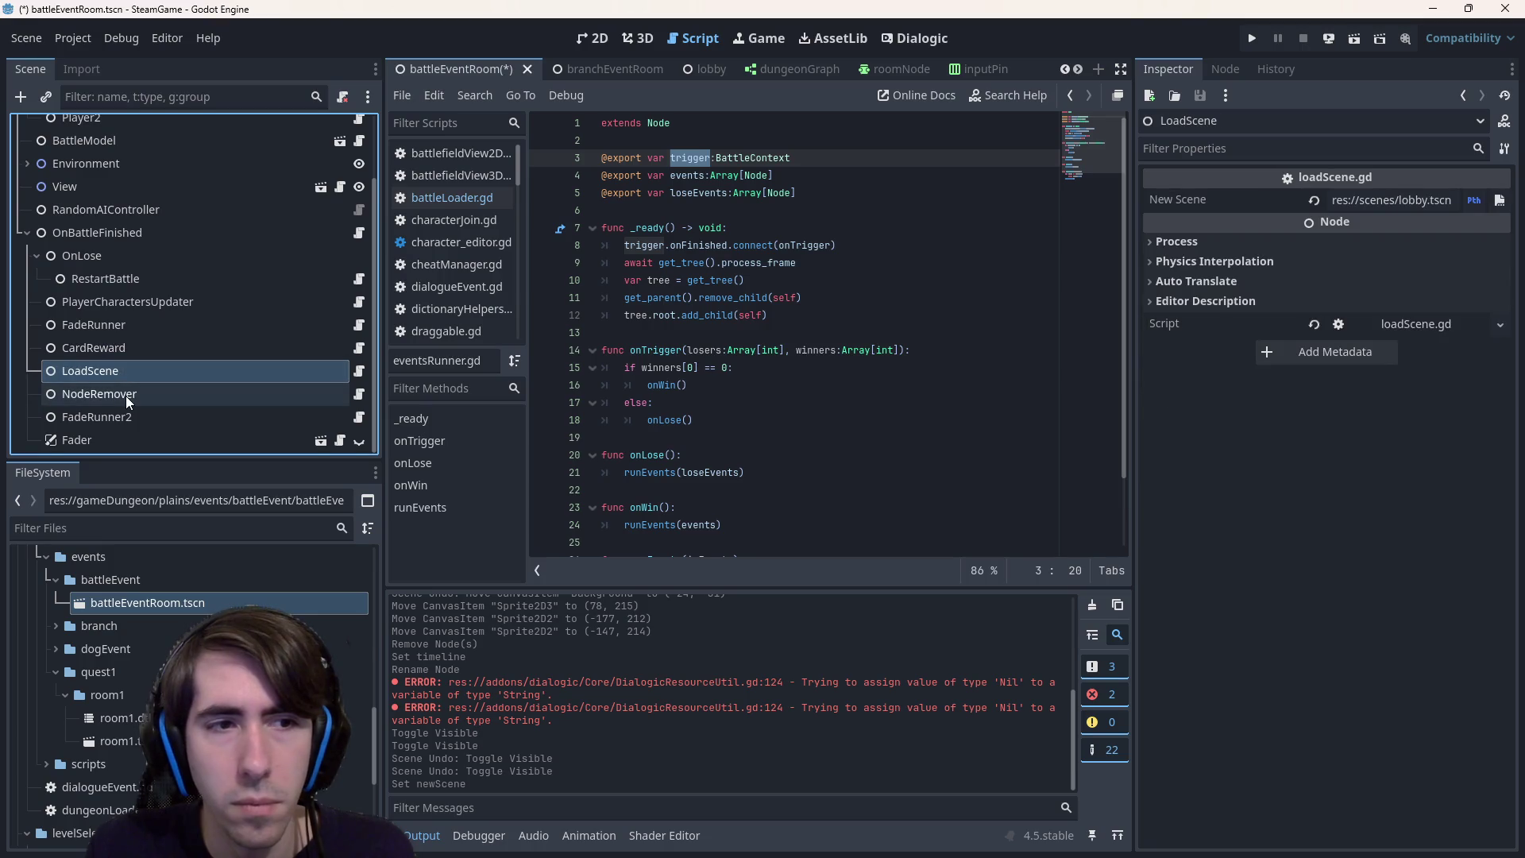
pyautogui.click(124, 394)
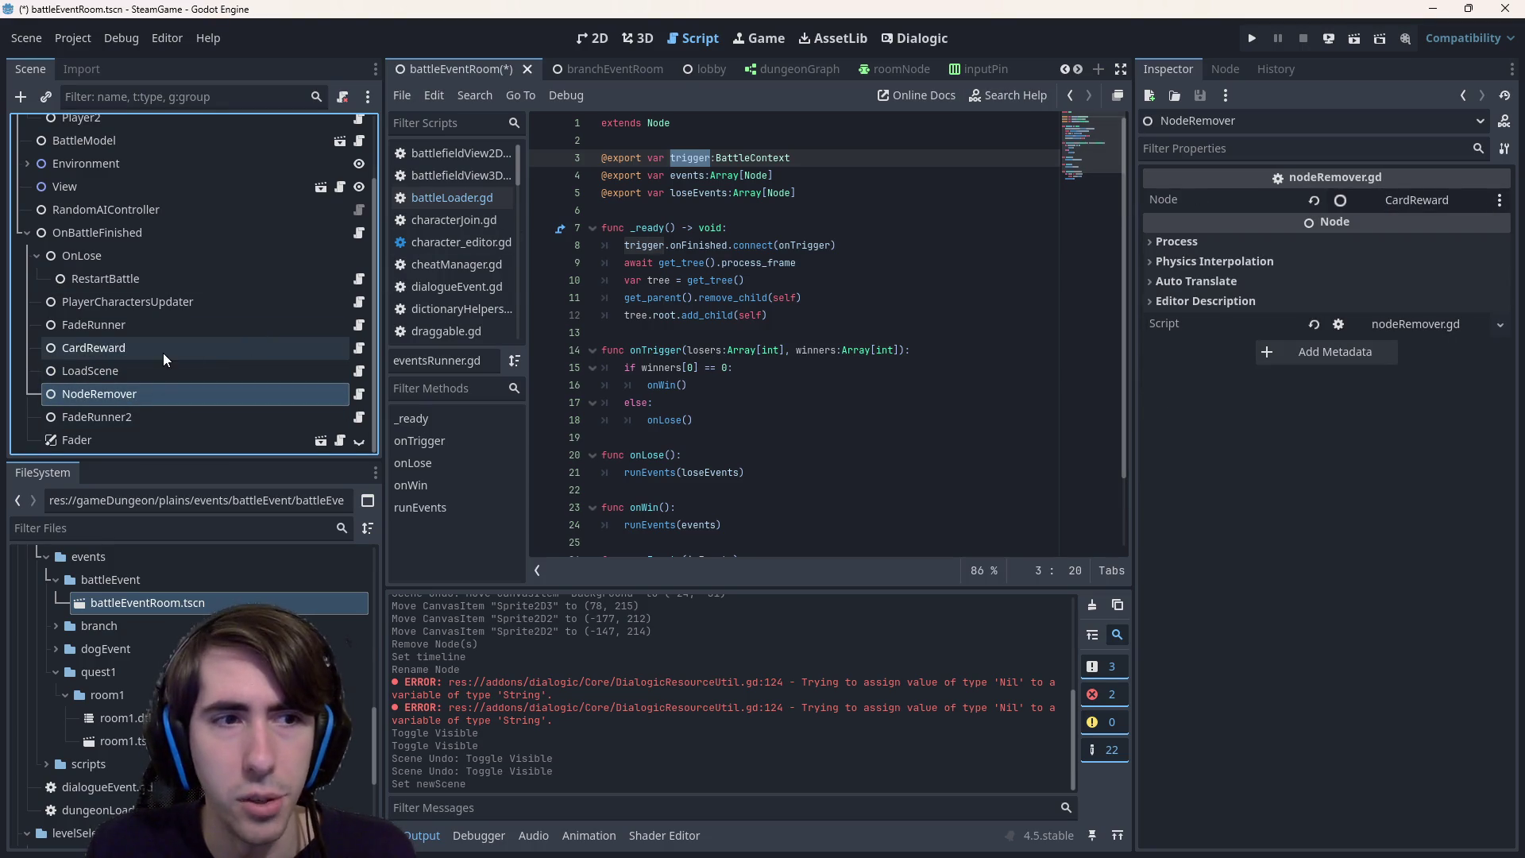
pyautogui.click(195, 416)
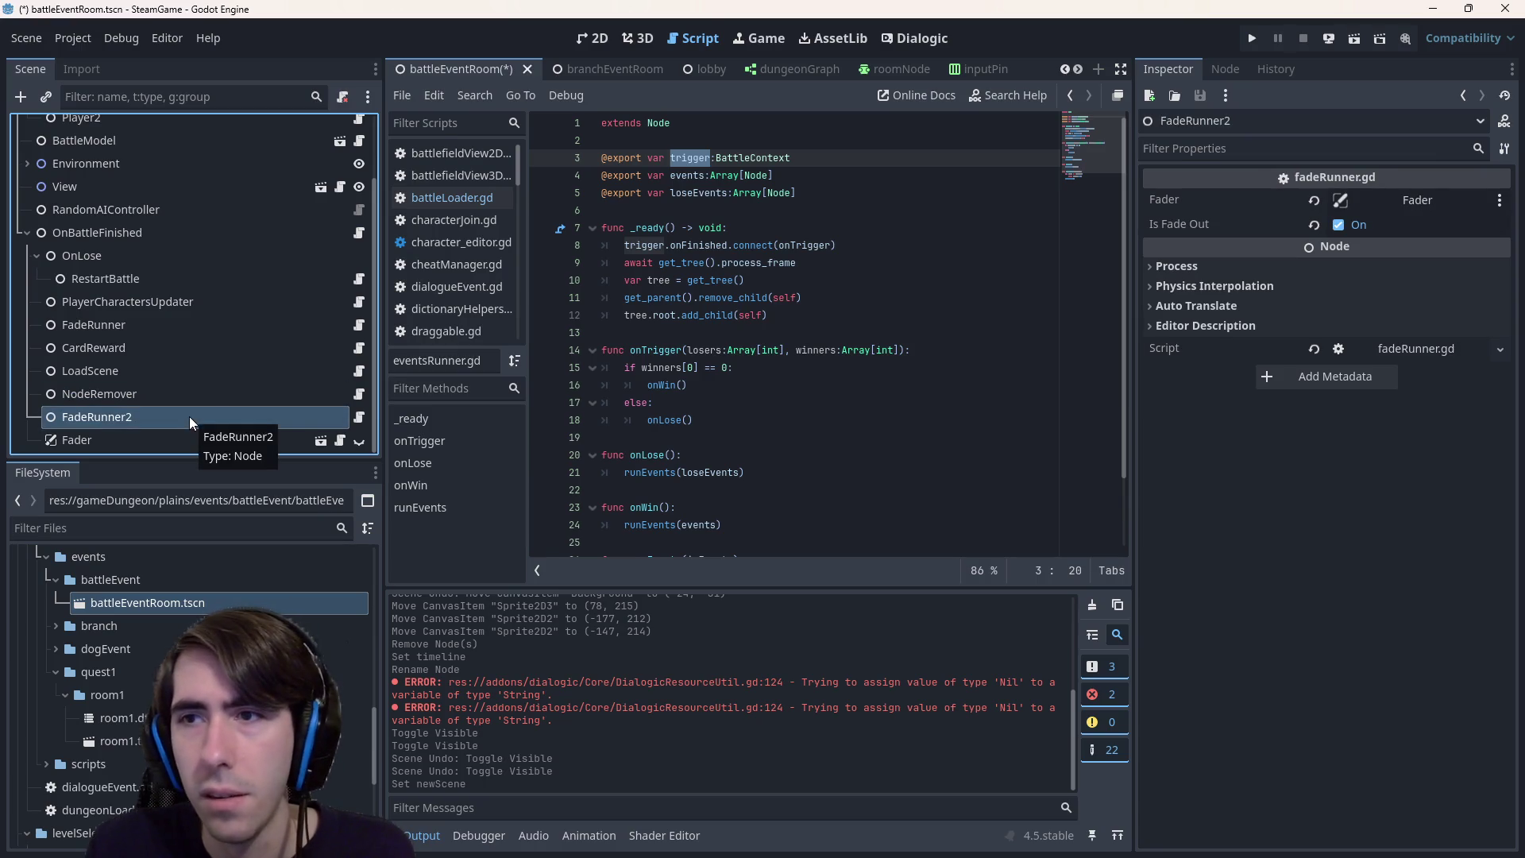
# - Compare the FadeRunner and CardReward properties, then view PlayerCharactersUpdater
pyautogui.click(145, 345)
pyautogui.click(130, 327)
pyautogui.click(149, 348)
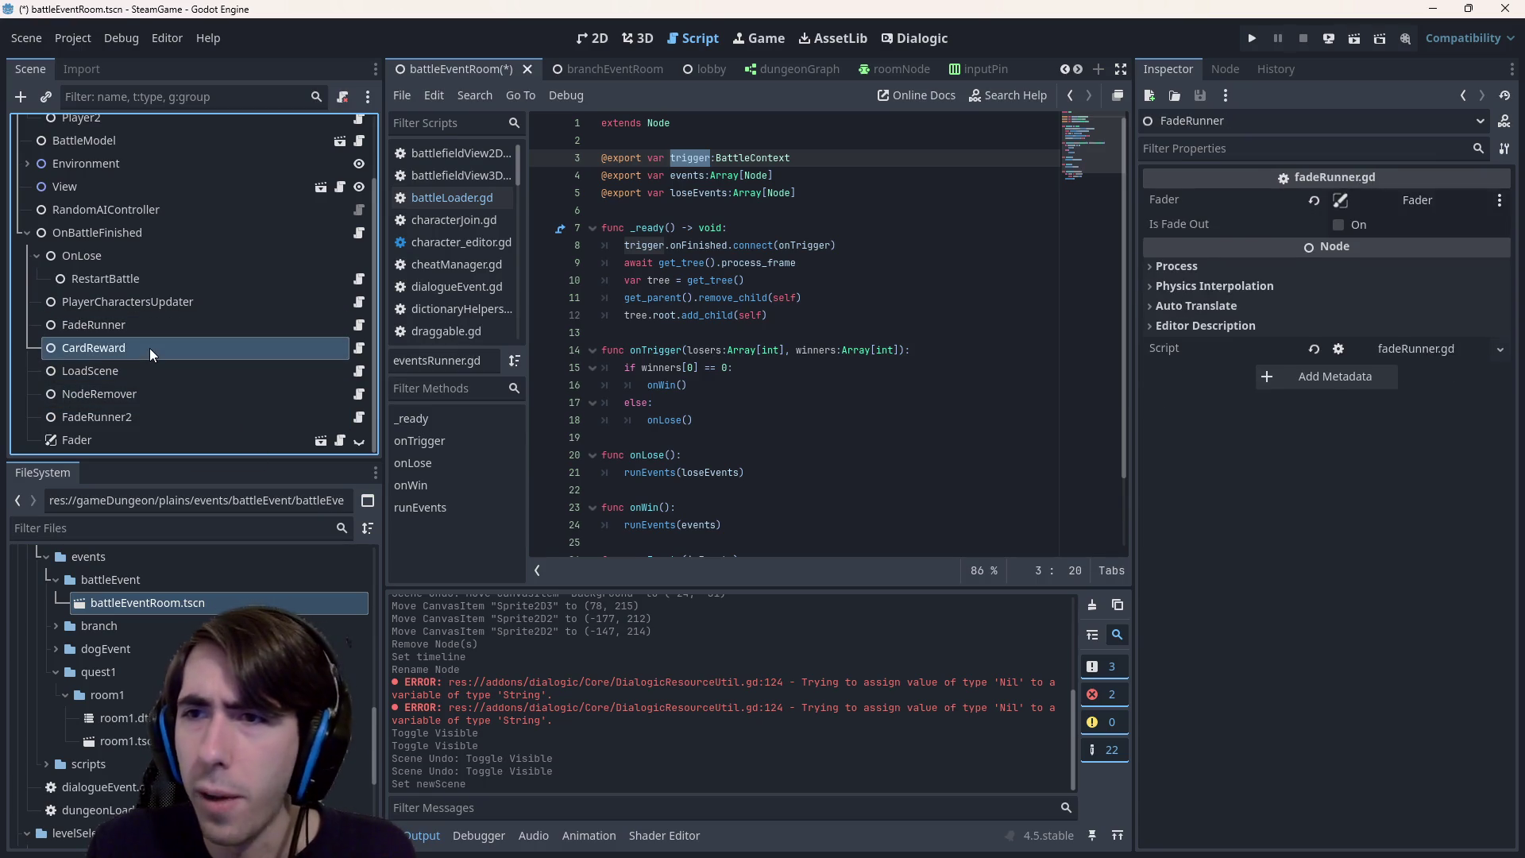
pyautogui.click(150, 326)
pyautogui.click(159, 346)
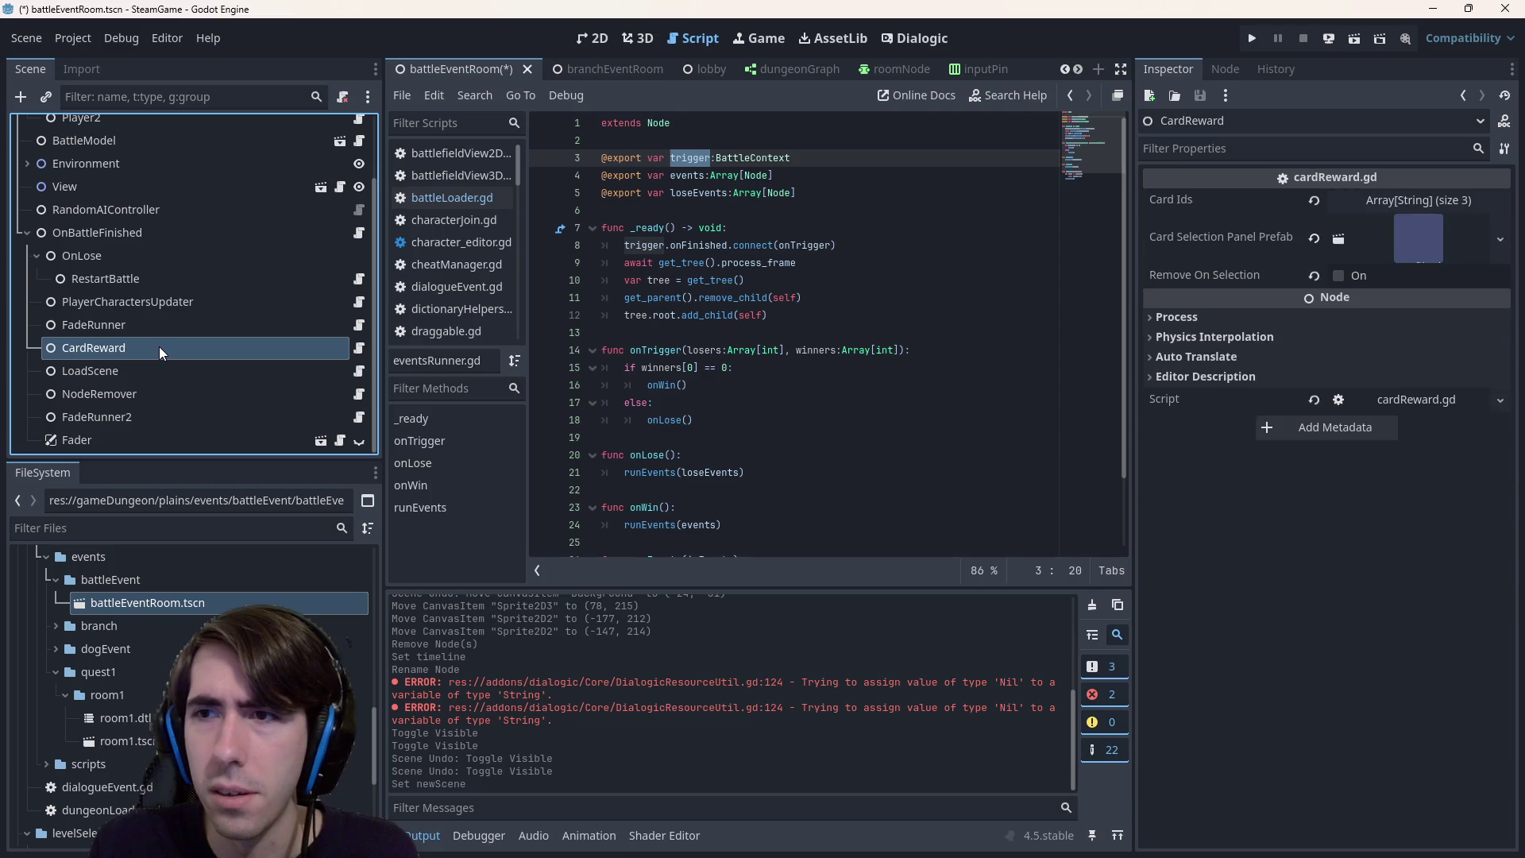
pyautogui.click(155, 304)
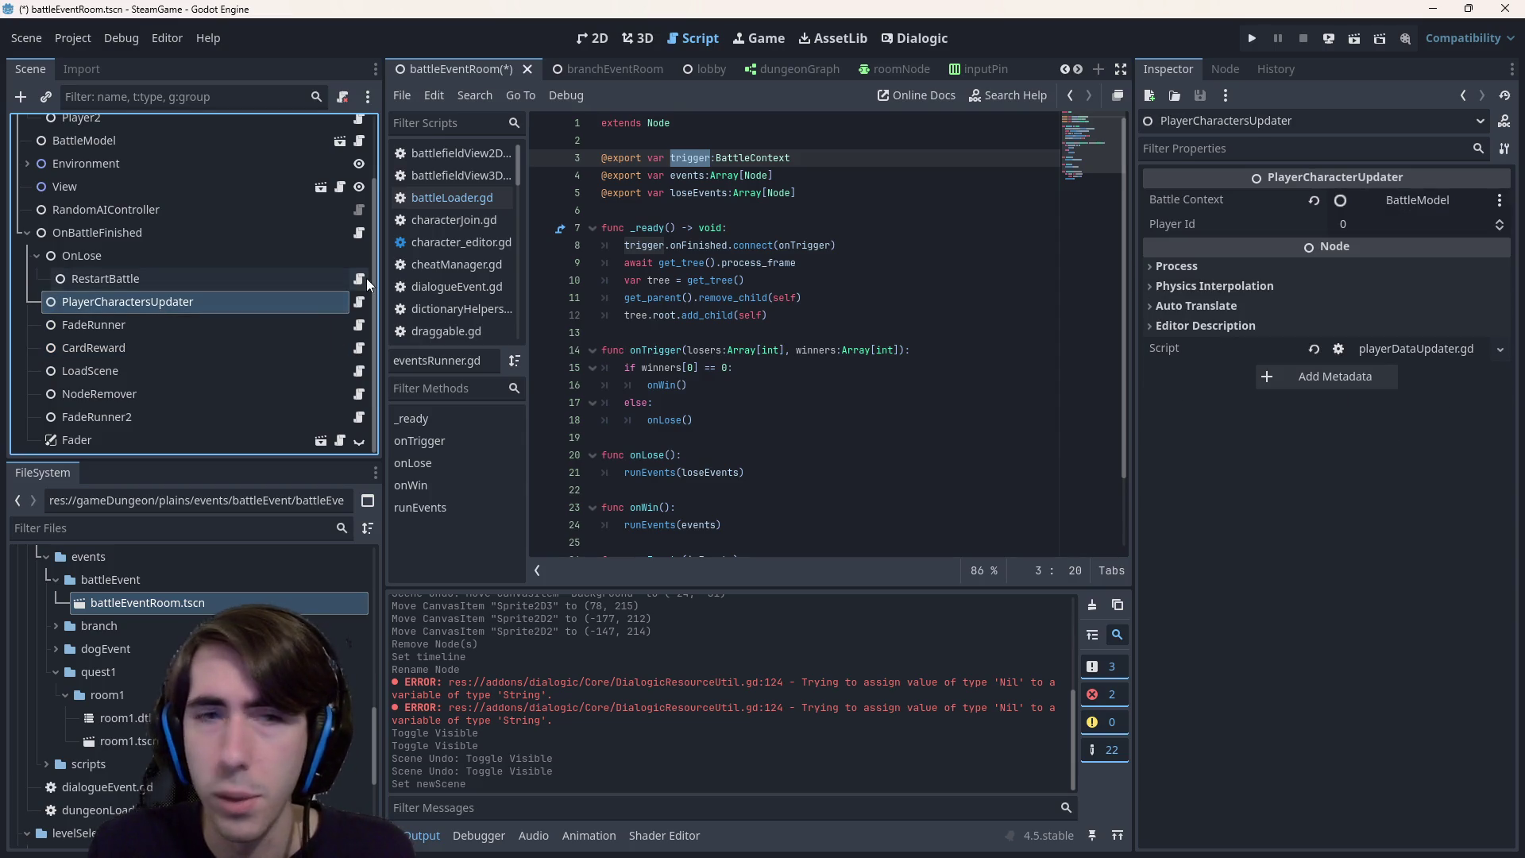
pyautogui.scroll(3, 238, 310)
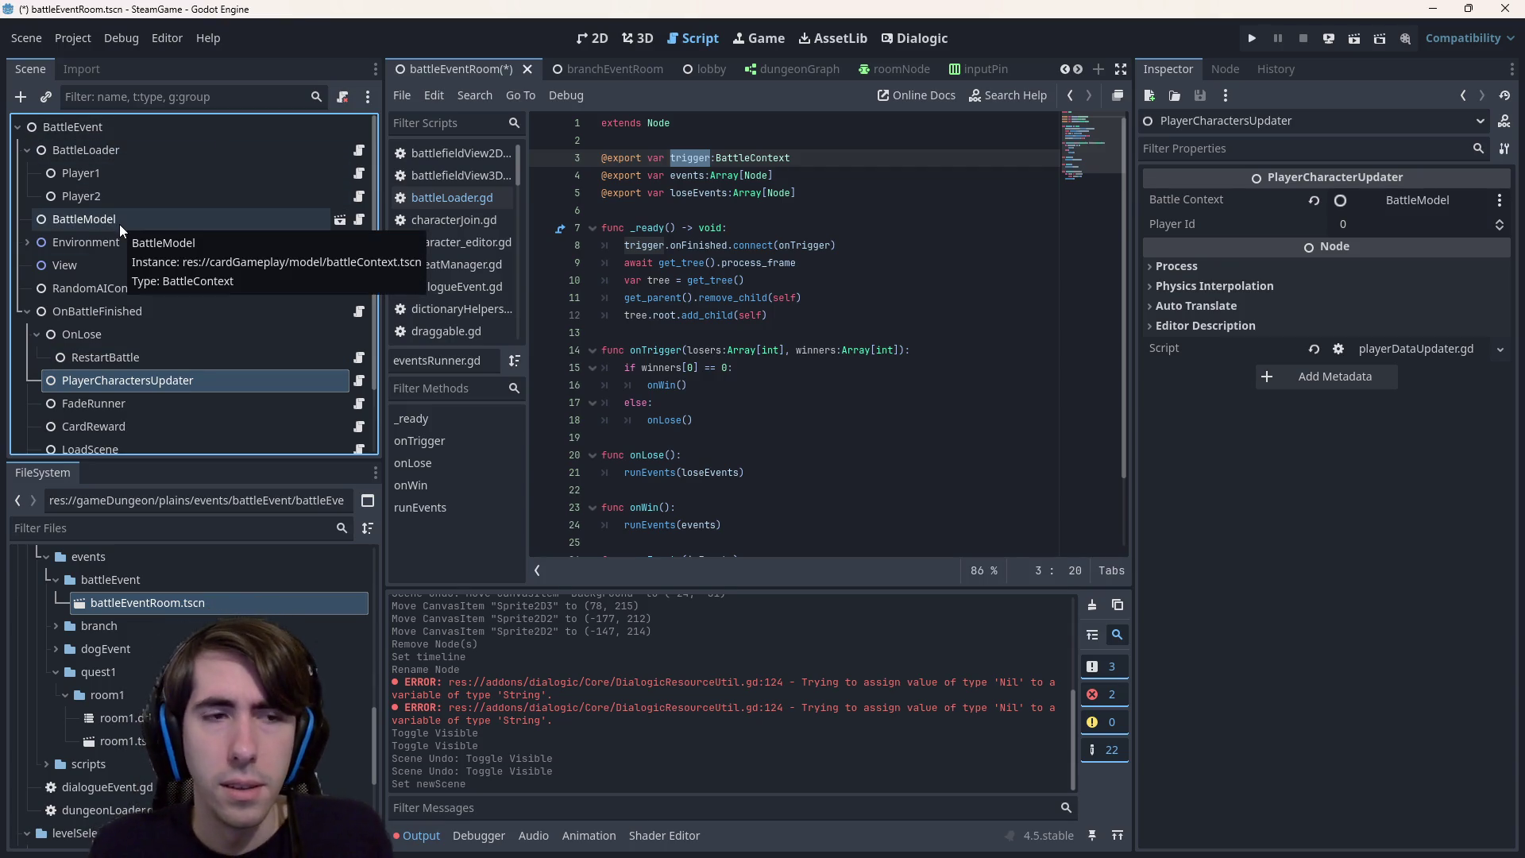
# - Read playerDataUpdater.gd's run function, then open OnBattleFinished's eventsRunner.gd
pyautogui.click(360, 387)
pyautogui.click(654, 229)
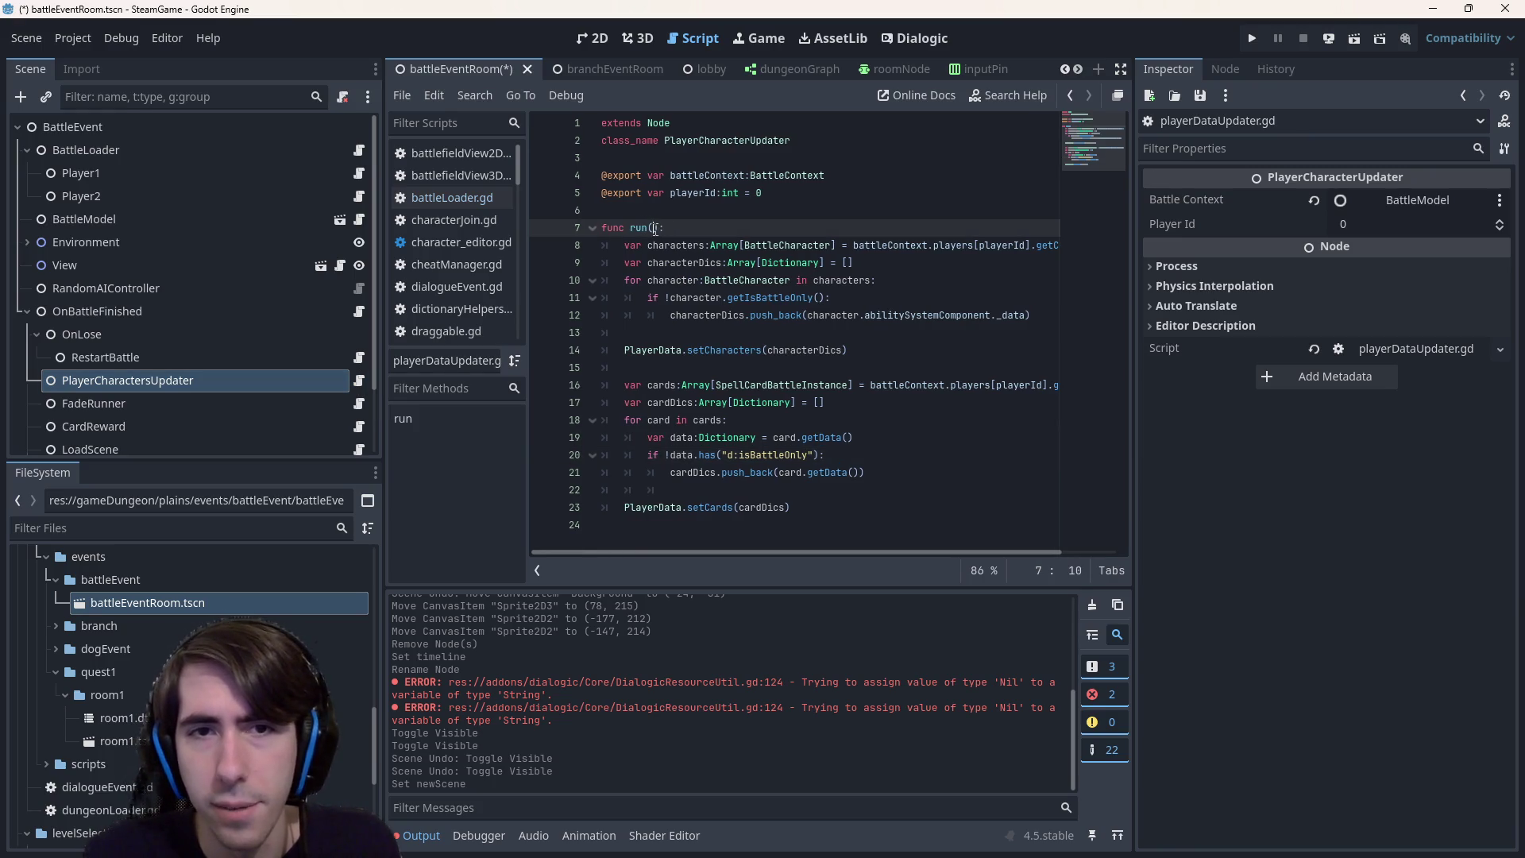
pyautogui.click(169, 310)
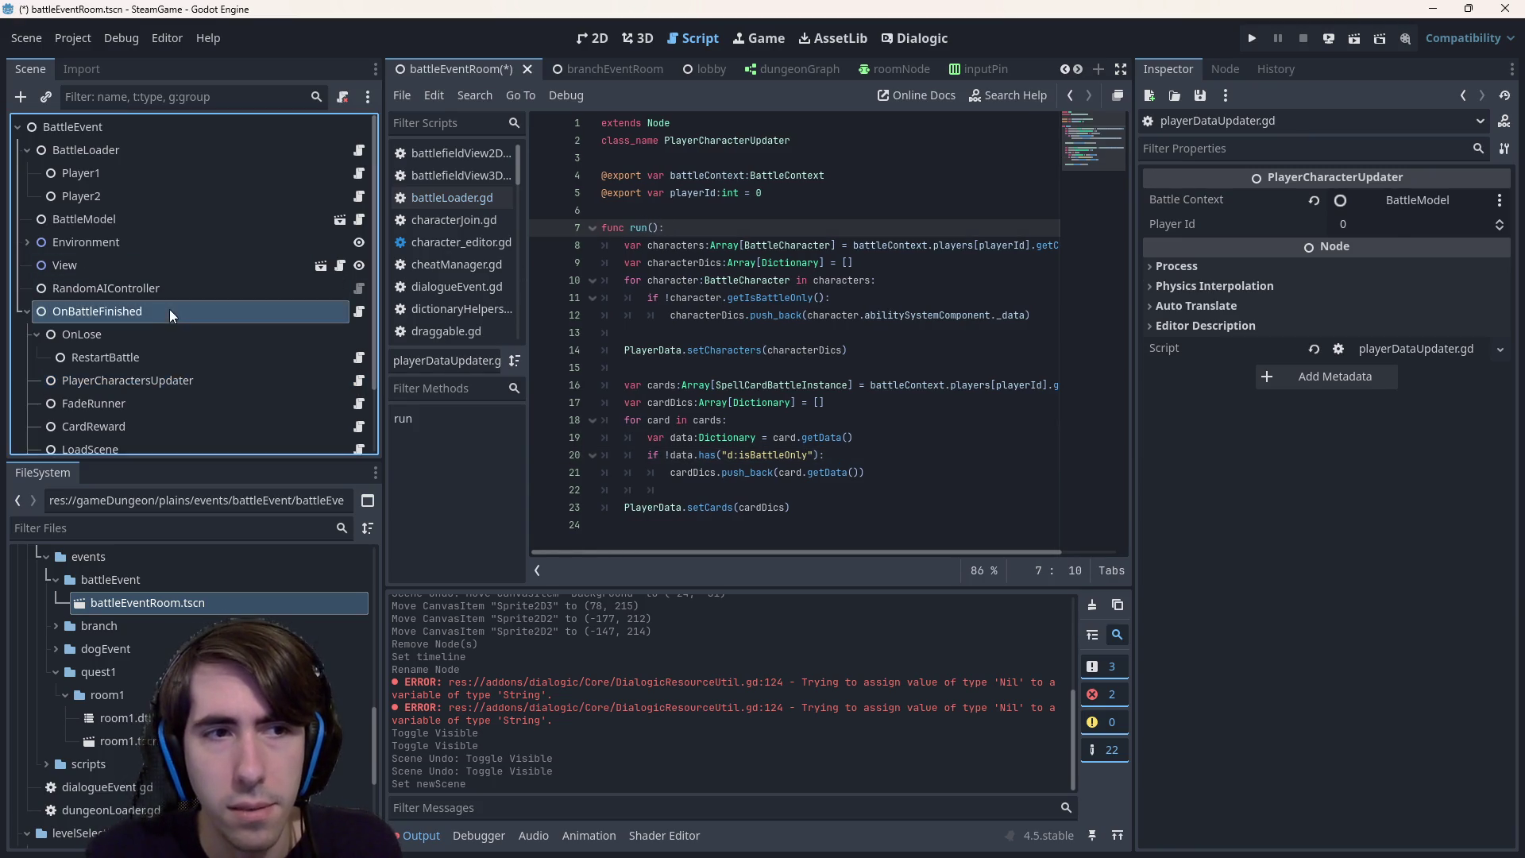
pyautogui.click(359, 311)
pyautogui.click(679, 137)
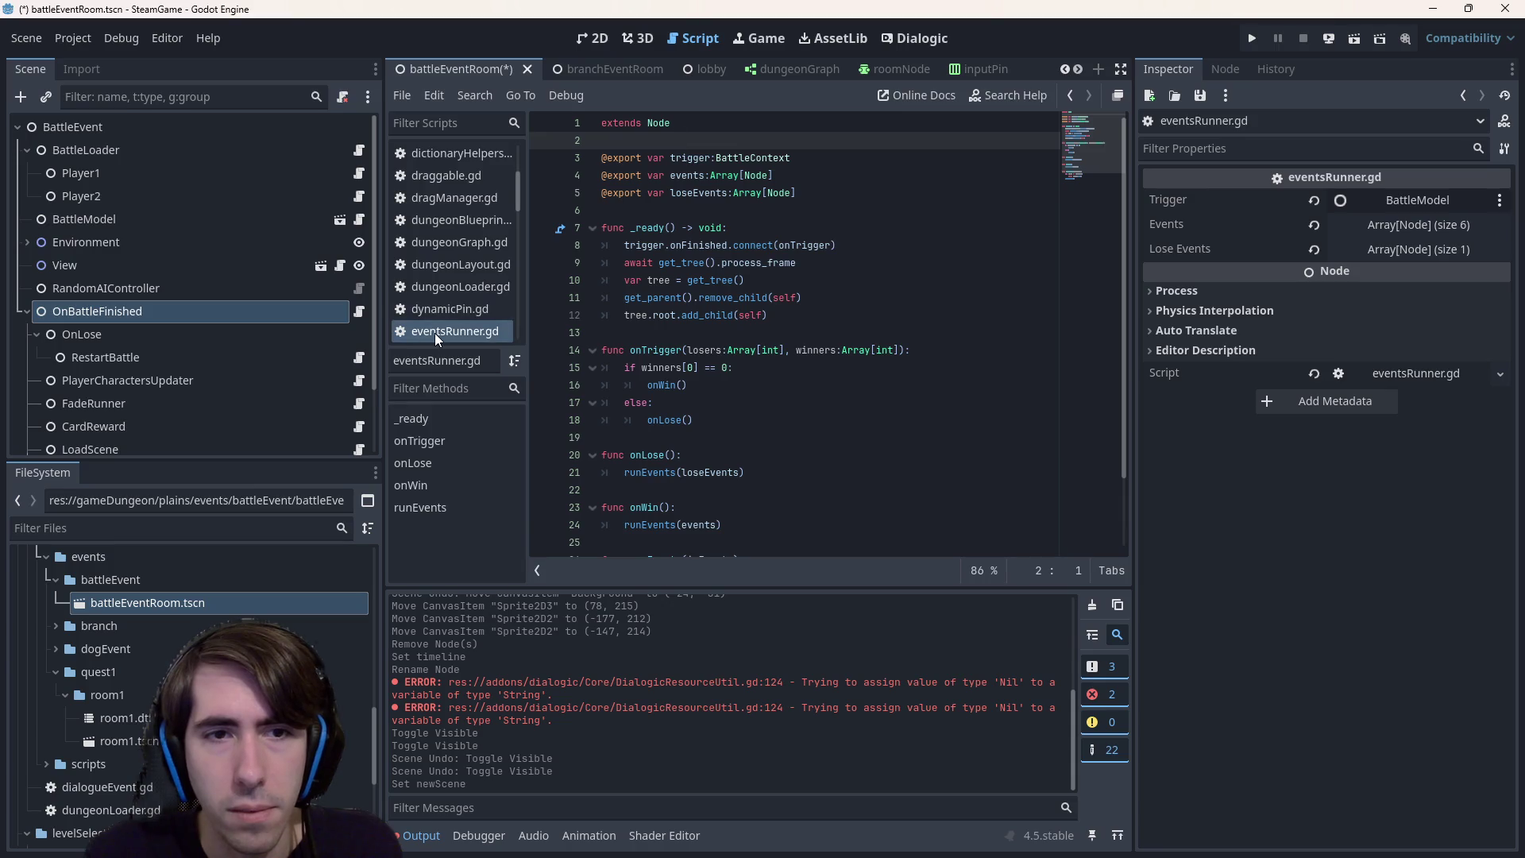
# - Filter FileSystem for 'eventsr' and rename eventsRunner.gd to battleEndEventsRunner.gd
pyautogui.click(172, 529)
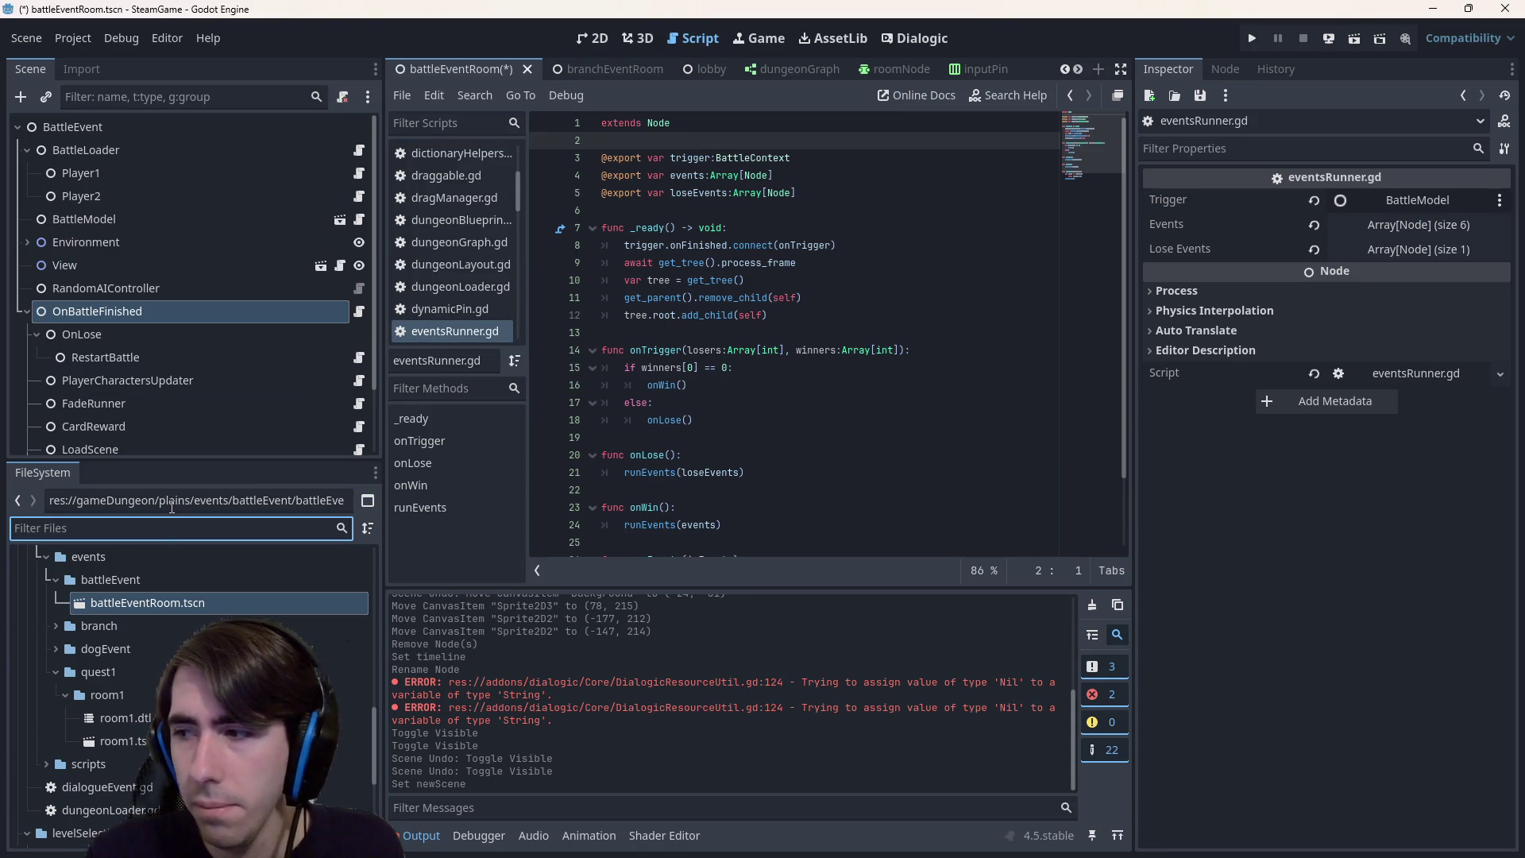
pyautogui.write('eve')
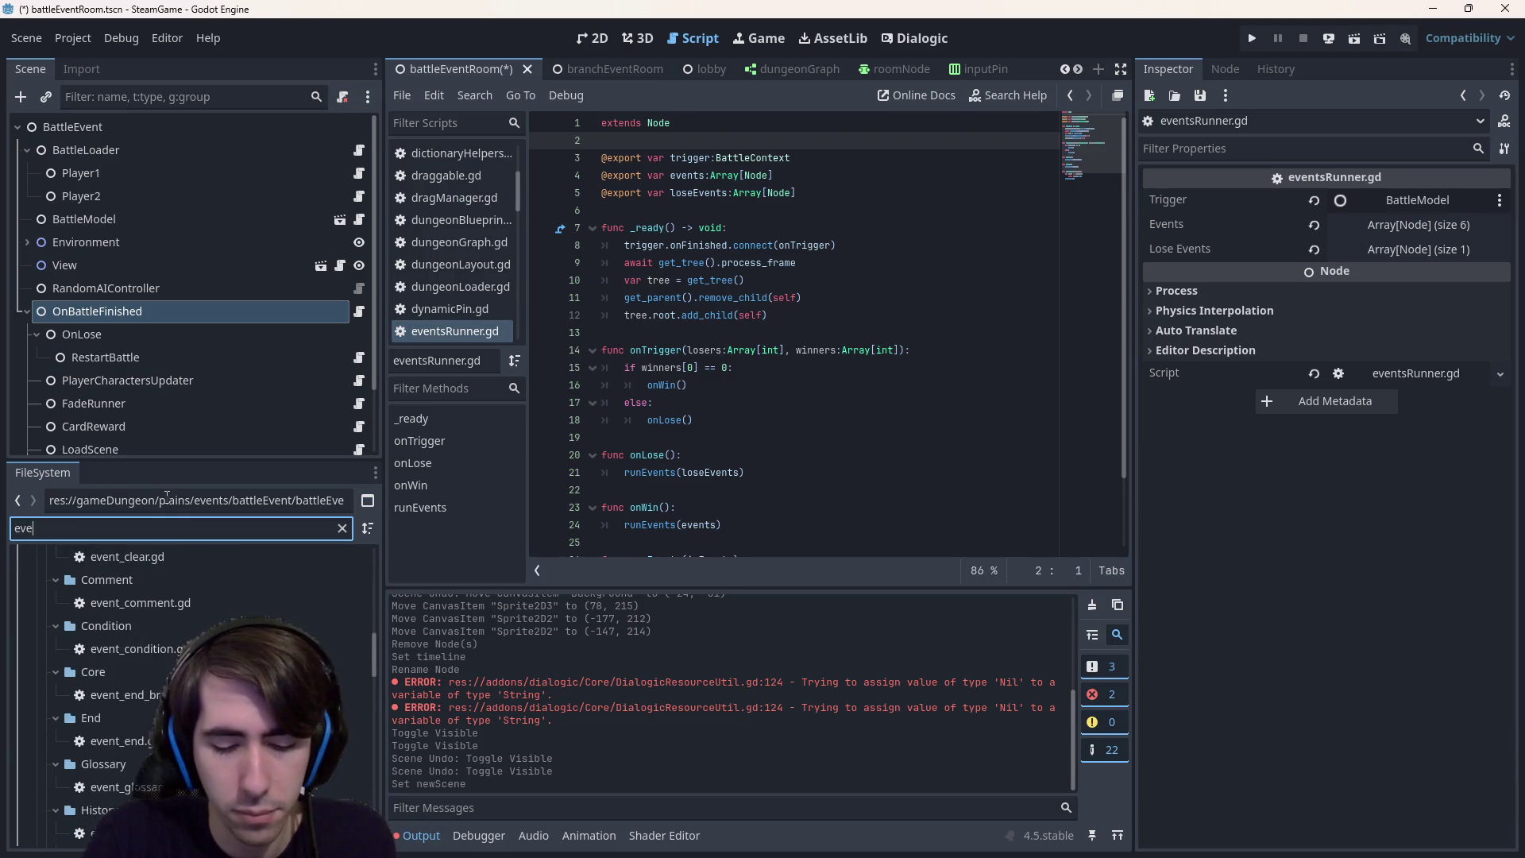
pyautogui.write('ntsr')
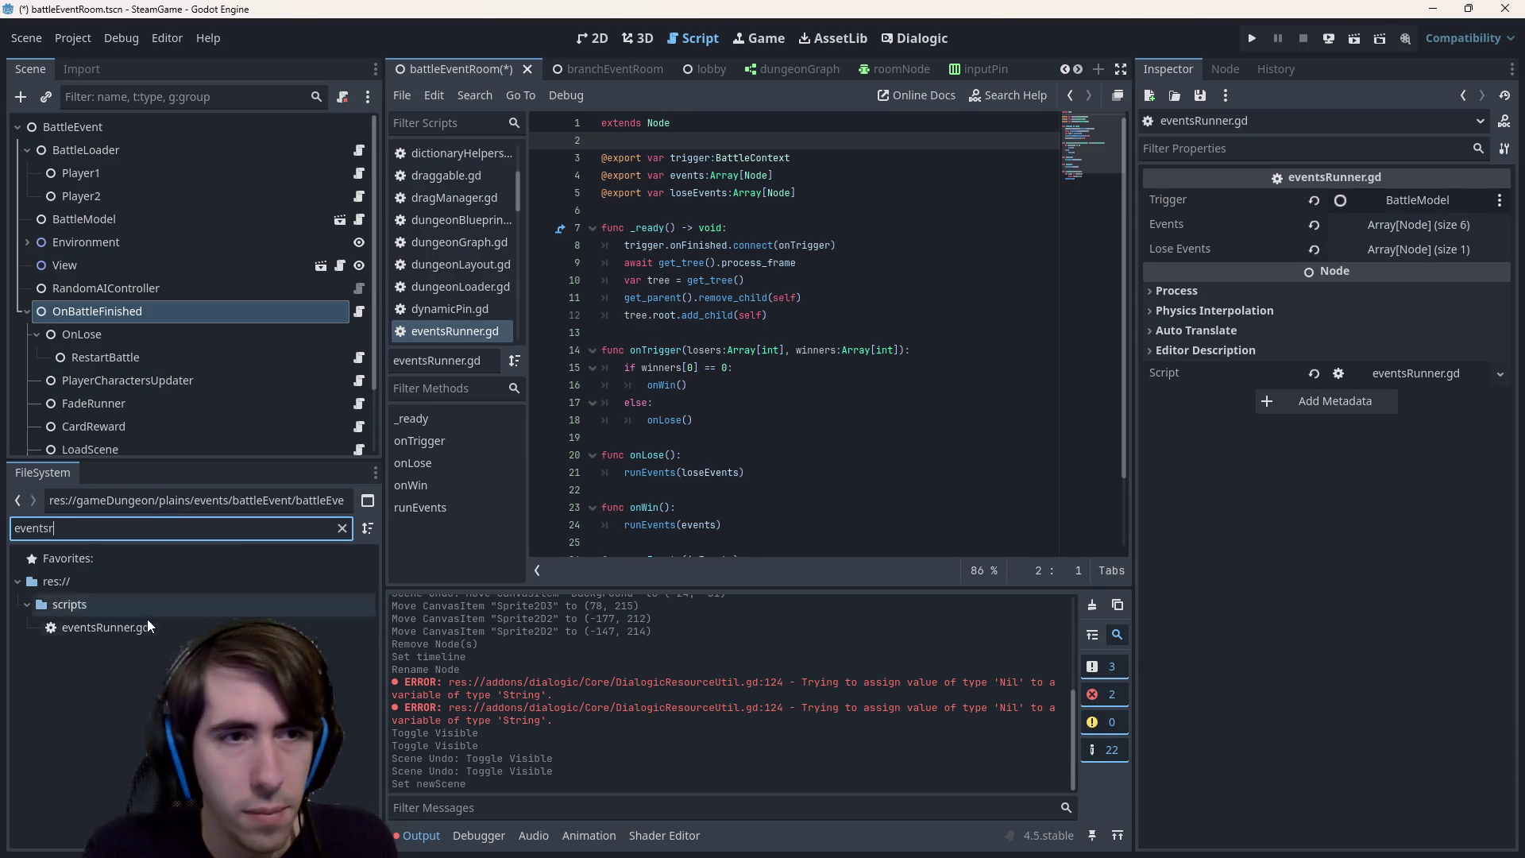
pyautogui.click(148, 627)
pyautogui.press('F2')
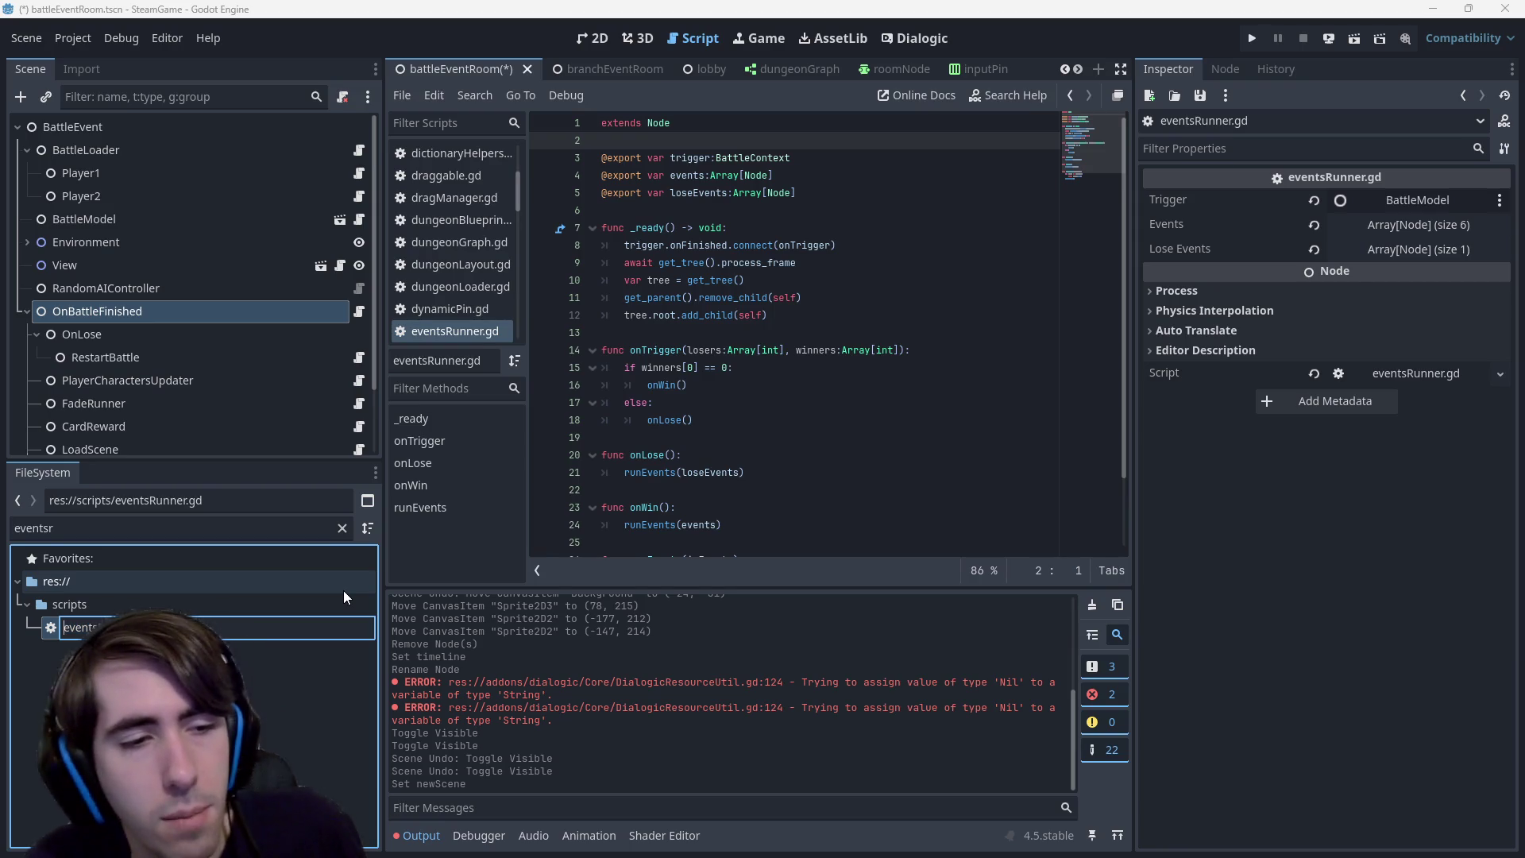
pyautogui.write('battle')
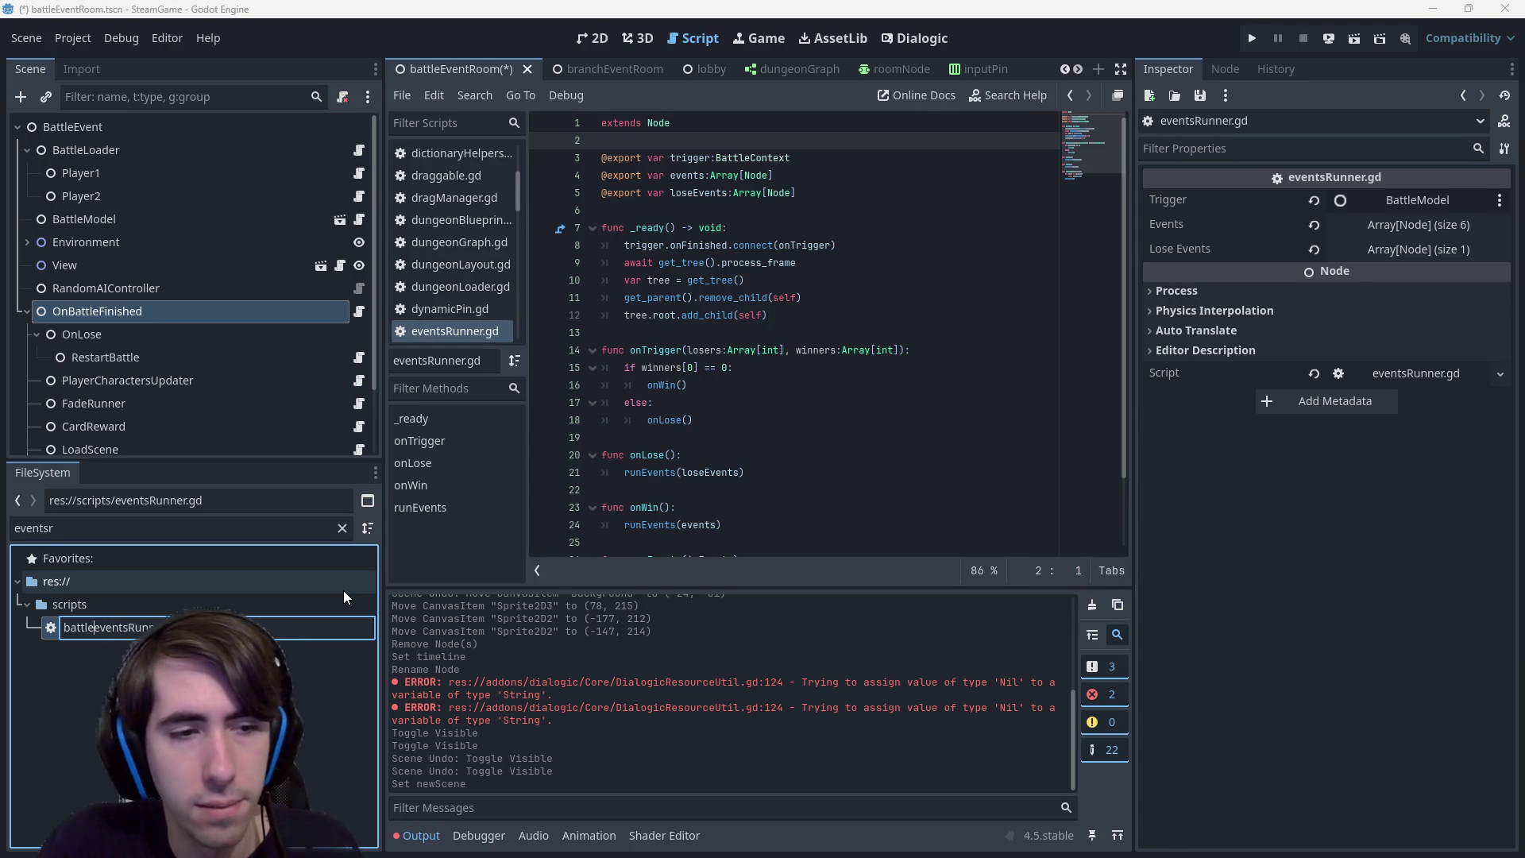
pyautogui.write('EndE')
pyautogui.press('Delete')
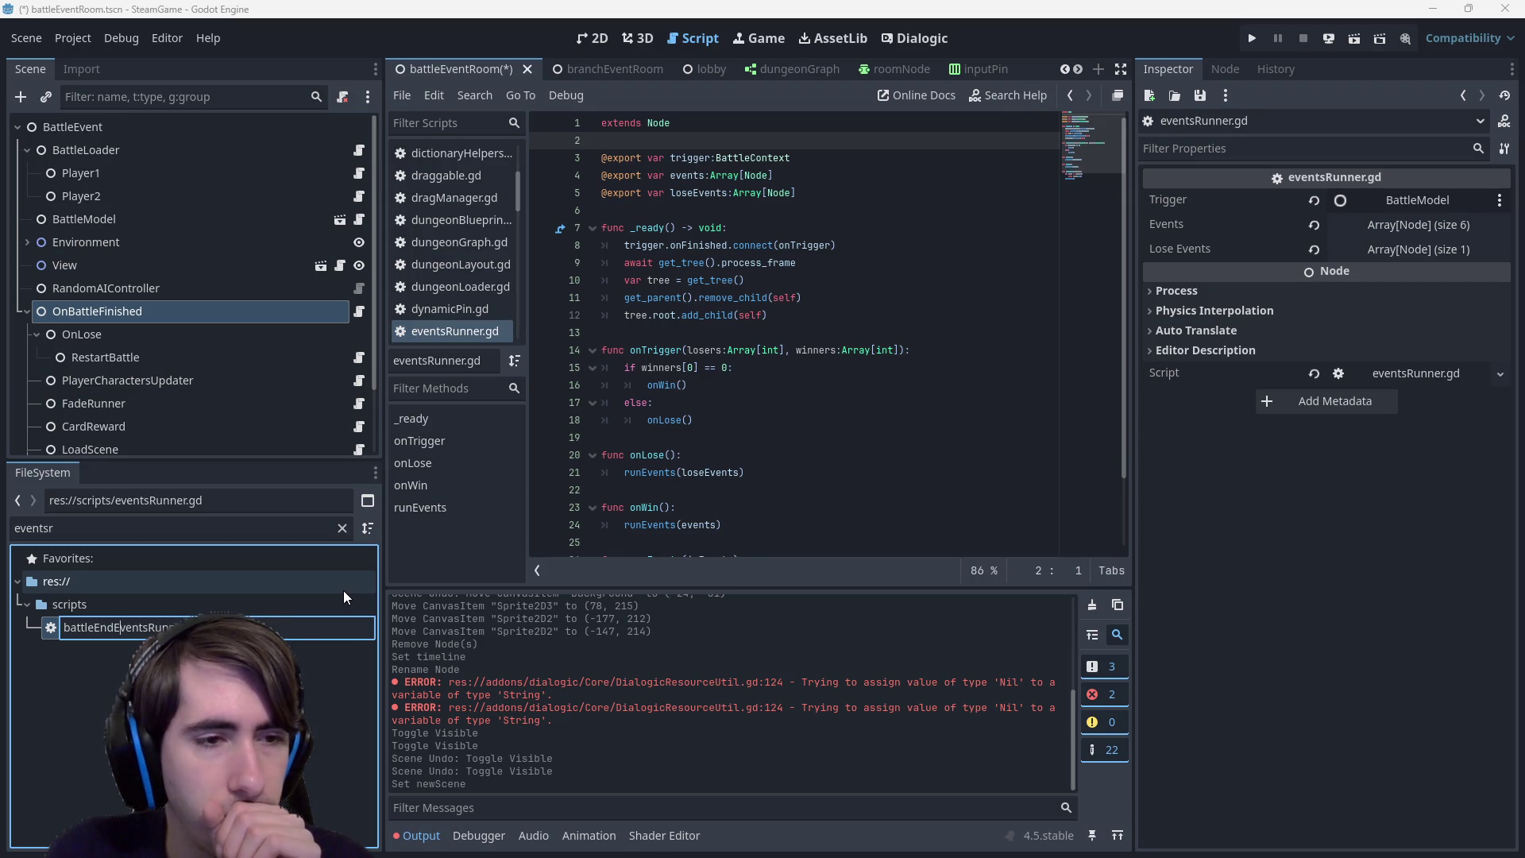
pyautogui.press('Return')
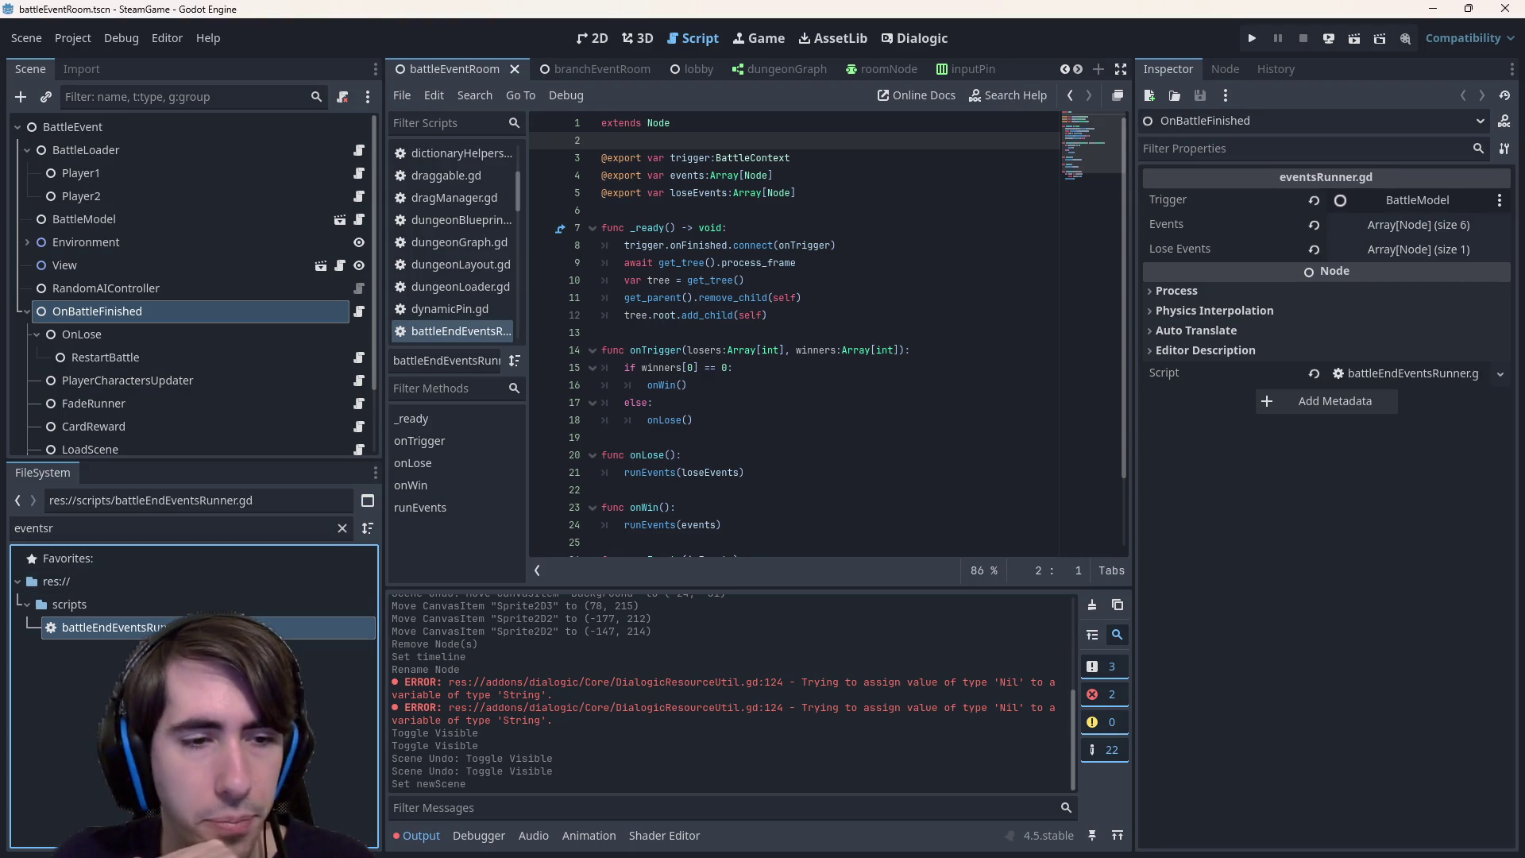
# - Add 'class_name BattleEndEventsRunner' below 'extends Node' in battleEndEventsRunner.gd and save
pyautogui.click(111, 627)
pyautogui.press('F2')
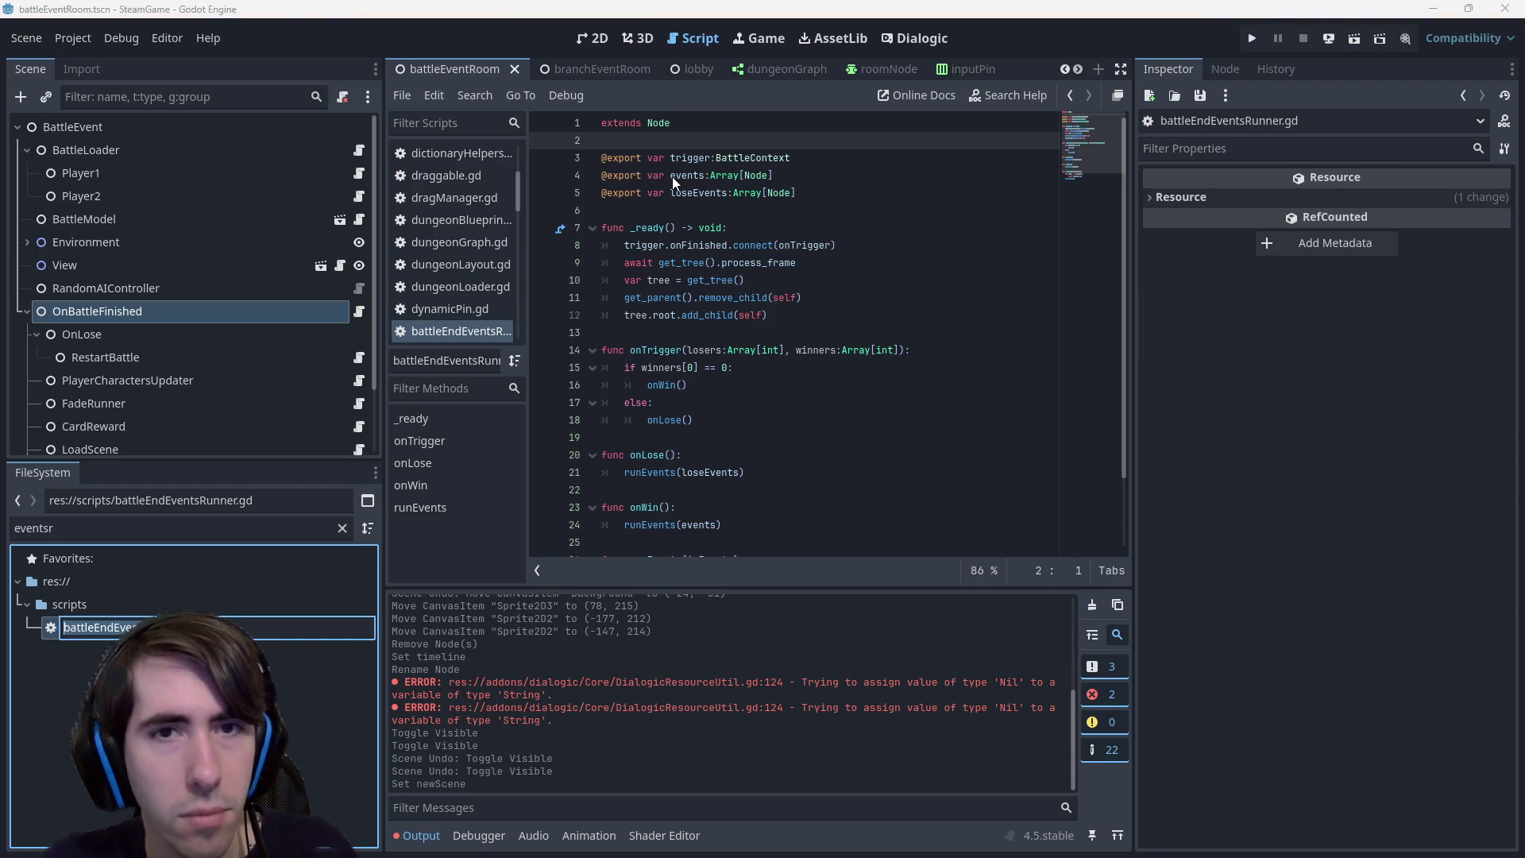
pyautogui.click(690, 123)
pyautogui.press('Return')
pyautogui.write('class_')
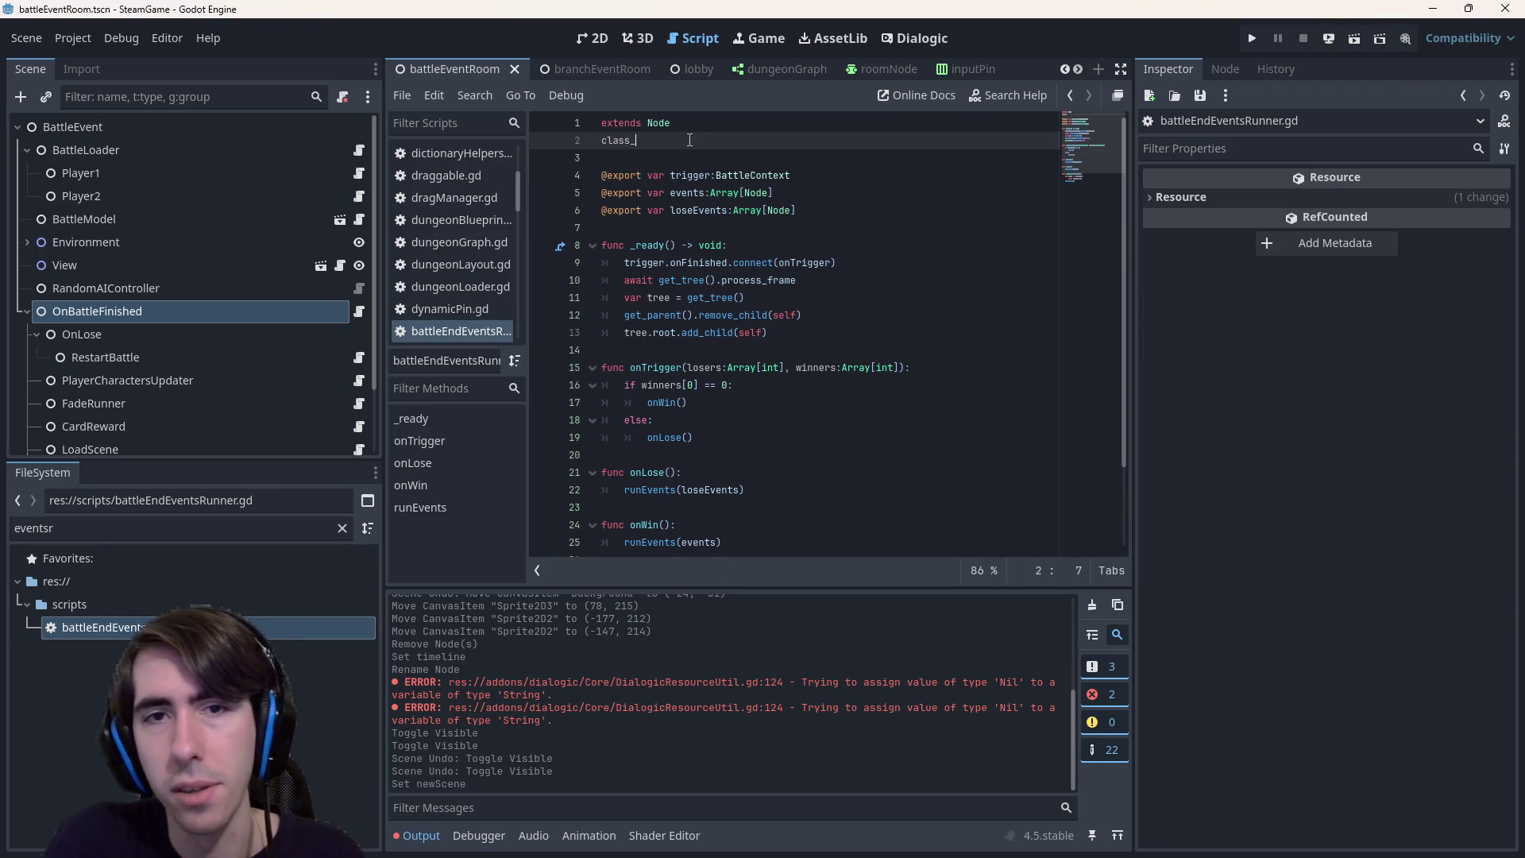
pyautogui.write('name battleEndEventsRunner')
pyautogui.hotkey('ctrl', 'Left')
pyautogui.press('Delete')
pyautogui.write('B')
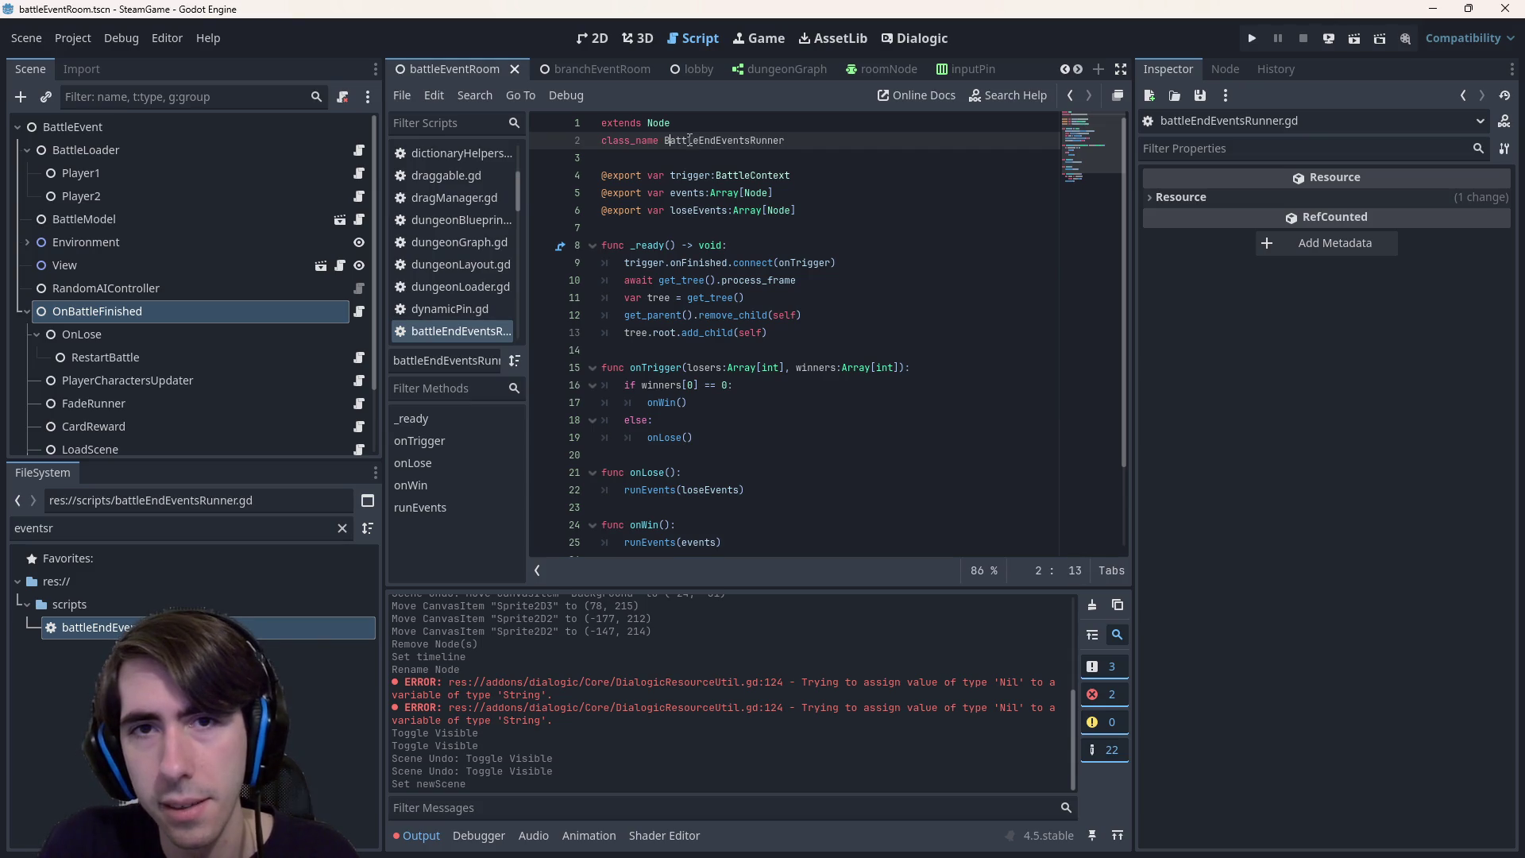
pyautogui.hotkey('ctrl', 's')
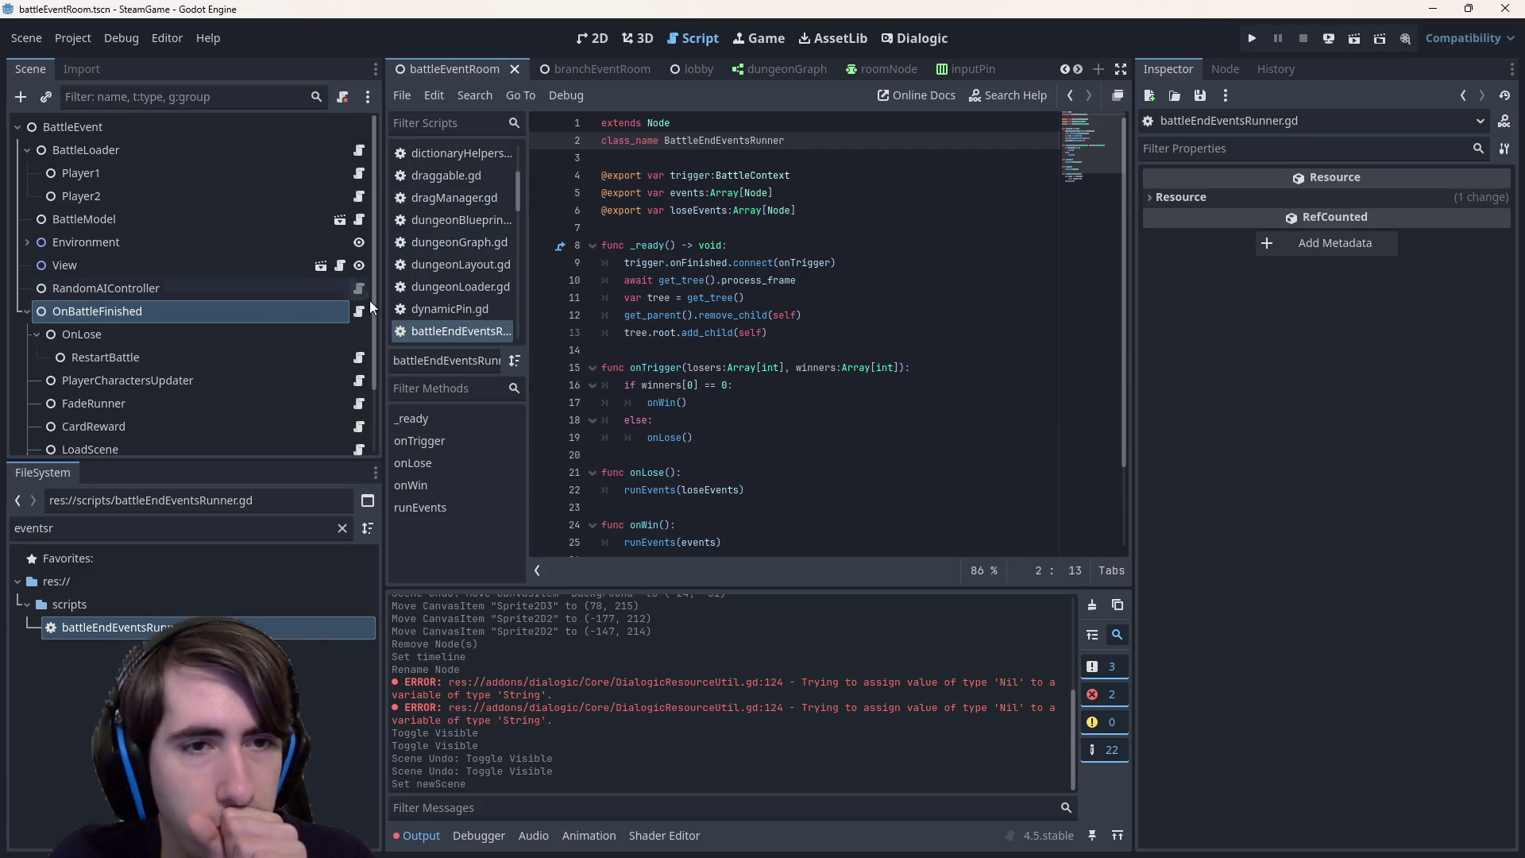
pyautogui.click(353, 314)
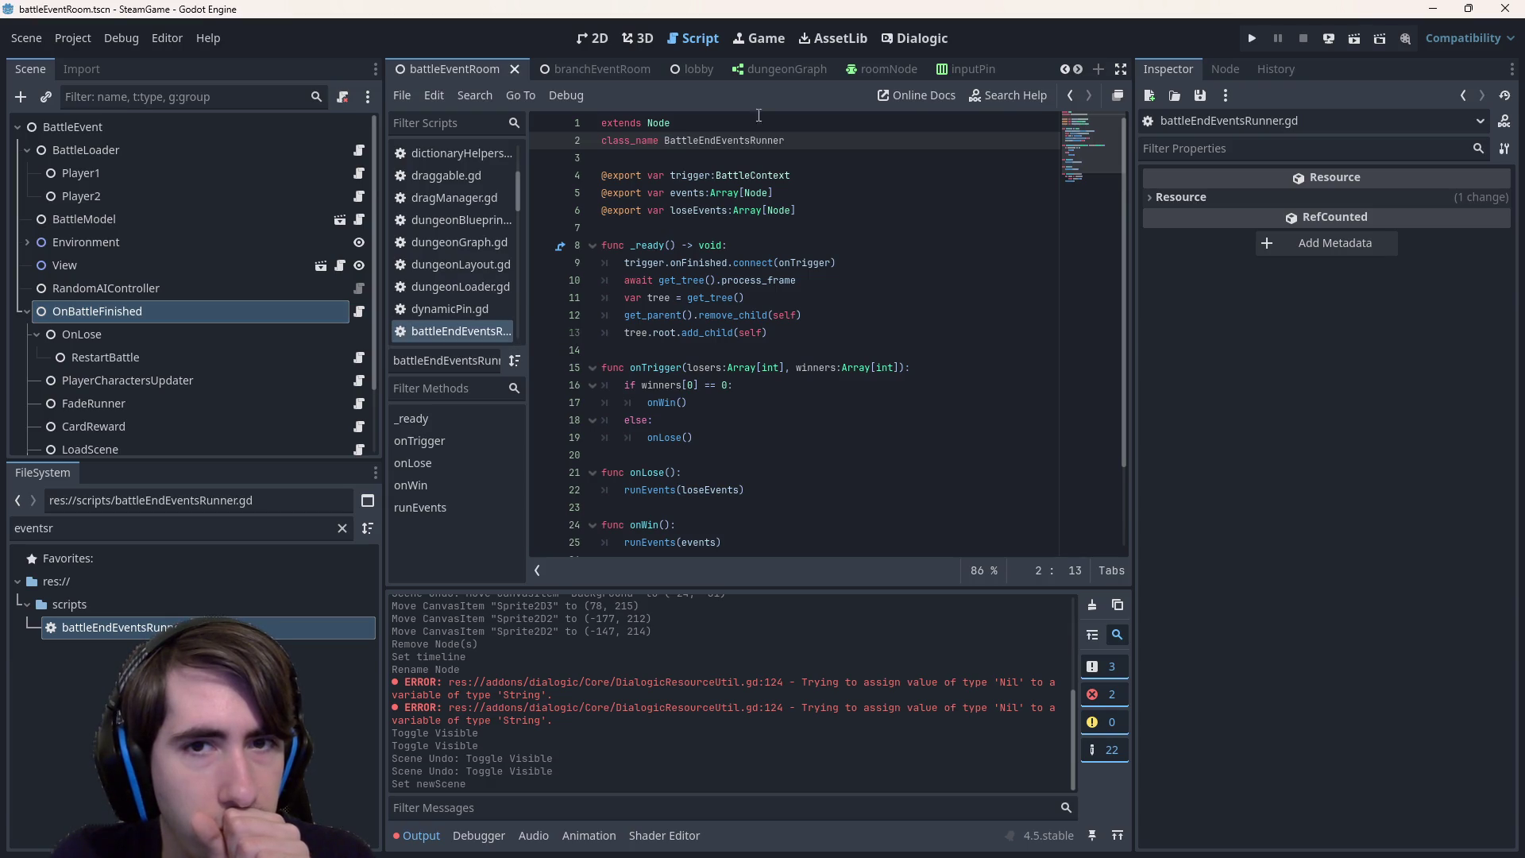
pyautogui.doubleClick(671, 175)
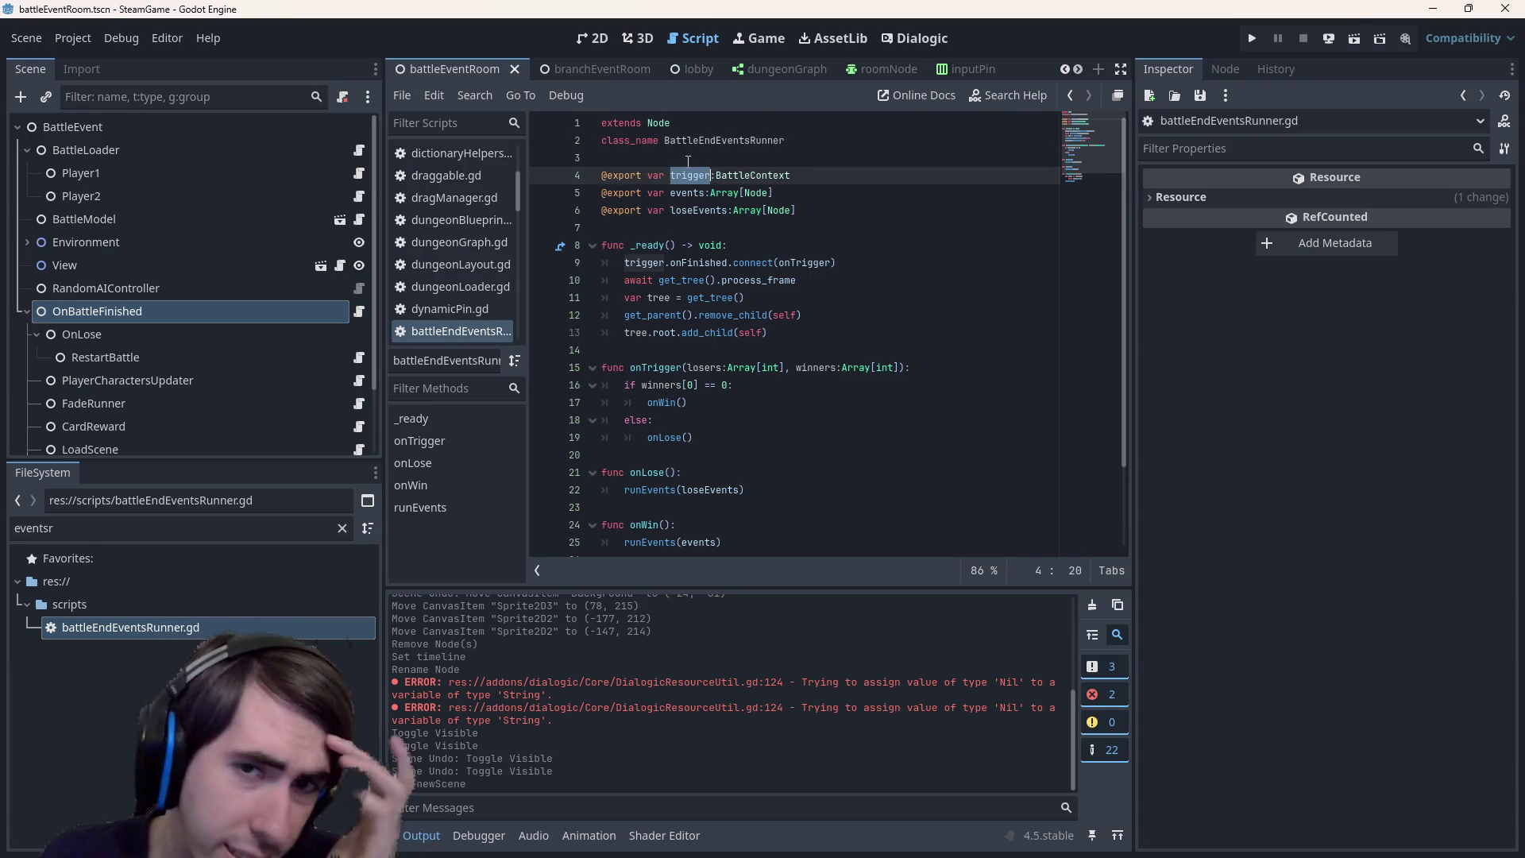
pyautogui.moveTo(805, 284); pyautogui.dragTo(601, 239)
pyautogui.click(742, 174)
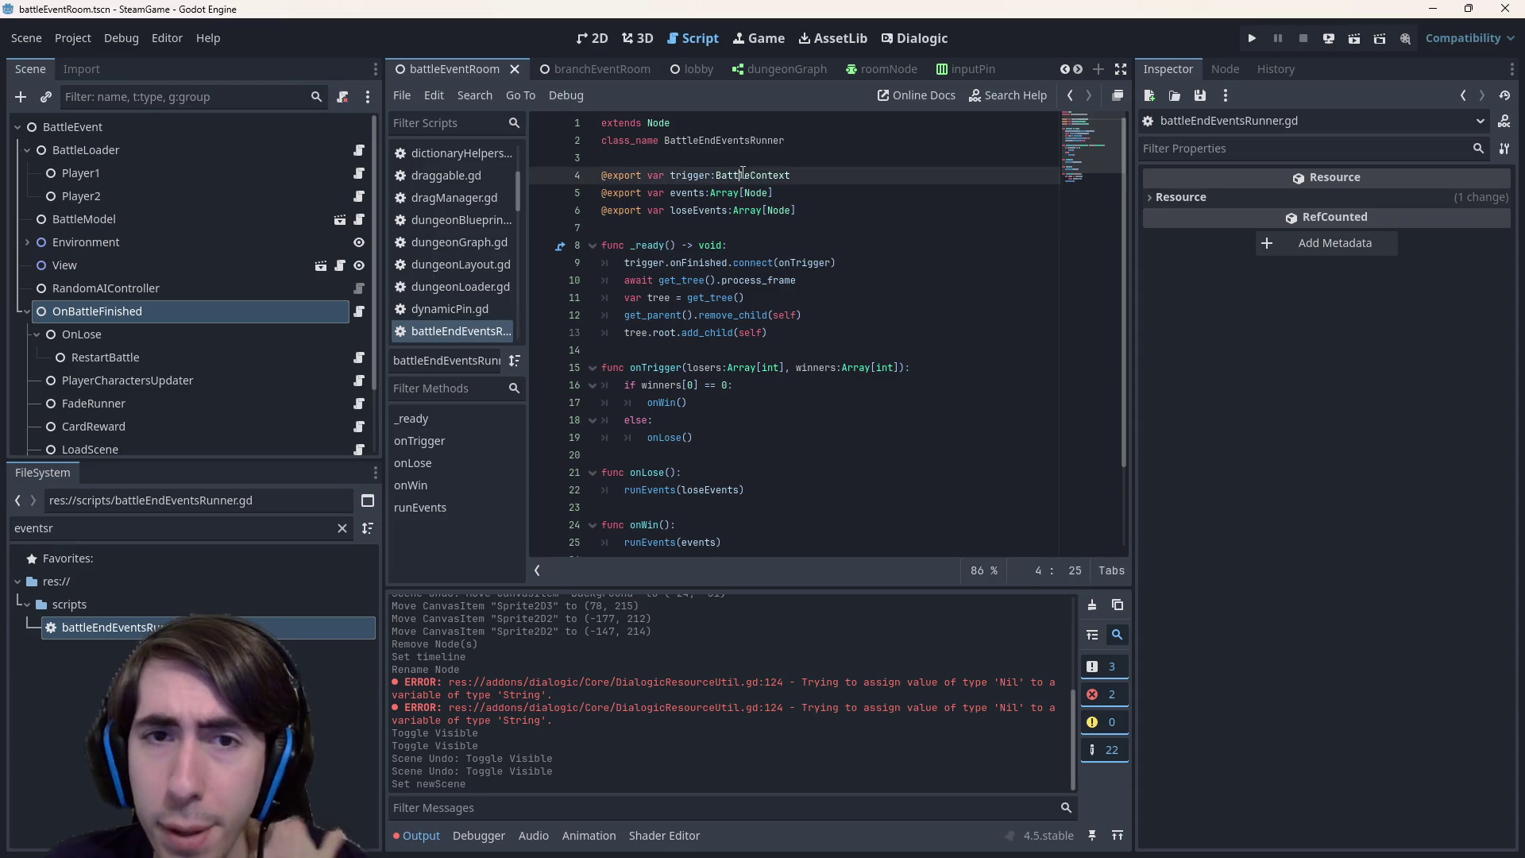
pyautogui.scroll(-1, 740, 228)
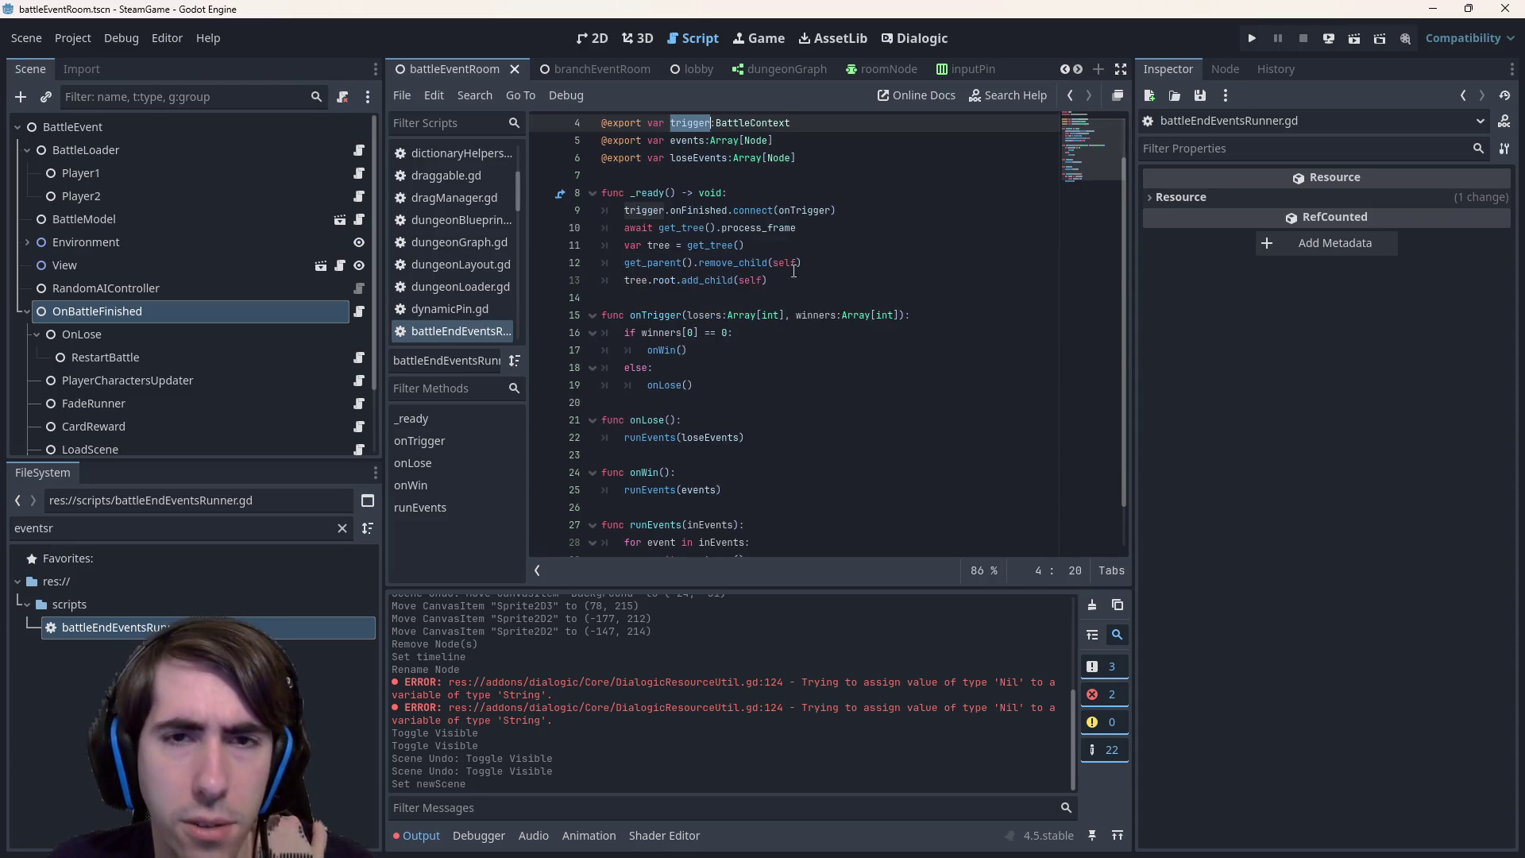
pyautogui.scroll(-1, 730, 200)
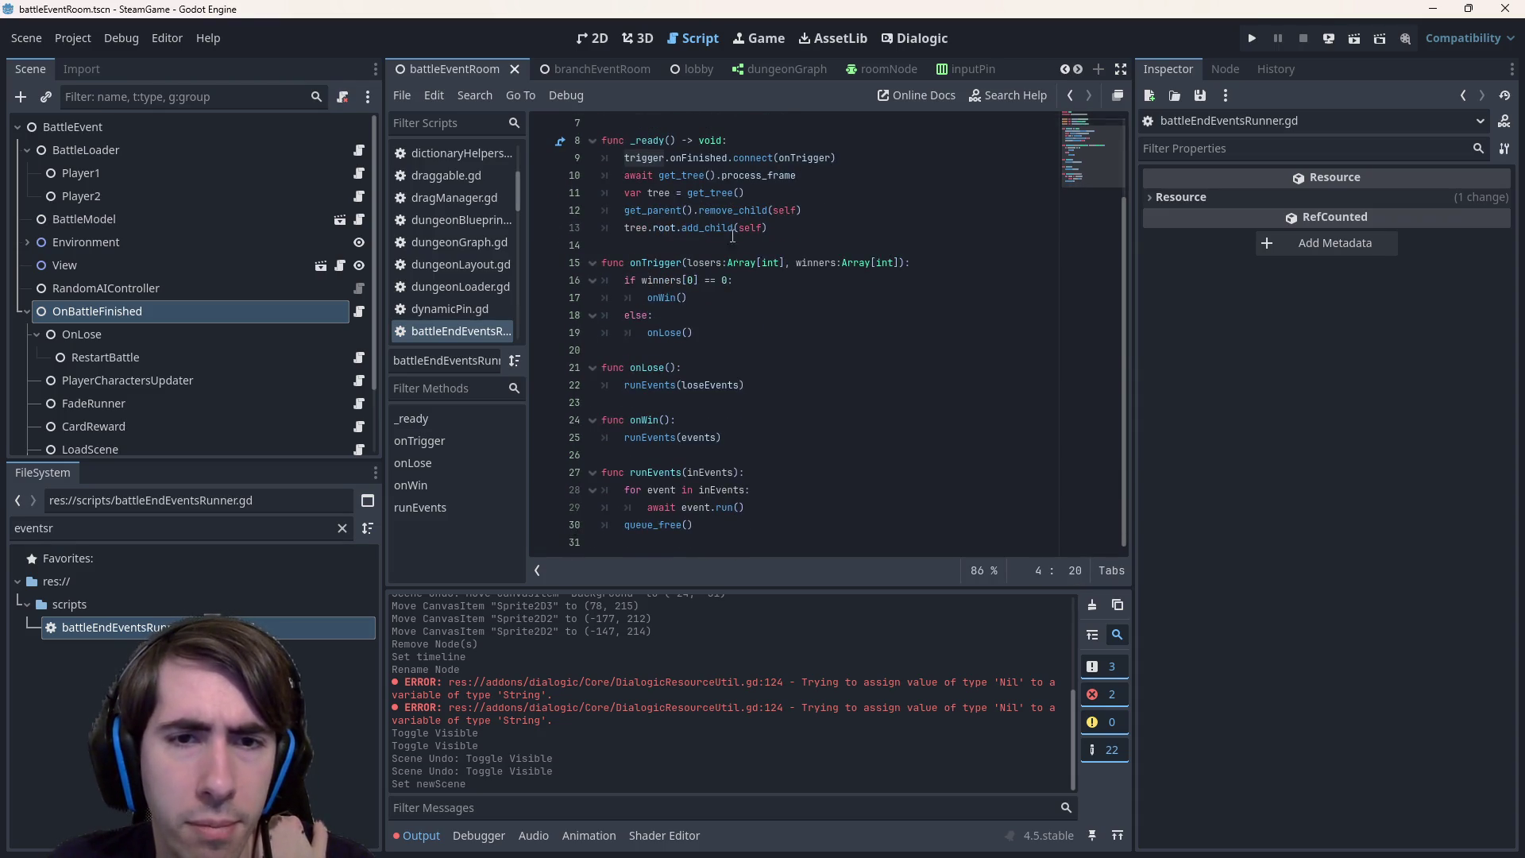
pyautogui.scroll(2, 713, 317)
pyautogui.doubleClick(657, 262)
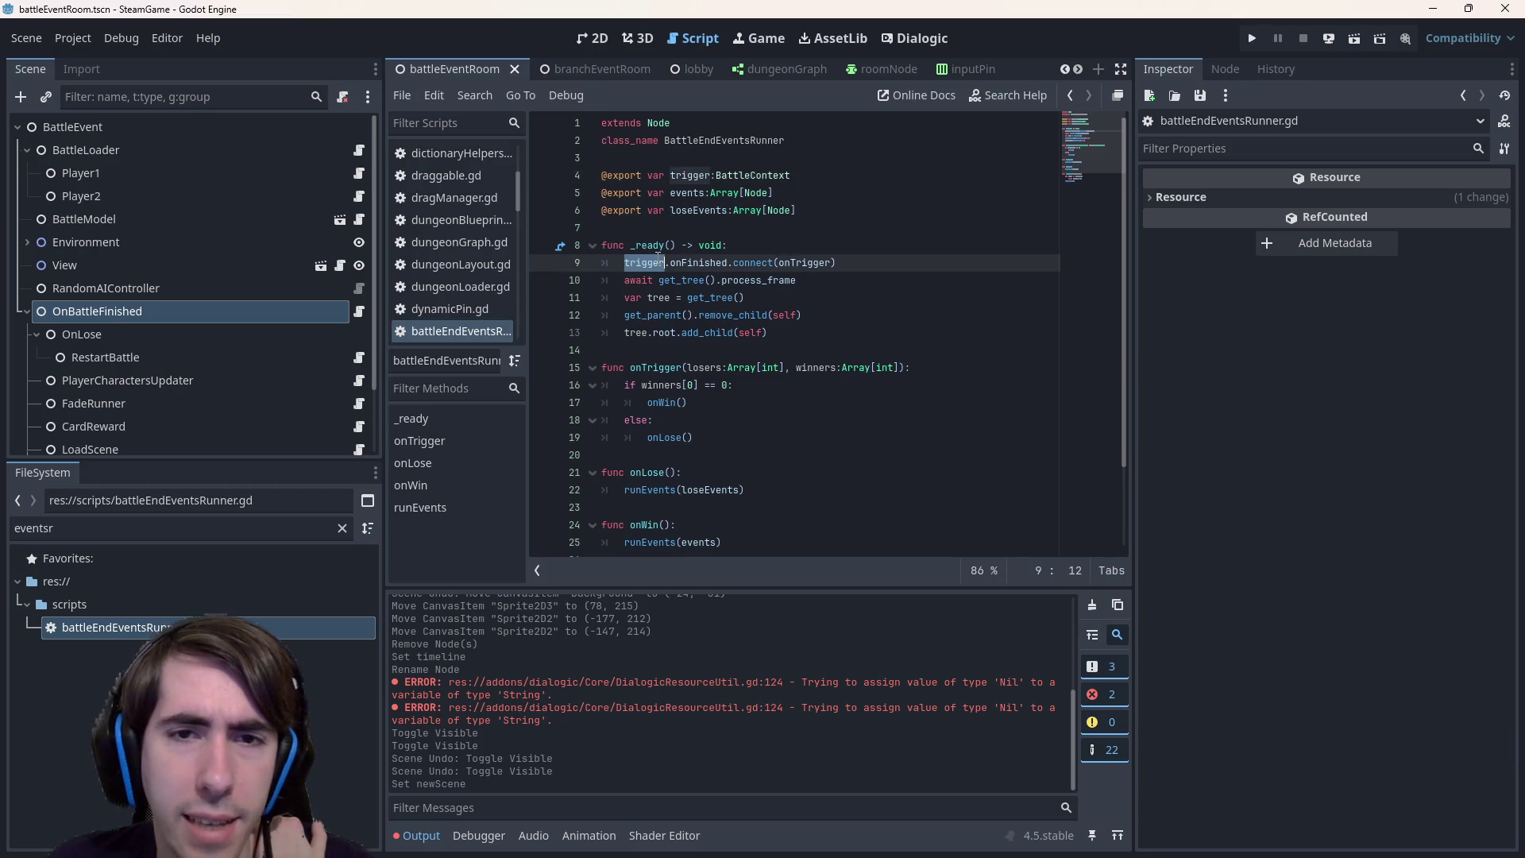
pyautogui.moveTo(658, 259)
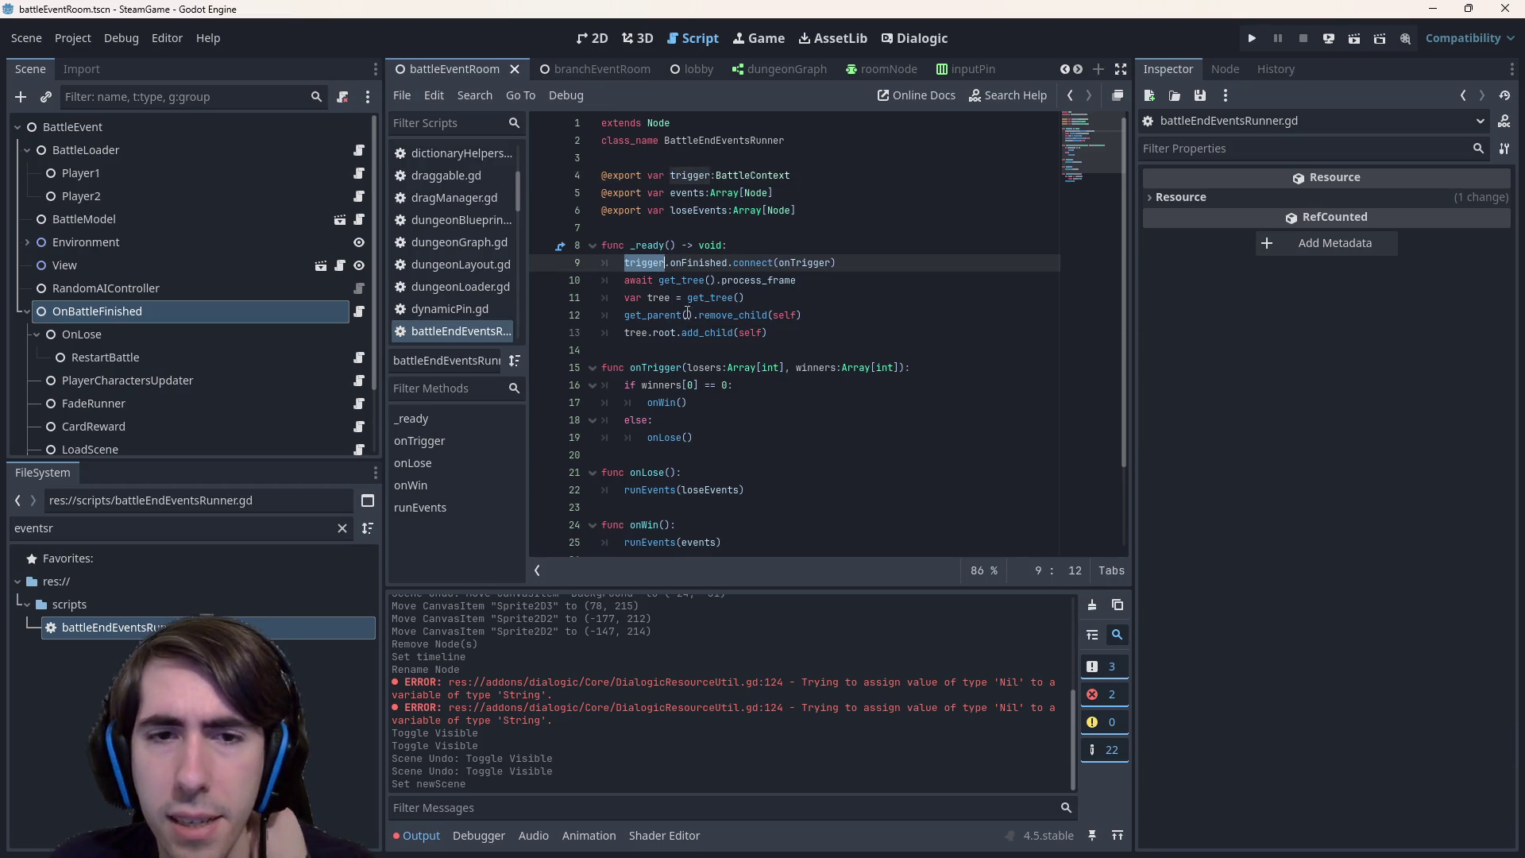
pyautogui.scroll(-2, 723, 369)
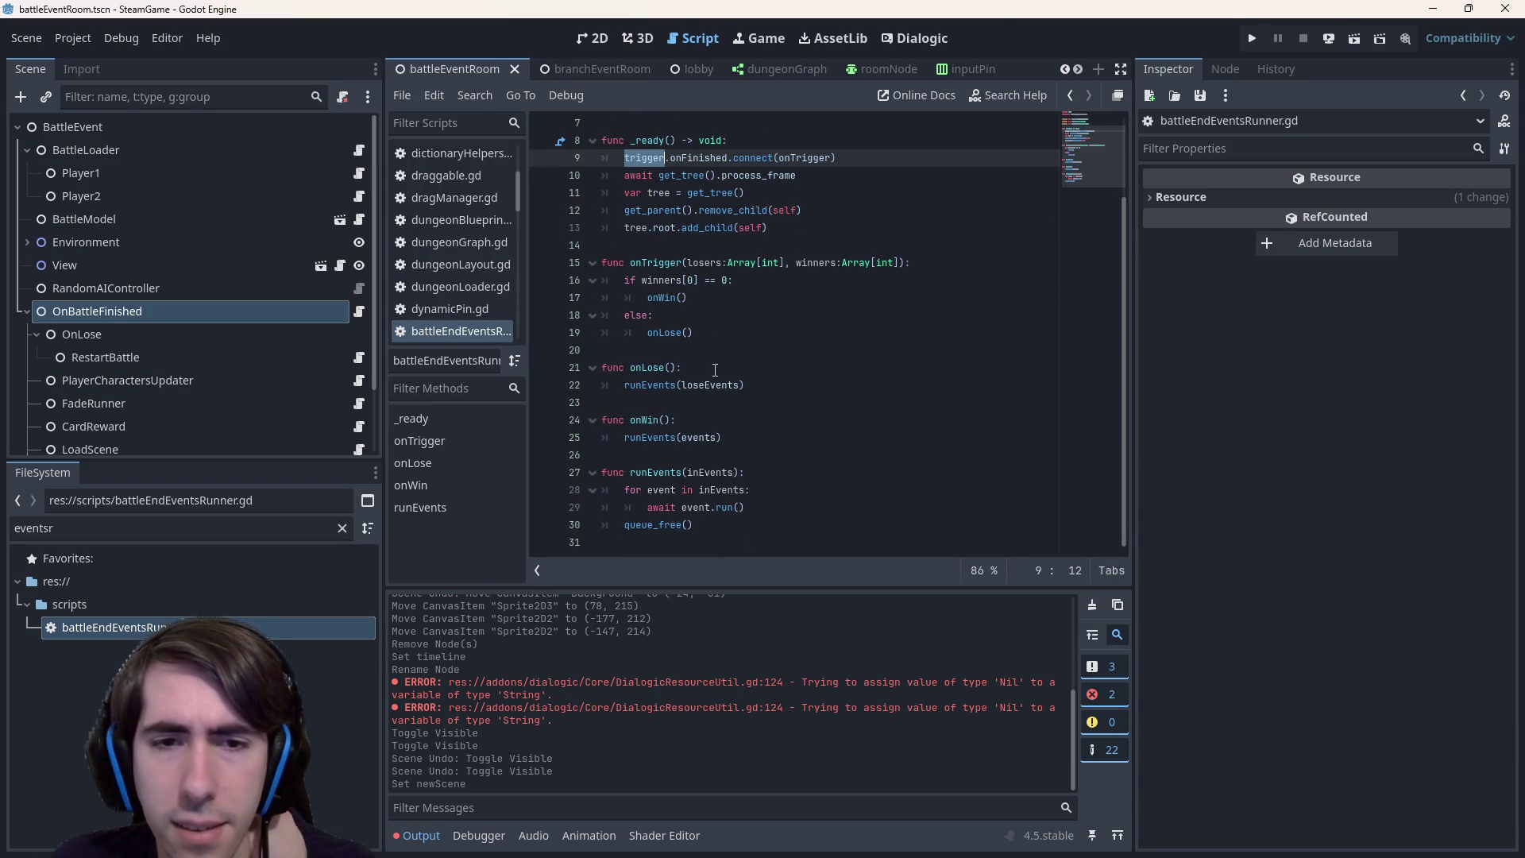
pyautogui.moveTo(727, 163)
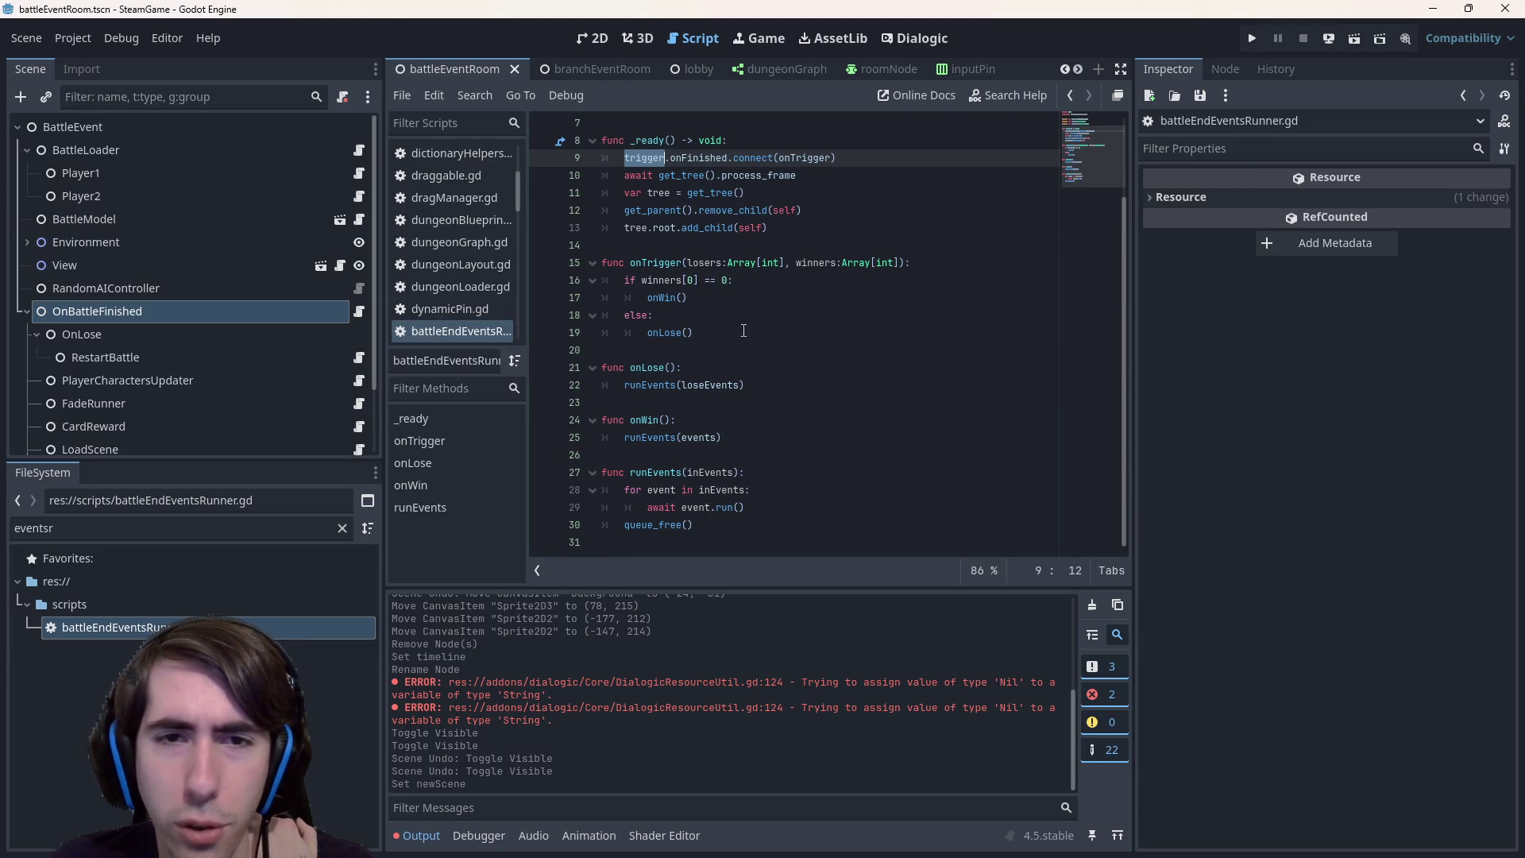
pyautogui.doubleClick(664, 386)
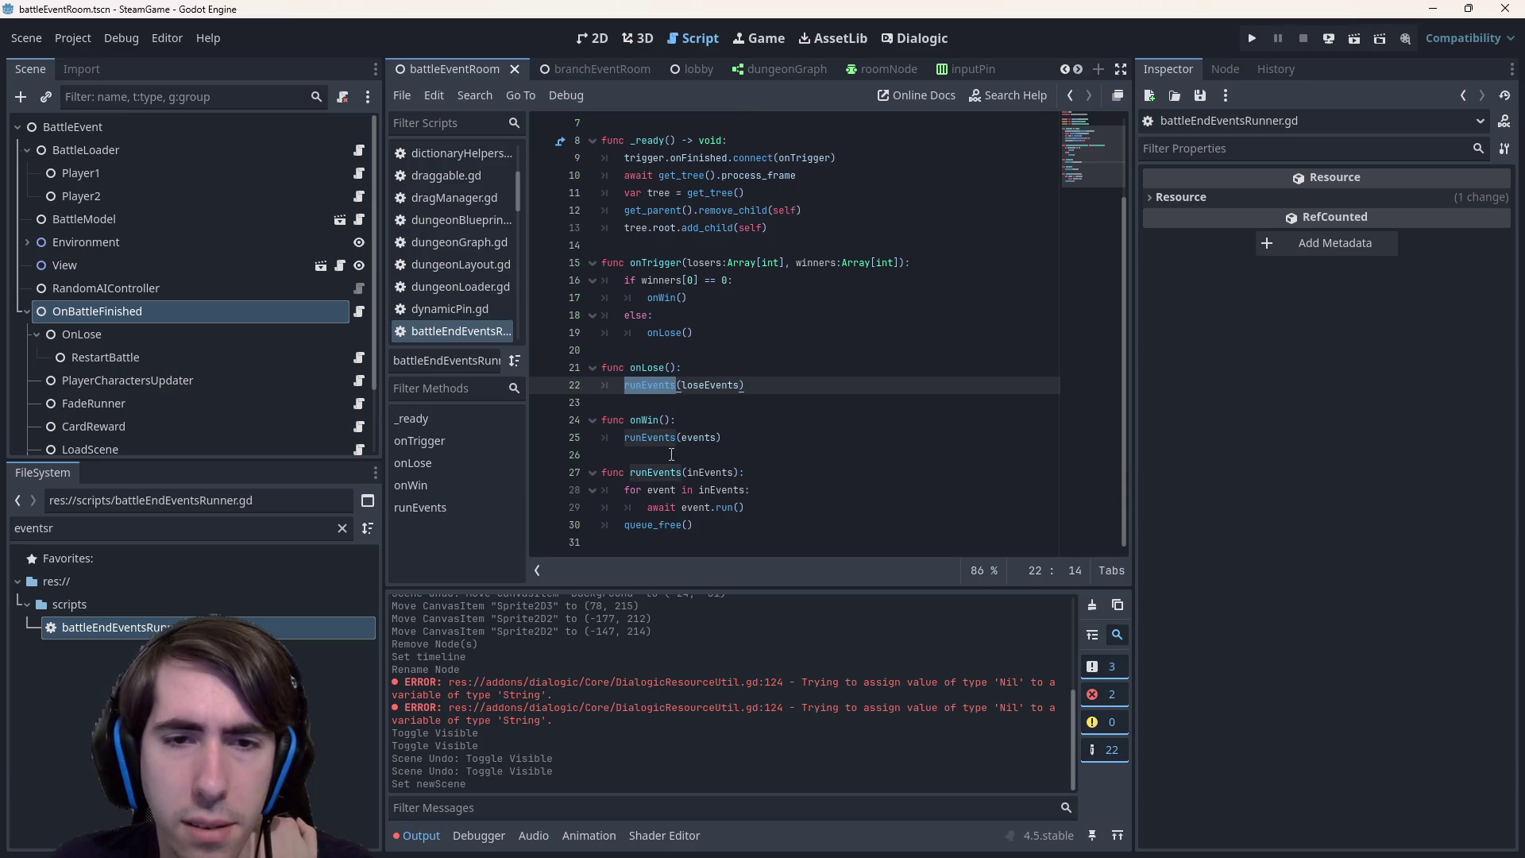
pyautogui.click(741, 509)
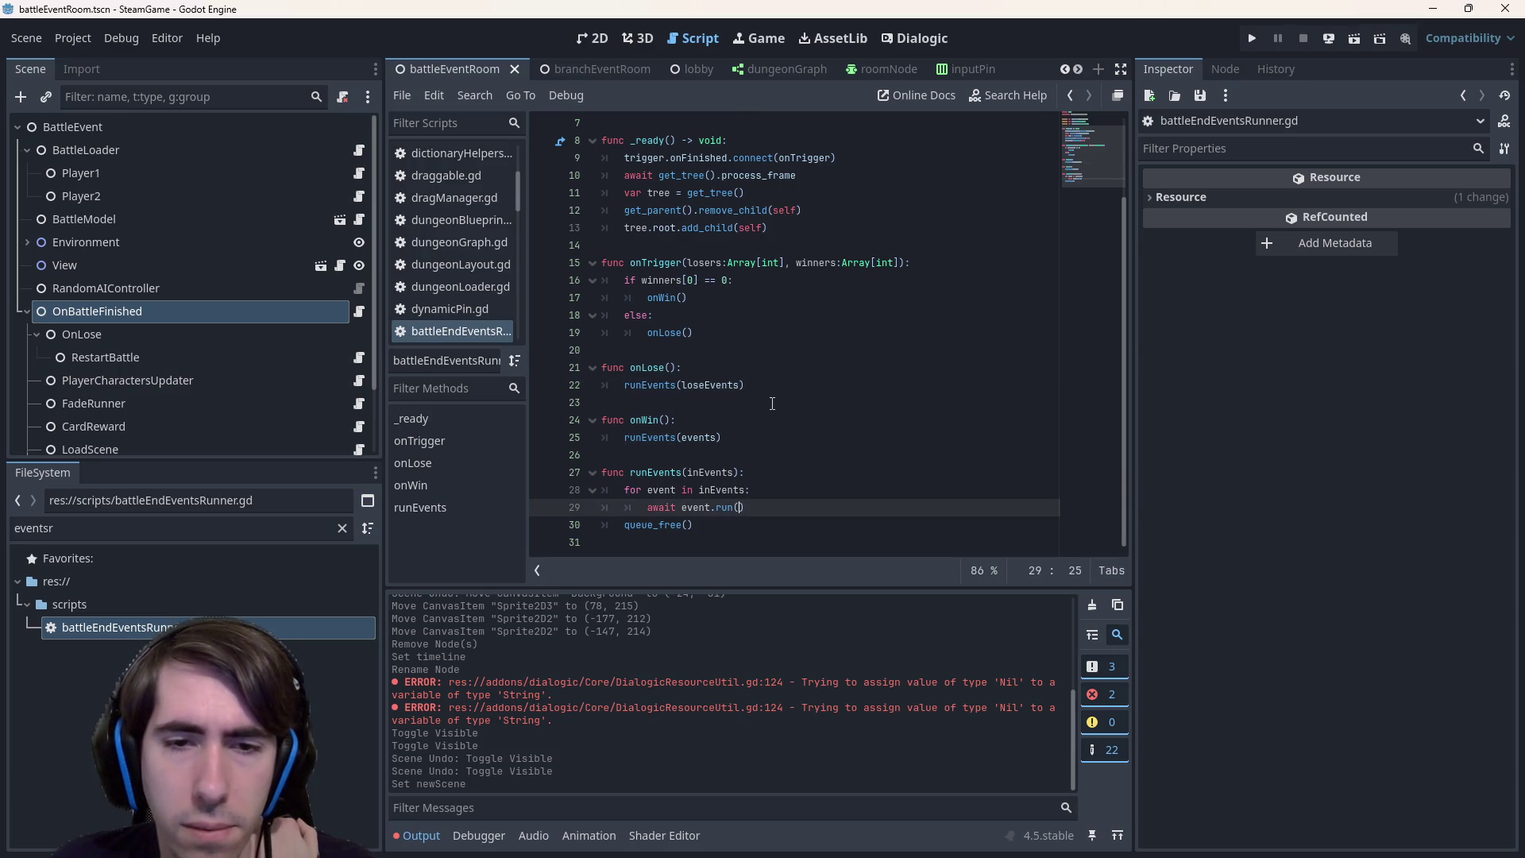
pyautogui.scroll(2, 772, 403)
pyautogui.scroll(-2, 769, 392)
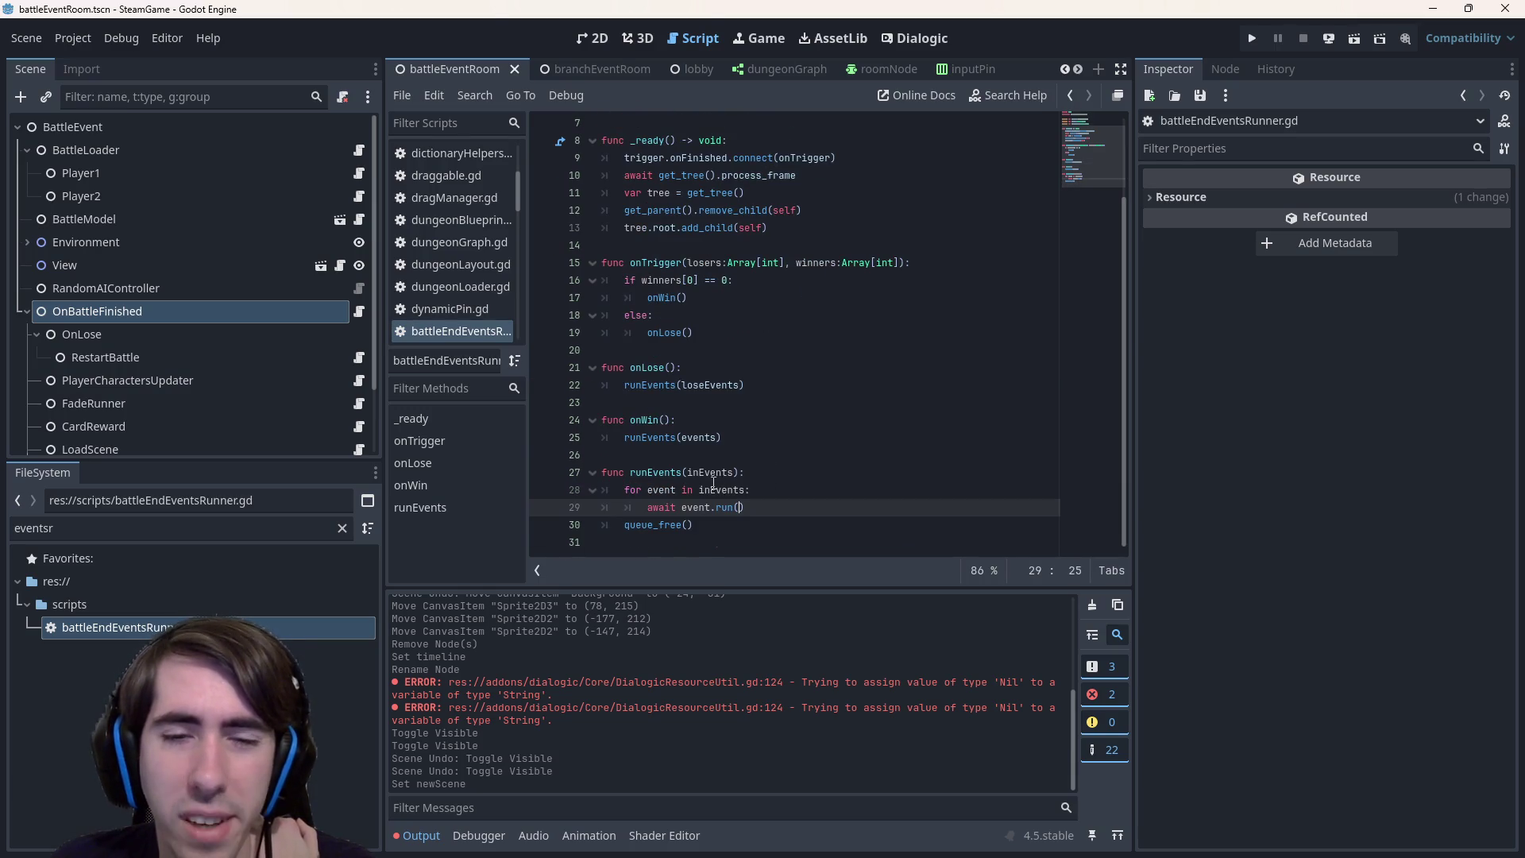
pyautogui.scroll(2, 824, 438)
pyautogui.scroll(-2, 844, 433)
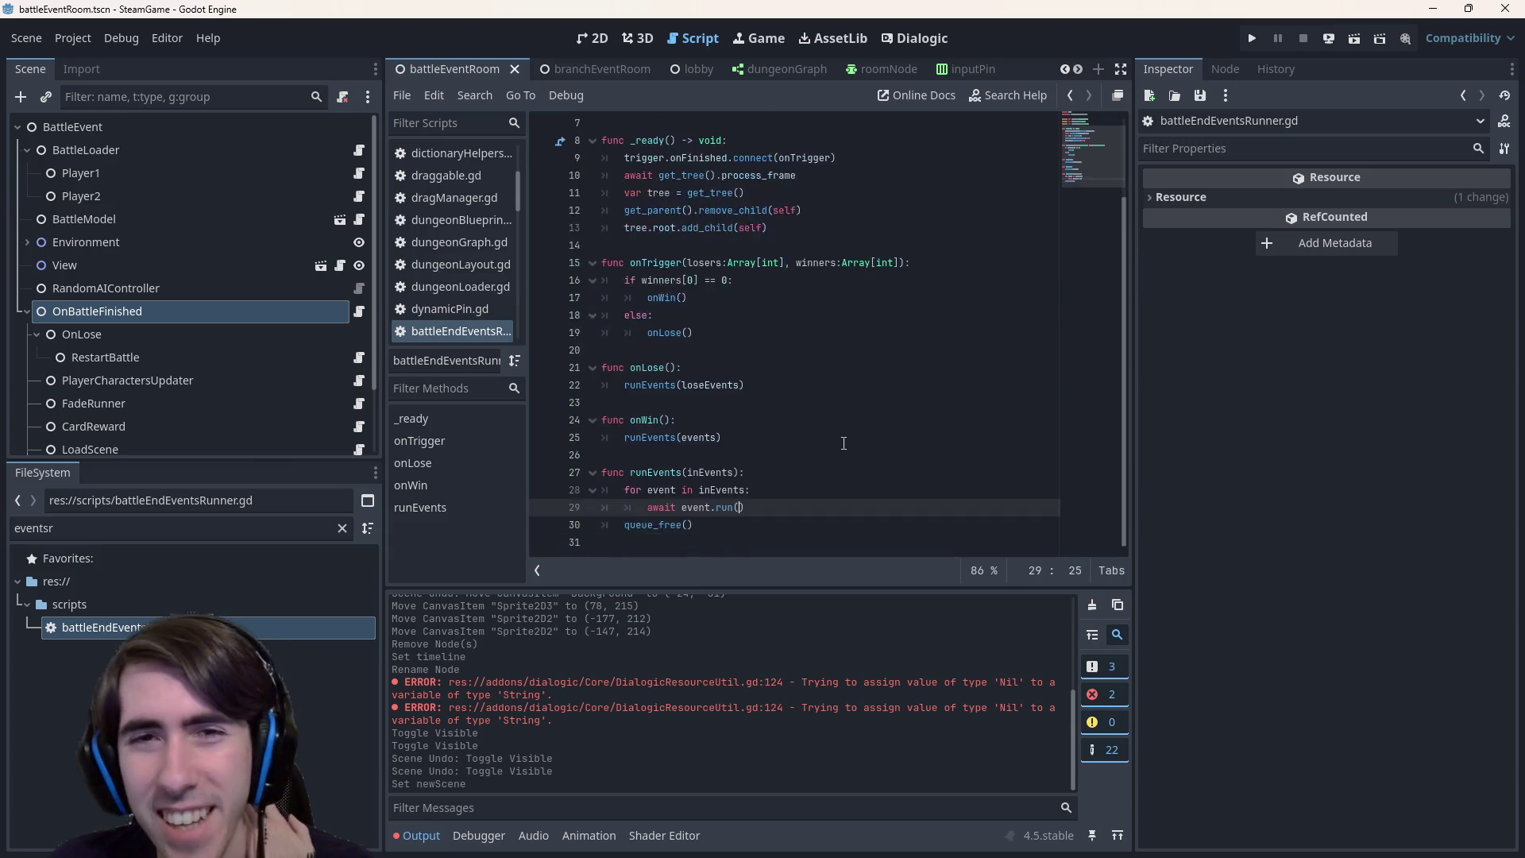
pyautogui.scroll(2, 840, 430)
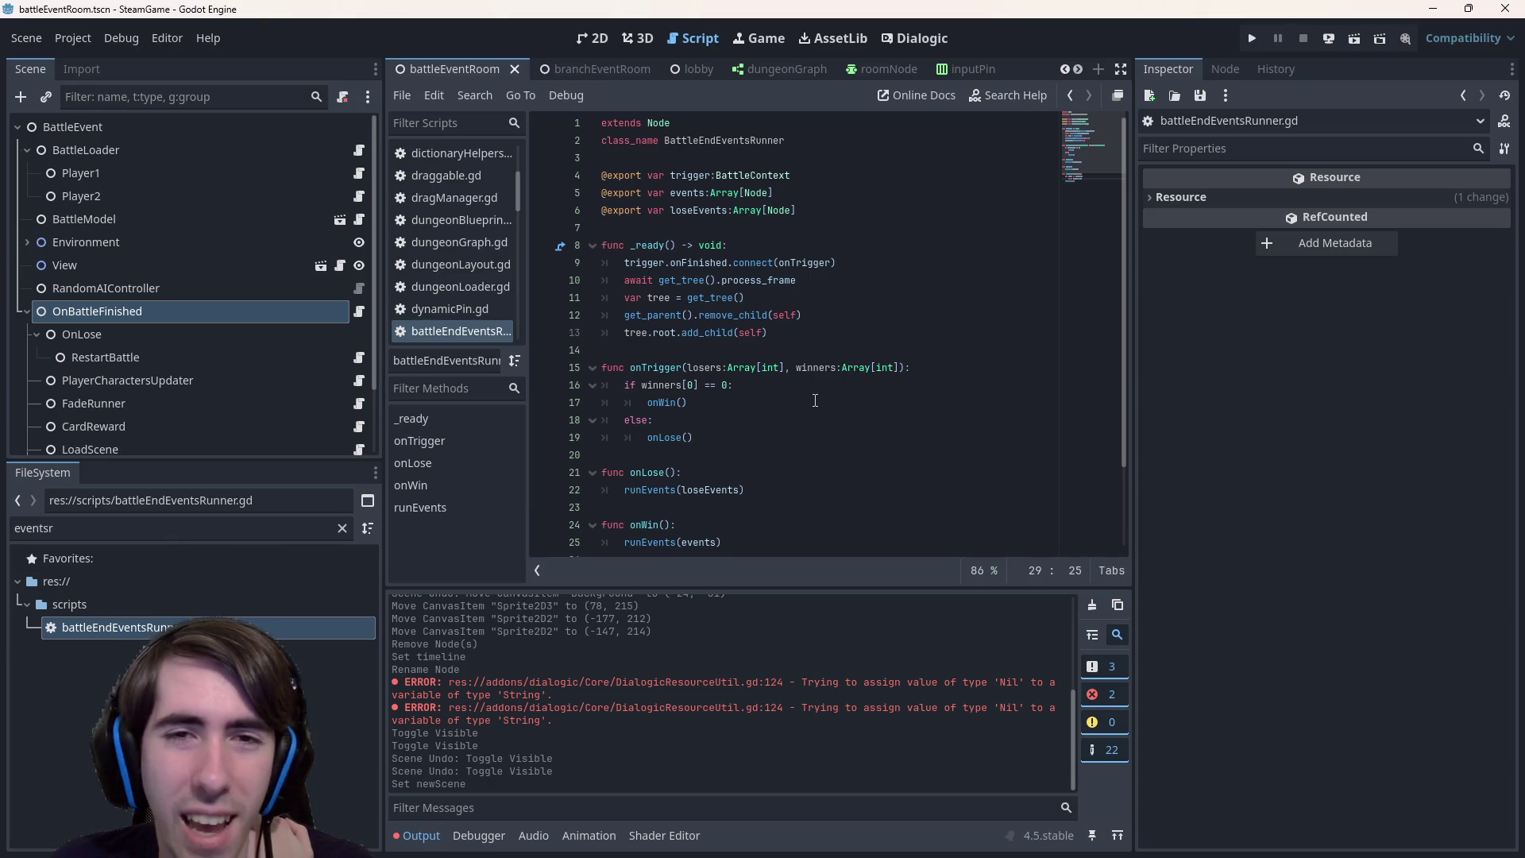
pyautogui.doubleClick(689, 176)
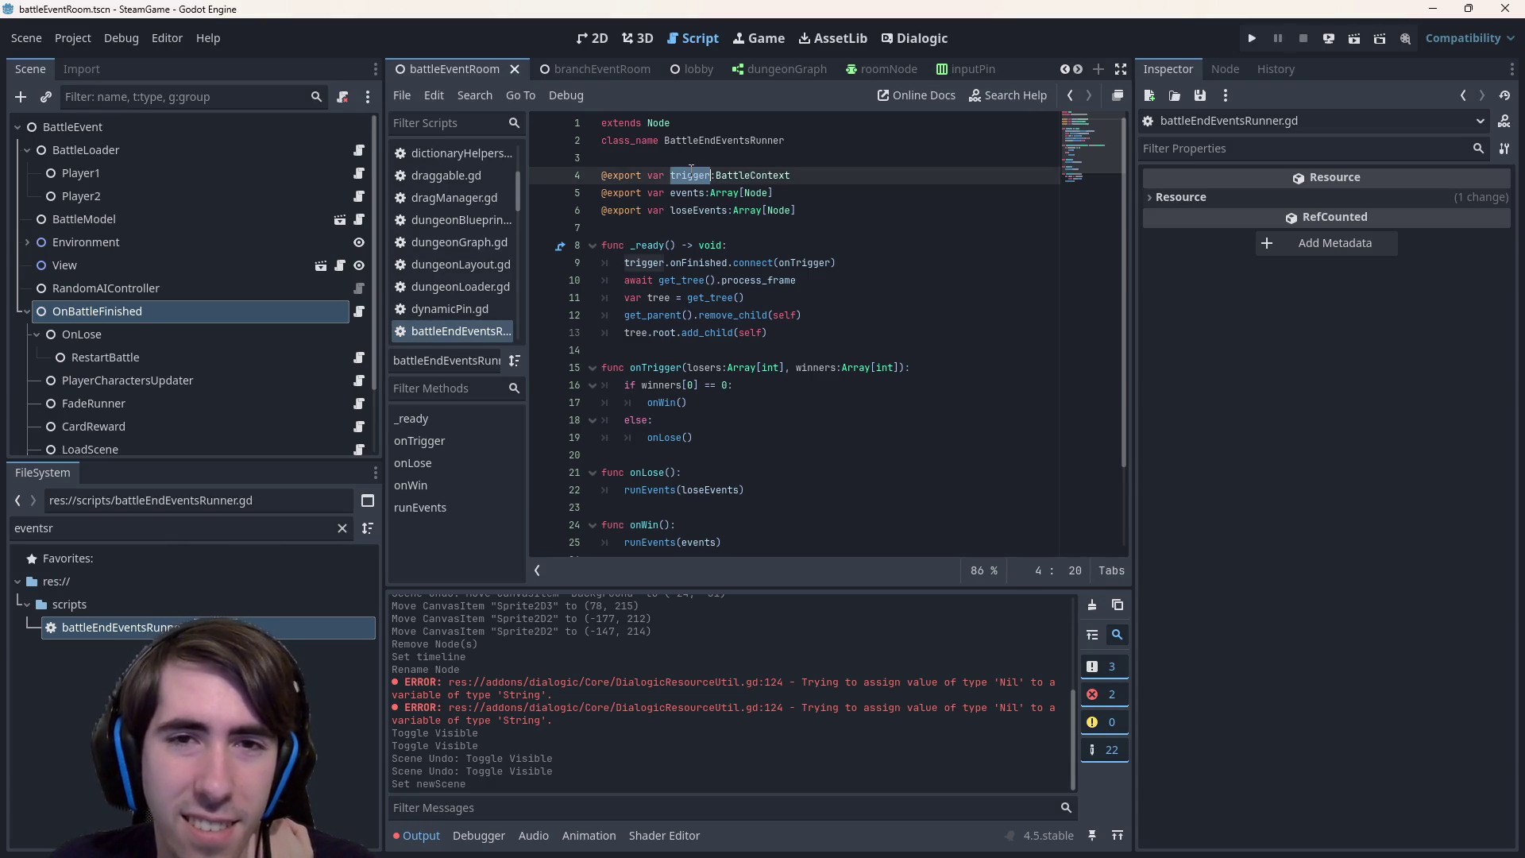
pyautogui.doubleClick(691, 192)
pyautogui.doubleClick(705, 211)
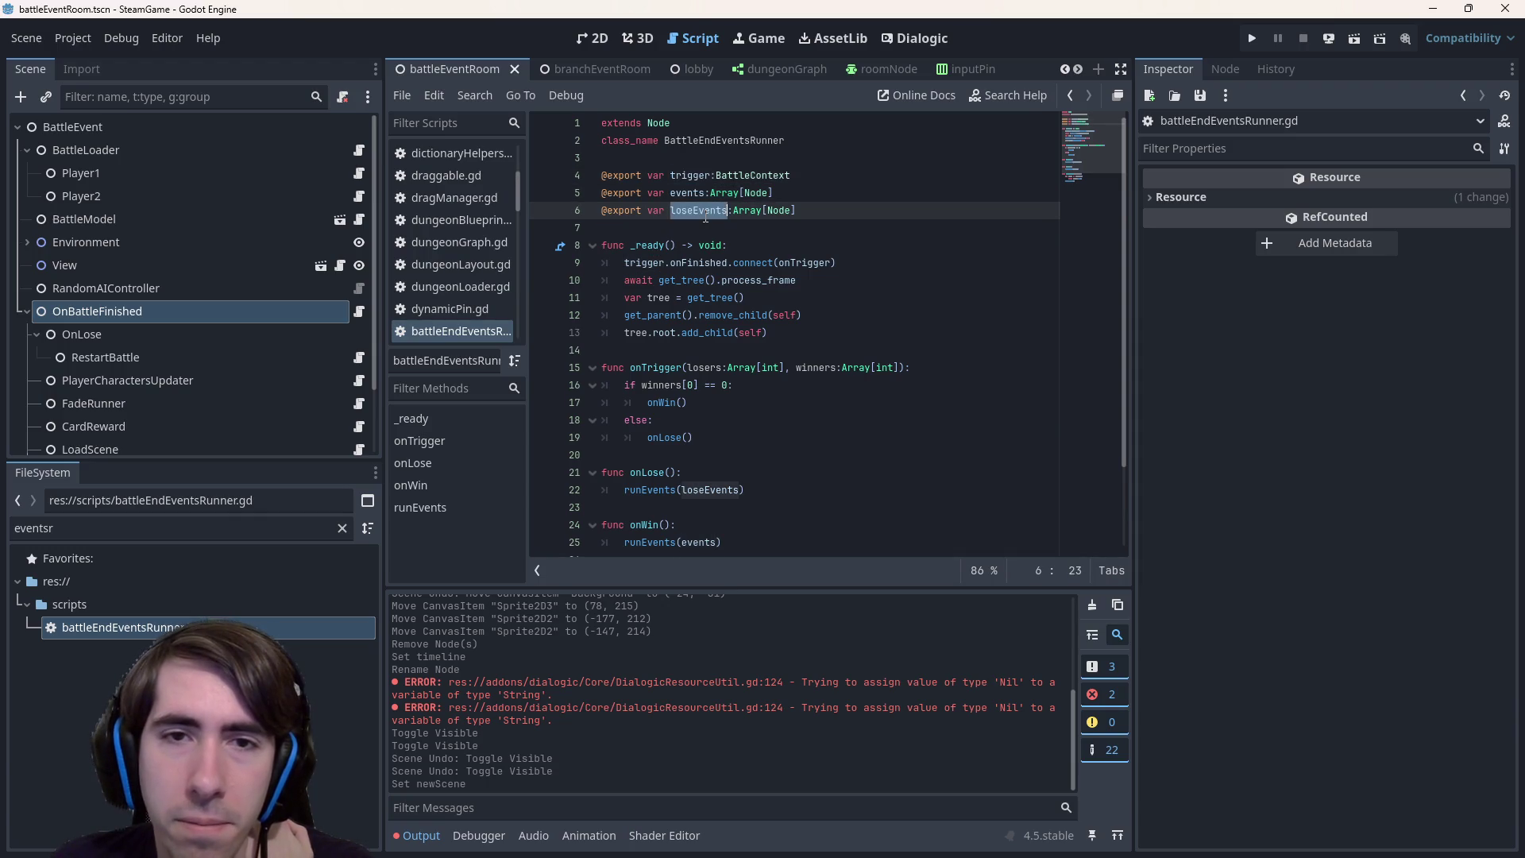
pyautogui.click(694, 193)
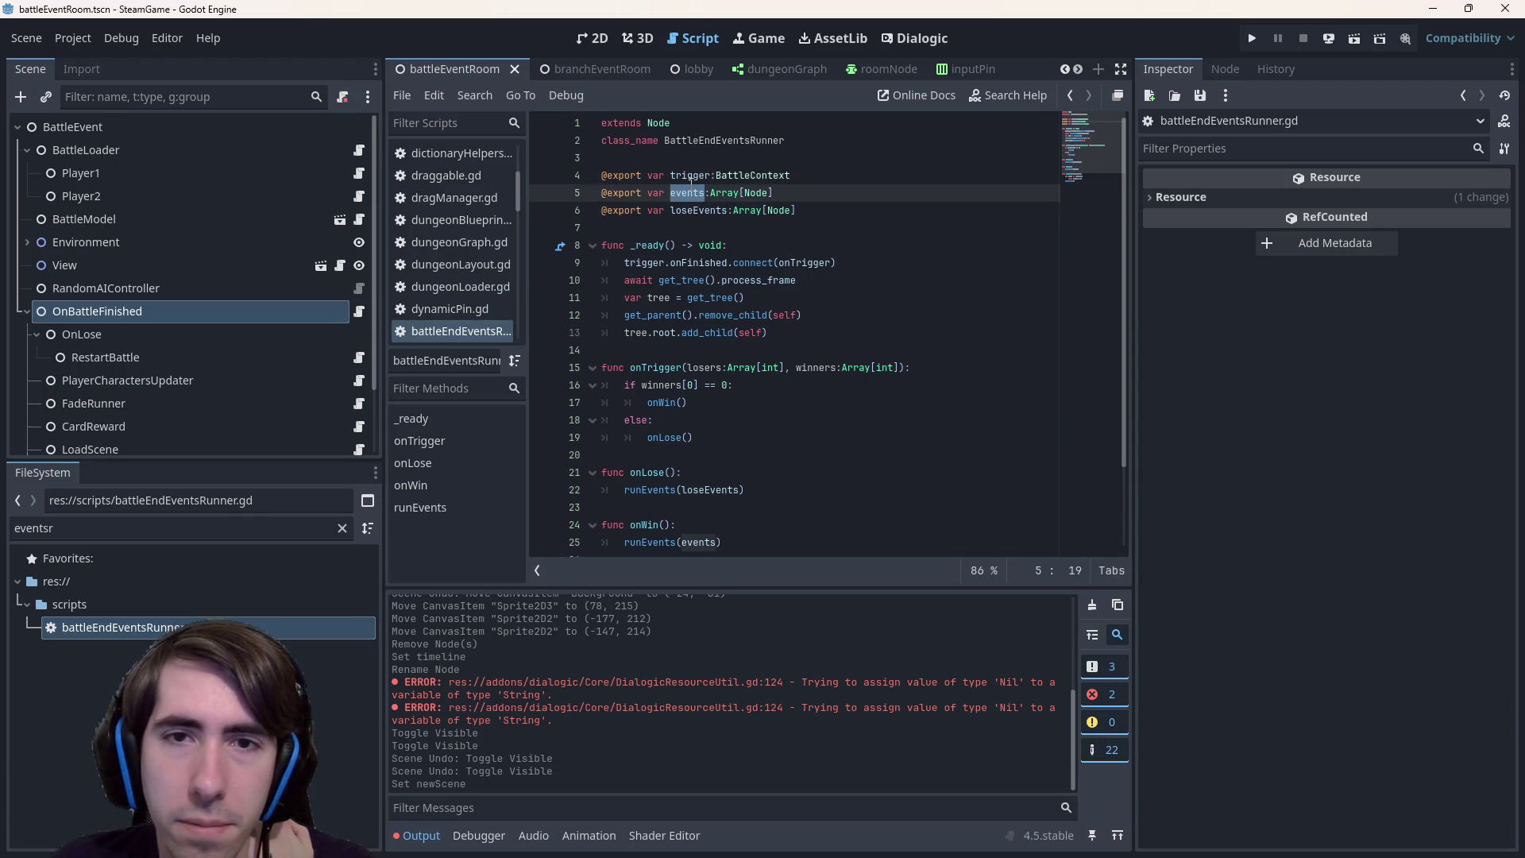
pyautogui.doubleClick(690, 175)
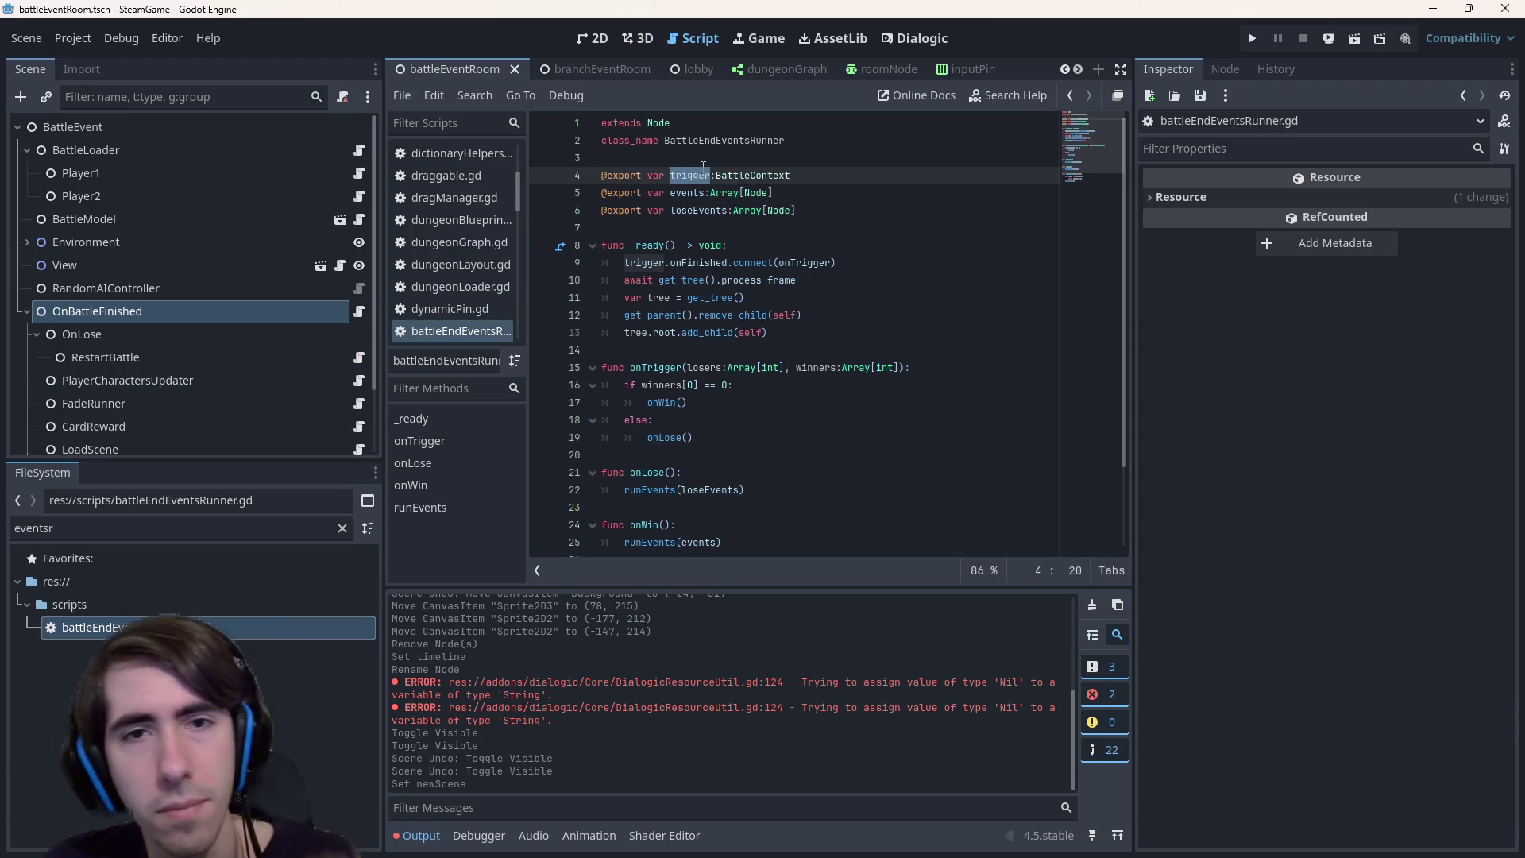
pyautogui.moveTo(807, 175); pyautogui.dragTo(665, 175)
pyautogui.scroll(-2, 724, 392)
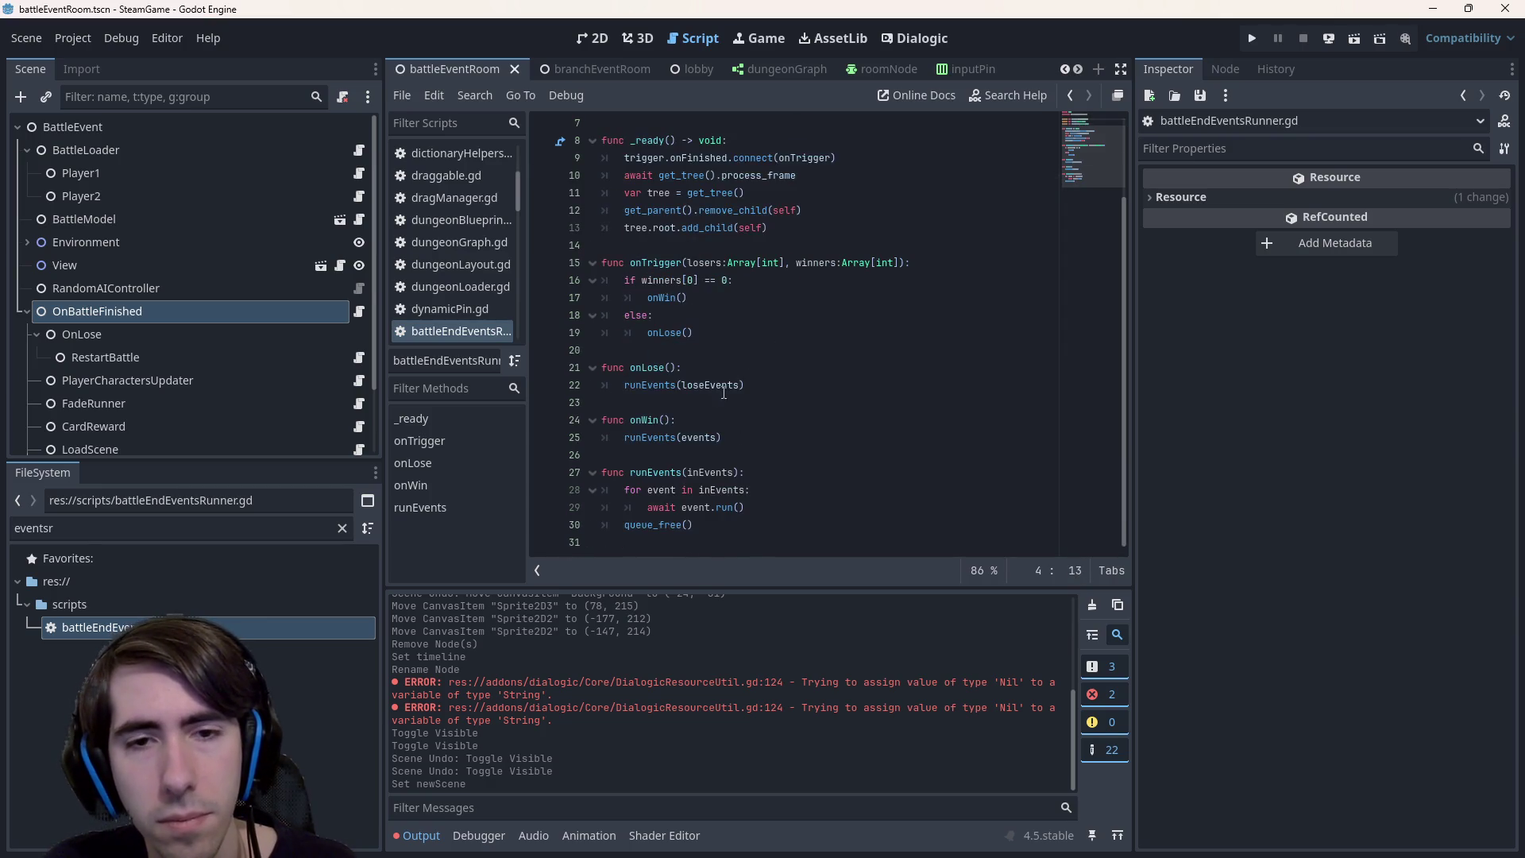
pyautogui.moveTo(676, 385)
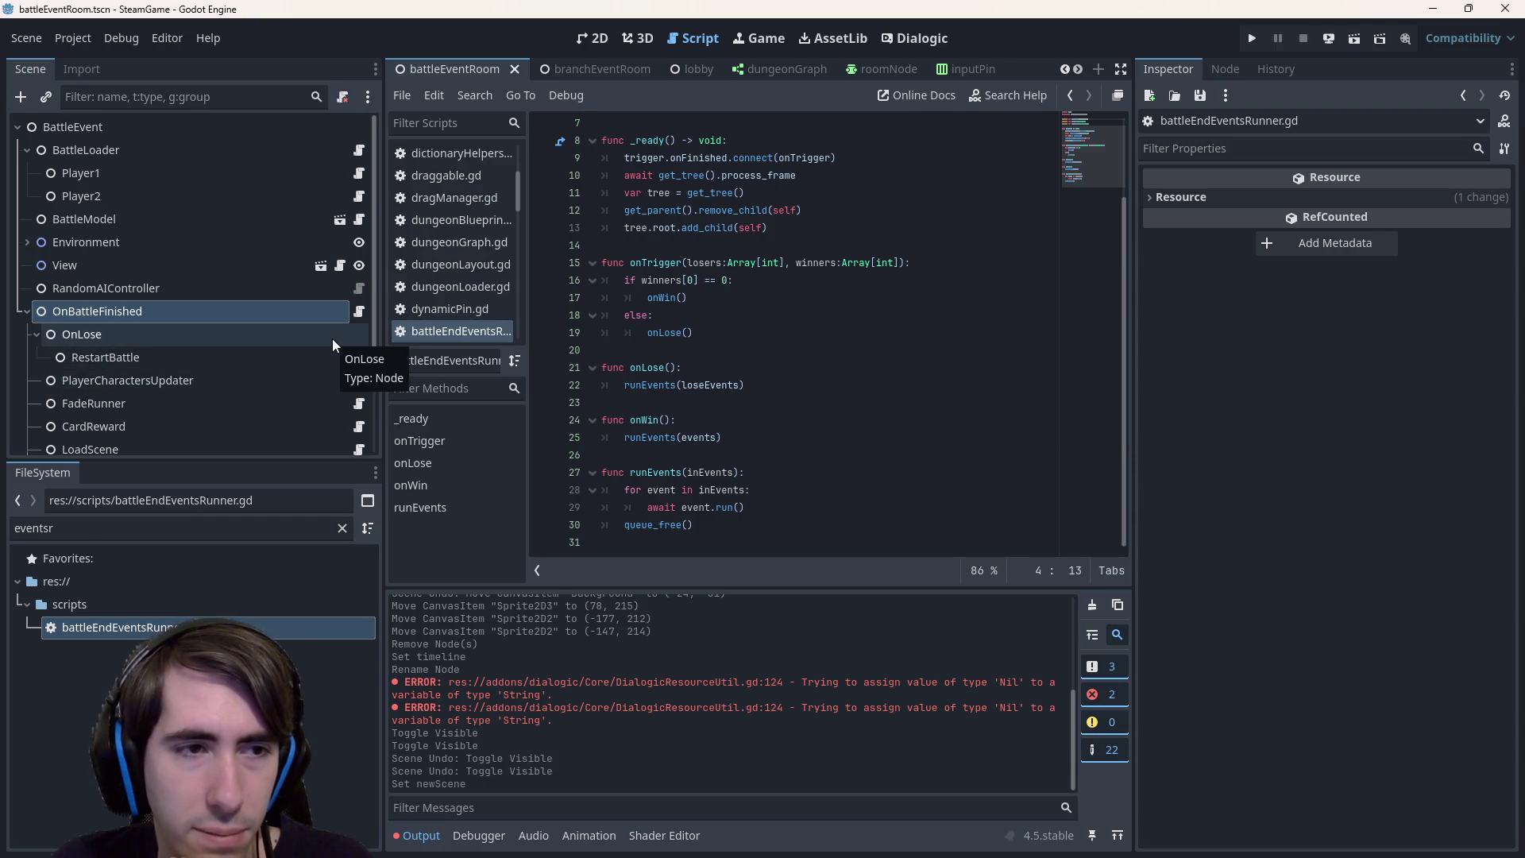
# - Open FadeRunner's fadeRunner.gd and select all its code except the first line
pyautogui.click(346, 408)
pyautogui.click(359, 403)
pyautogui.hotkey('ctrl', 'a')
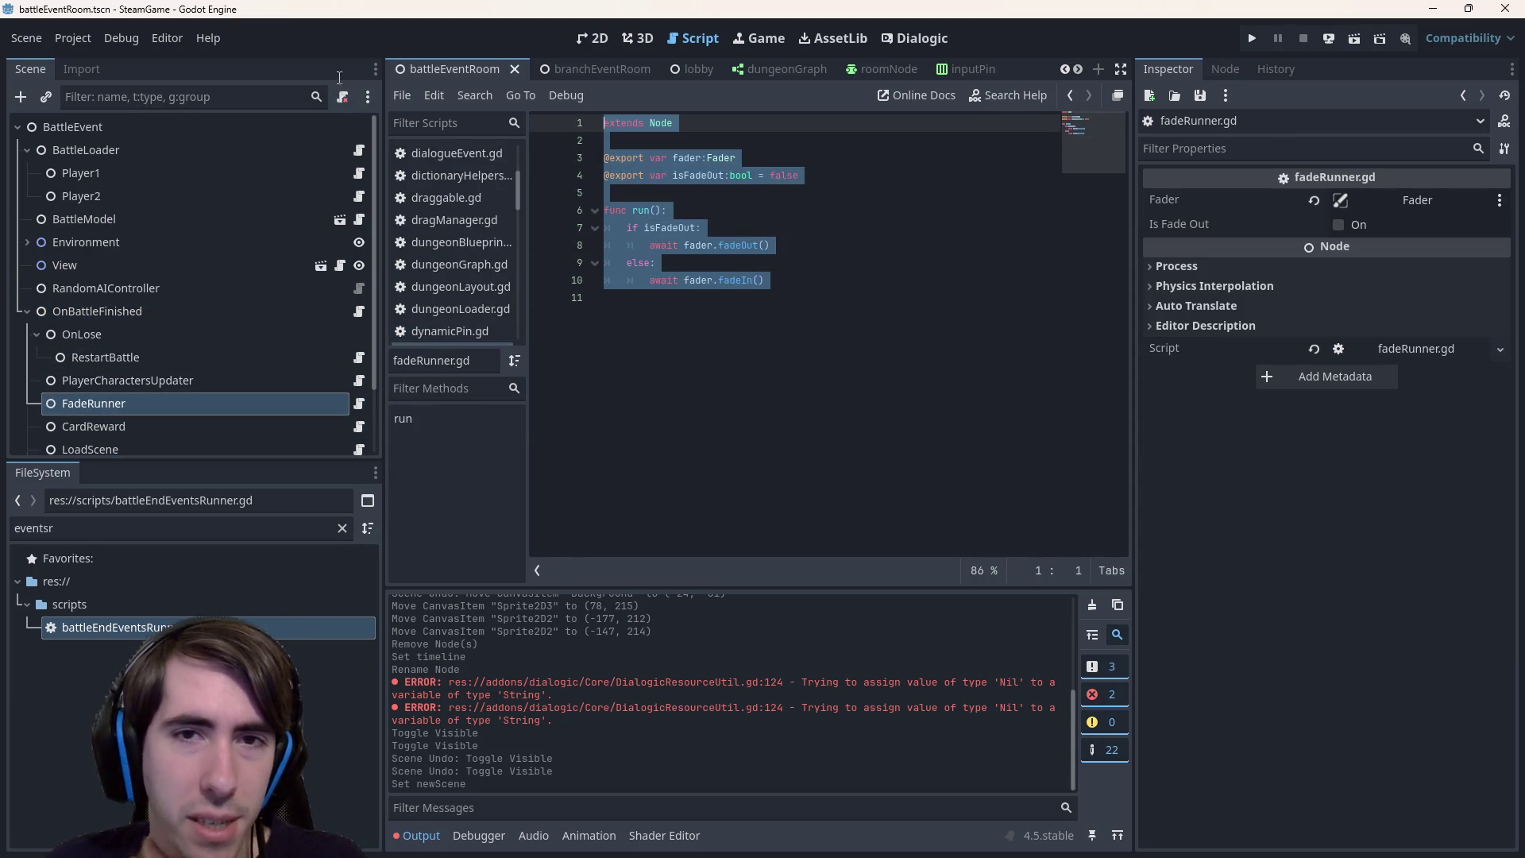
pyautogui.hotkey('shift', 'Down')
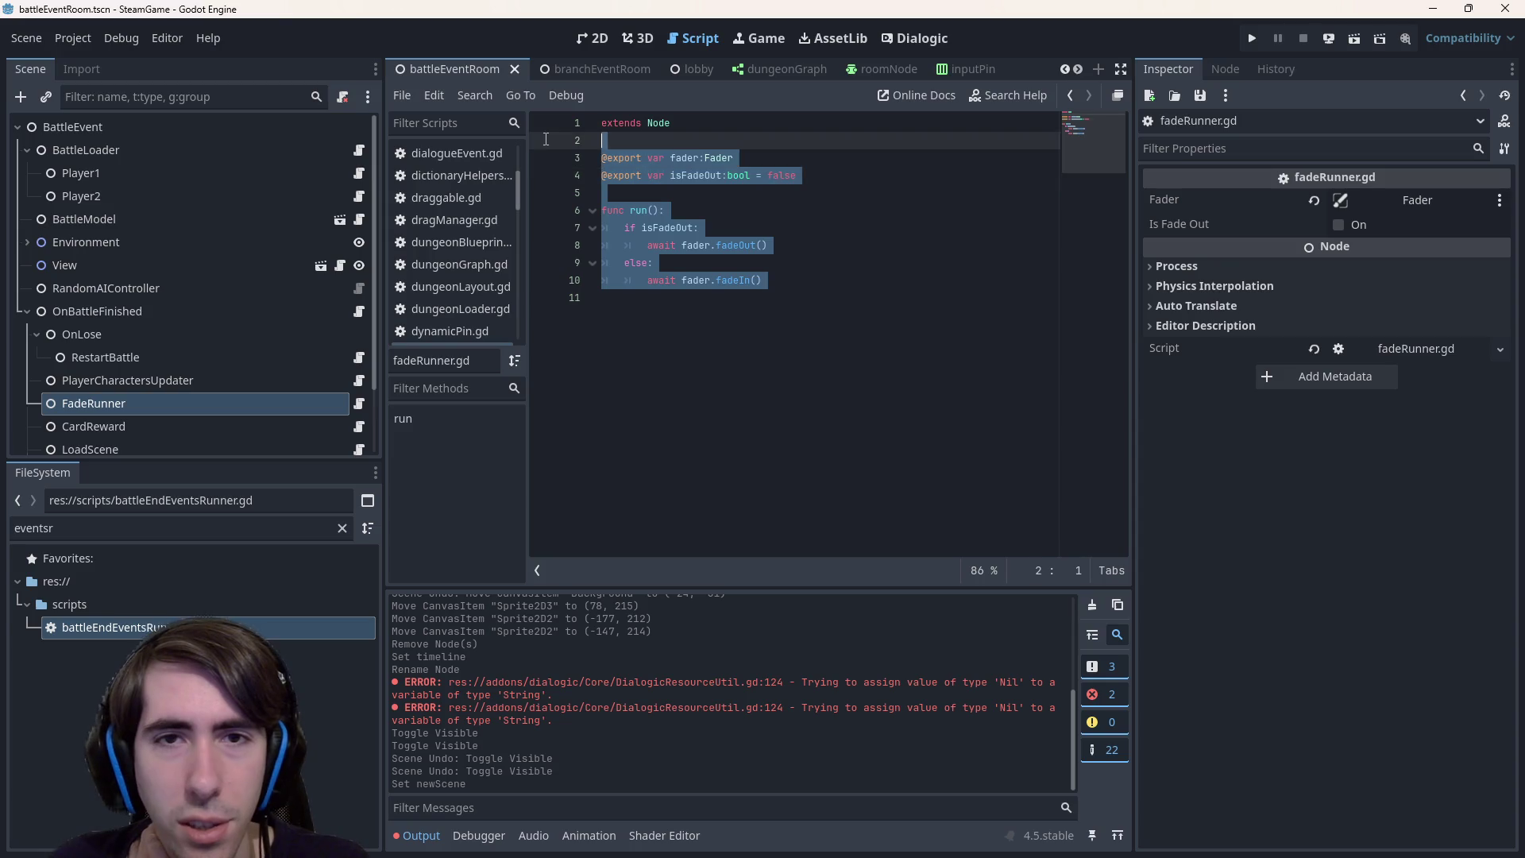
# - Inspect PlayerCharactersUpdater, RestartBattle, OnLose and OnBattleFinished, reopening battleEndEventsRunner.gd
pyautogui.click(189, 378)
pyautogui.click(151, 359)
pyautogui.click(131, 316)
pyautogui.click(132, 337)
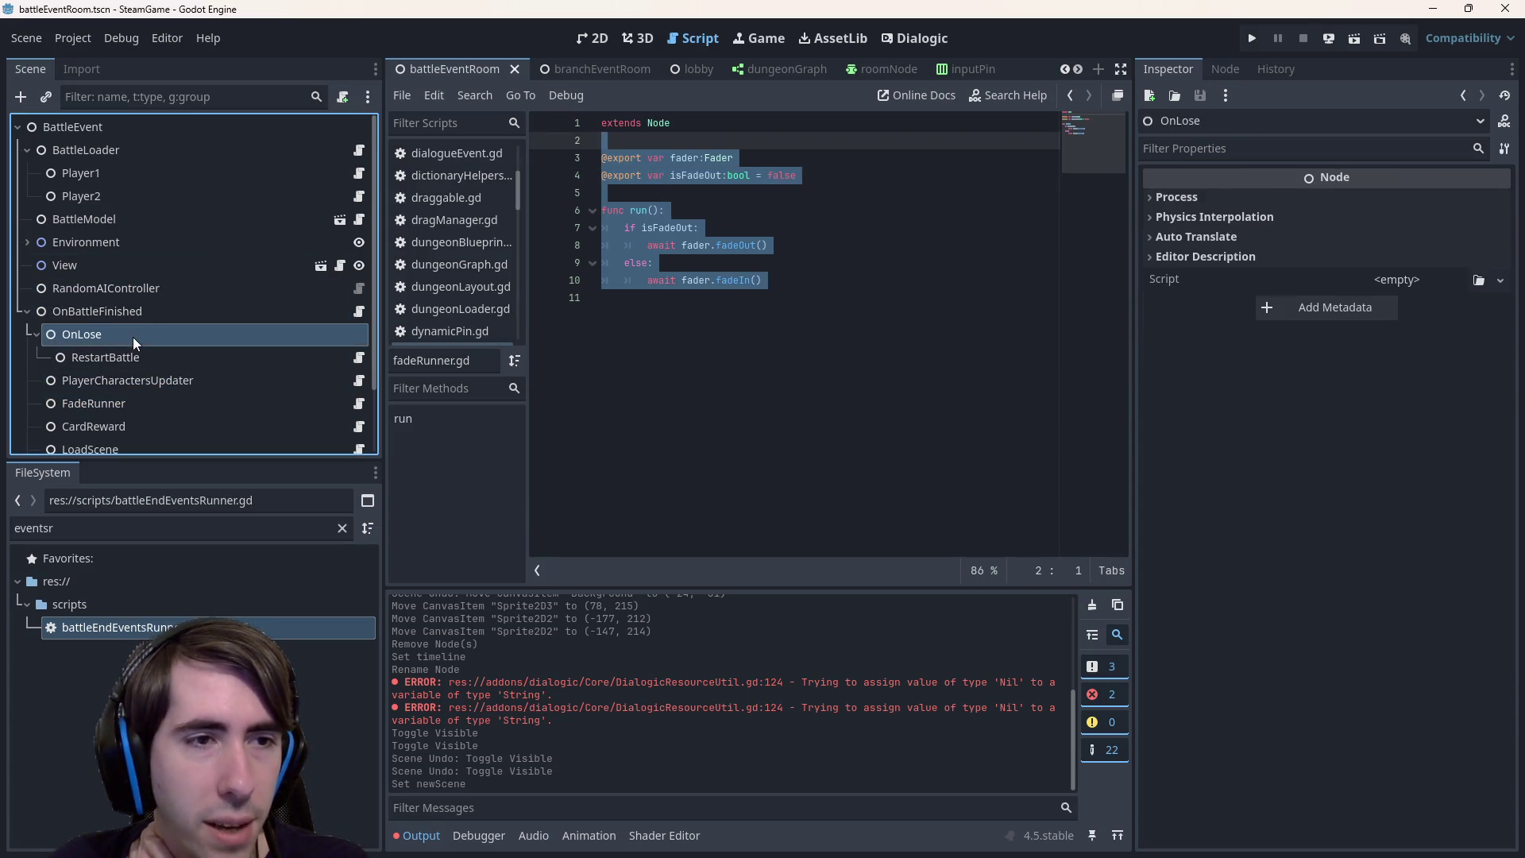
pyautogui.click(130, 316)
pyautogui.click(359, 311)
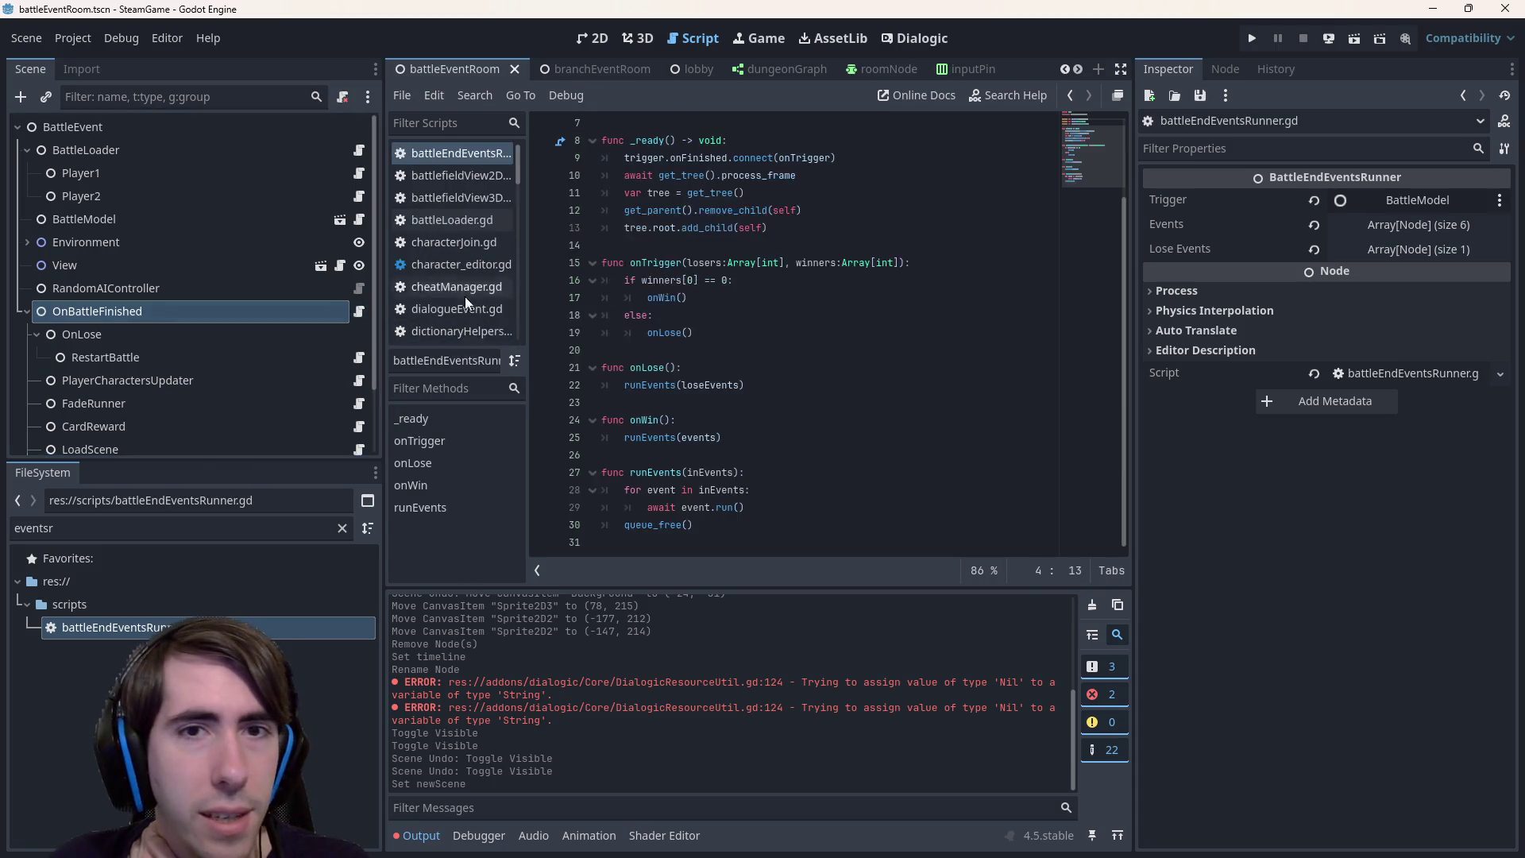
# - Open PlayerCharactersUpdater's playerDataUpdater.gd at its battleContext export line
pyautogui.scroll(-2, 750, 511)
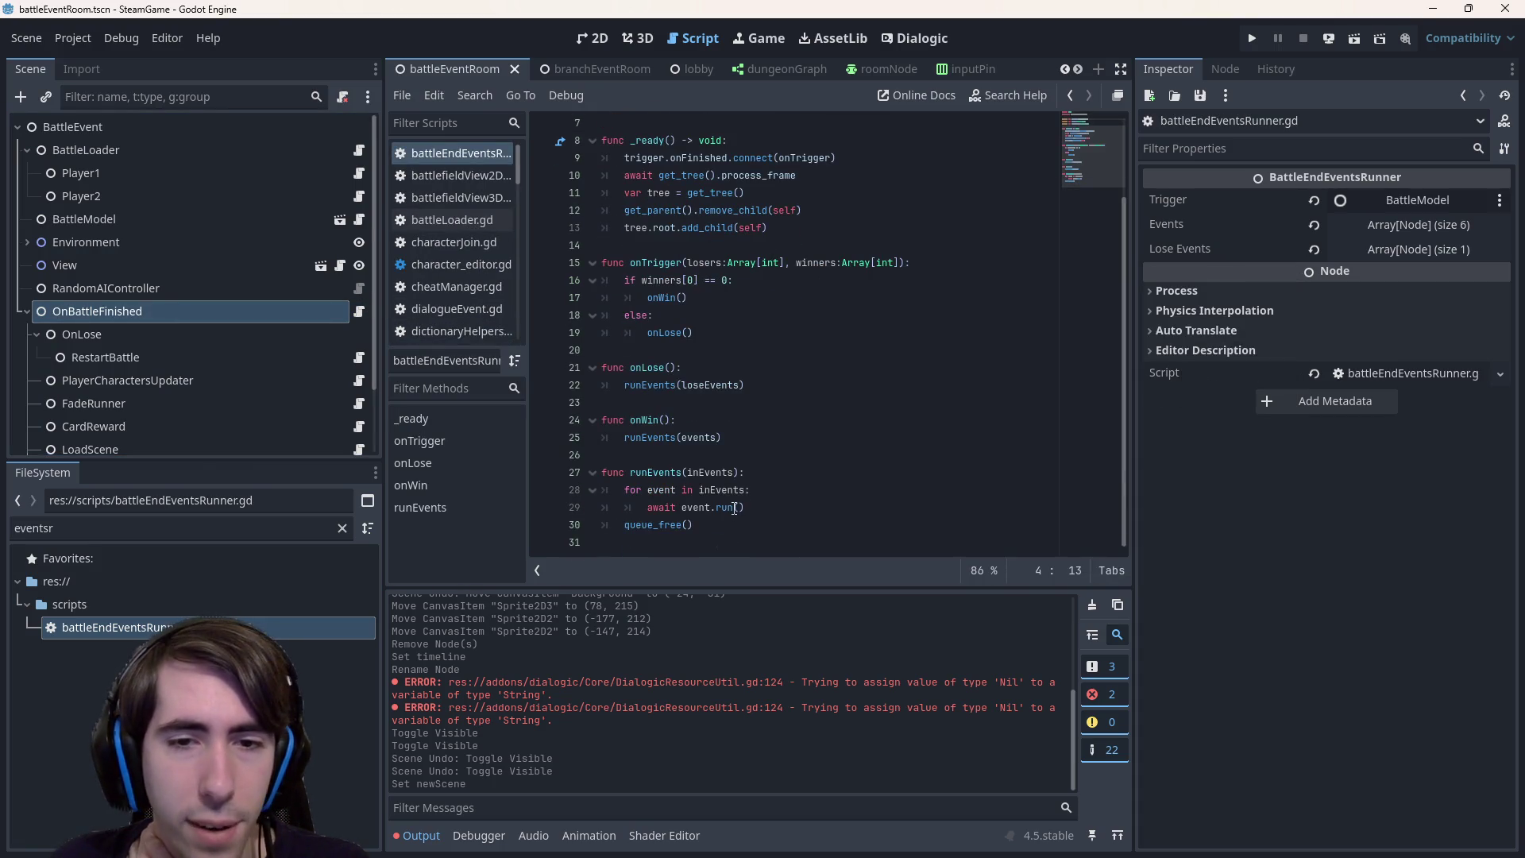
pyautogui.click(140, 424)
pyautogui.click(130, 403)
pyautogui.click(135, 380)
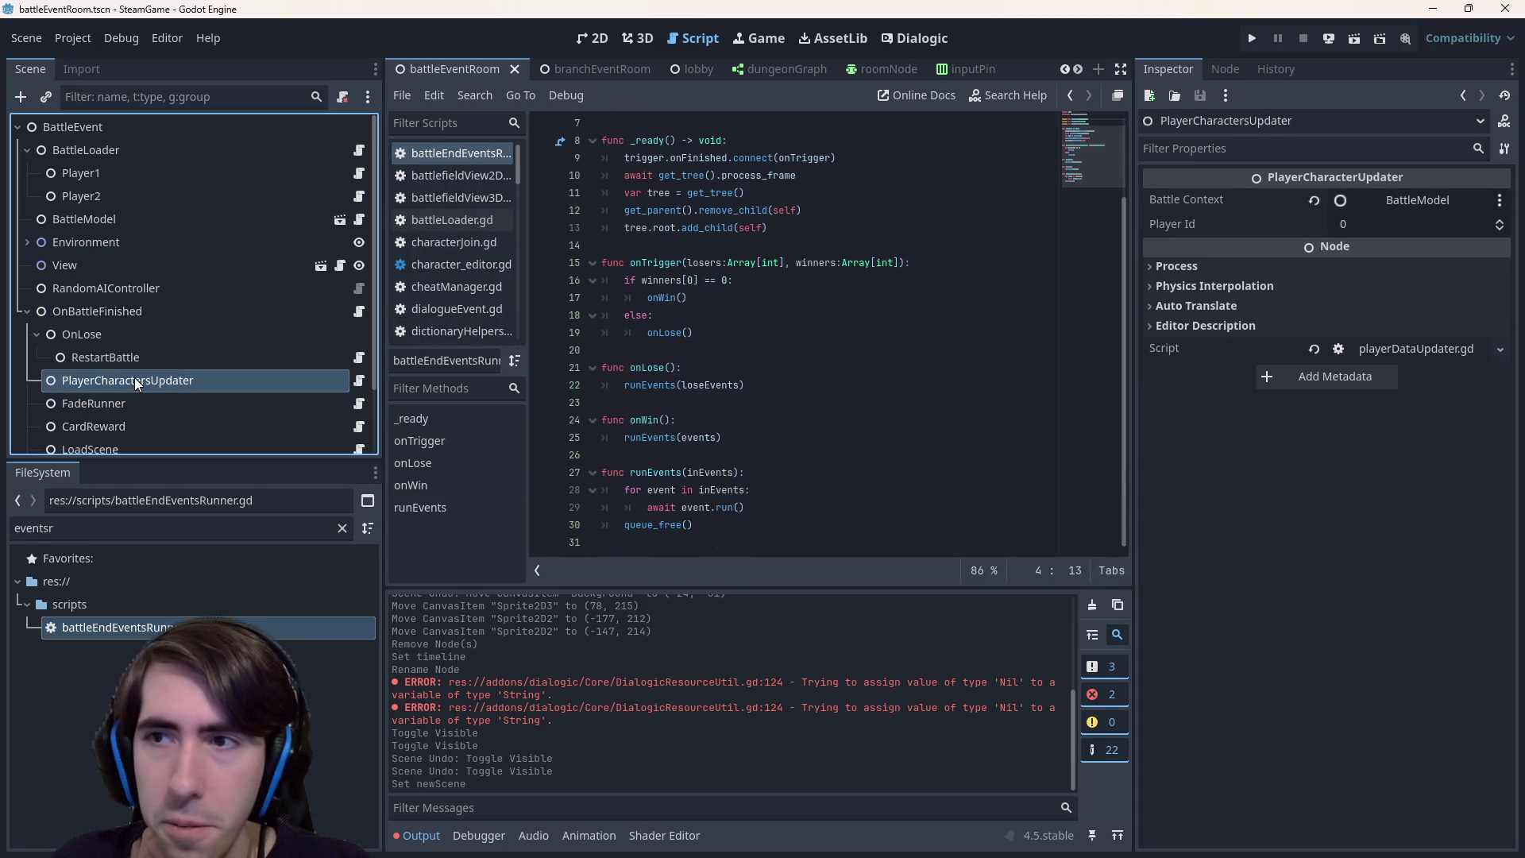
pyautogui.click(356, 381)
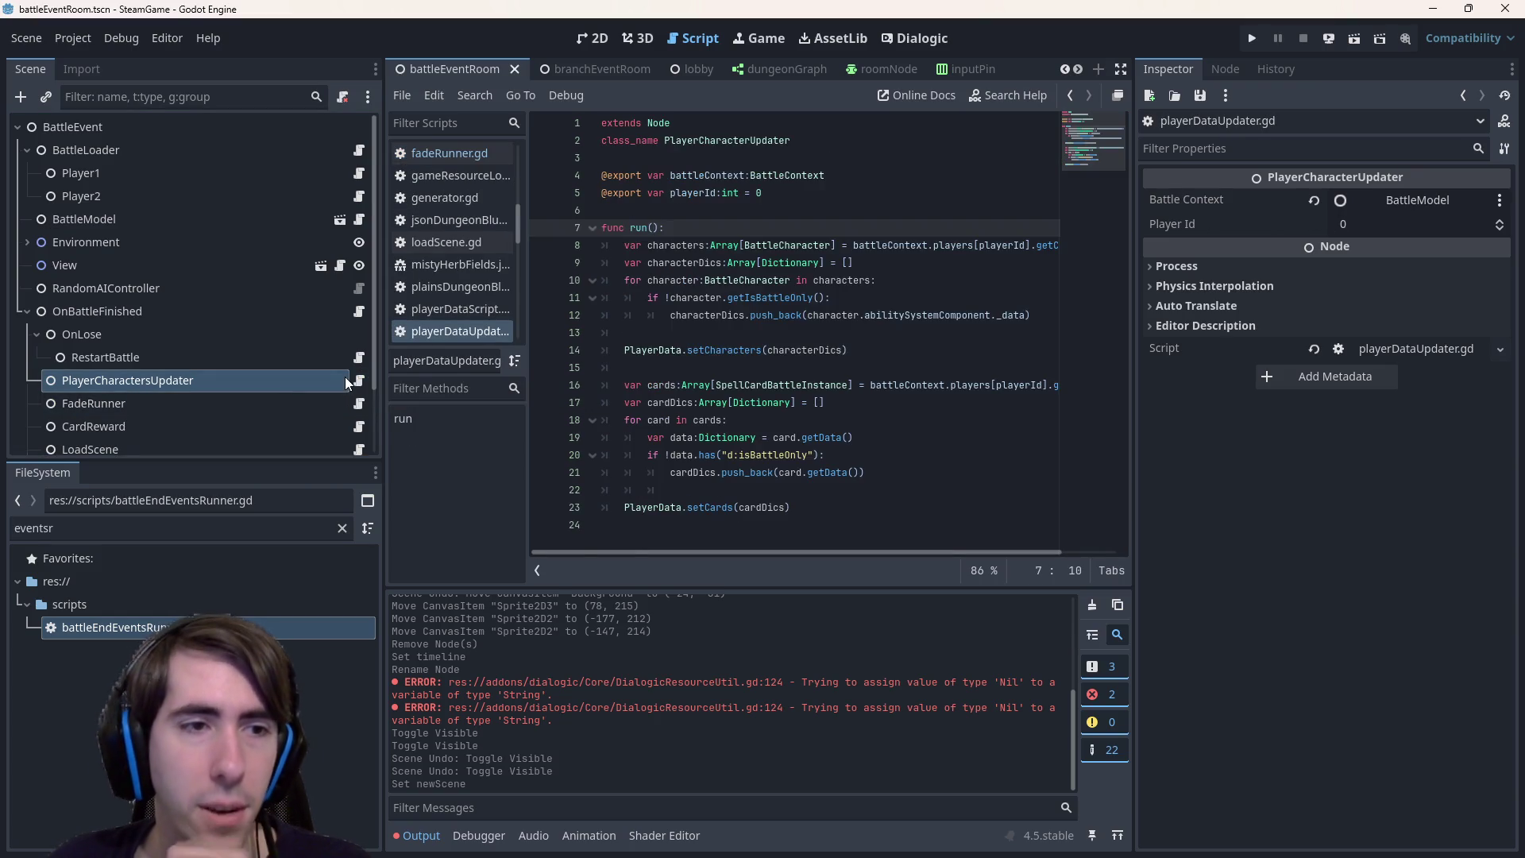
pyautogui.click(827, 177)
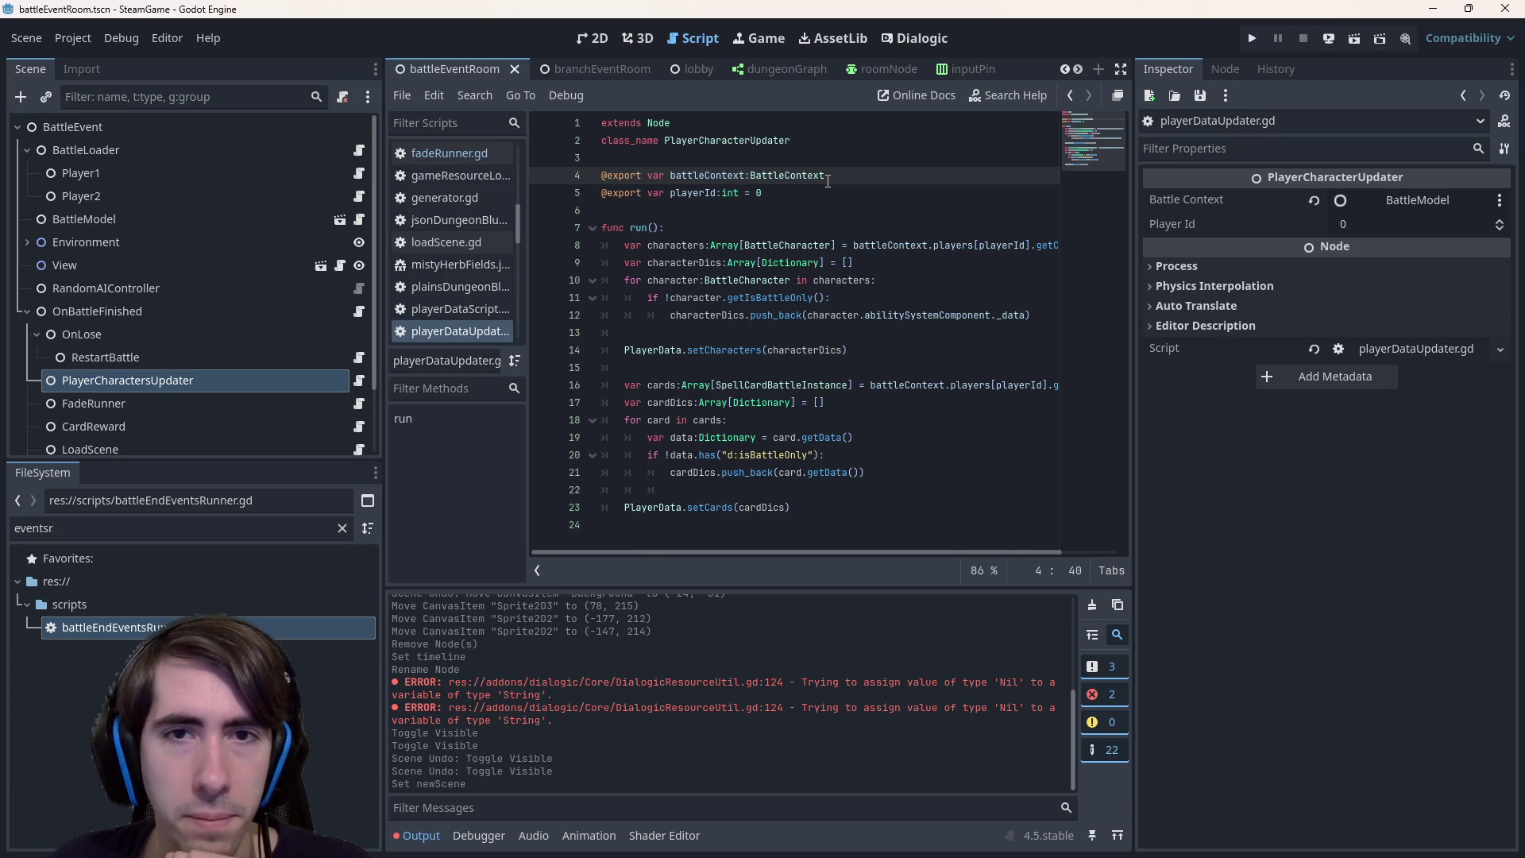
pyautogui.doubleClick(721, 175)
pyautogui.click(726, 157)
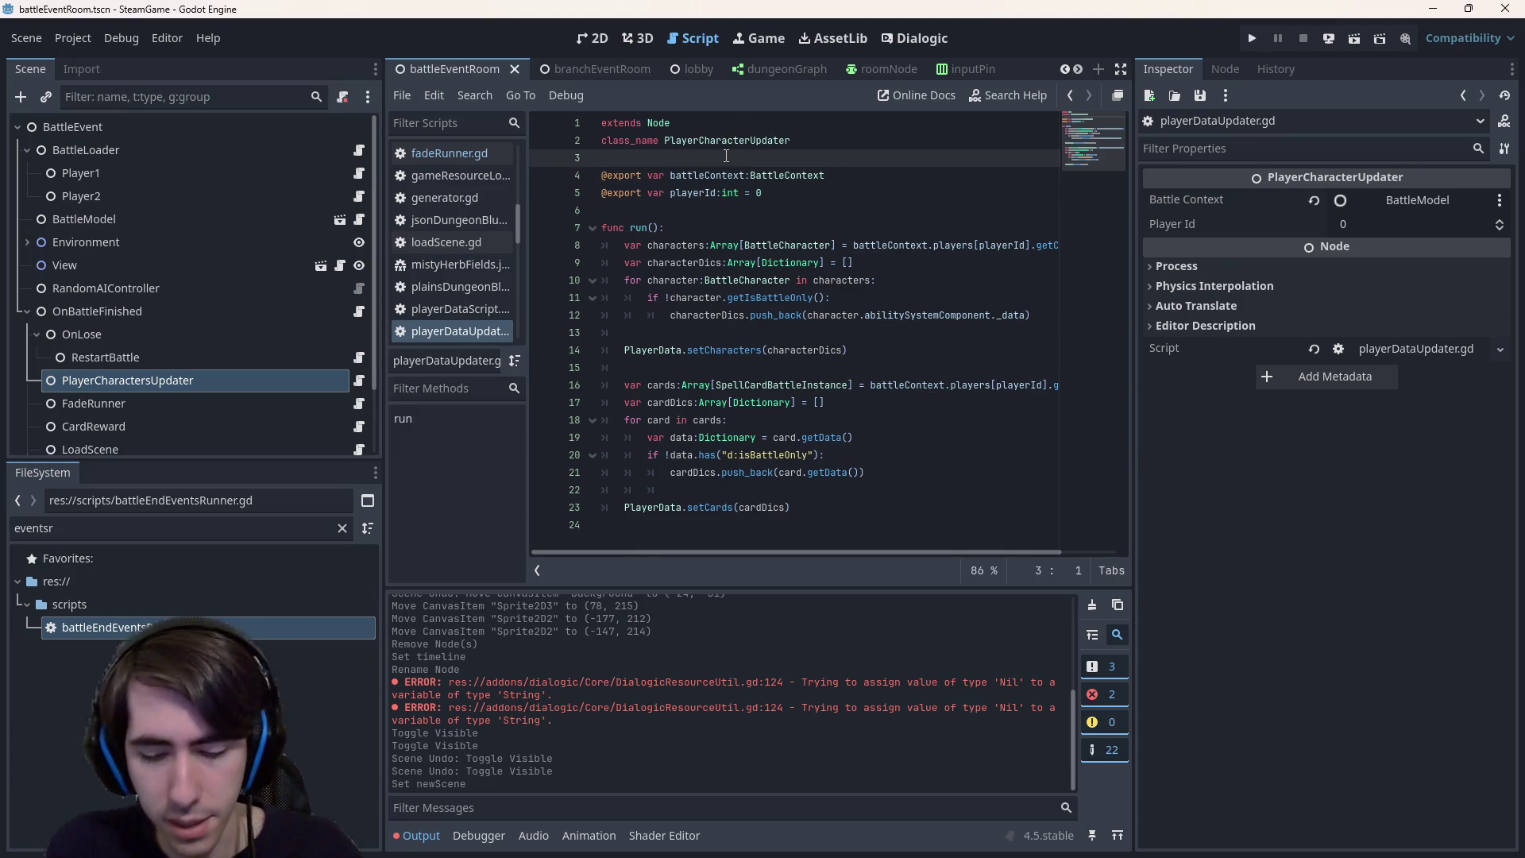
pyautogui.press('Return')
pyautogui.write('@export var endBatt')
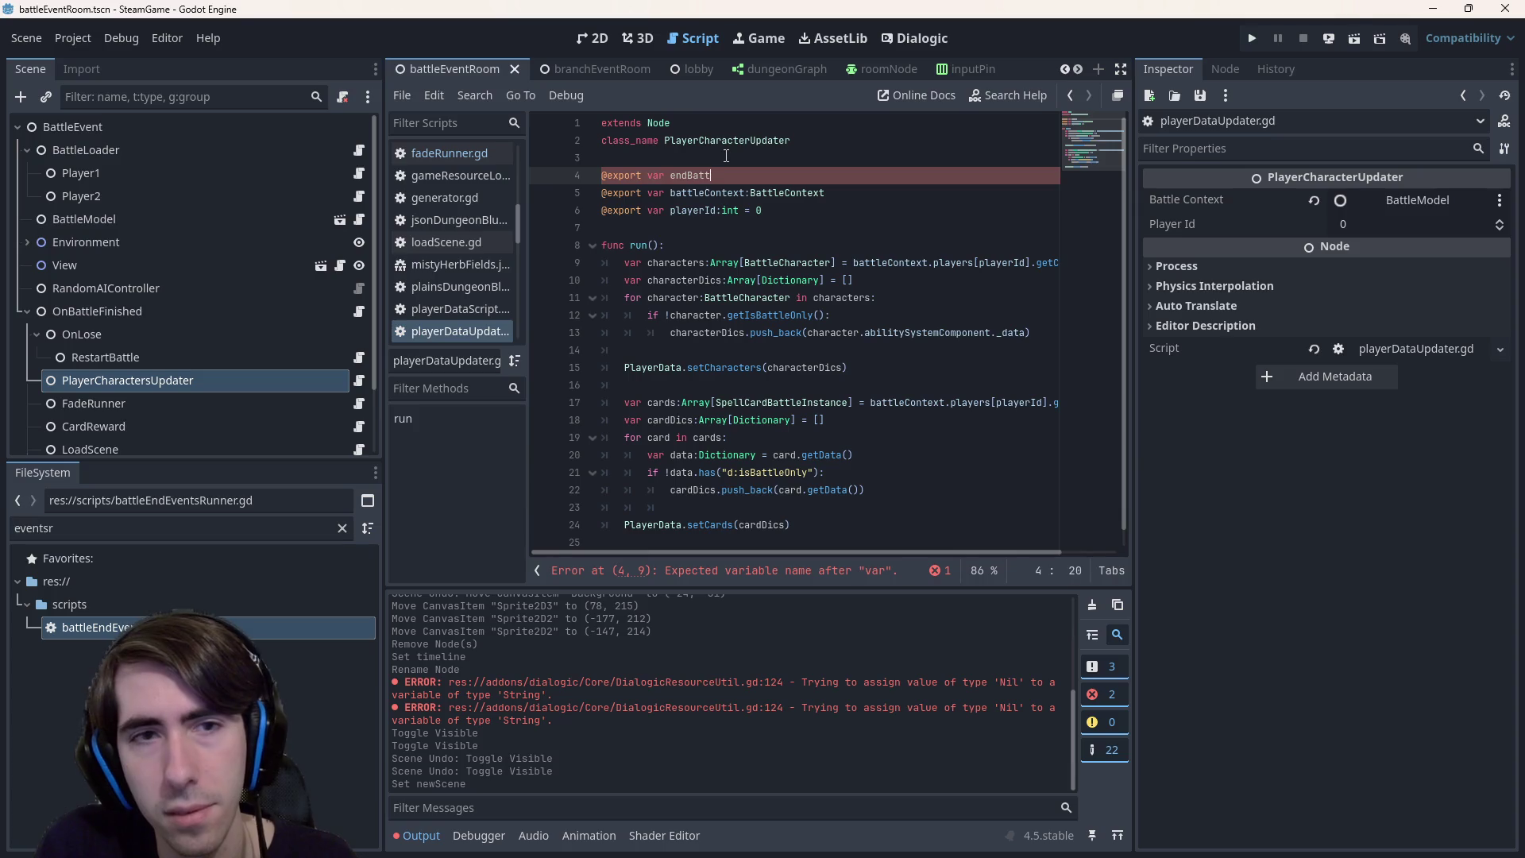
pyautogui.write('F')
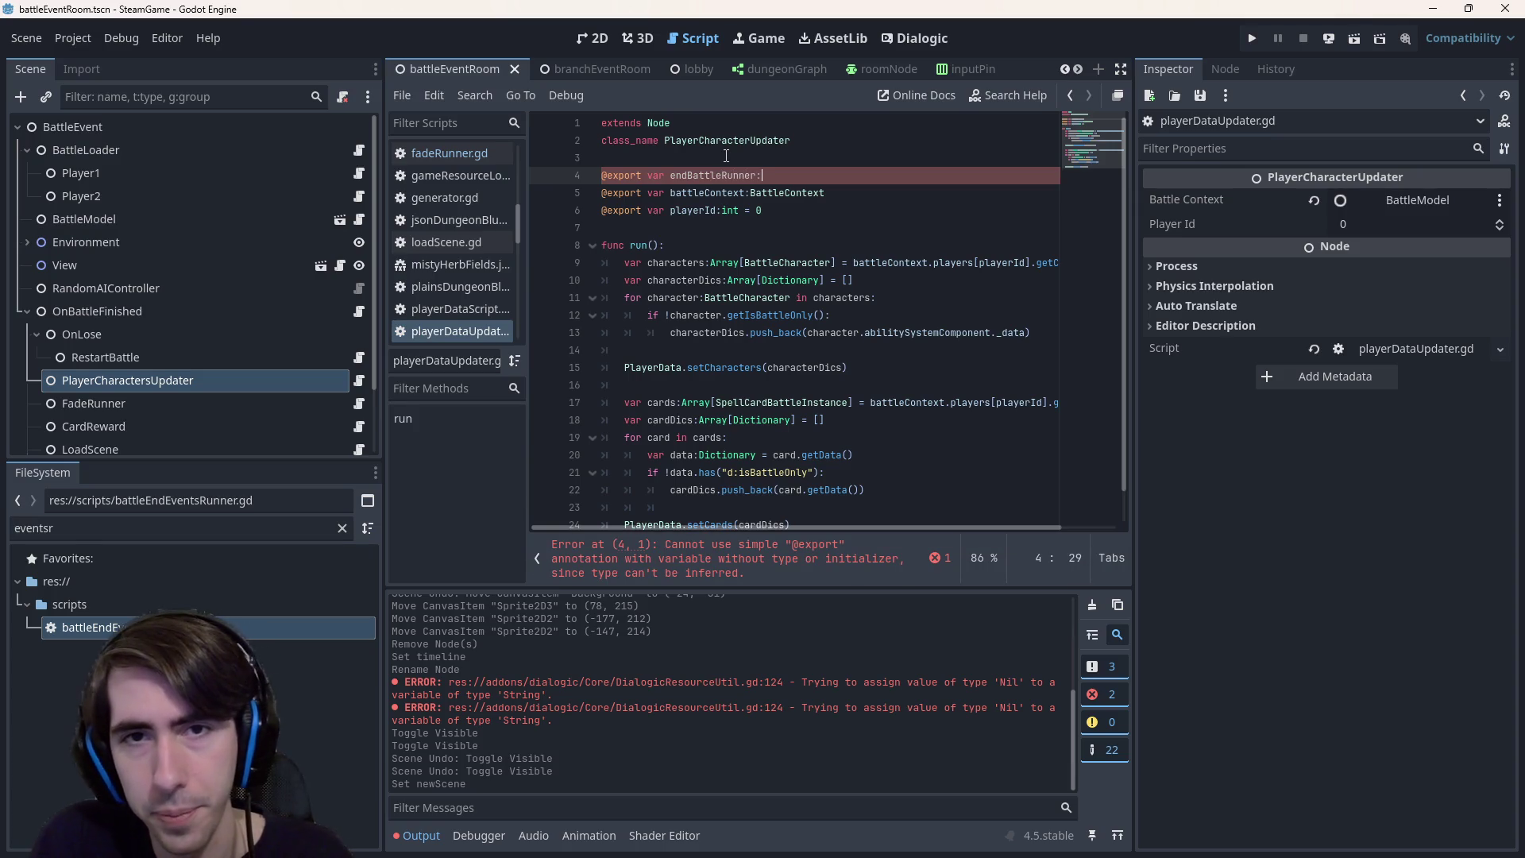
pyautogui.write('EndBattl')
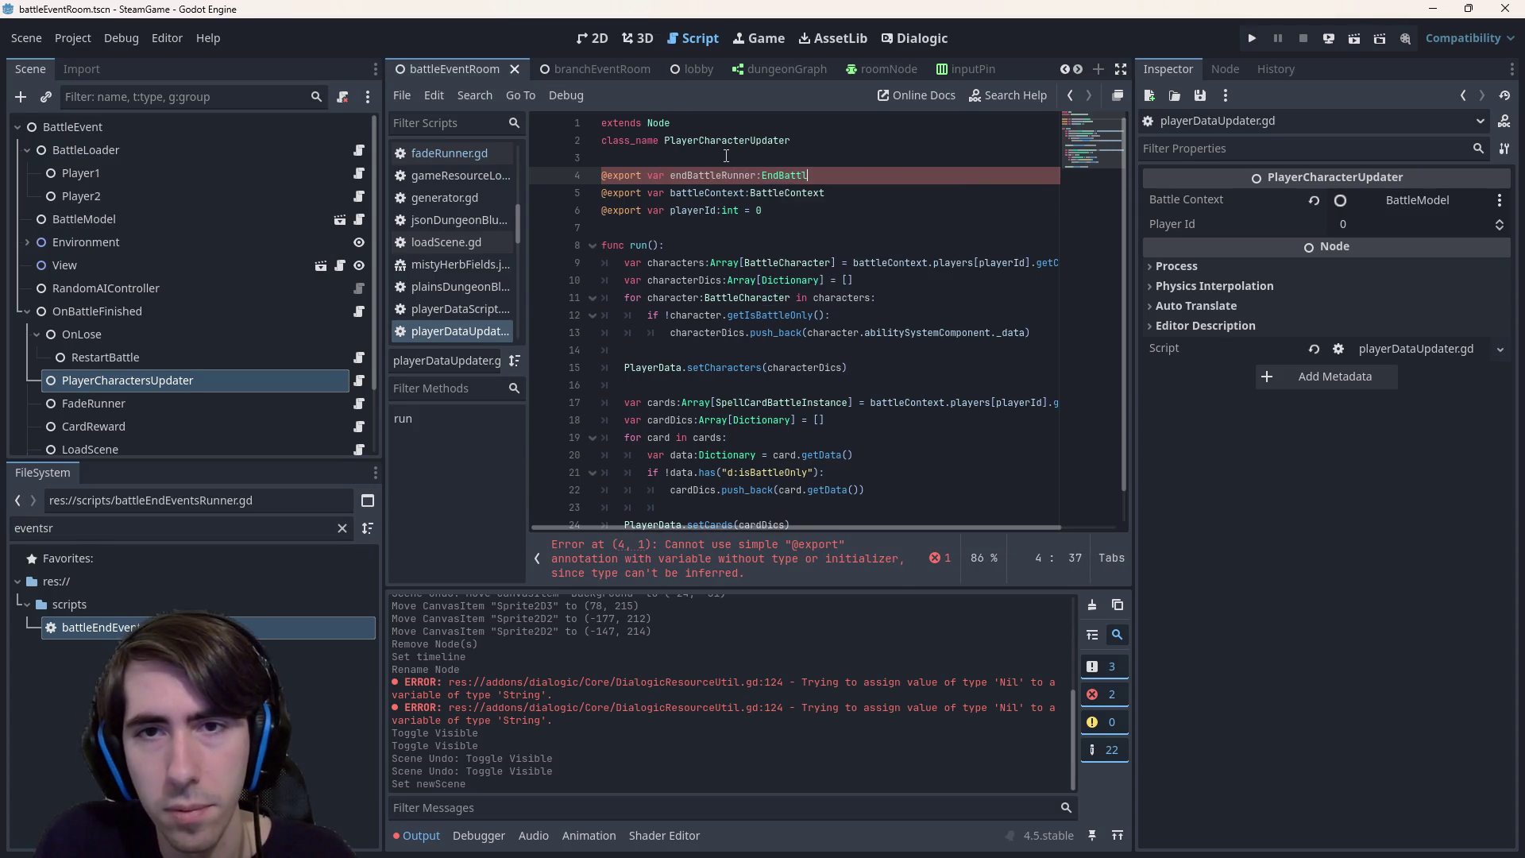
pyautogui.press('BackSpace')
pyautogui.press('BackSpace')
pyautogui.press('BackSpace')
pyautogui.write('Bat')
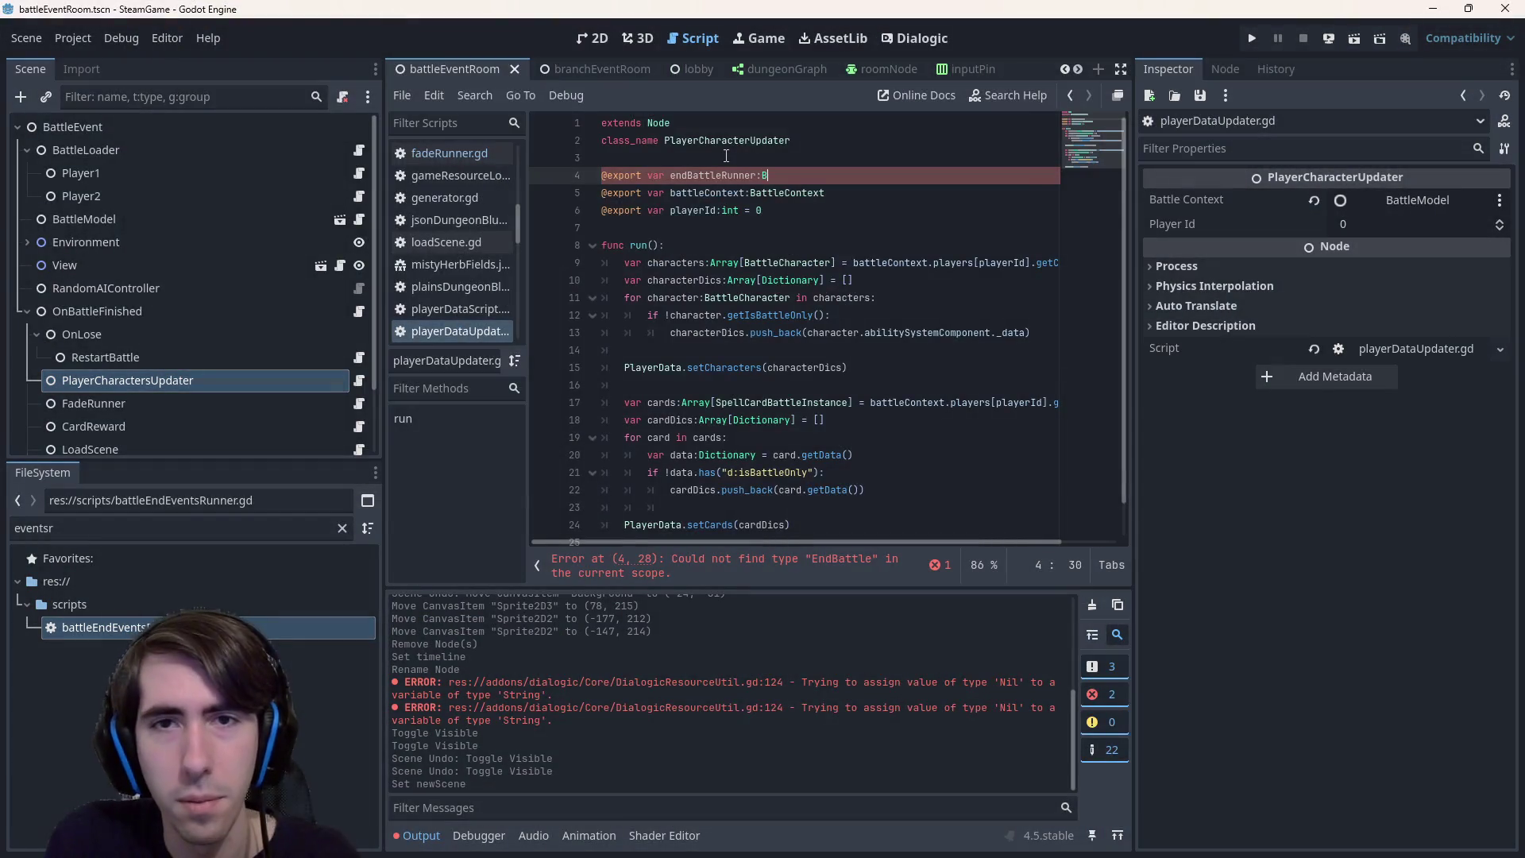
pyautogui.write('tleEnd')
pyautogui.press('Return')
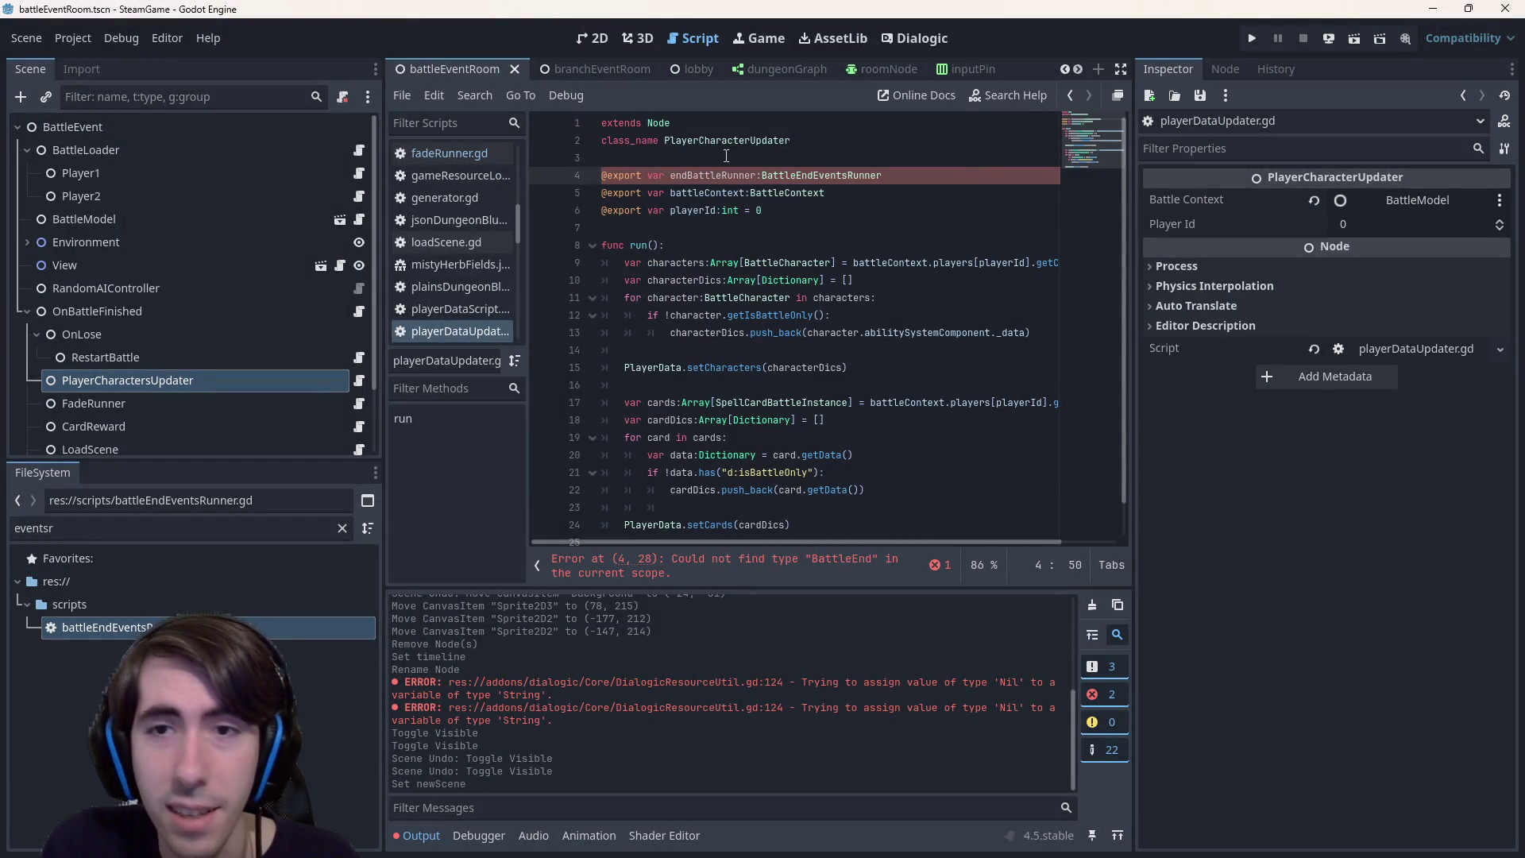
pyautogui.hotkey('ctrl', 's')
pyautogui.press('Down')
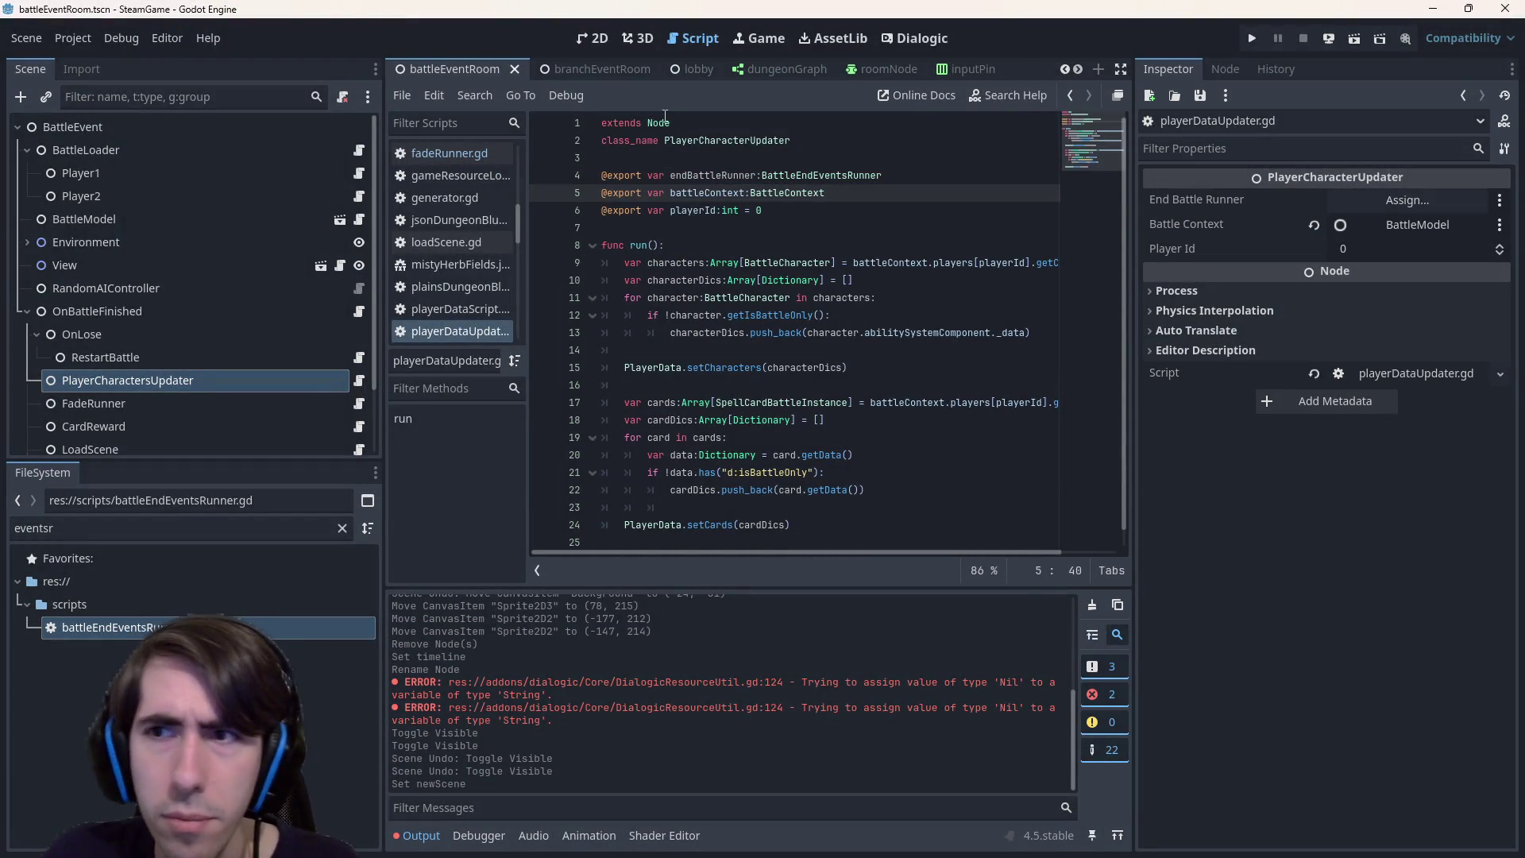
# - Assign the OnBattleFinished node as End Battle Runner in the Inspector
pyautogui.click(1407, 199)
pyautogui.scroll(-1, 753, 443)
pyautogui.click(761, 450)
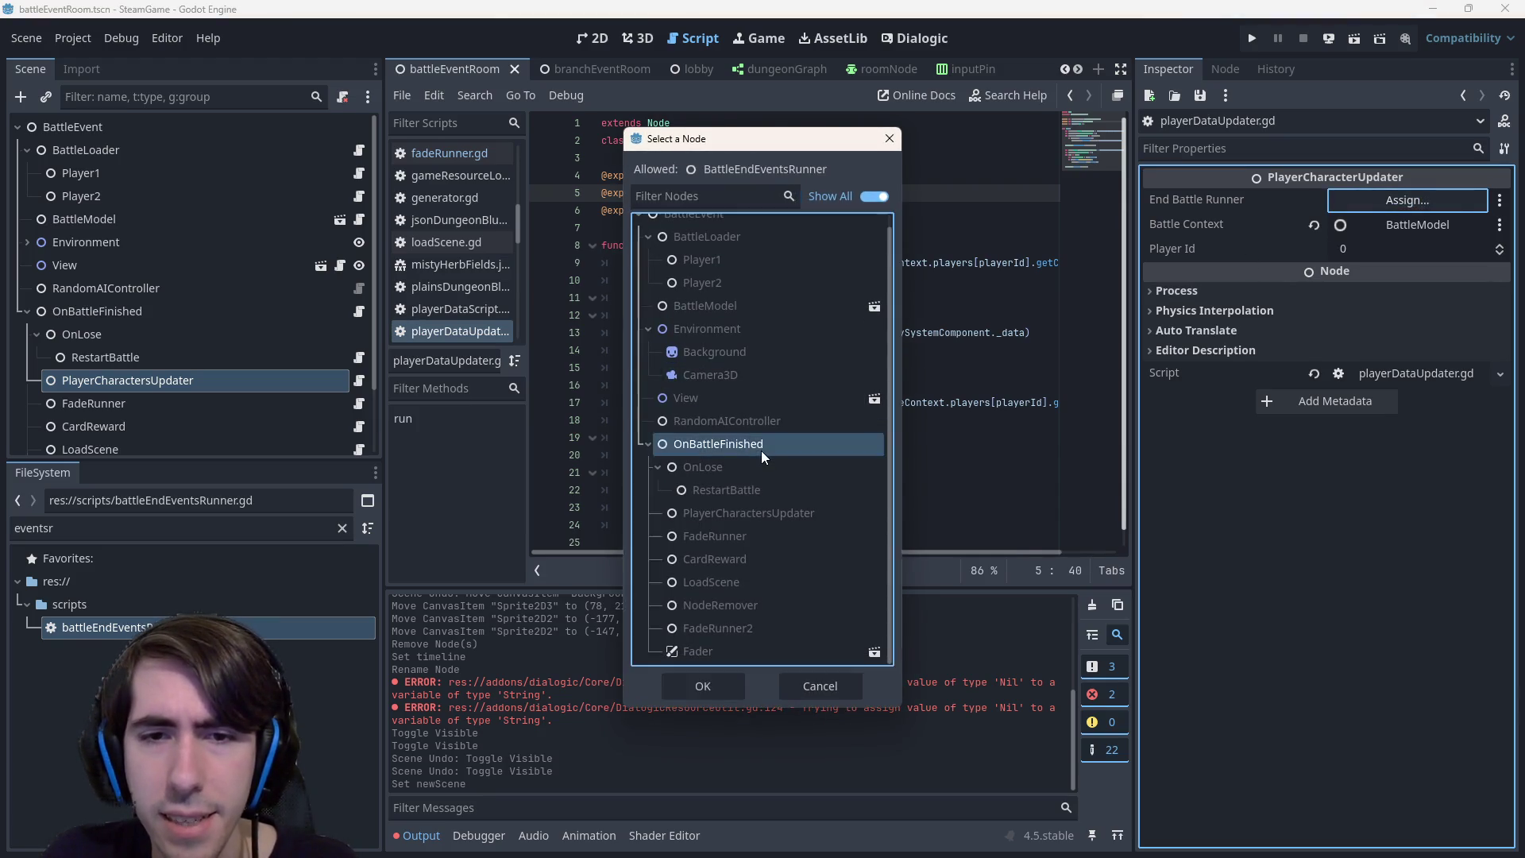
pyautogui.doubleClick(761, 450)
# - Delete the old battleContext export line
pyautogui.doubleClick(743, 192)
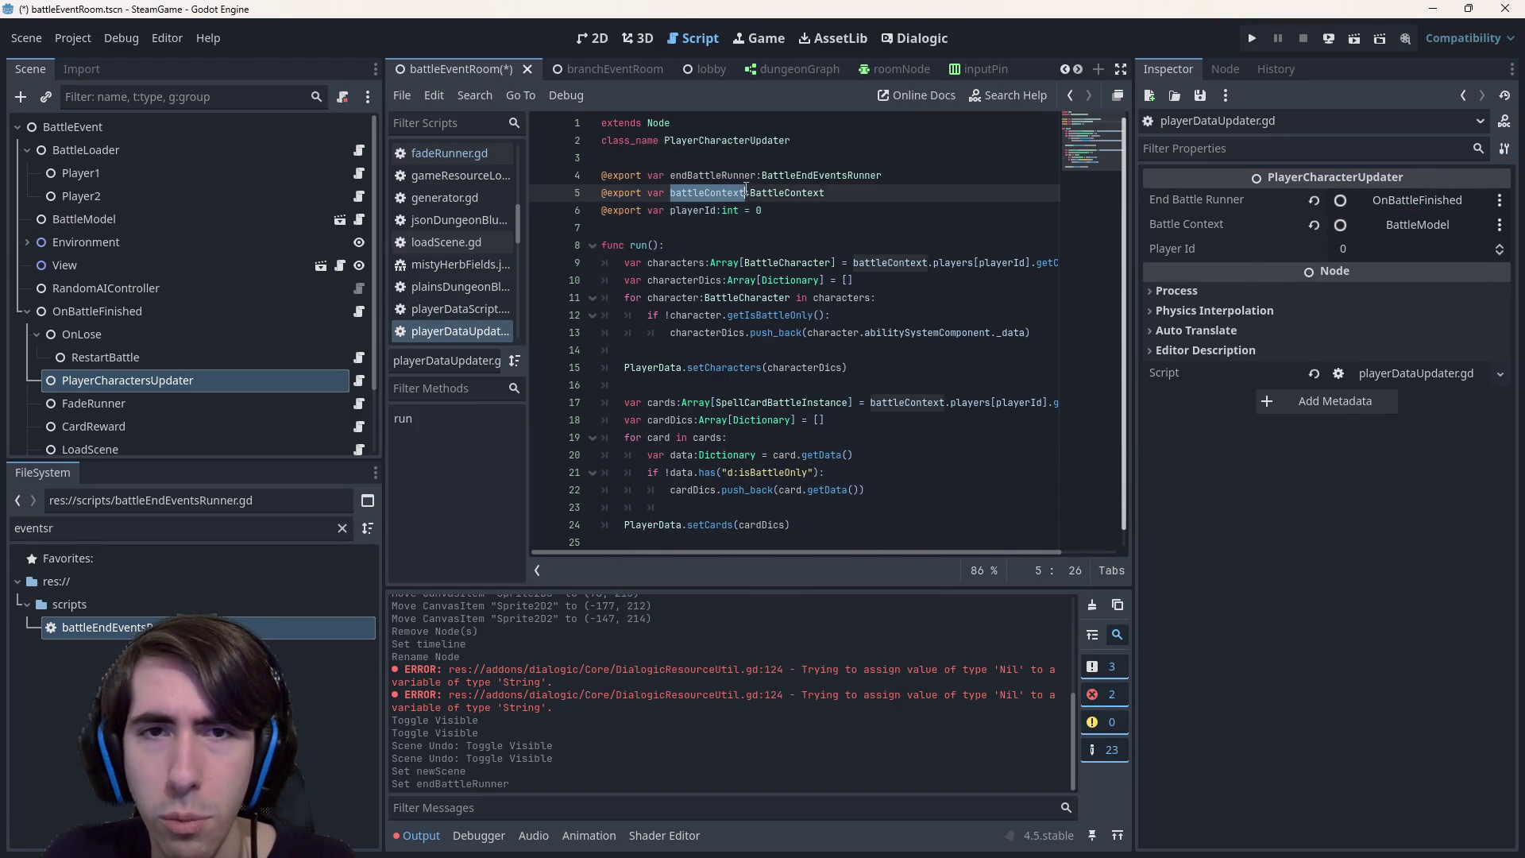
pyautogui.tripleClick(744, 192)
pyautogui.press('BackSpace')
pyautogui.press('BackSpace')
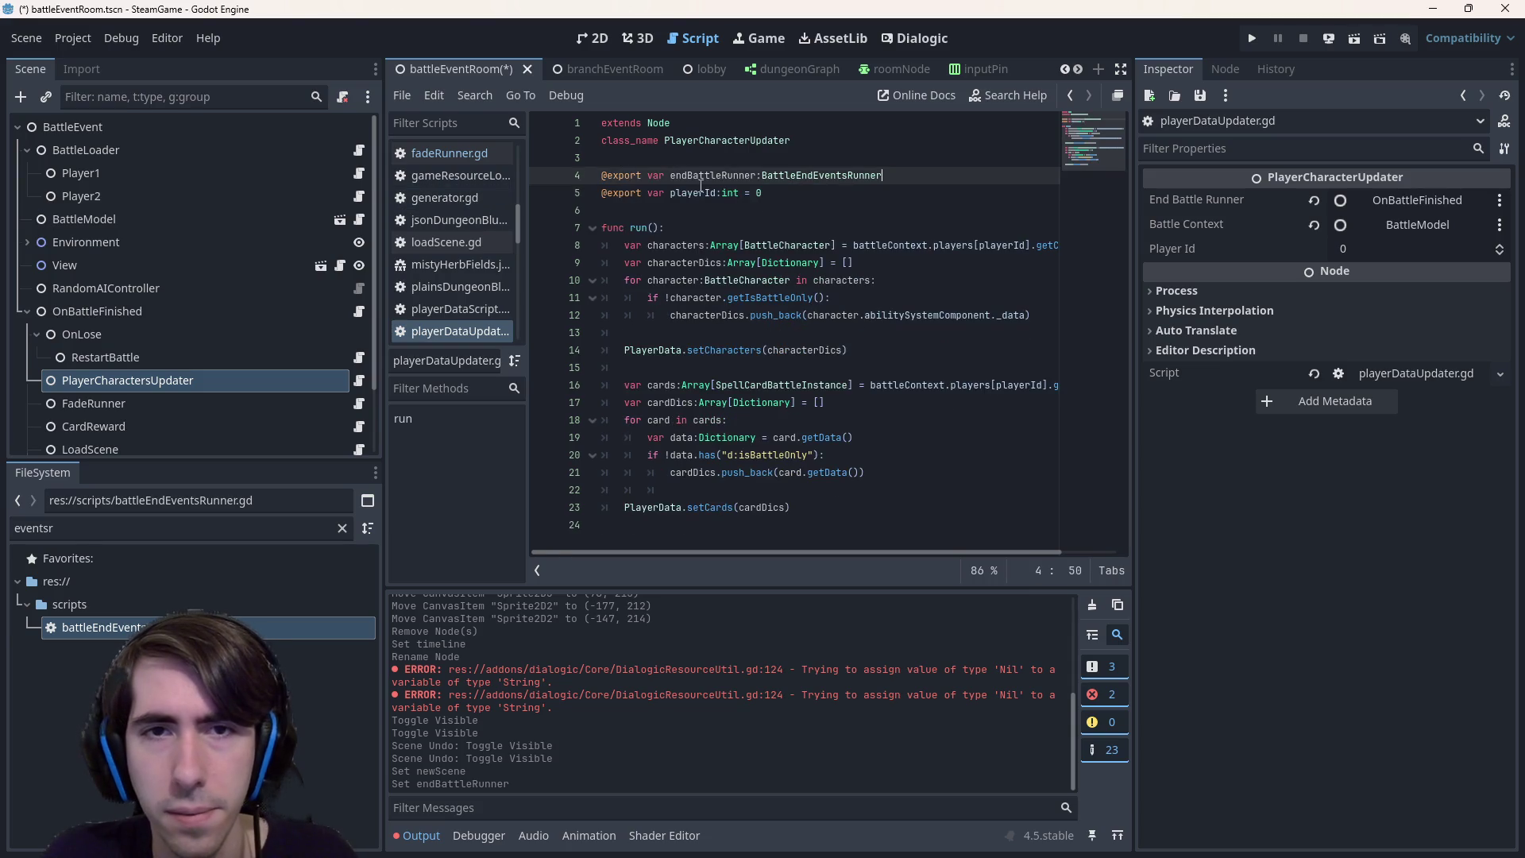
# - Replace the battleContext references on lines 8 and 16 with endBattleRunner.trigger and save
pyautogui.doubleClick(691, 192)
pyautogui.doubleClick(713, 175)
pyautogui.doubleClick(890, 245)
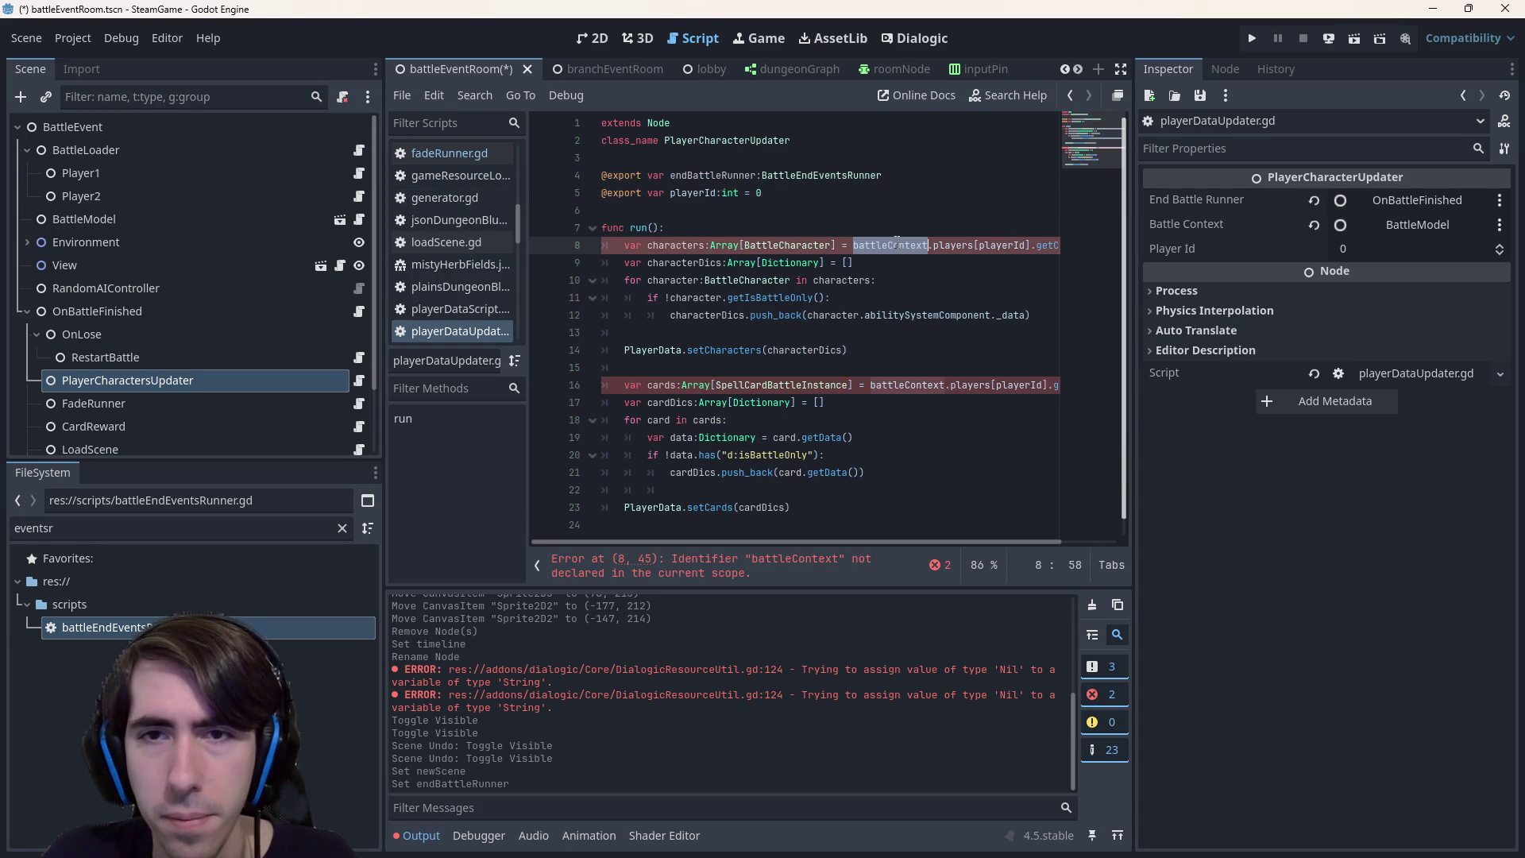
pyautogui.hotkey('ctrl', 'd')
pyautogui.write('endBattleRunner.')
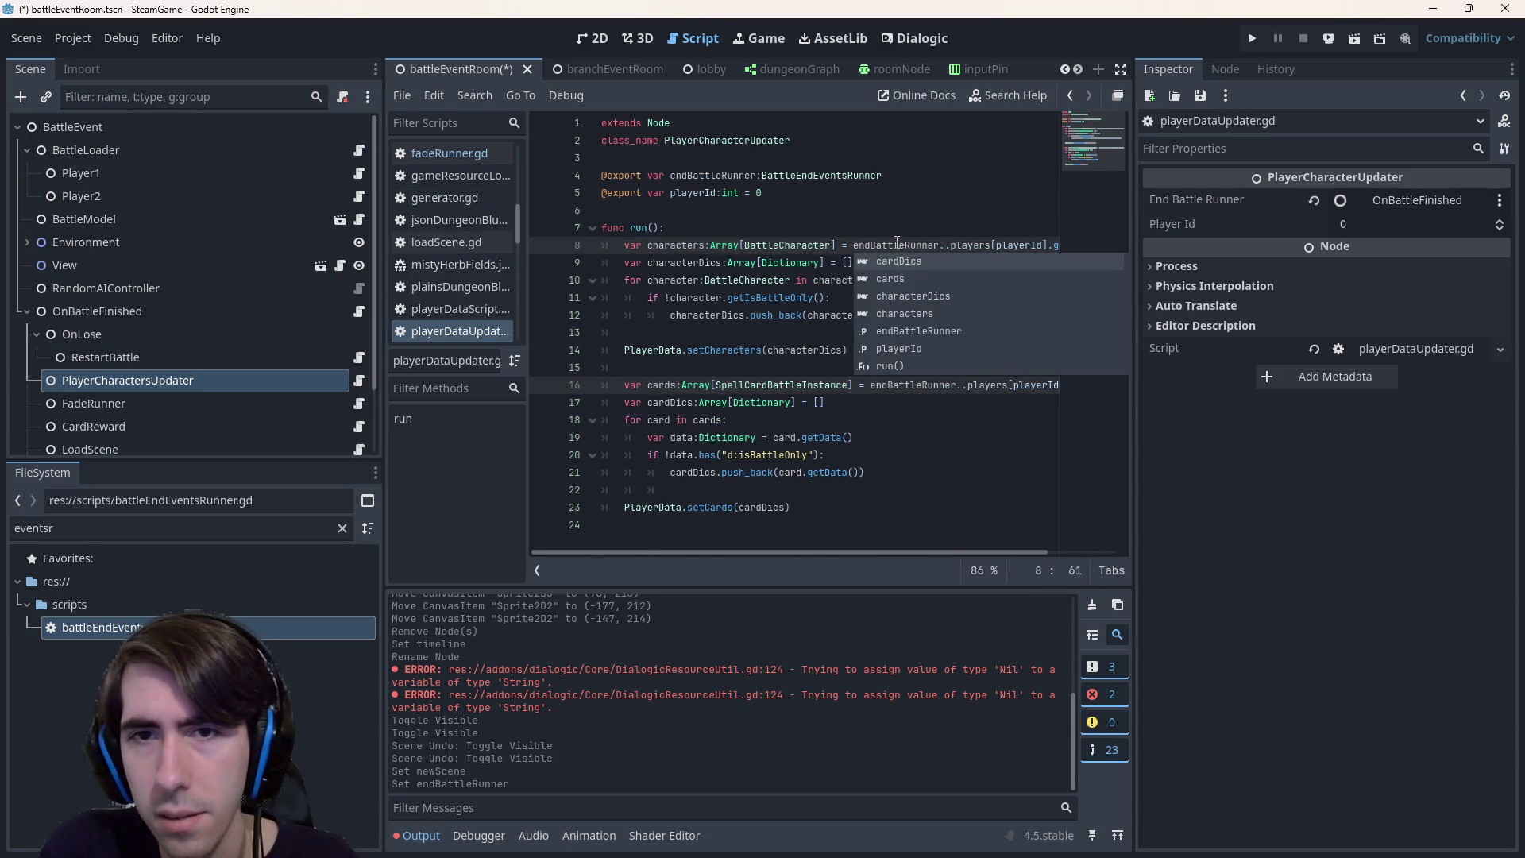
pyautogui.write('ba')
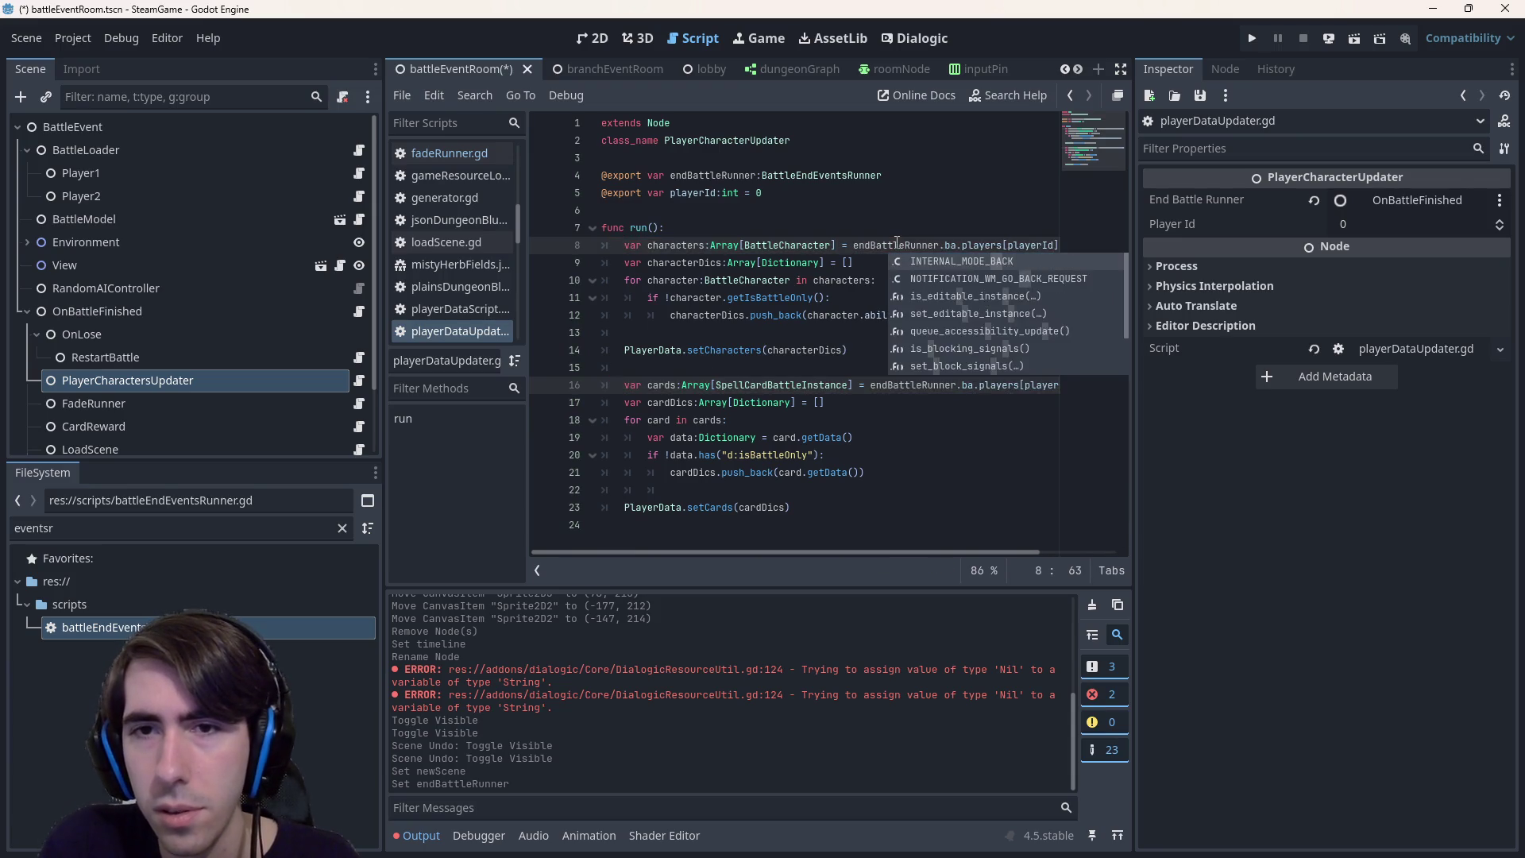
pyautogui.press('BackSpace')
pyautogui.press('BackSpace')
pyautogui.write('trigger')
pyautogui.hotkey('ctrl', 's')
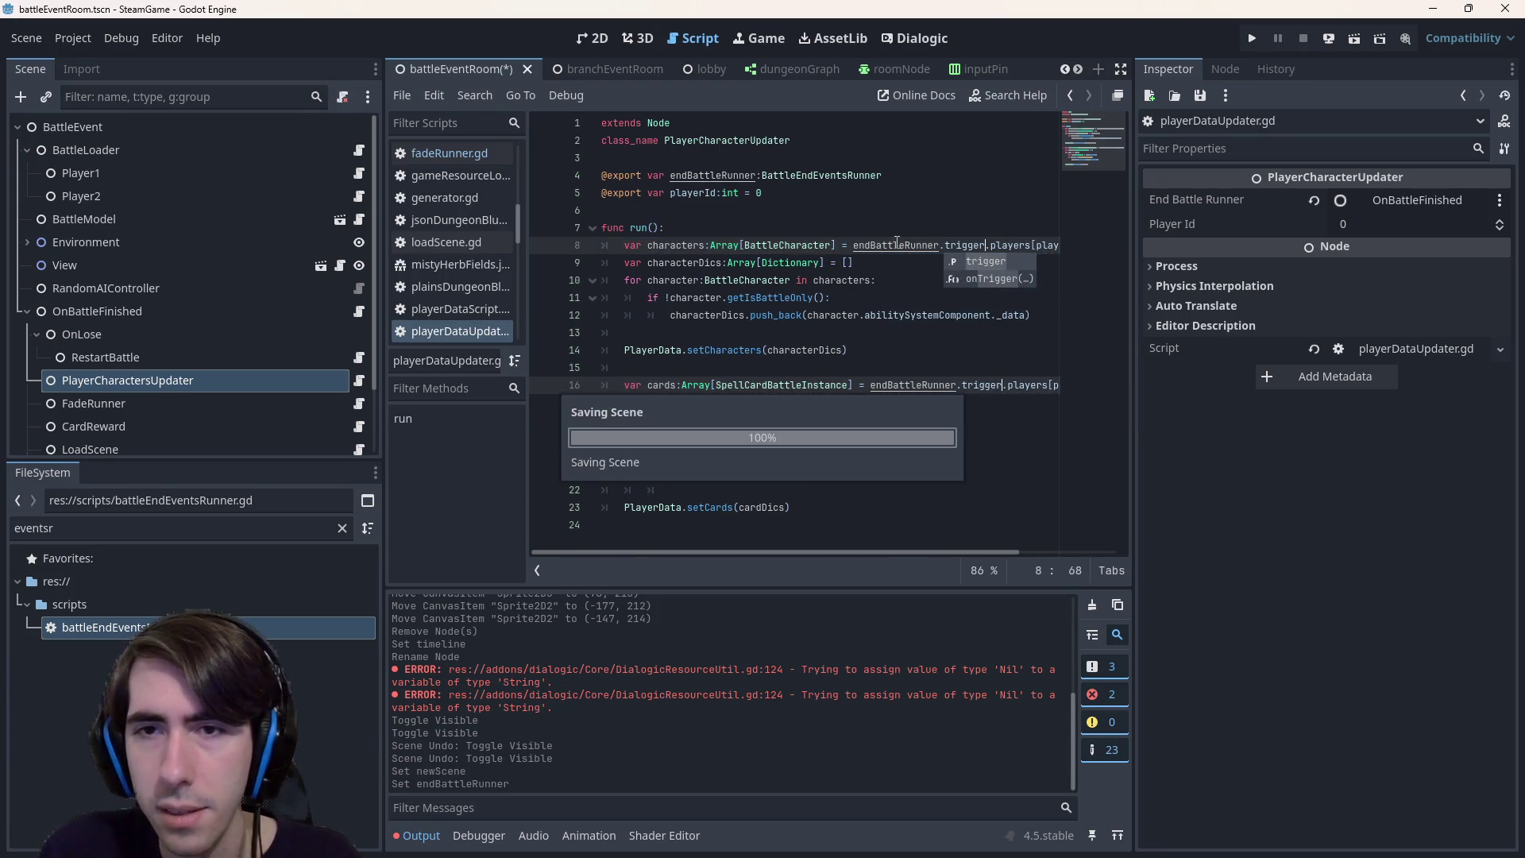
# - Deselect the code on line 8 and select the OnBattleFinished node in the Scene dock
pyautogui.moveTo(897, 241); pyautogui.dragTo(1111, 239)
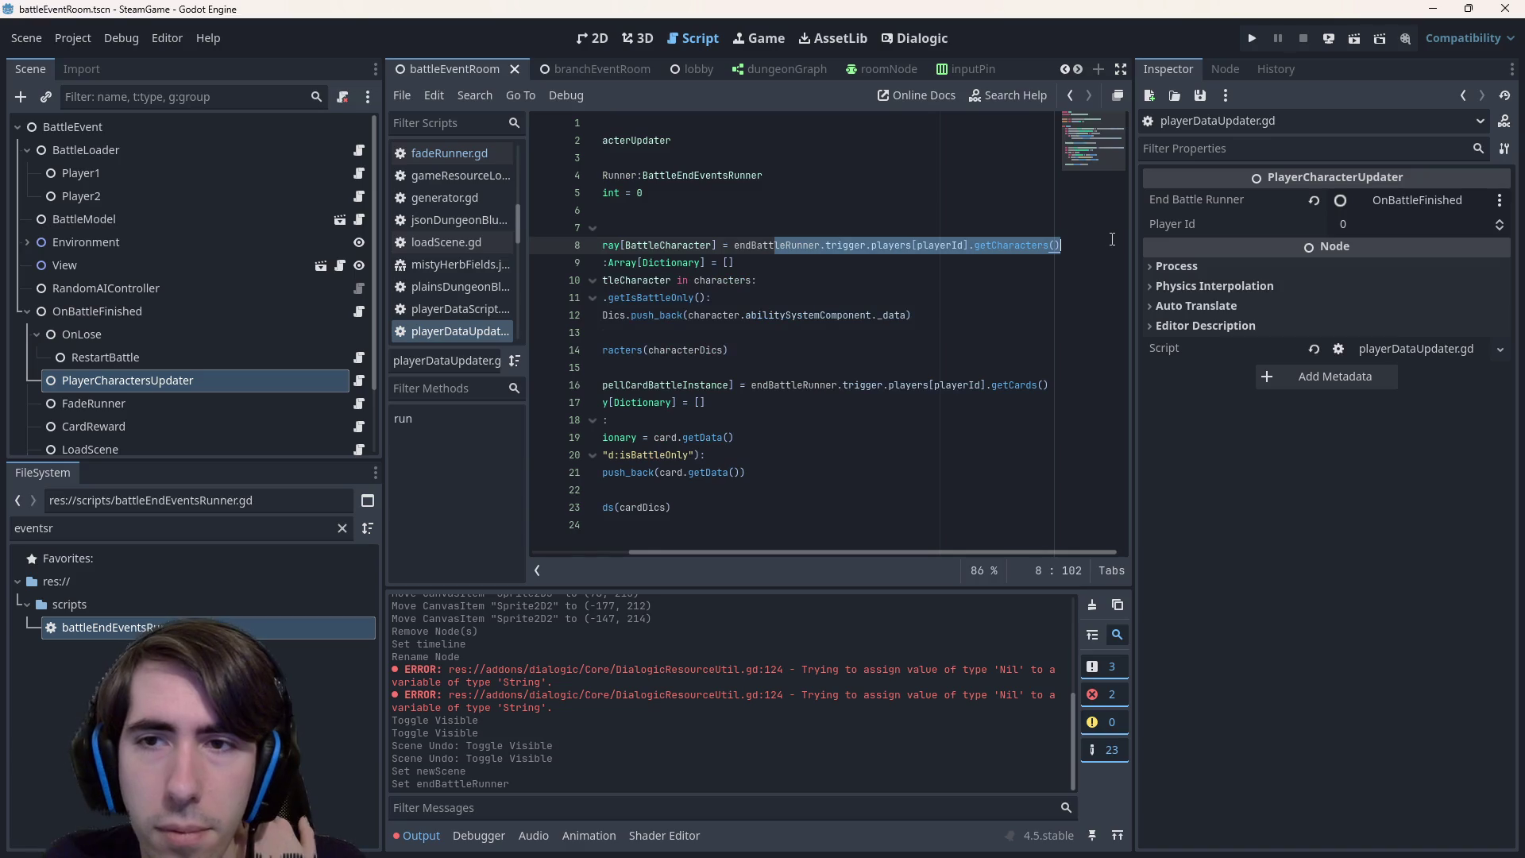
pyautogui.moveTo(768, 207)
pyautogui.mouseDown()
pyautogui.moveTo(794, 469)
pyautogui.moveTo(769, 206)
pyautogui.mouseUp()
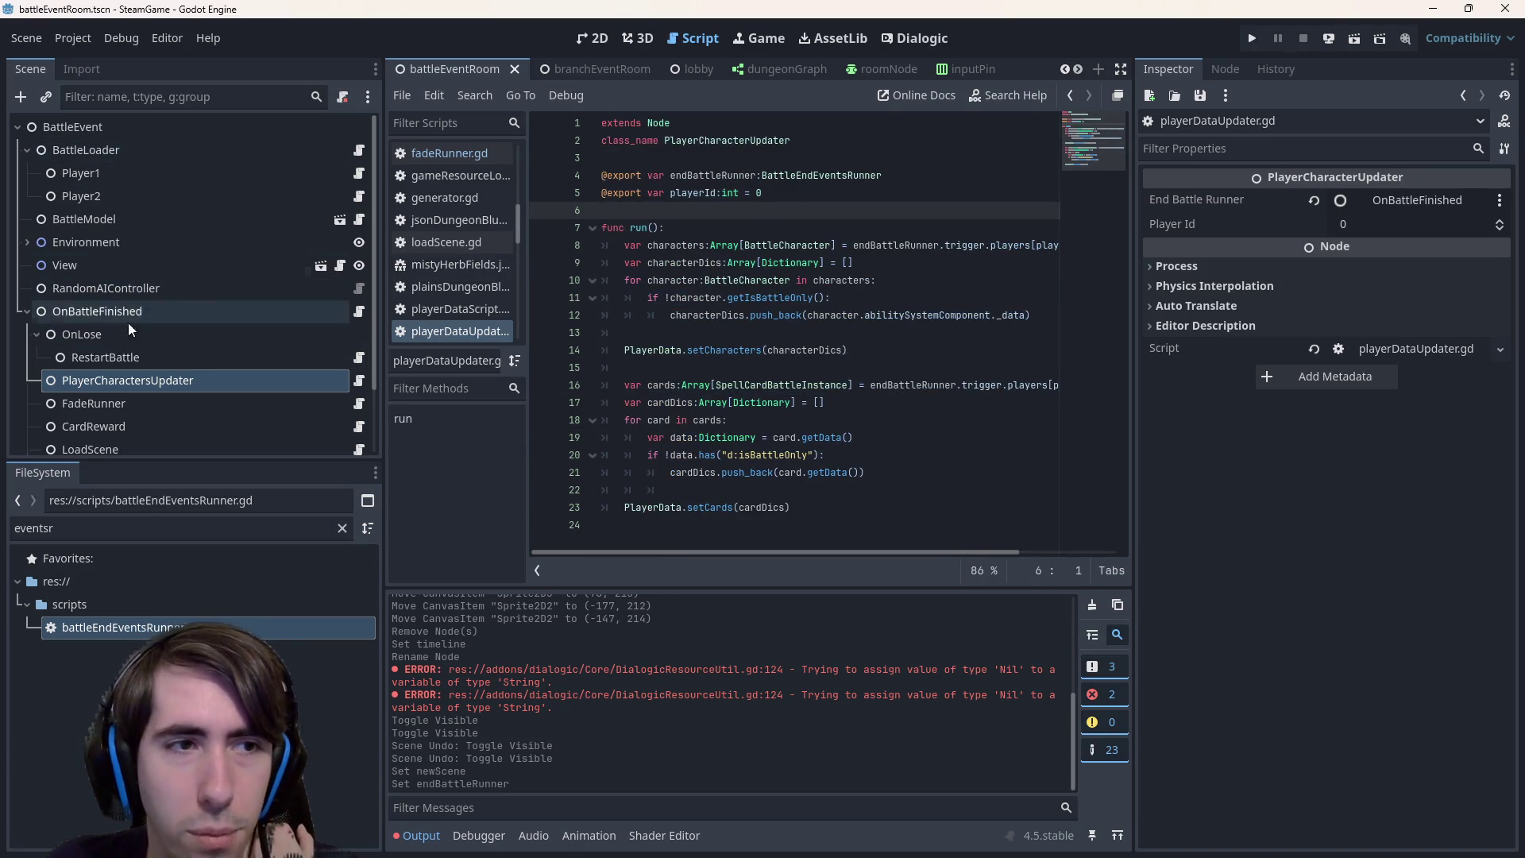
pyautogui.click(49, 318)
# - Collapse and re-expand OnBattleFinished, then select it to show its BattleModel Trigger in the Inspector
pyautogui.click(24, 312)
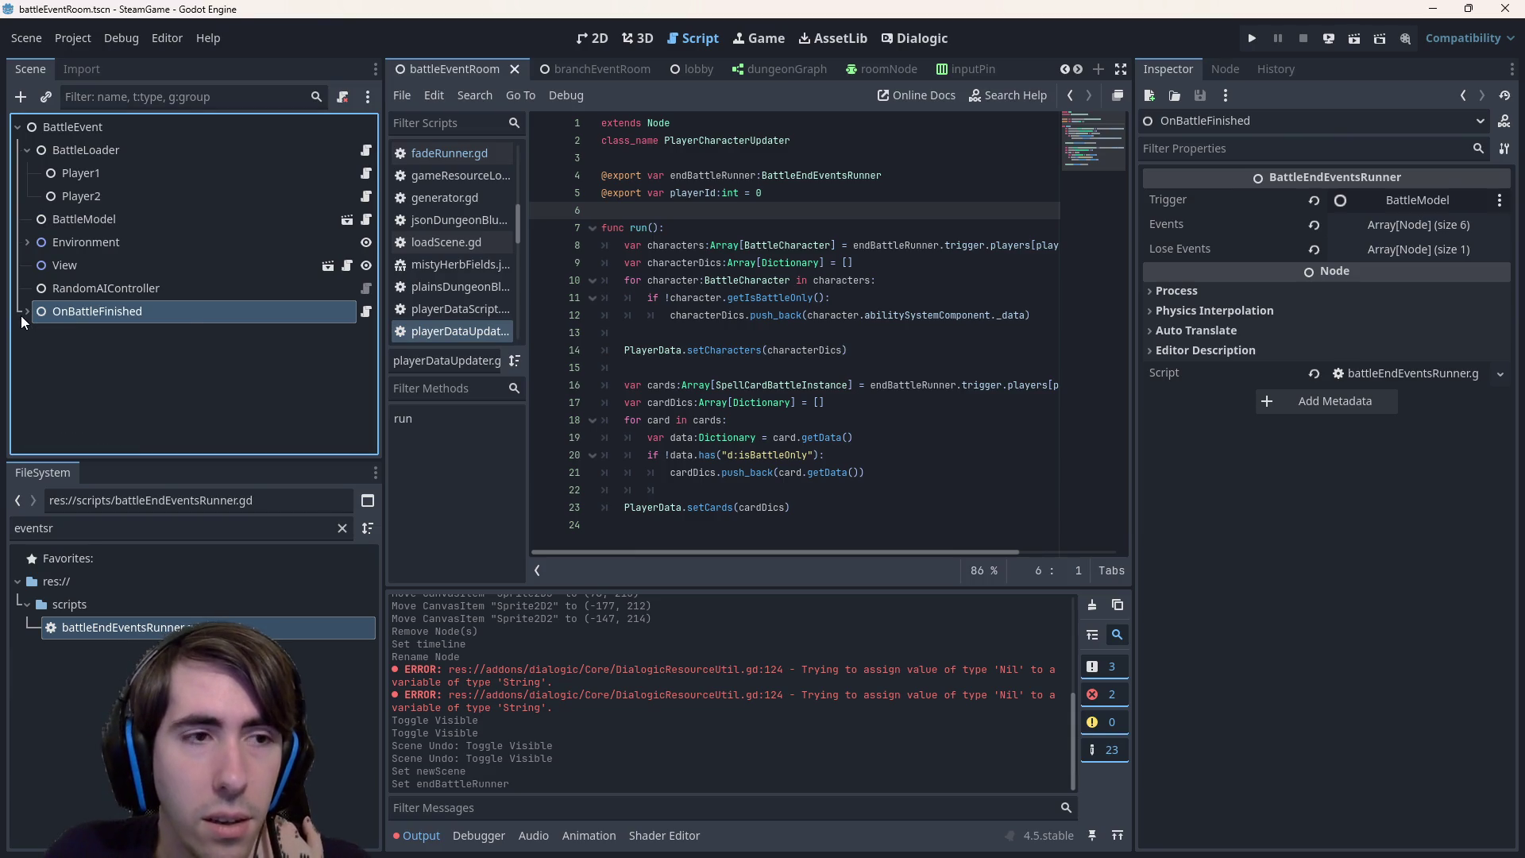
pyautogui.click(26, 326)
pyautogui.click(27, 310)
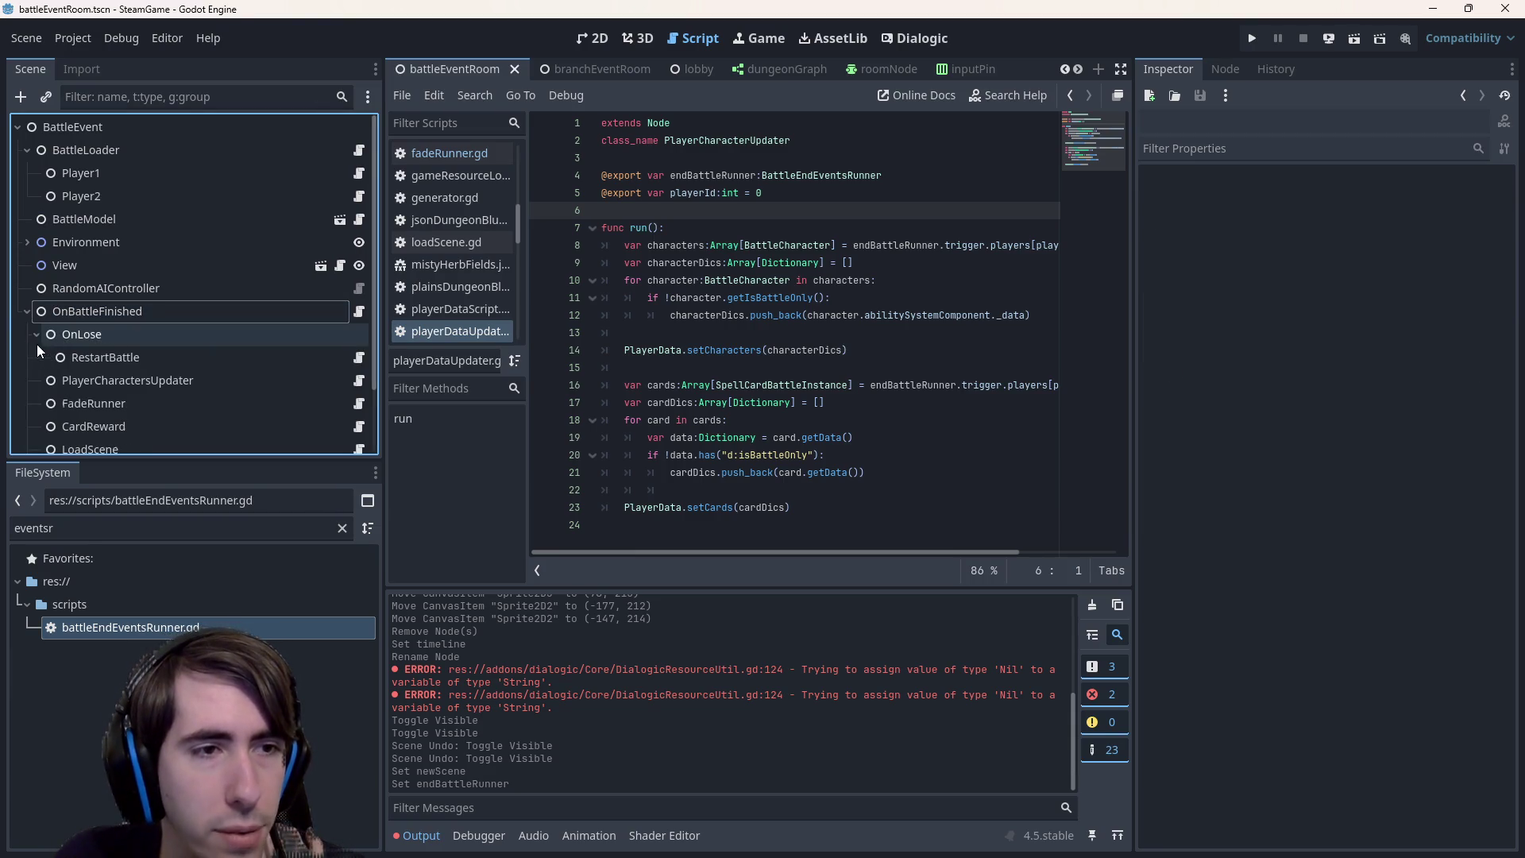
pyautogui.click(53, 312)
# - Clear the FileSystem filter and scroll through the full file list
pyautogui.click(343, 527)
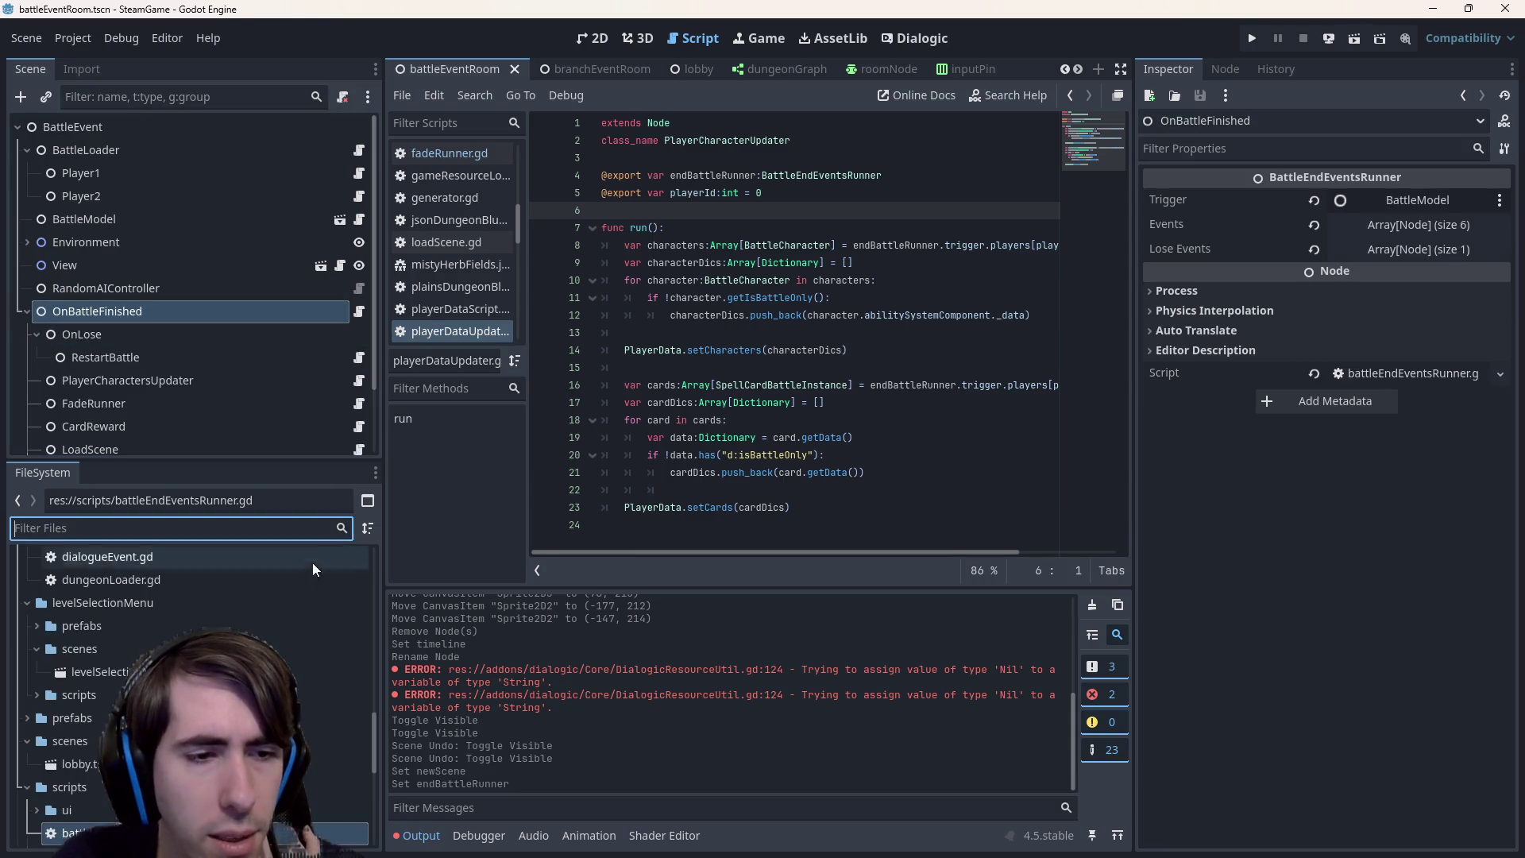
pyautogui.scroll(10, 293, 568)
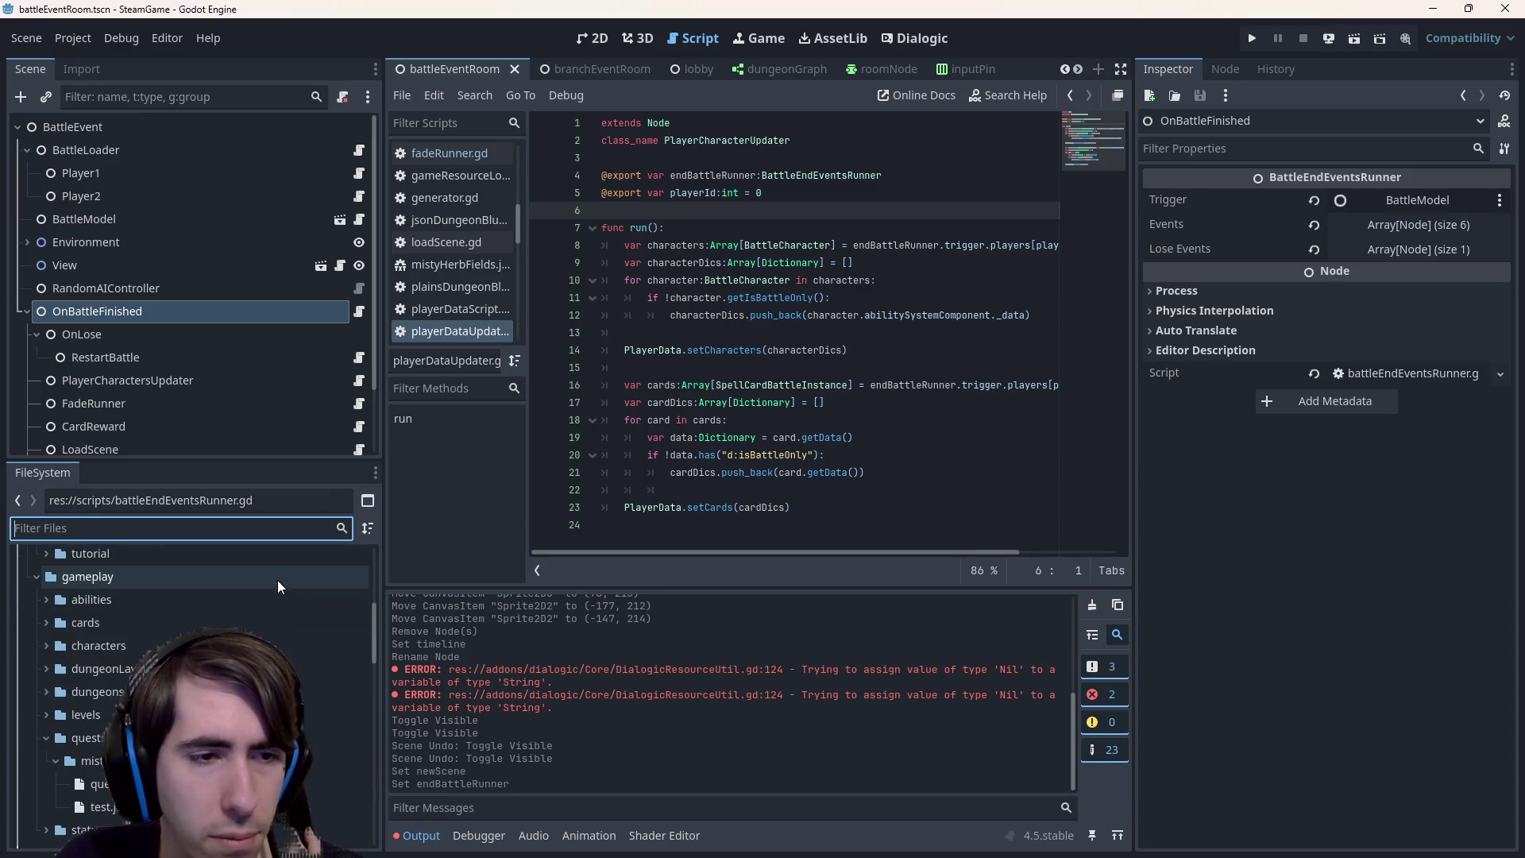
pyautogui.scroll(2, 278, 587)
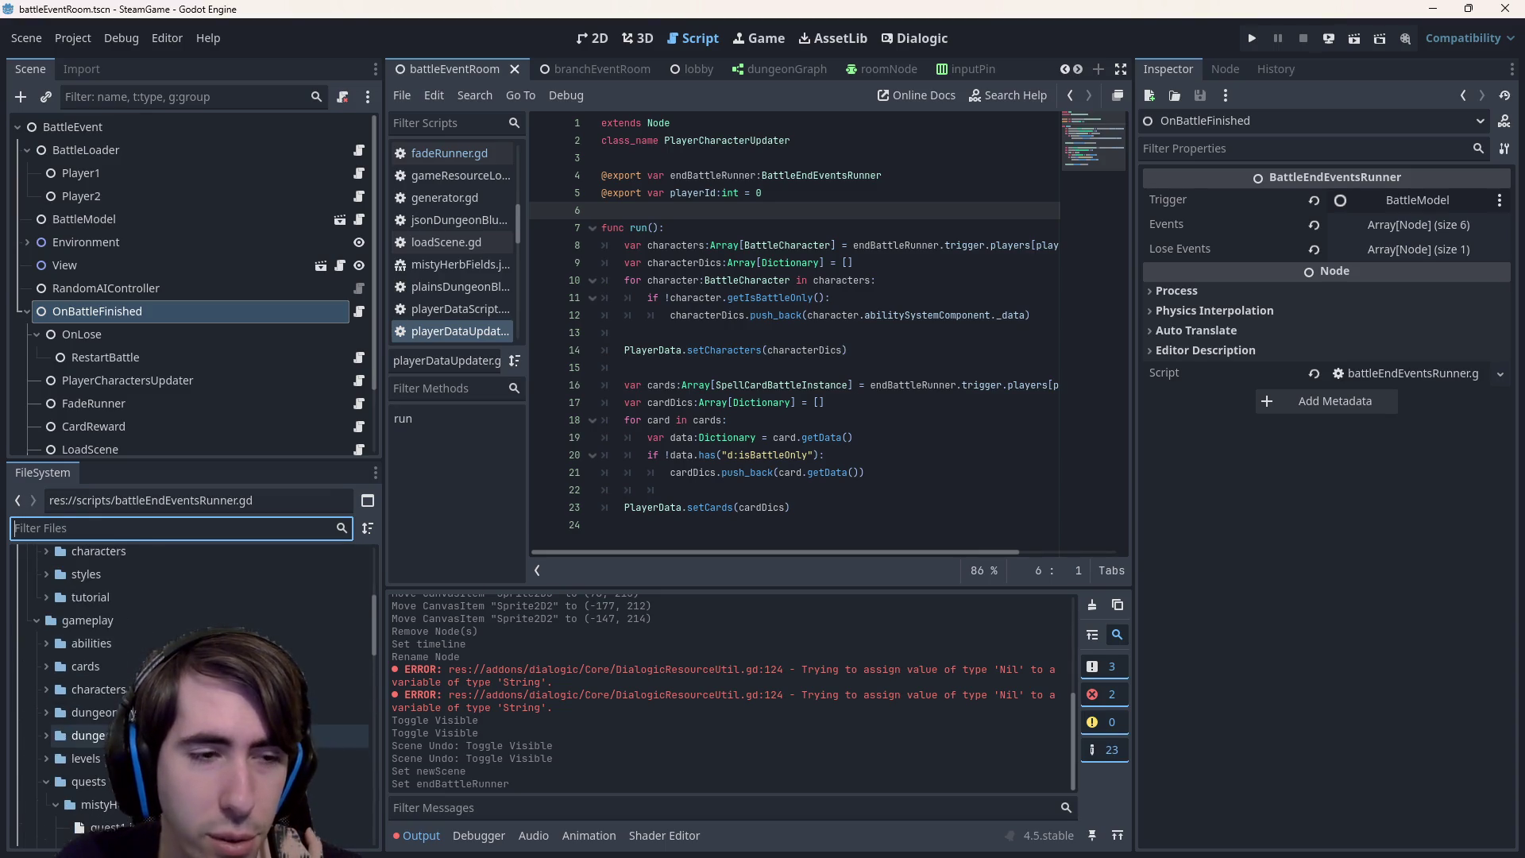
pyautogui.scroll(-5, 116, 616)
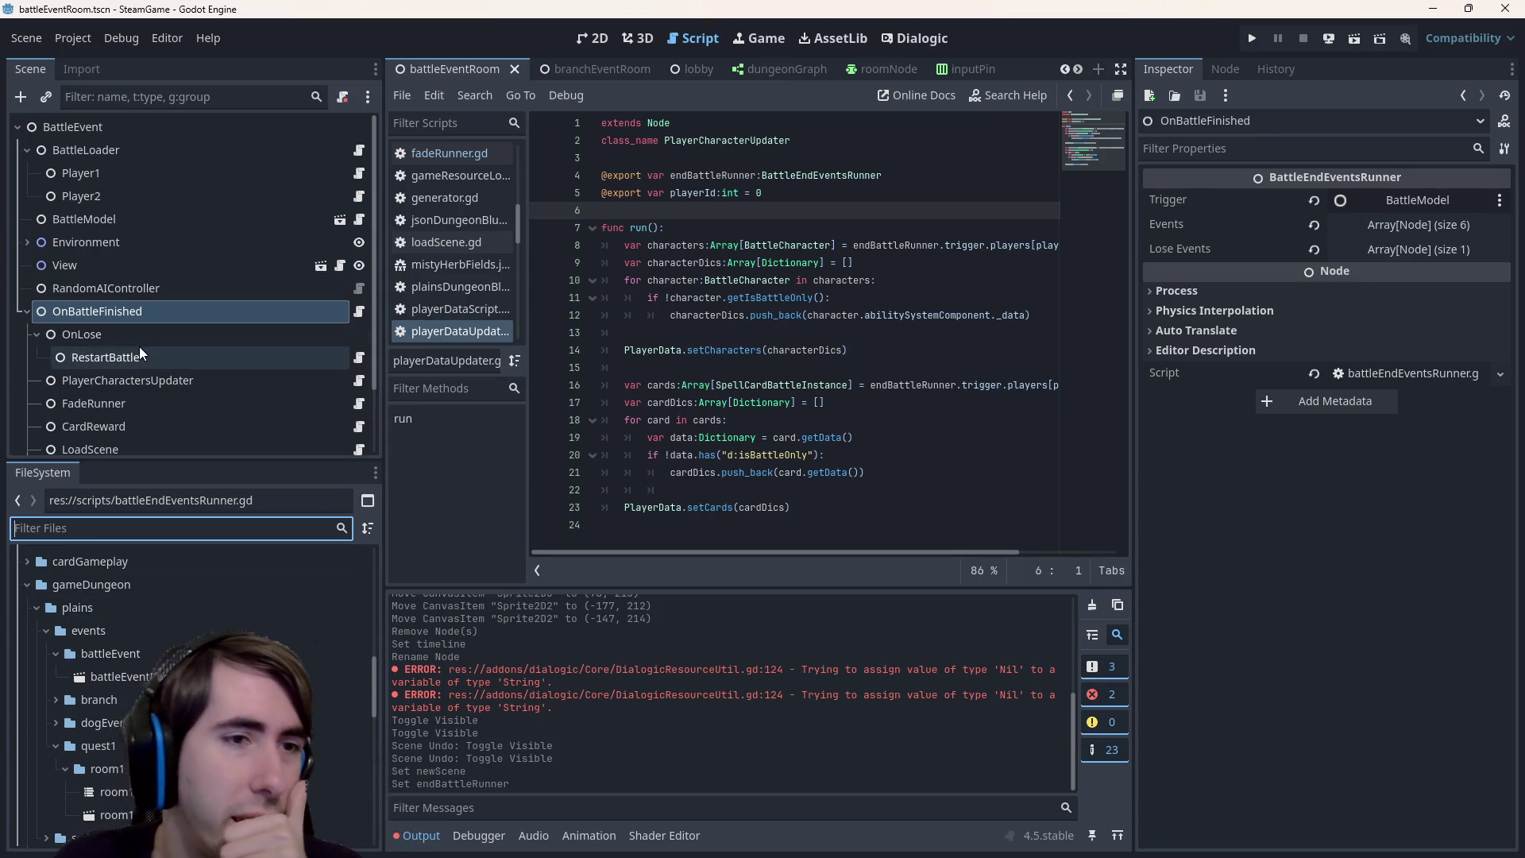
pyautogui.scroll(-3, 130, 346)
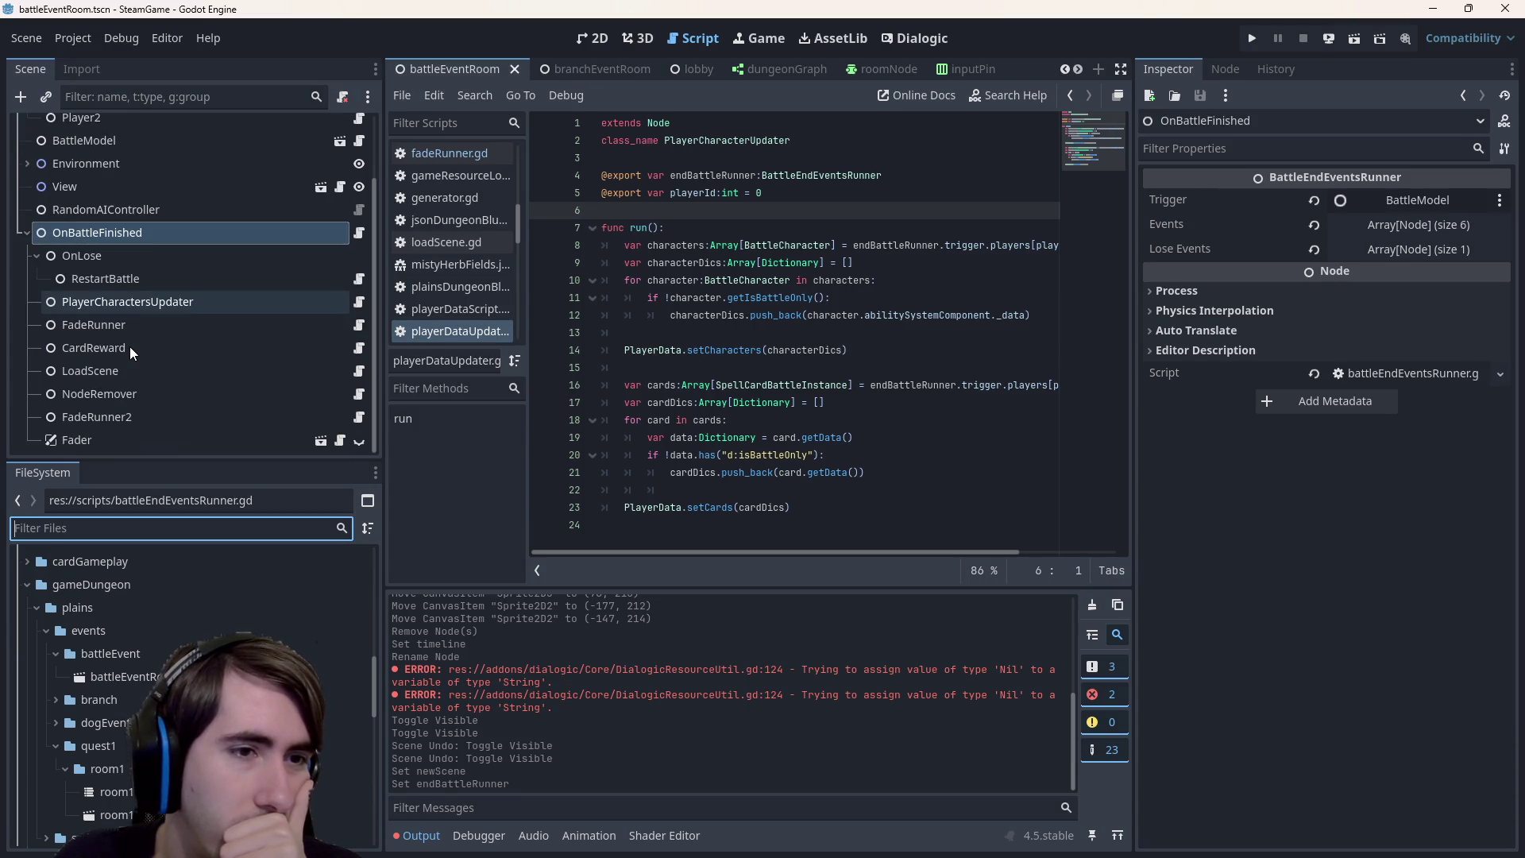
pyautogui.scroll(2, 131, 346)
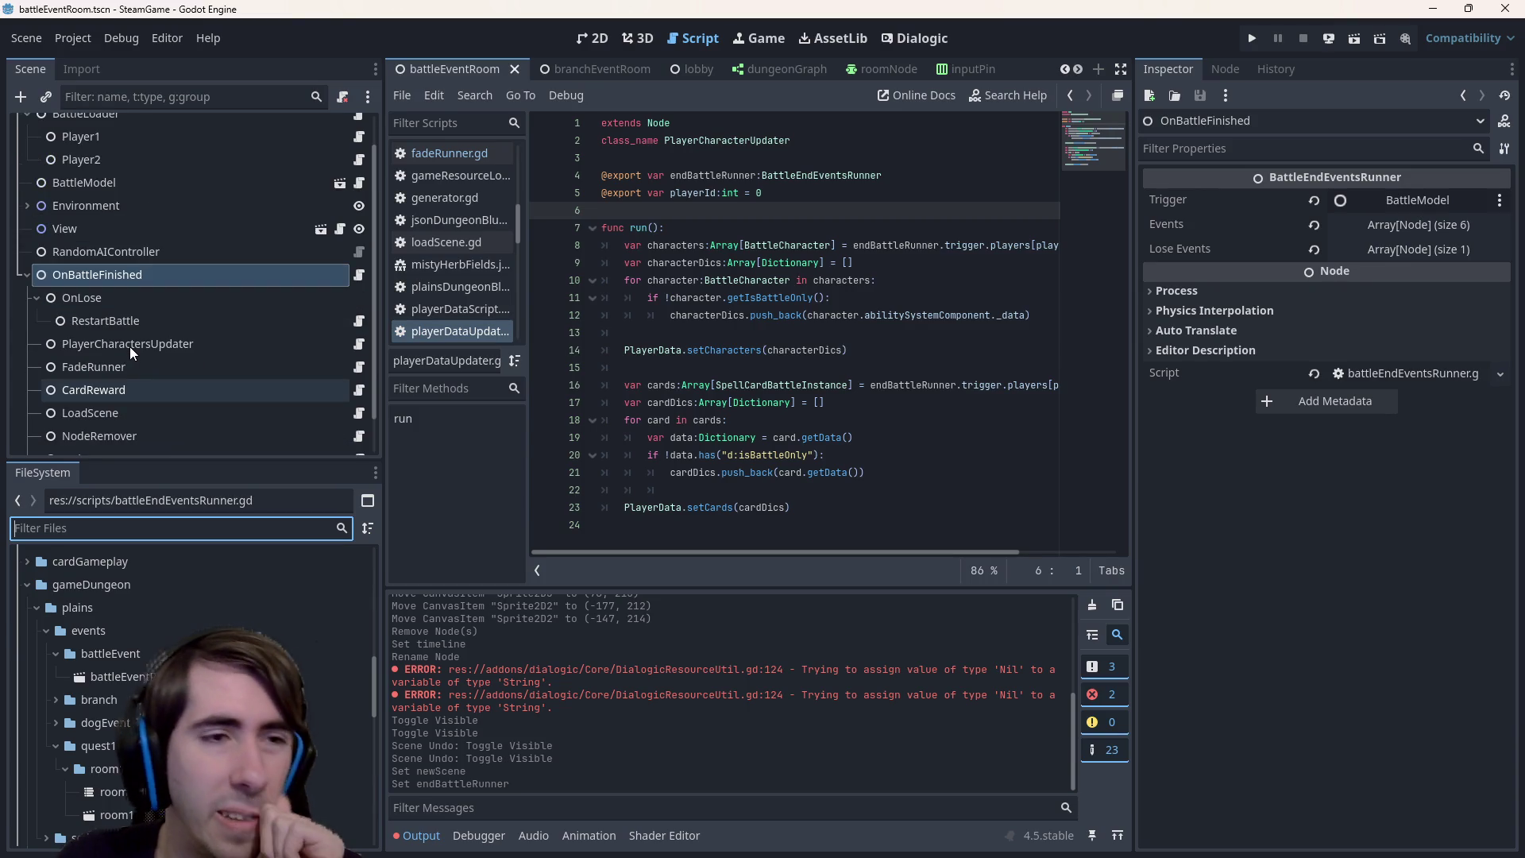
pyautogui.scroll(2, 122, 240)
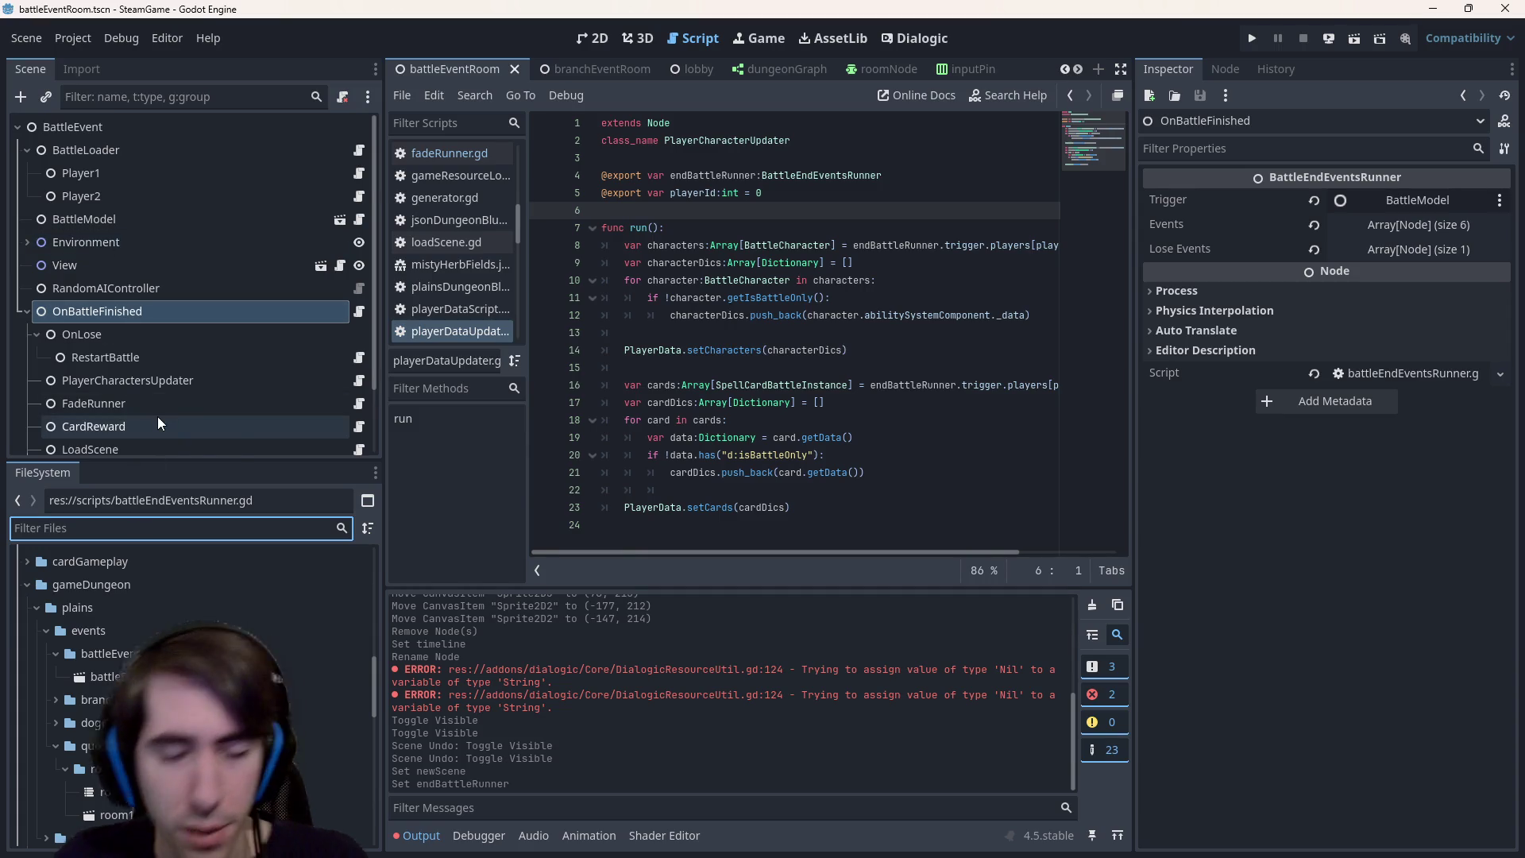
# - Filter FileSystem for 'view' and browse playerView2D.gd, the view prefabs and card prefabs folders
pyautogui.write('battlevie')
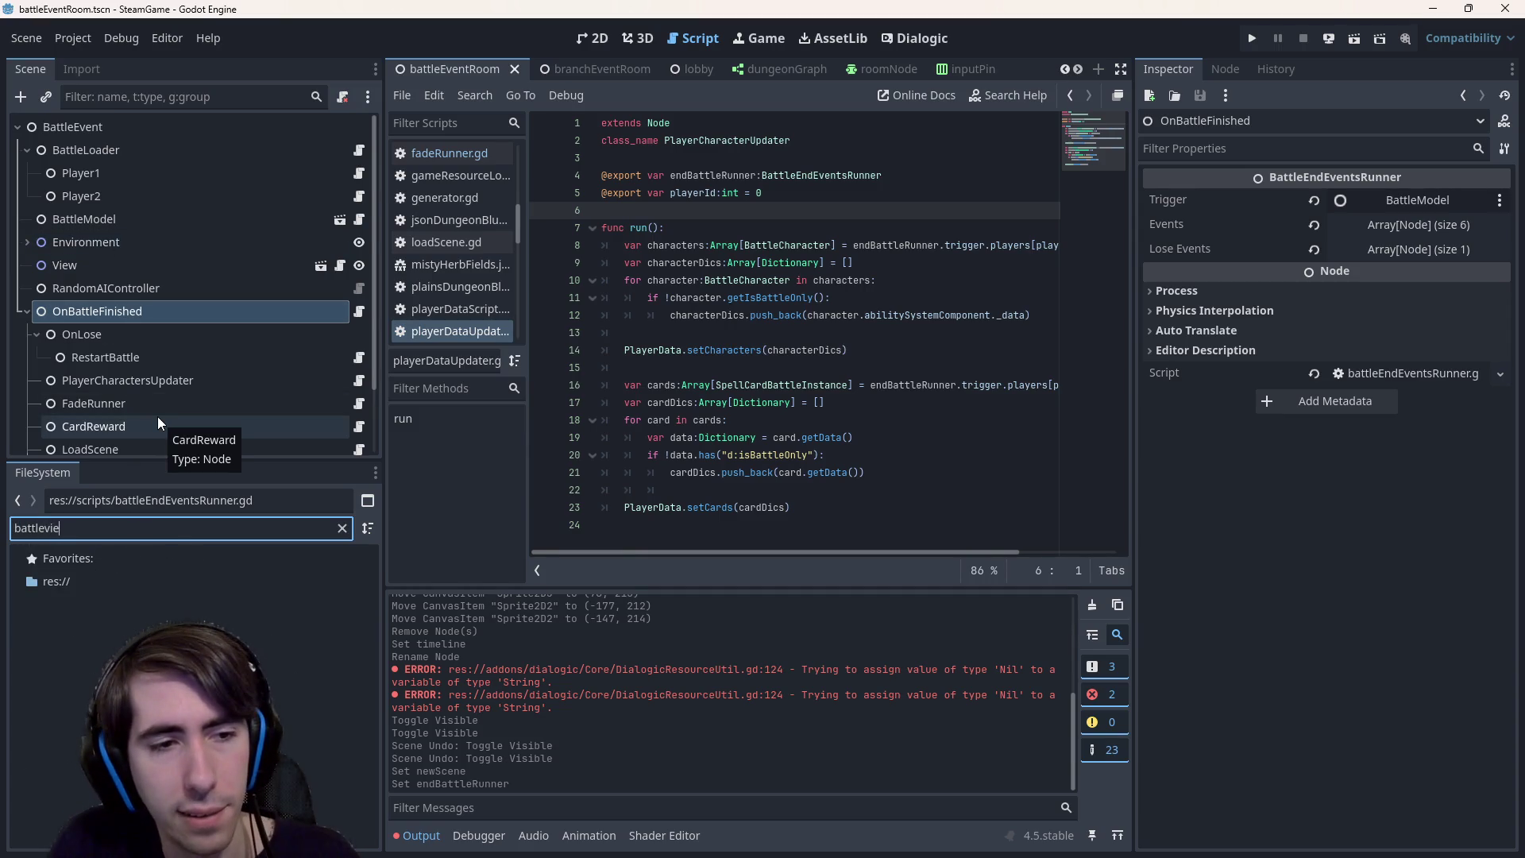
pyautogui.hotkey('ctrl', 'a')
pyautogui.write('view')
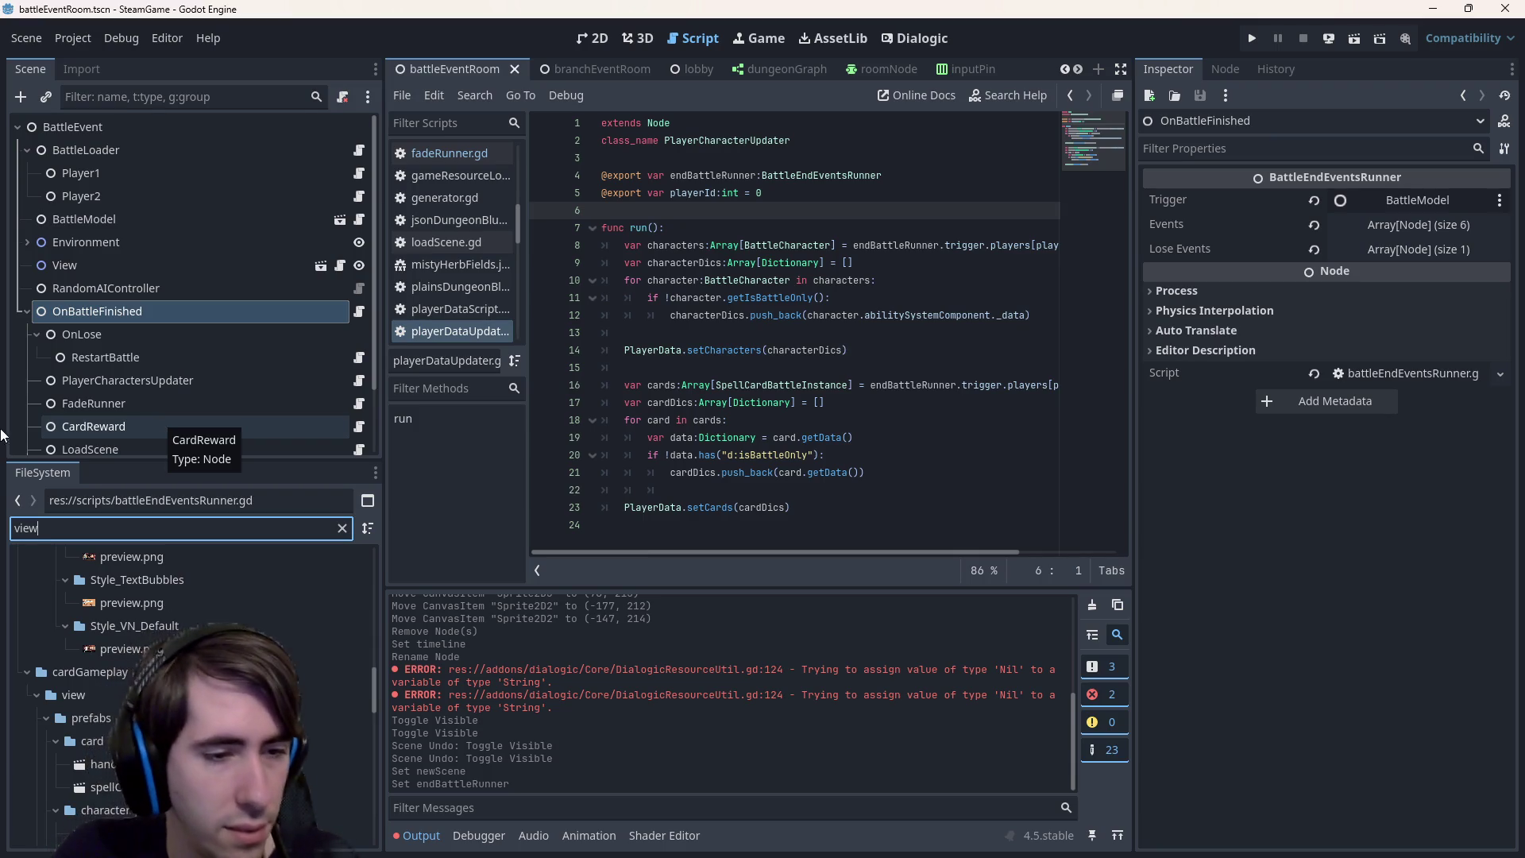
pyautogui.scroll(-5, 191, 699)
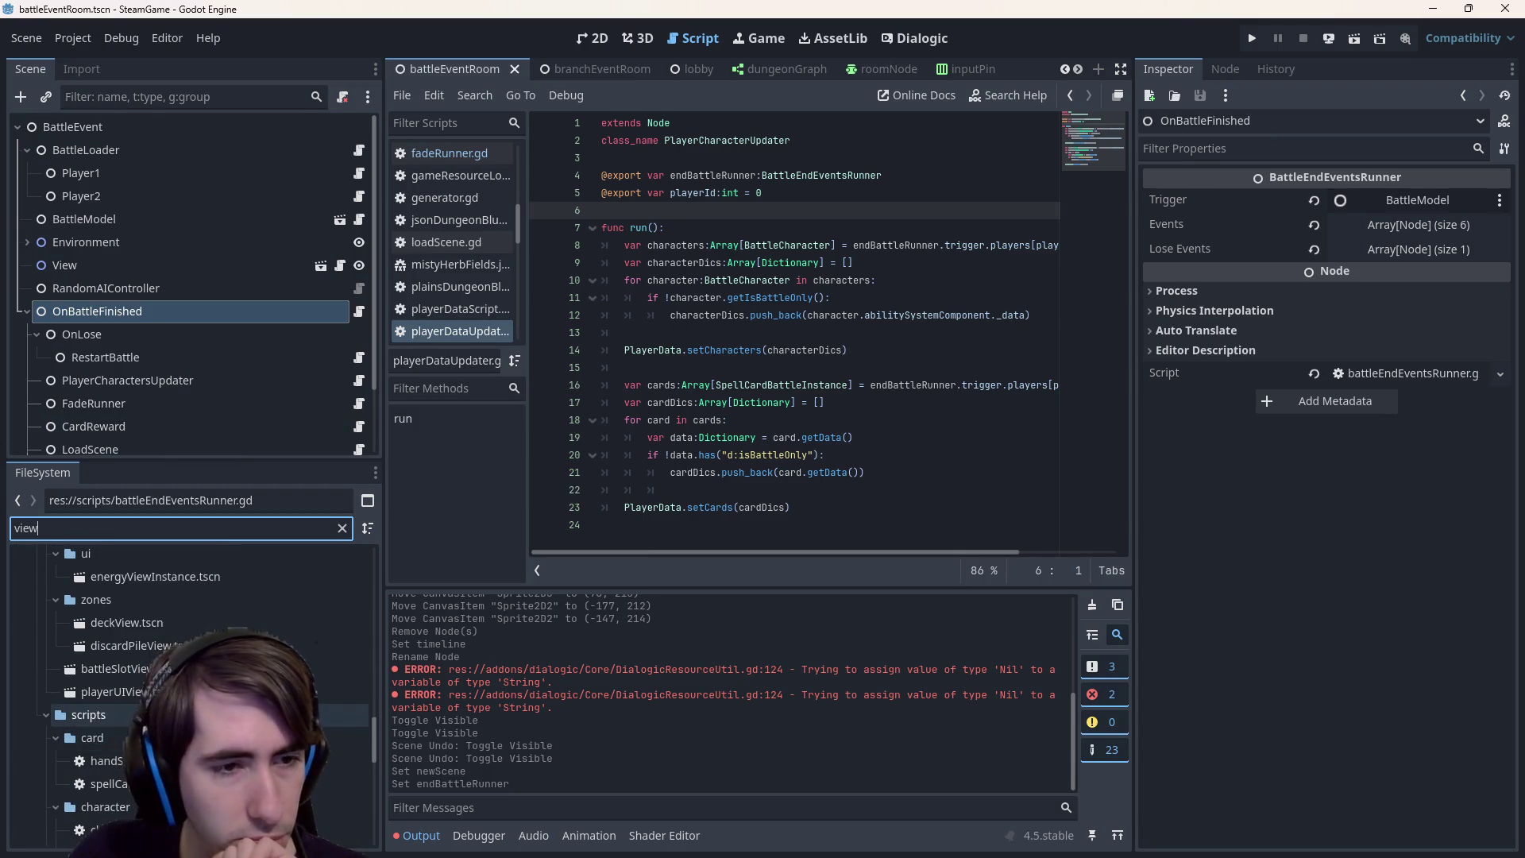
pyautogui.scroll(-5, 191, 699)
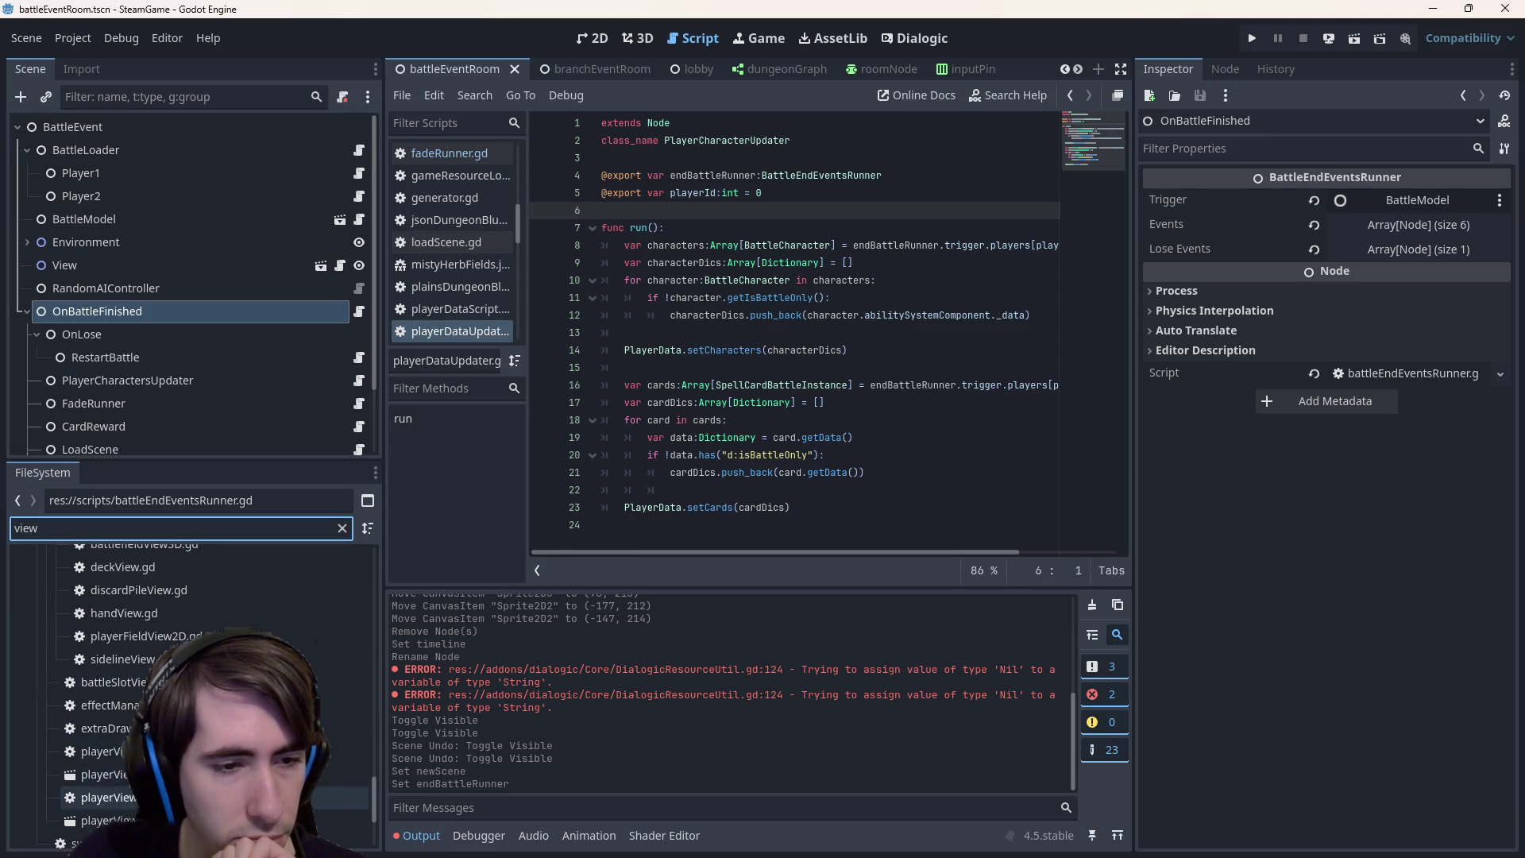
pyautogui.click(111, 751)
pyautogui.scroll(5, 142, 642)
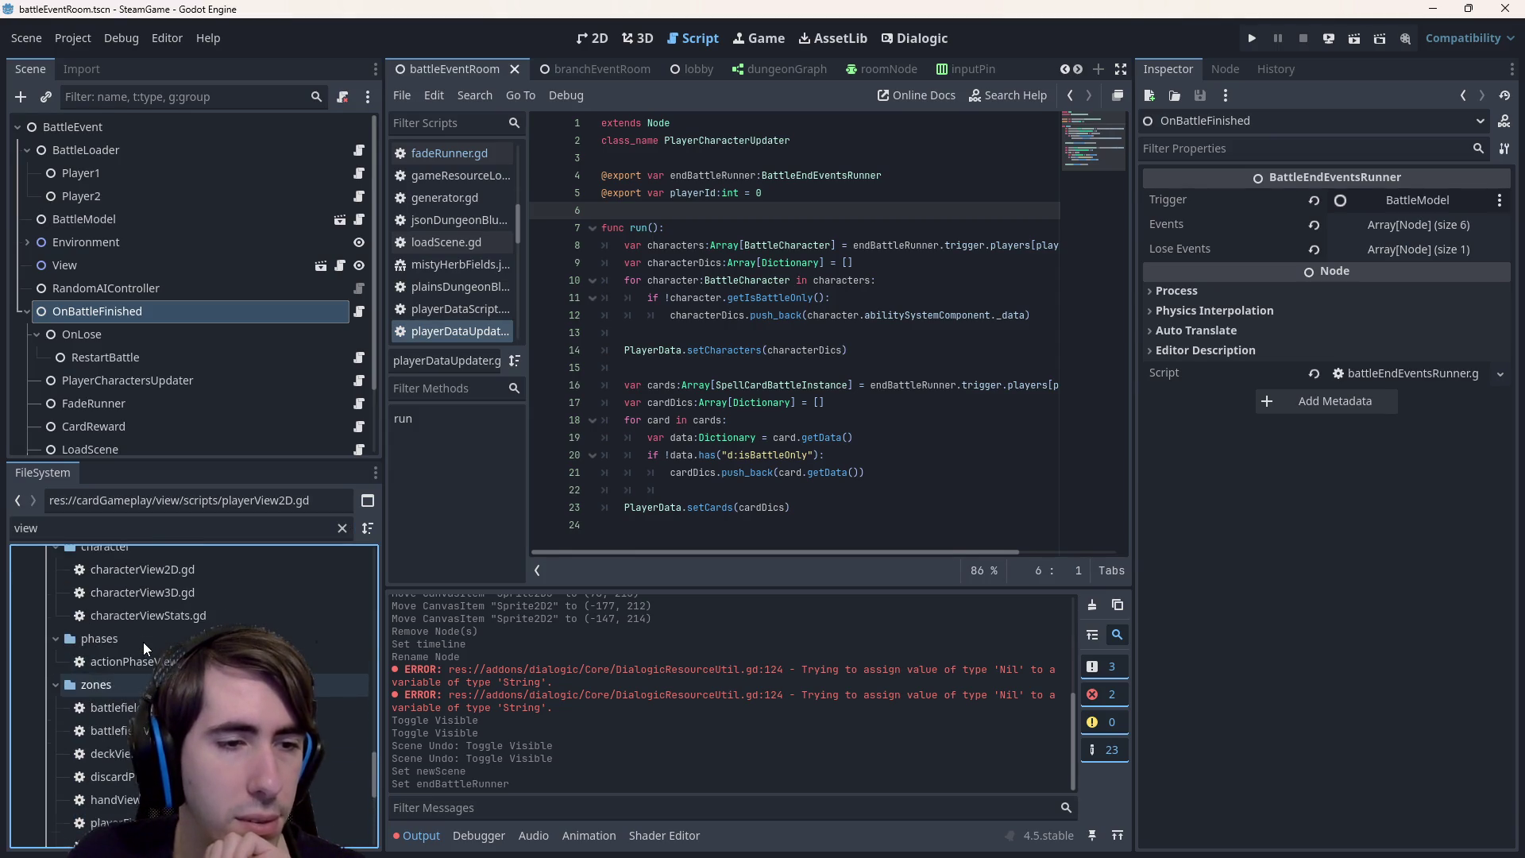
pyautogui.scroll(3, 137, 688)
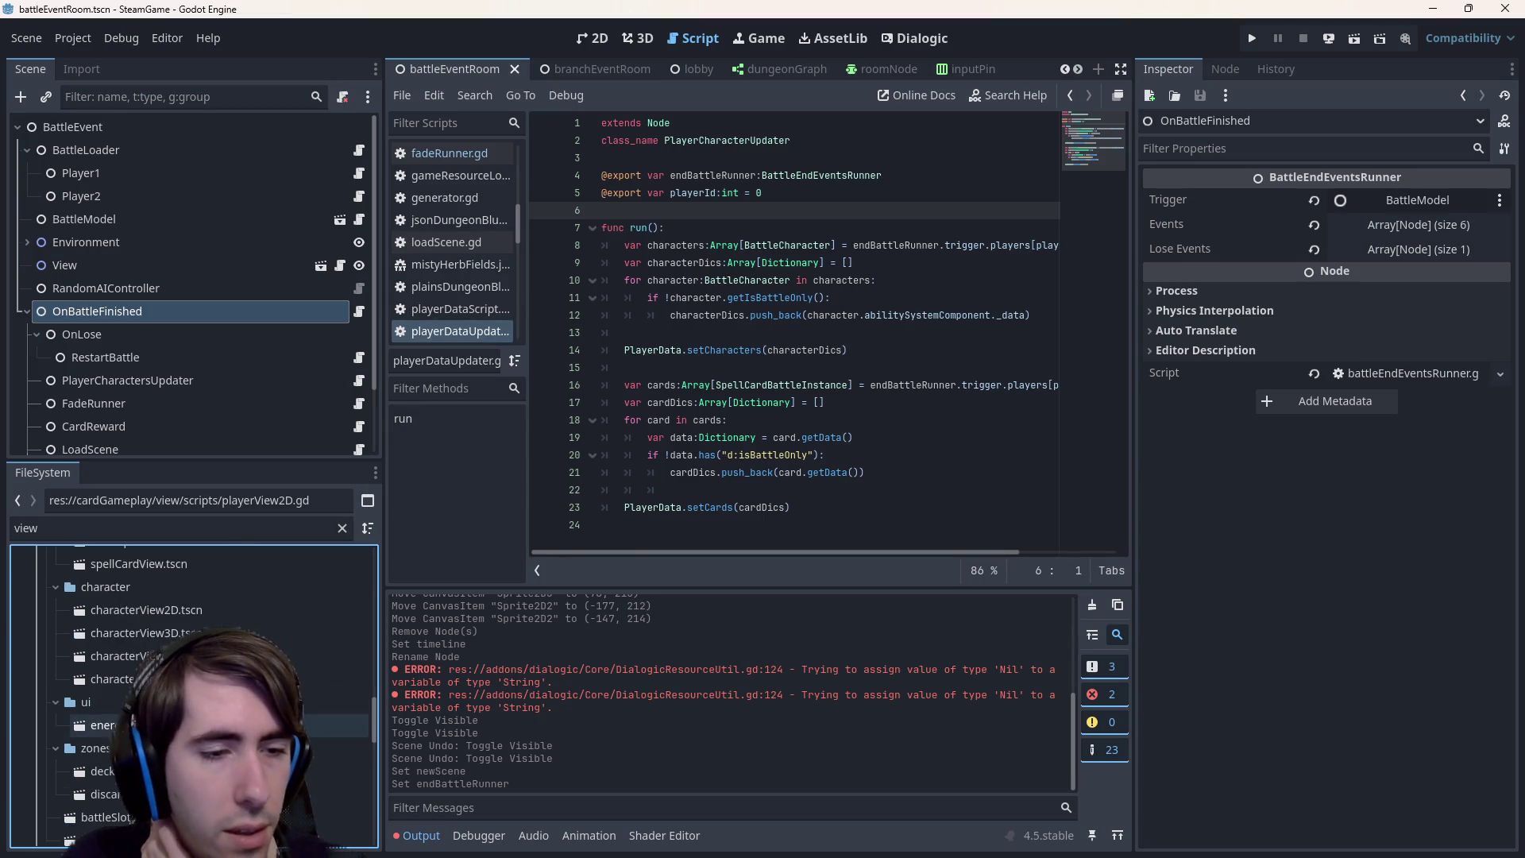
pyautogui.scroll(2, 129, 668)
pyautogui.click(119, 644)
pyautogui.click(129, 669)
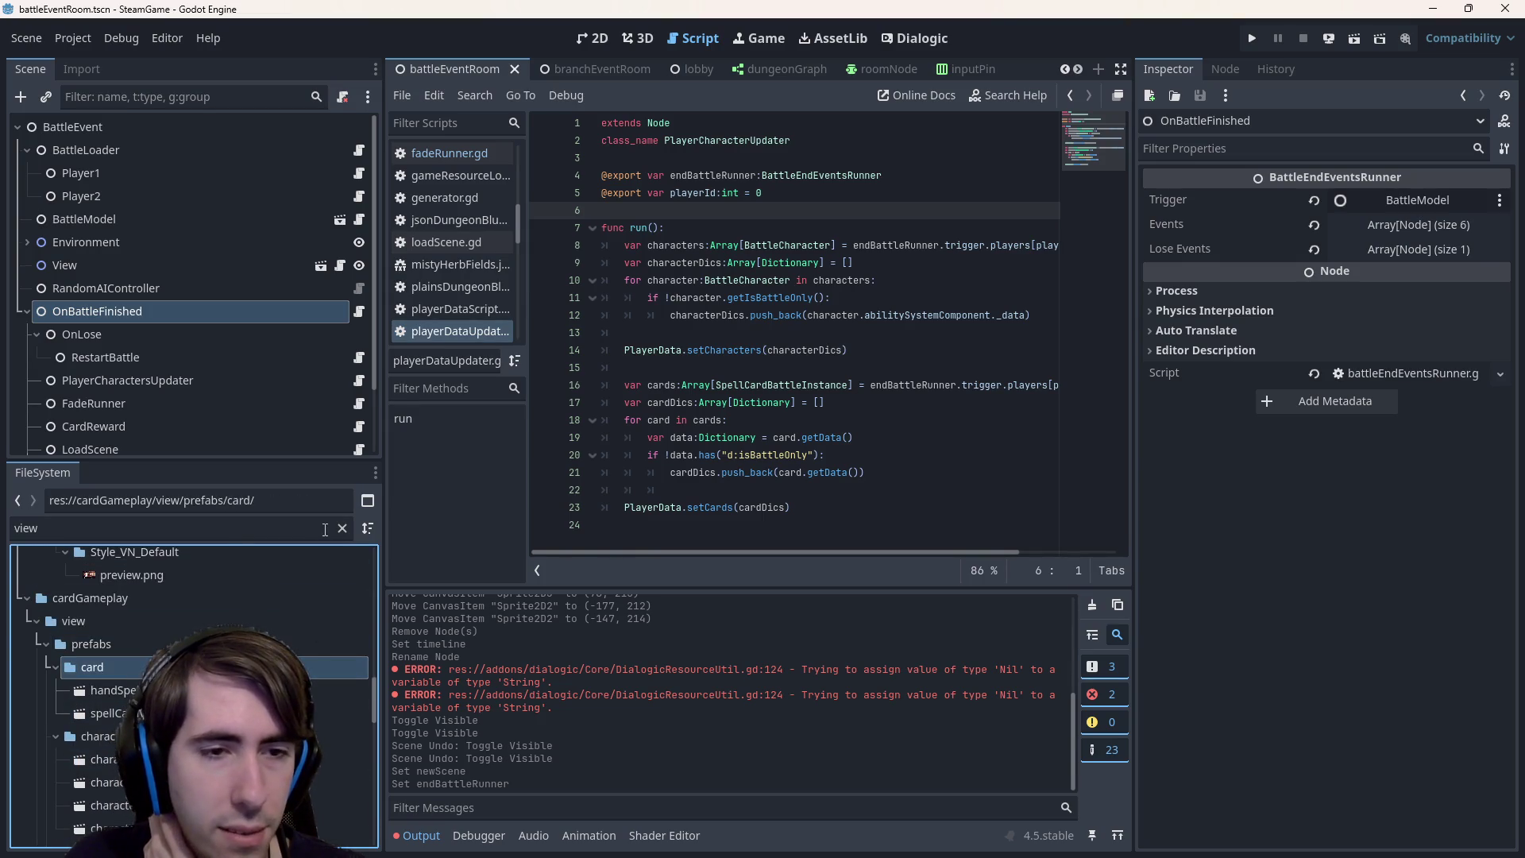
# - Clear the filter, collapse the view folder, and select and expand/collapse res://cardGameplay/model/
pyautogui.click(342, 527)
pyautogui.scroll(3, 137, 689)
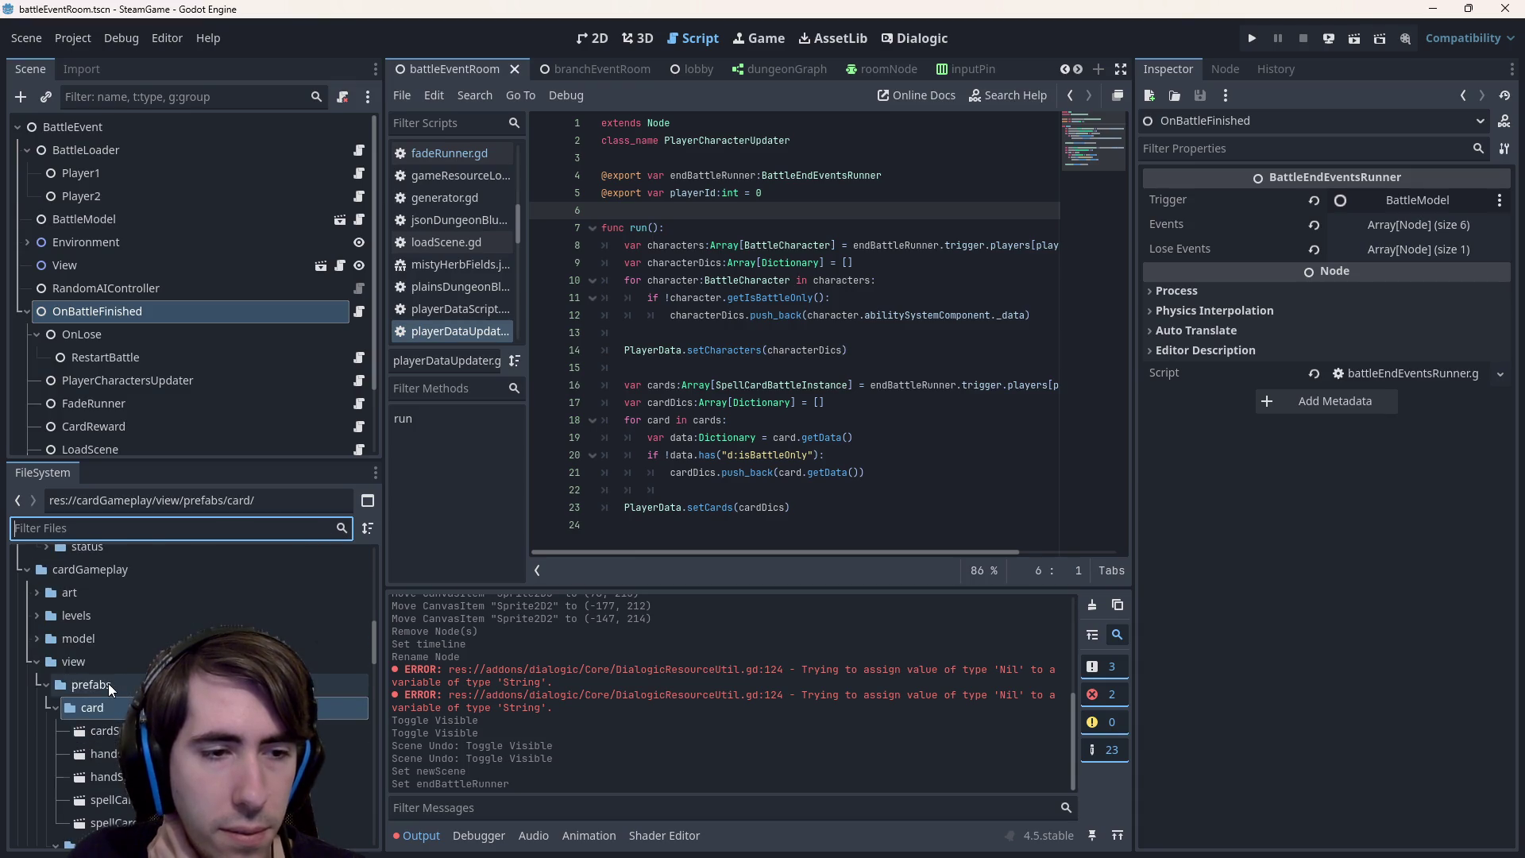
pyautogui.scroll(2, 108, 682)
pyautogui.doubleClick(72, 661)
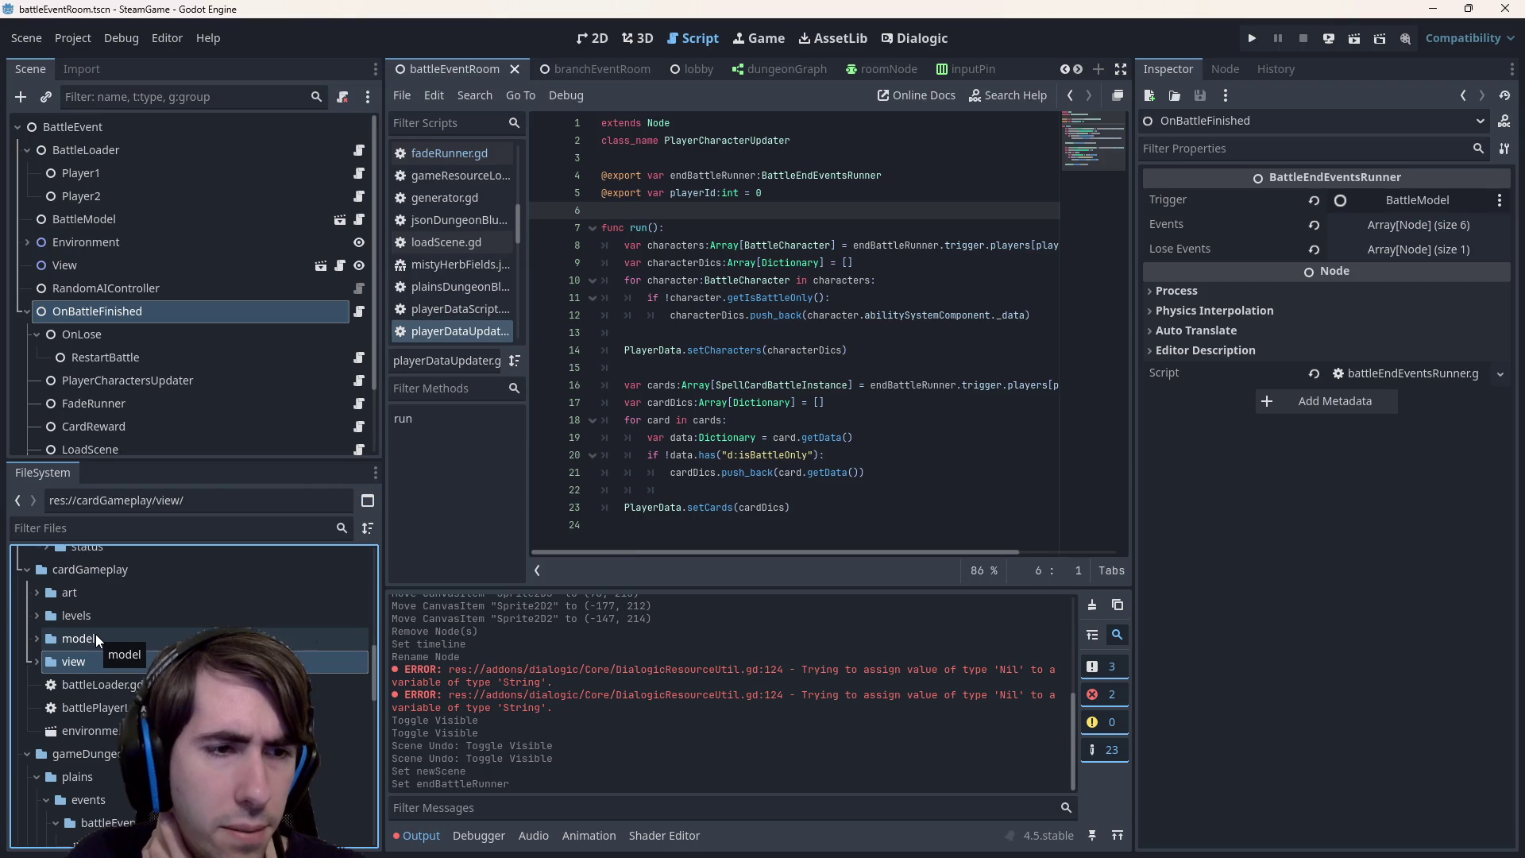
pyautogui.click(106, 577)
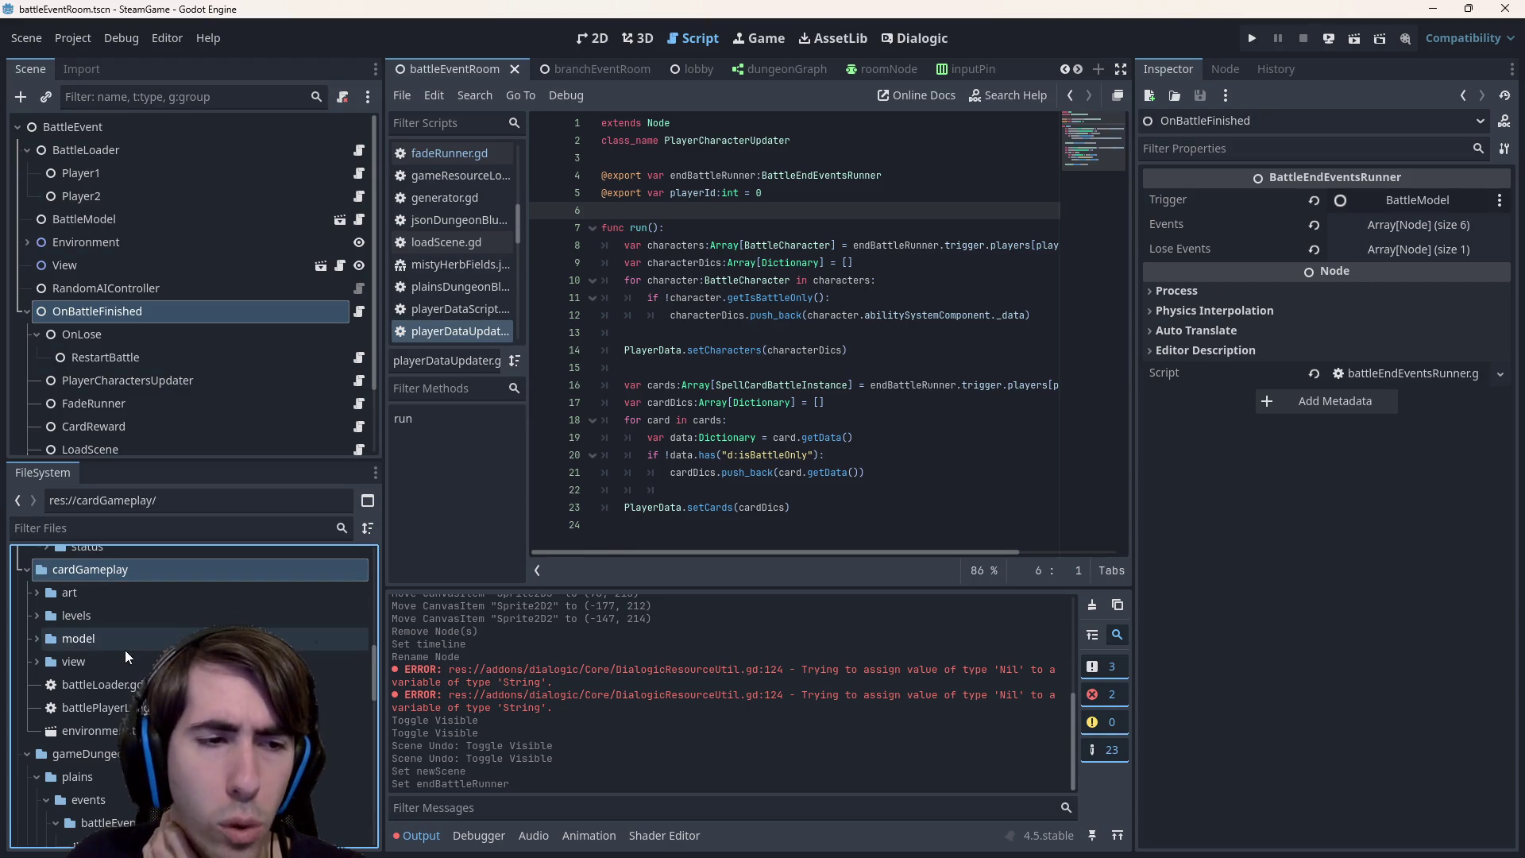
pyautogui.click(121, 644)
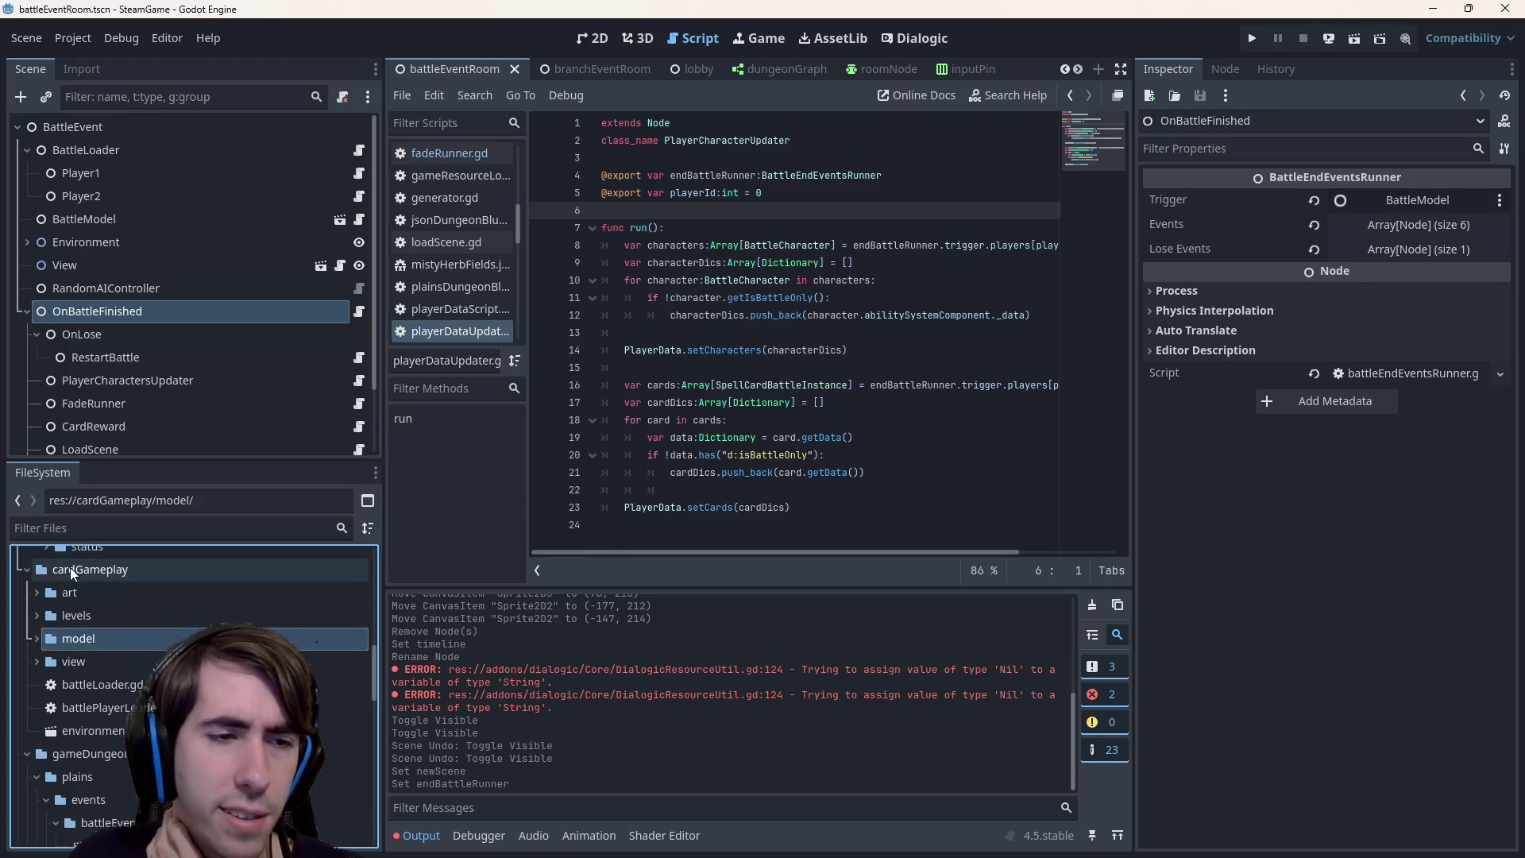
pyautogui.doubleClick(84, 638)
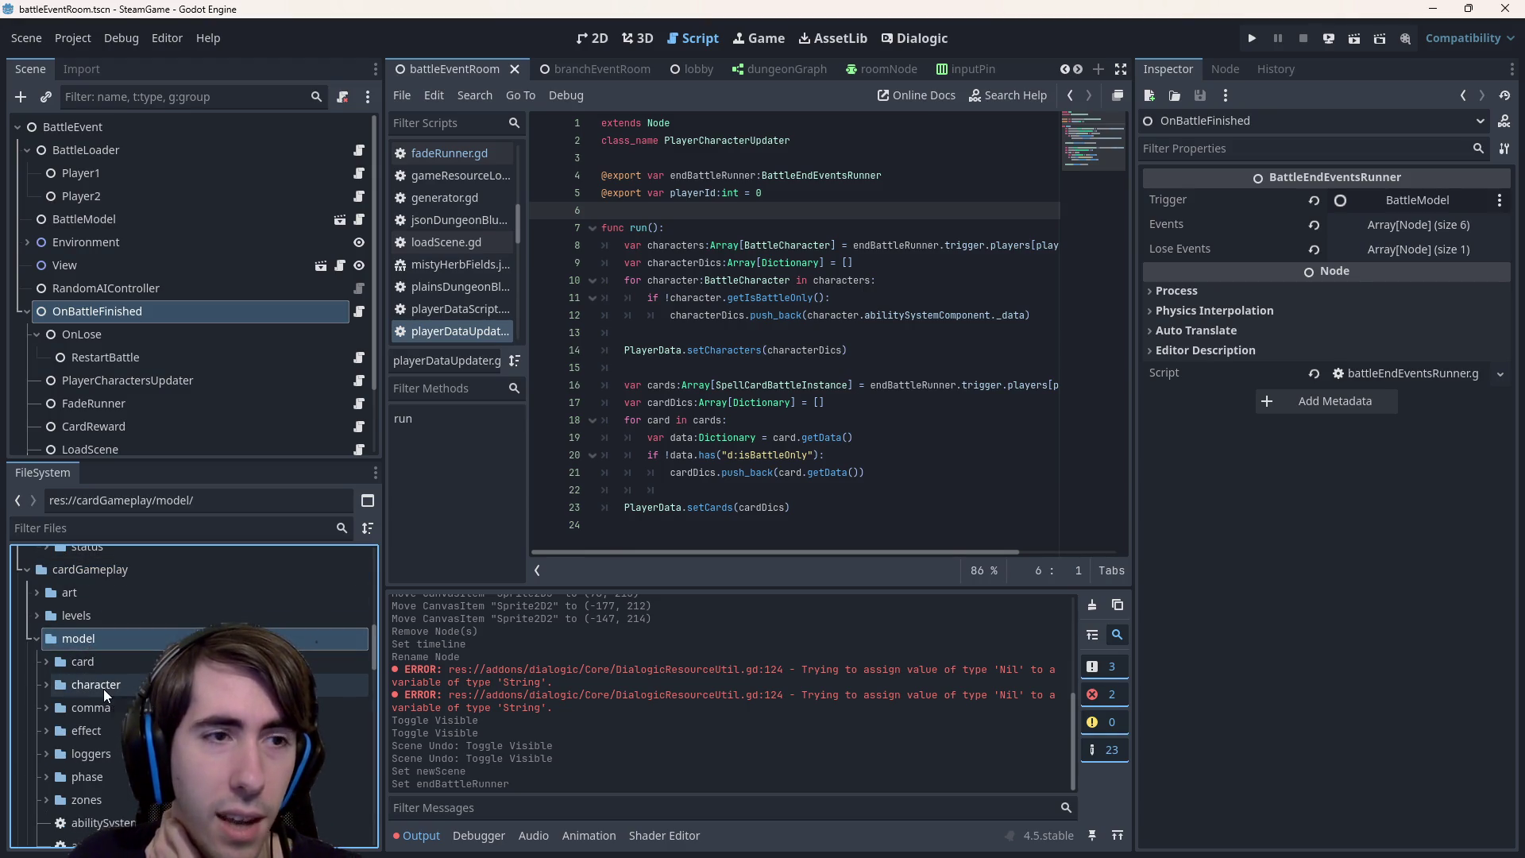
pyautogui.doubleClick(93, 637)
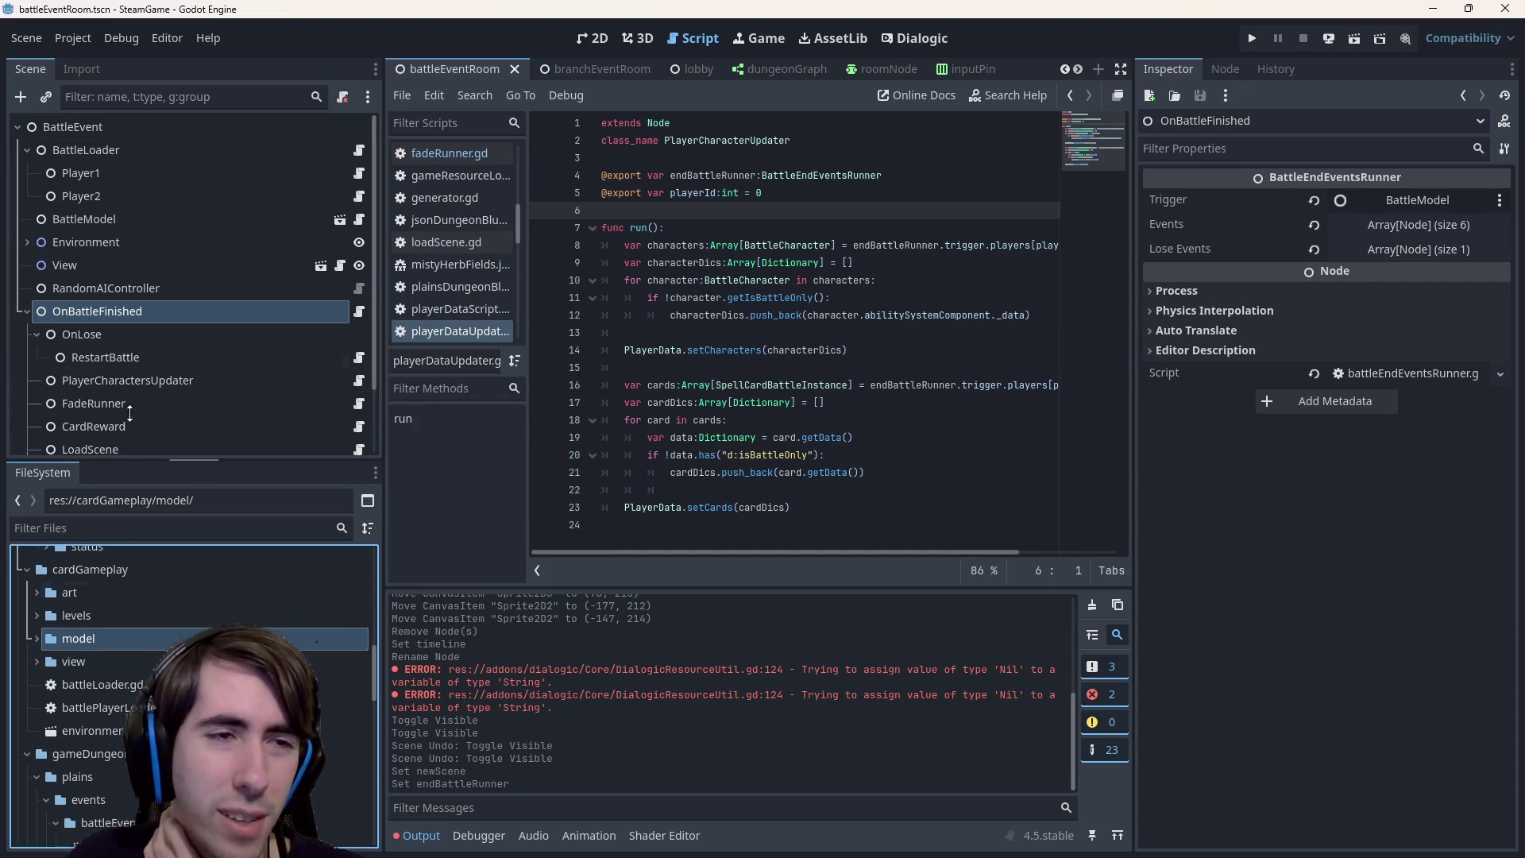
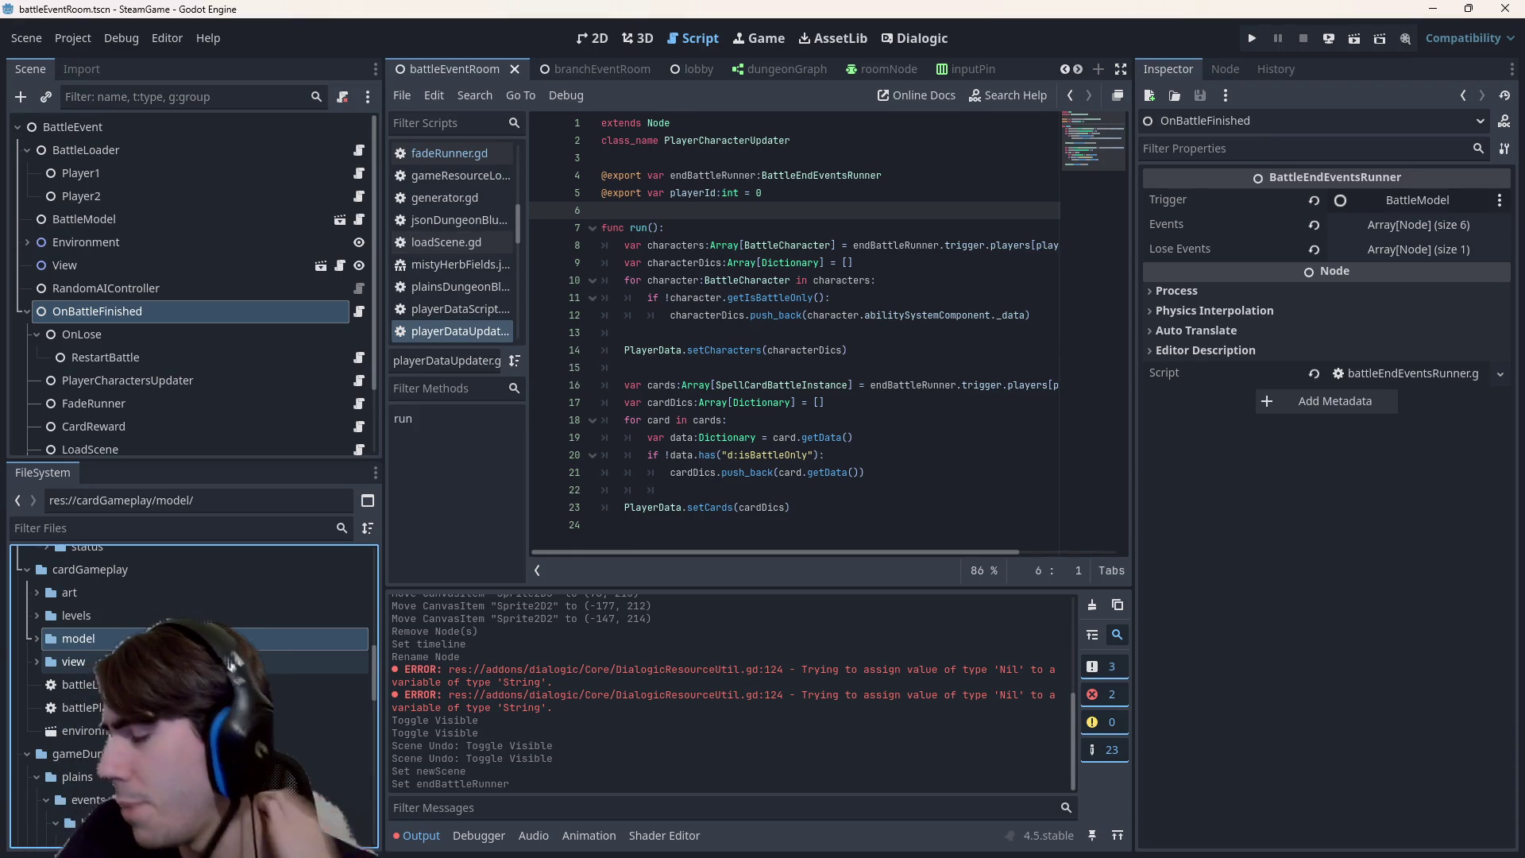
# - Collapse the cardGameplay, plains, gameDungeon, levelSelectionMenu, scenes and scripts folders
pyautogui.doubleClick(108, 576)
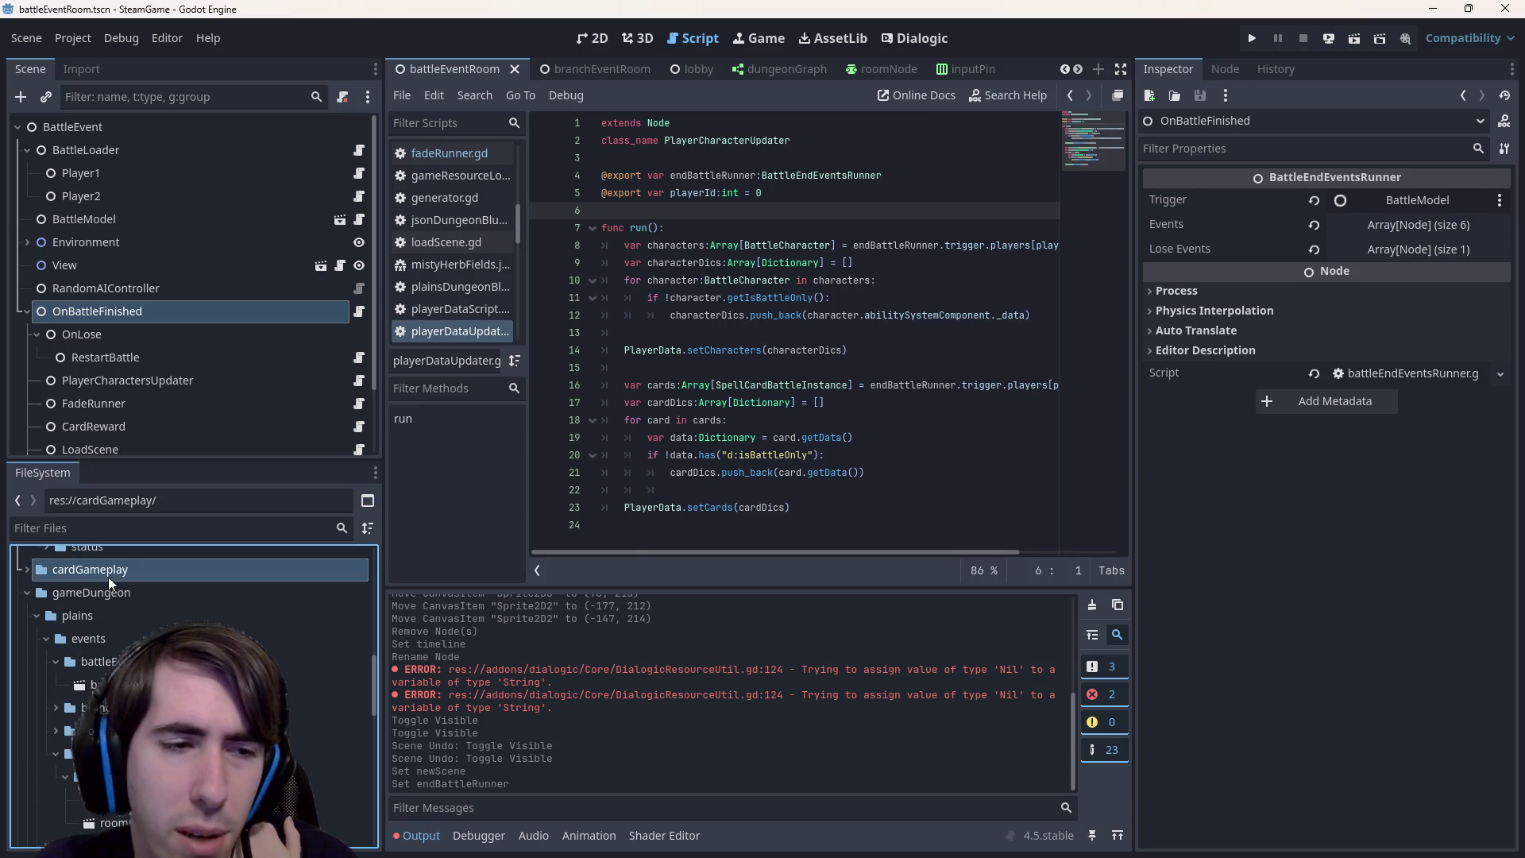
pyautogui.doubleClick(110, 616)
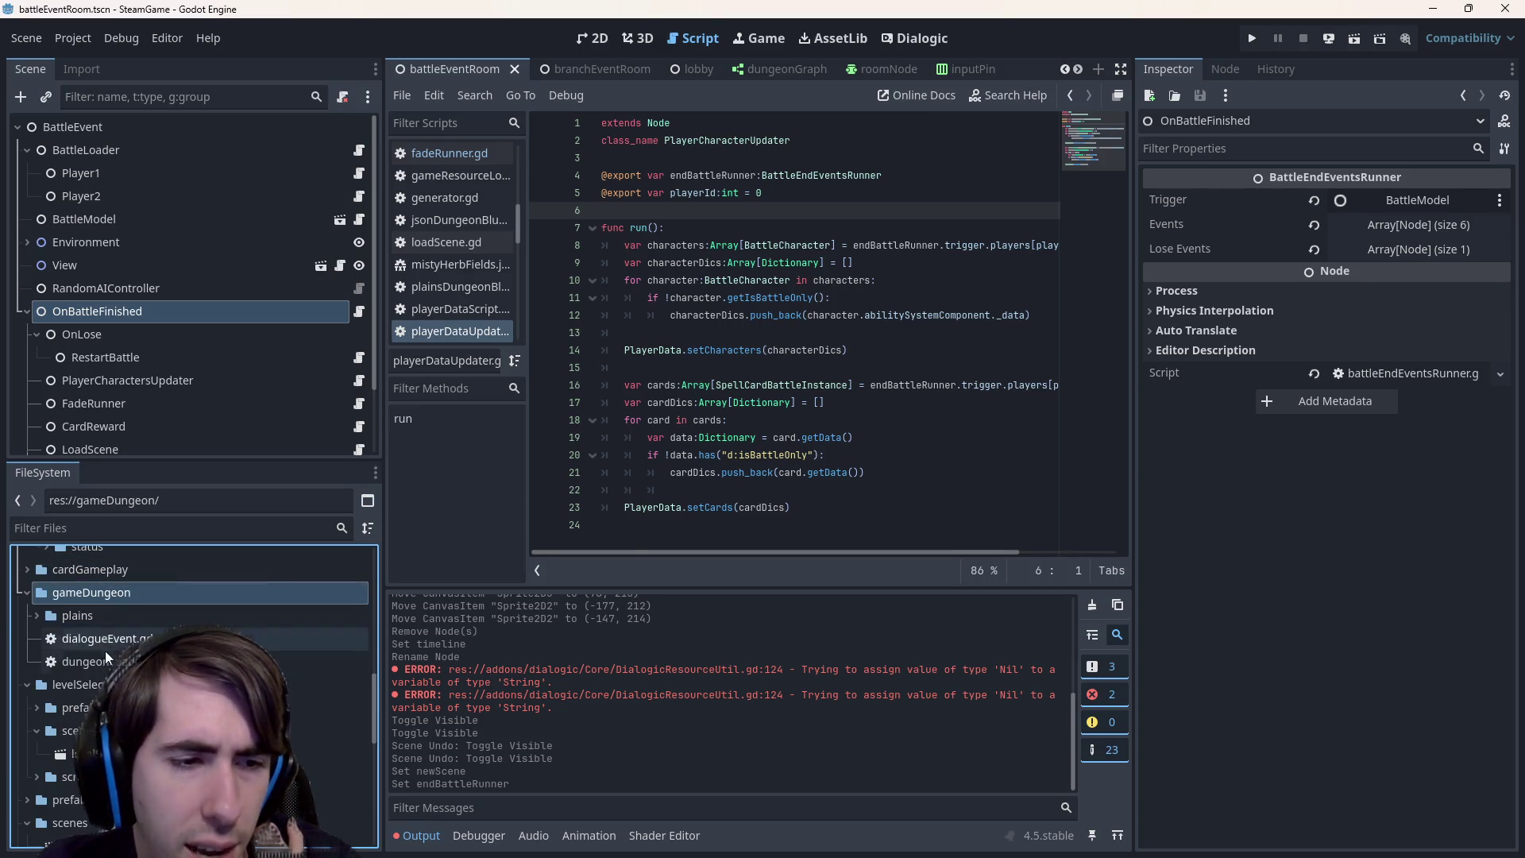
pyautogui.click(87, 683)
pyautogui.doubleClick(99, 594)
pyautogui.doubleClick(98, 618)
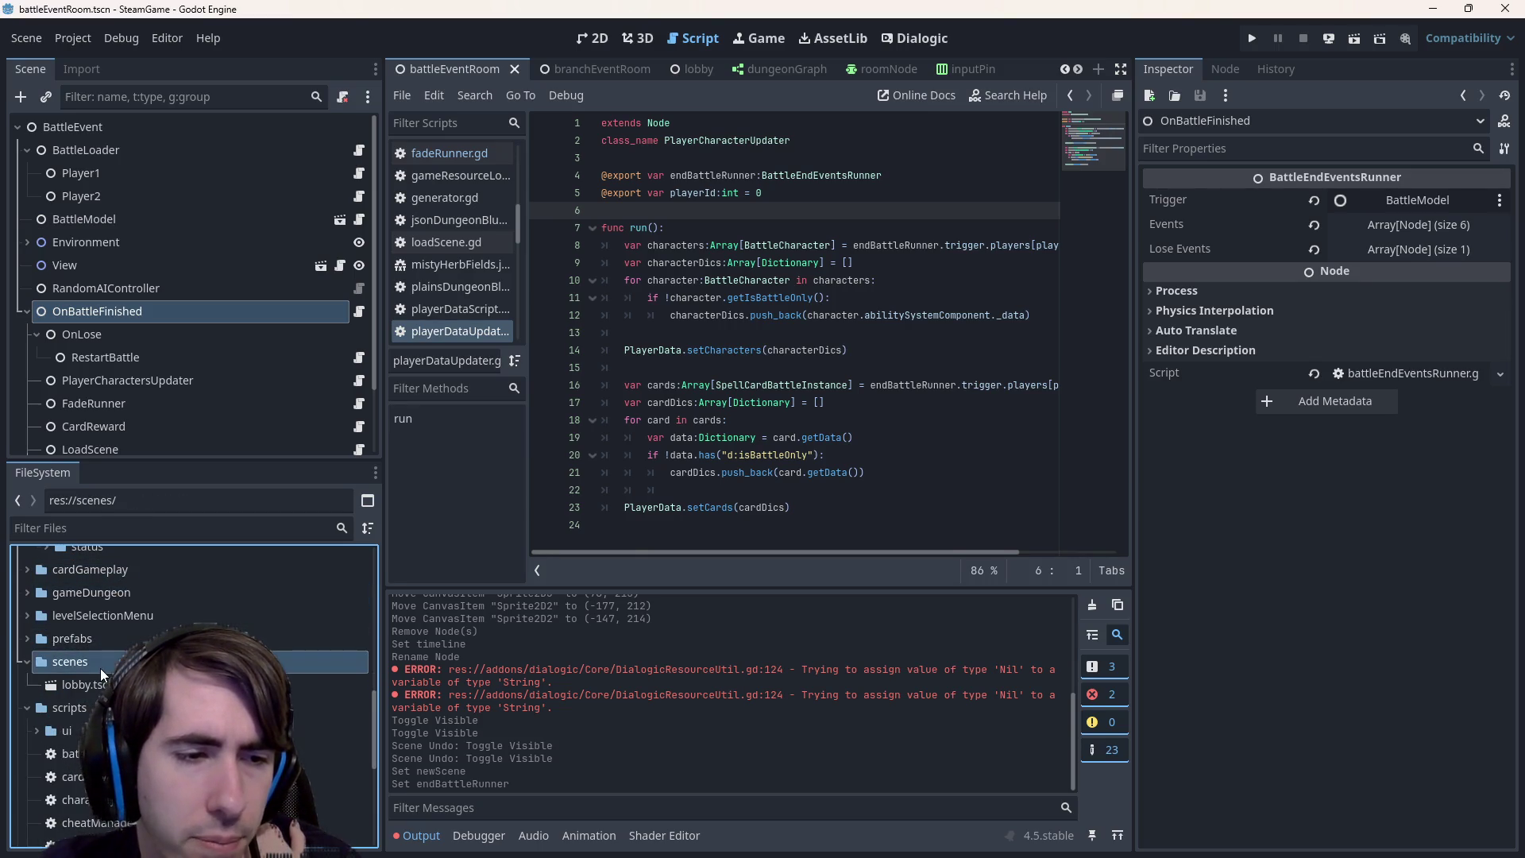
pyautogui.doubleClick(101, 666)
pyautogui.doubleClick(97, 683)
# - Browse the prefabs folder's utilities and ui subfolders, ending with utilities selected
pyautogui.click(87, 714)
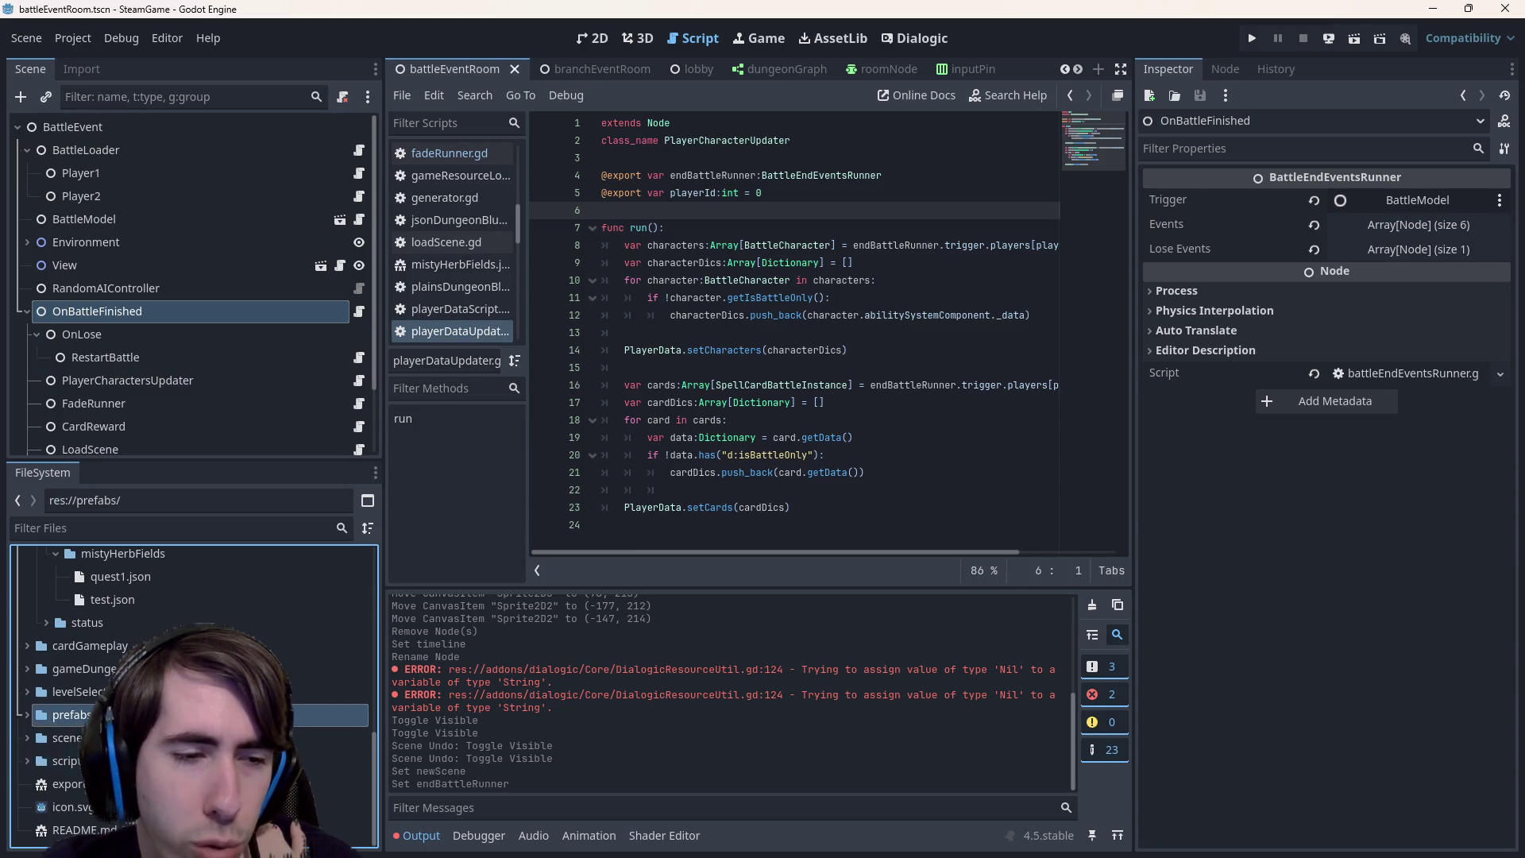
pyautogui.scroll(-2, 83, 722)
pyautogui.doubleClick(75, 724)
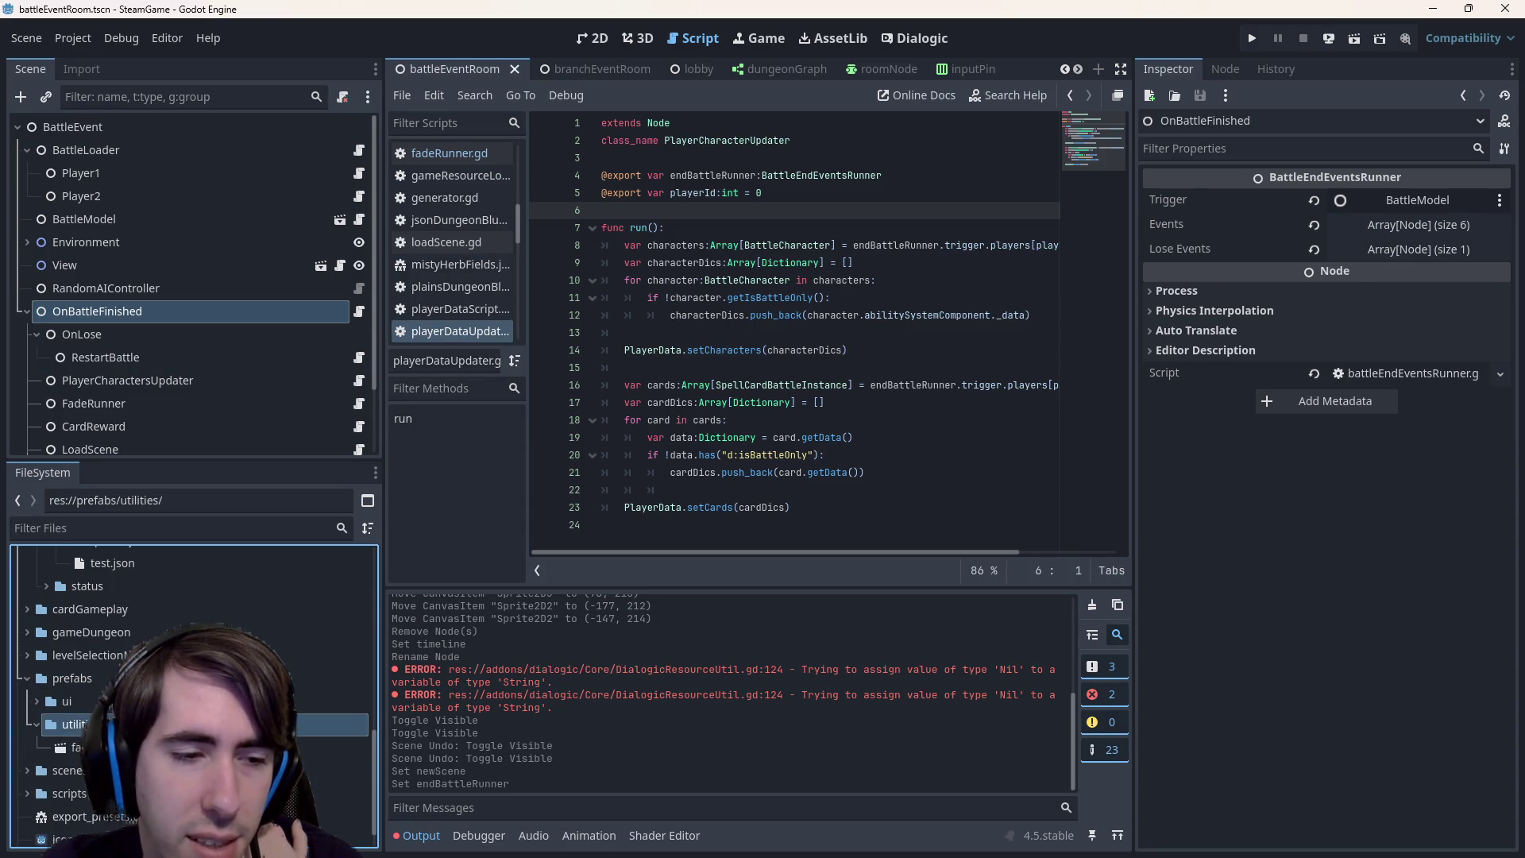
pyautogui.doubleClick(83, 702)
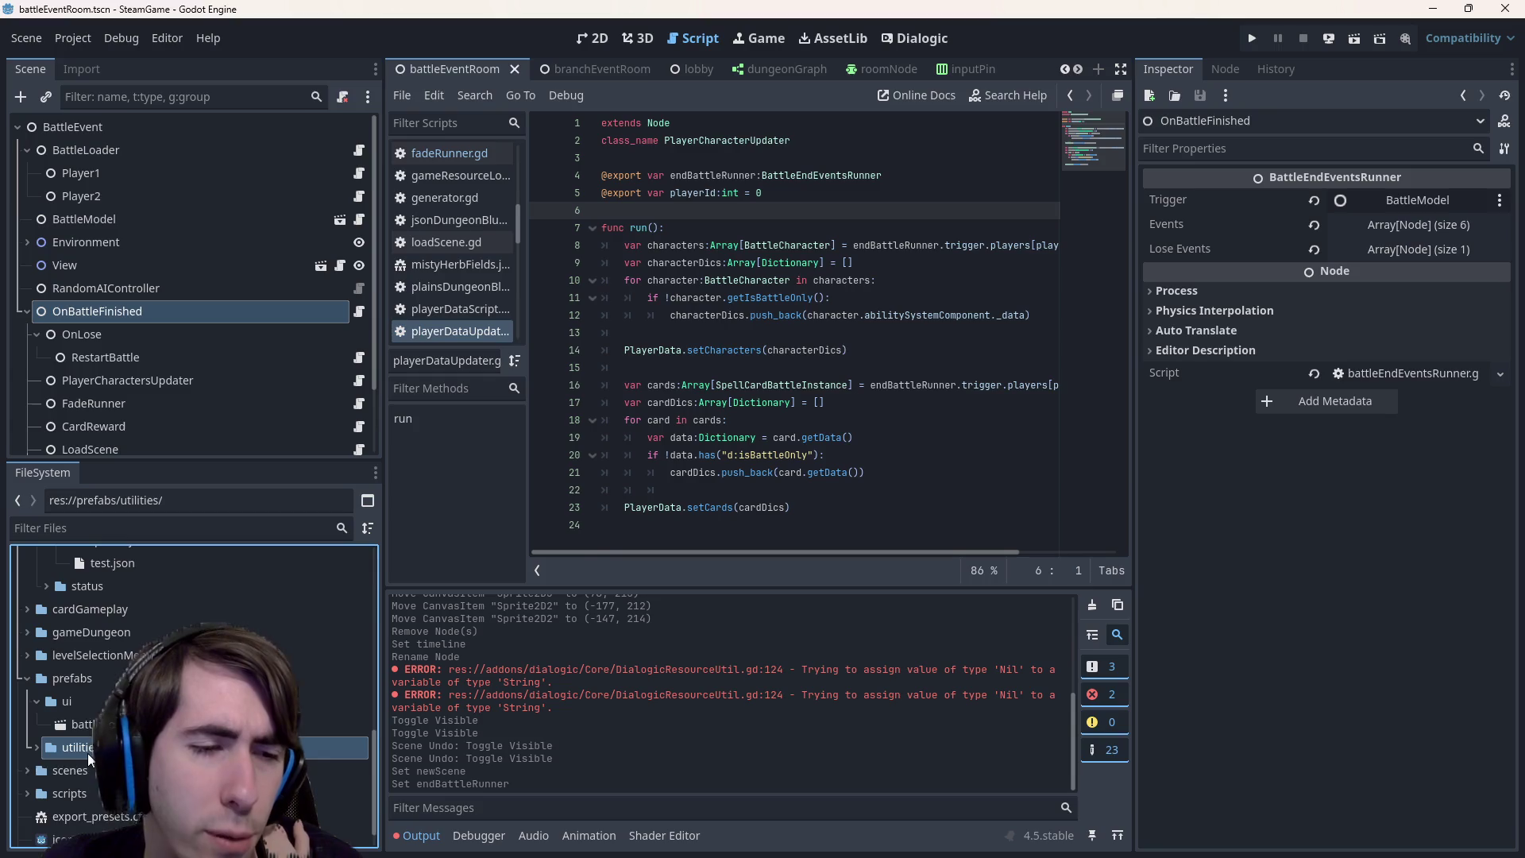
pyautogui.doubleClick(86, 701)
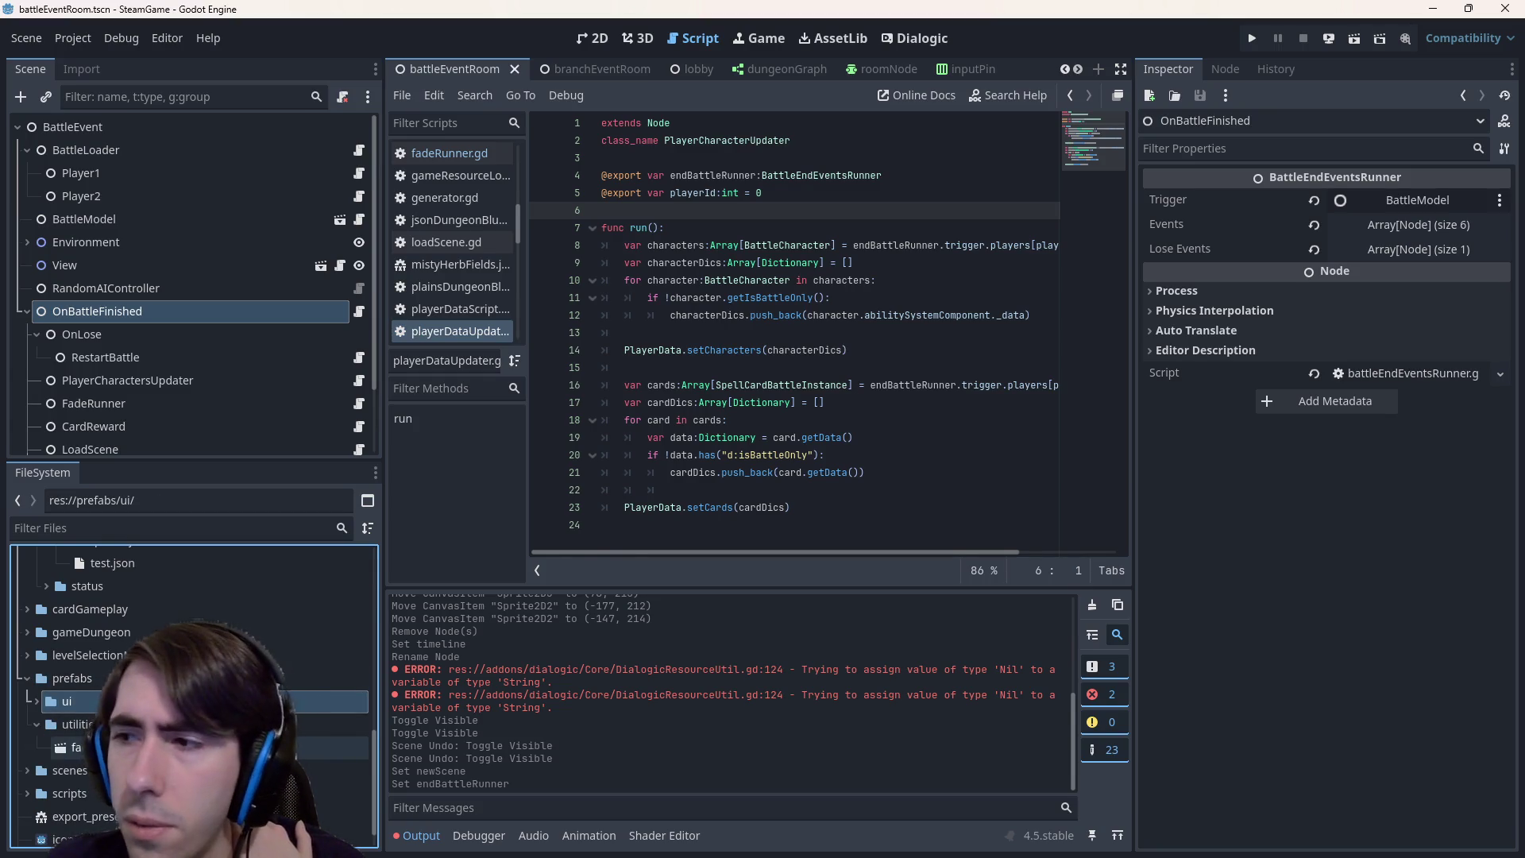
pyautogui.click(75, 724)
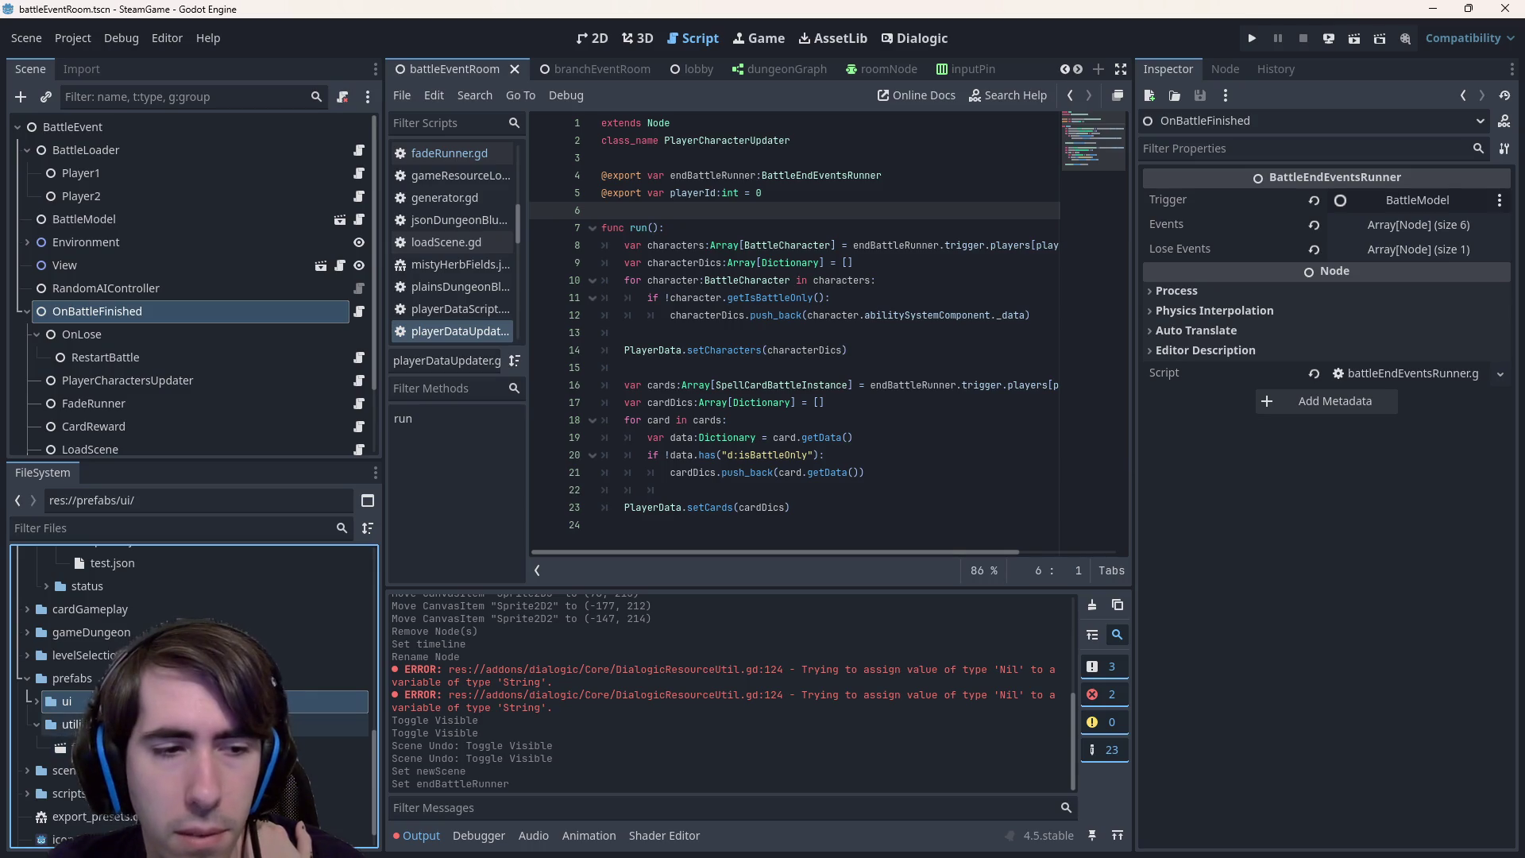
# - Create a new folder named 'battle' inside prefabs
pyautogui.rightClick(109, 680)
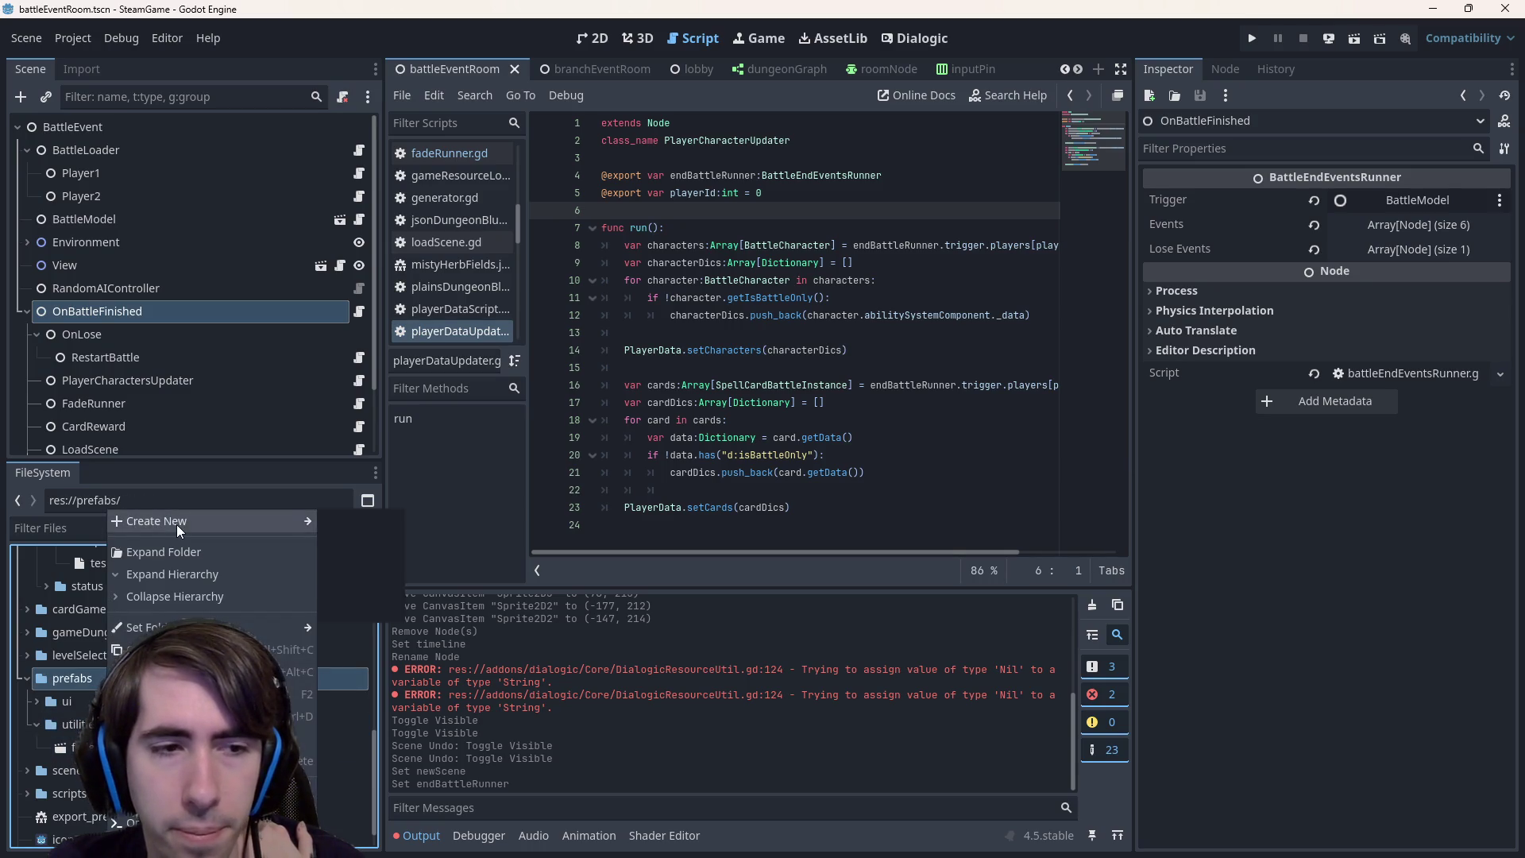
pyautogui.moveTo(176, 524)
pyautogui.click(337, 522)
pyautogui.write('battle')
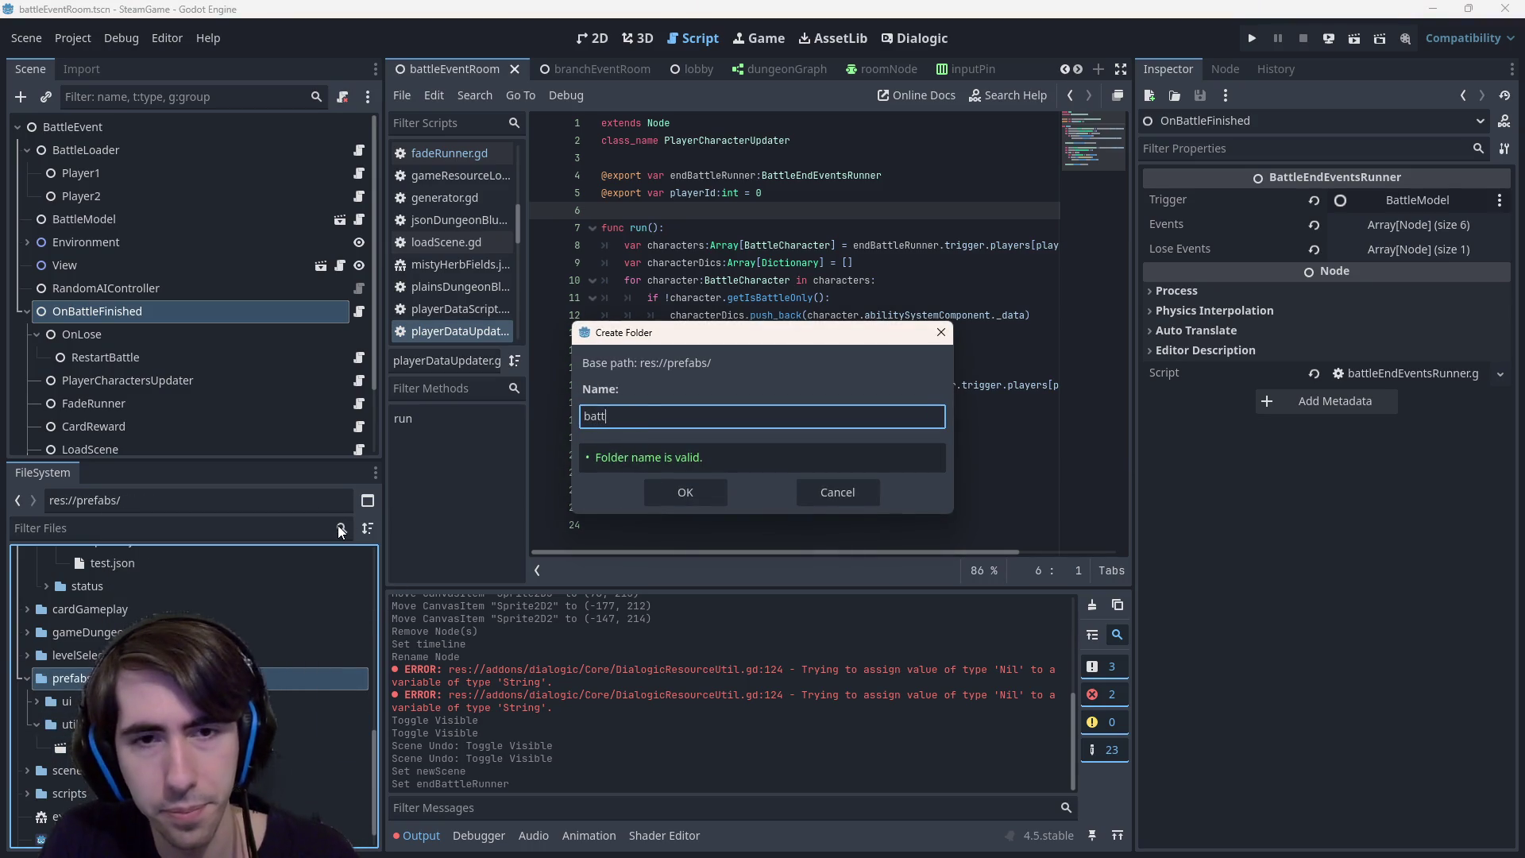
pyautogui.press('Return')
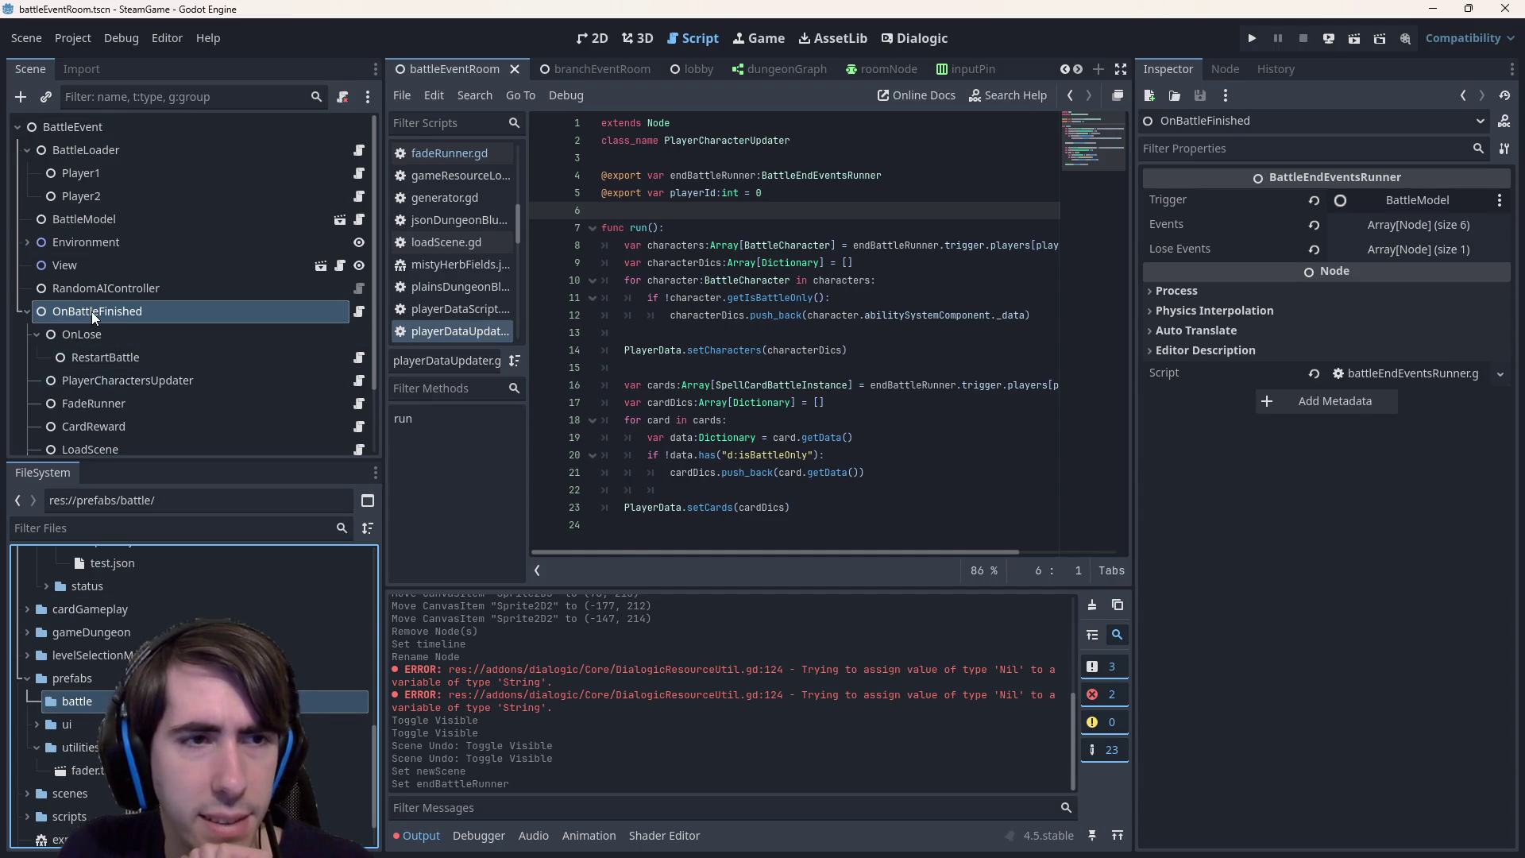
# - Expand the gameDungeon folder and its plains subfolder
pyautogui.scroll(-3, 111, 338)
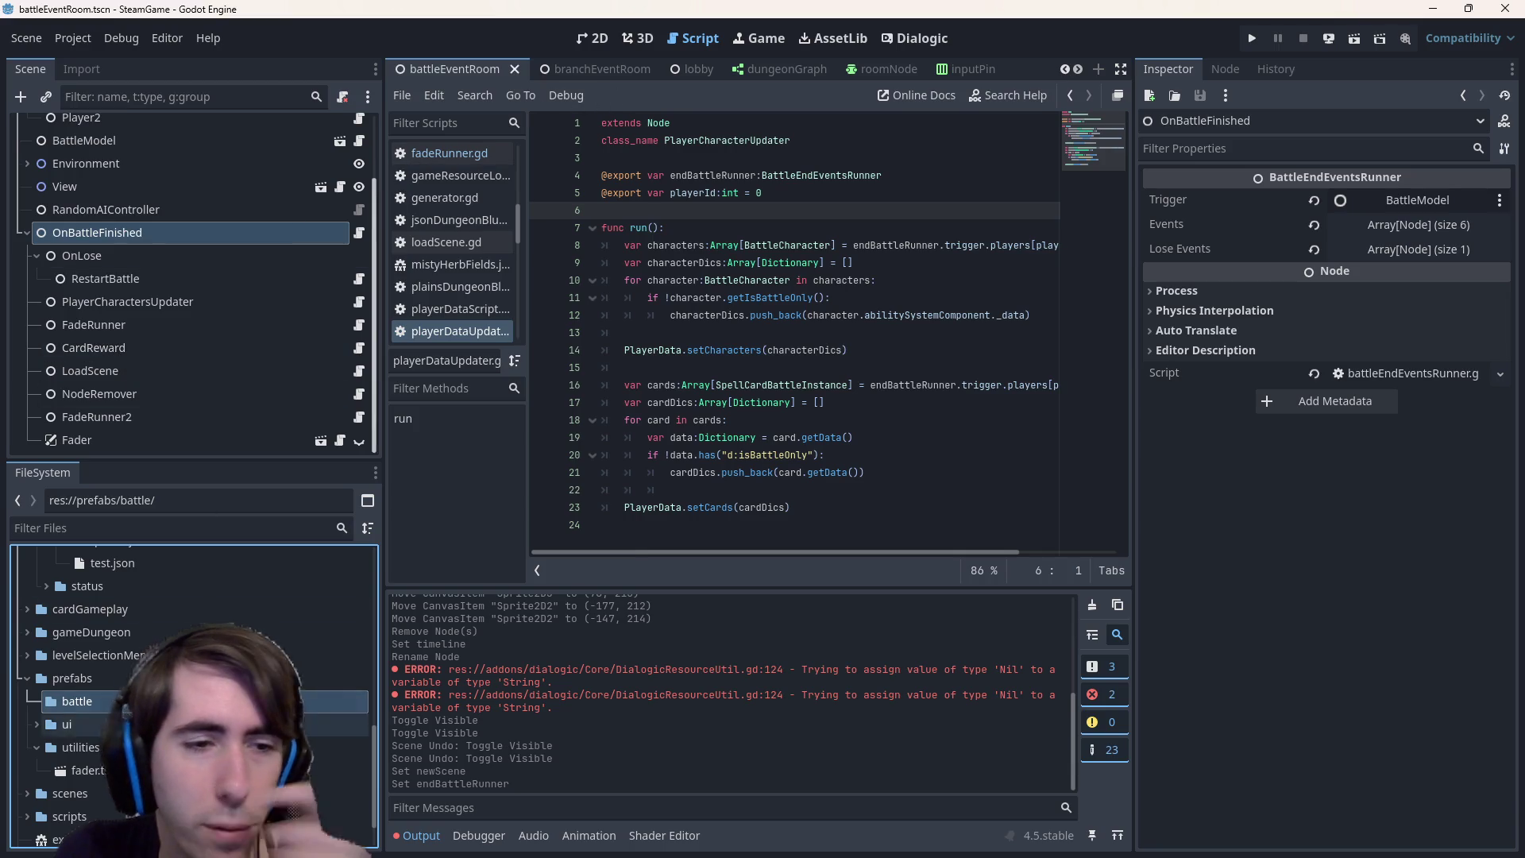
pyautogui.scroll(5, 198, 682)
pyautogui.scroll(-4, 190, 691)
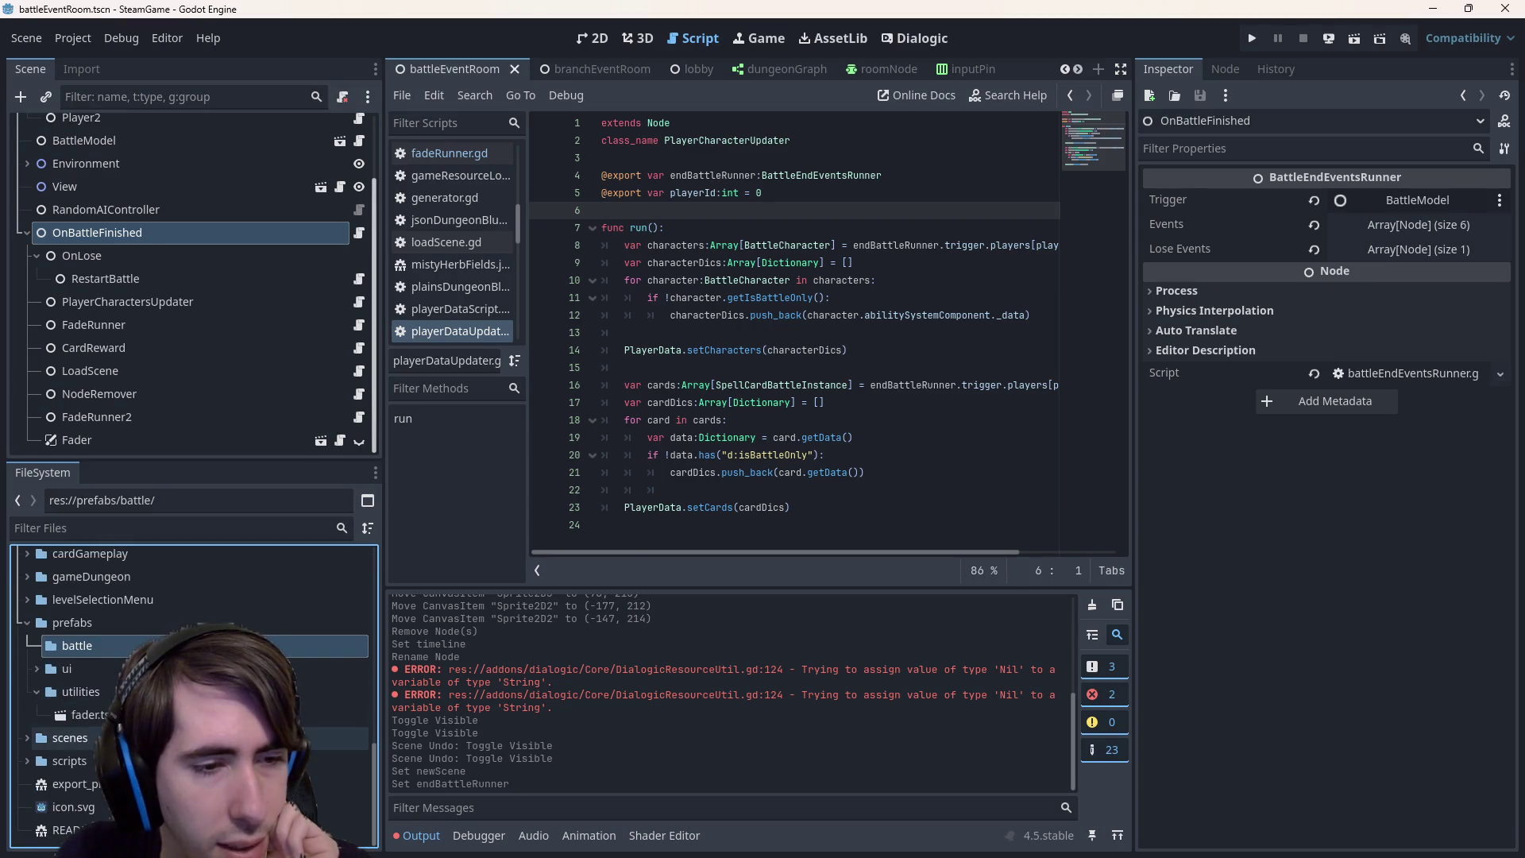
pyautogui.scroll(2, 190, 691)
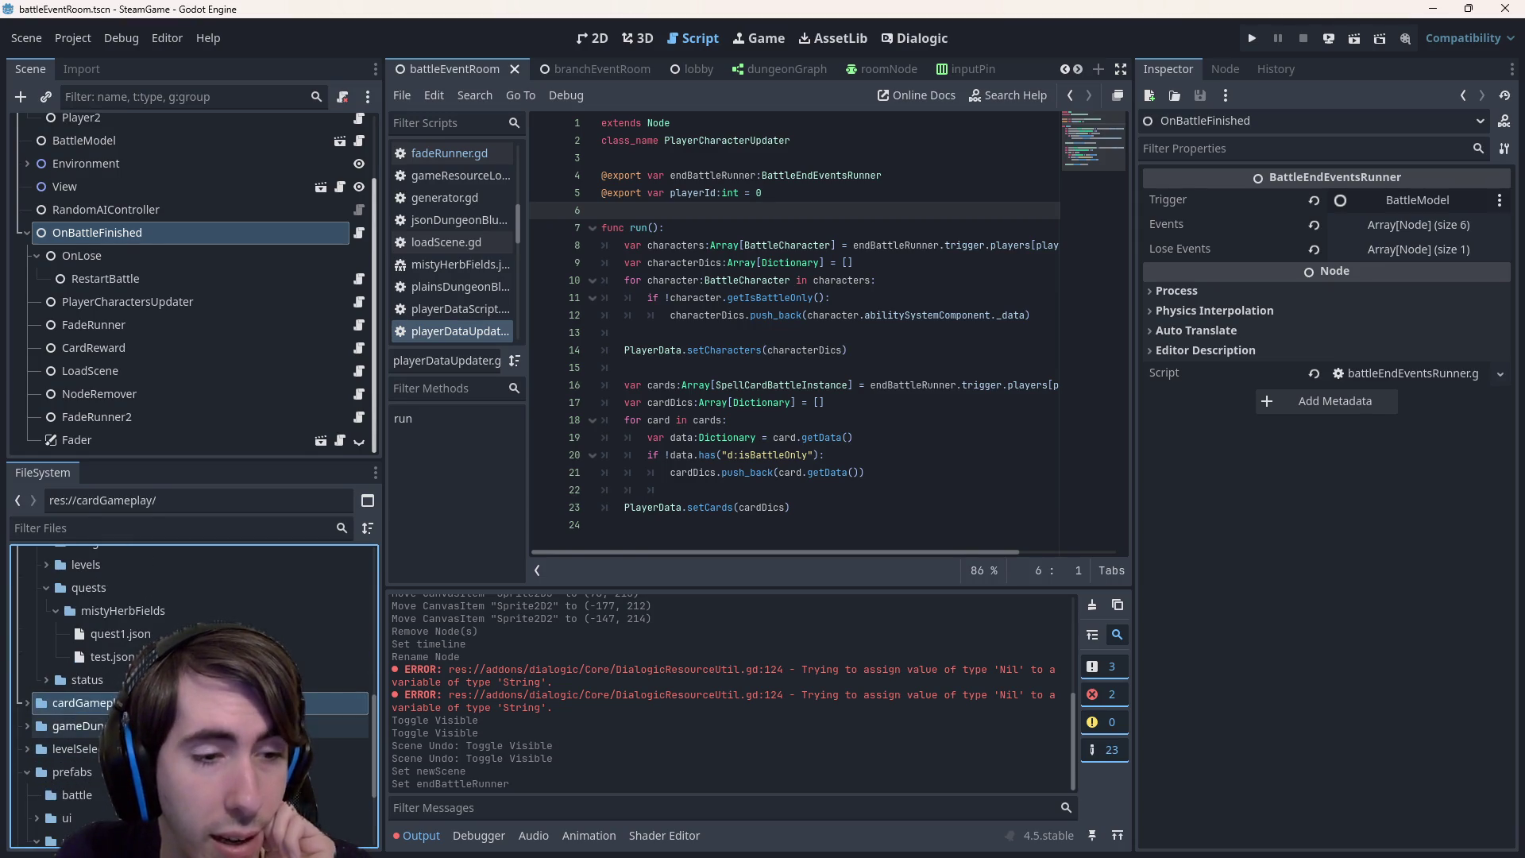
pyautogui.doubleClick(79, 725)
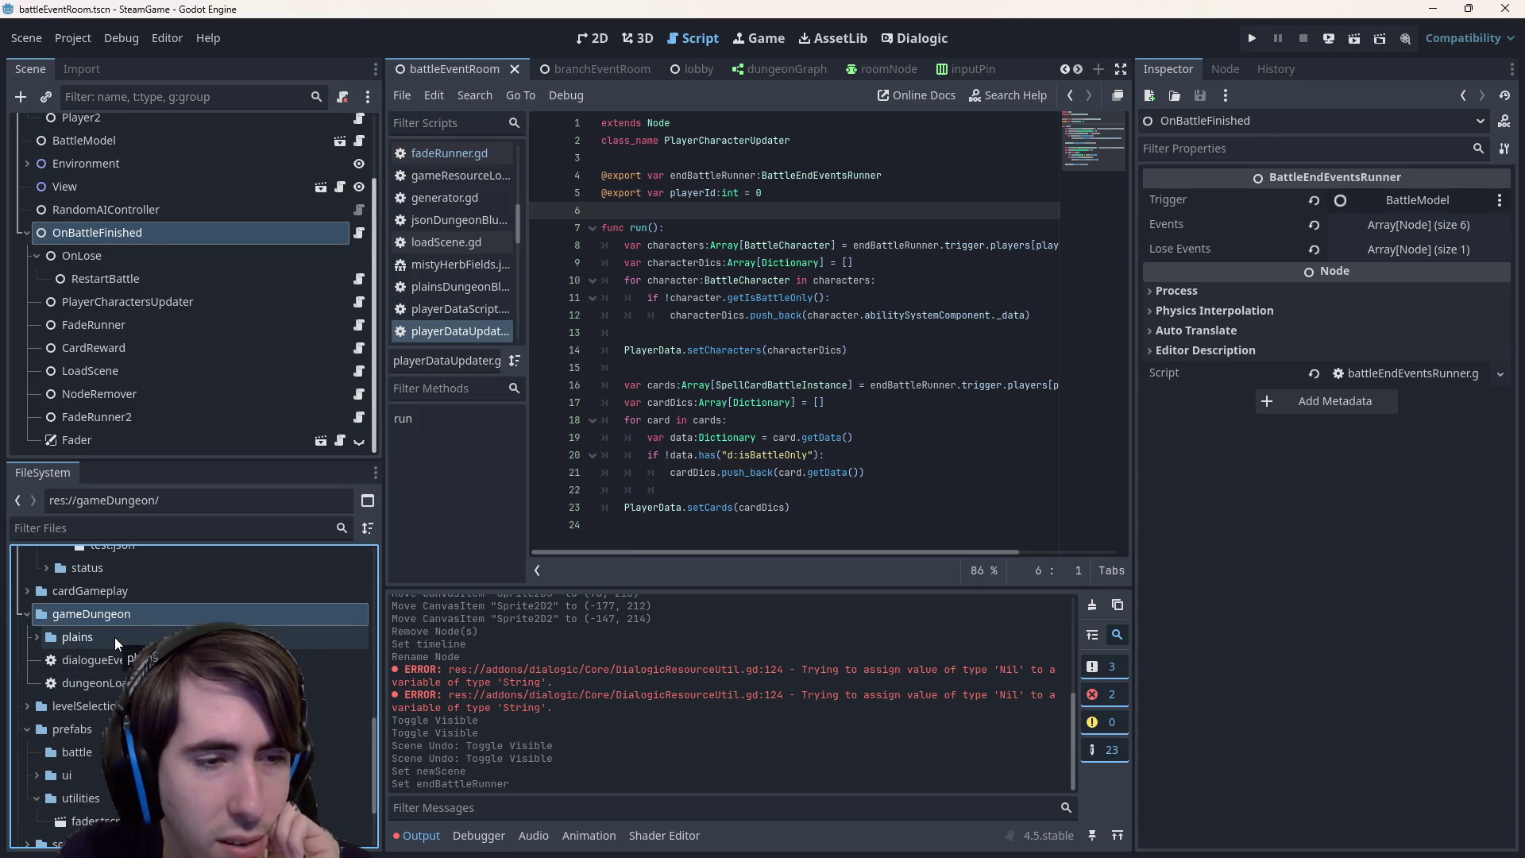
pyautogui.doubleClick(77, 636)
pyautogui.scroll(-2, 114, 637)
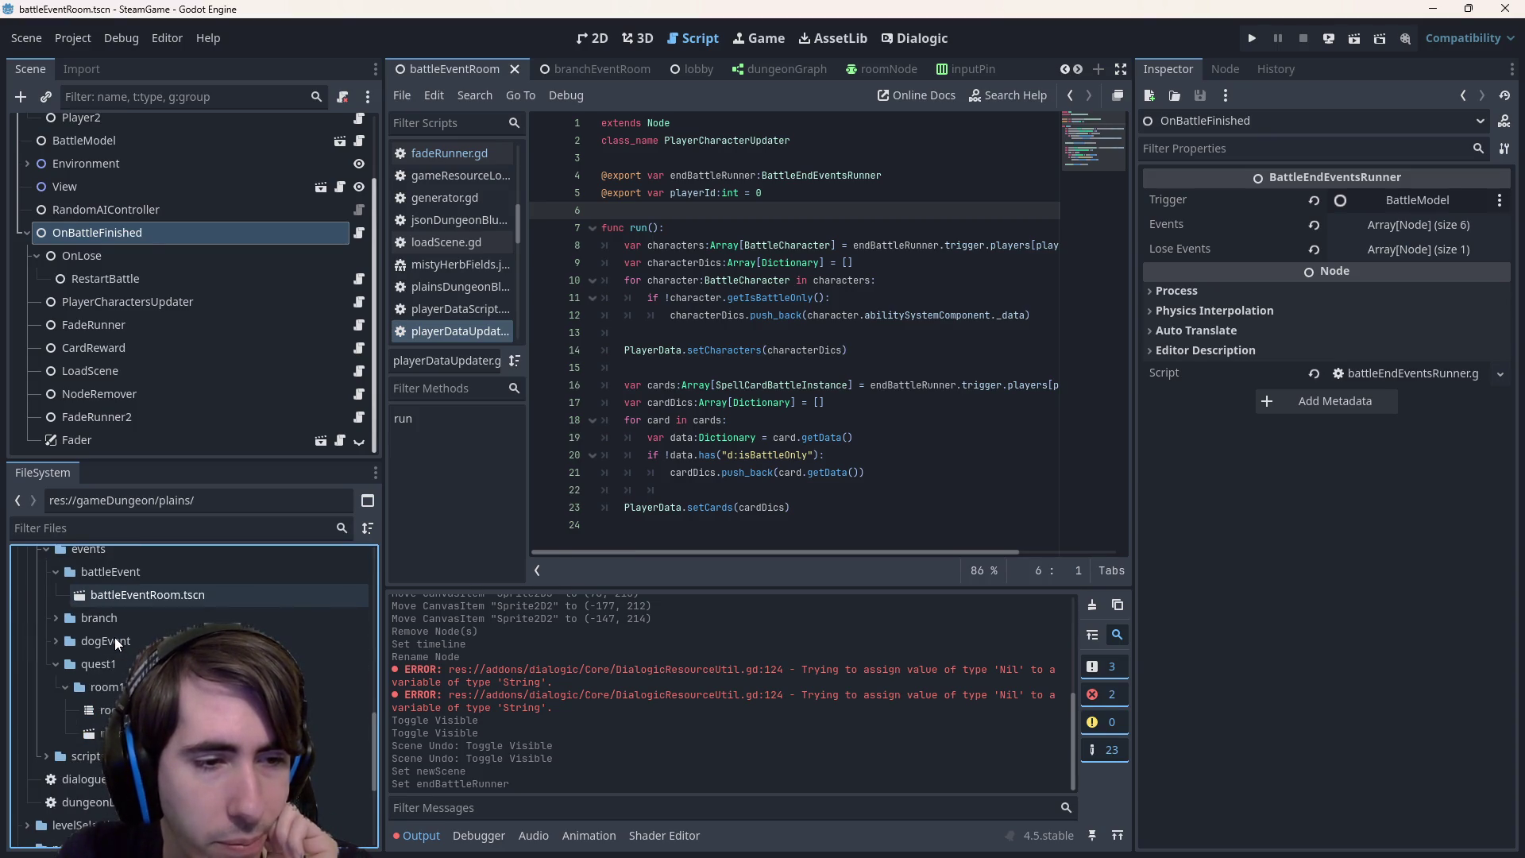
pyautogui.scroll(2, 115, 636)
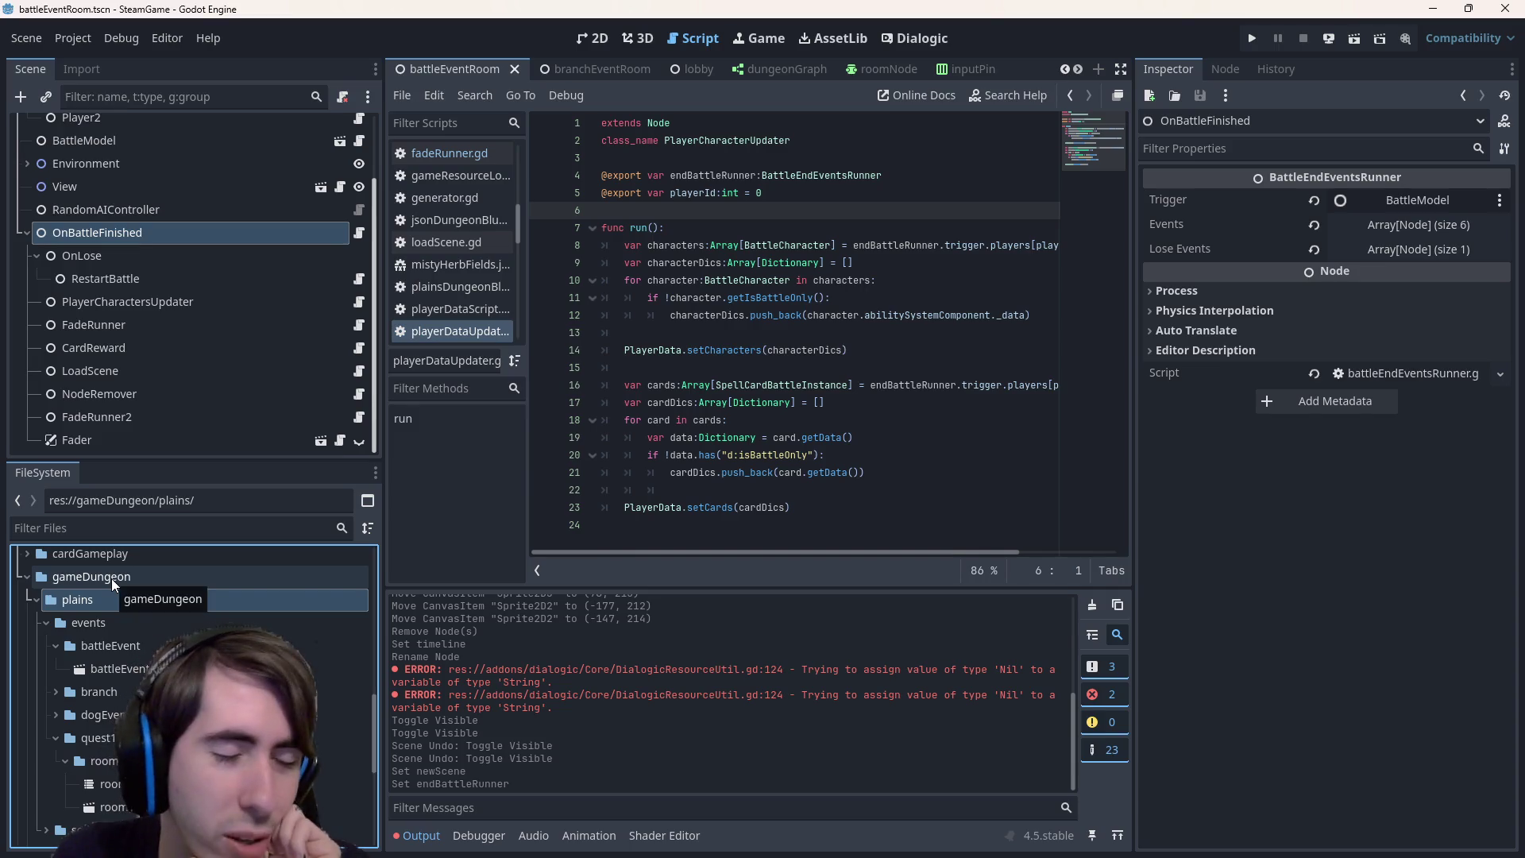
# - Collapse plains again and select the new battle folder in prefabs
pyautogui.doubleClick(84, 598)
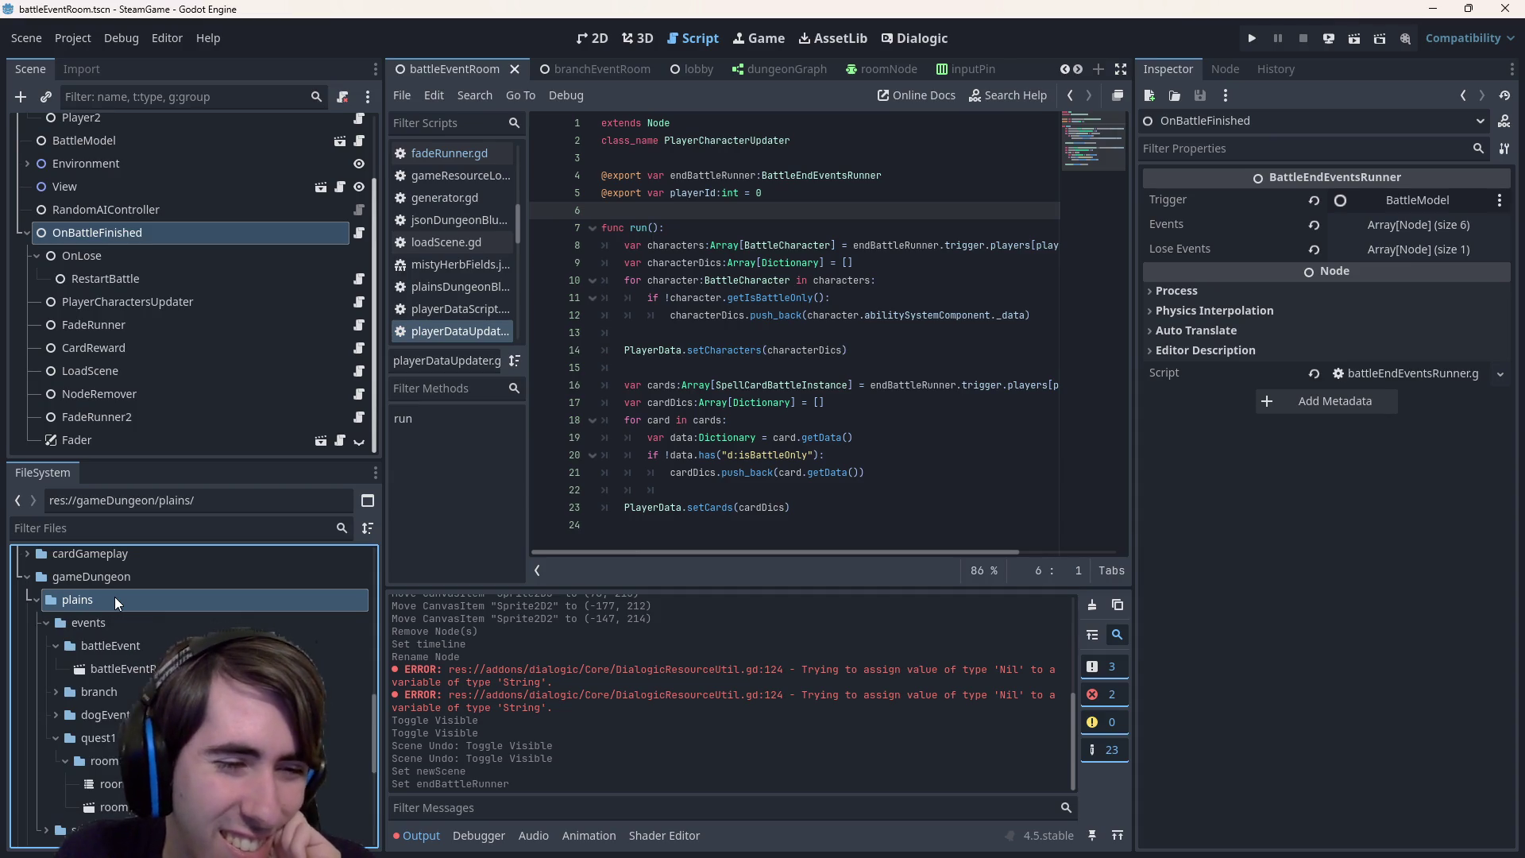
pyautogui.doubleClick(114, 597)
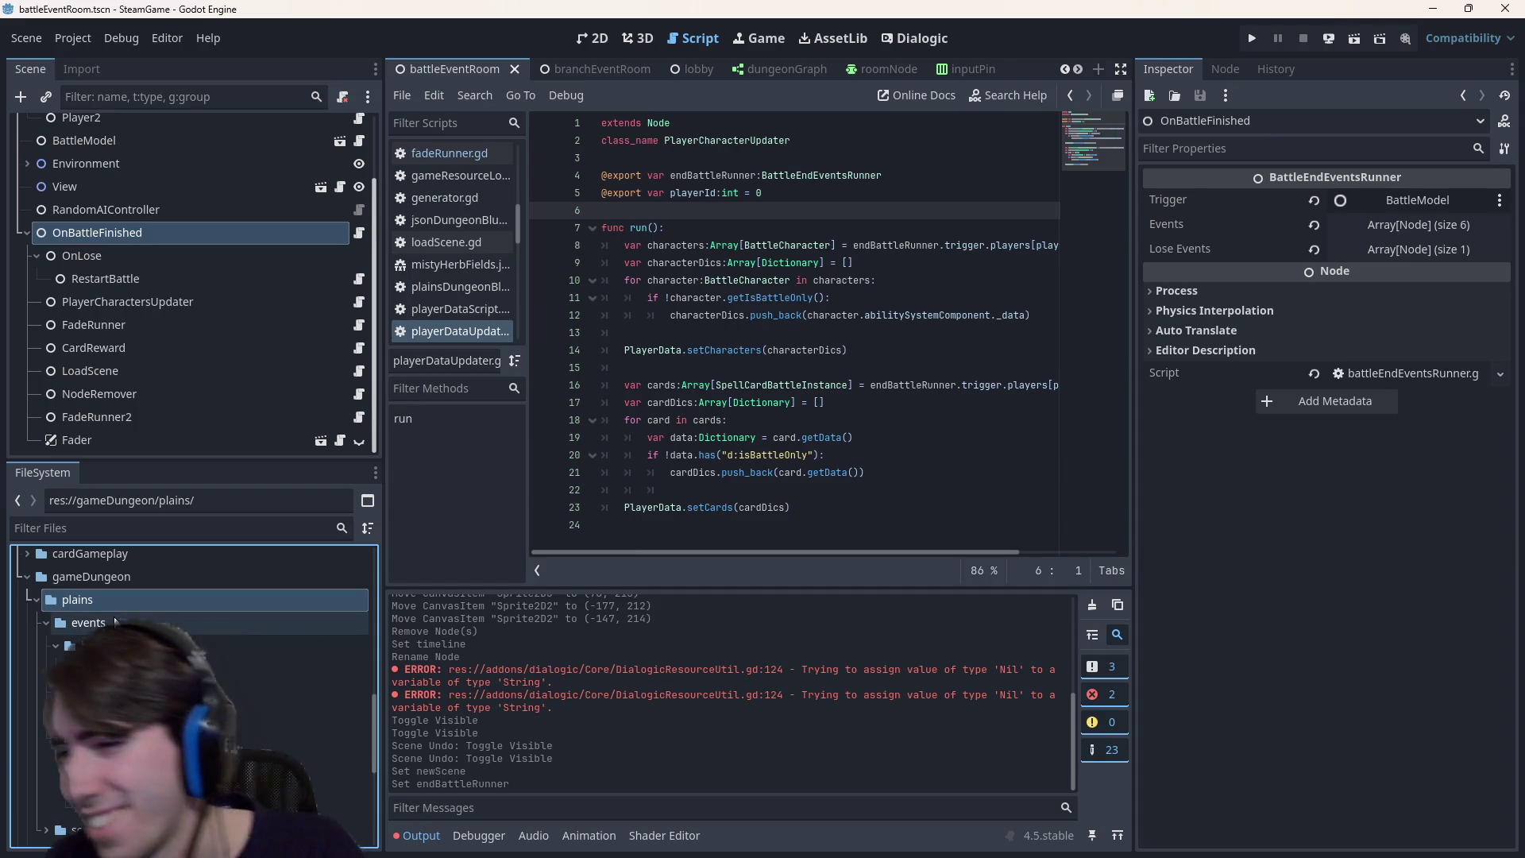
pyautogui.doubleClick(106, 599)
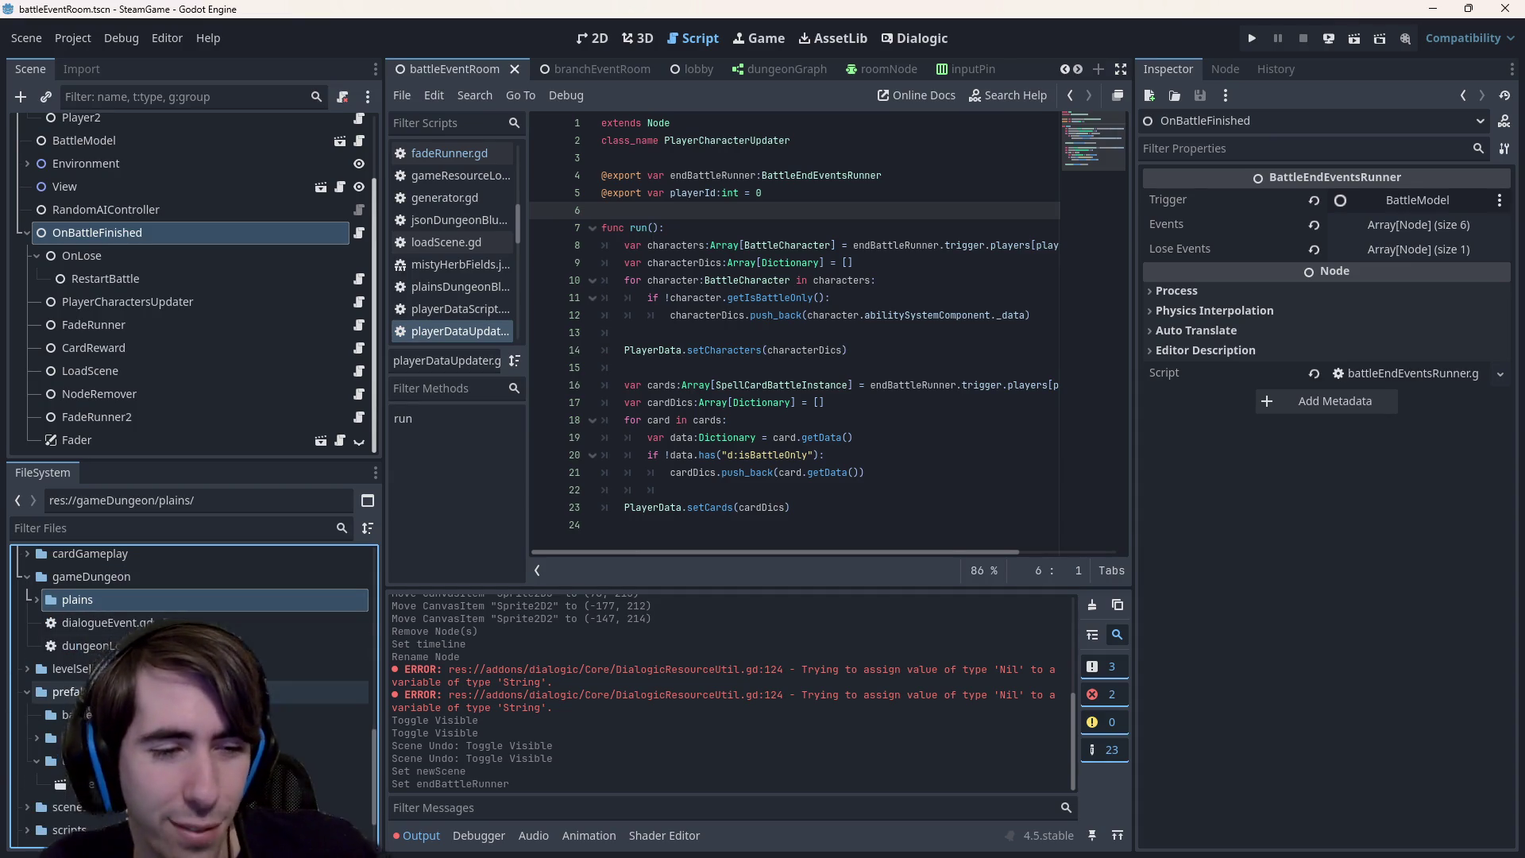
pyautogui.click(119, 807)
pyautogui.scroll(-2, 119, 826)
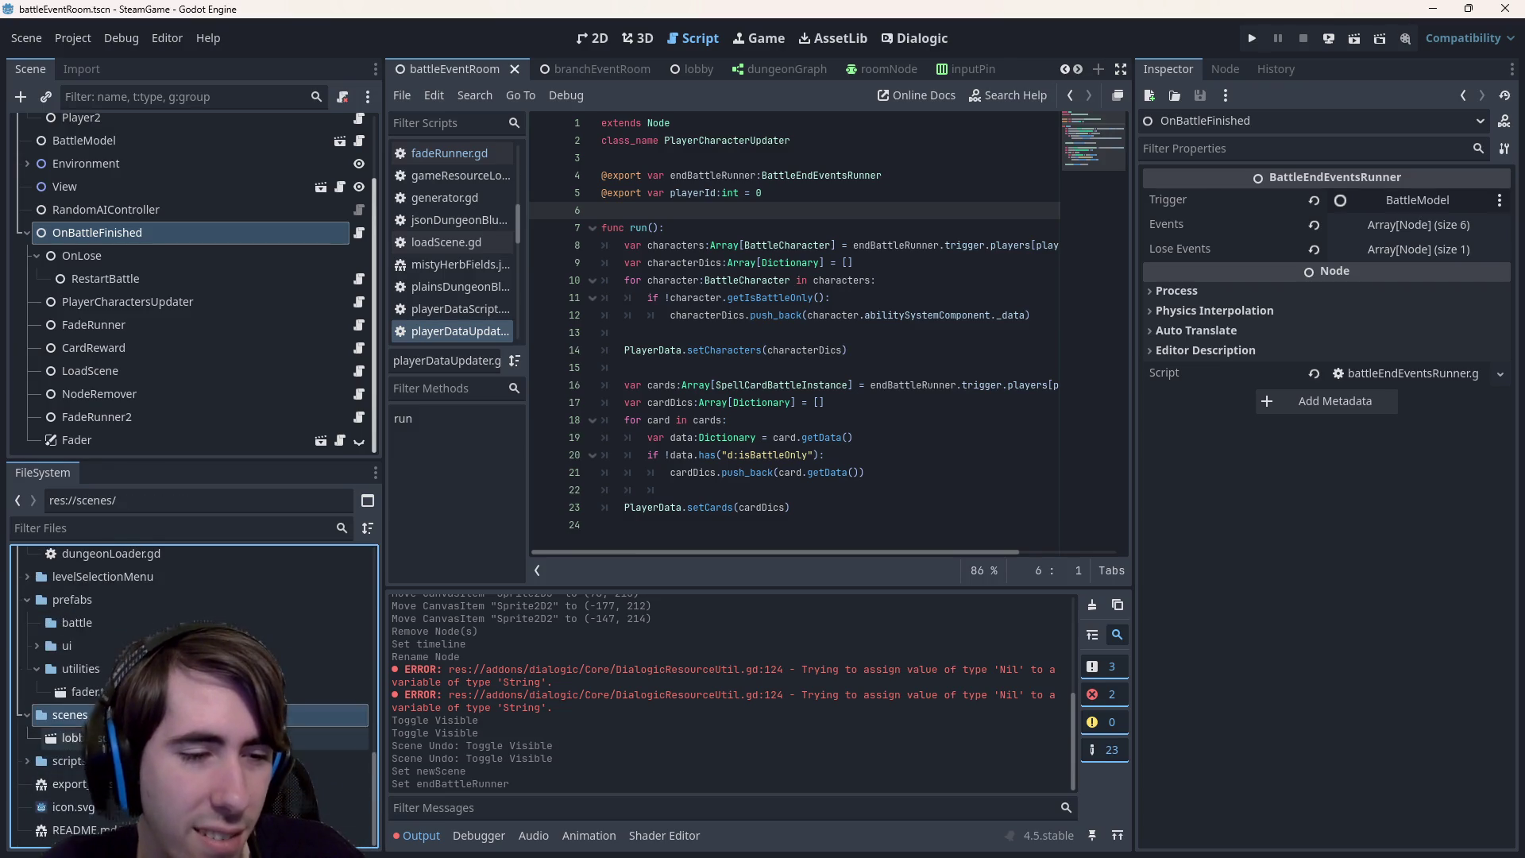
pyautogui.click(89, 651)
# - Delete the battle folder from prefabs, confirming the removal
pyautogui.press('Delete')
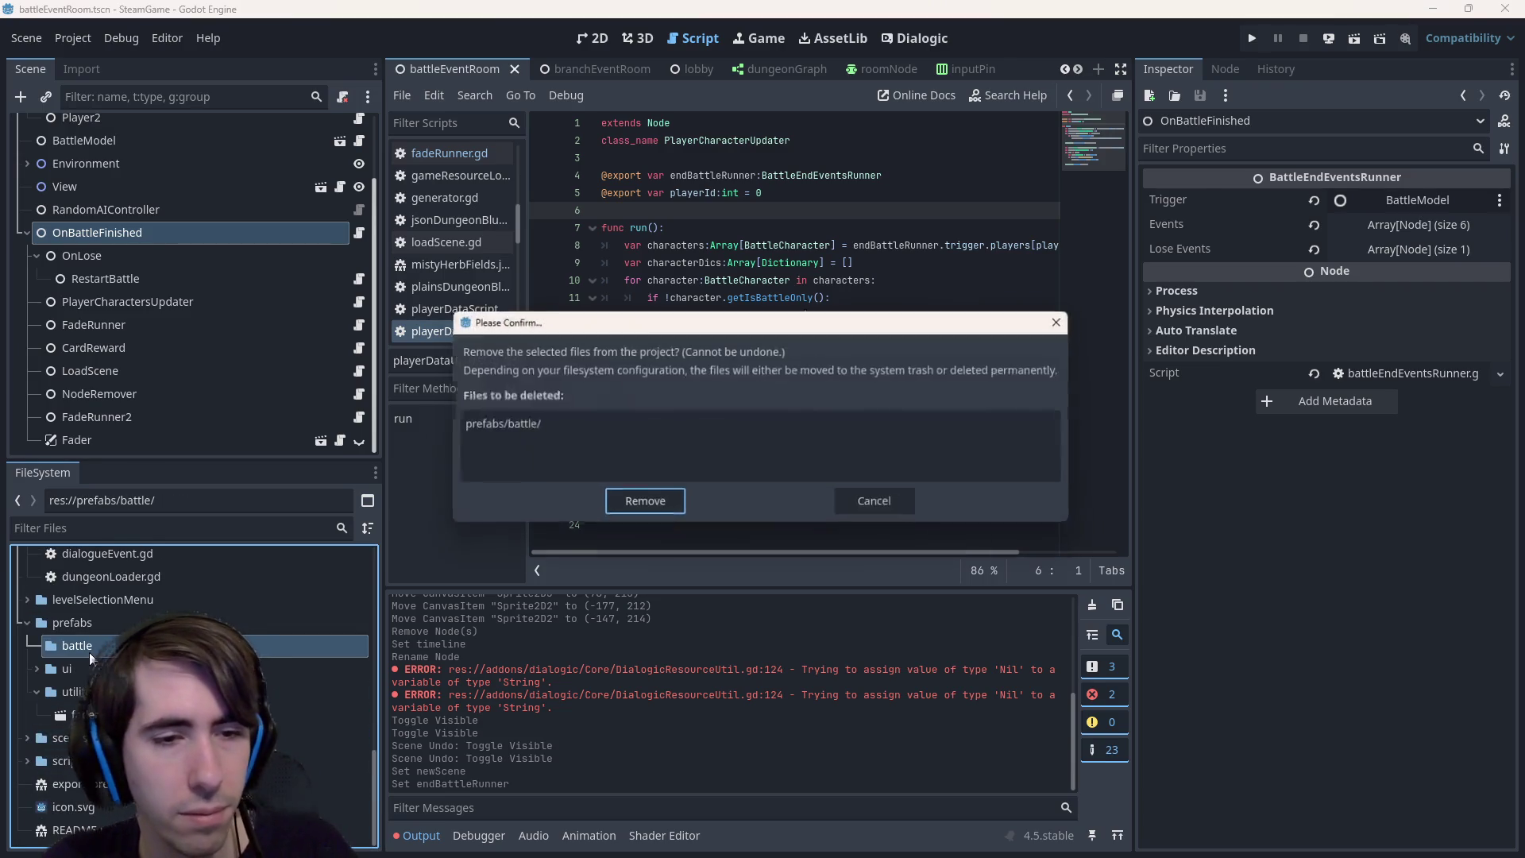
pyautogui.click(616, 504)
pyautogui.scroll(2, 119, 675)
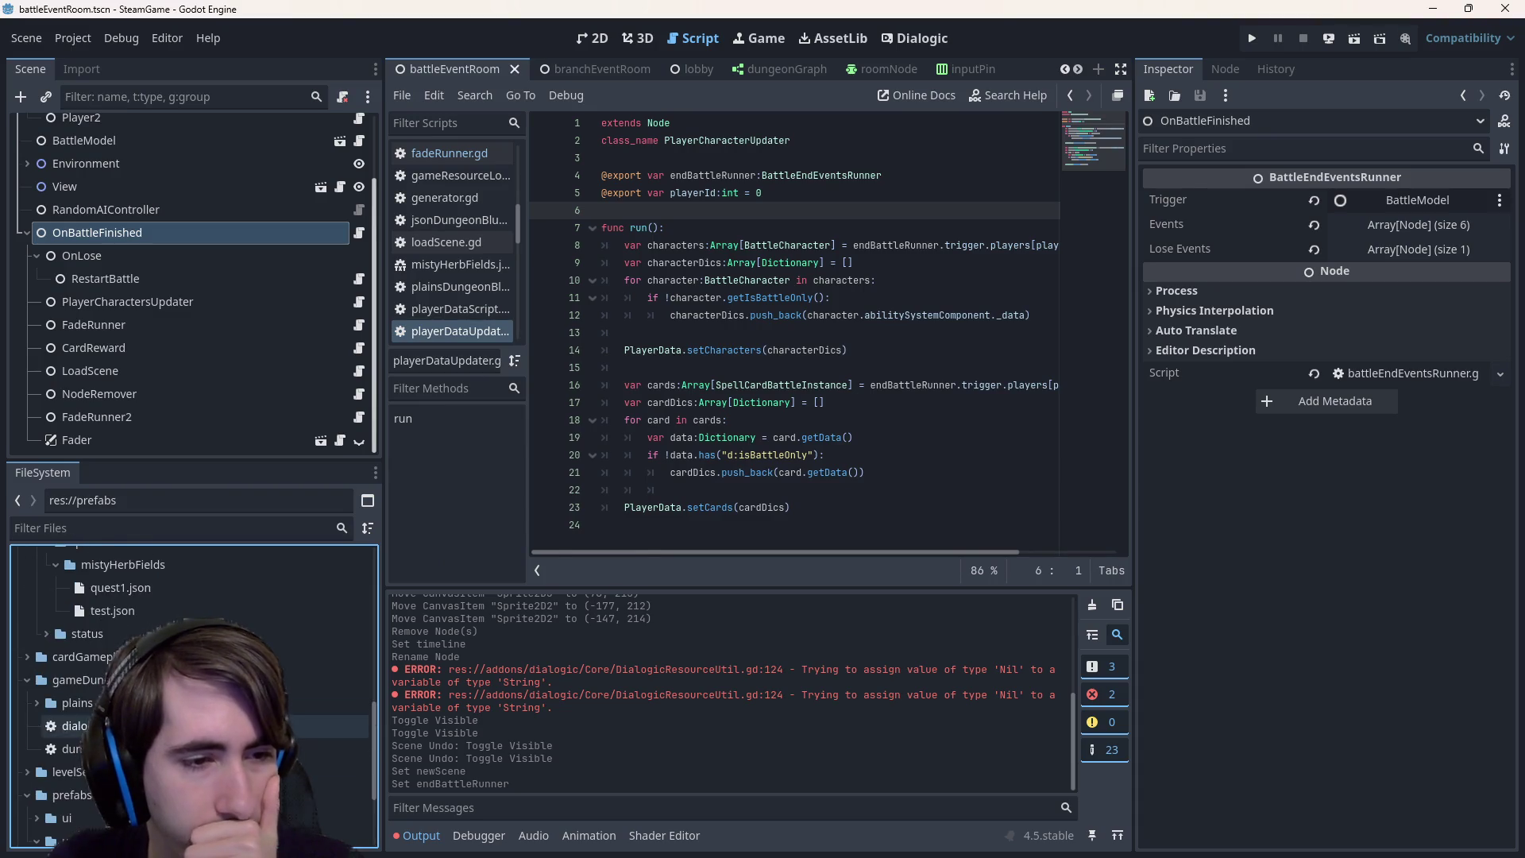
# - Expand gameDungeon/plains down to its events folder and select quest1
pyautogui.doubleClick(77, 702)
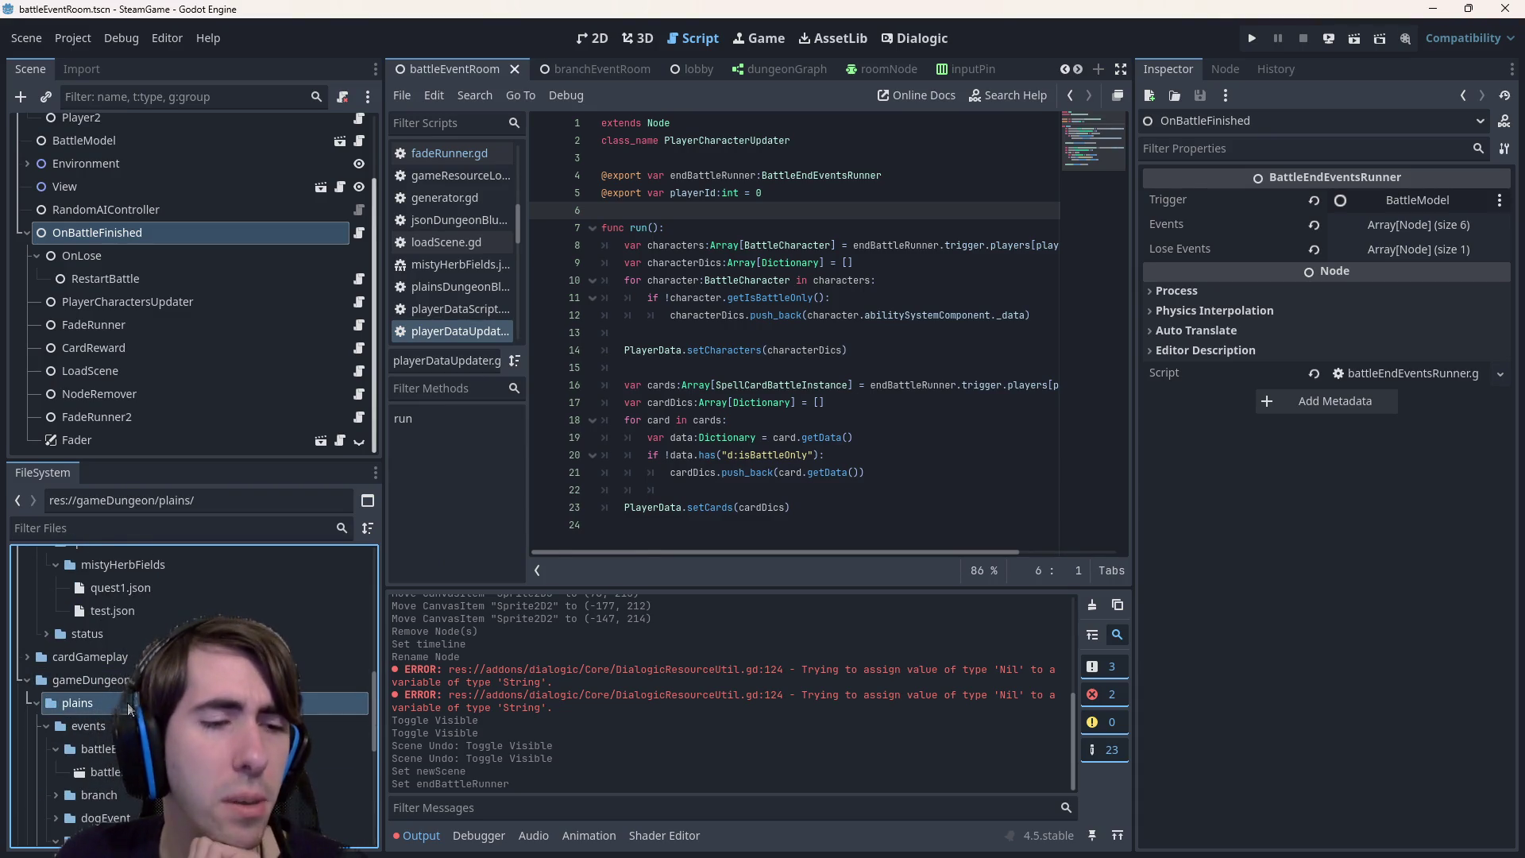
pyautogui.scroll(-3, 190, 699)
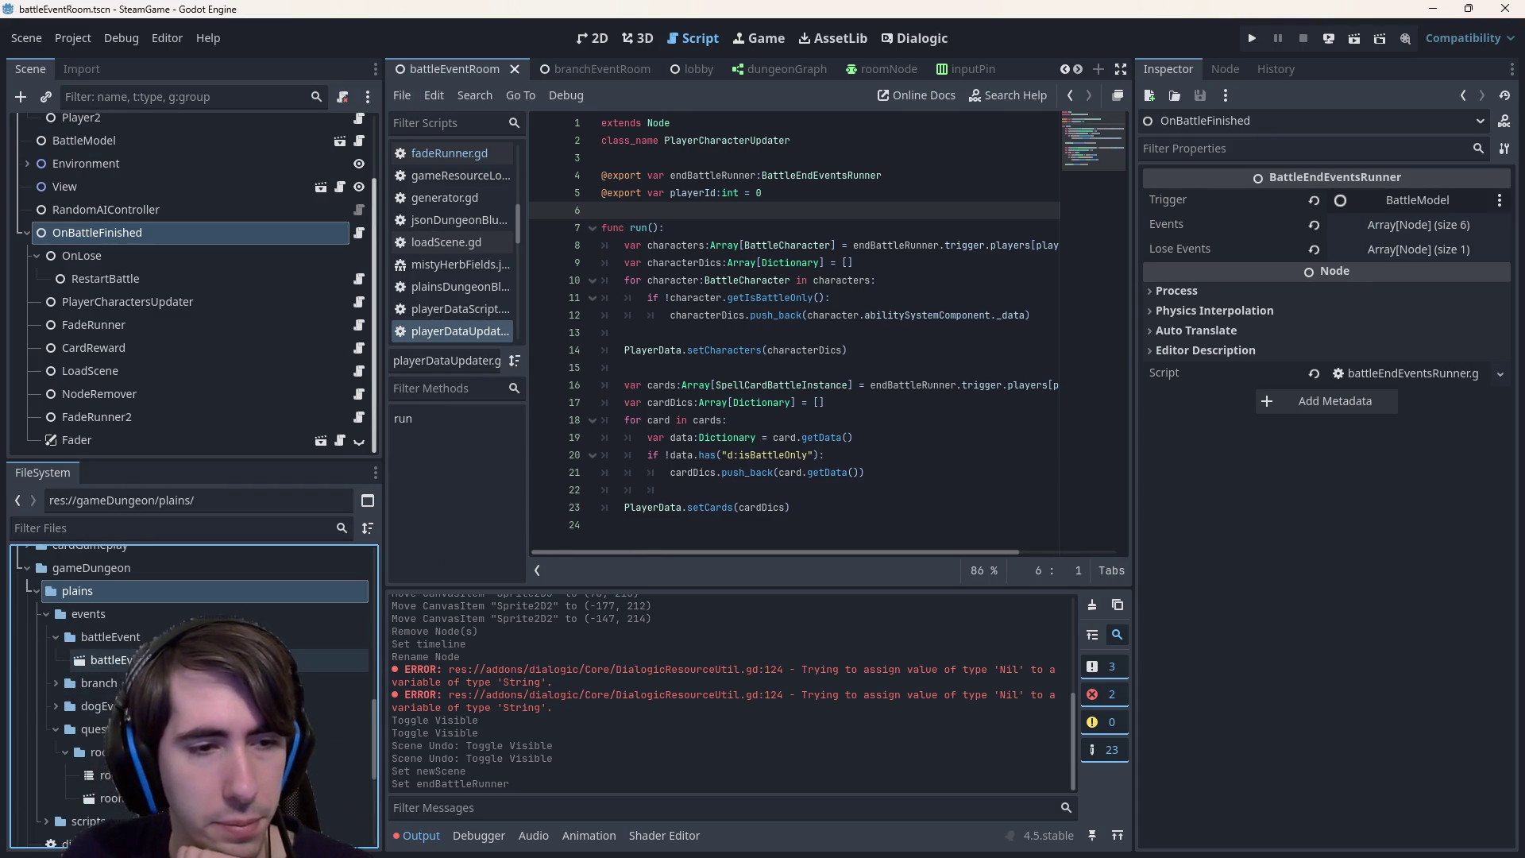
pyautogui.scroll(-1, 165, 612)
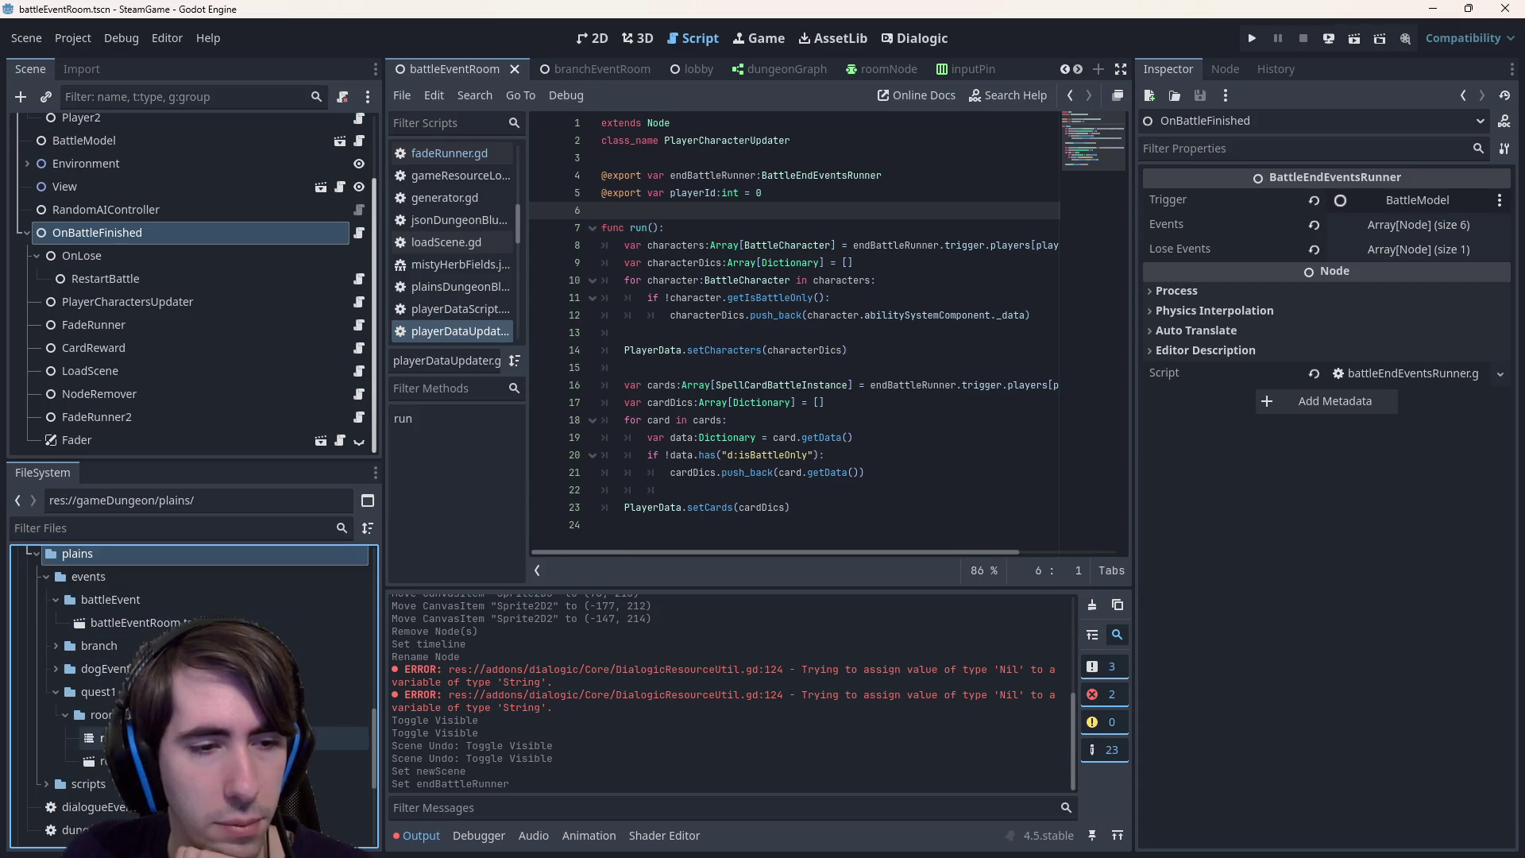
pyautogui.click(119, 691)
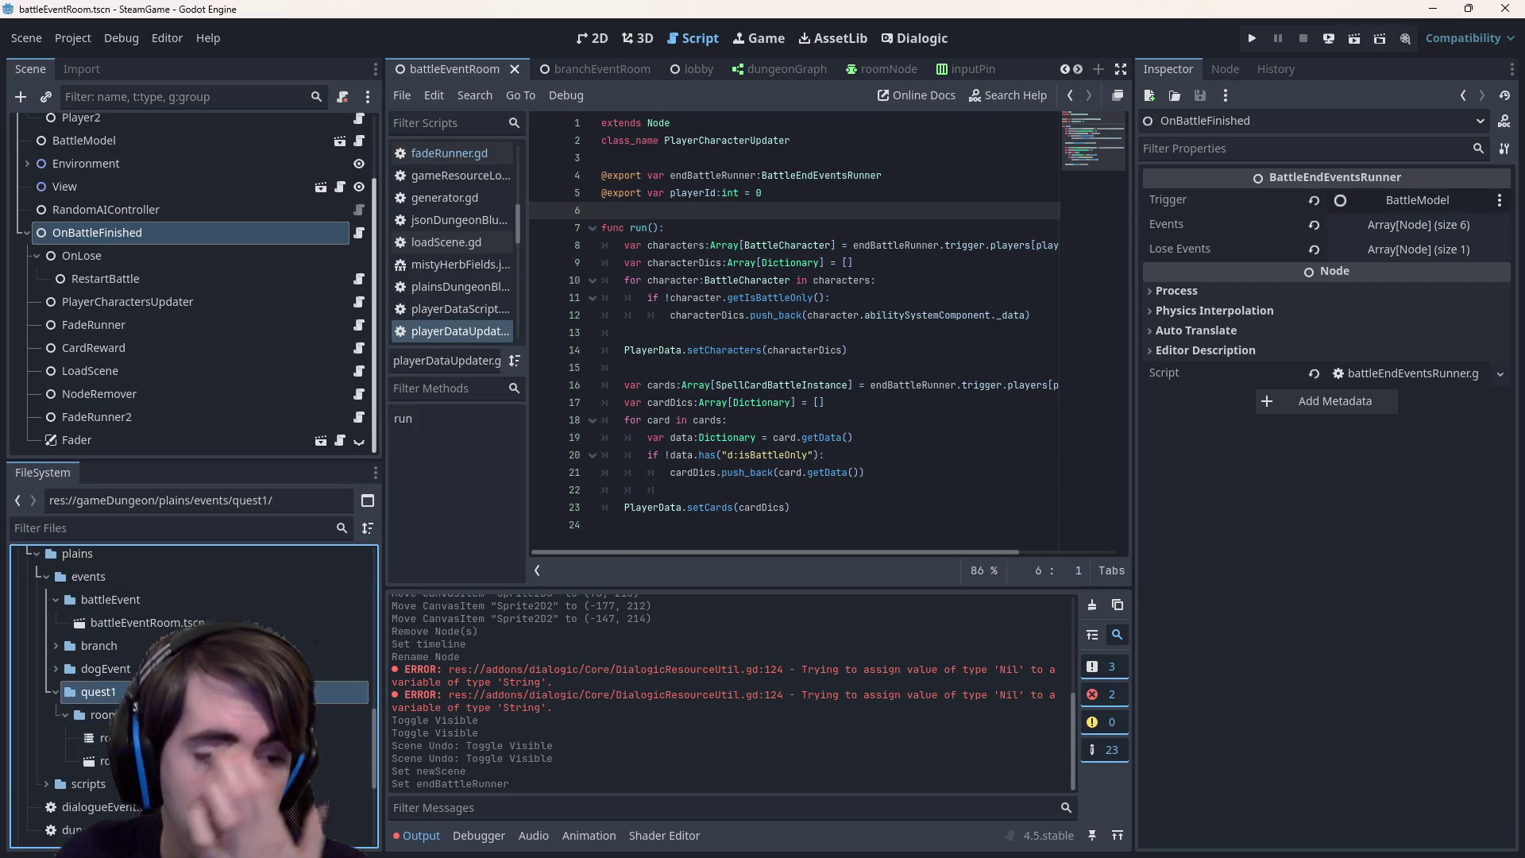
# - Create a new folder inside quest1, entering the name 'room22'
pyautogui.rightClick(119, 690)
pyautogui.moveTo(274, 517)
pyautogui.click(383, 518)
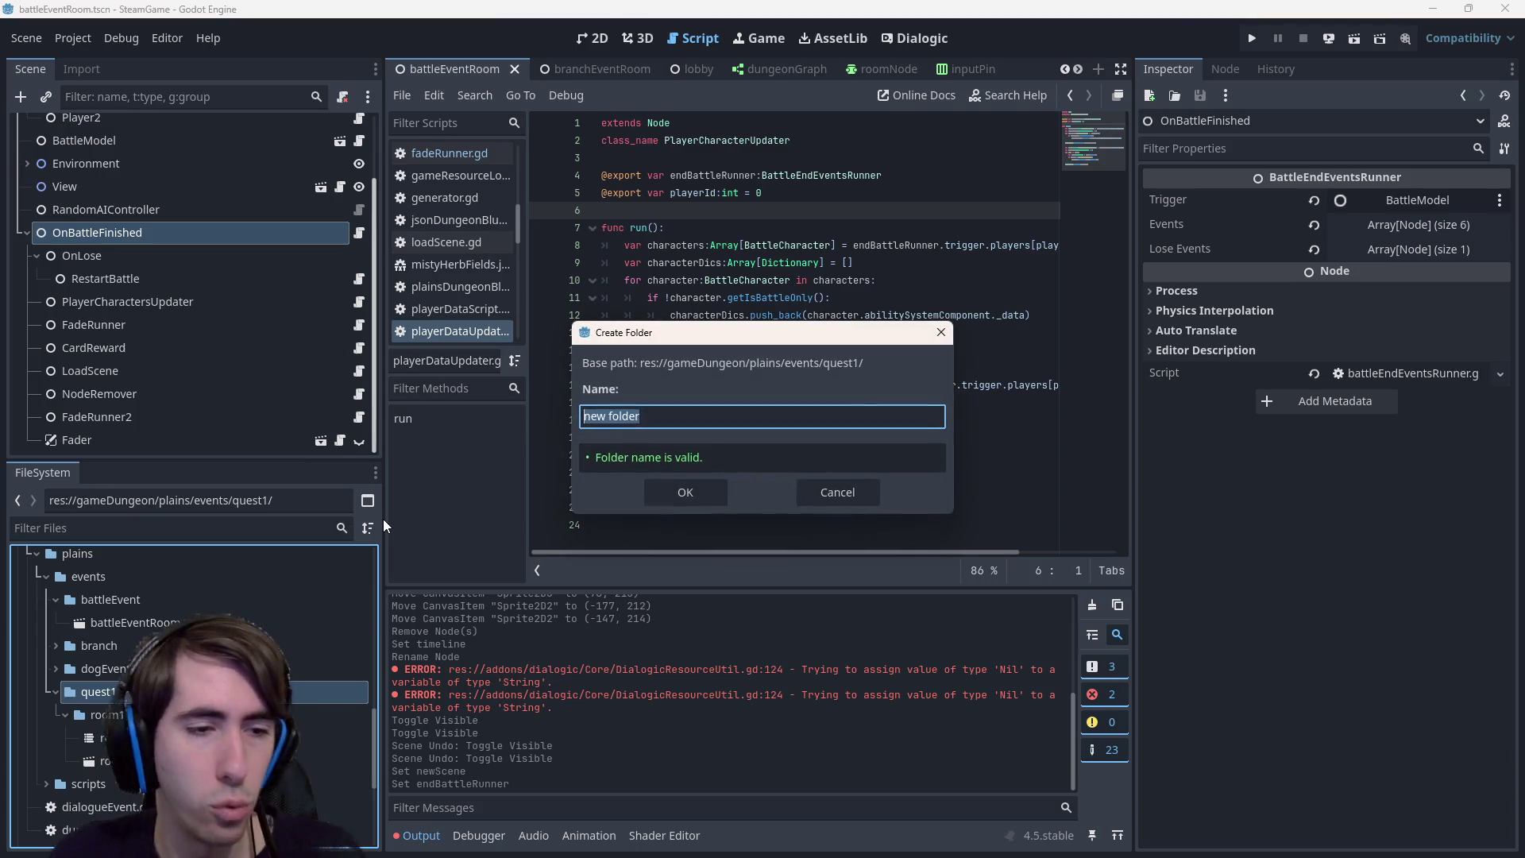
pyautogui.write('room22')
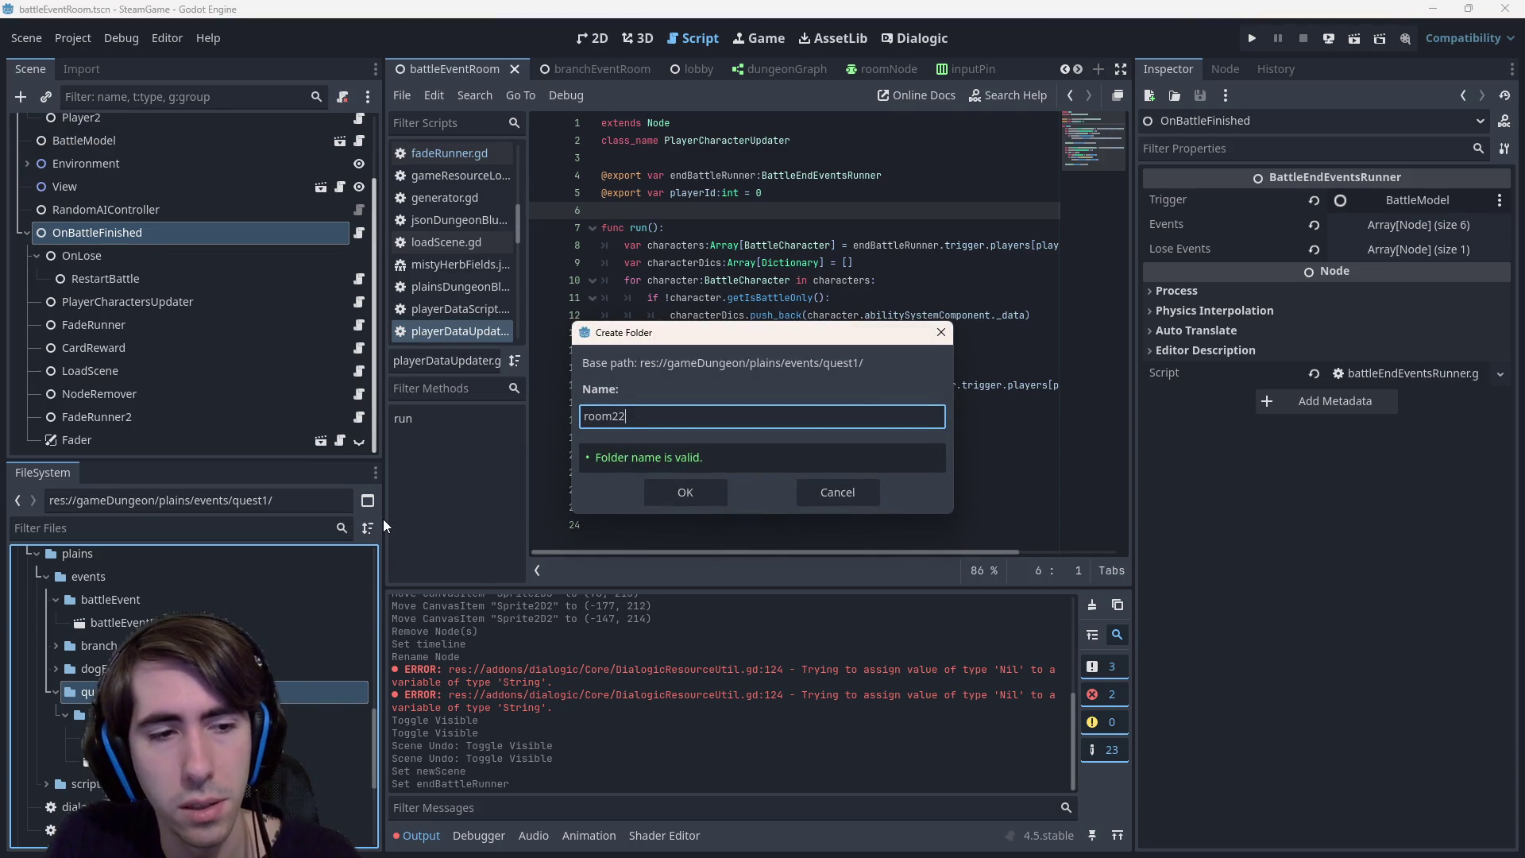
pyautogui.press('Return')
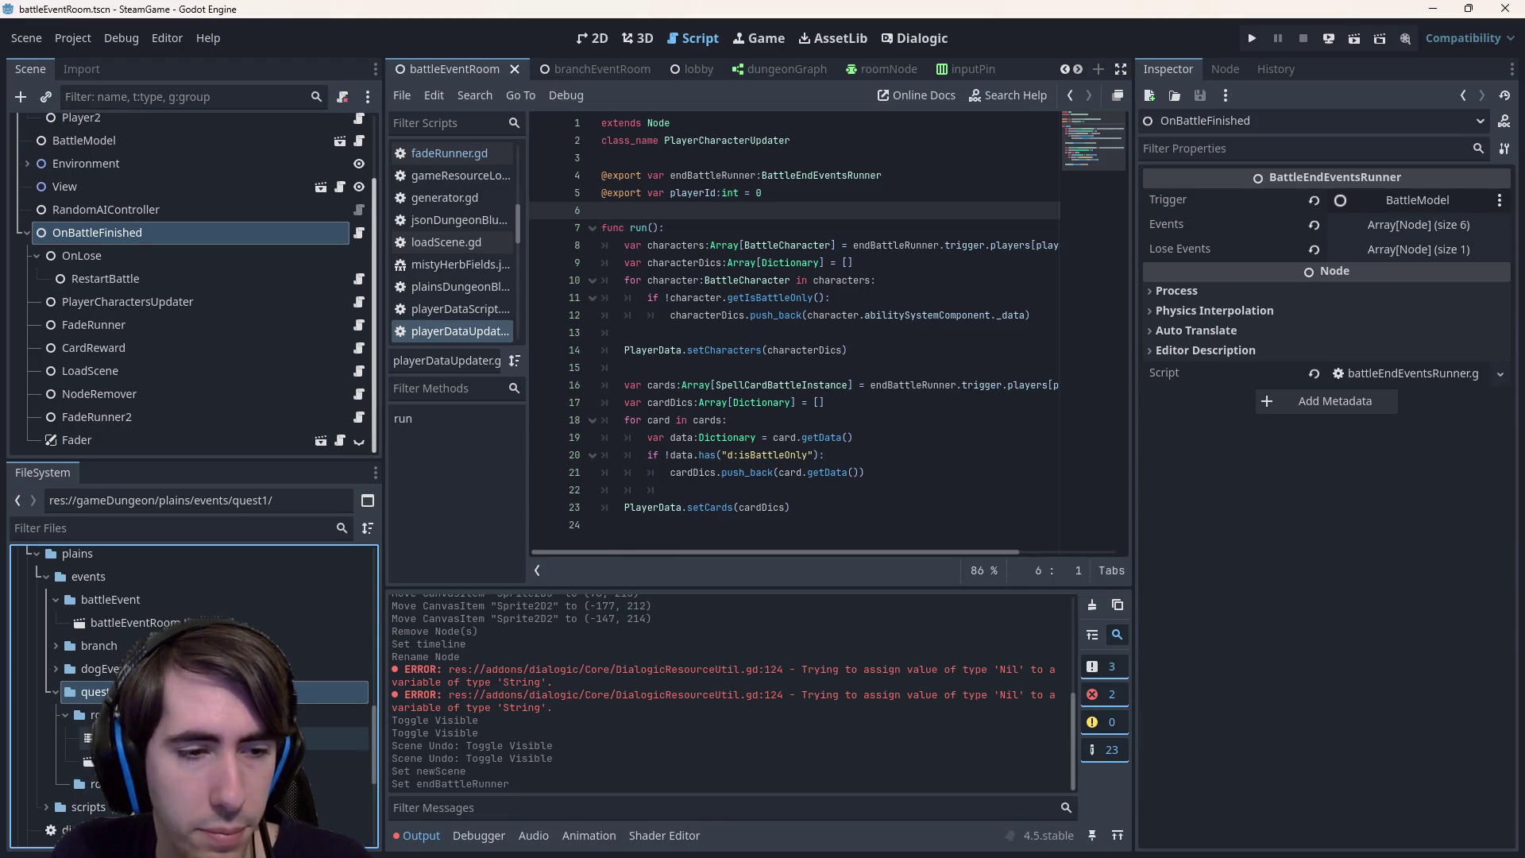
# - Select the scene file inside the room1 folder
pyautogui.click(334, 760)
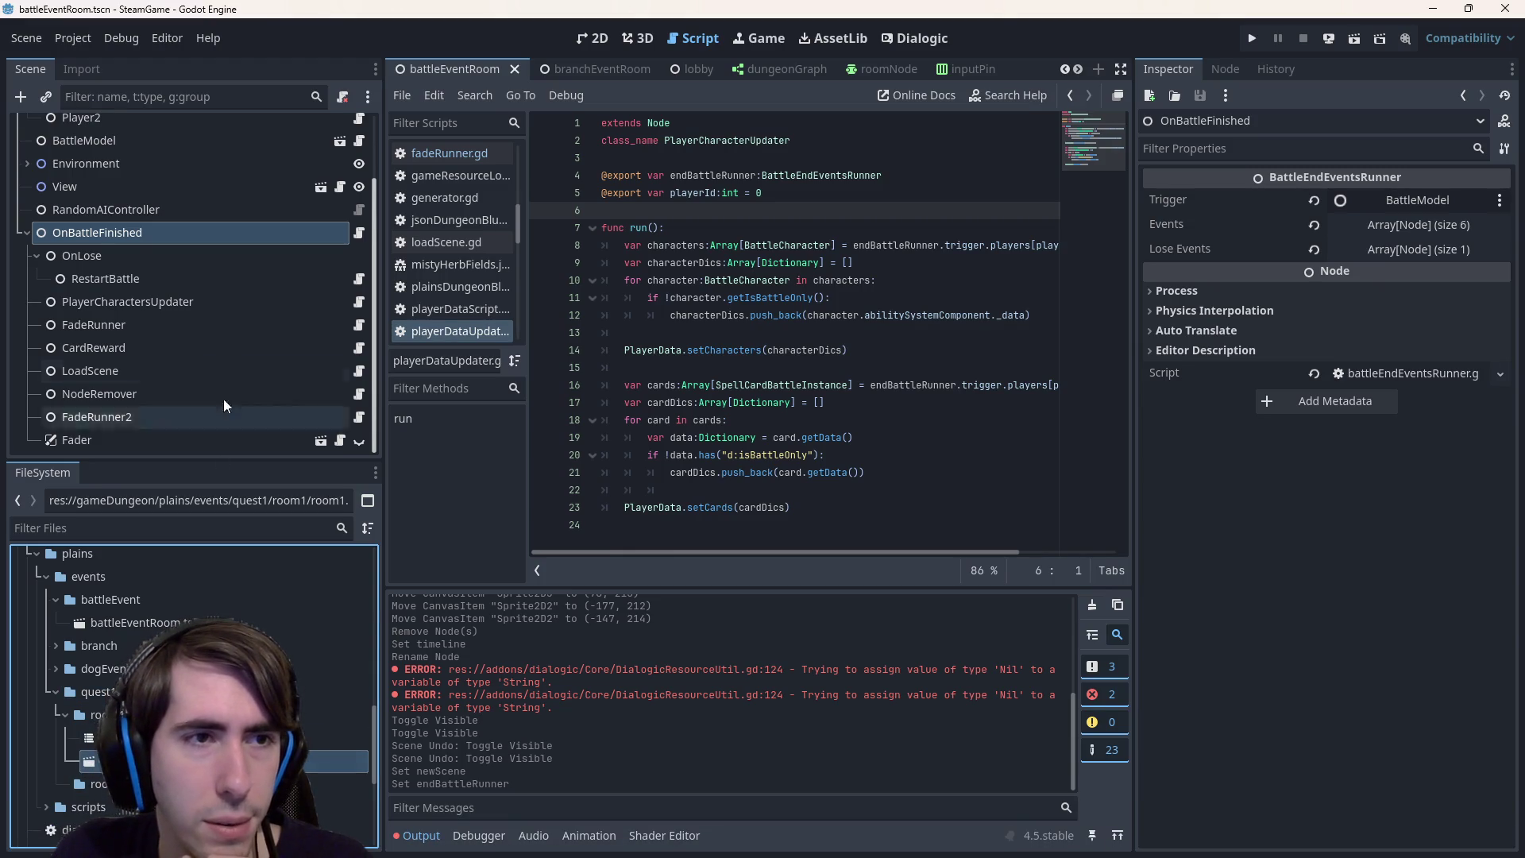
pyautogui.scroll(2, 222, 399)
pyautogui.scroll(-5, 199, 675)
pyautogui.scroll(4, 198, 675)
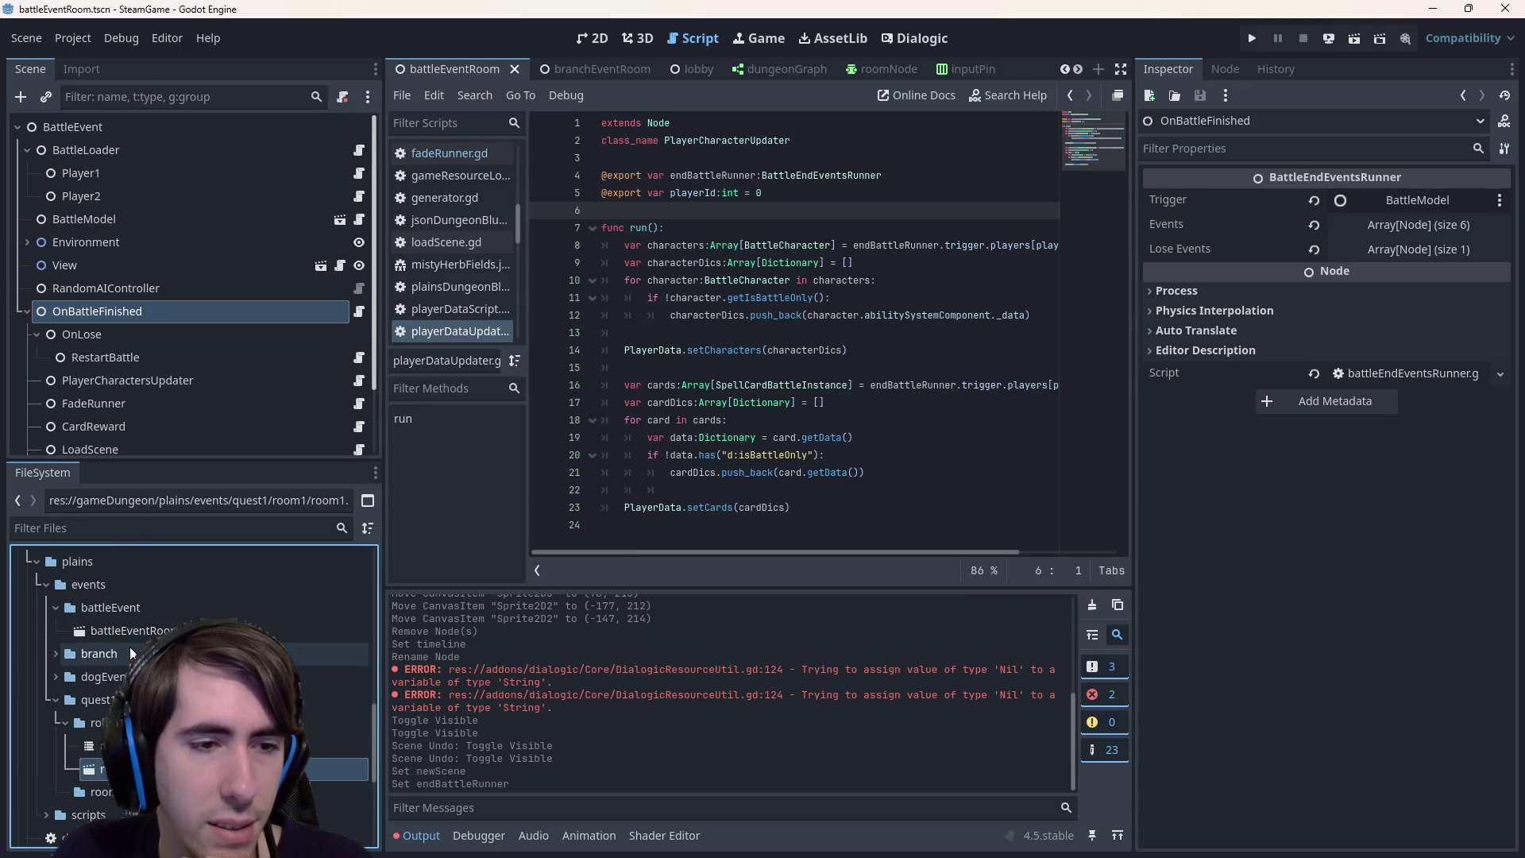
# - Duplicate battleEventRoom.tscn under the name room2
pyautogui.click(130, 632)
pyautogui.hotkey('ctrl', 'd')
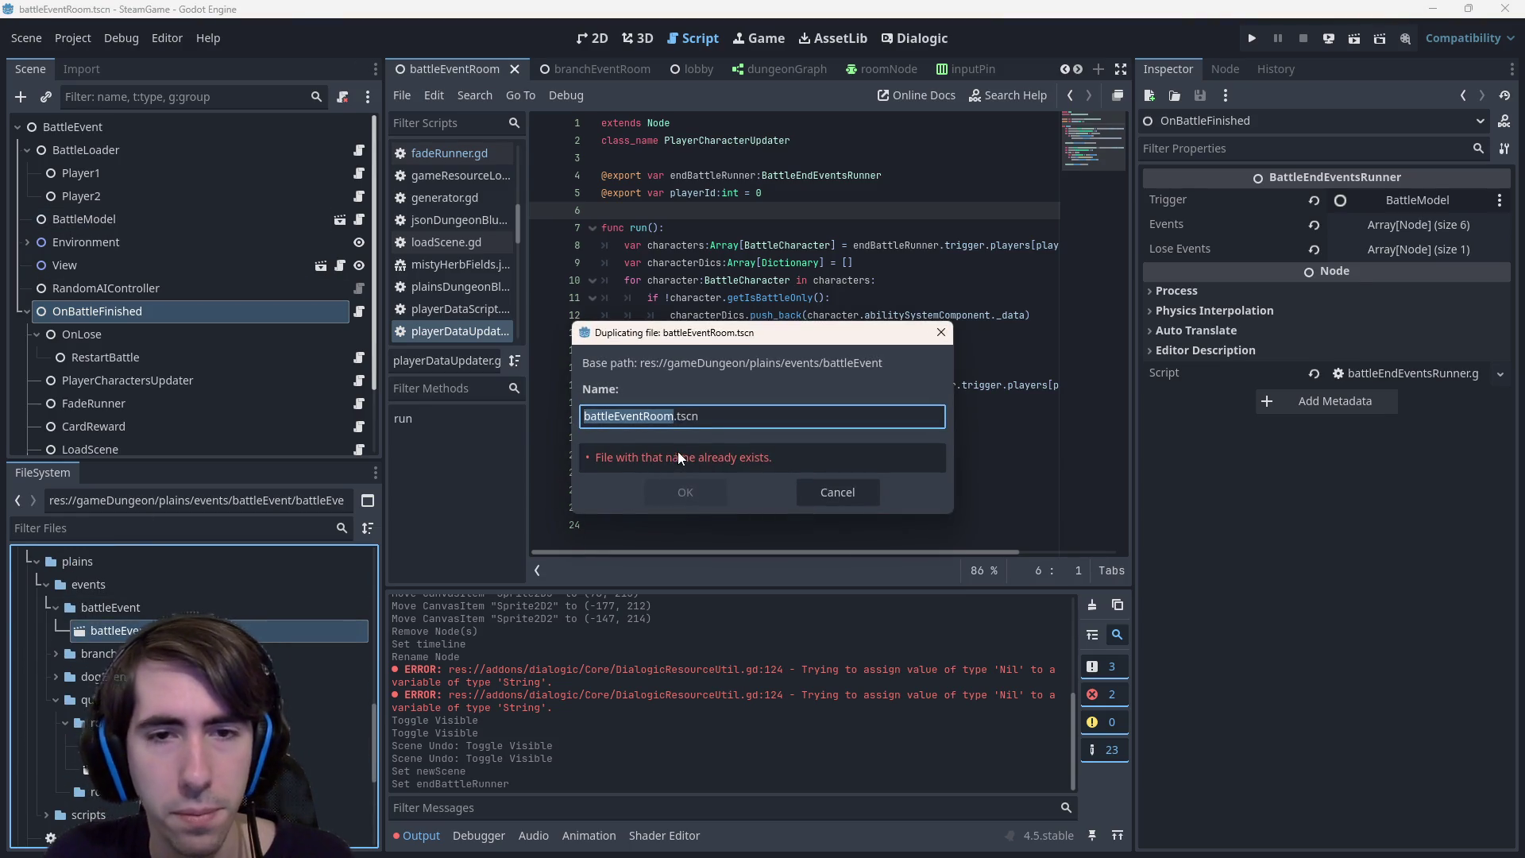
pyautogui.write('room2')
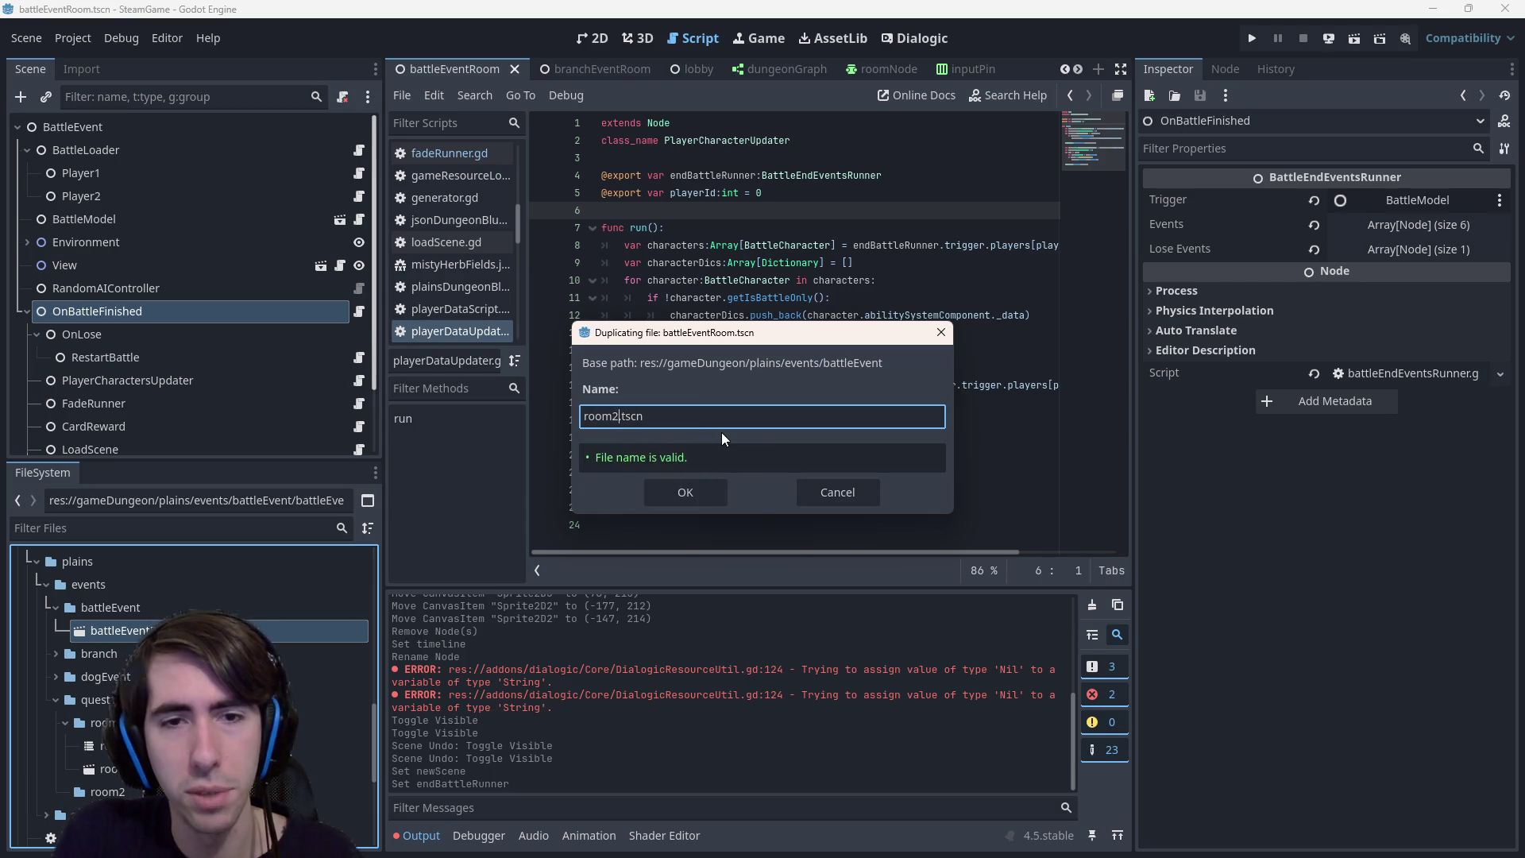
pyautogui.press('Return')
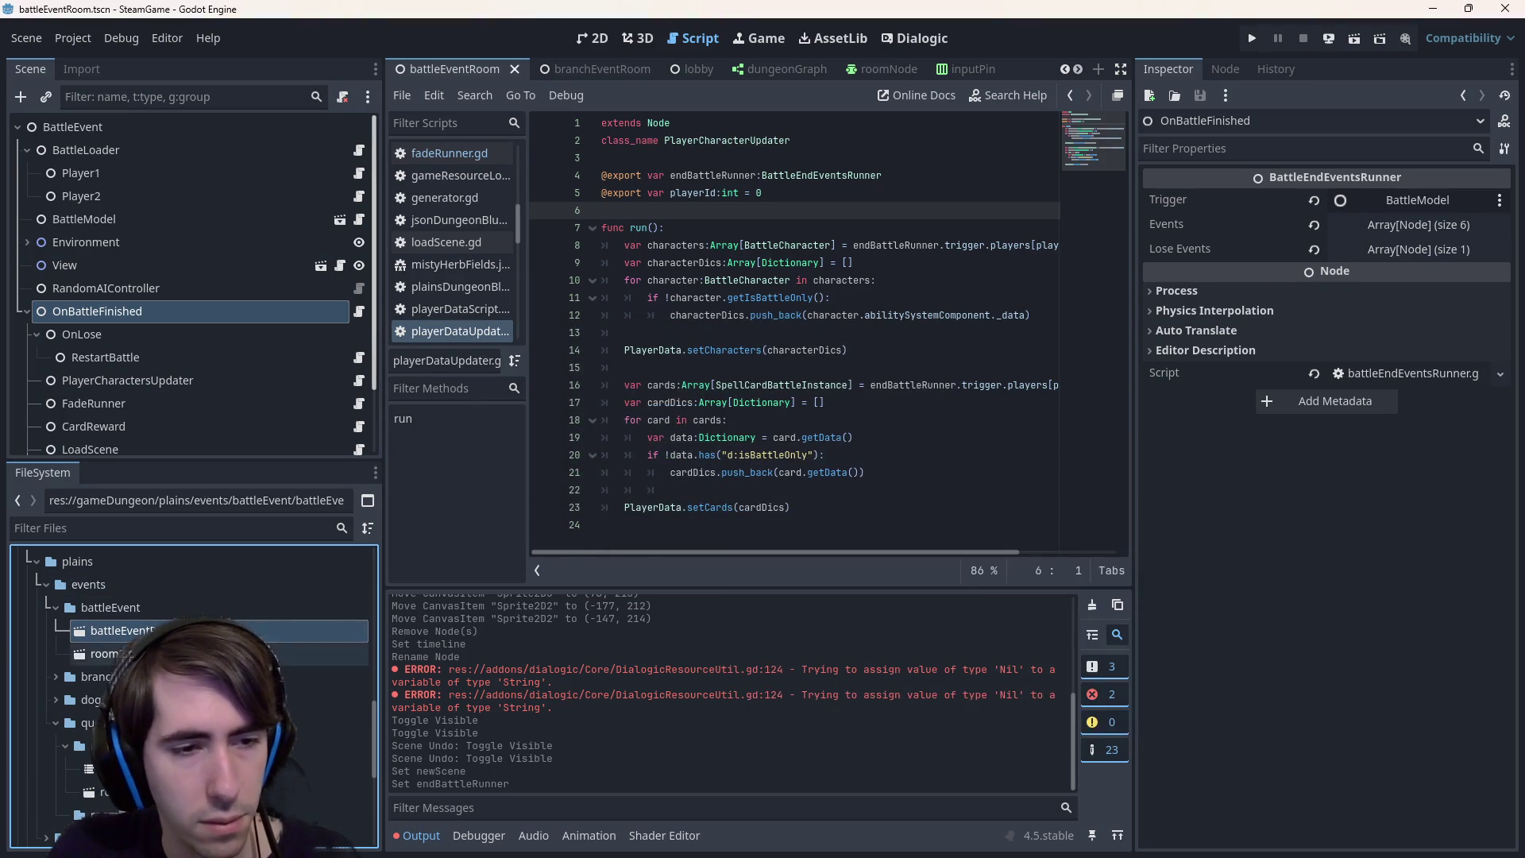
# - Move the copied scene into the quest1/room2 folder and open it in a new tab
pyautogui.click(103, 654)
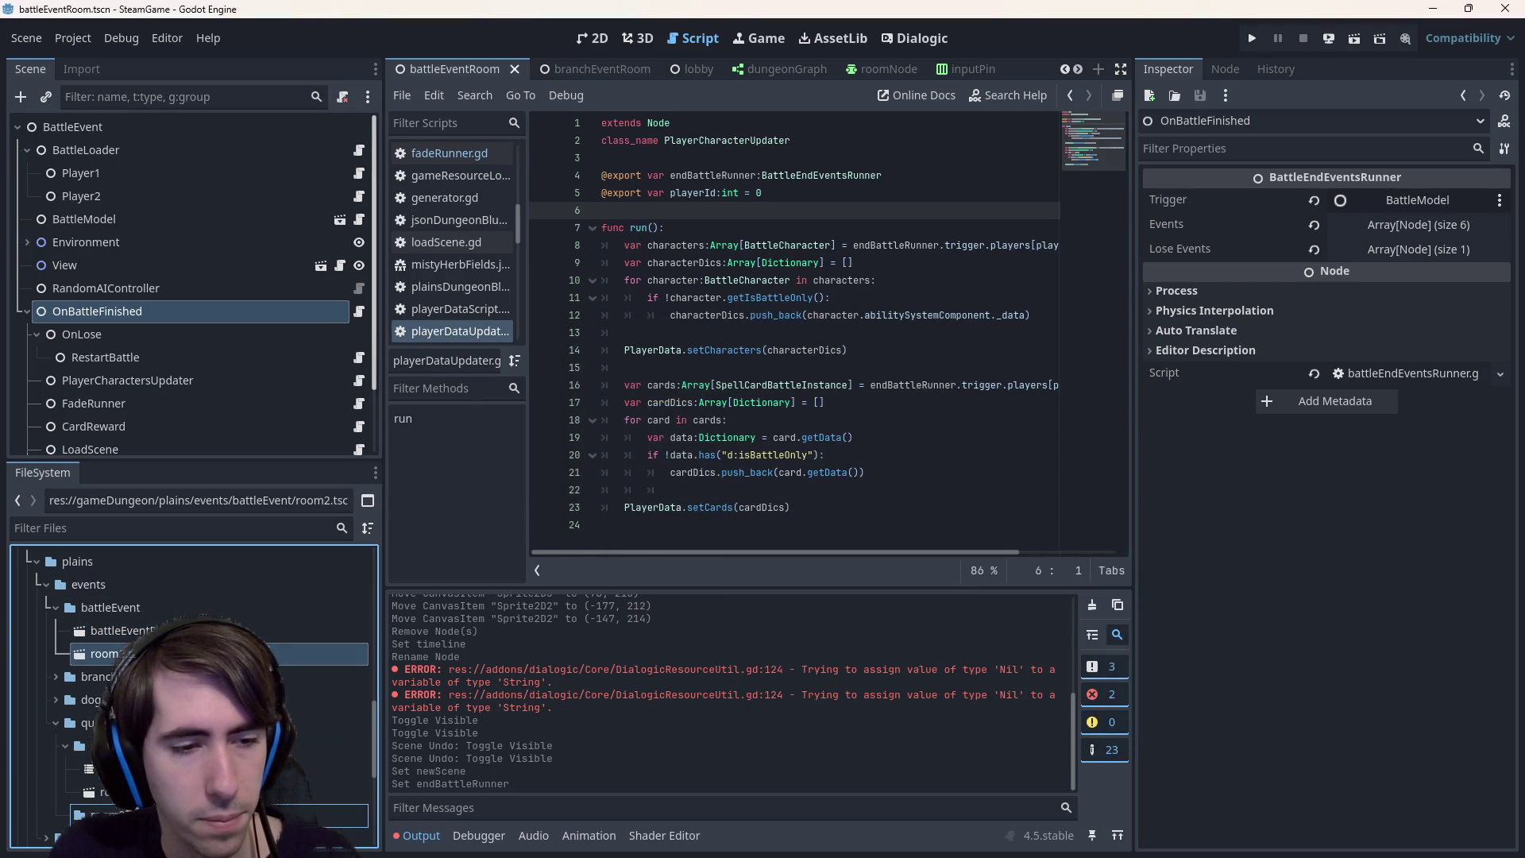
pyautogui.moveTo(103, 649); pyautogui.dragTo(103, 809)
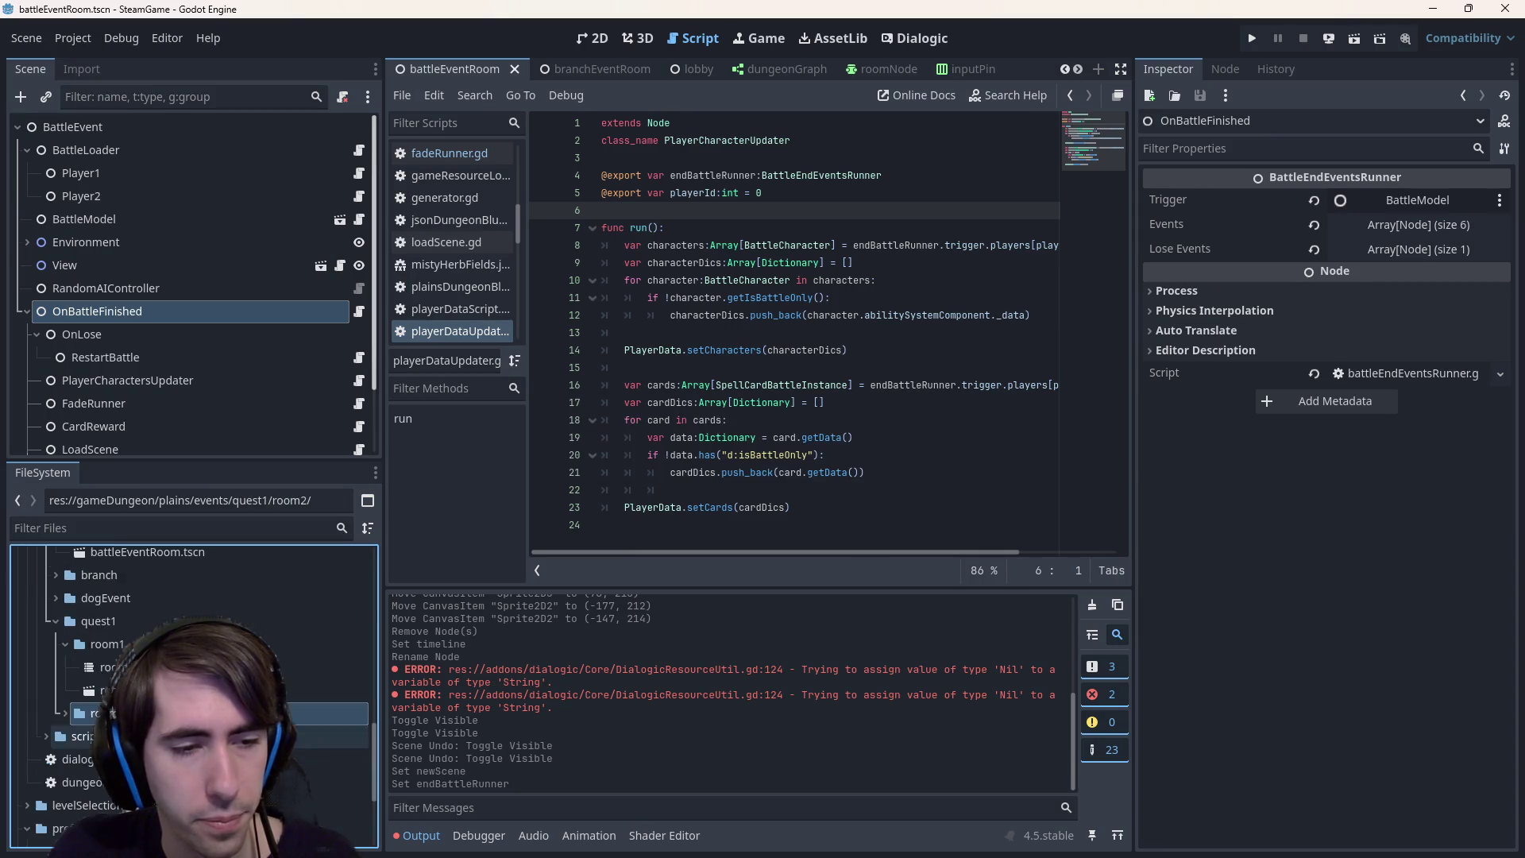
pyautogui.doubleClick(143, 736)
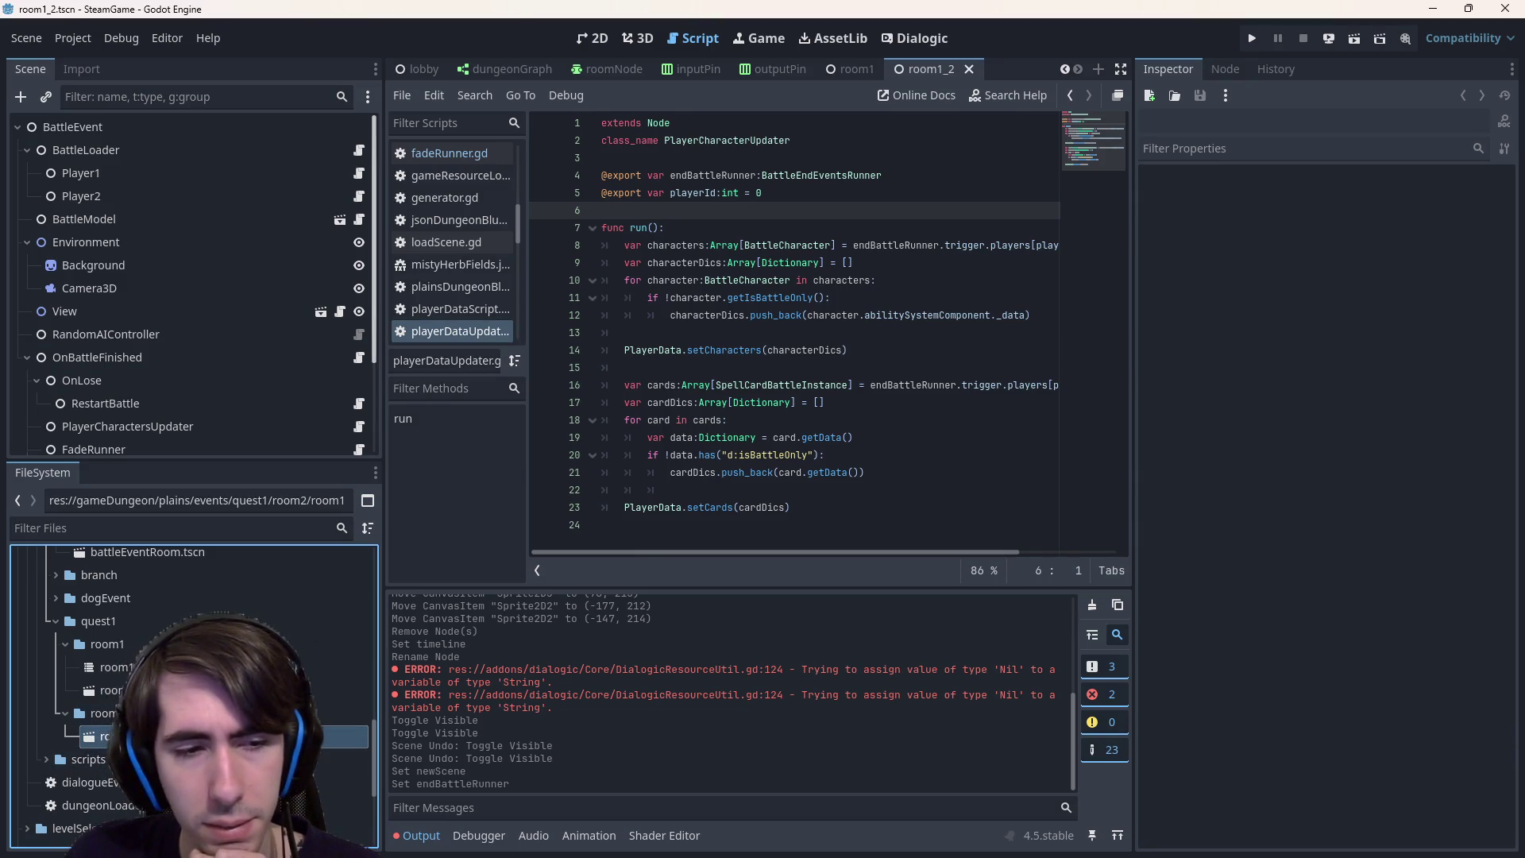
pyautogui.press('F2')
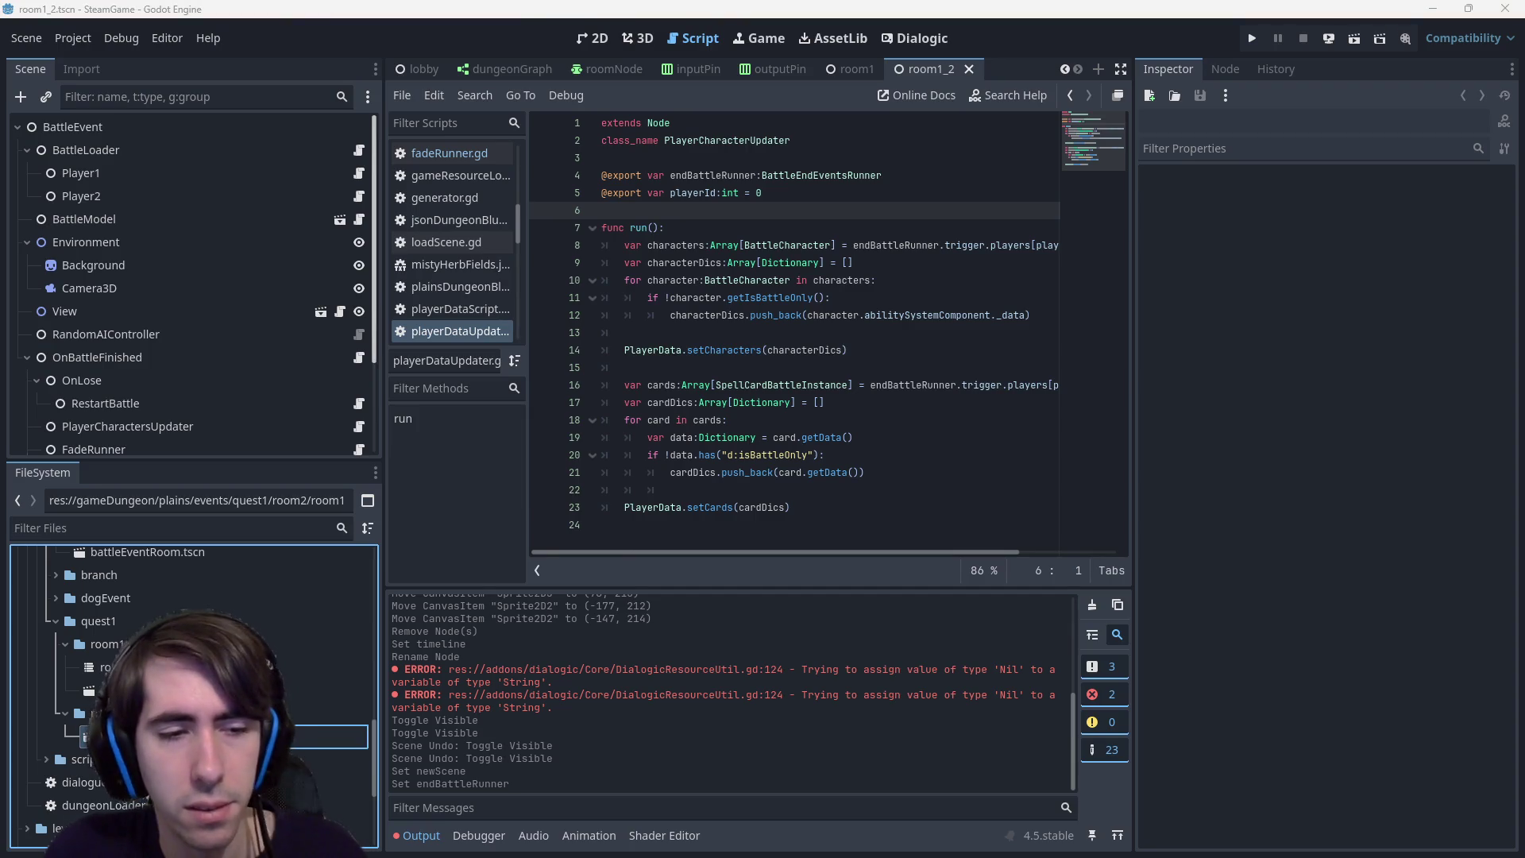
# - Rename the copy to room2.tscn, then in the 2D view select and delete CardReward
pyautogui.write('room2')
pyautogui.press('Return')
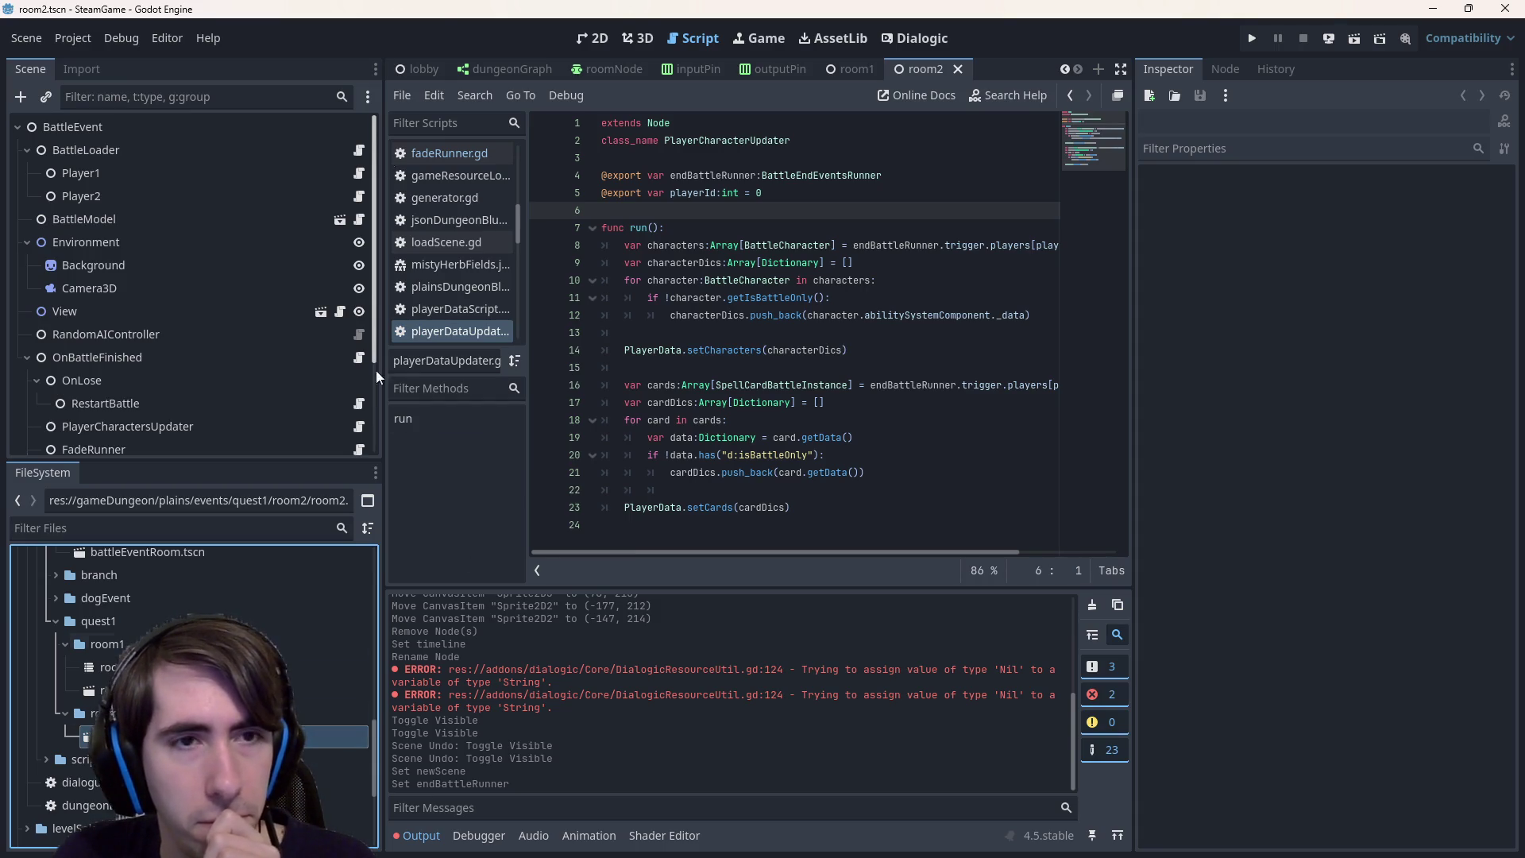
pyautogui.click(592, 39)
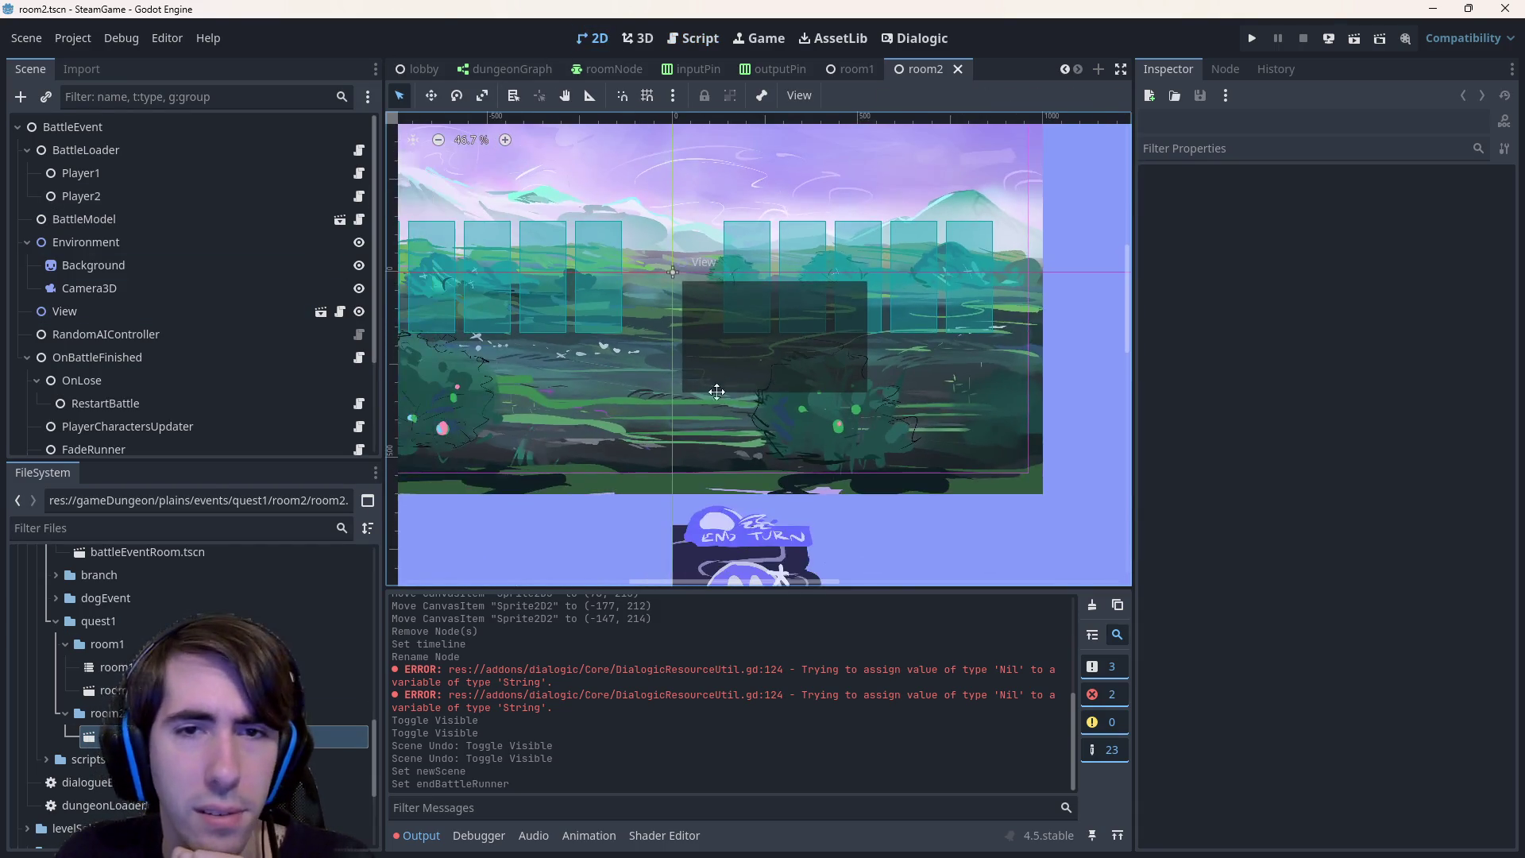
pyautogui.scroll(-3, 135, 338)
pyautogui.click(130, 347)
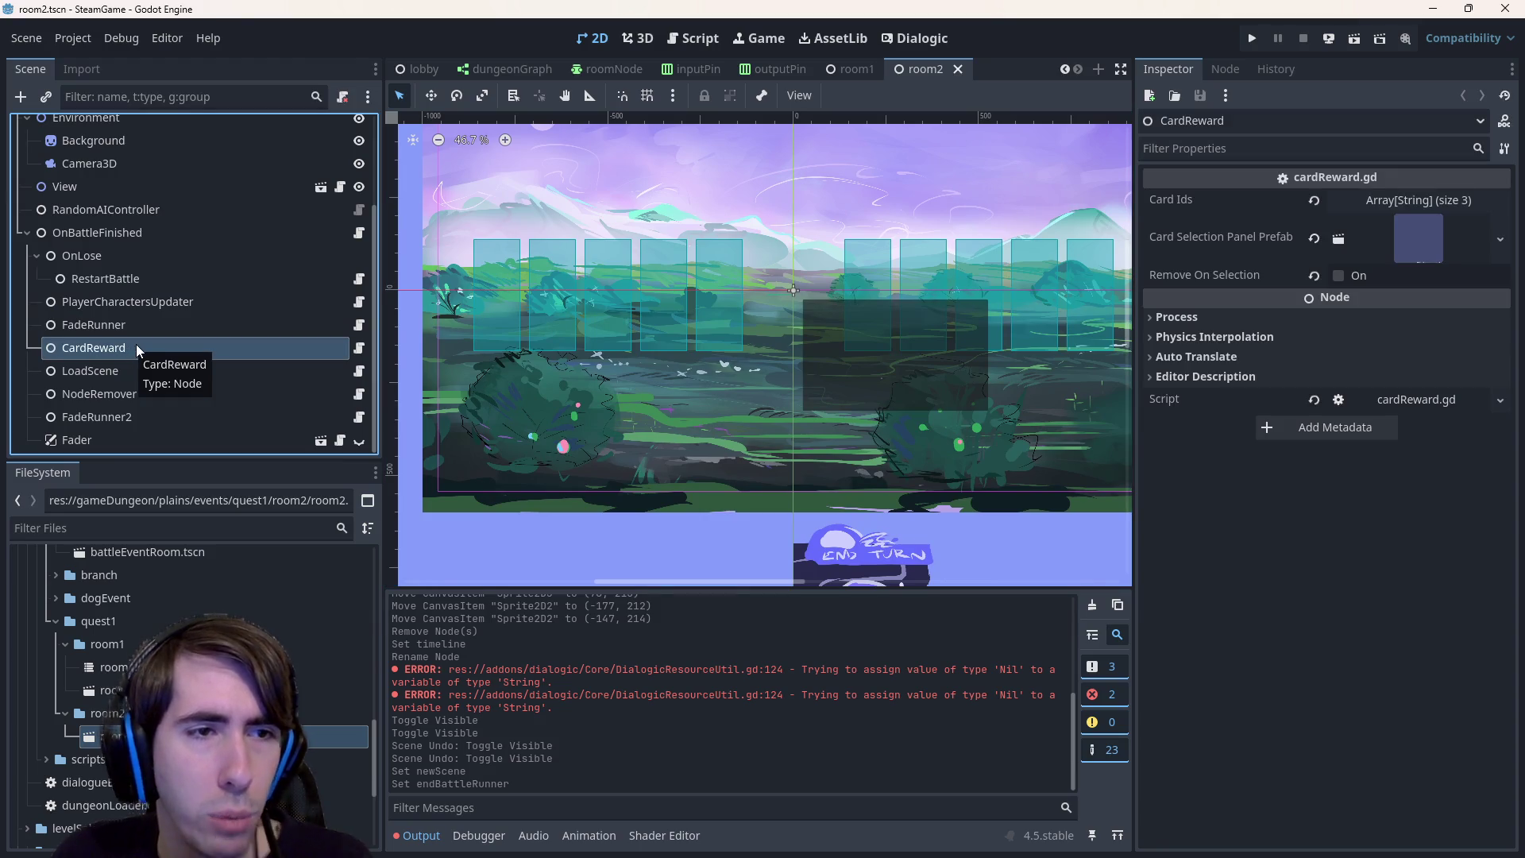
pyautogui.press('Delete')
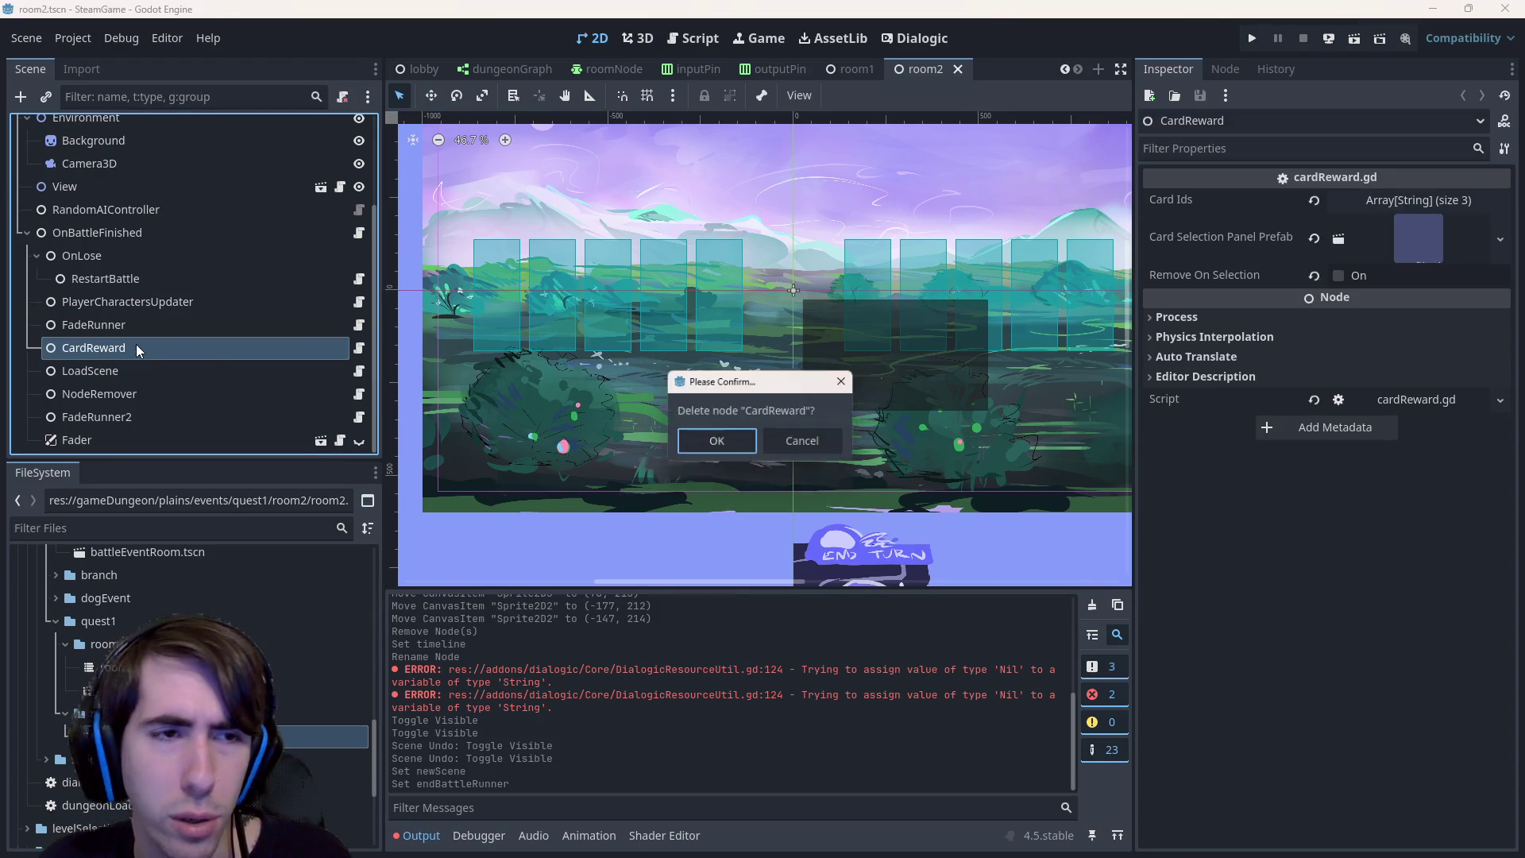
# - Remove the CardReward node from the room2 scene, confirming the deletion
pyautogui.press('Return')
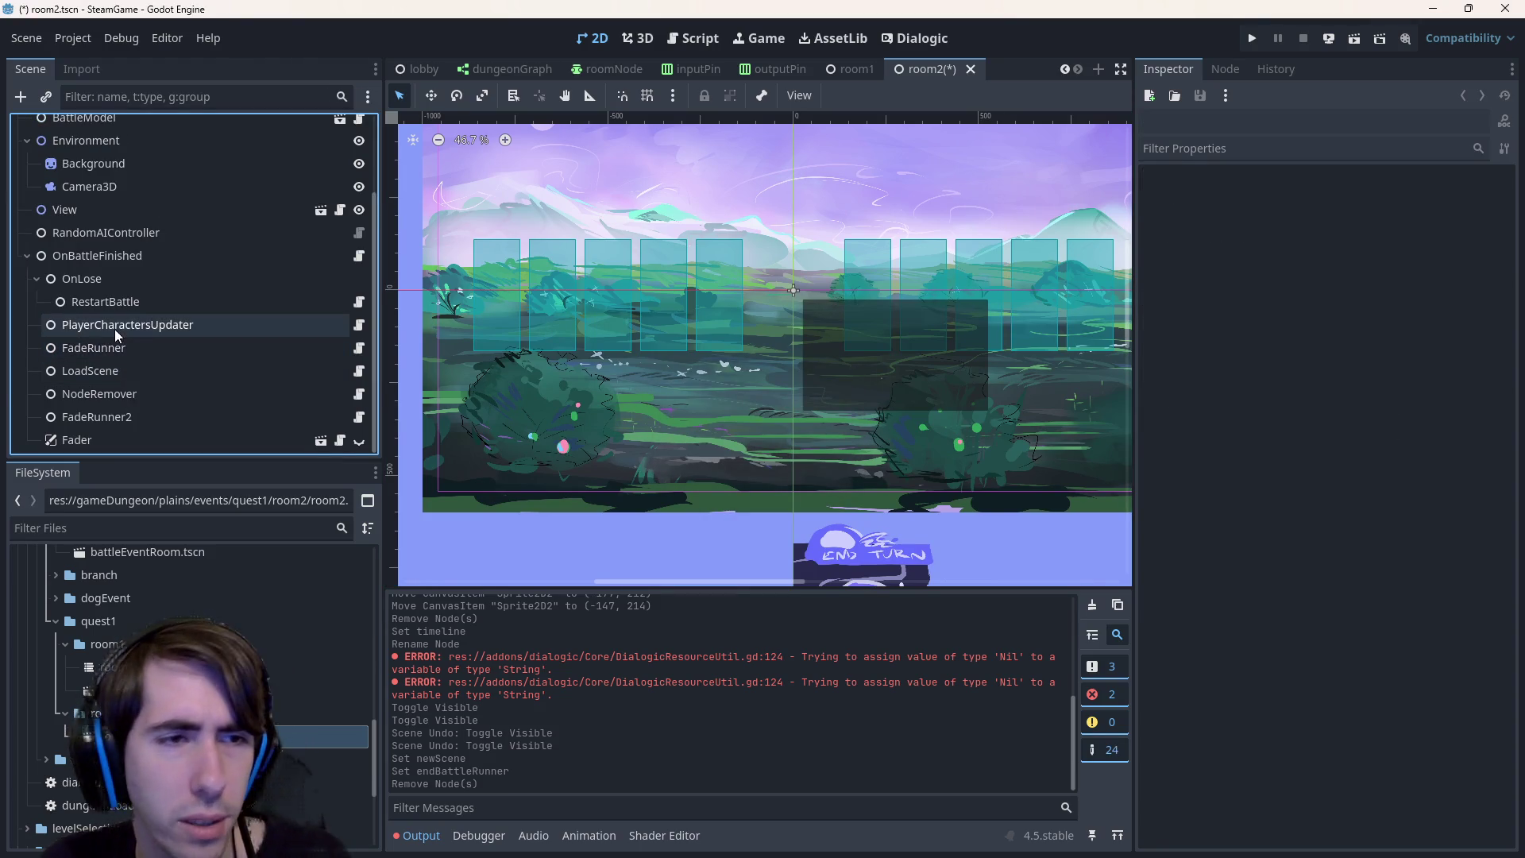
pyautogui.hotkey('ctrl', 'z')
pyautogui.click(131, 348)
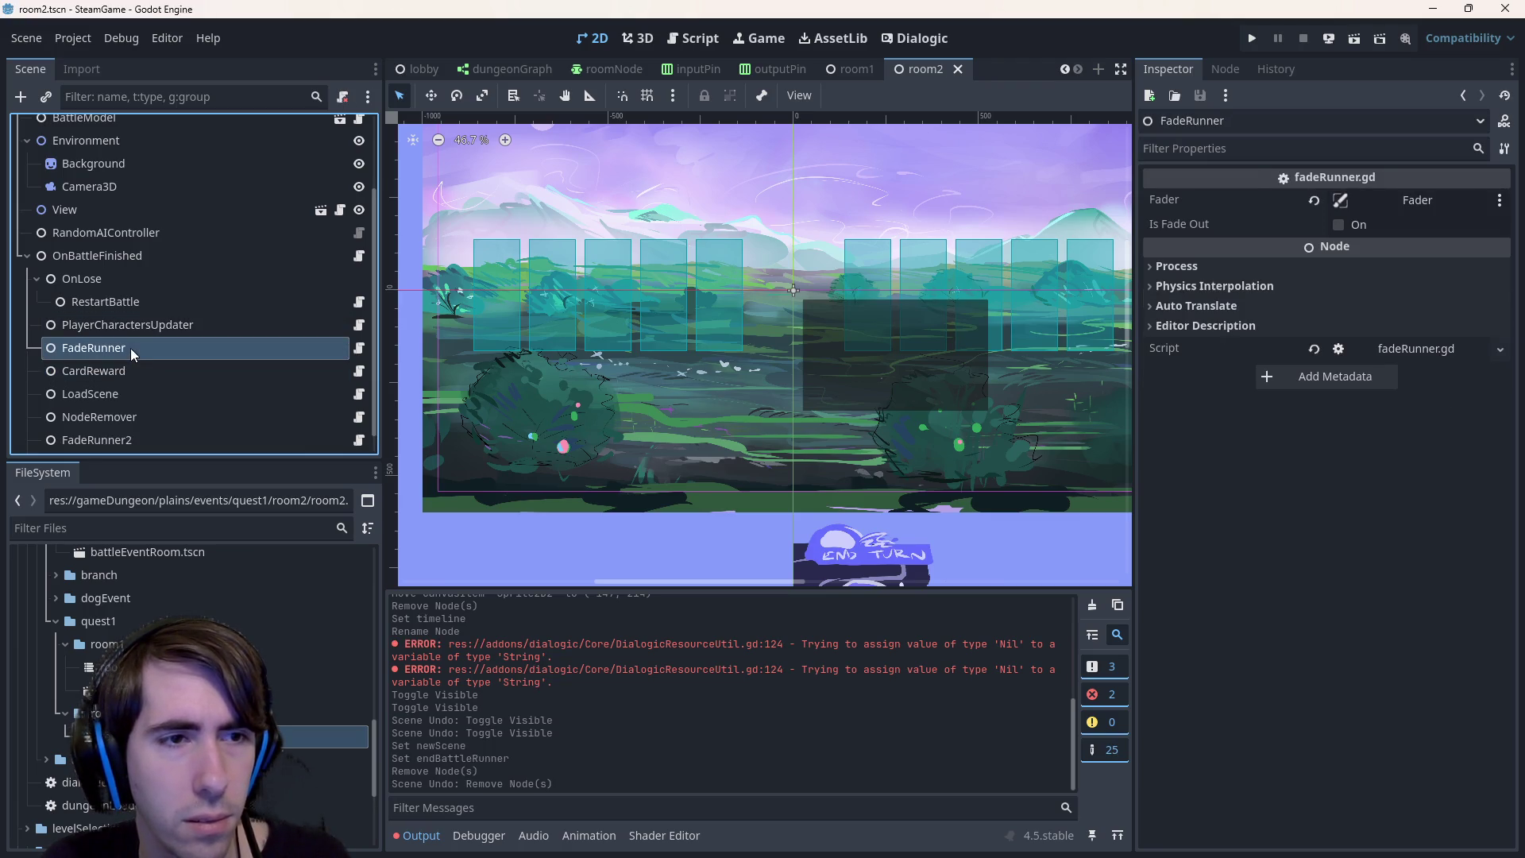
pyautogui.click(138, 367)
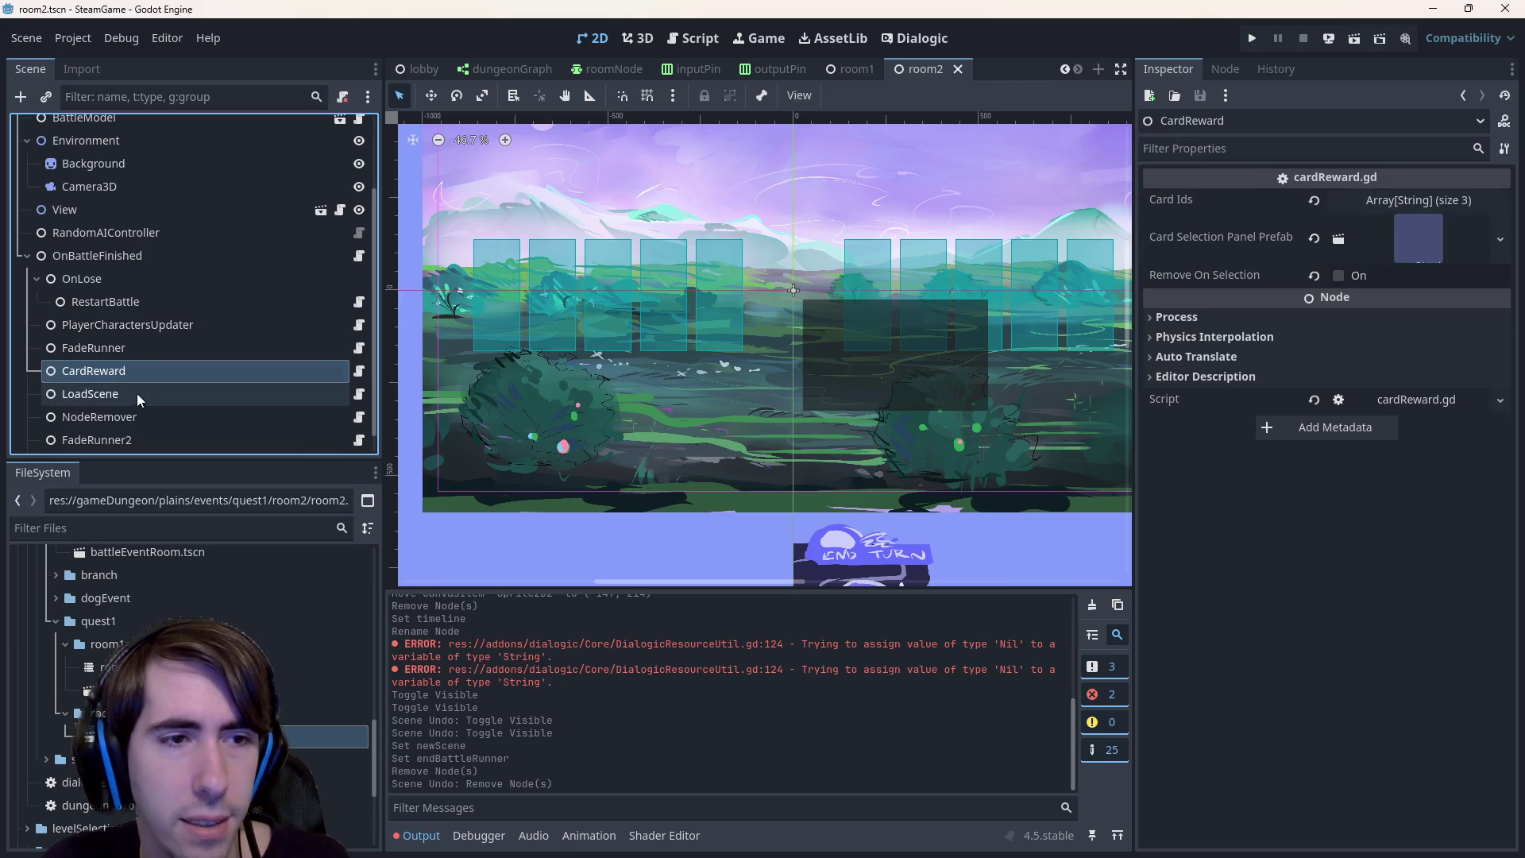
pyautogui.click(127, 371)
pyautogui.press('Escape')
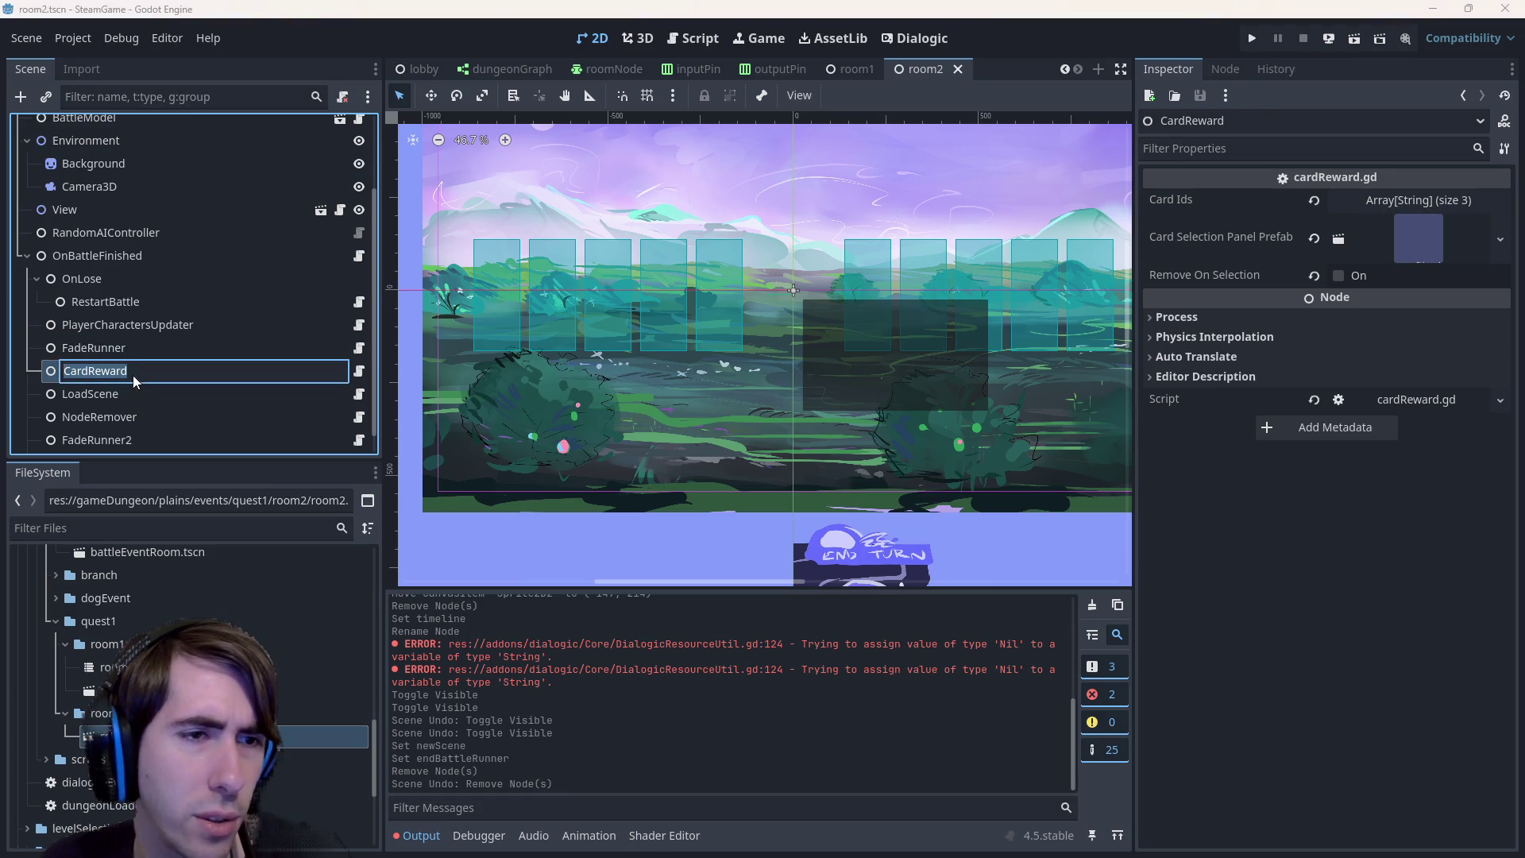
pyautogui.press('Delete')
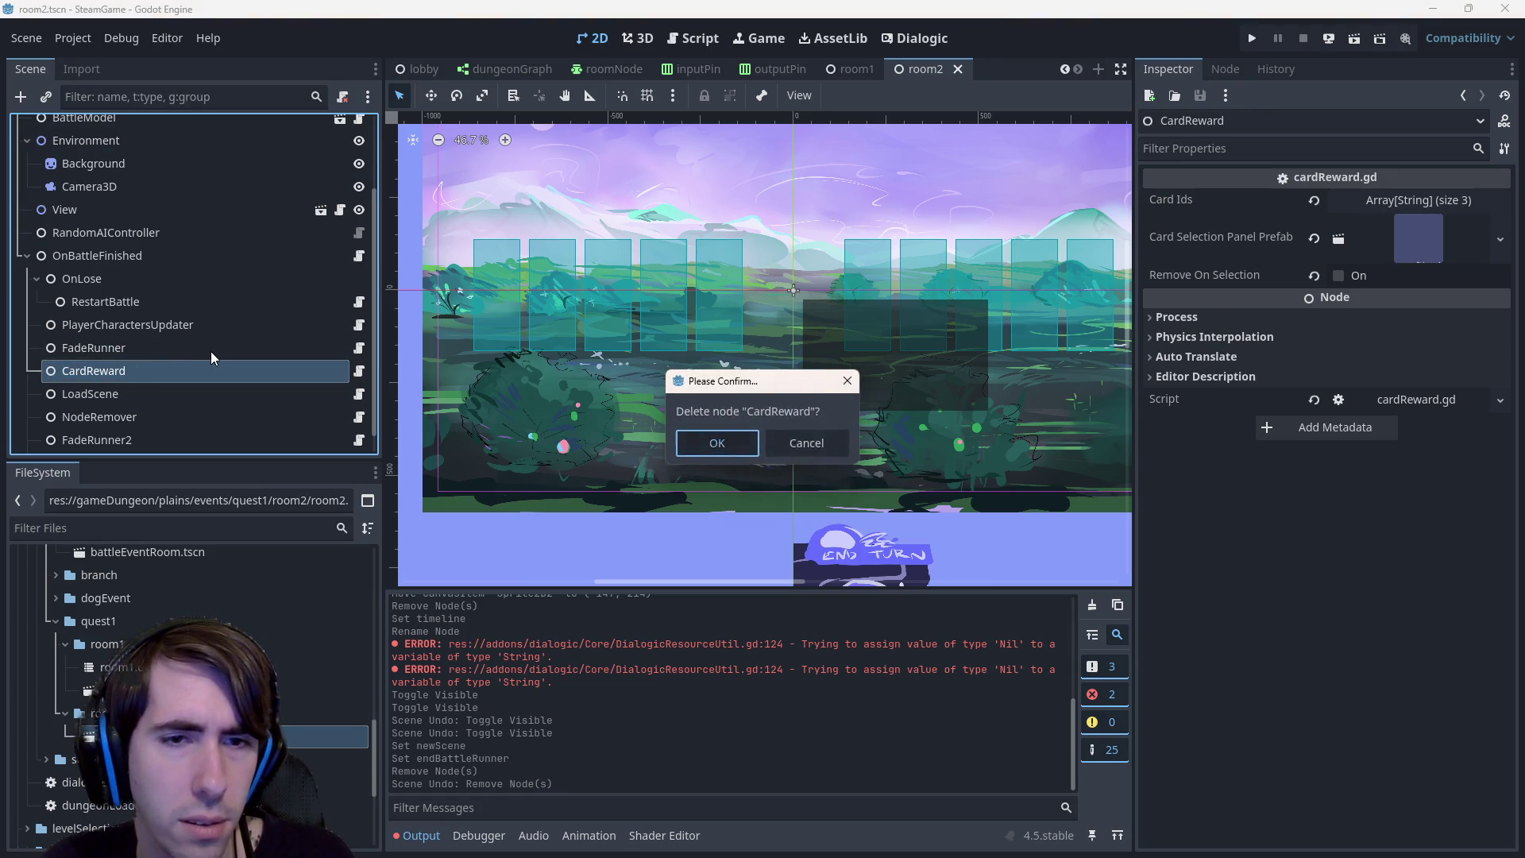
pyautogui.press('Return')
# - Delete the NodeRemover node and save the room2 scene
pyautogui.click(179, 395)
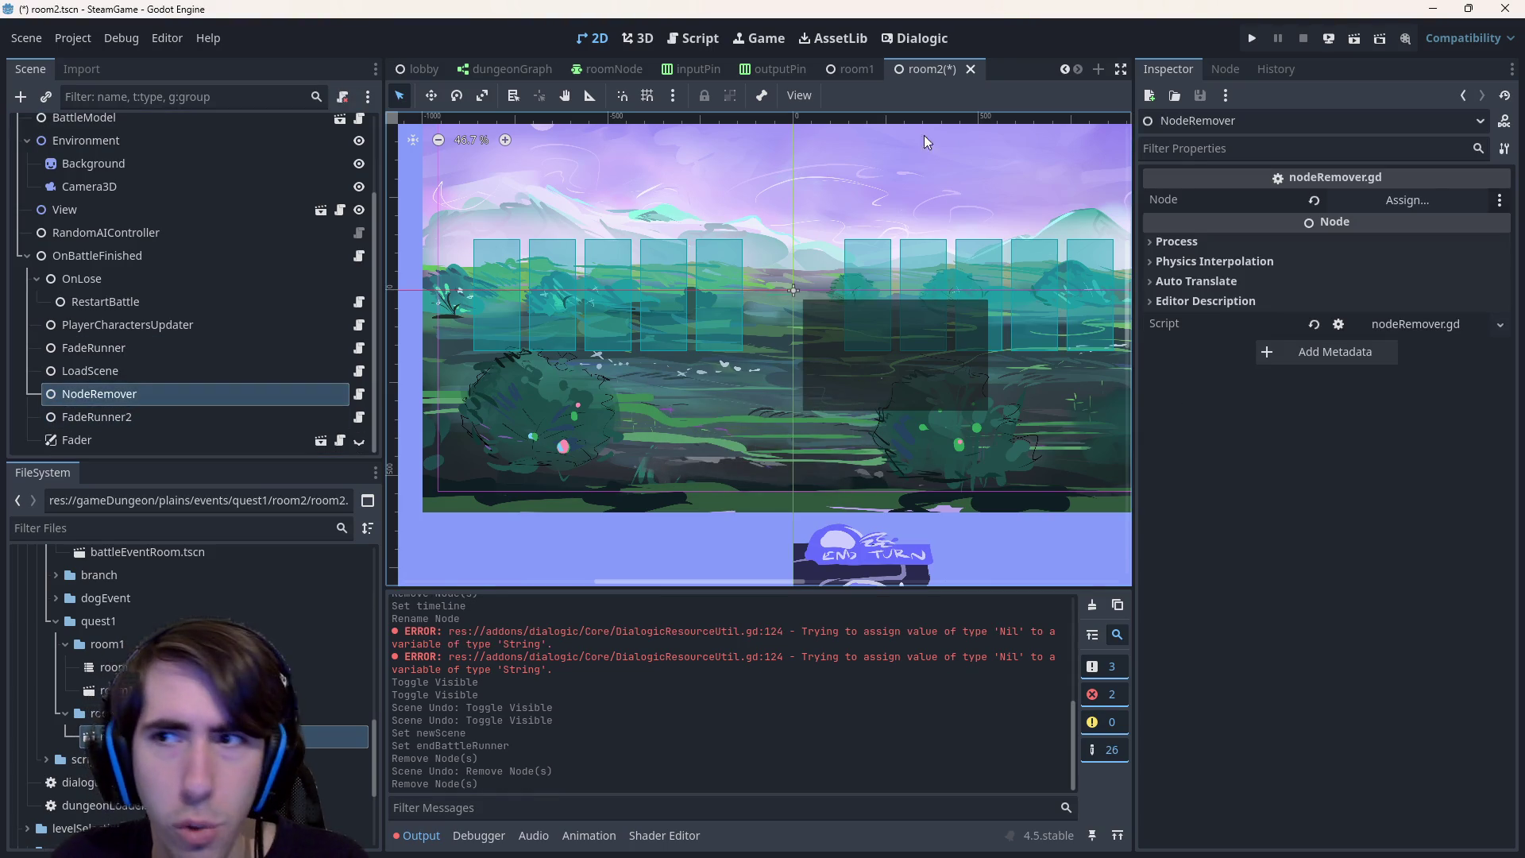
pyautogui.click(136, 394)
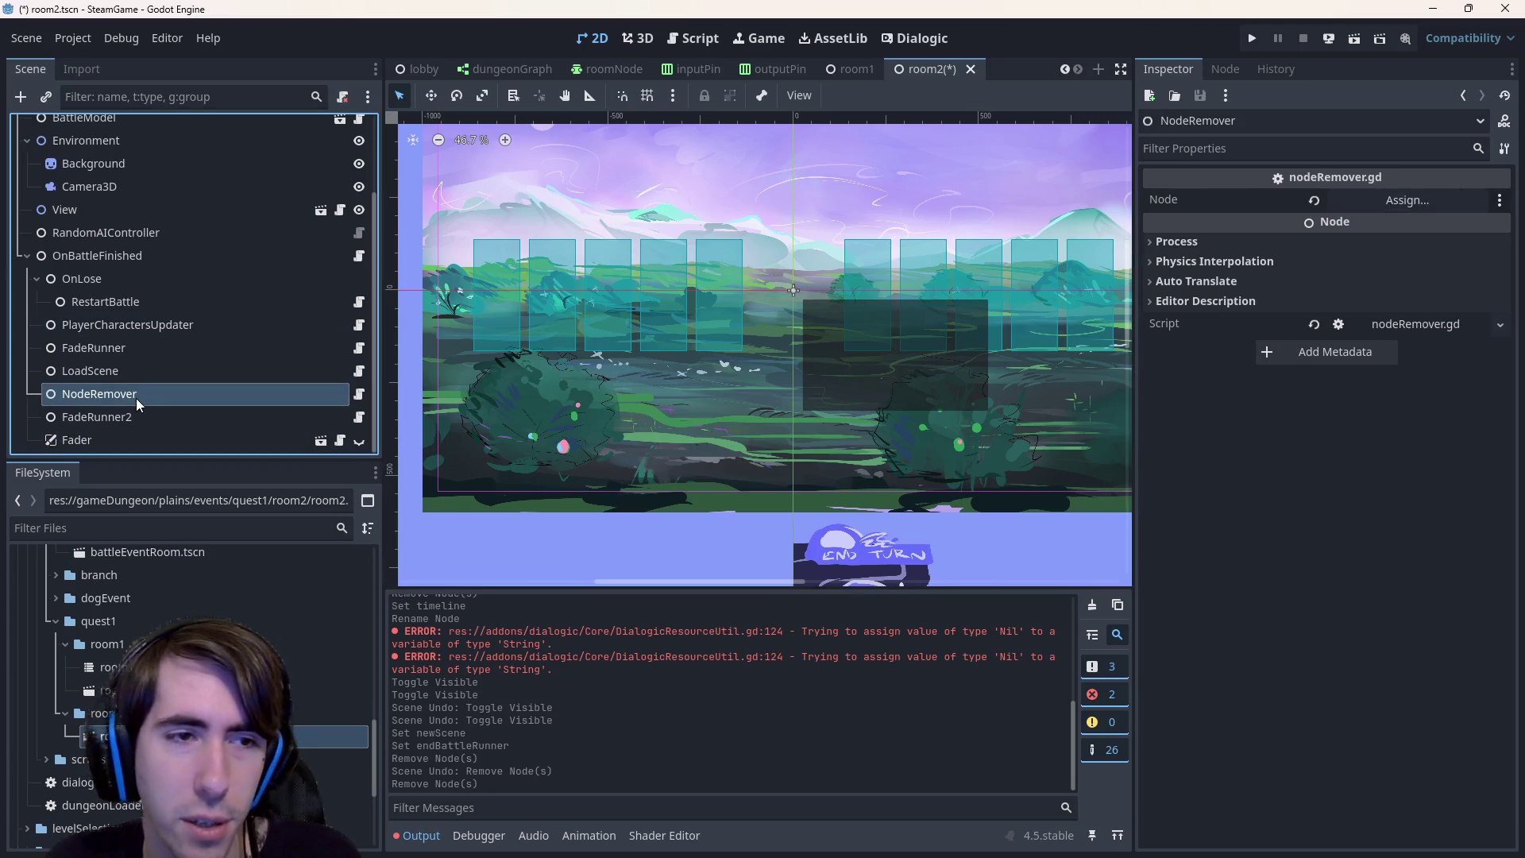
pyautogui.press('Delete')
pyautogui.press('Return')
pyautogui.hotkey('ctrl', 's')
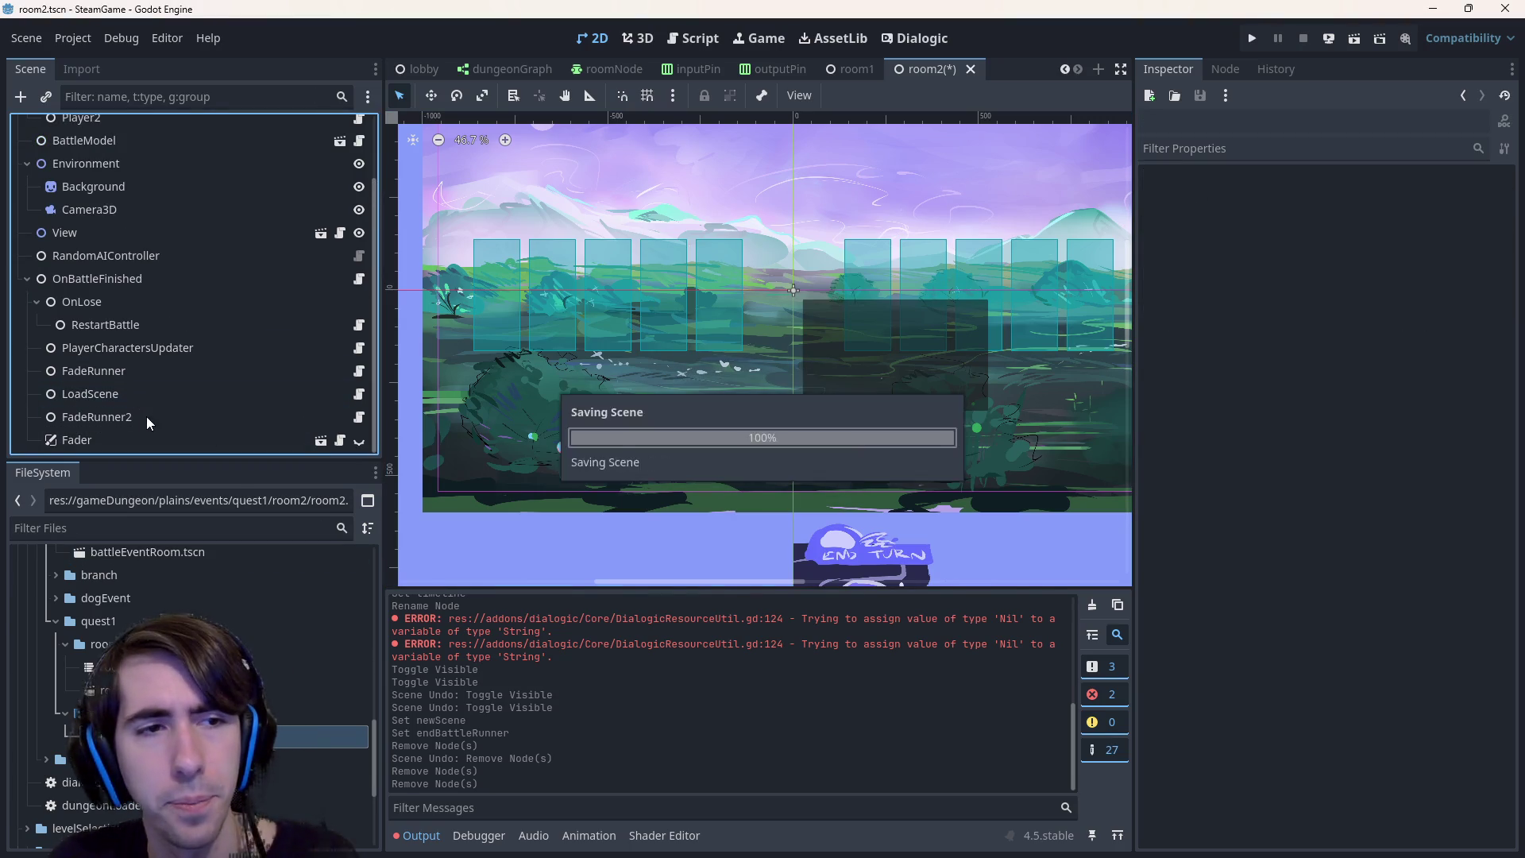
# - Inspect the FadeRunner2, FadeRunner, LoadScene and PlayerCharactersUpdater nodes' settings
pyautogui.click(146, 417)
pyautogui.click(135, 380)
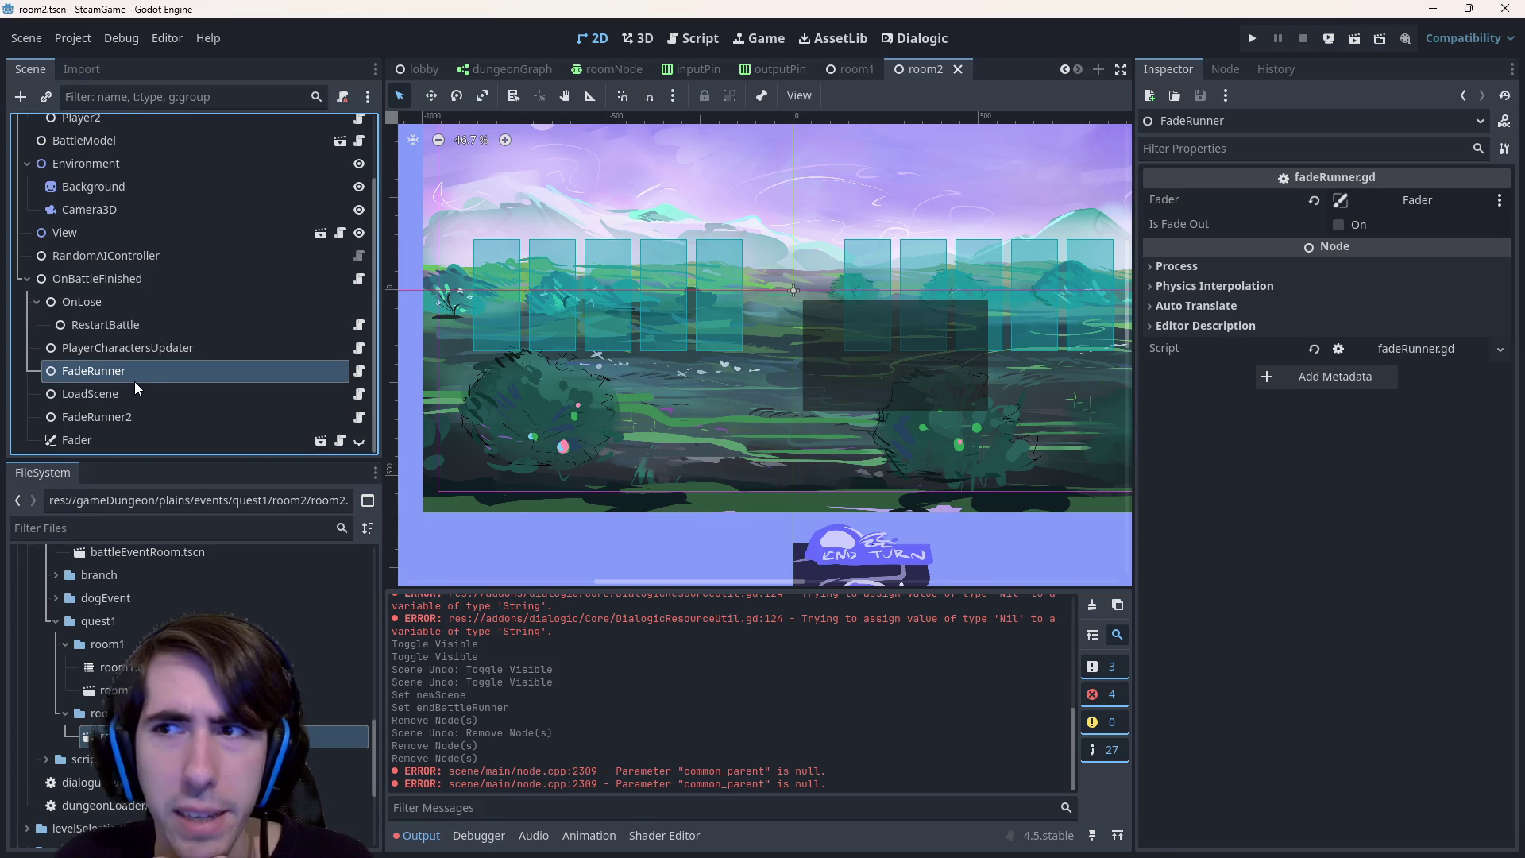
pyautogui.click(141, 397)
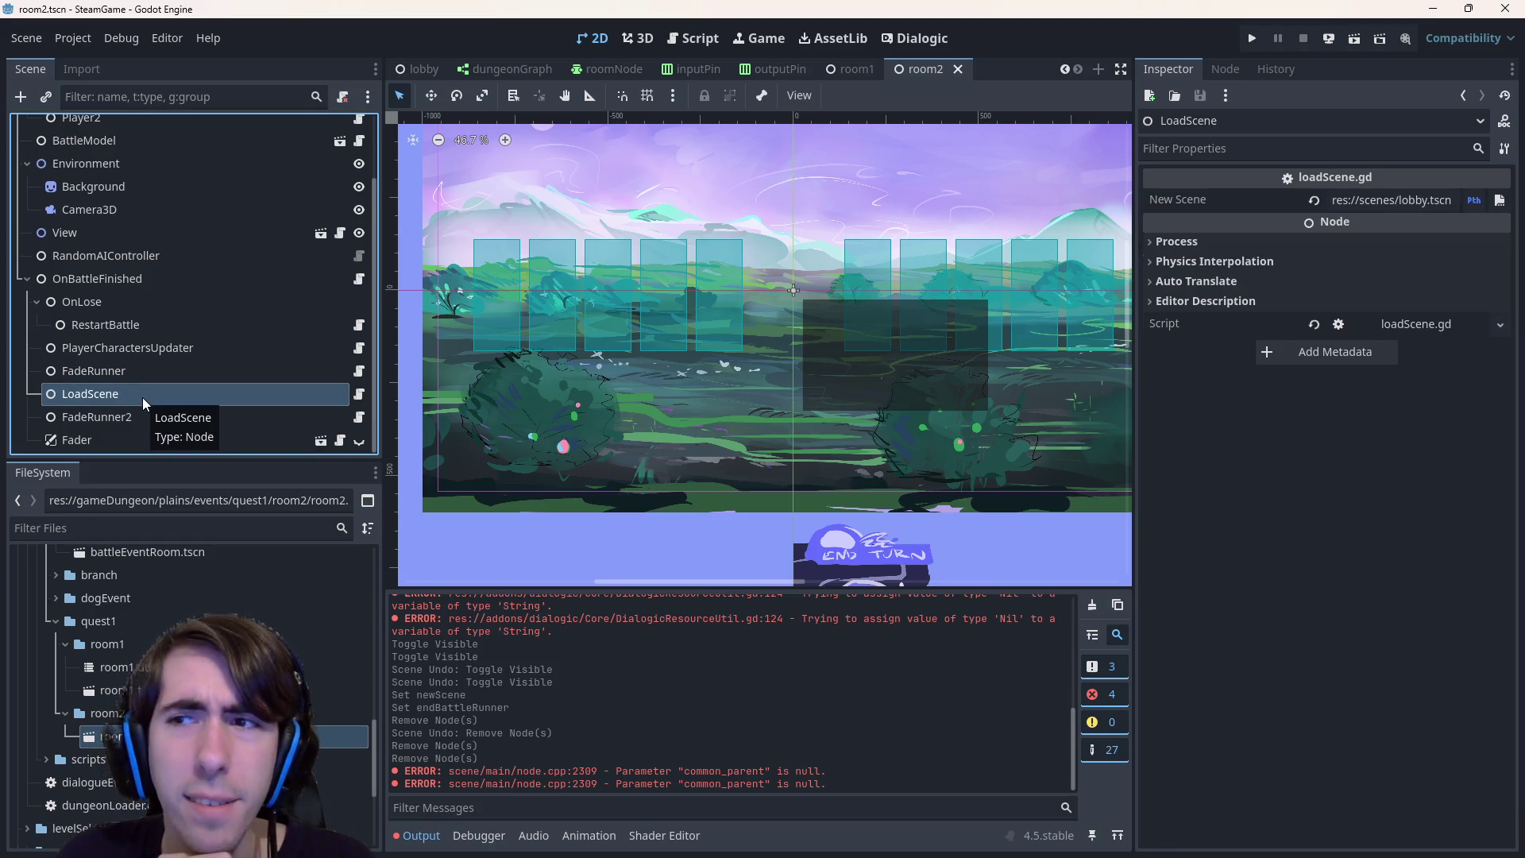
pyautogui.click(140, 359)
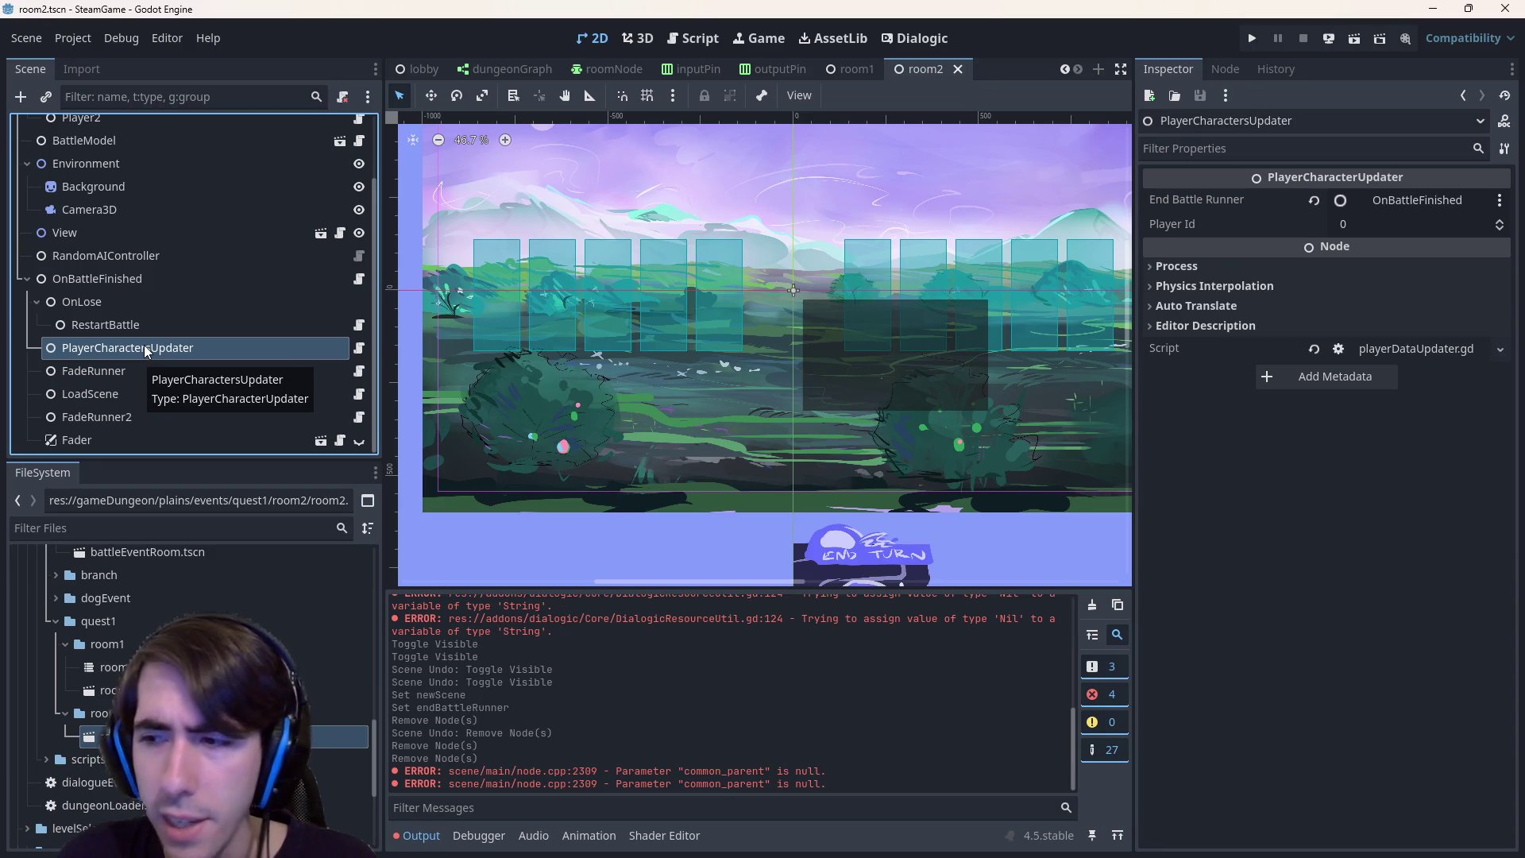
# - Check the OnLose node and which scene RestartBattle loads
pyautogui.click(150, 303)
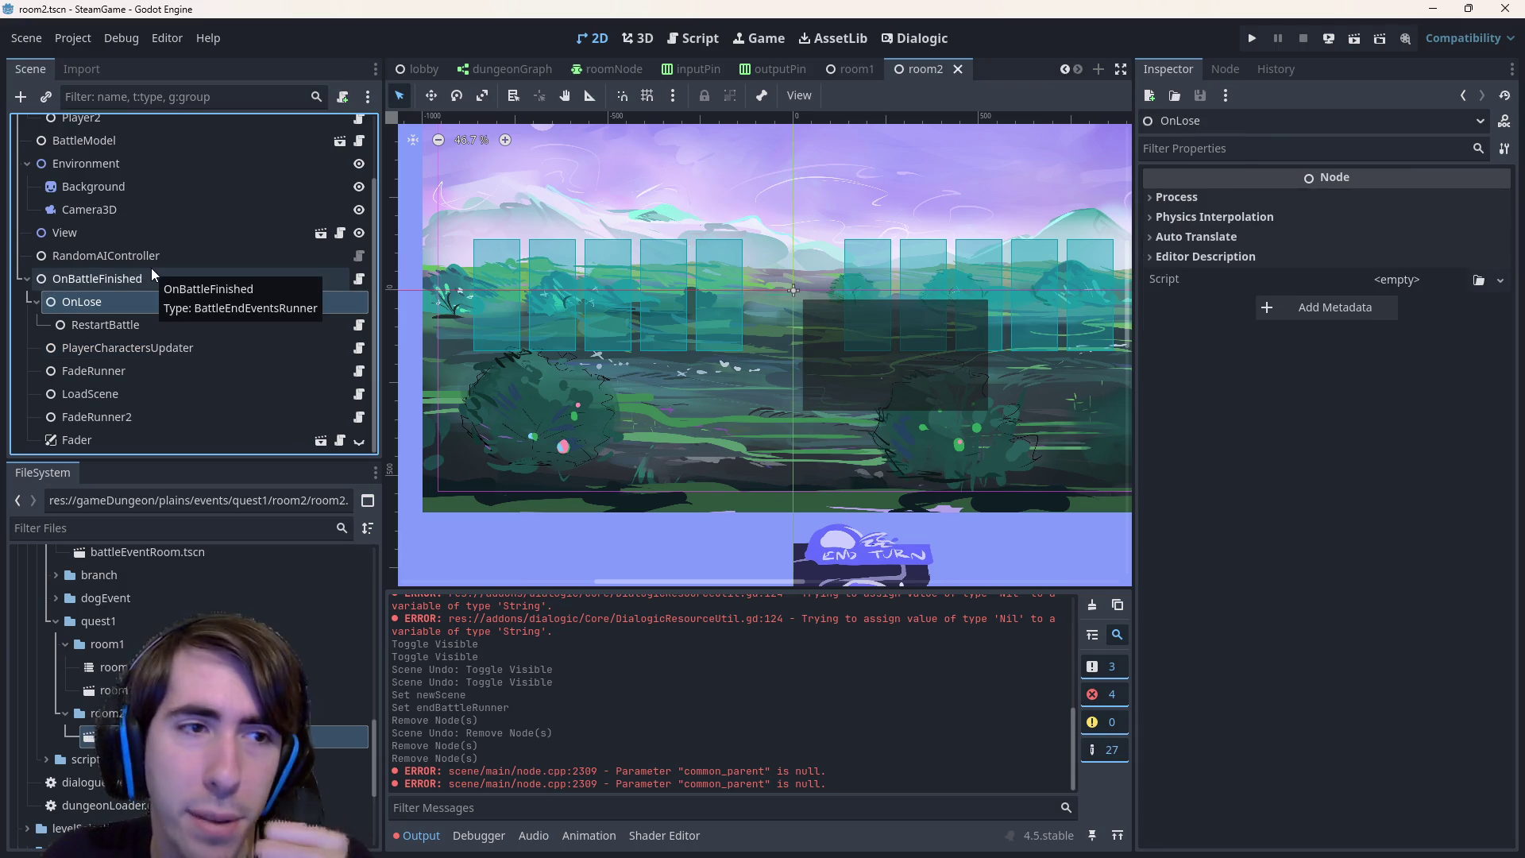
pyautogui.click(150, 321)
pyautogui.click(150, 303)
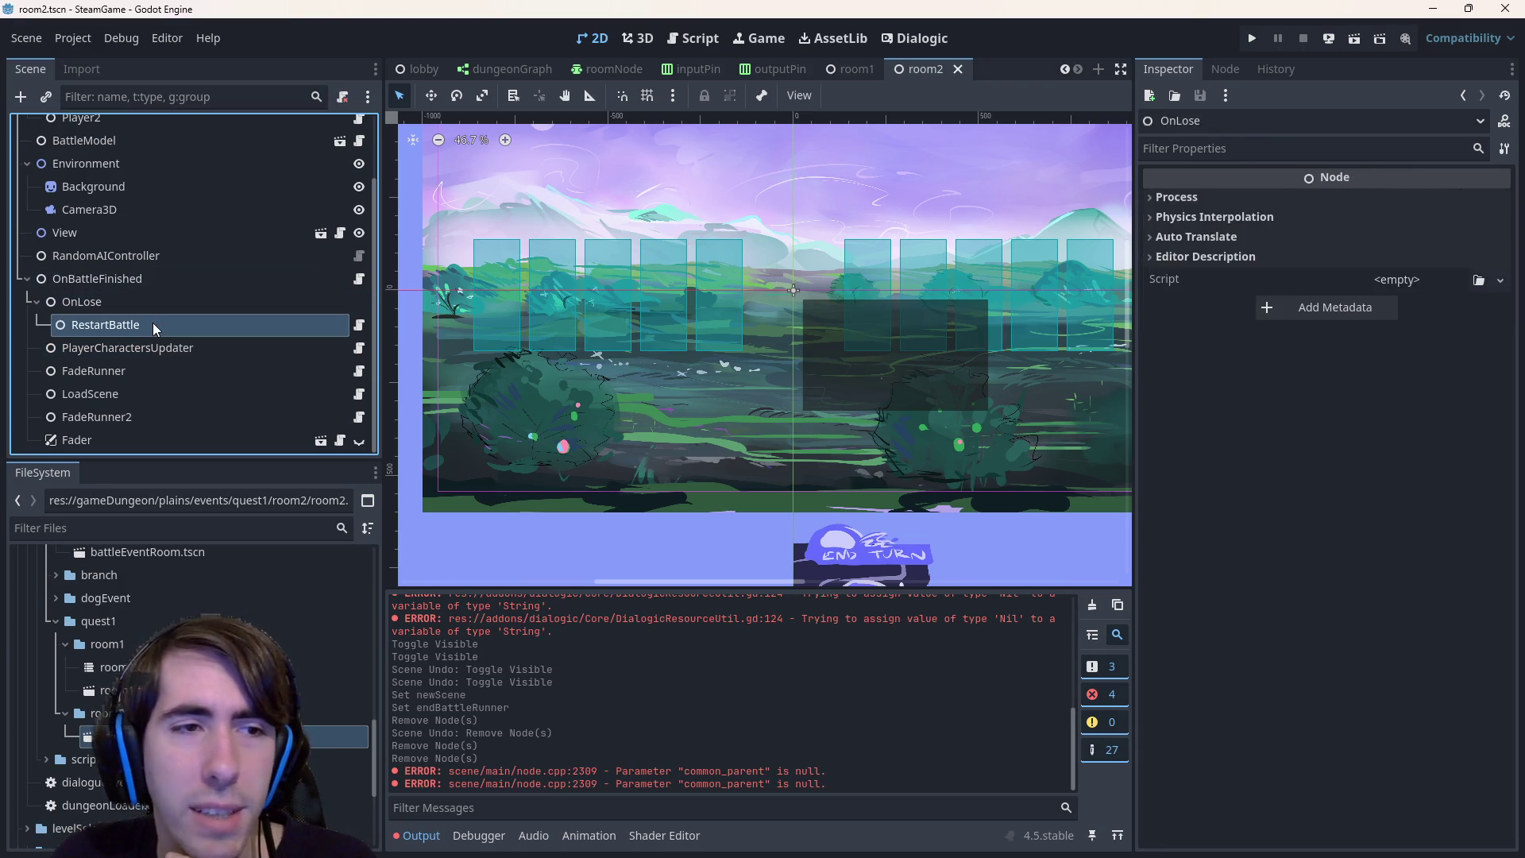
pyautogui.click(153, 322)
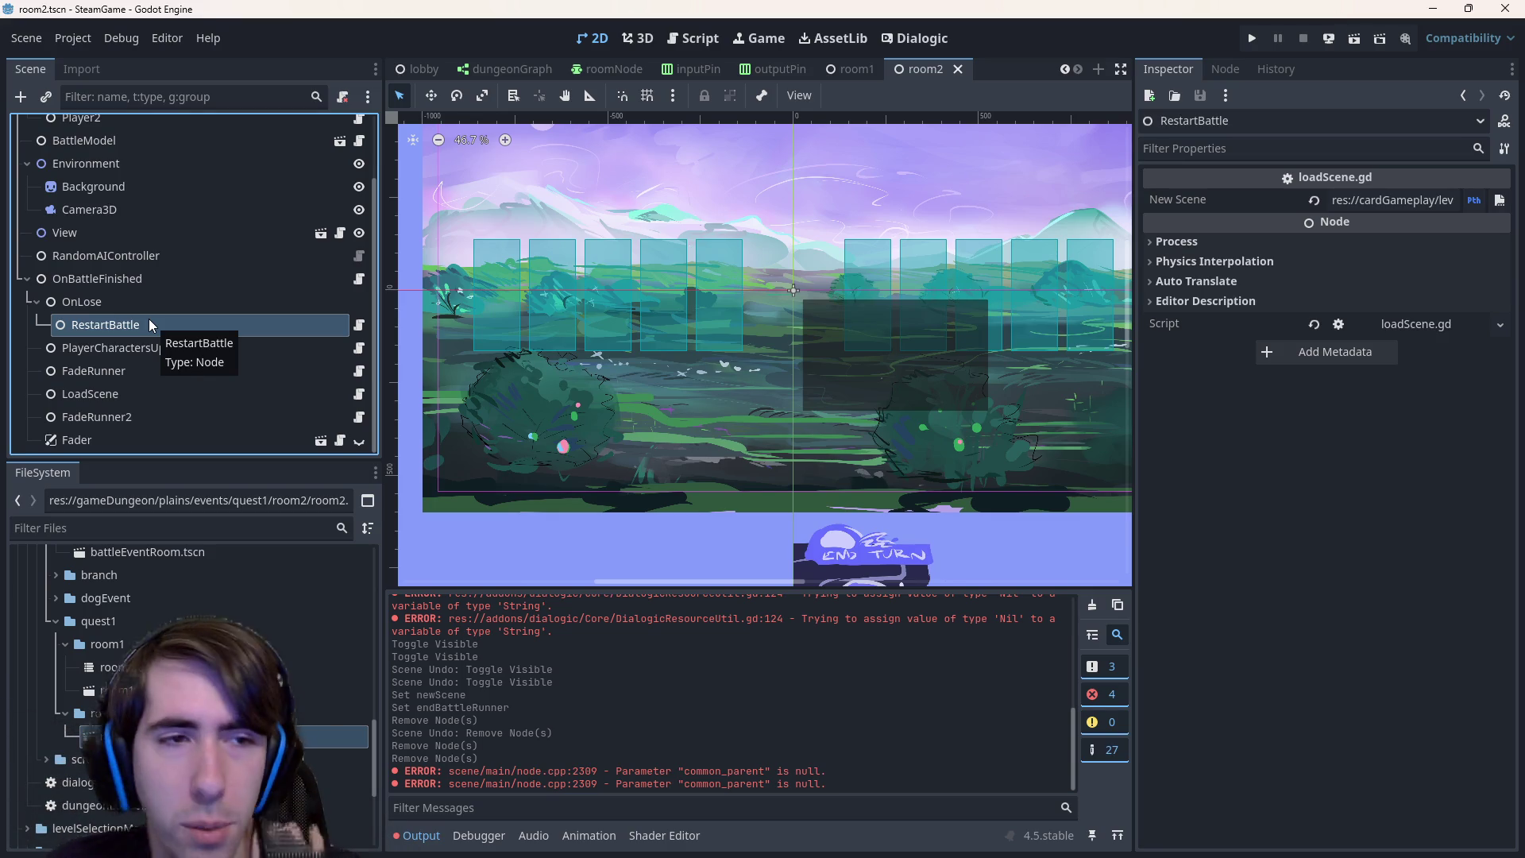
pyautogui.click(116, 310)
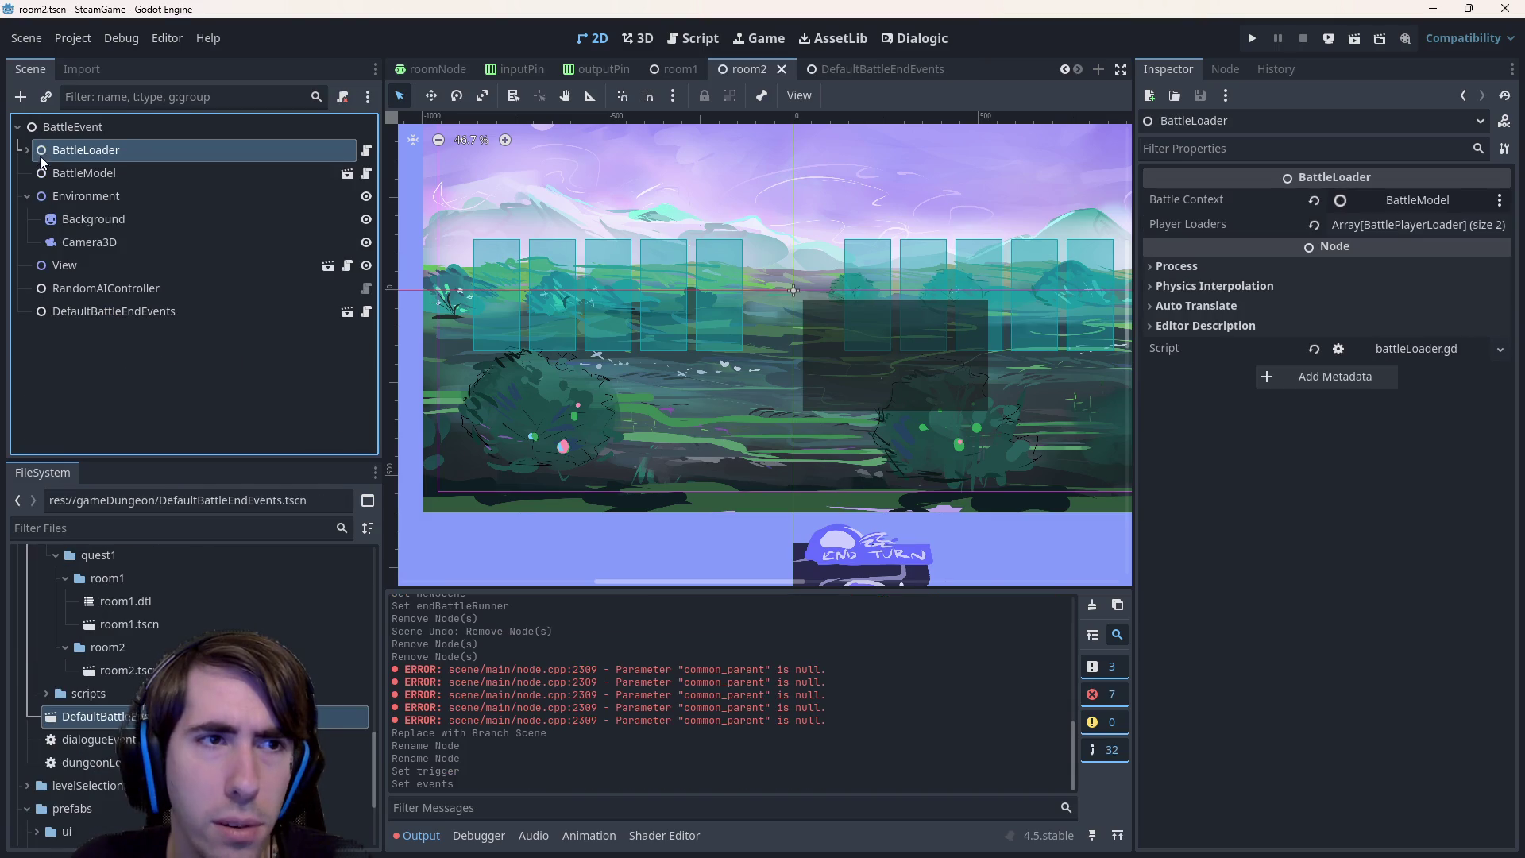
# - Review the Player1 and Player2 loaders under BattleLoader, widen the Inspector, and launch a test run
pyautogui.click(27, 150)
pyautogui.click(65, 174)
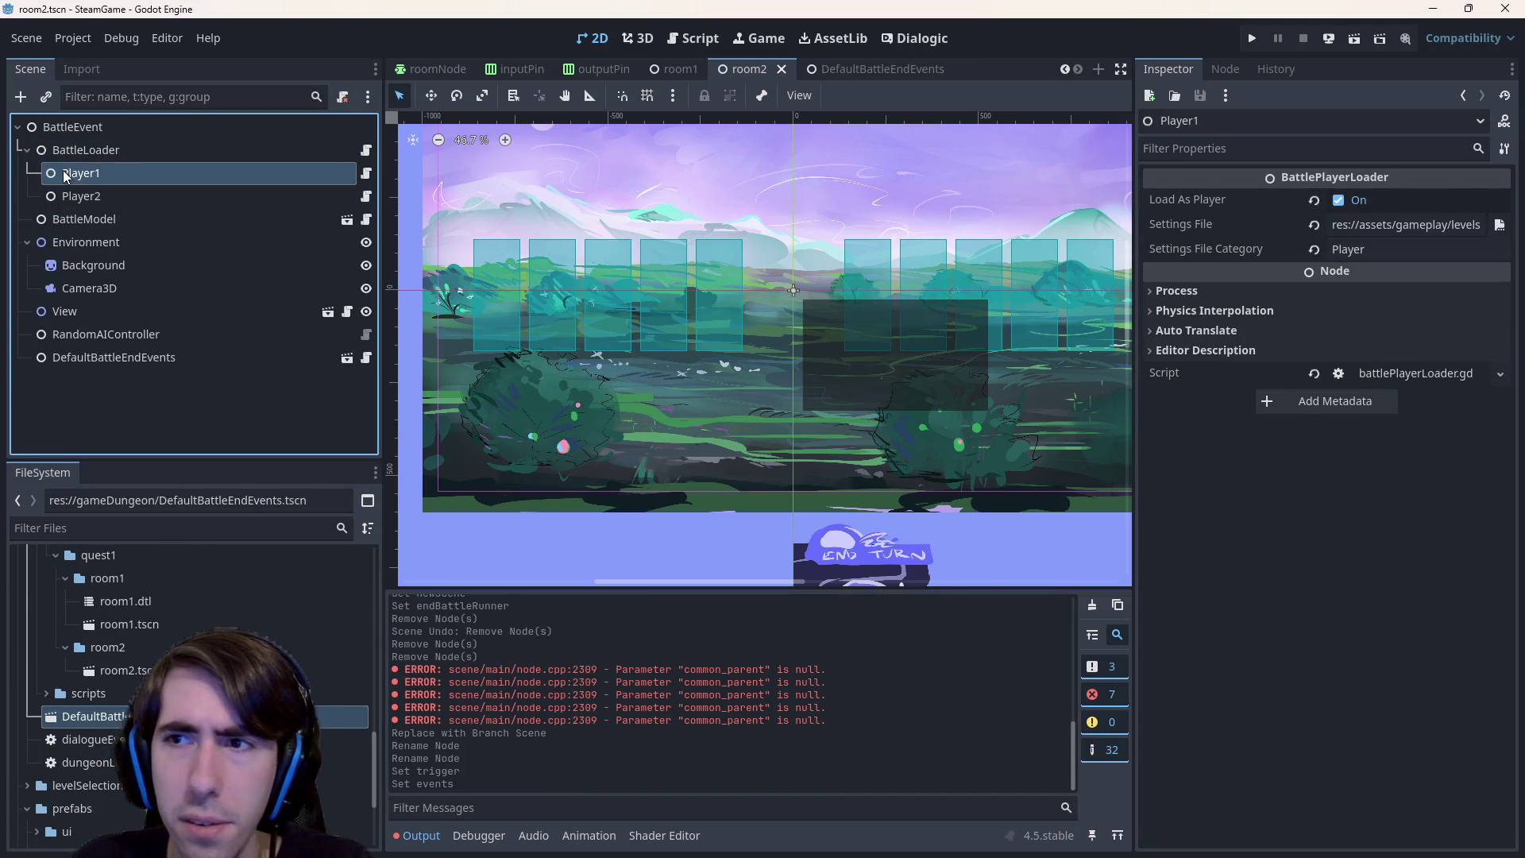
pyautogui.click(79, 196)
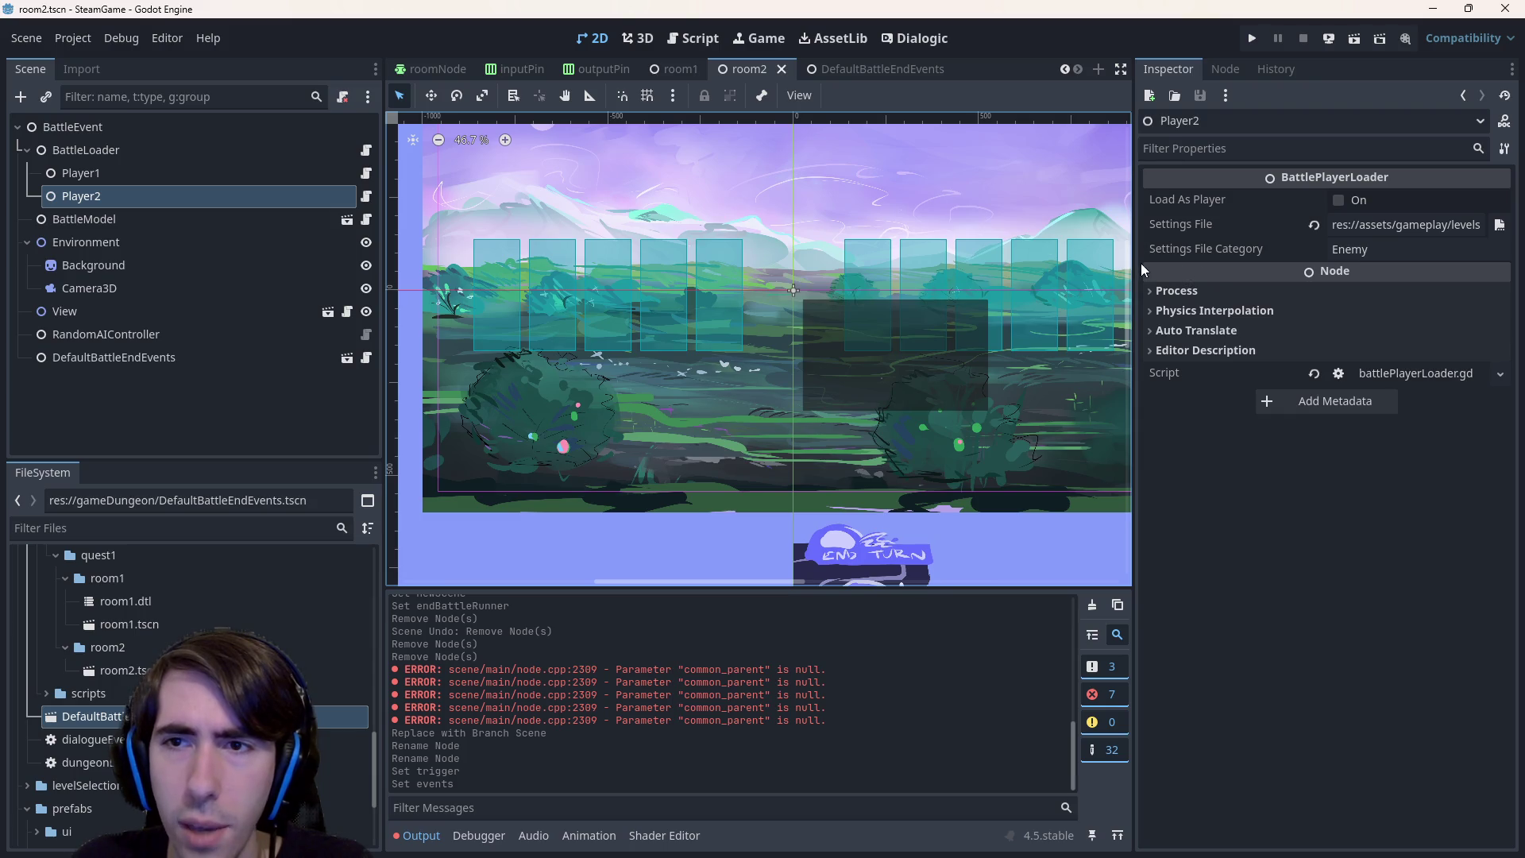
pyautogui.moveTo(1137, 269)
pyautogui.mouseDown()
pyautogui.moveTo(929, 264)
pyautogui.moveTo(982, 263)
pyautogui.mouseUp()
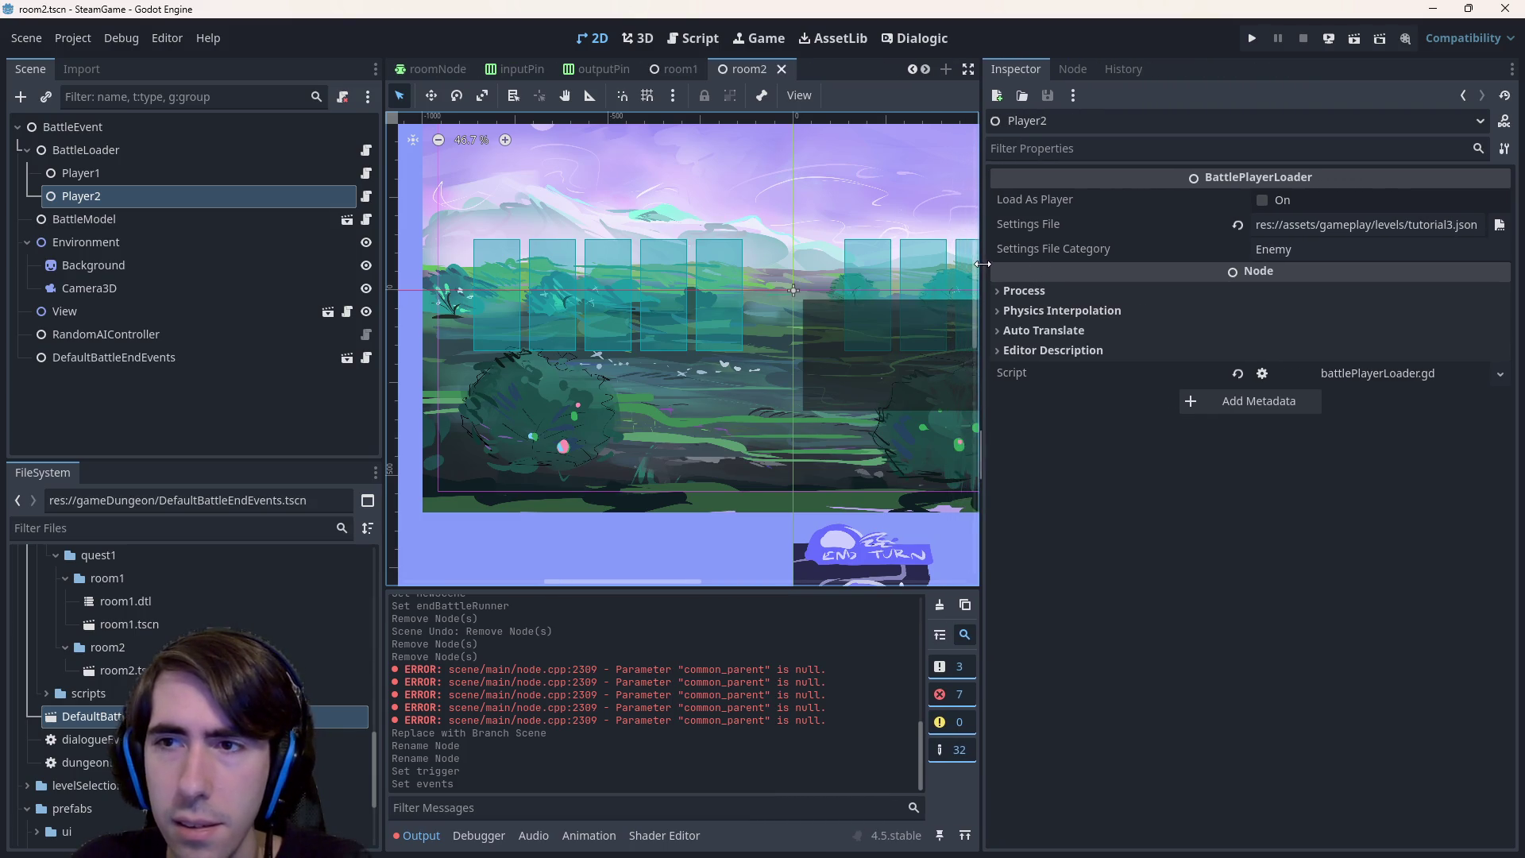
pyautogui.press('F6')
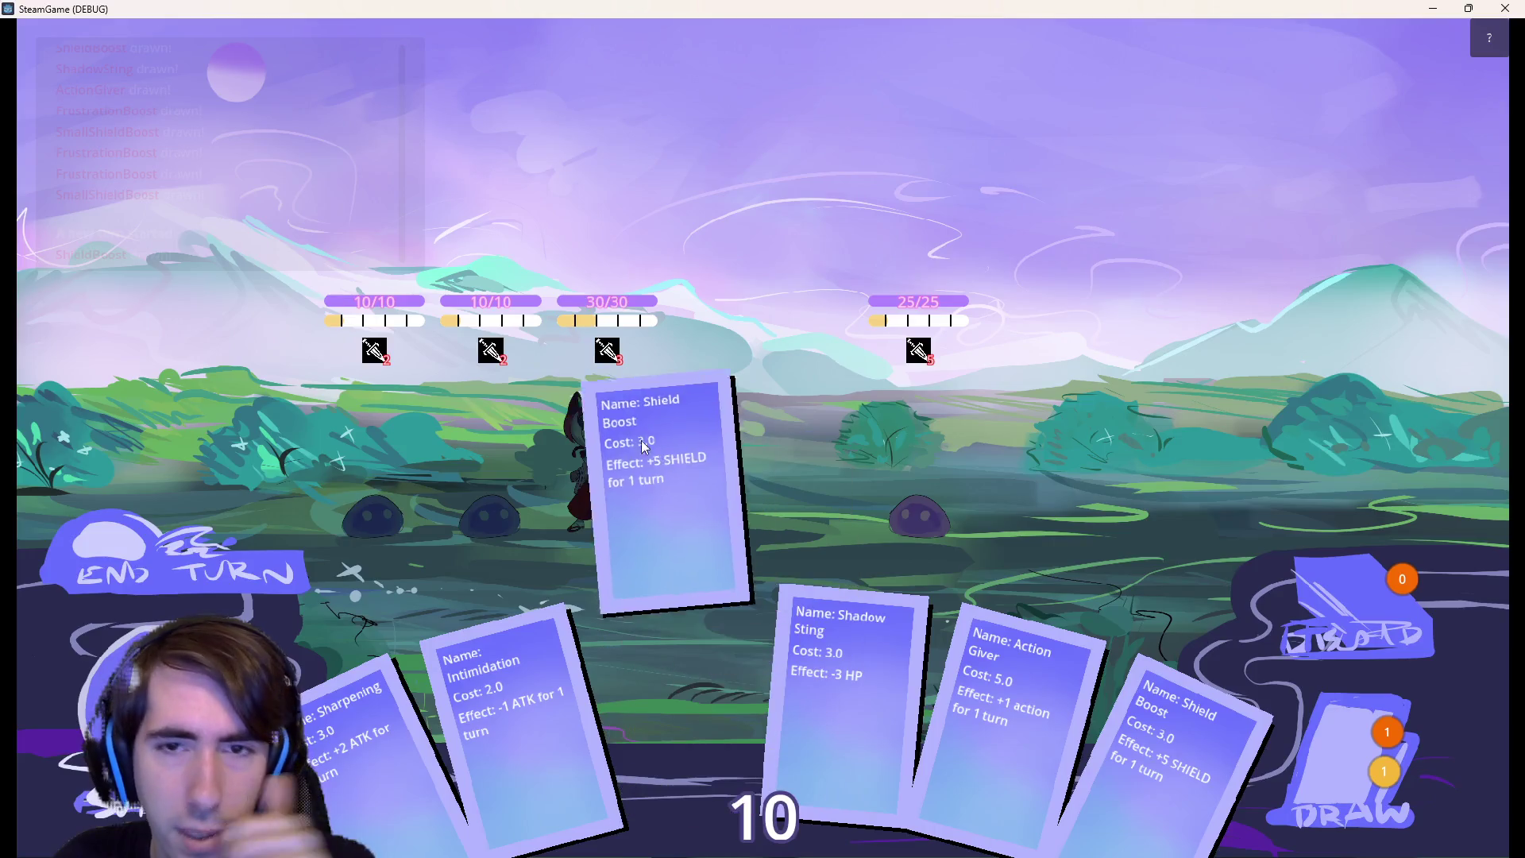
# - Play Shield Boost and Shadow Sting, end the turn, draw, play Shield Boost, then close the run
pyautogui.moveTo(641, 440); pyautogui.dragTo(641, 440)
pyautogui.moveTo(803, 621); pyautogui.dragTo(938, 475)
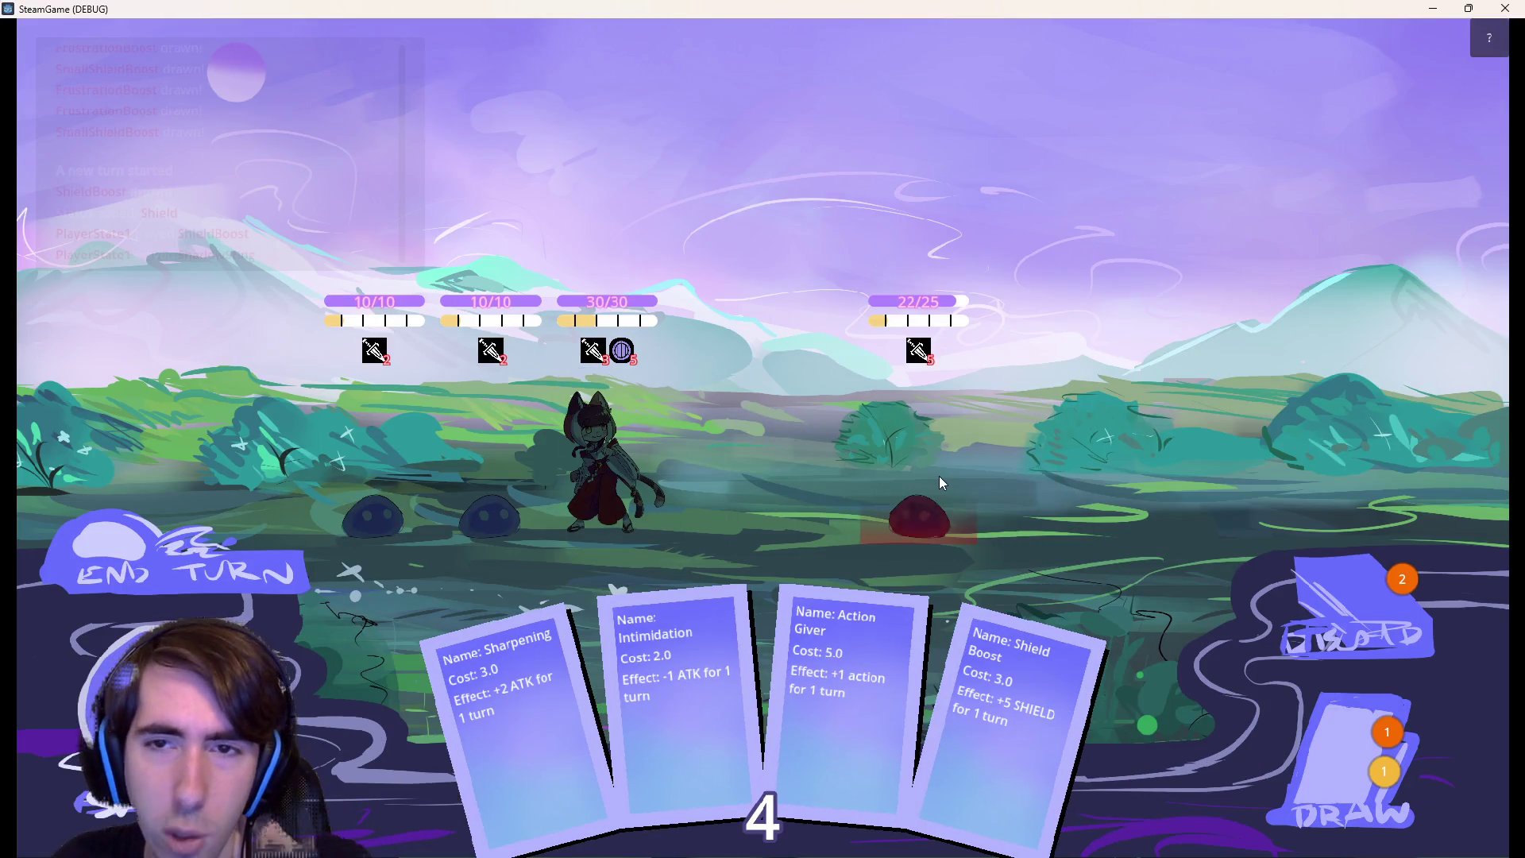
pyautogui.click(231, 592)
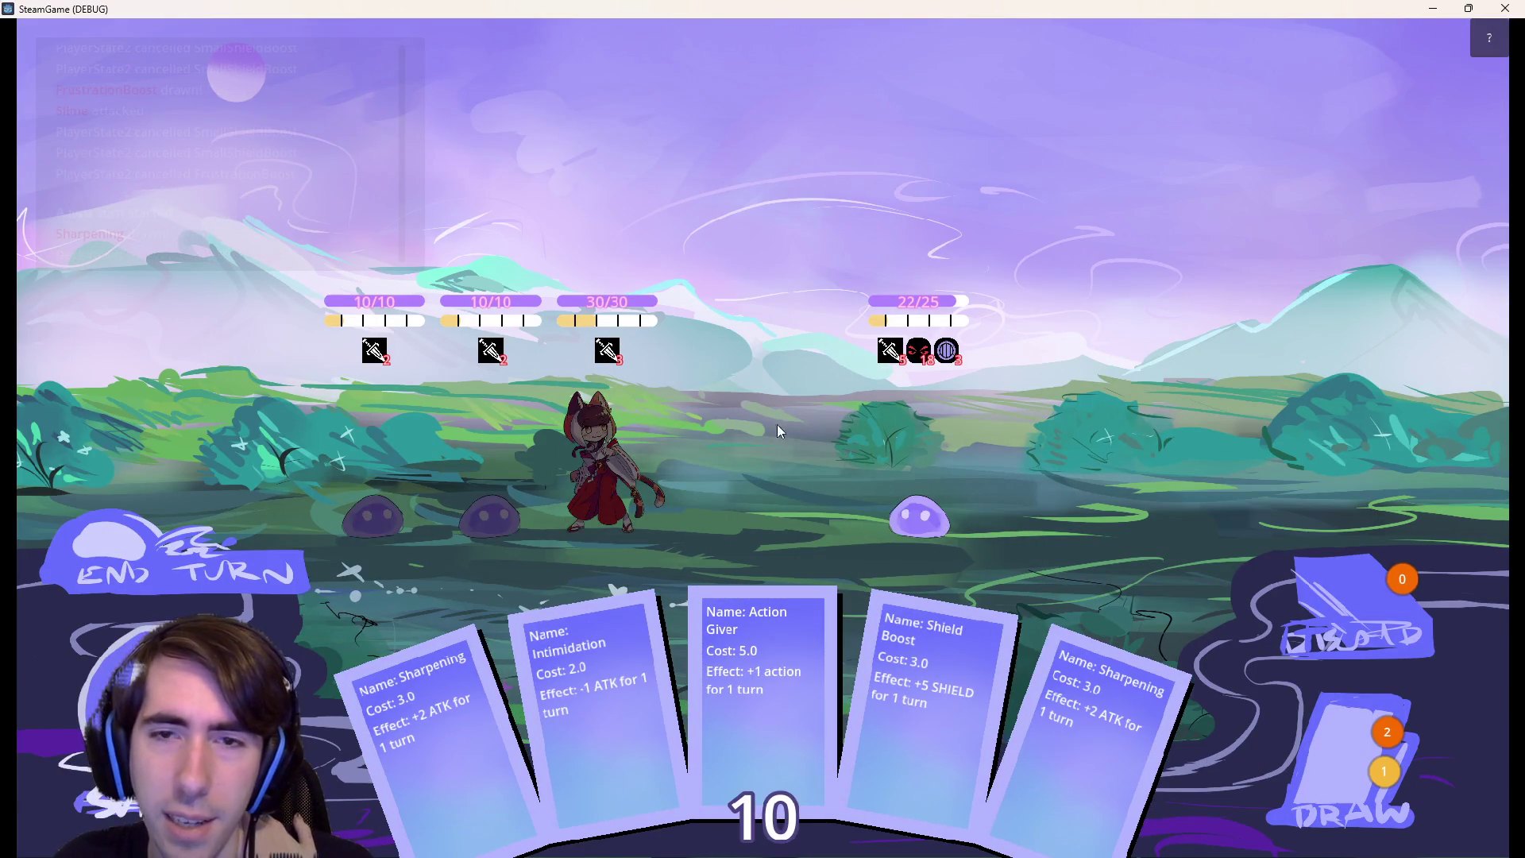
pyautogui.click(1364, 766)
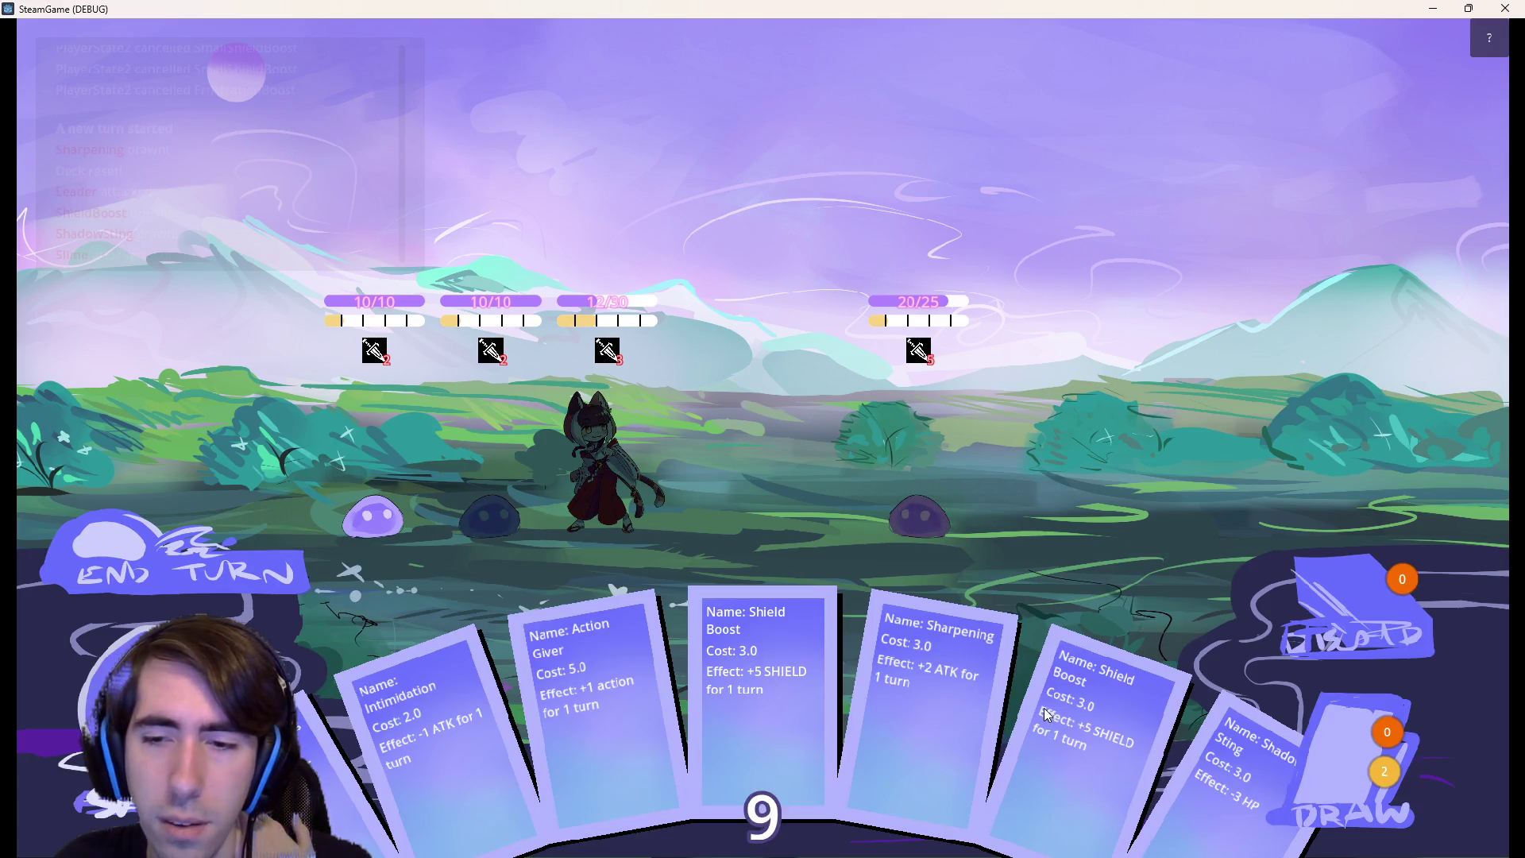
pyautogui.moveTo(1064, 699)
pyautogui.mouseDown()
pyautogui.moveTo(537, 509)
pyautogui.moveTo(516, 479)
pyautogui.mouseUp()
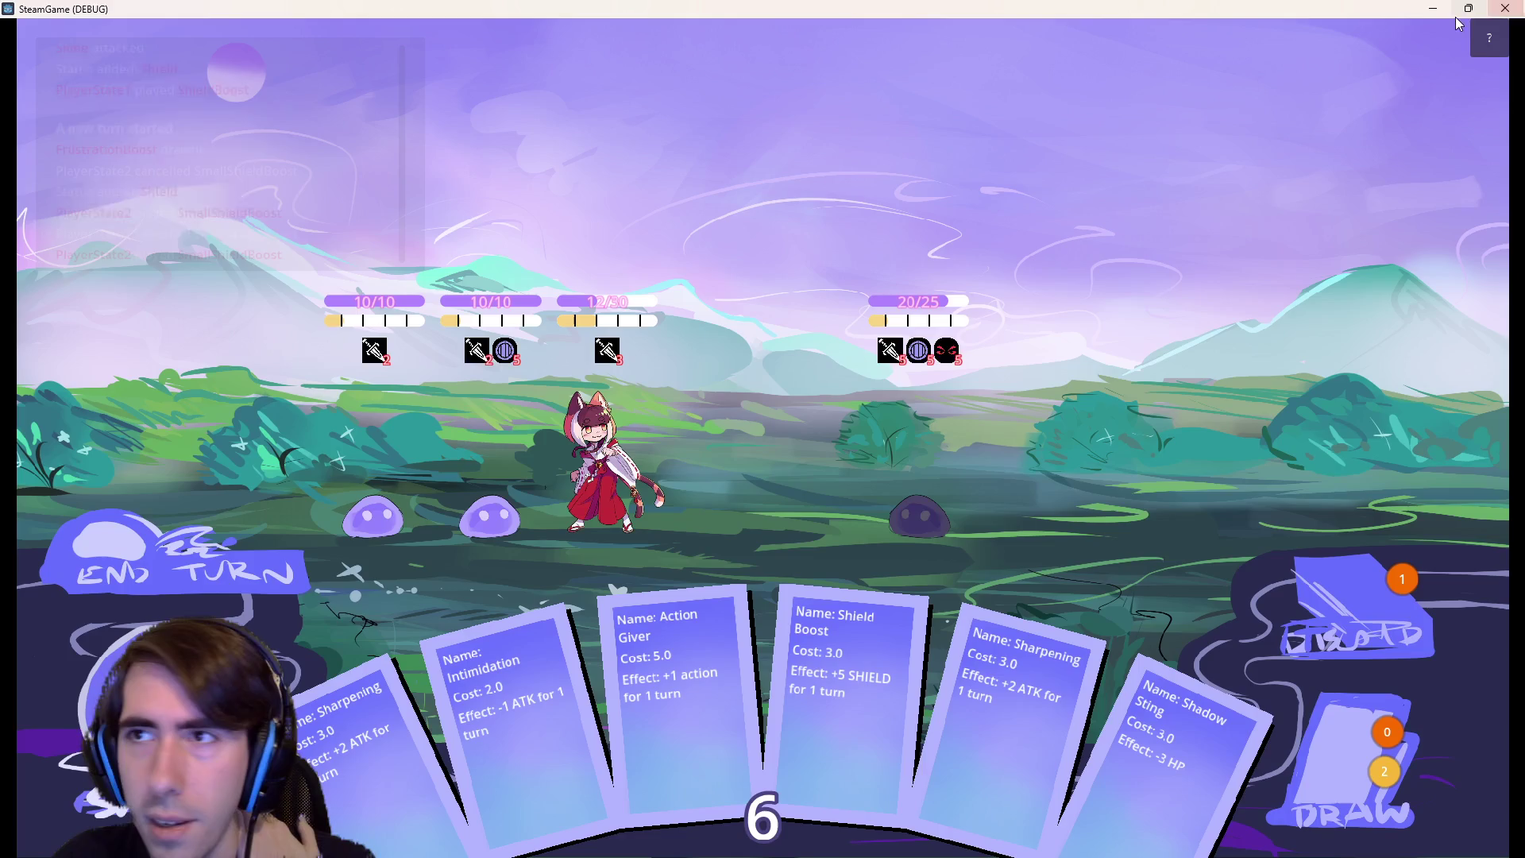
pyautogui.click(1505, 8)
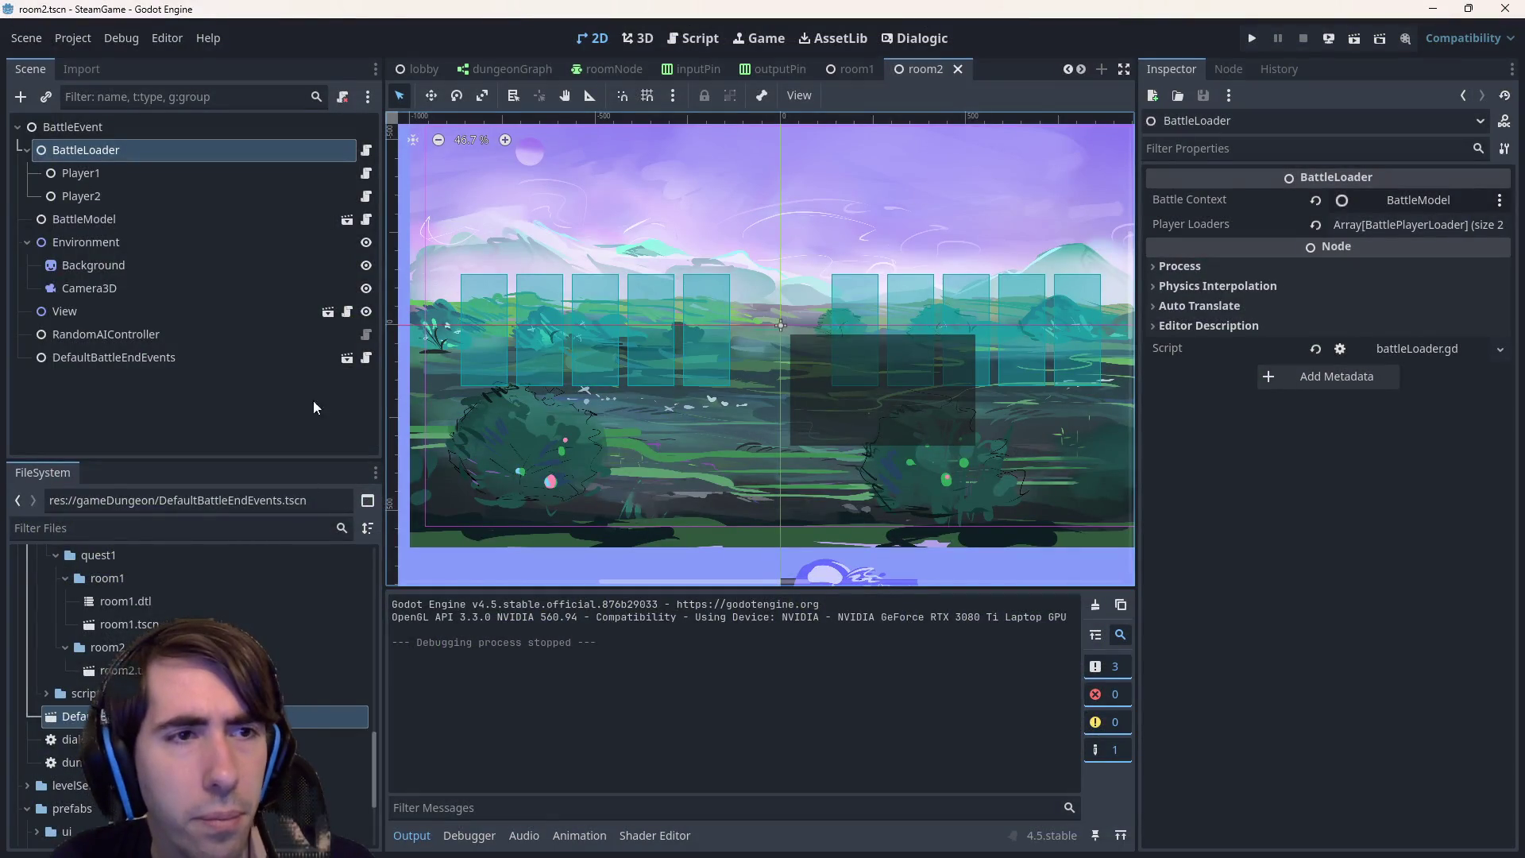
# - Open BattleLoader's battleLoader.gd script and highlight the _ready function on lines 101–103
pyautogui.scroll(-4, 688, 365)
pyautogui.scroll(5, 689, 366)
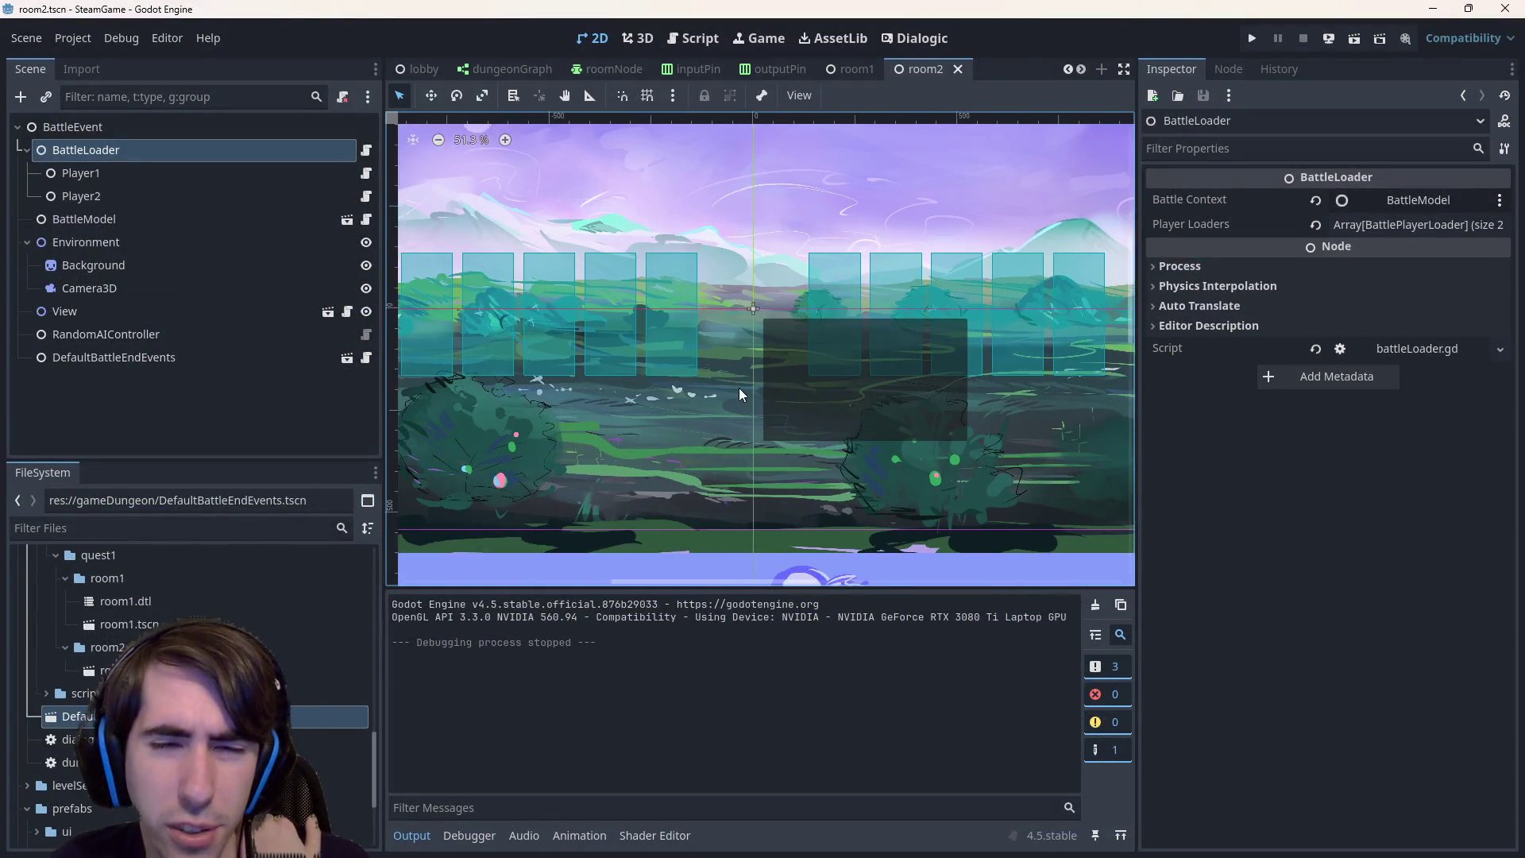
pyautogui.scroll(-2, 739, 394)
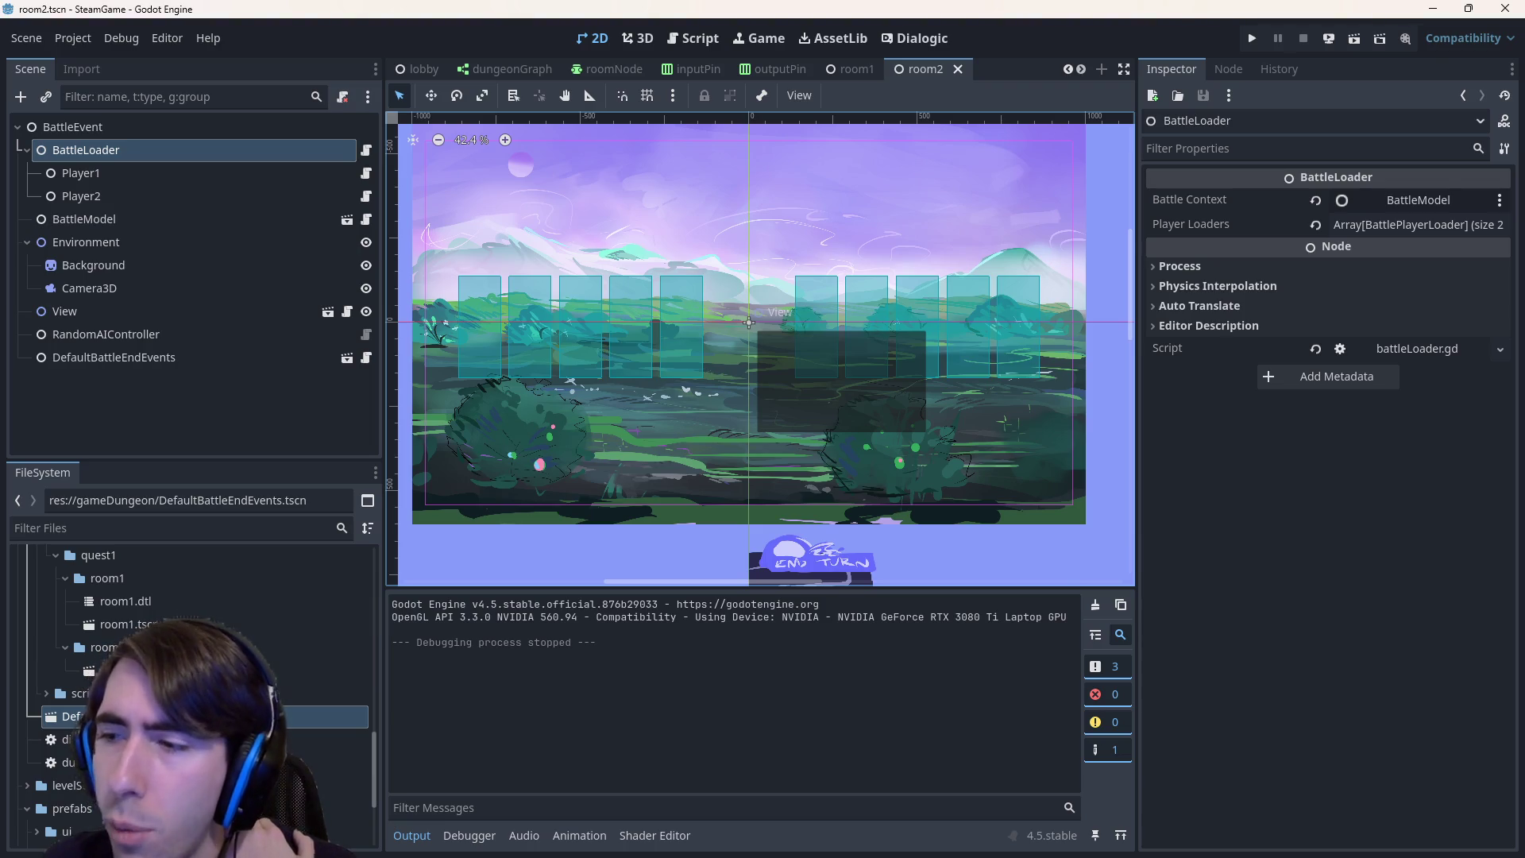
pyautogui.scroll(-1, 843, 363)
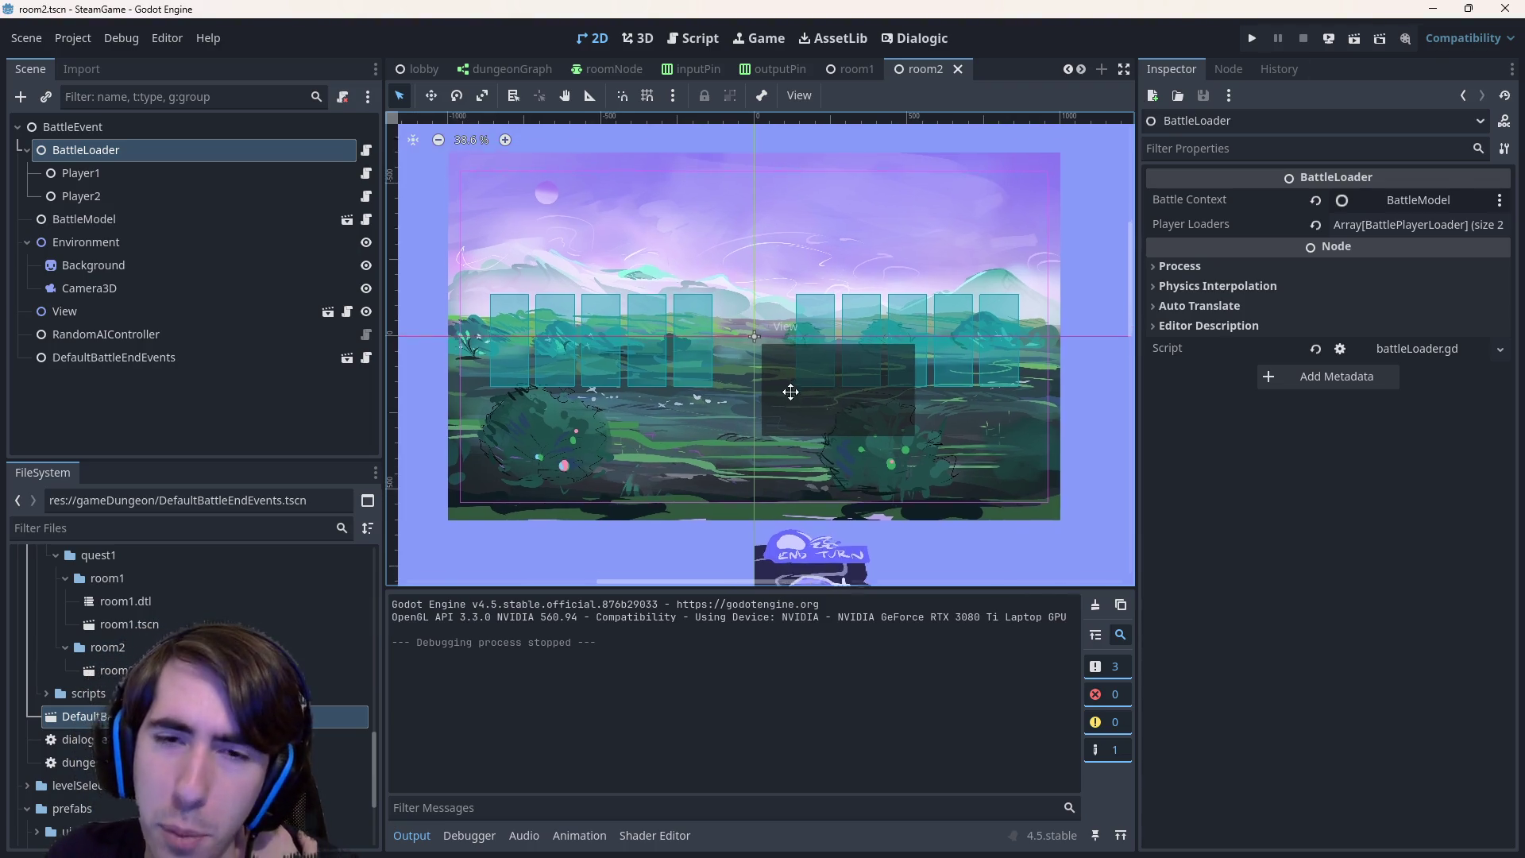
pyautogui.moveTo(784, 347); pyautogui.dragTo(767, 371)
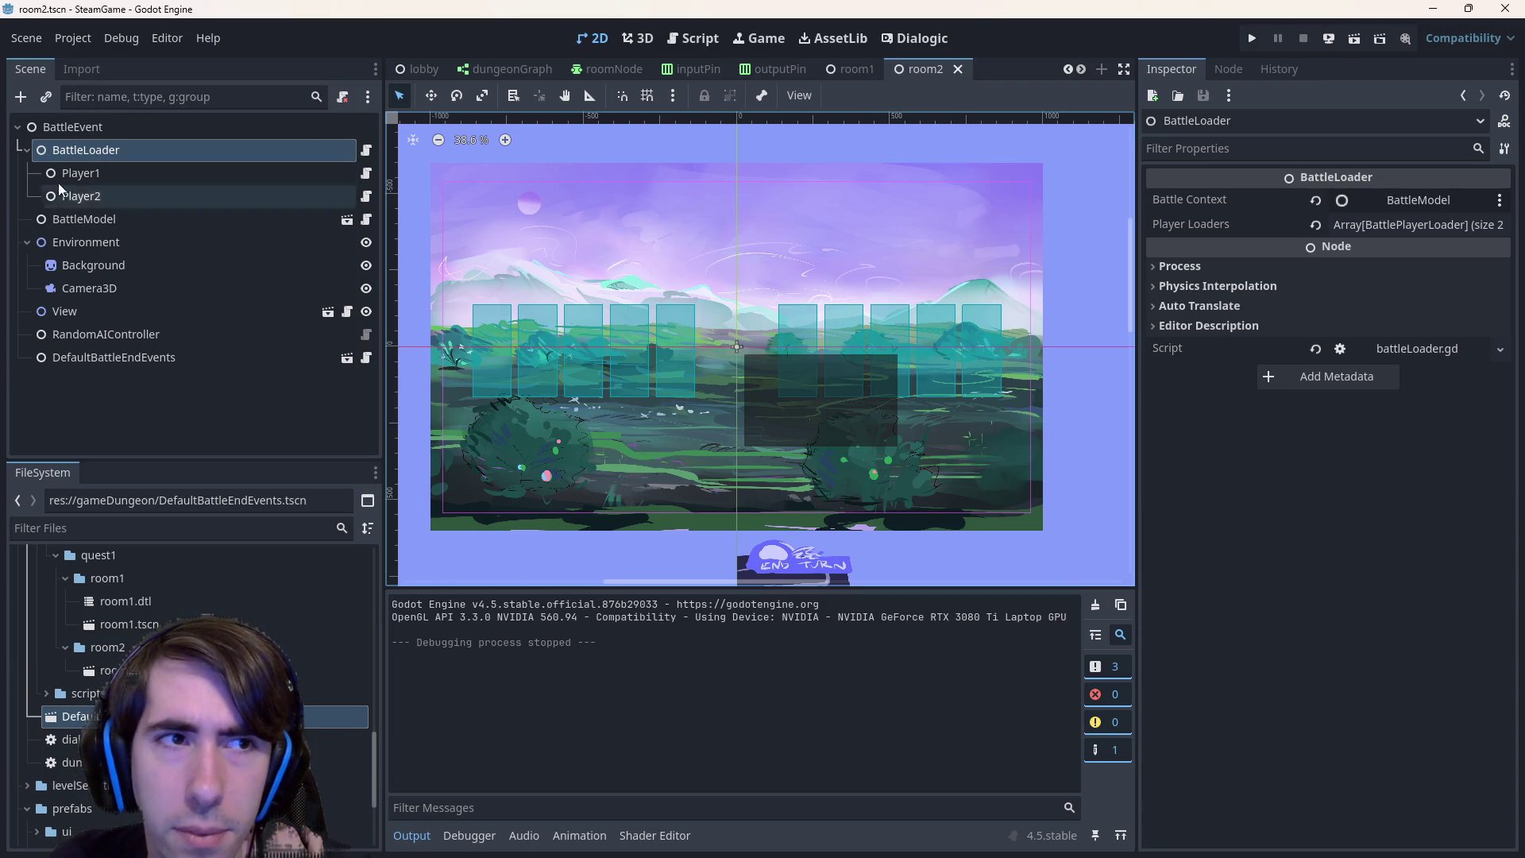
pyautogui.click(139, 127)
pyautogui.click(143, 150)
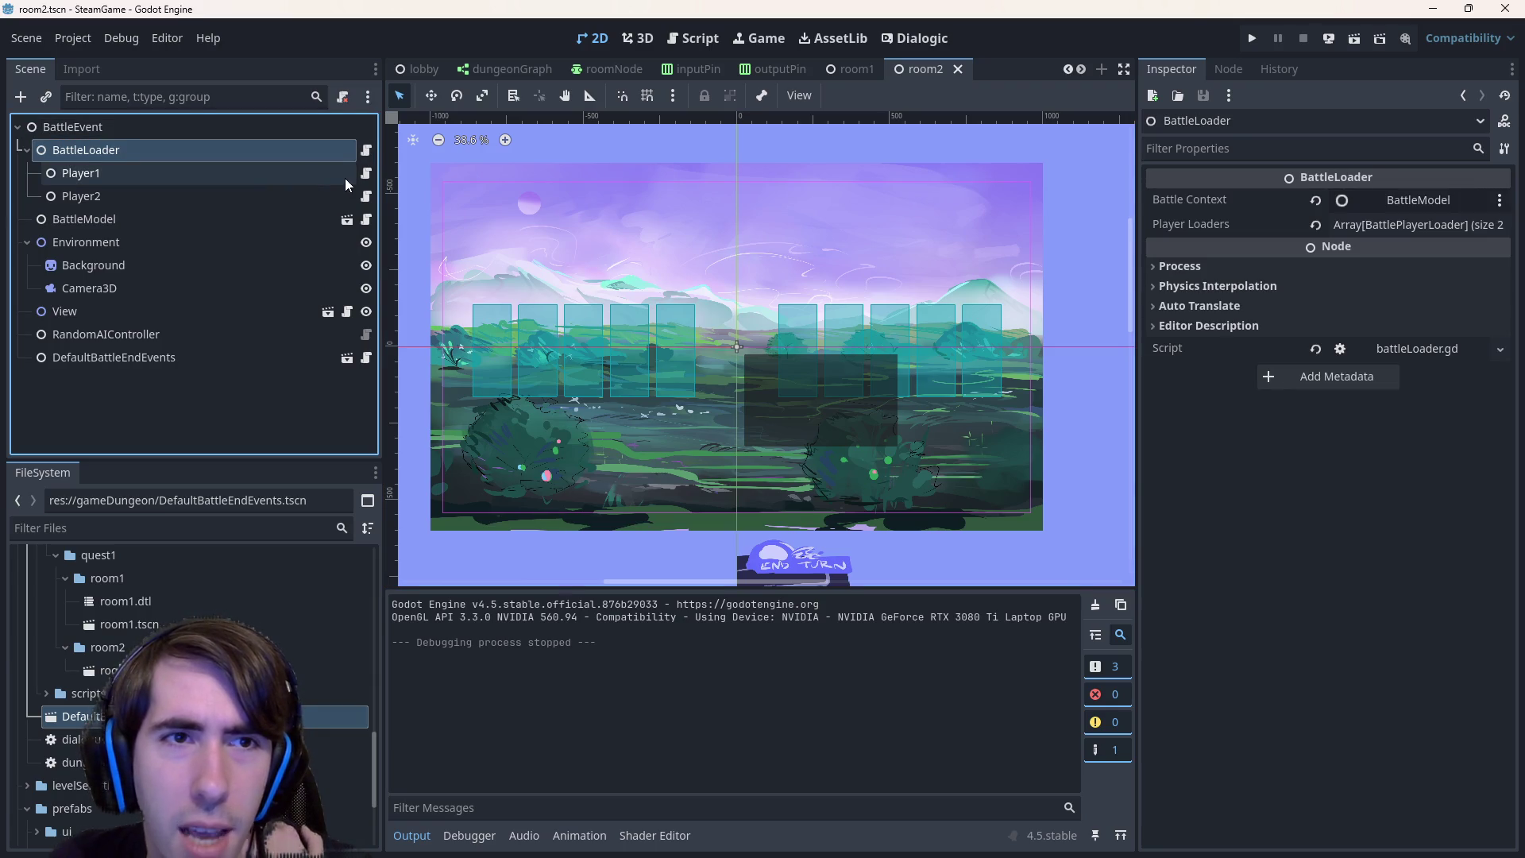
pyautogui.click(366, 150)
pyautogui.moveTo(847, 538); pyautogui.dragTo(515, 478)
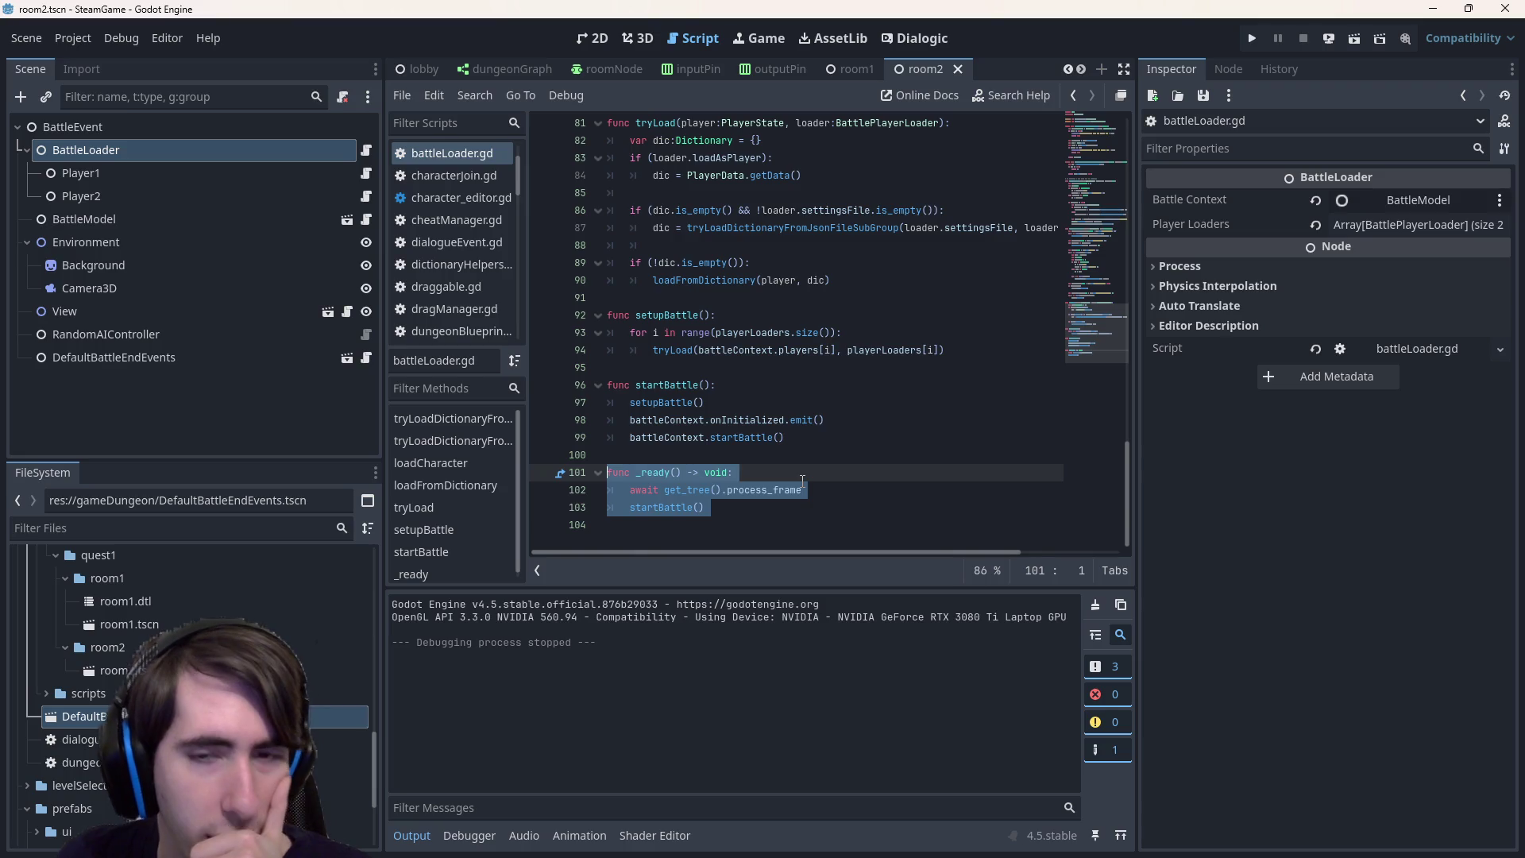
# - Check the startBattle method's tooltip, then run the room2 scene to start the battle
pyautogui.click(660, 508)
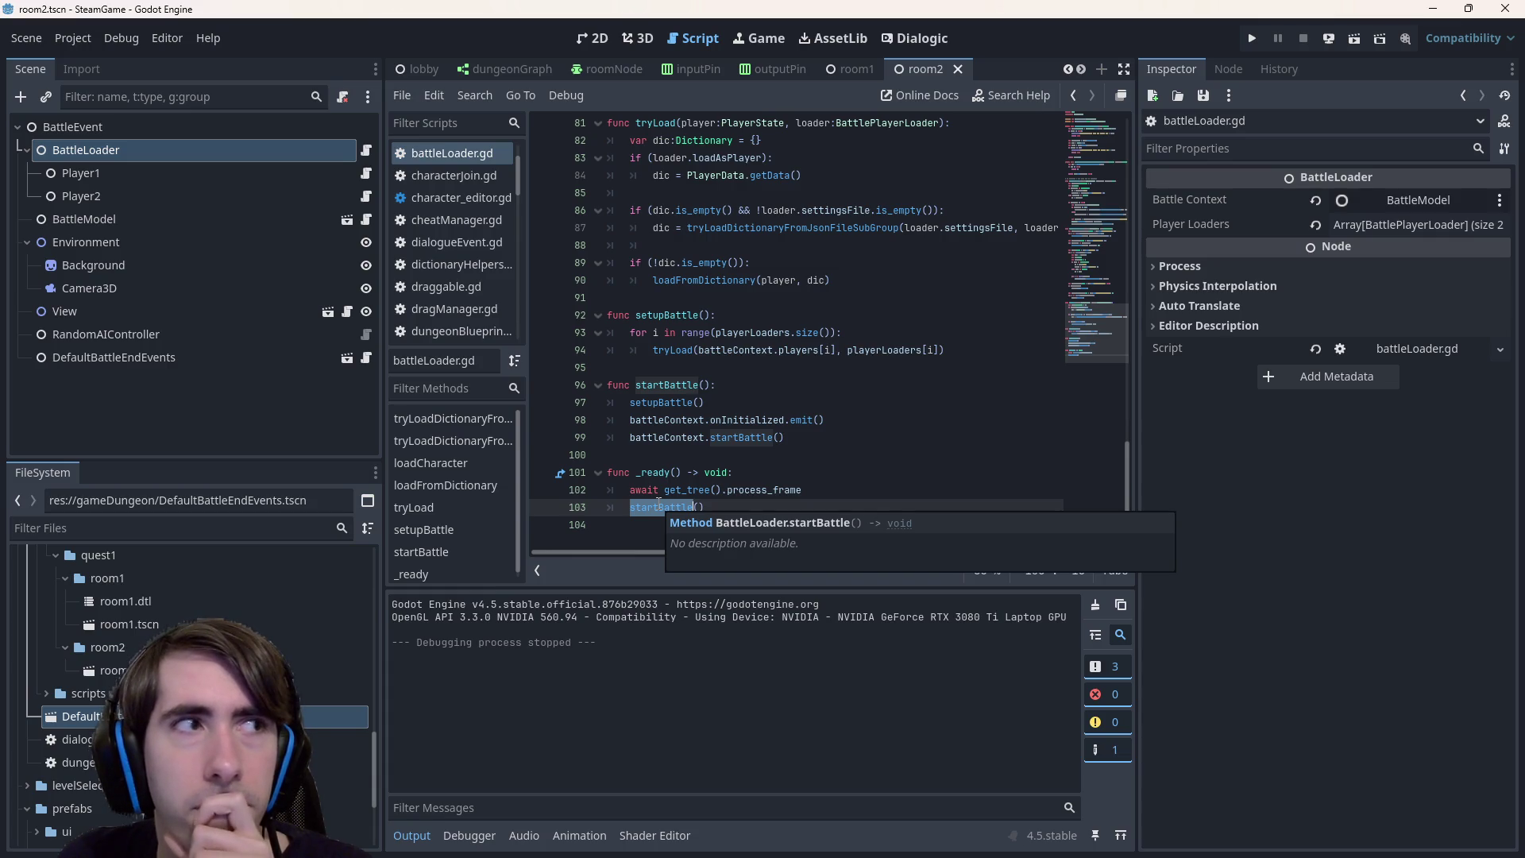
pyautogui.click(1326, 41)
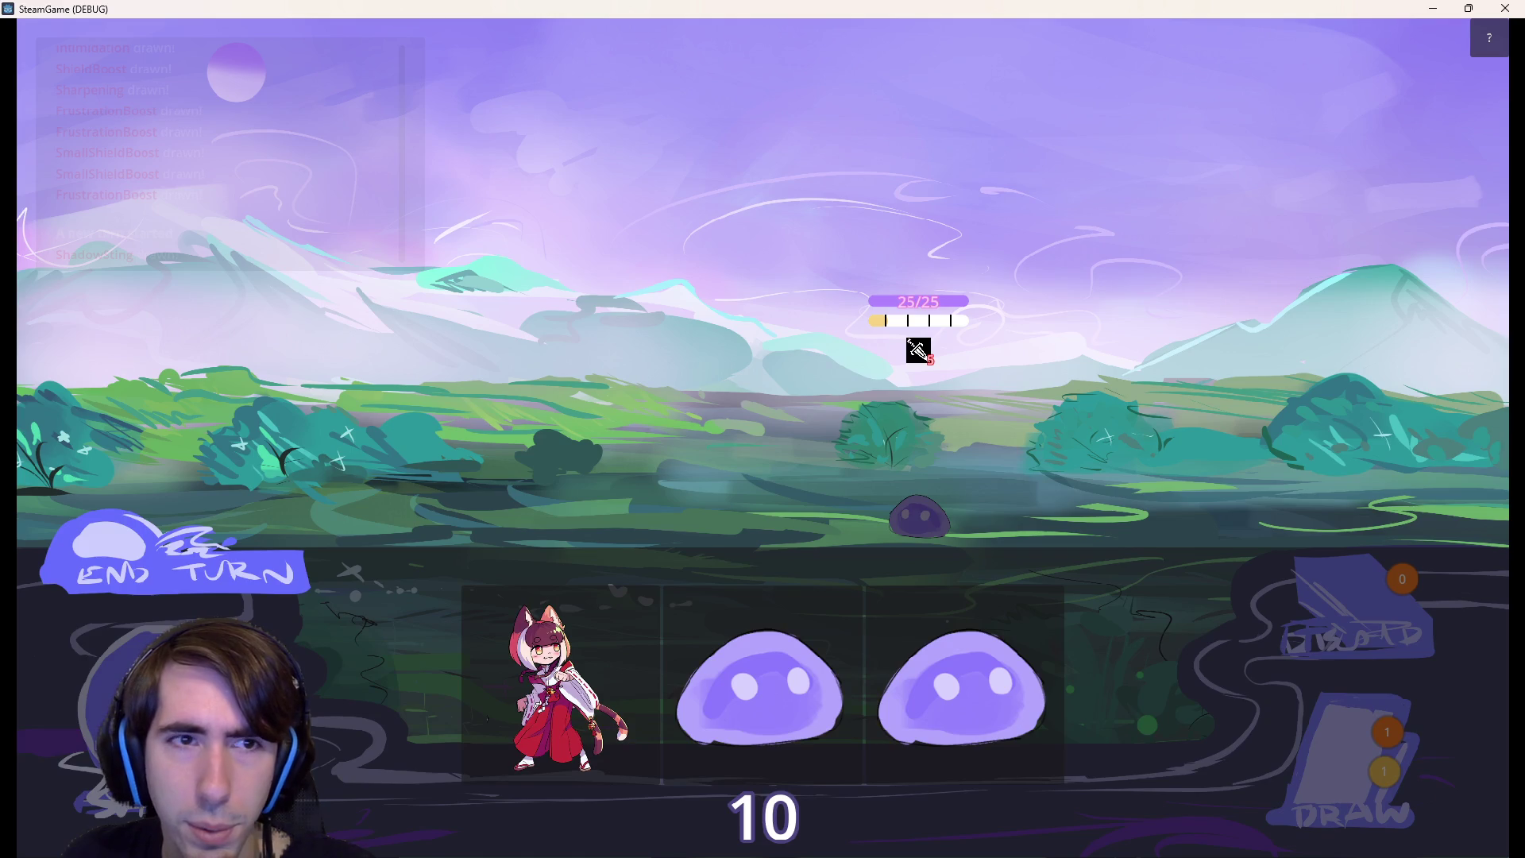
# - Read the battle's combat log, then minimize the SteamGame debug window
pyautogui.moveTo(278, 168)
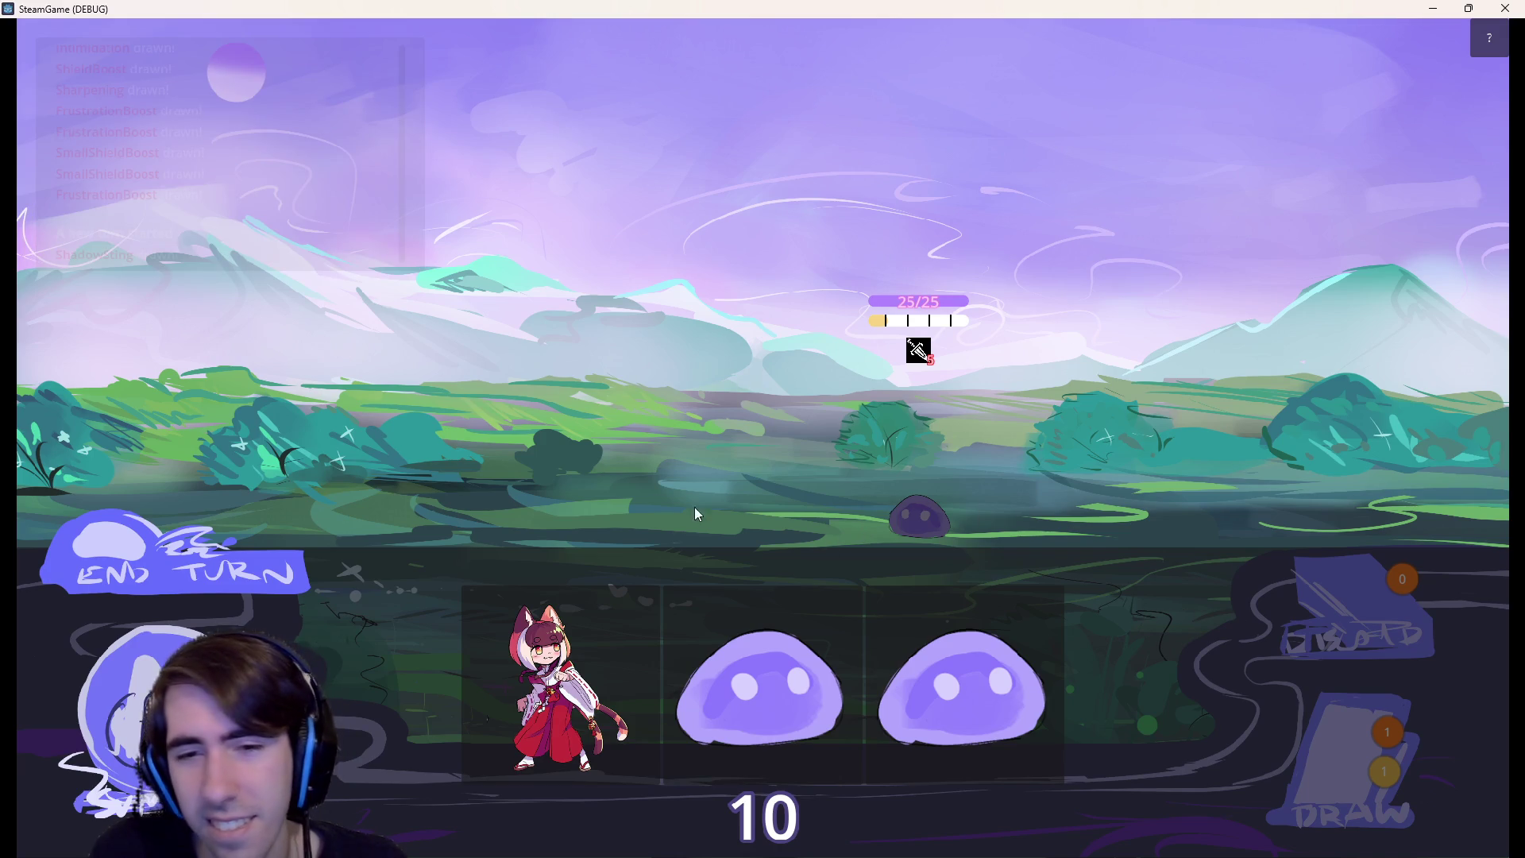
pyautogui.click(1434, 9)
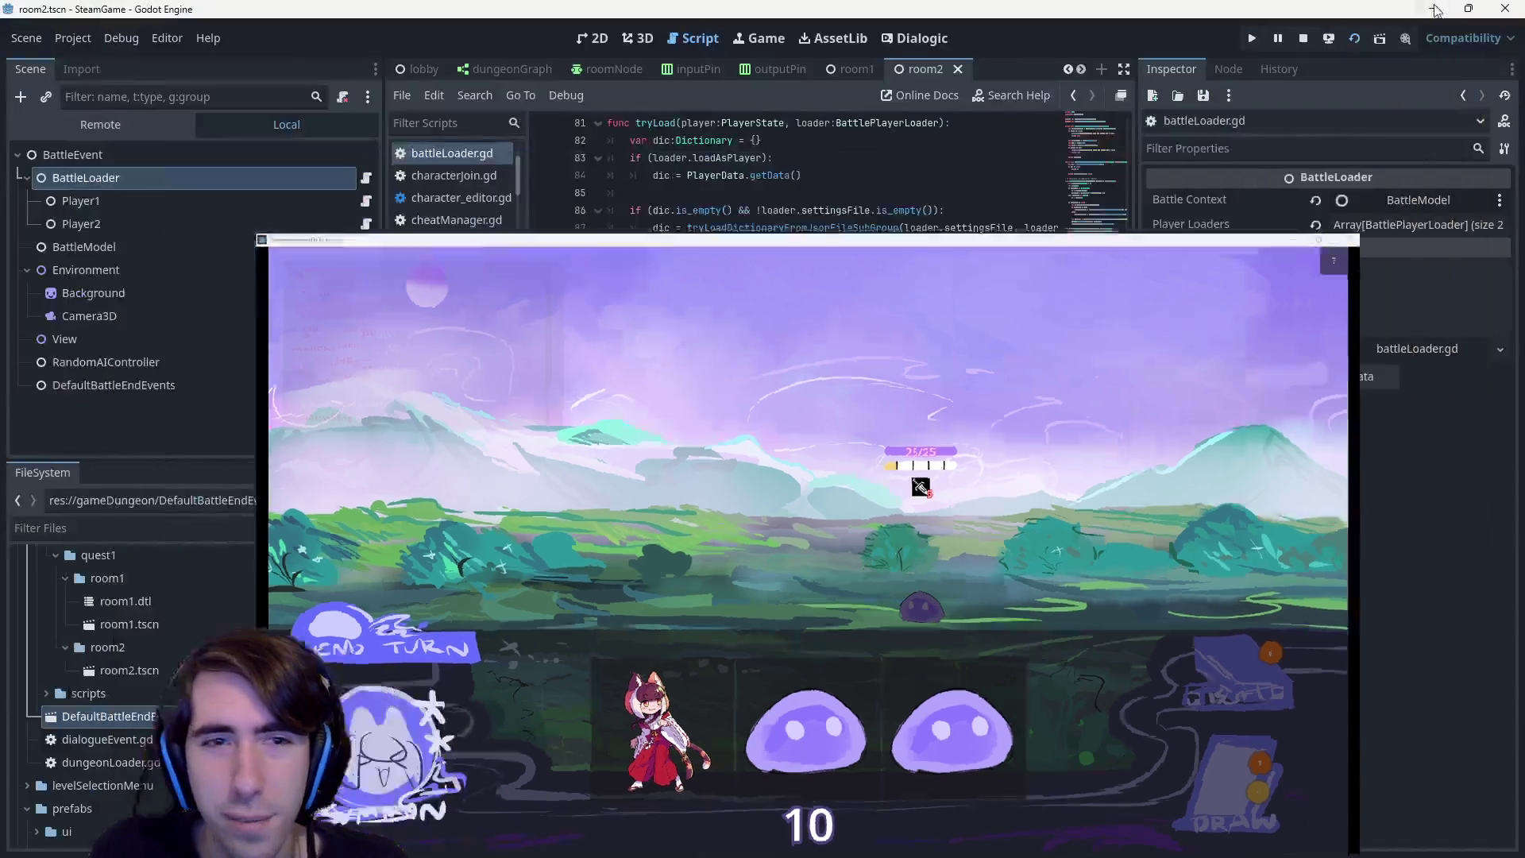
# - In the running game's remote tree, expand BattleEvent and toggle Environment's visibility off and on
pyautogui.click(115, 119)
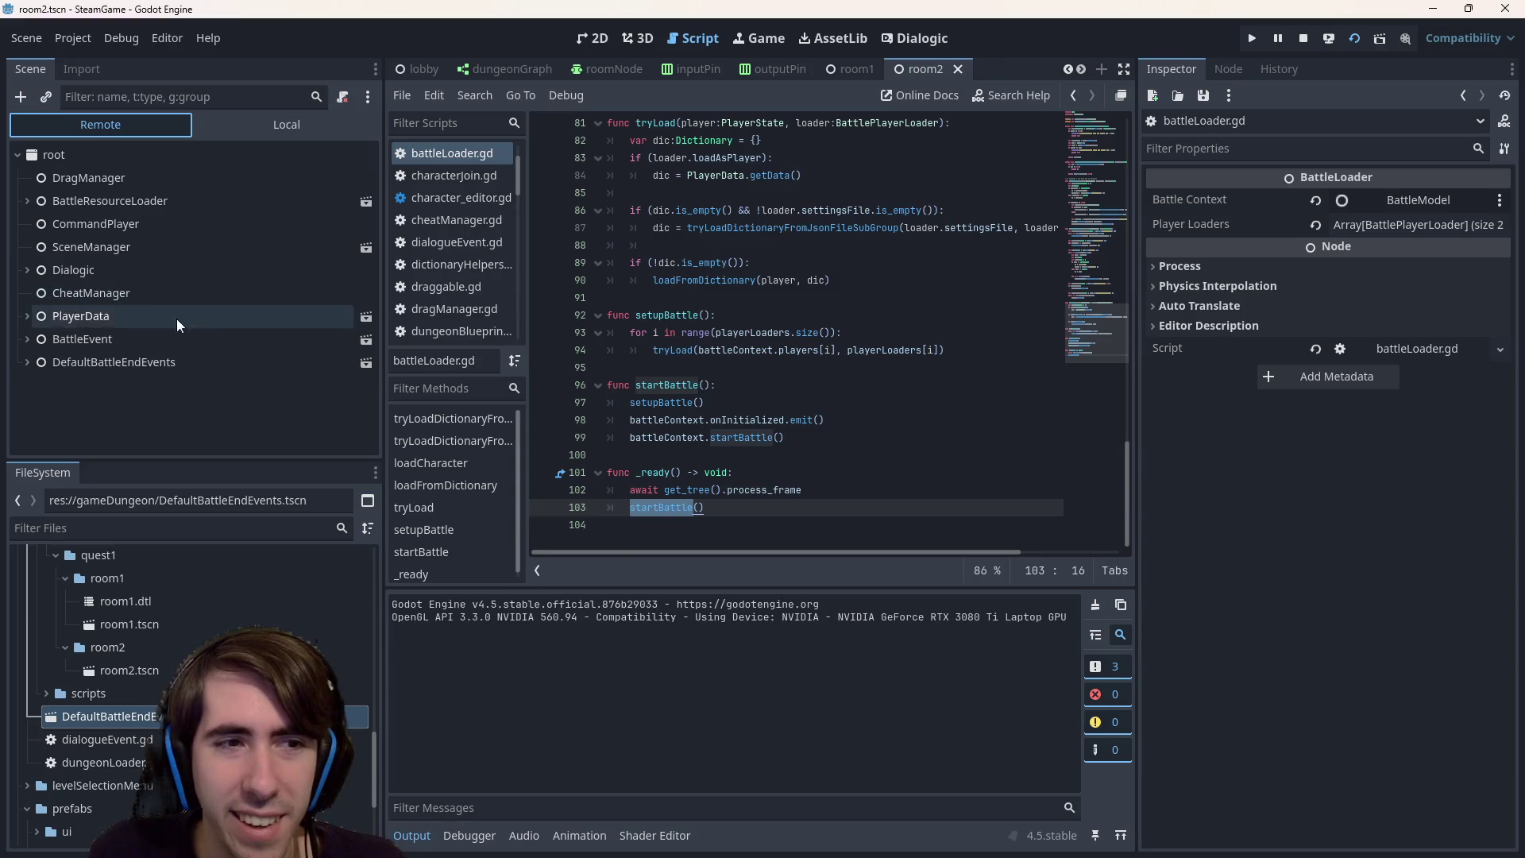
pyautogui.click(27, 341)
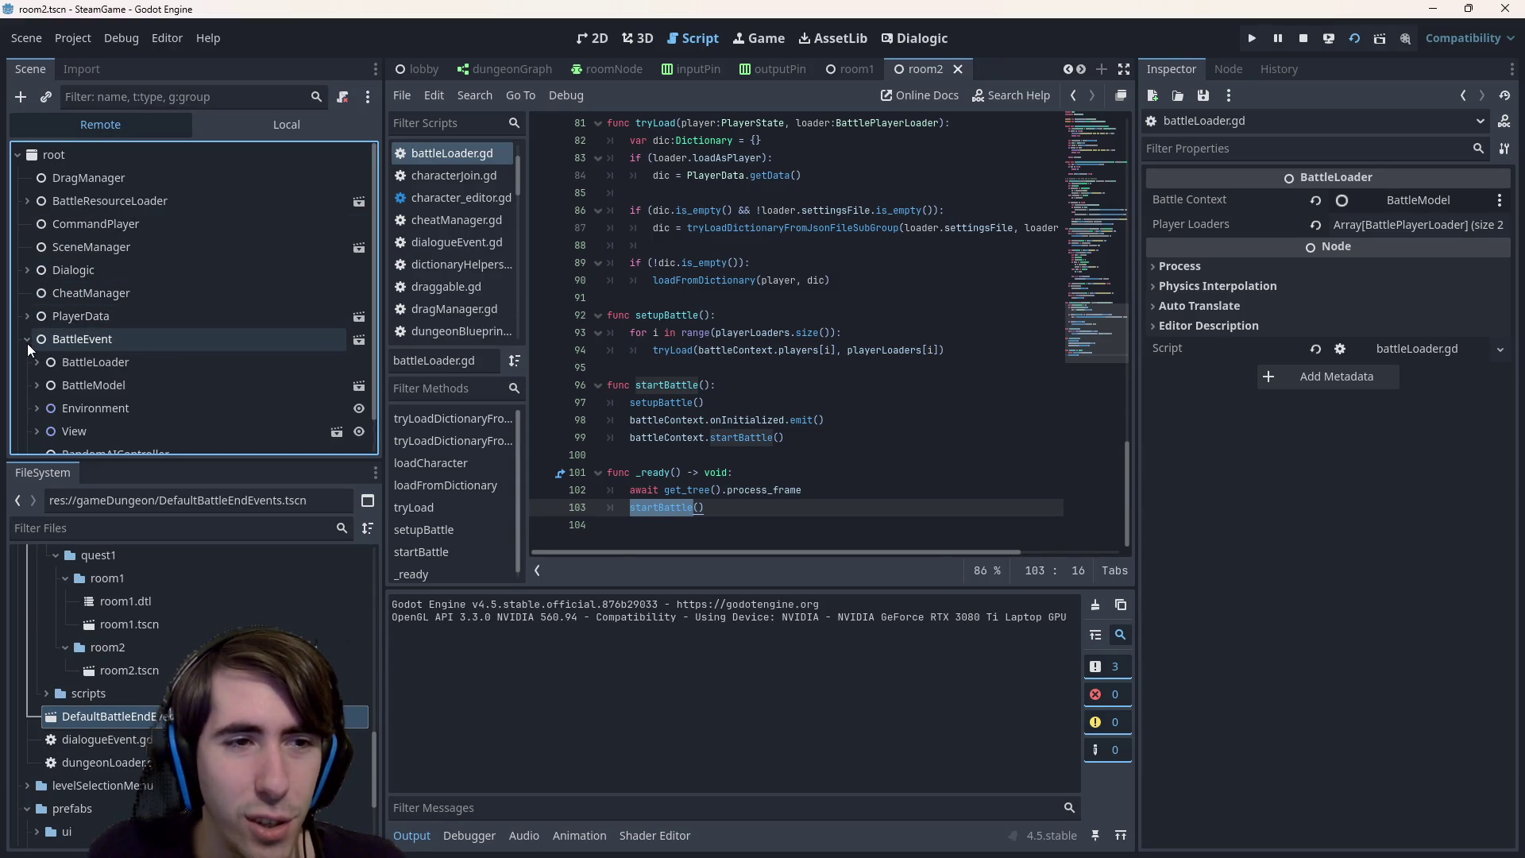
pyautogui.scroll(-1, 27, 343)
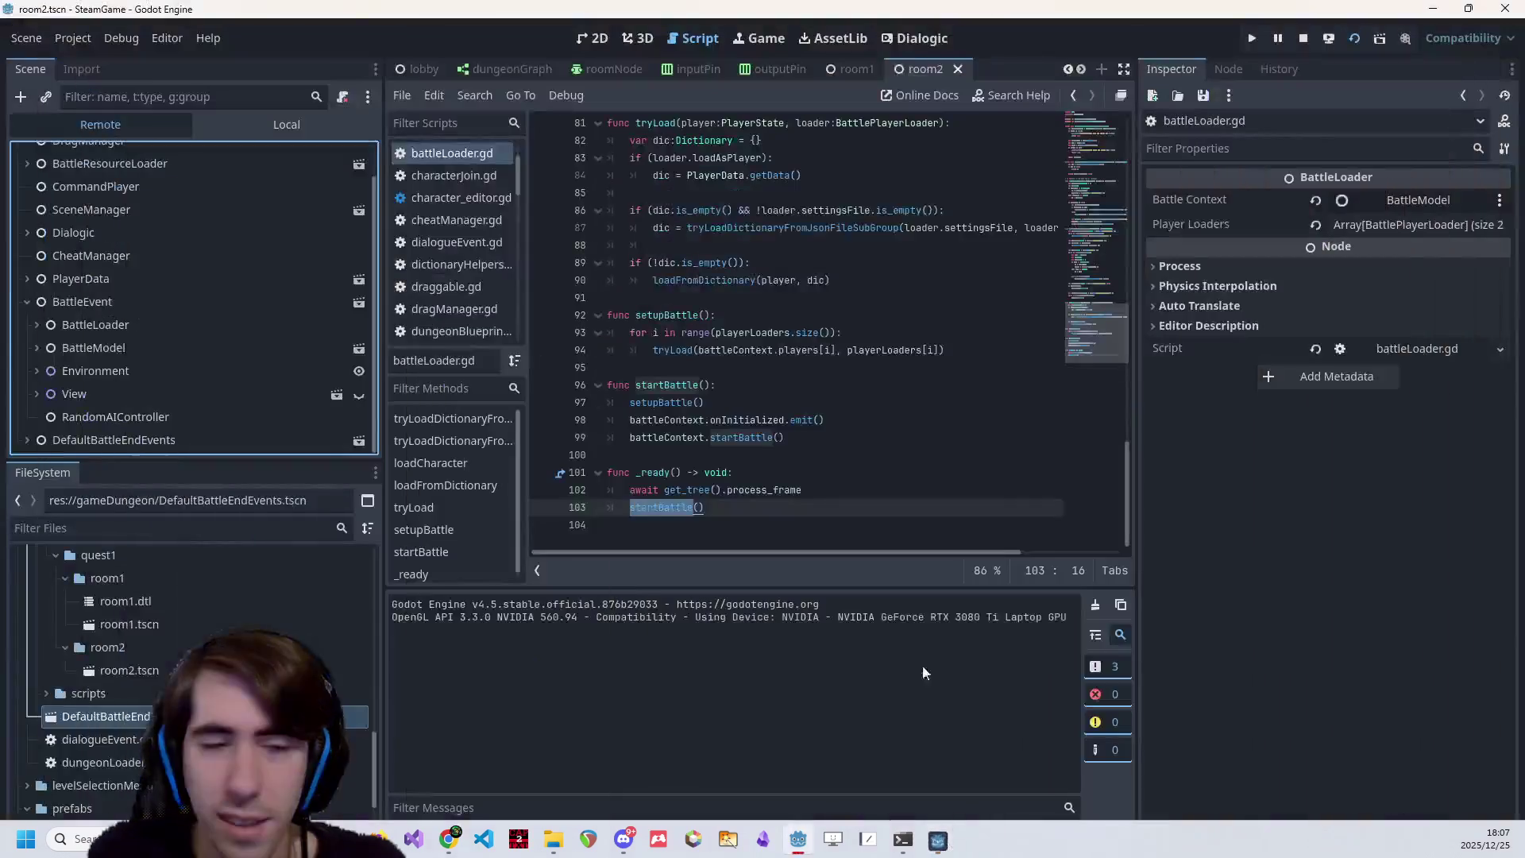
pyautogui.click(359, 371)
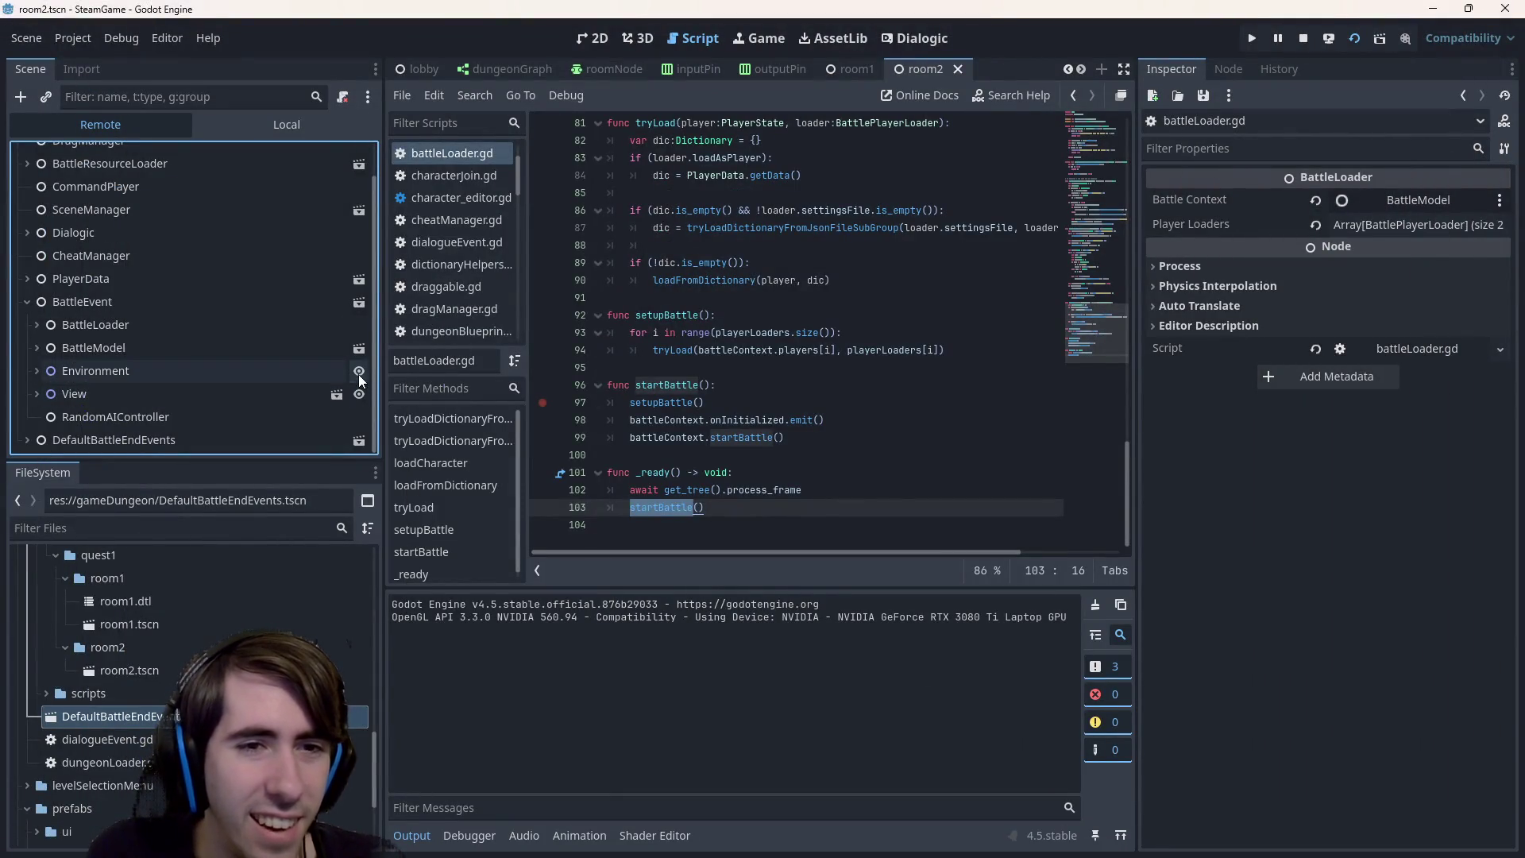
pyautogui.click(950, 839)
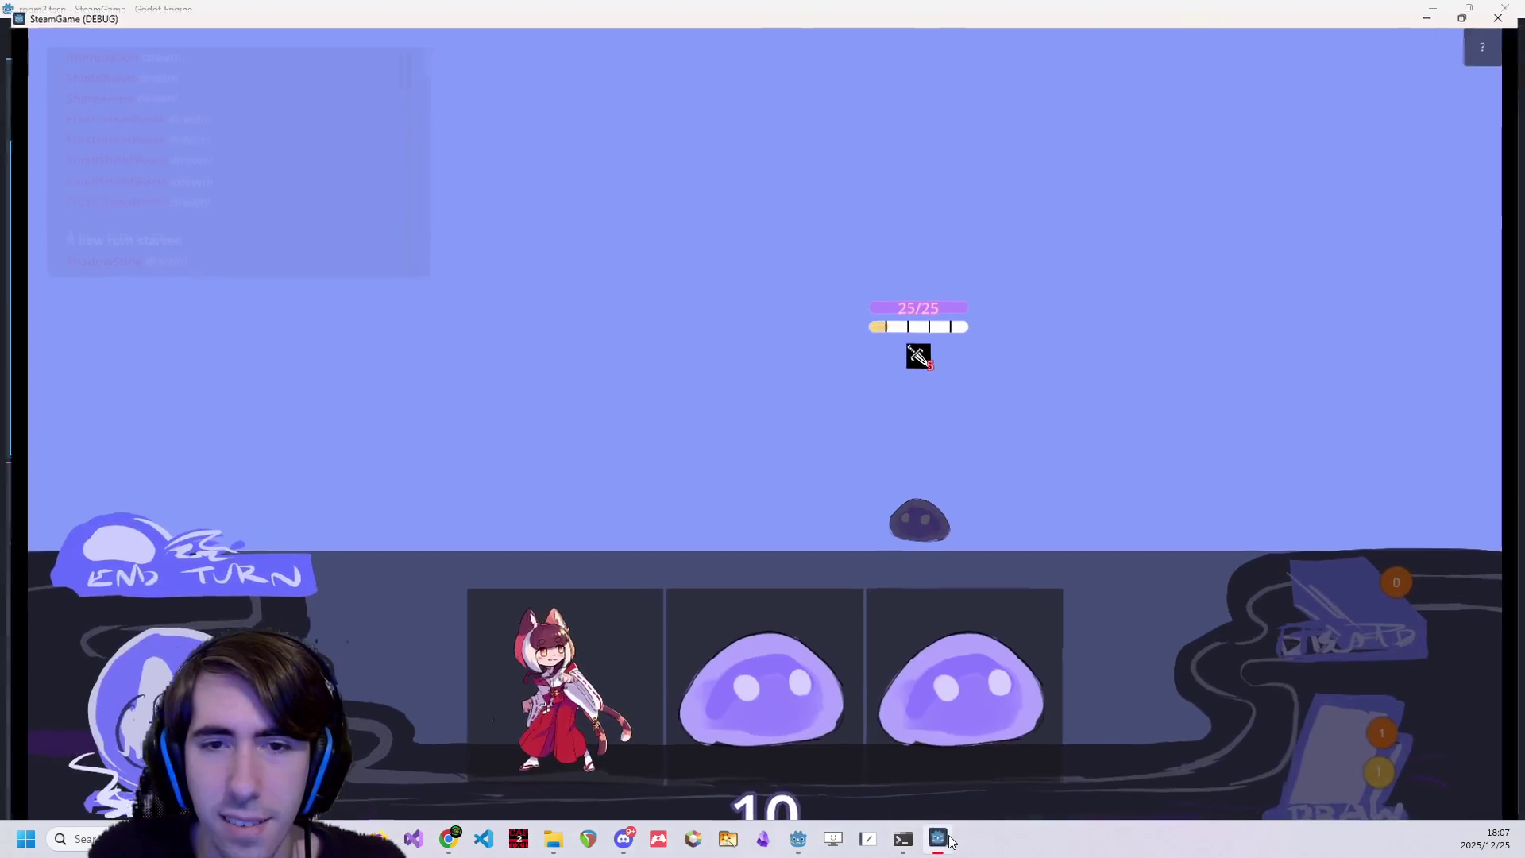
pyautogui.click(950, 839)
pyautogui.click(359, 370)
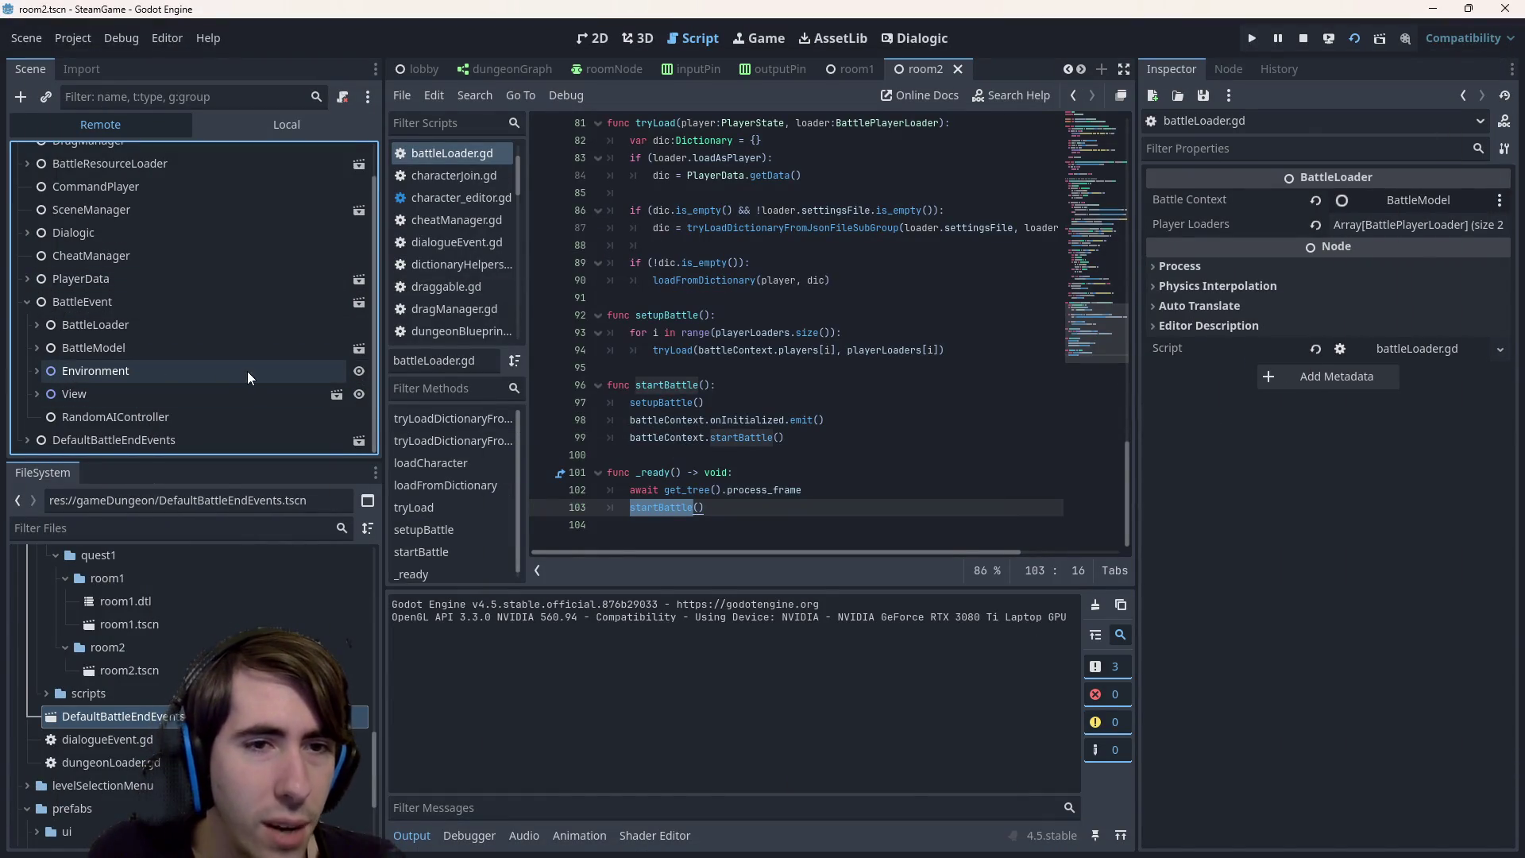
# - Expand View, hide PlayerCanvas and check the game, then stop the run with Alt+F4
pyautogui.click(37, 394)
pyautogui.scroll(-3, 199, 376)
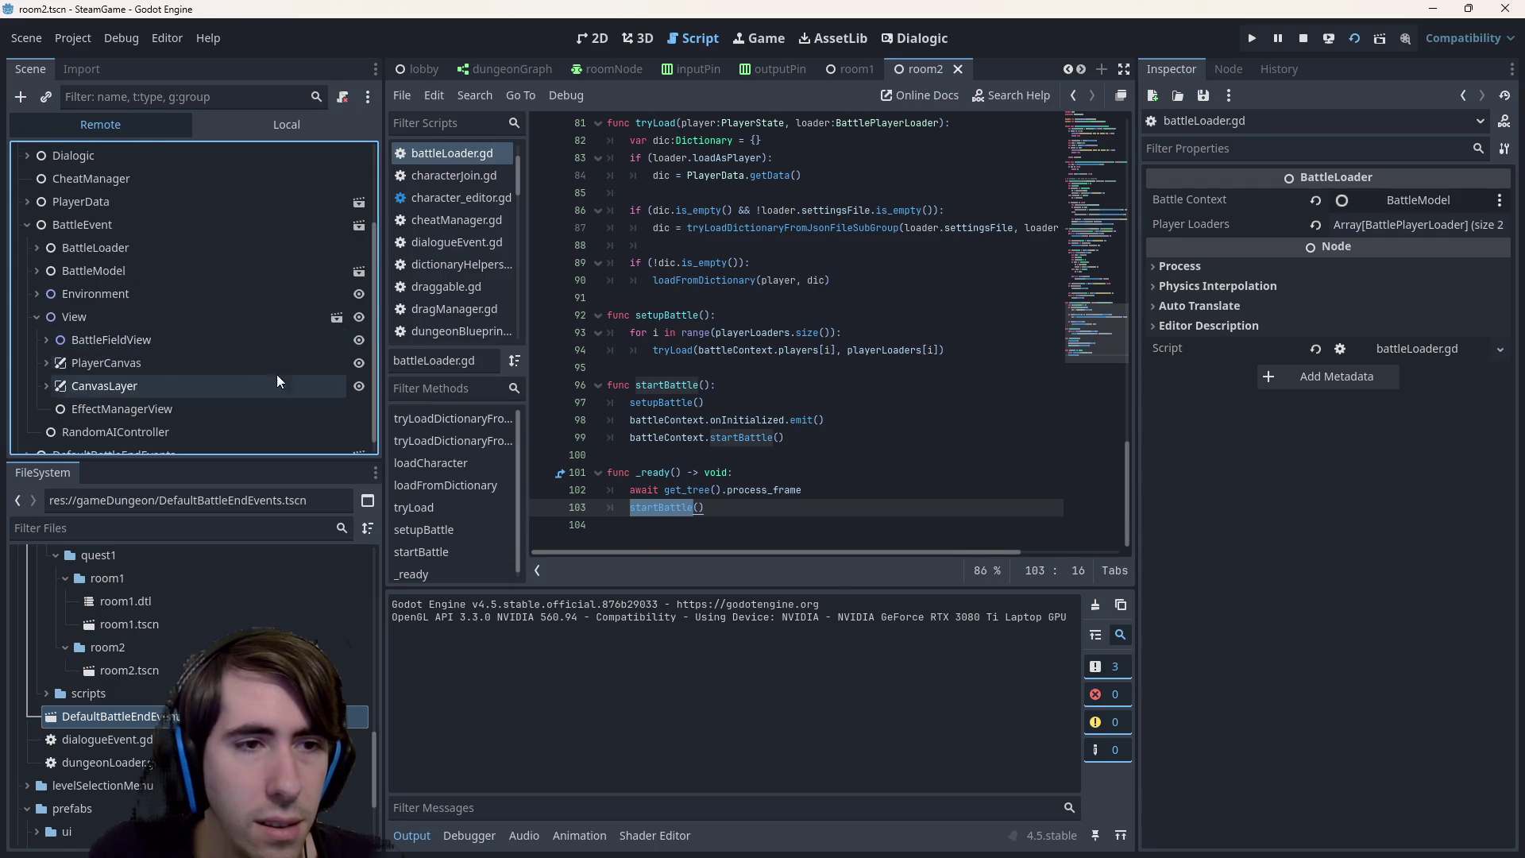
pyautogui.scroll(-1, 357, 335)
pyautogui.click(358, 335)
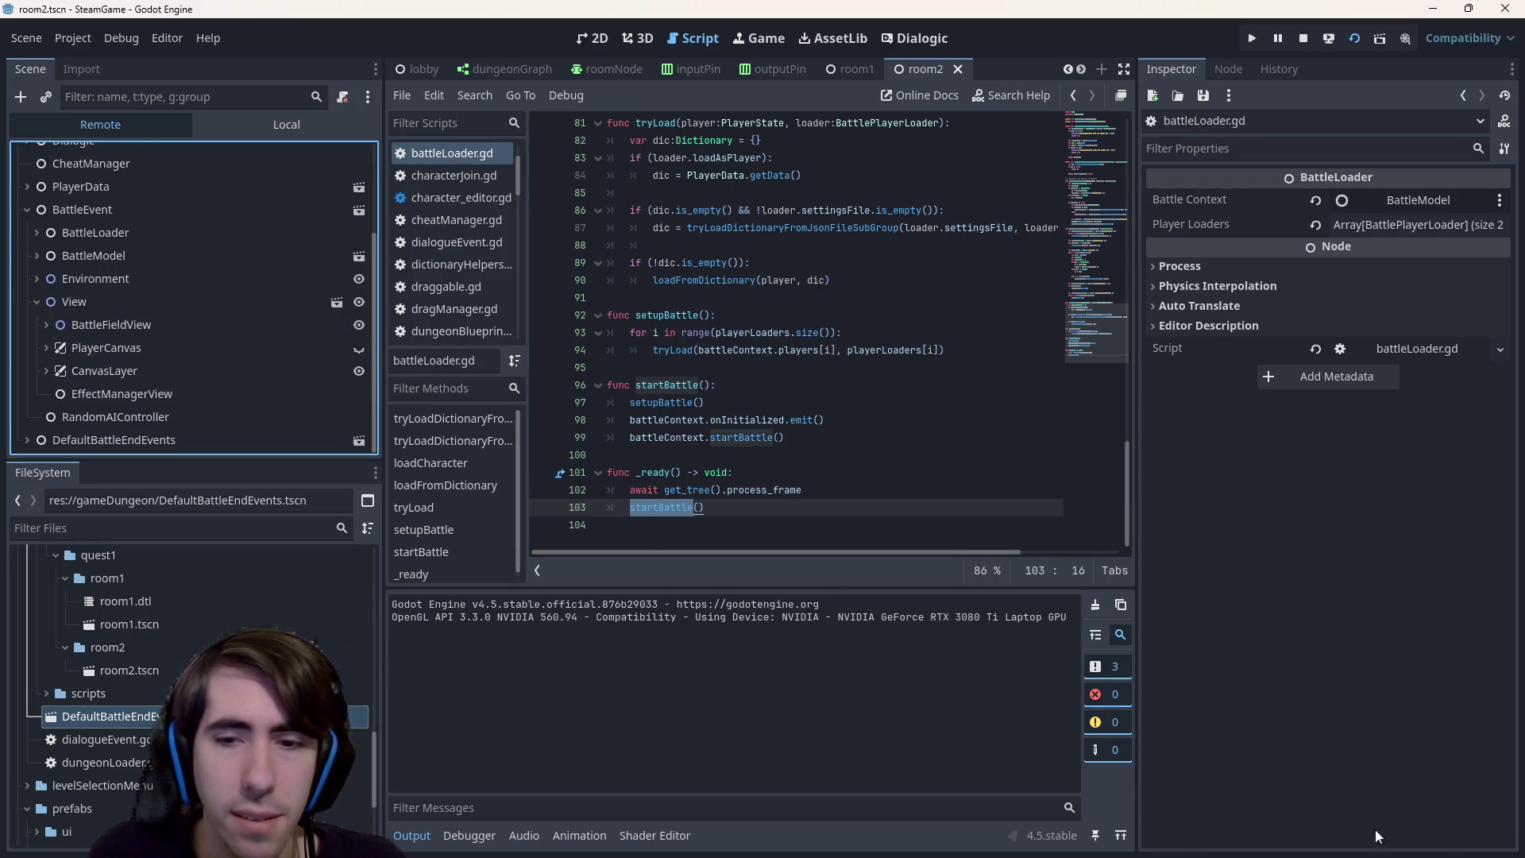
pyautogui.click(939, 839)
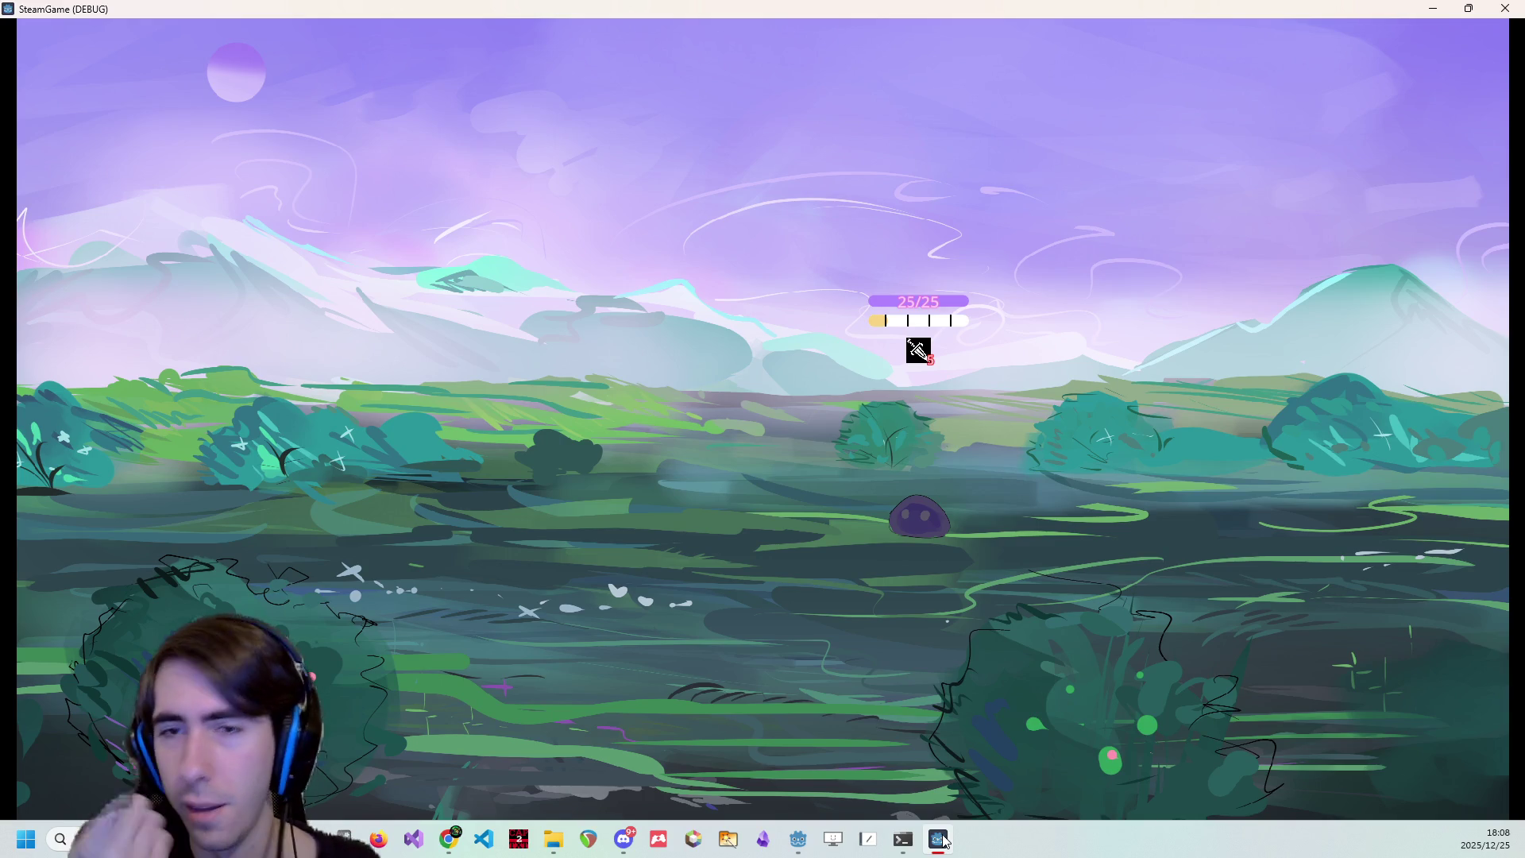
pyautogui.hotkey('alt', 'F4')
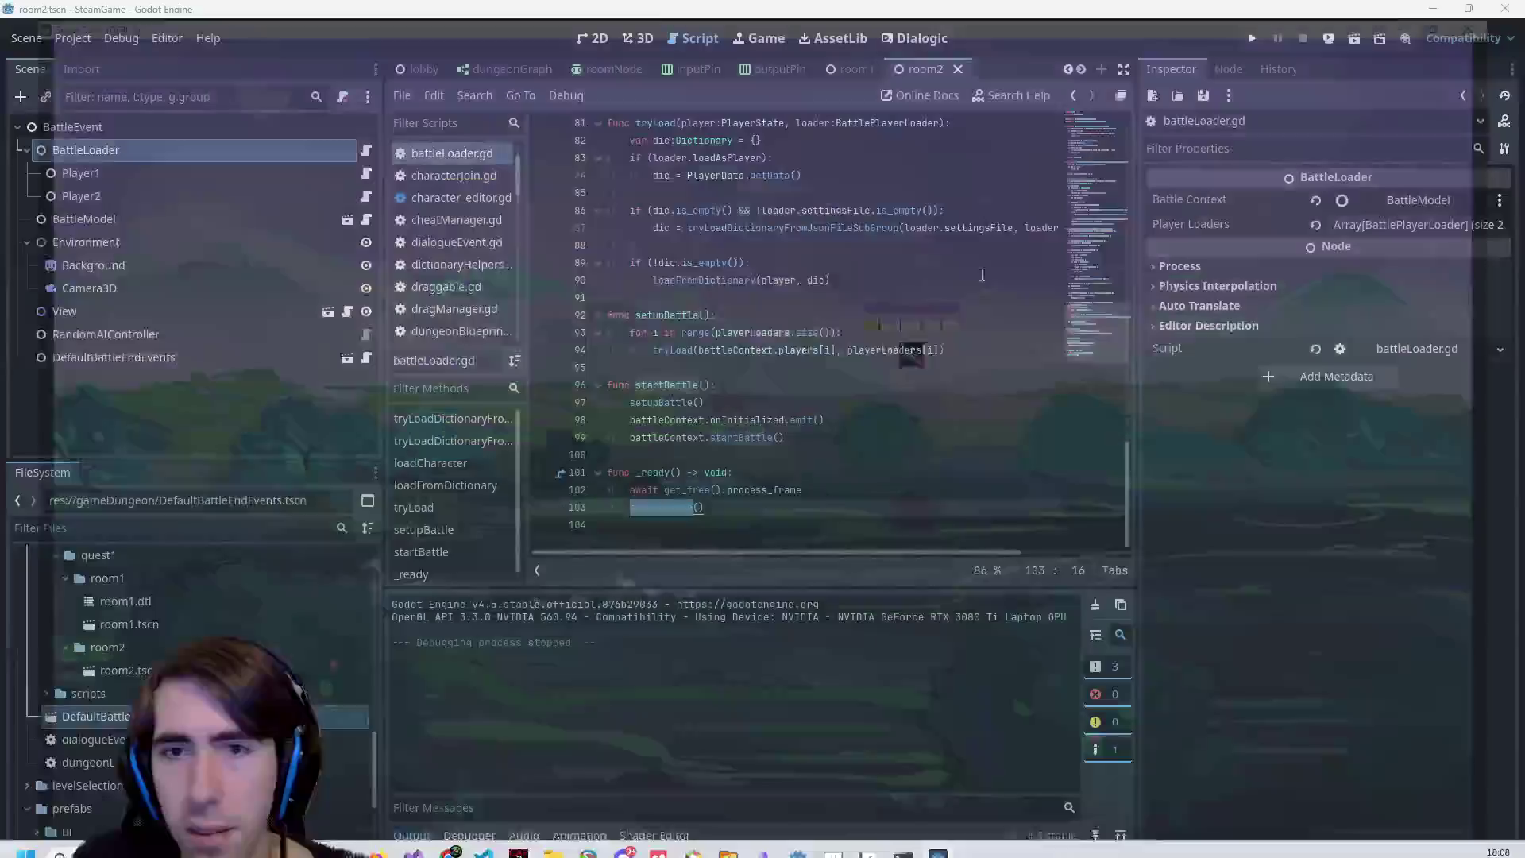
pyautogui.click(104, 221)
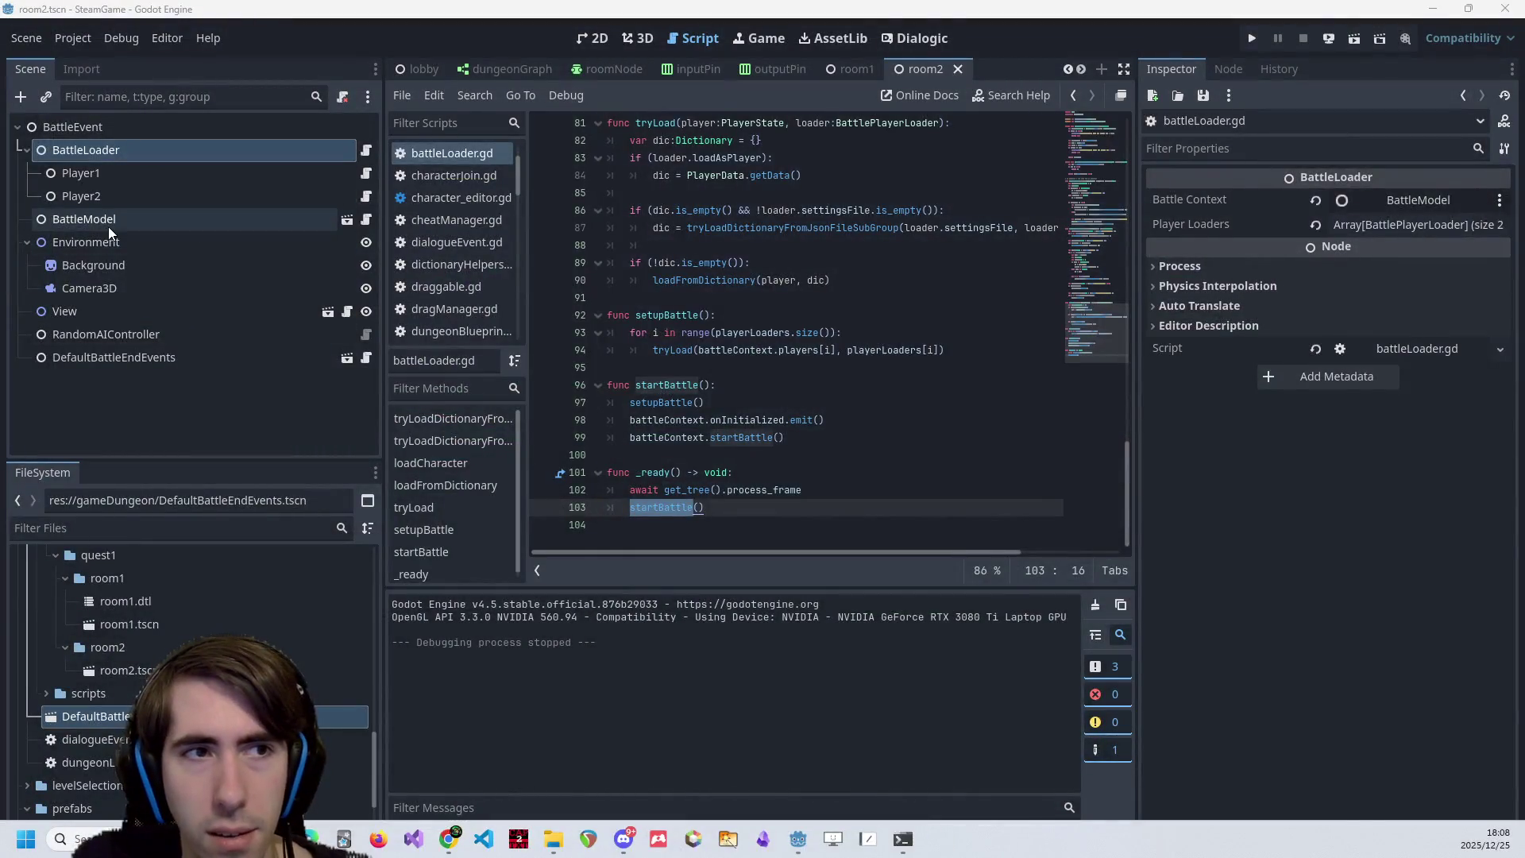
# - Switch room2 to 2D, inspect RandomAIController, View and Environment, then run the scene again
pyautogui.click(28, 242)
pyautogui.click(594, 38)
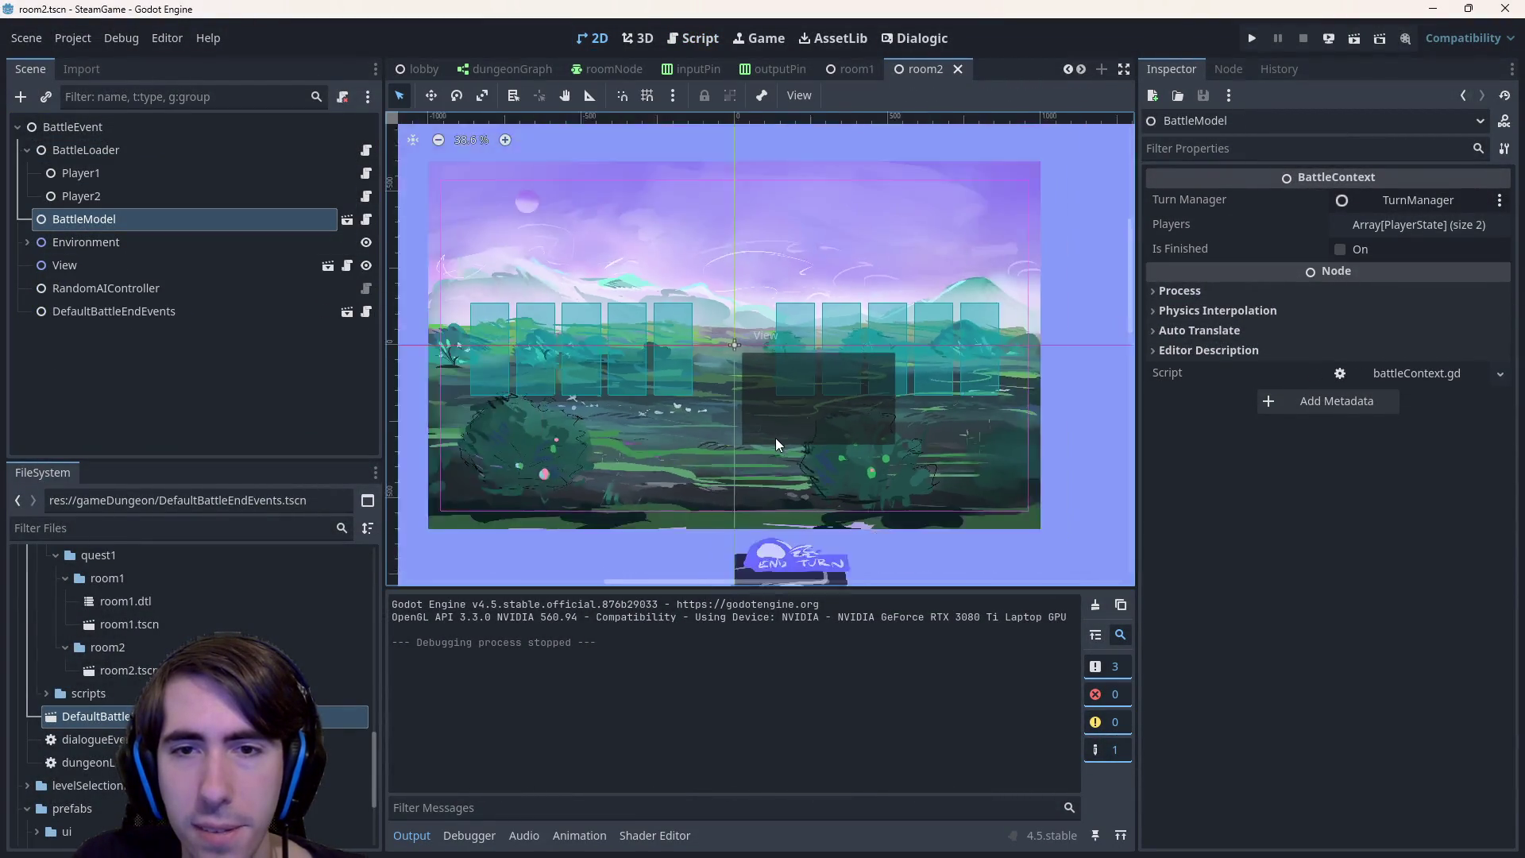
pyautogui.click(146, 295)
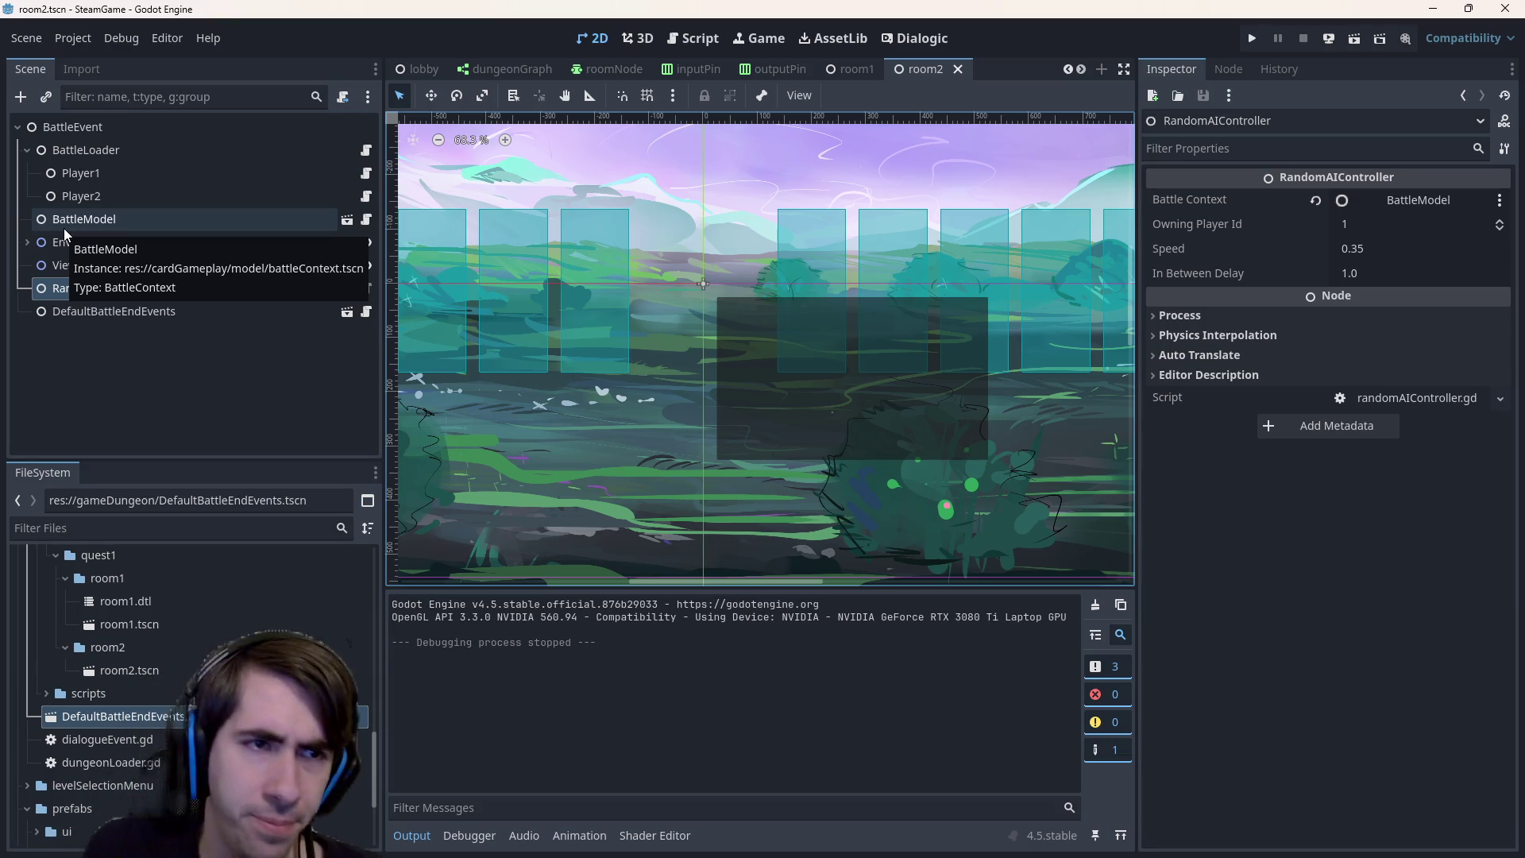
pyautogui.click(47, 267)
pyautogui.click(130, 243)
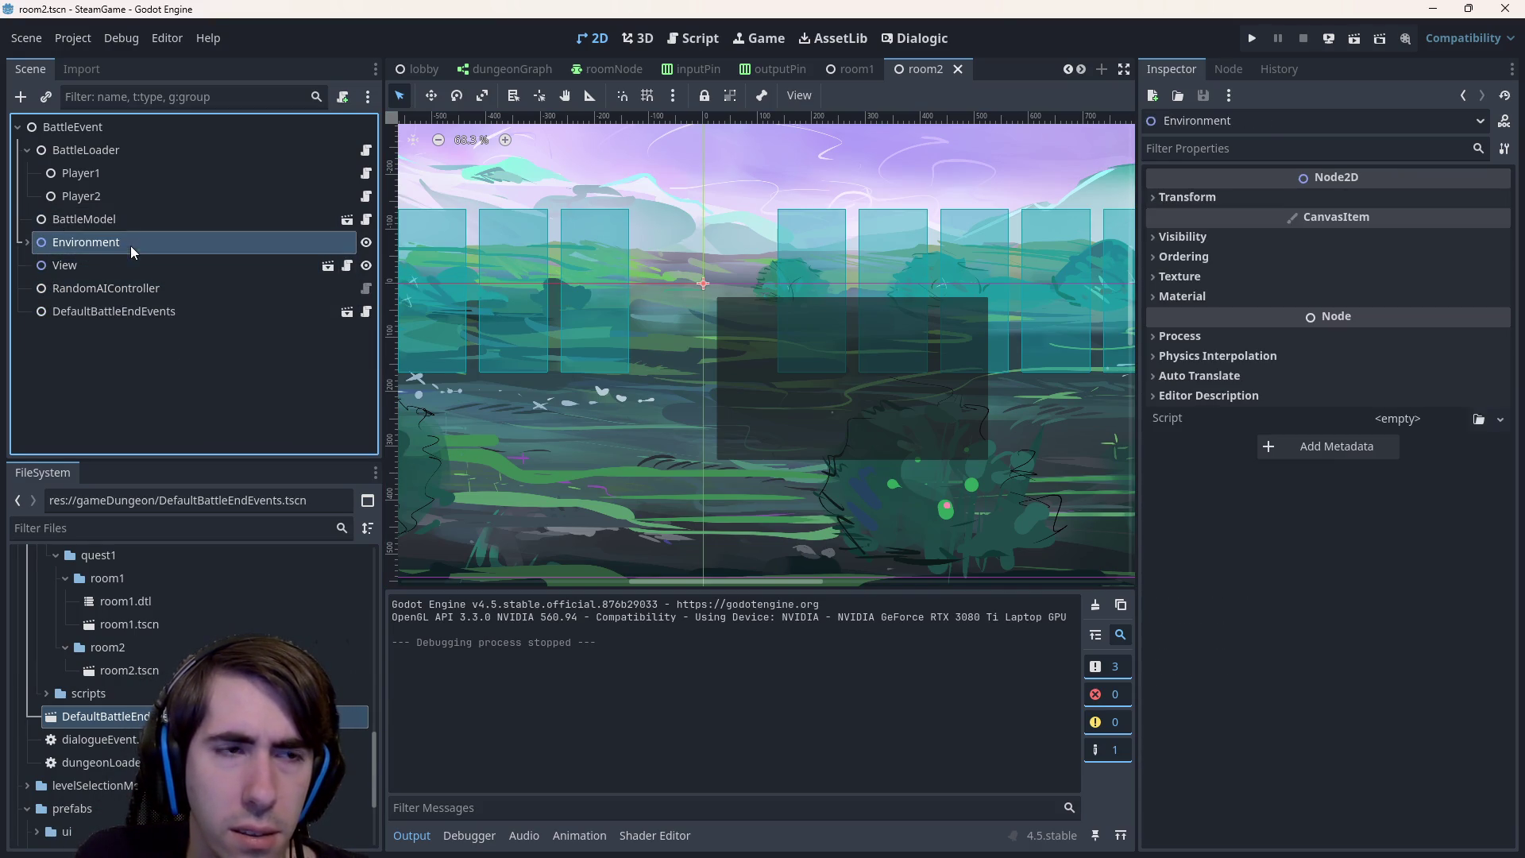
pyautogui.click(71, 266)
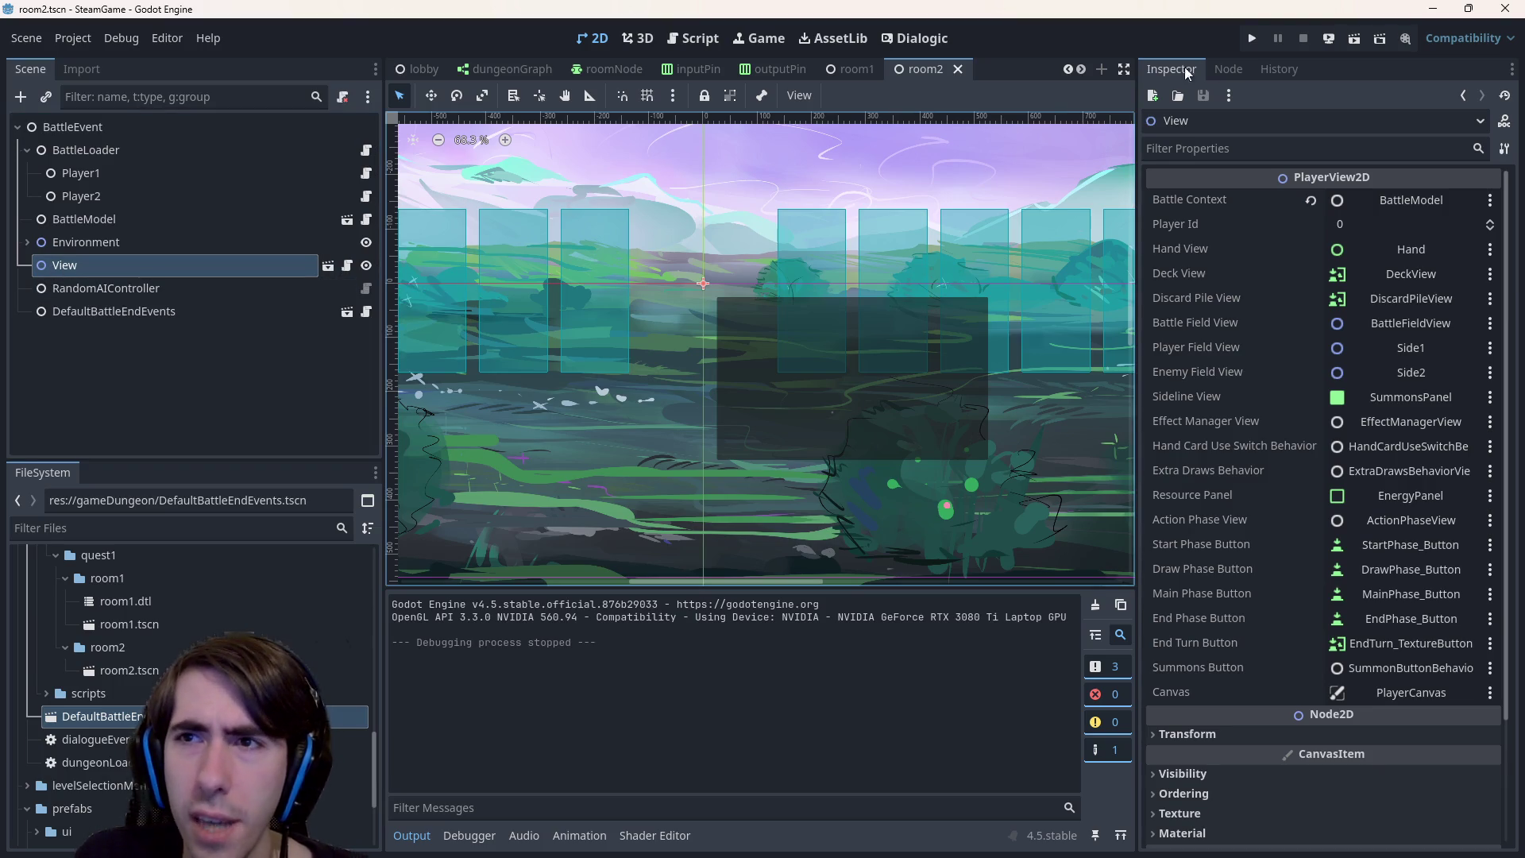
pyautogui.click(1350, 46)
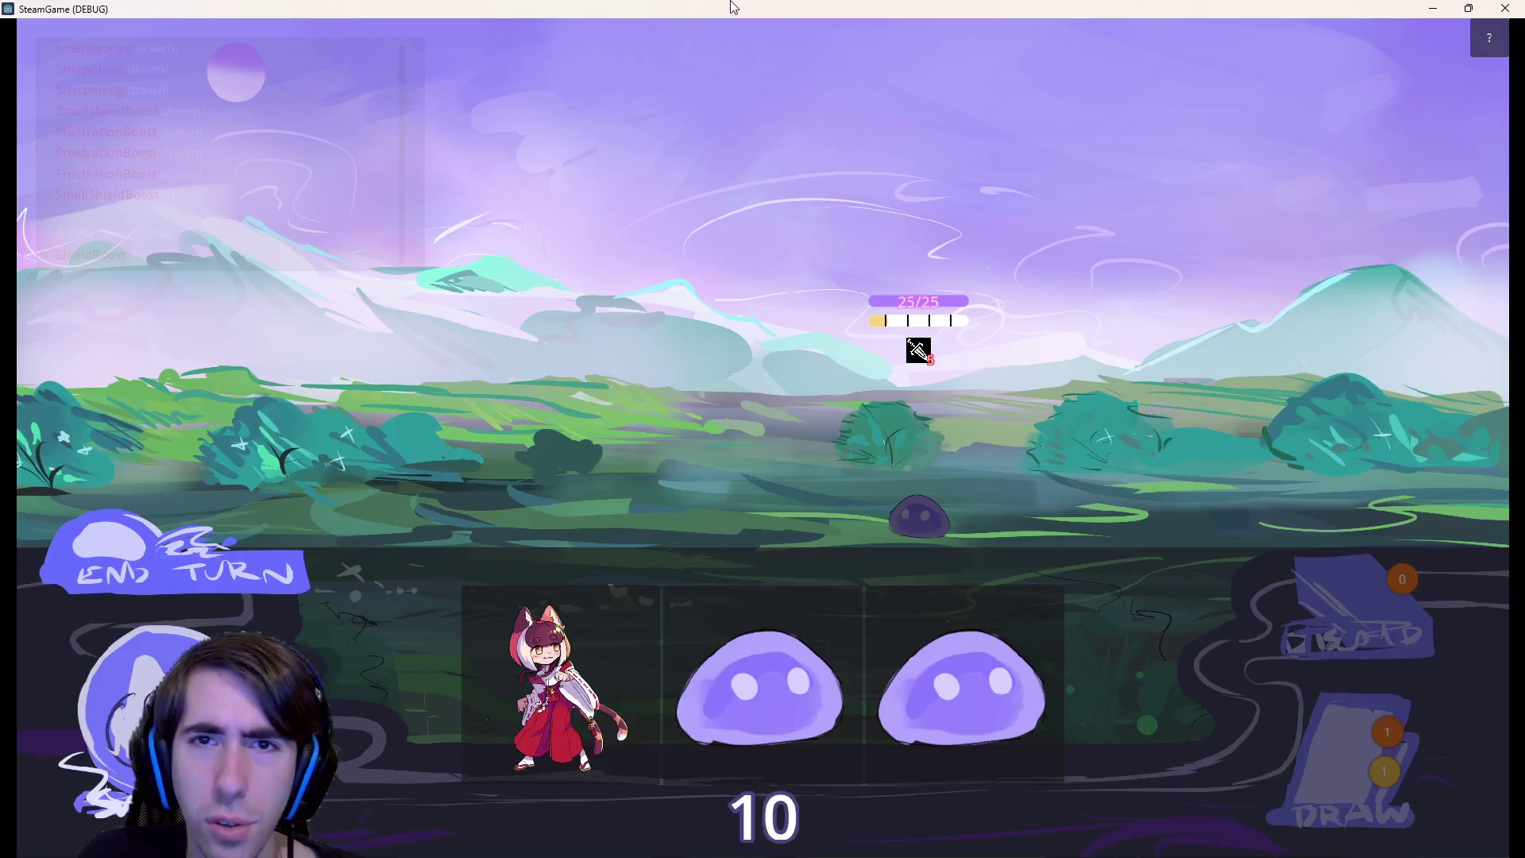
# - Shrink and reposition the game window, hide View, and move the red-clad character to slot three
pyautogui.moveTo(733, 8)
pyautogui.mouseDown()
pyautogui.moveTo(1350, 404)
pyautogui.moveTo(878, 31)
pyautogui.moveTo(800, 7)
pyautogui.moveTo(742, 453)
pyautogui.moveTo(708, 551)
pyautogui.moveTo(880, 247)
pyautogui.mouseUp()
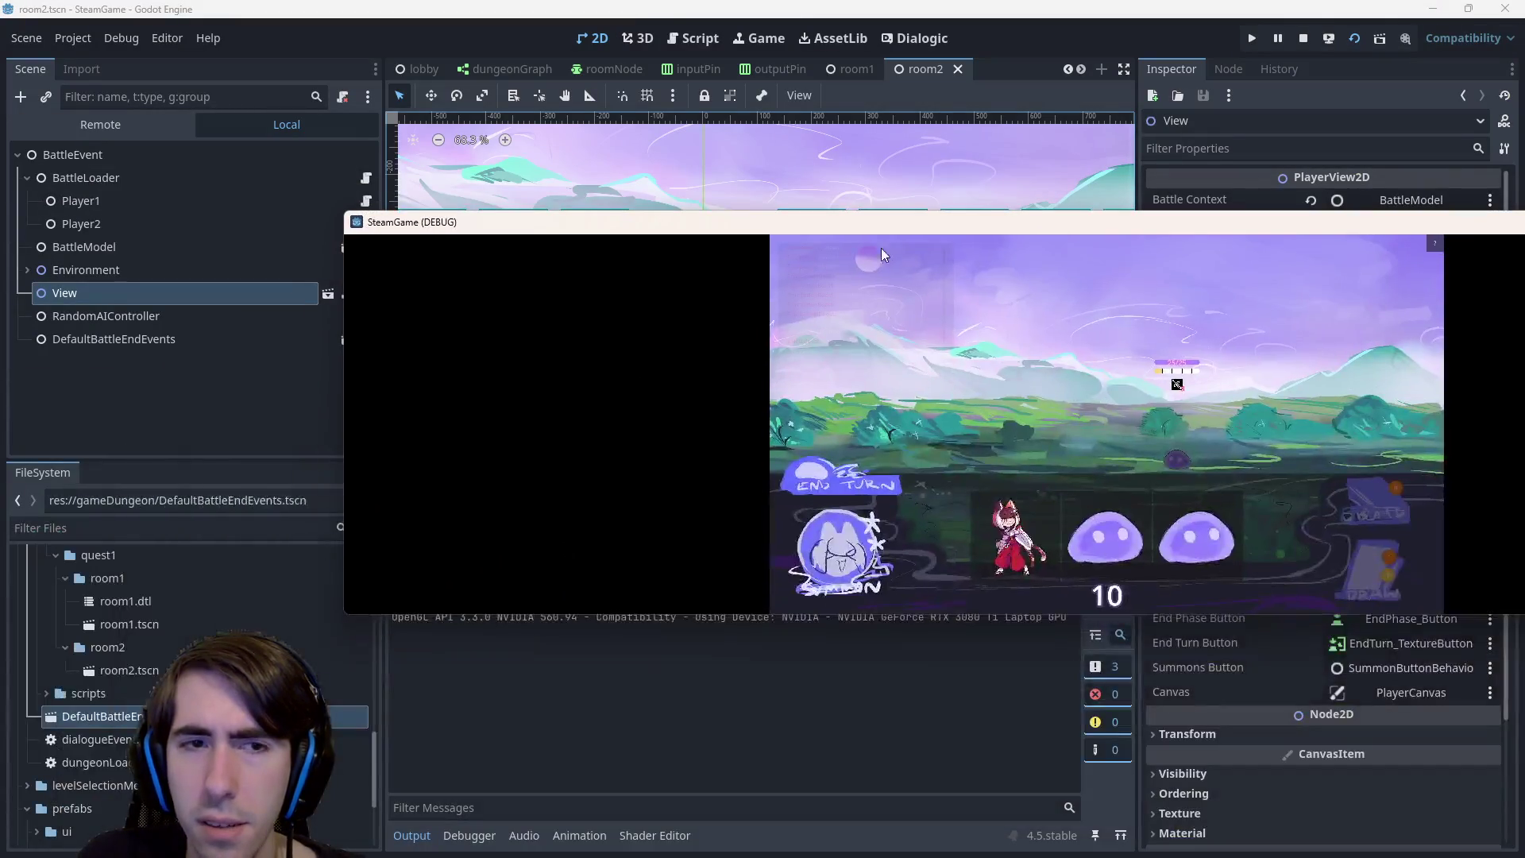
pyautogui.moveTo(501, 228)
pyautogui.mouseDown()
pyautogui.moveTo(849, 230)
pyautogui.moveTo(738, 152)
pyautogui.moveTo(876, 222)
pyautogui.mouseUp()
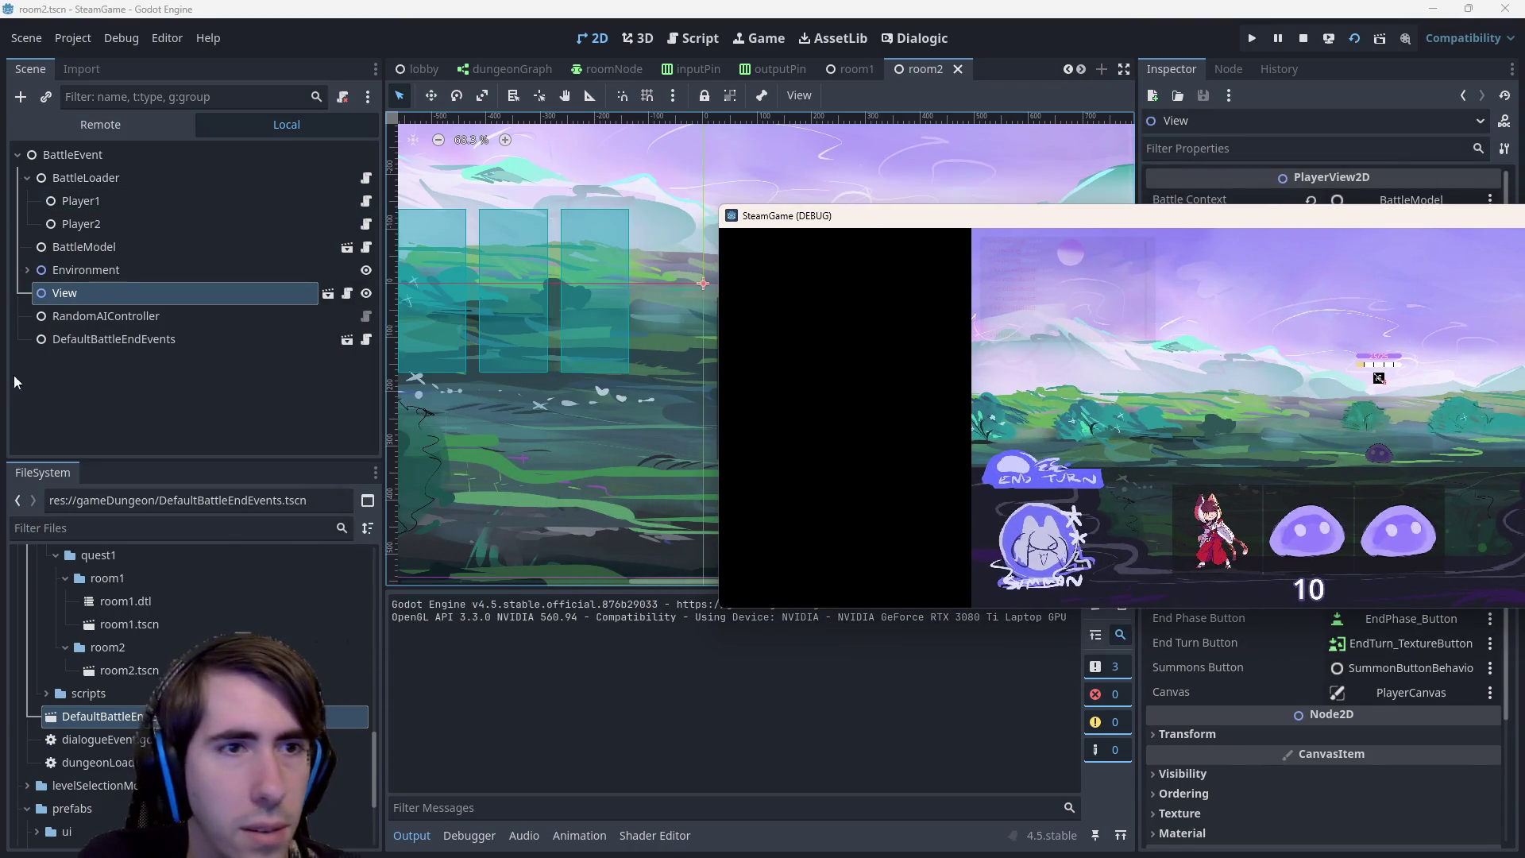
pyautogui.click(368, 289)
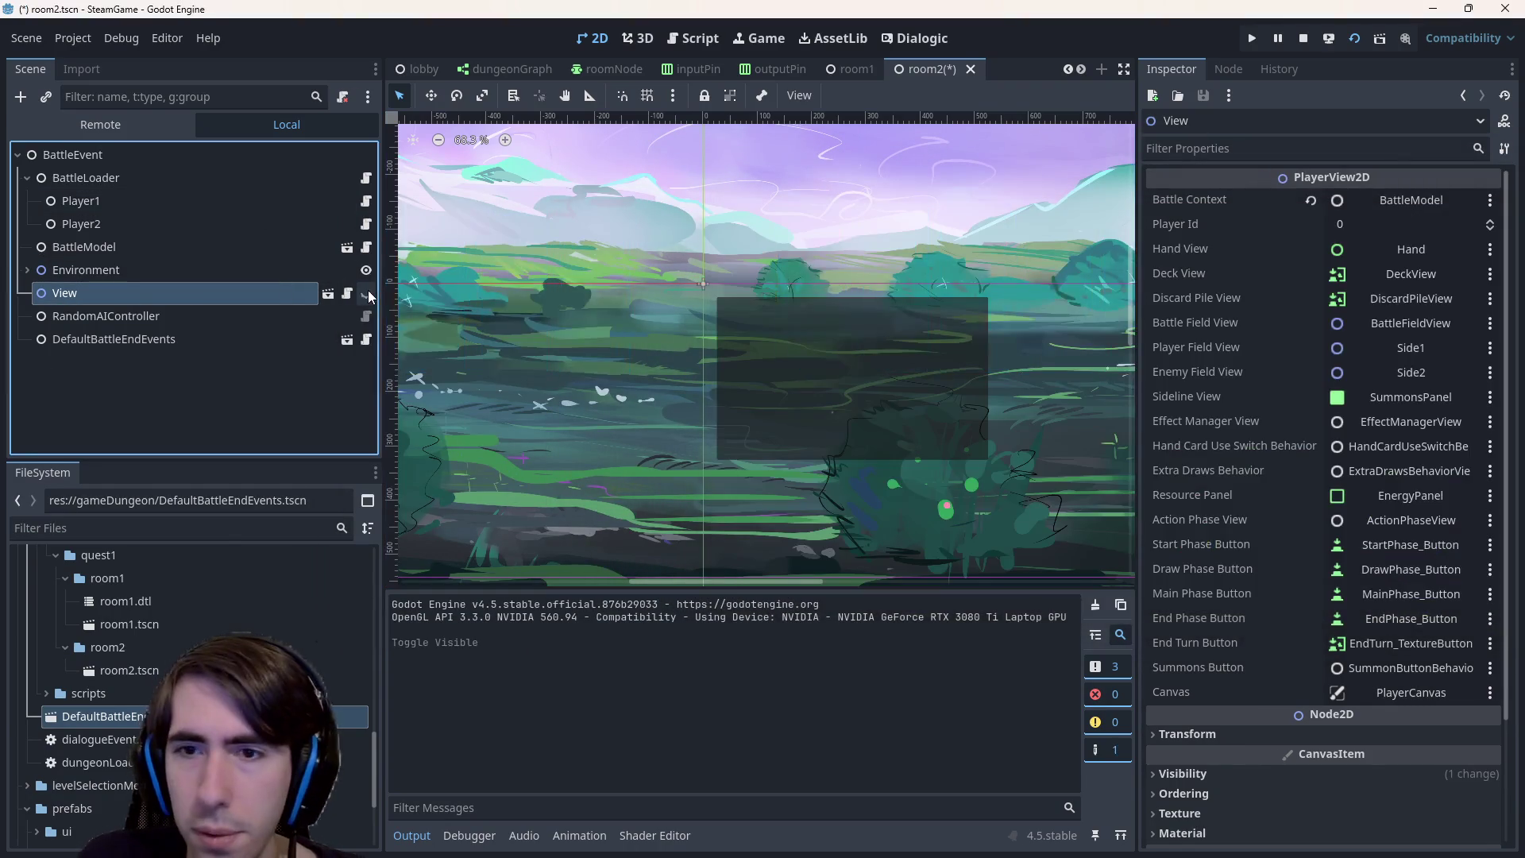
pyautogui.hotkey('alt', 'Tab')
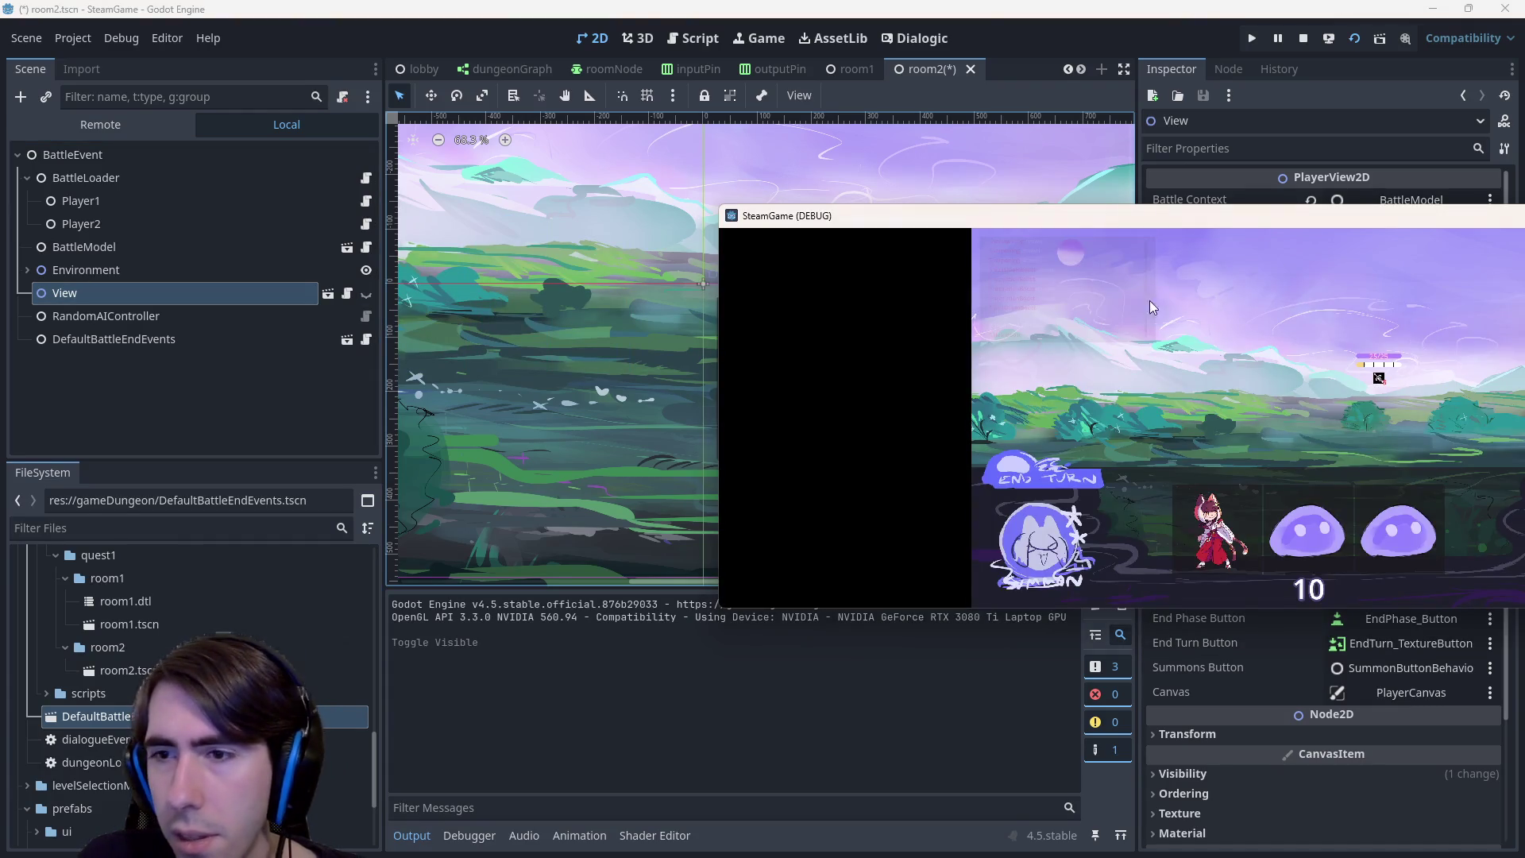
pyautogui.moveTo(1231, 213); pyautogui.dragTo(1184, 212)
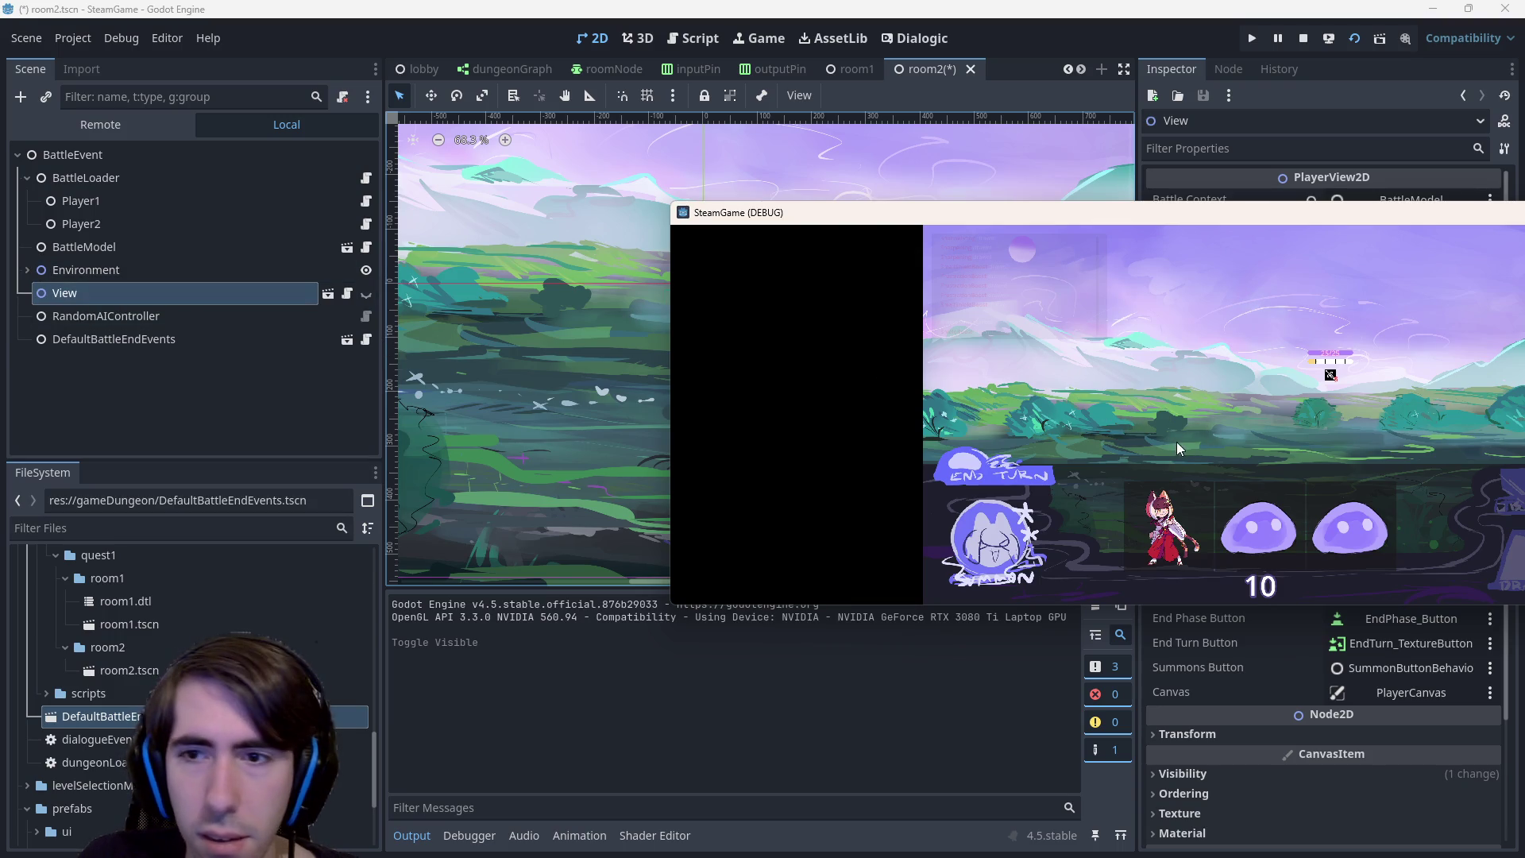
pyautogui.click(1182, 532)
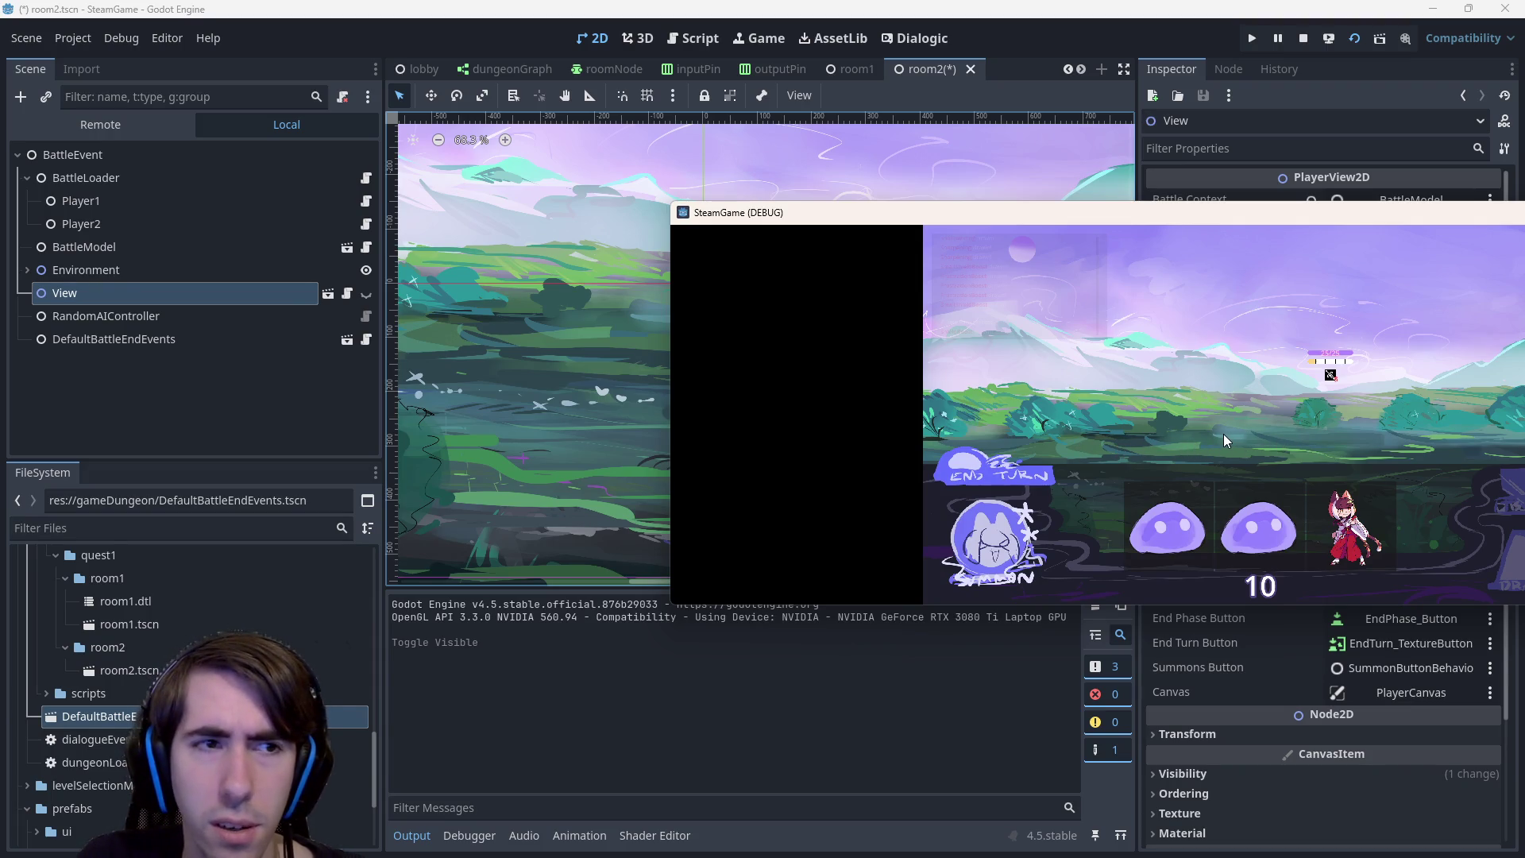
# - Show the View node again, then hide it once more
pyautogui.click(366, 293)
pyautogui.hotkey('alt', 'Tab')
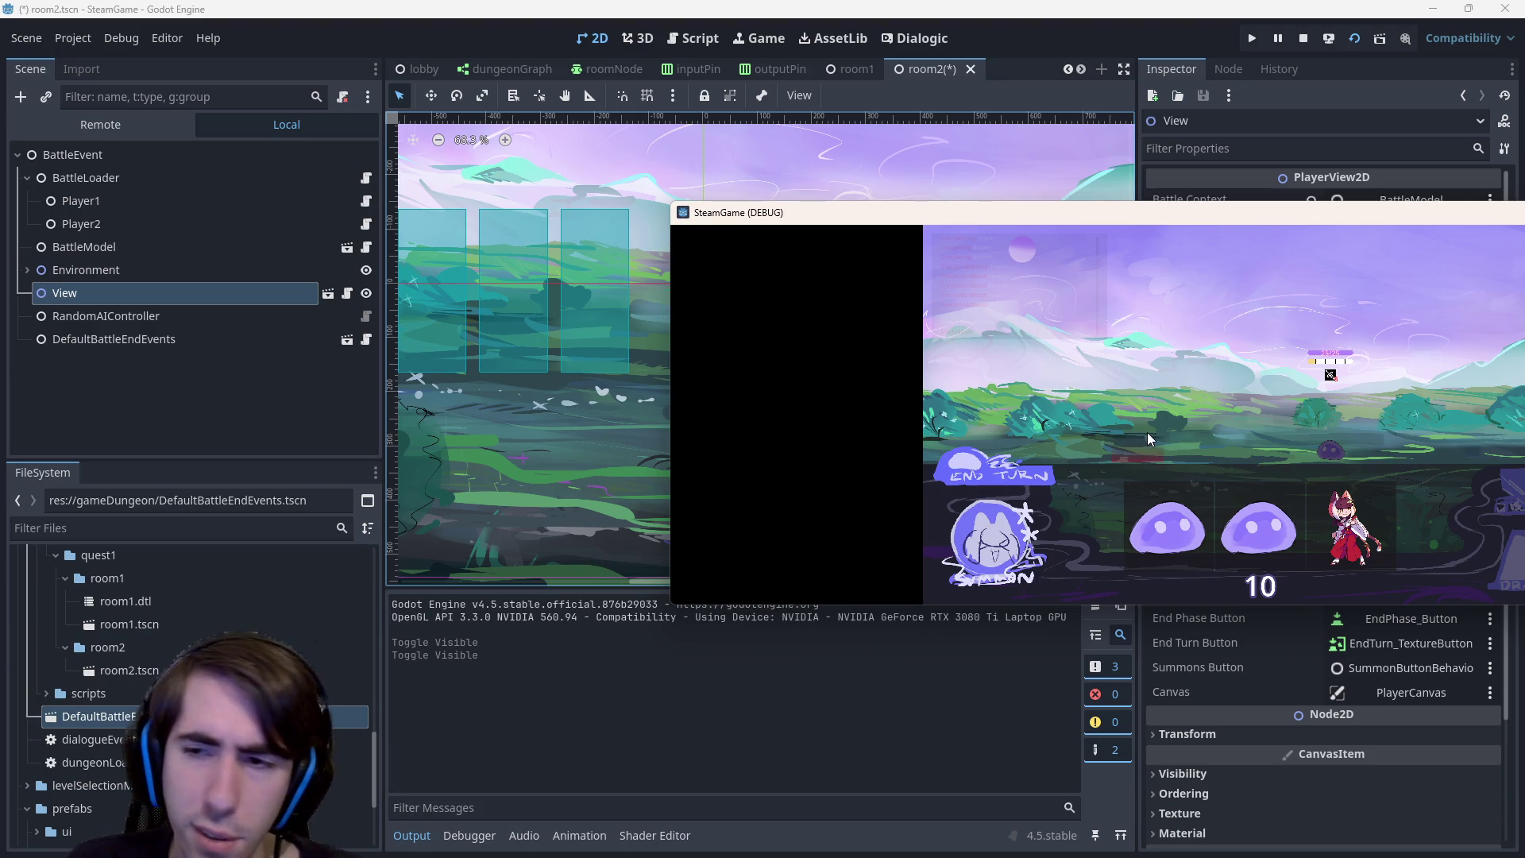
pyautogui.click(367, 293)
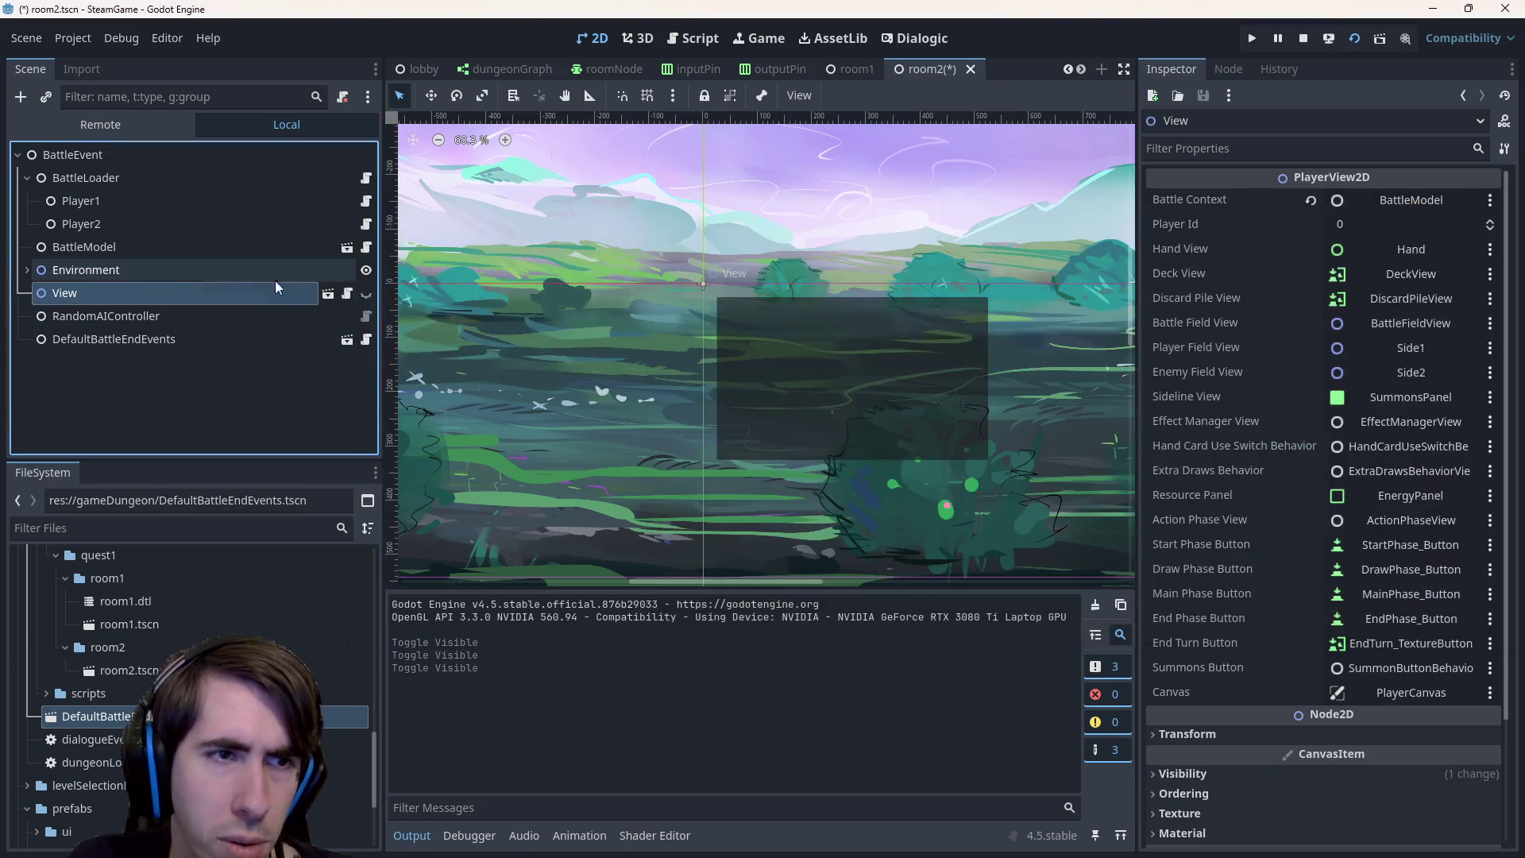
# - Expand and collapse Environment repeatedly, make View visible, and open its playerView2D.gd script
pyautogui.click(27, 270)
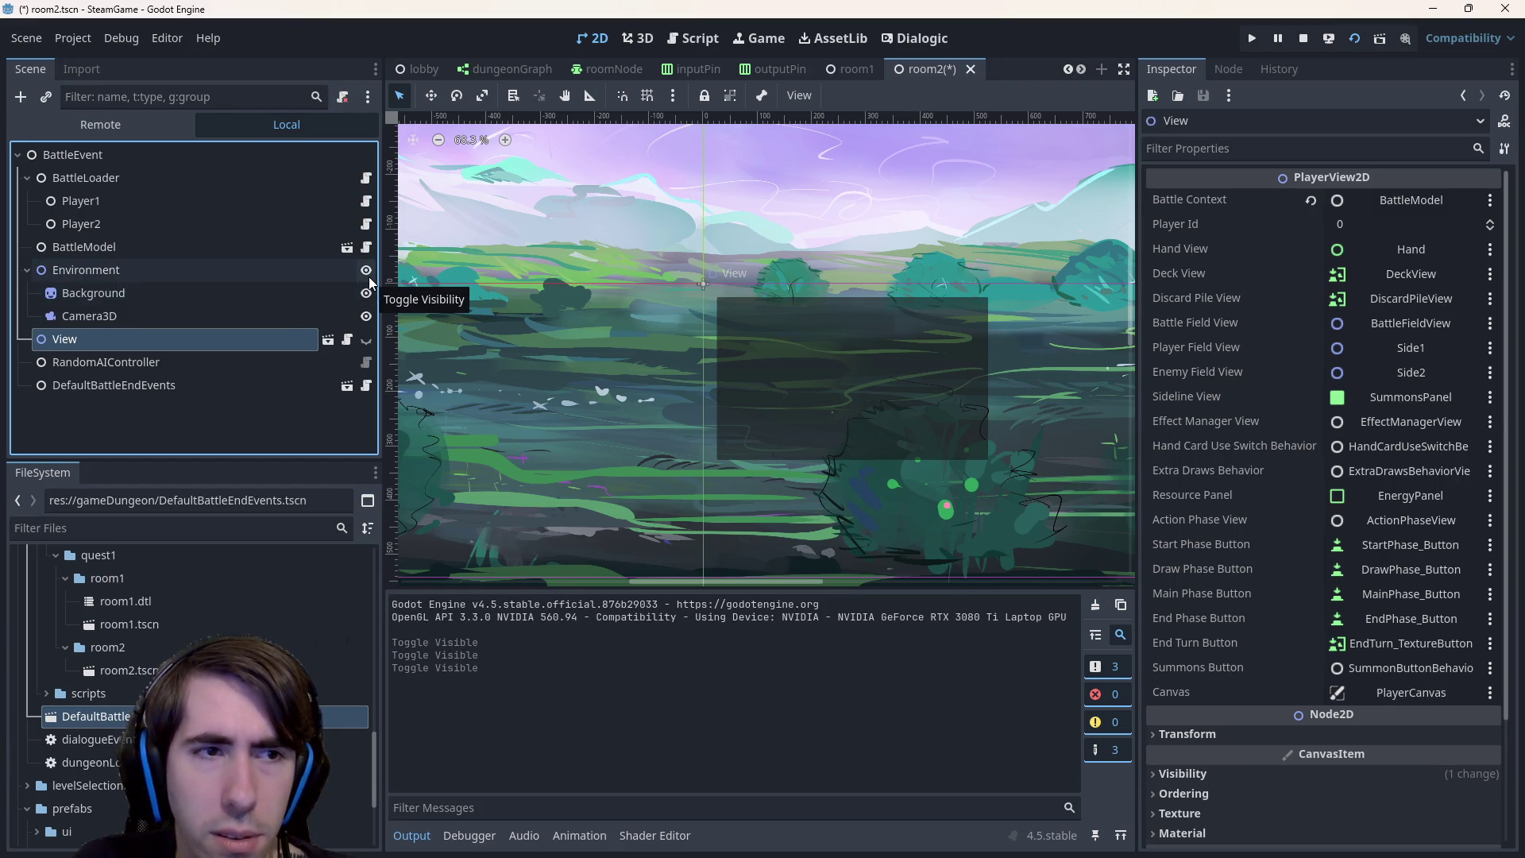
pyautogui.click(27, 270)
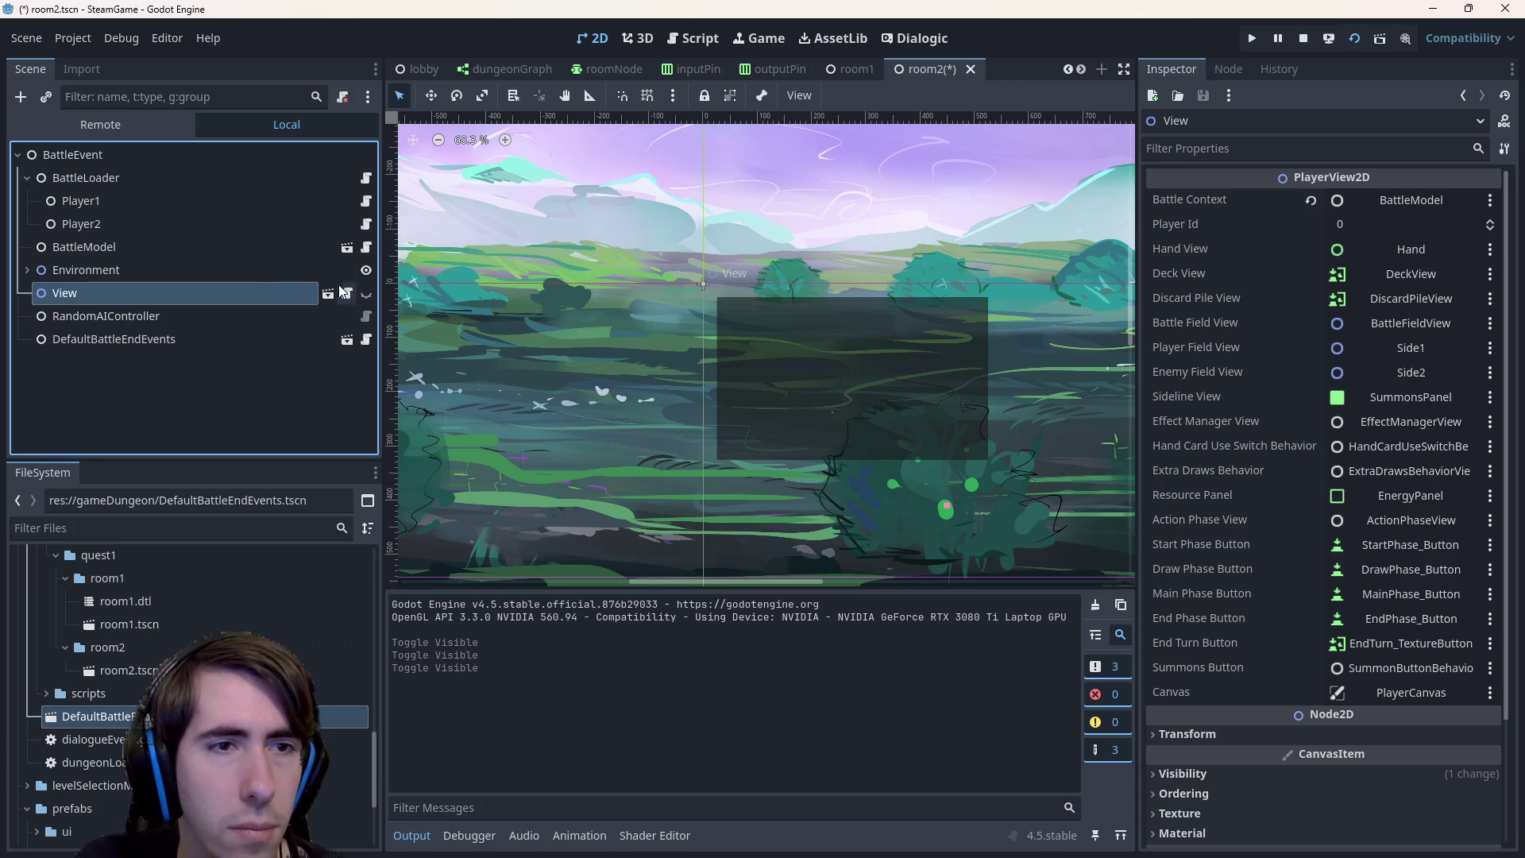
pyautogui.click(27, 270)
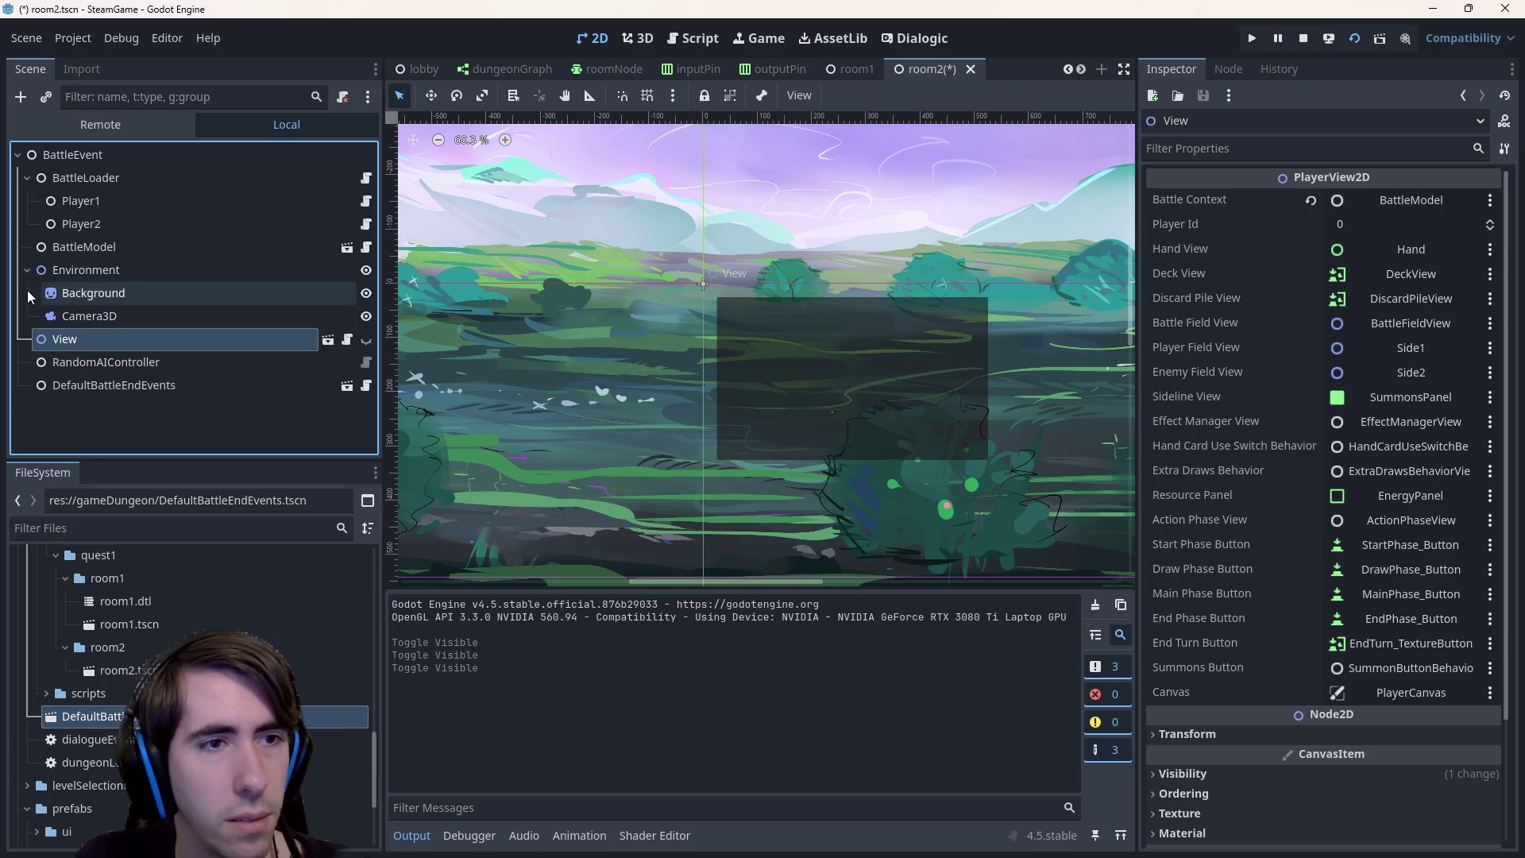
pyautogui.click(27, 271)
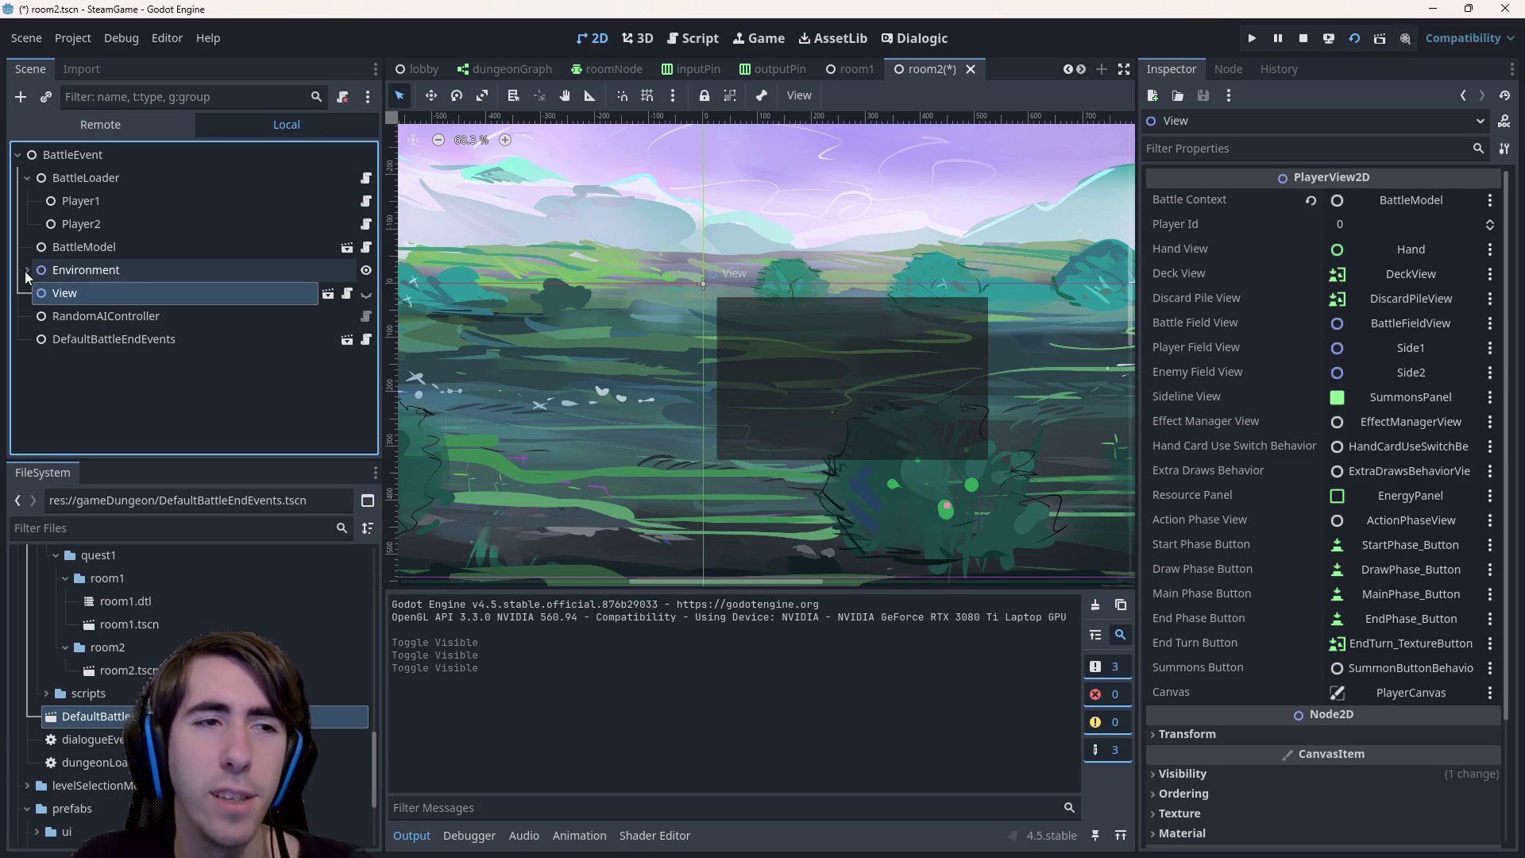
pyautogui.click(27, 271)
pyautogui.click(363, 345)
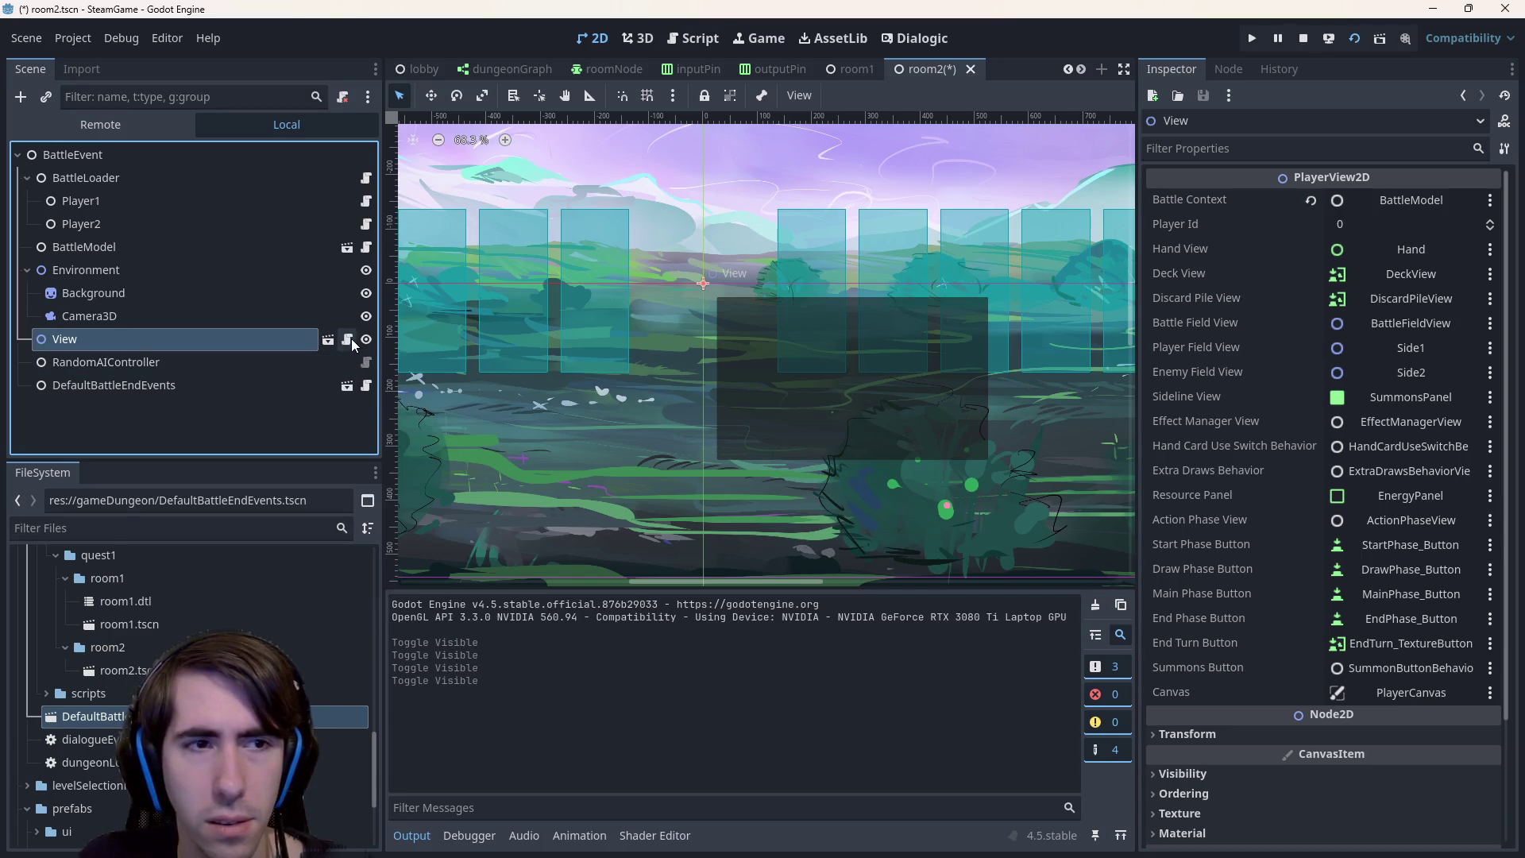
pyautogui.click(350, 339)
pyautogui.scroll(-5, 818, 324)
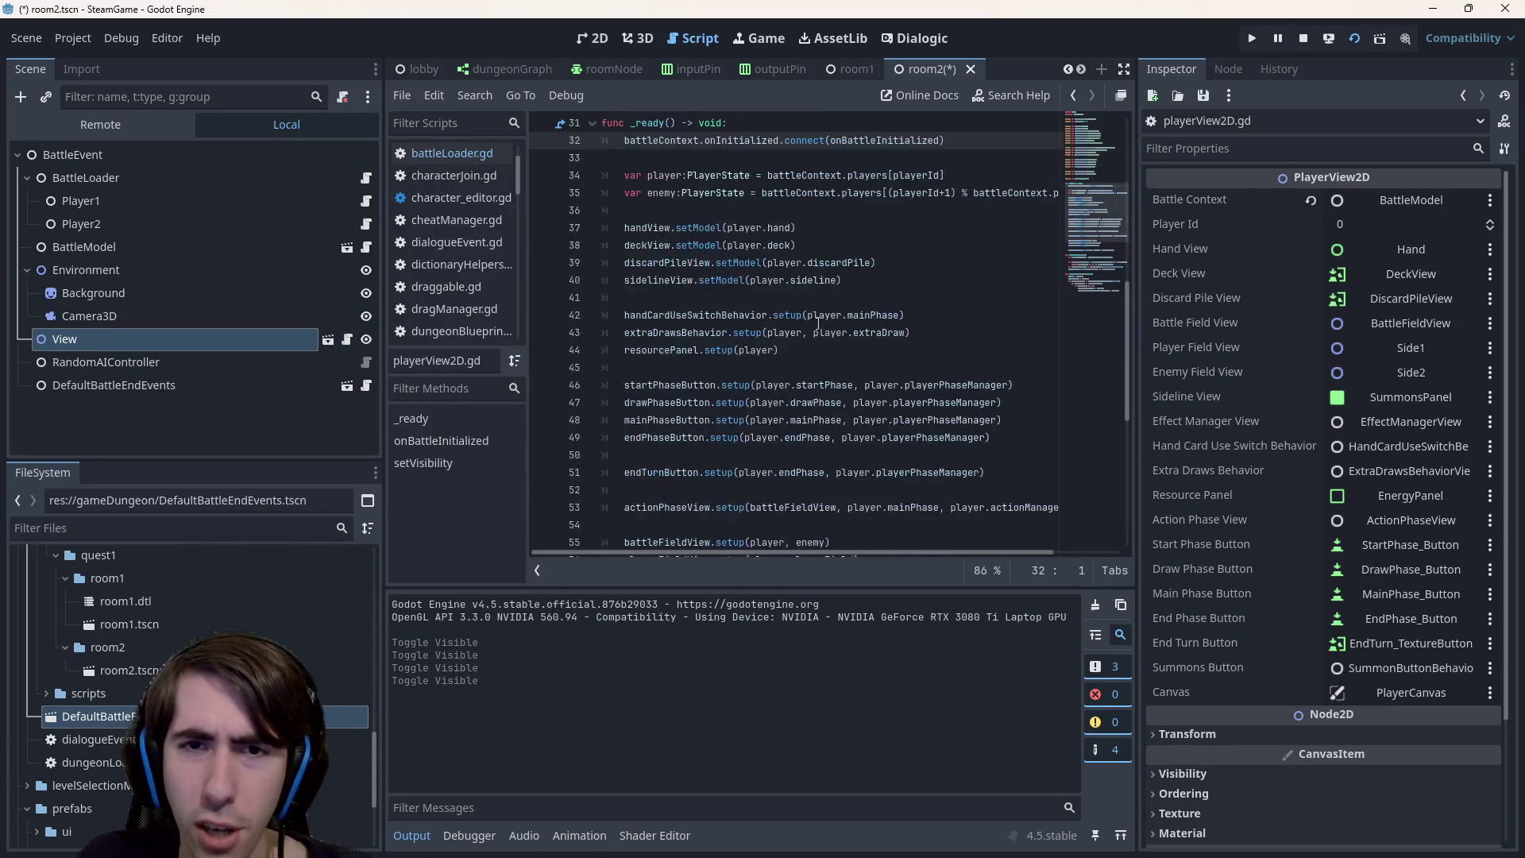
pyautogui.scroll(-10, 818, 323)
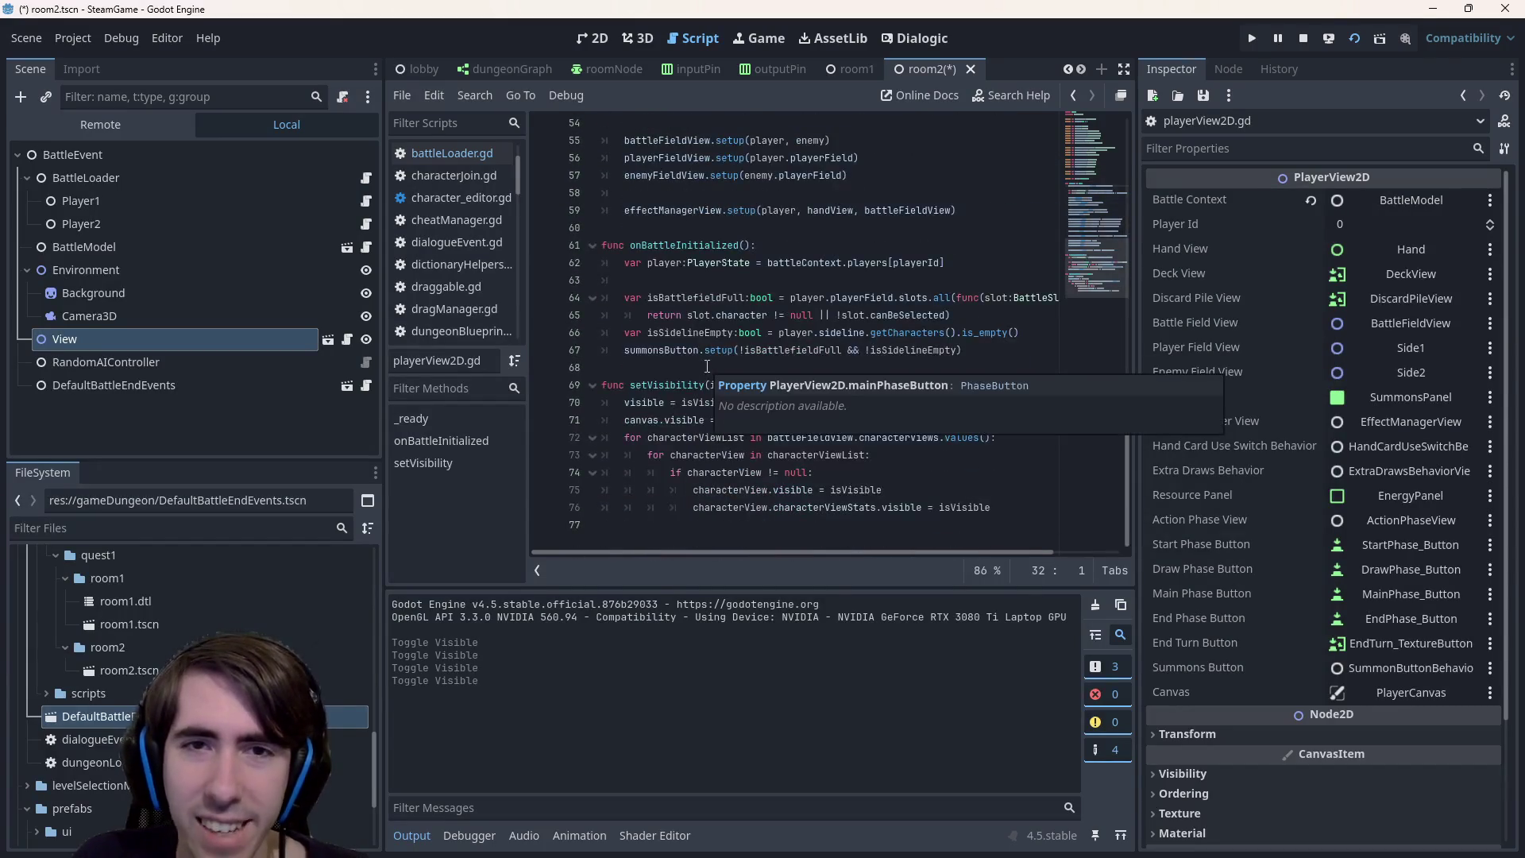
pyautogui.click(706, 385)
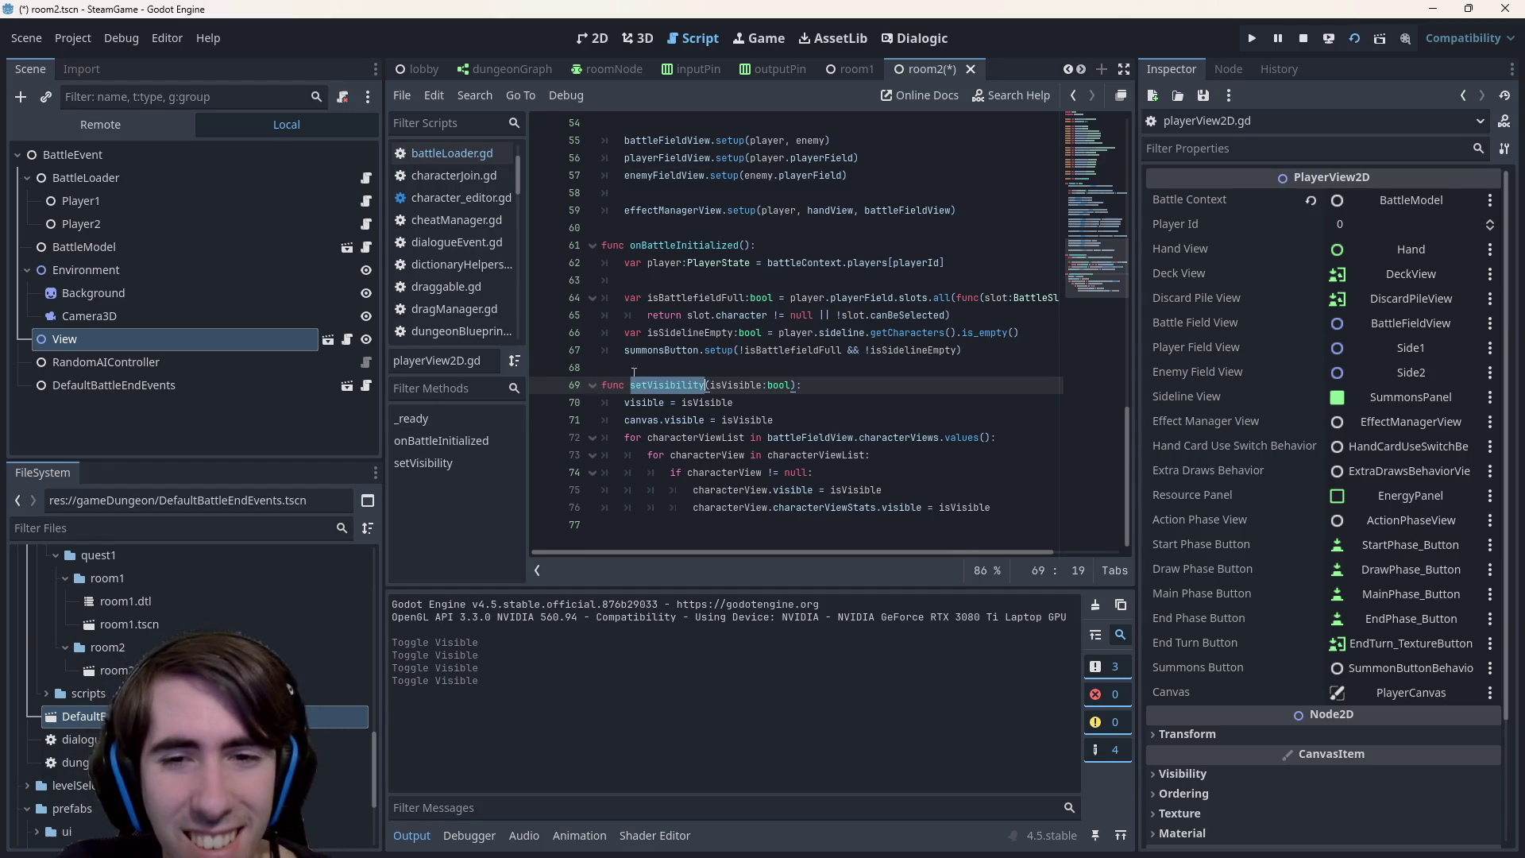
pyautogui.moveTo(920, 519)
pyautogui.mouseDown()
pyautogui.moveTo(603, 438)
pyautogui.moveTo(578, 389)
pyautogui.mouseUp()
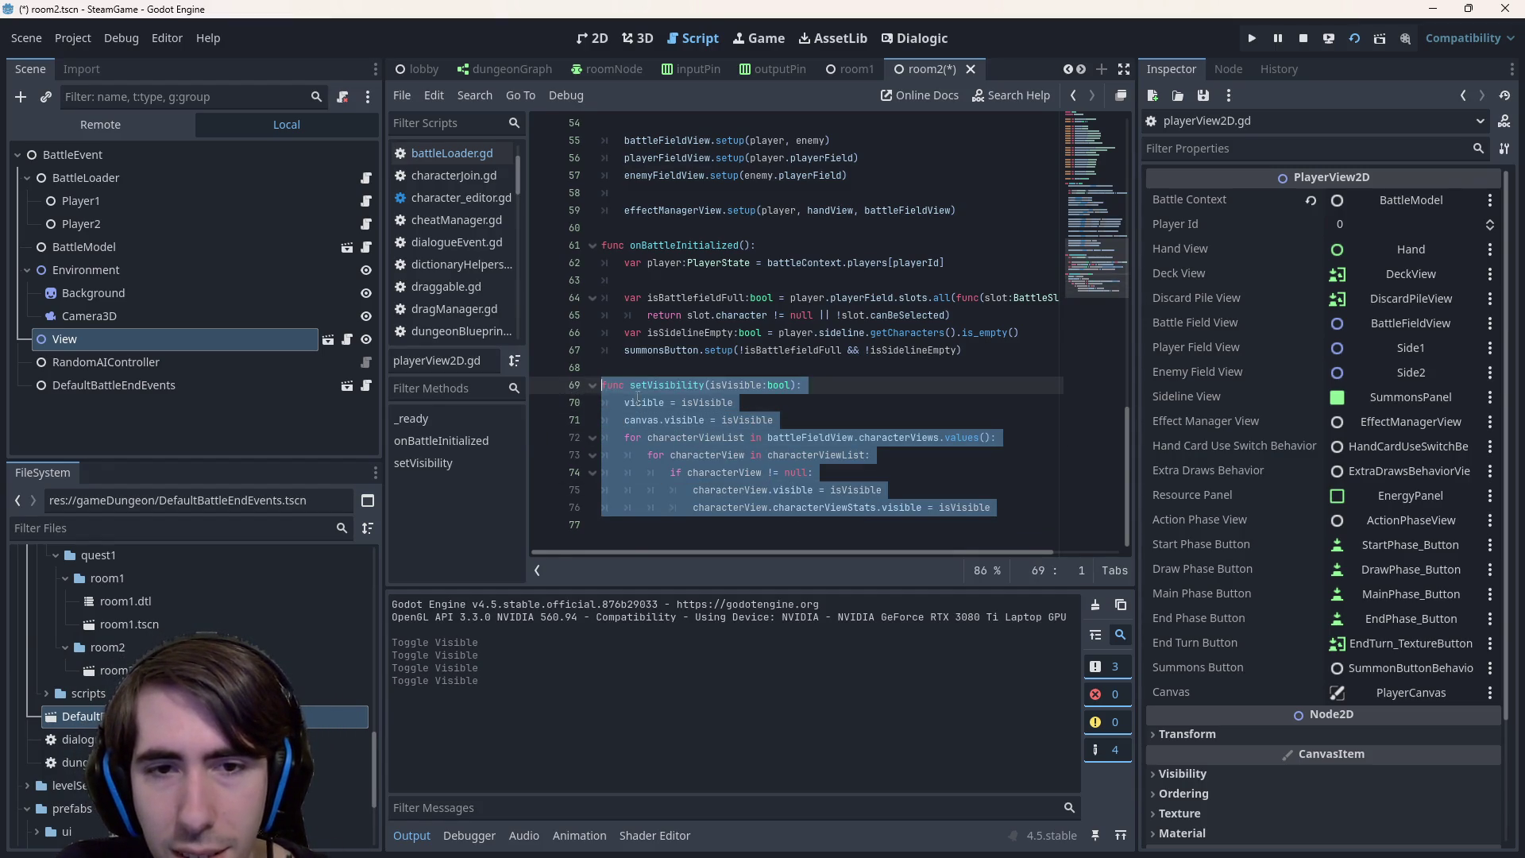
pyautogui.doubleClick(684, 419)
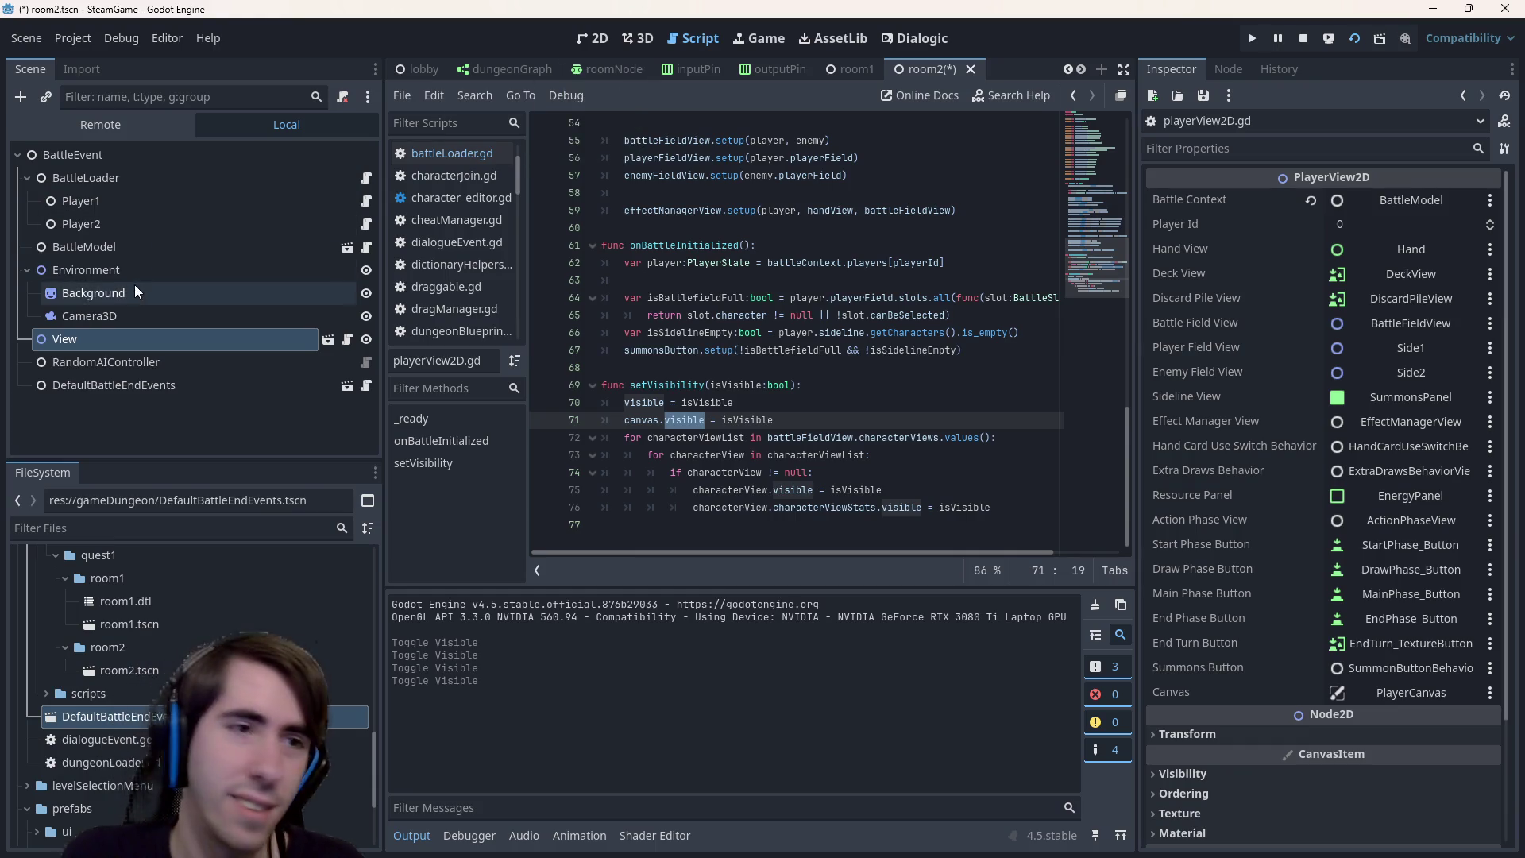
pyautogui.click(600, 39)
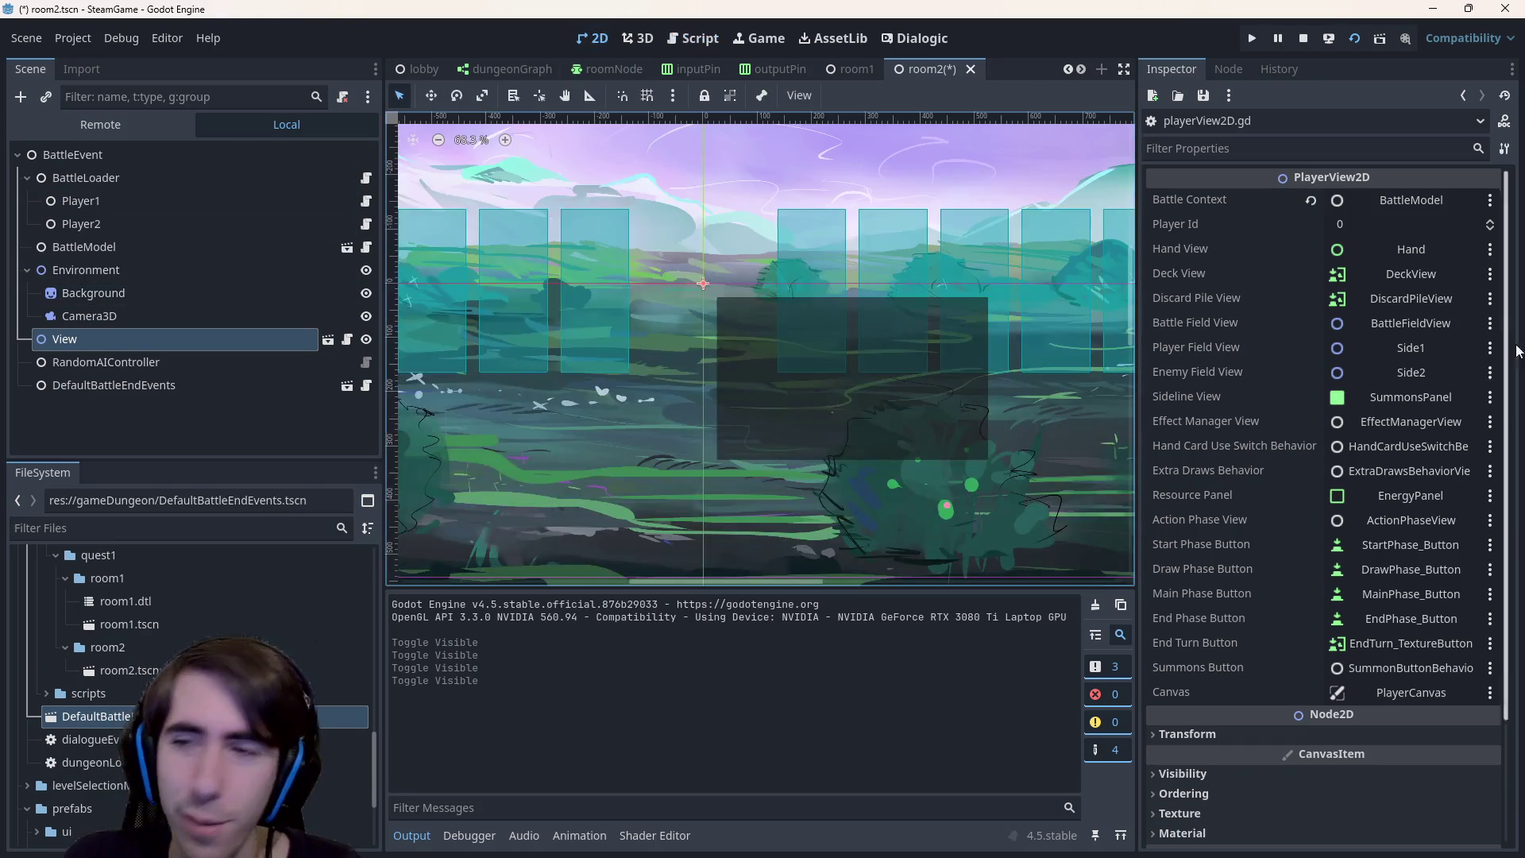
# - Relaunch the room2 battle with F6 and open BattleEvent's node context menu
pyautogui.press('F6')
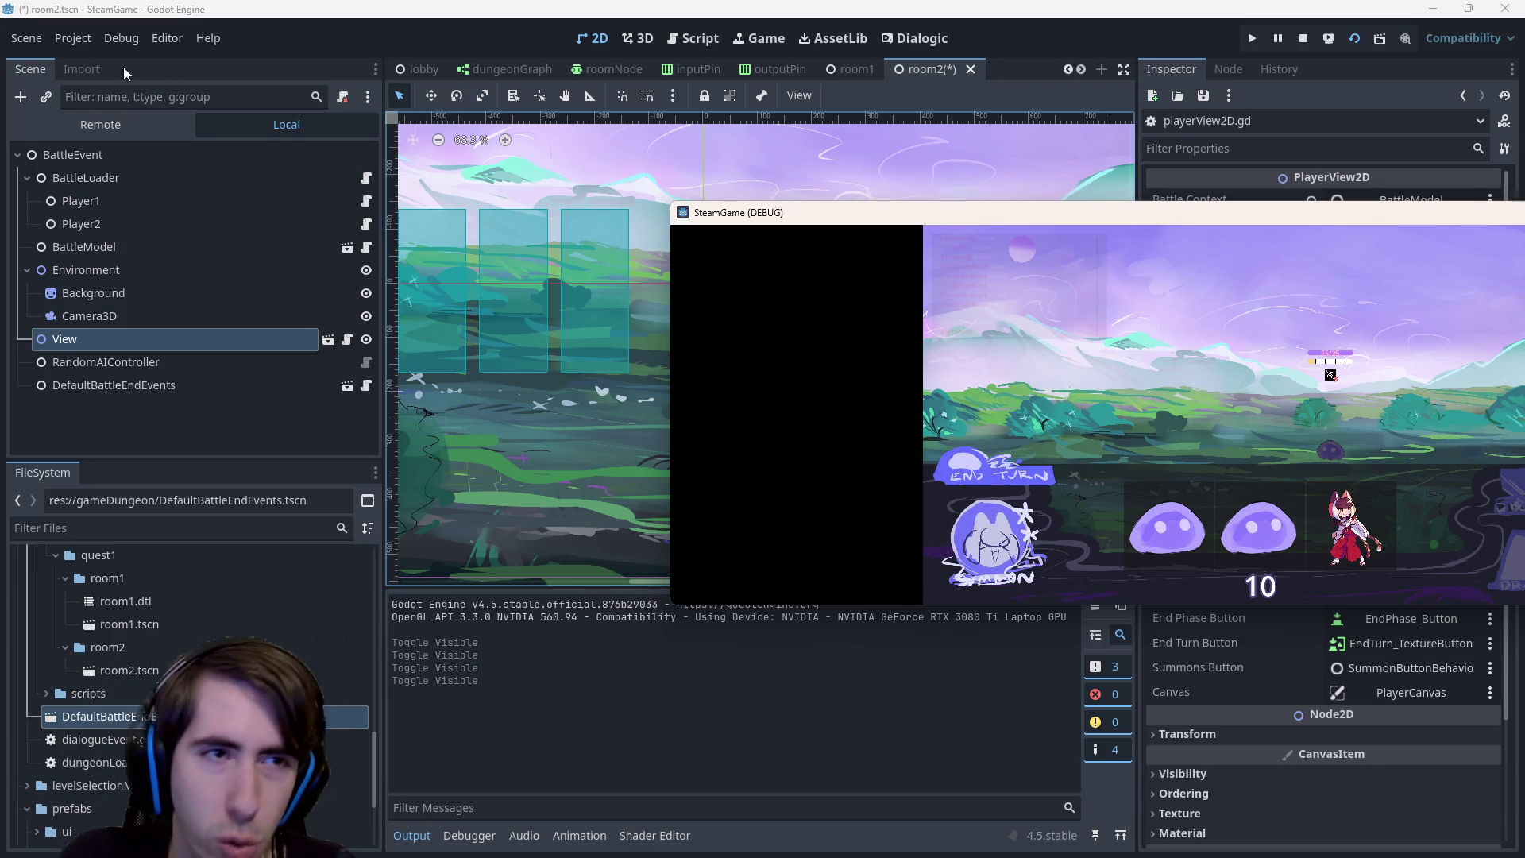
pyautogui.rightClick(159, 153)
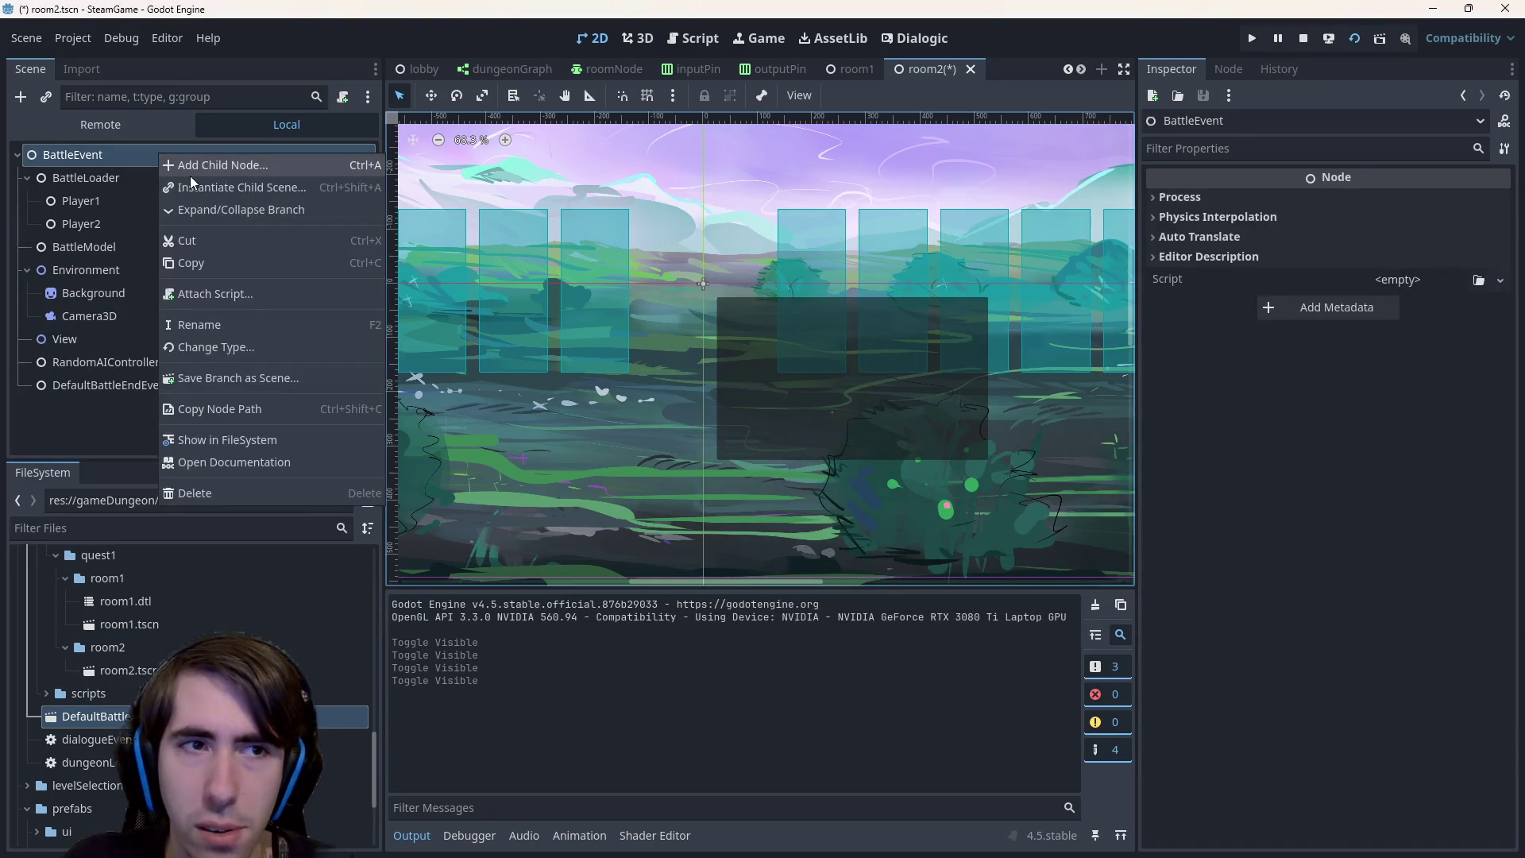
# - Add a Node child under BattleEvent named PreBattleDialogue, save the scene, and begin attaching a script
pyautogui.click(190, 180)
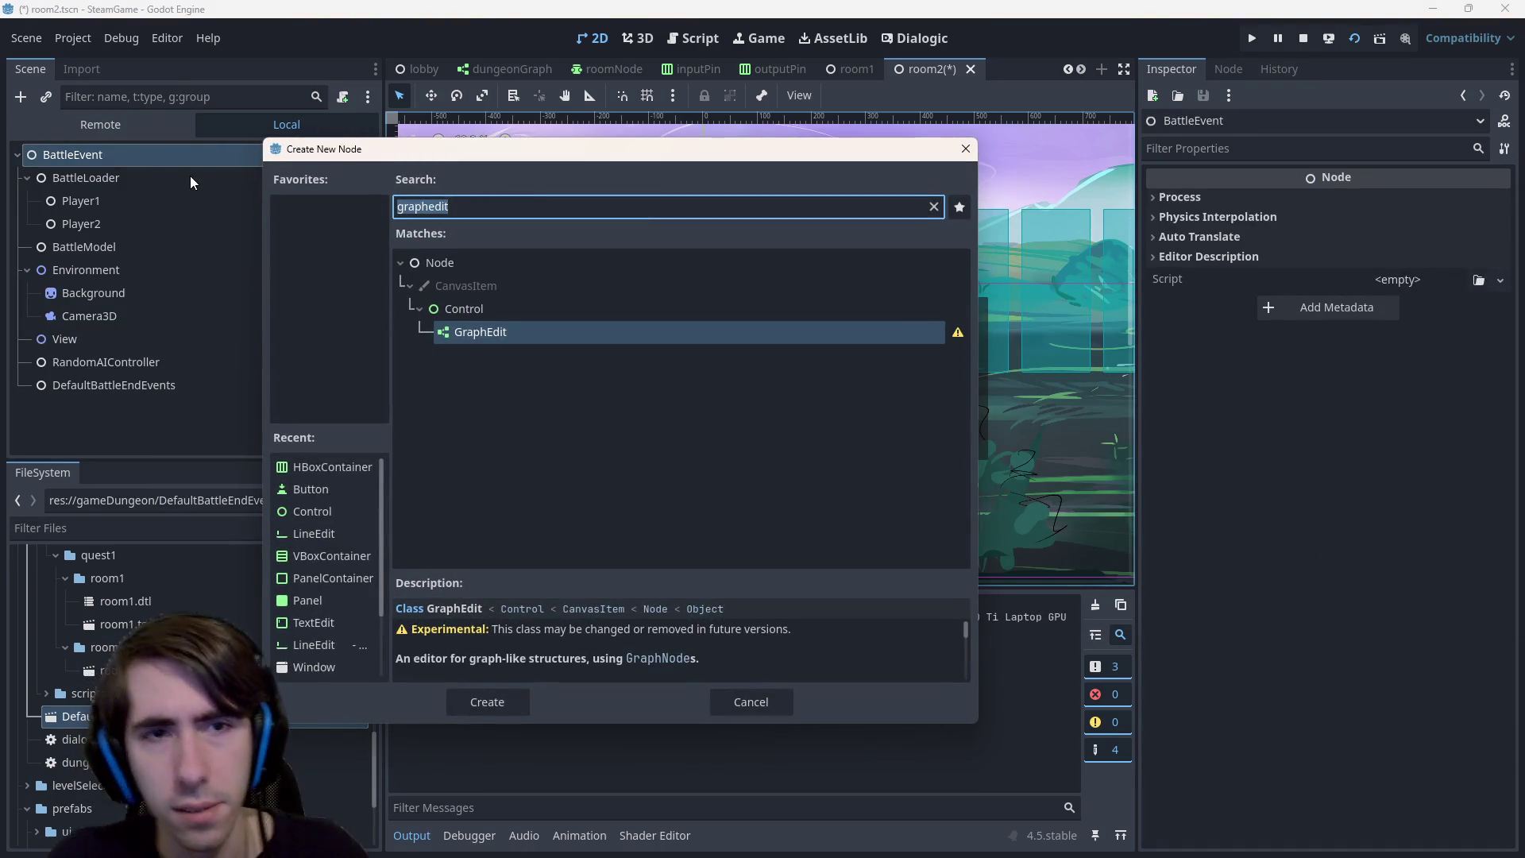
pyautogui.doubleClick(512, 262)
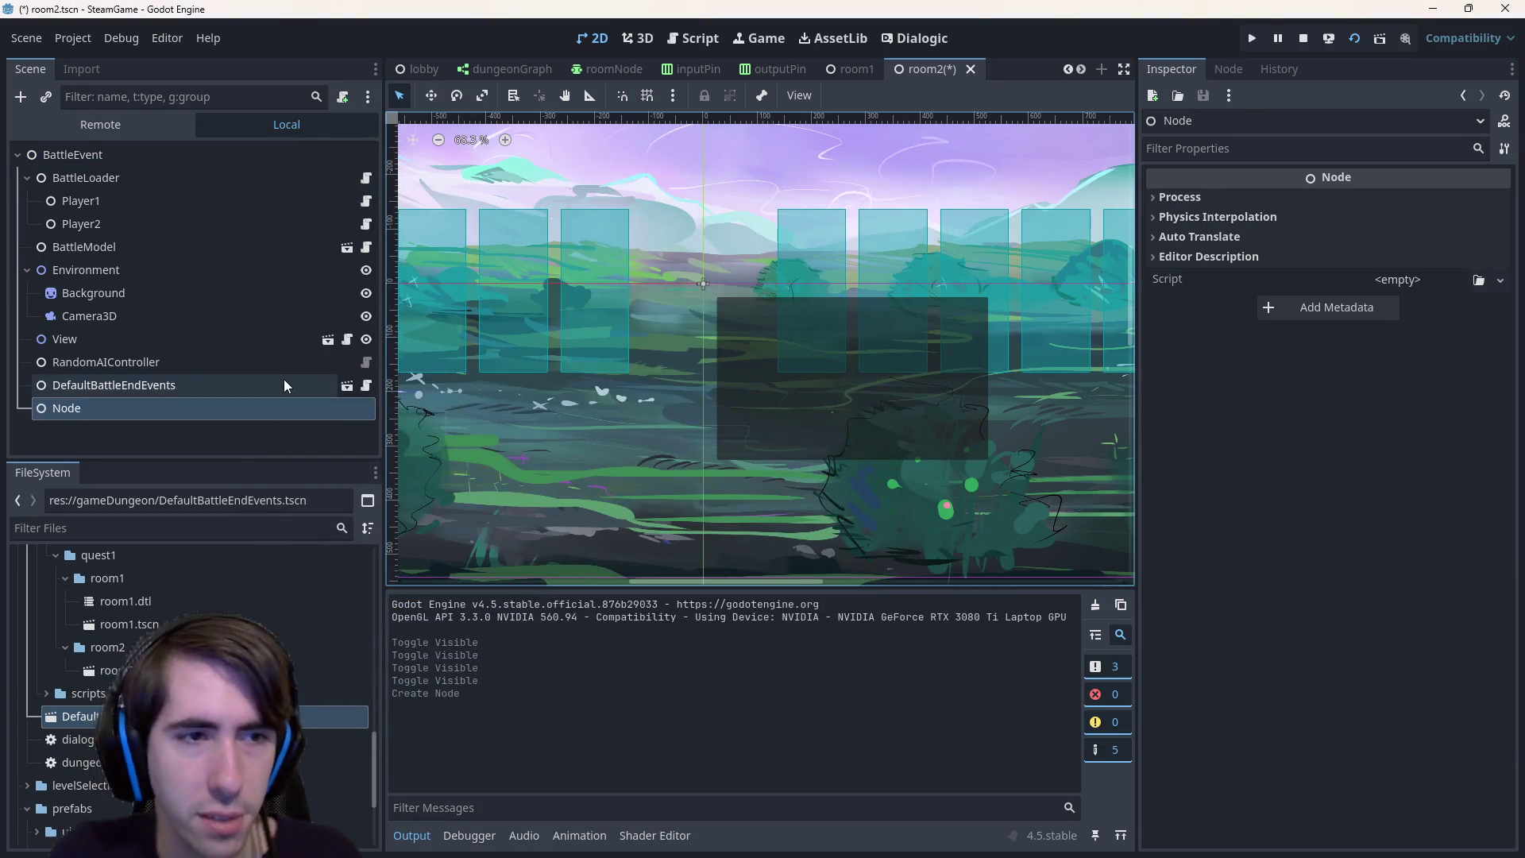
pyautogui.write('pre')
pyautogui.write('PreBattleDialog')
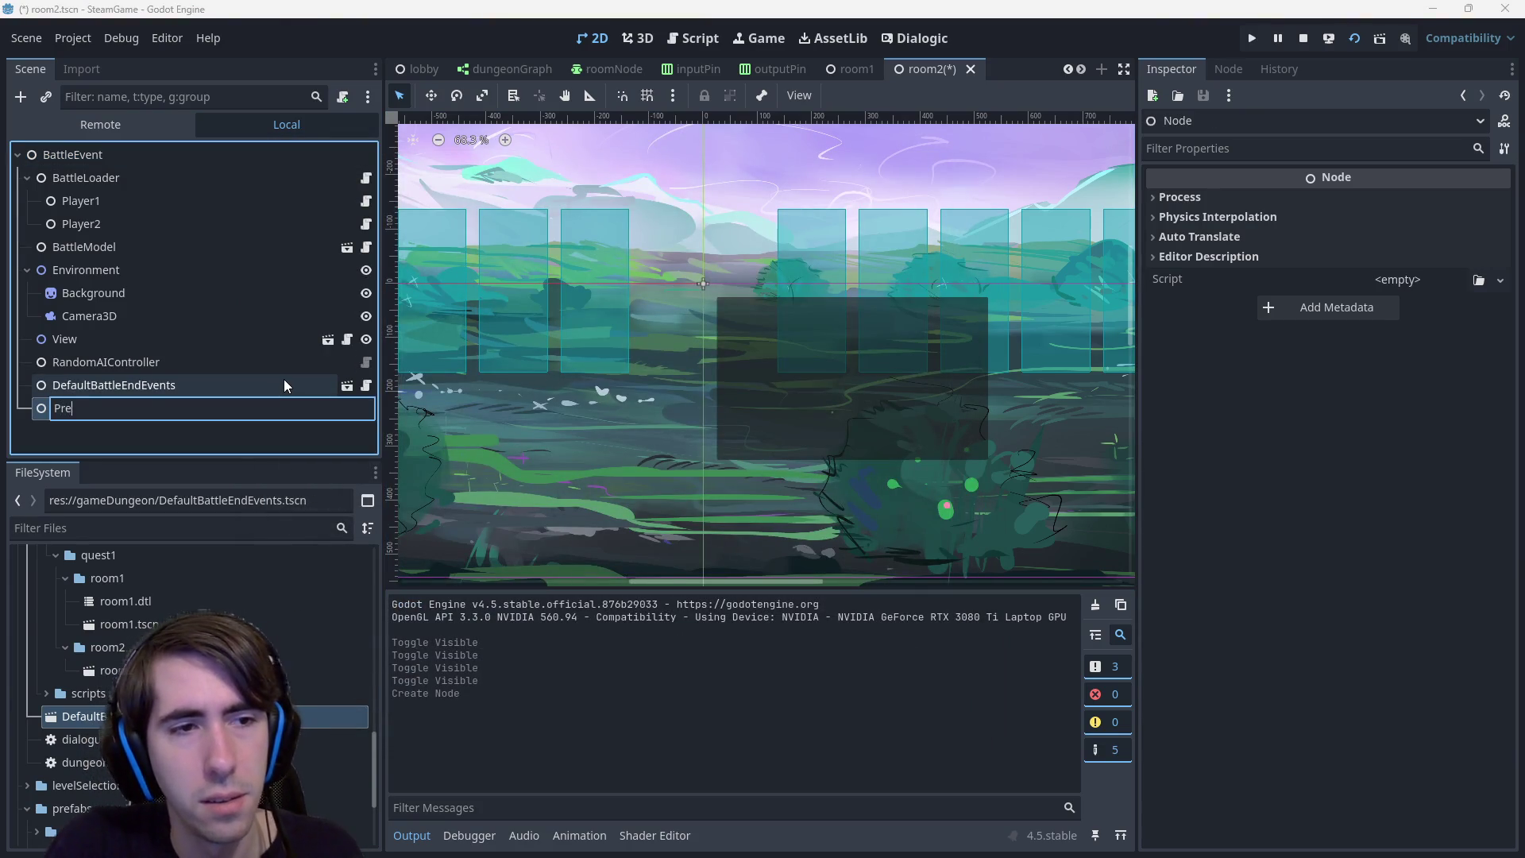
pyautogui.write('ue')
pyautogui.press('Return')
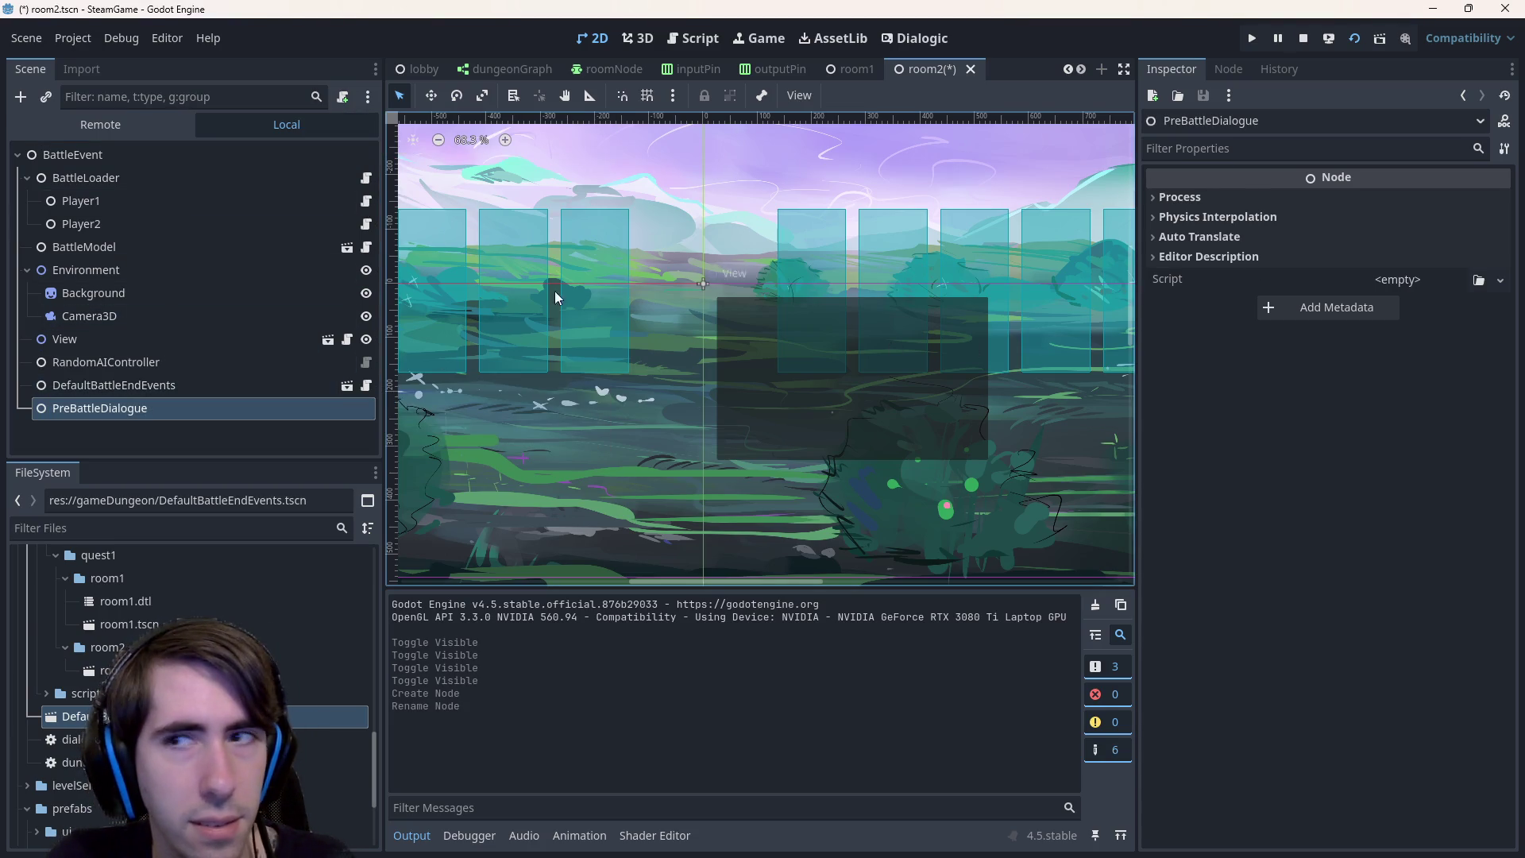
pyautogui.hotkey('ctrl', 's')
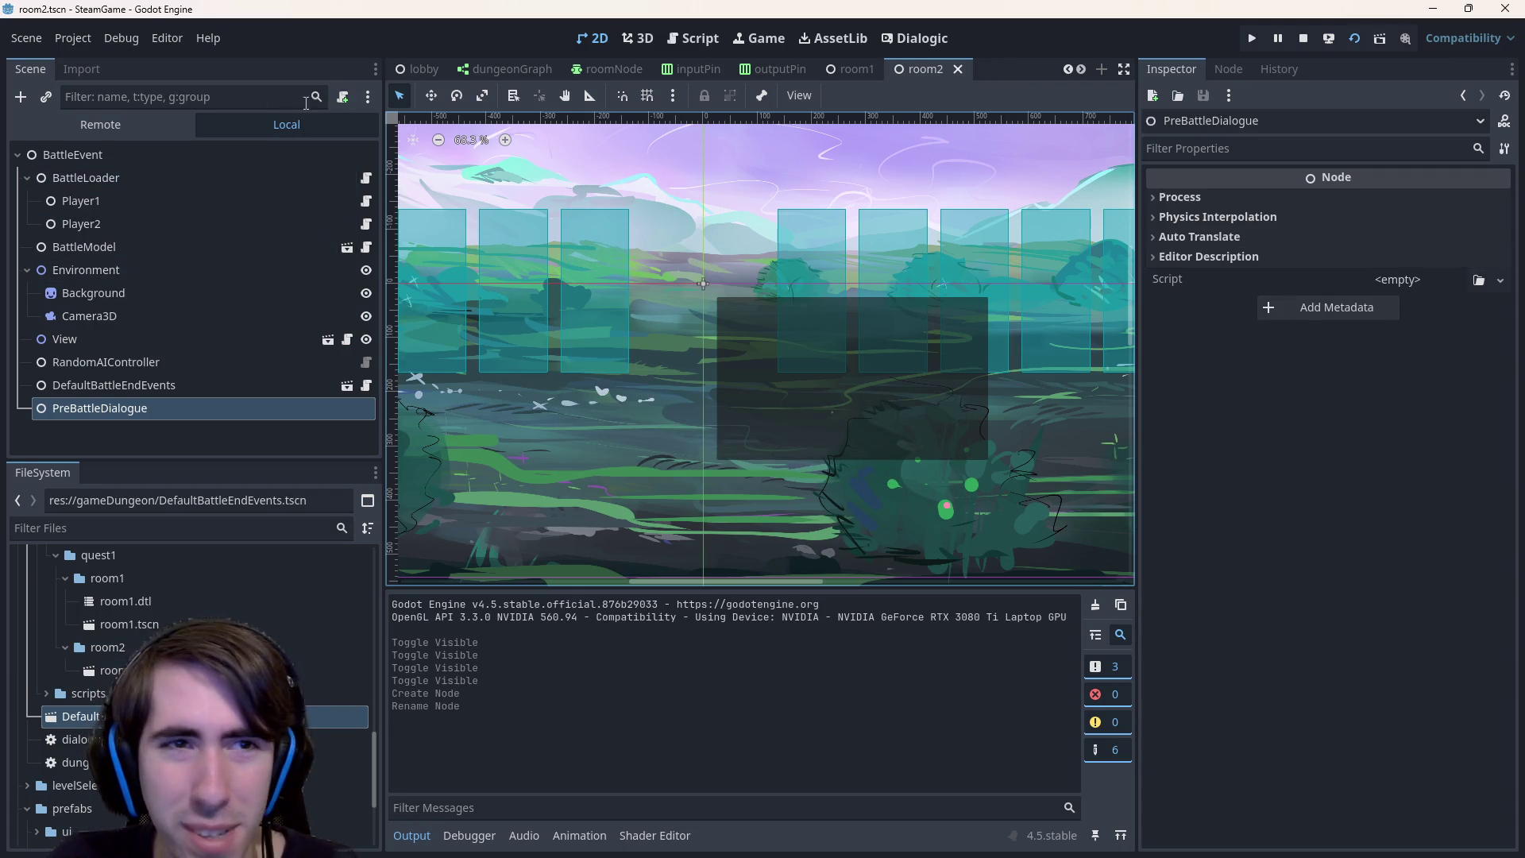
pyautogui.click(367, 97)
pyautogui.click(344, 96)
# - Begin attaching a script and browse up to res://gameDungeon as its save location
pyautogui.click(346, 98)
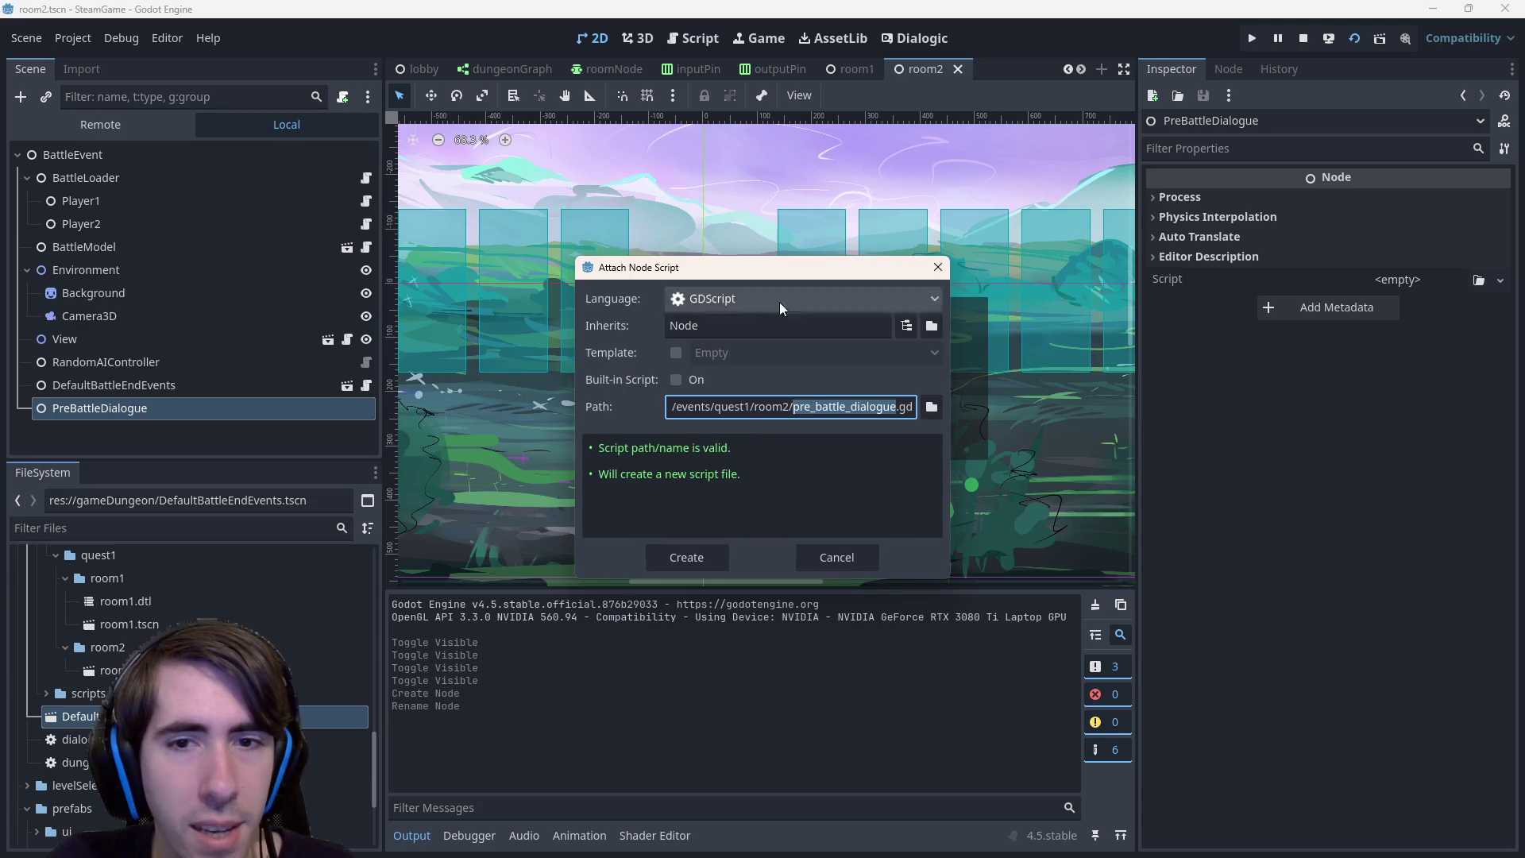
pyautogui.click(920, 406)
pyautogui.click(402, 170)
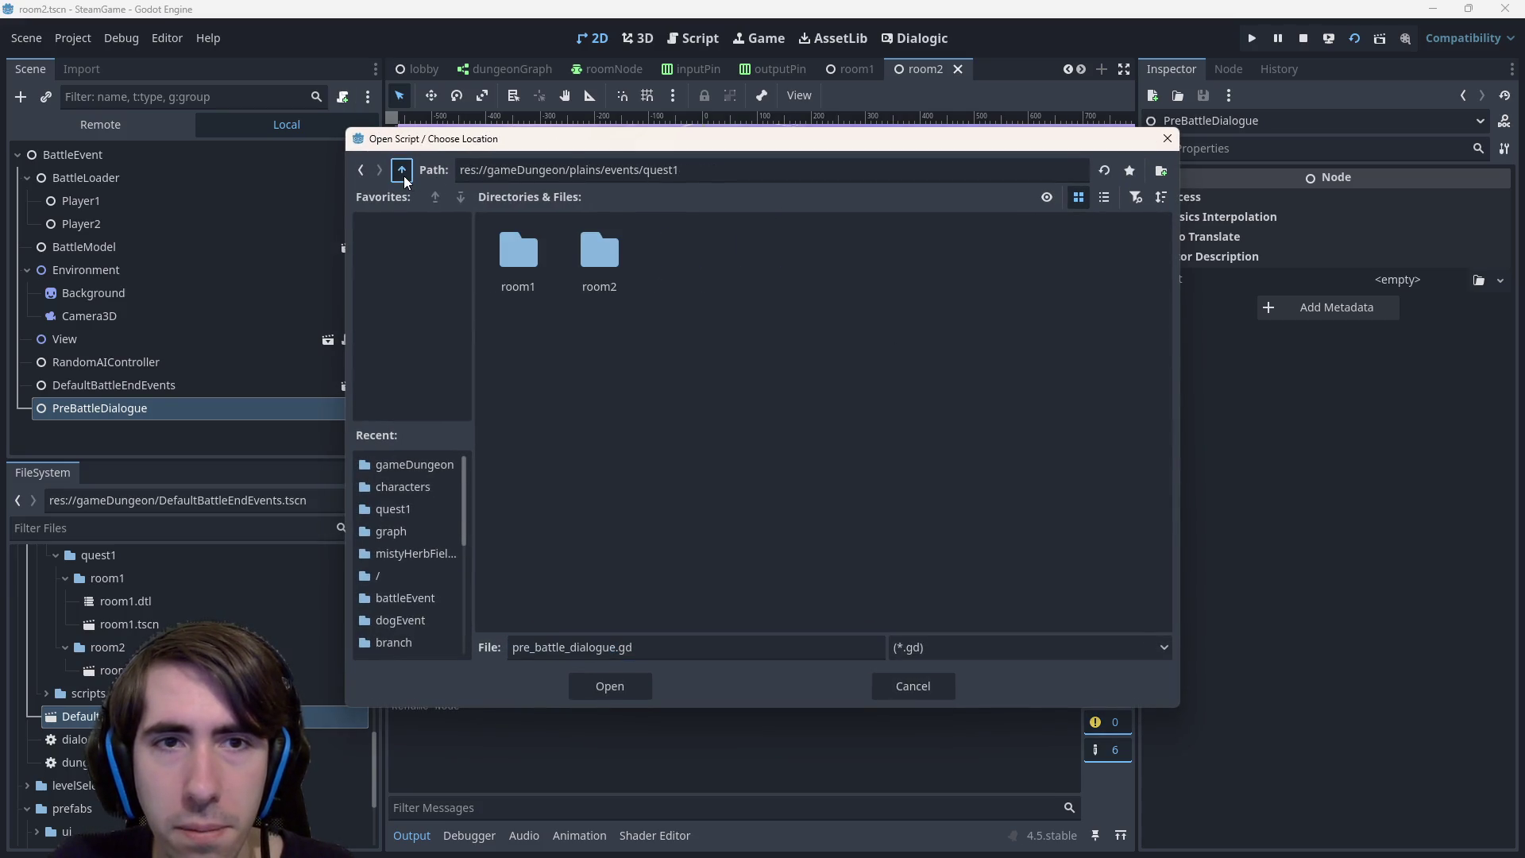
pyautogui.click(402, 170)
pyautogui.click(402, 170)
pyautogui.click(402, 170)
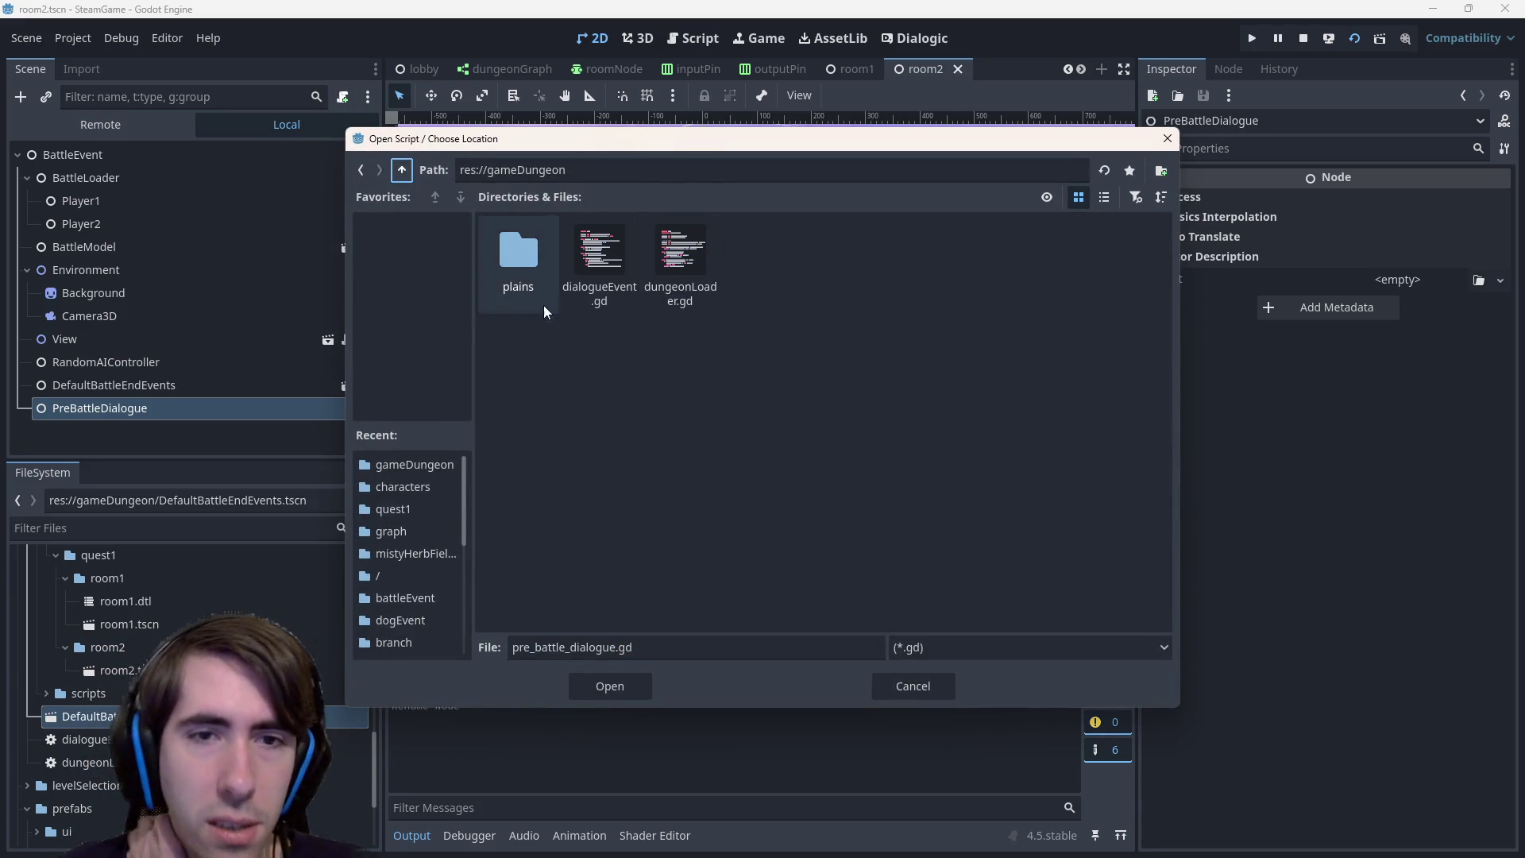
pyautogui.click(528, 261)
pyautogui.click(807, 337)
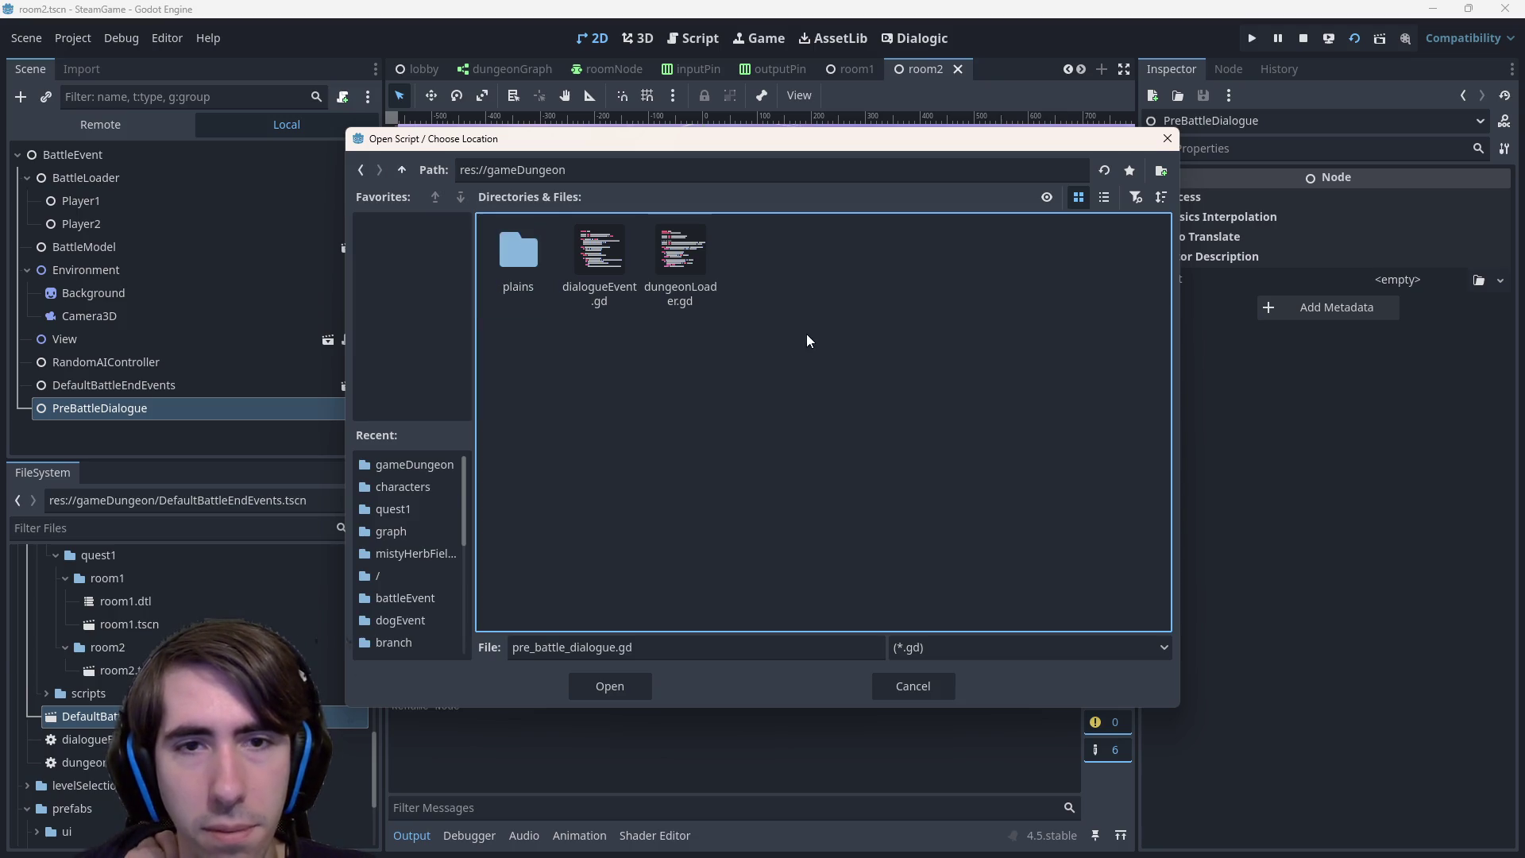
# - Name the script preBattleDialogue.gd, create it, and type class_name PreBattleDialogue
pyautogui.click(569, 648)
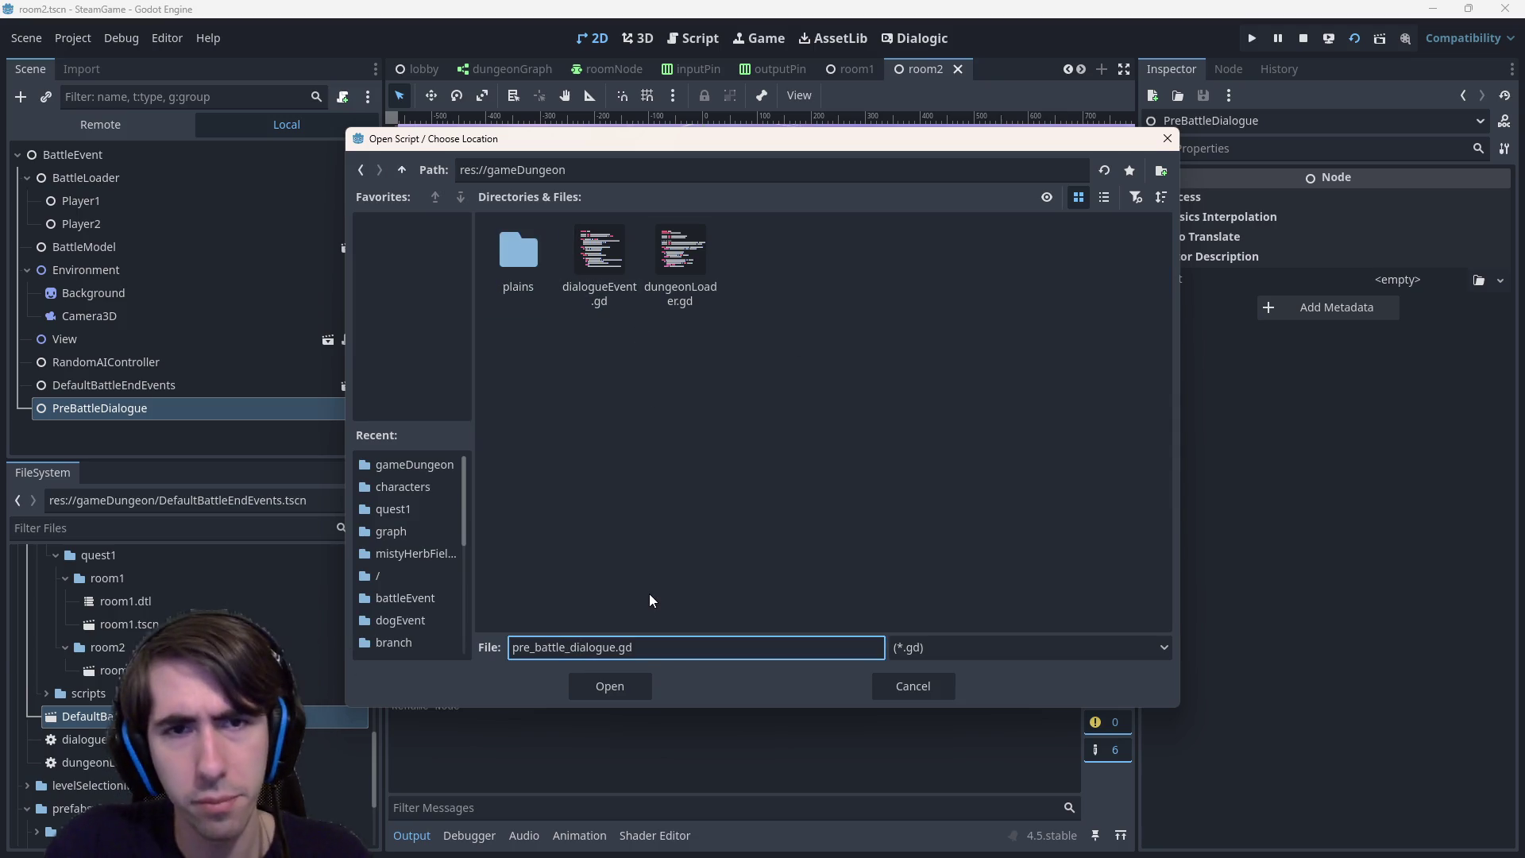
pyautogui.hotkey('ctrl', 'BackSpace')
pyautogui.write('preBattleD')
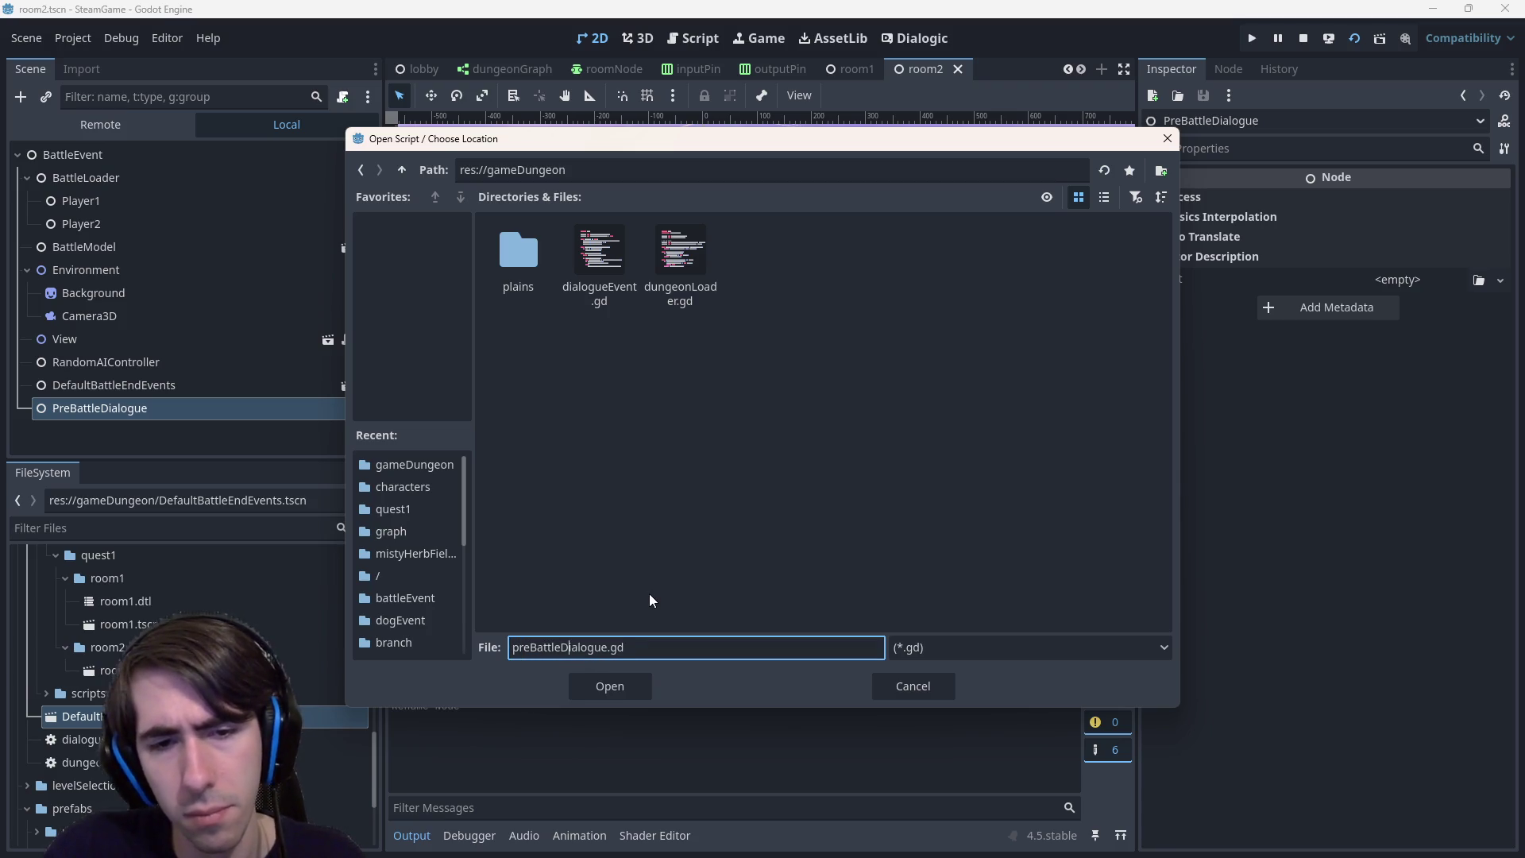
pyautogui.click(623, 686)
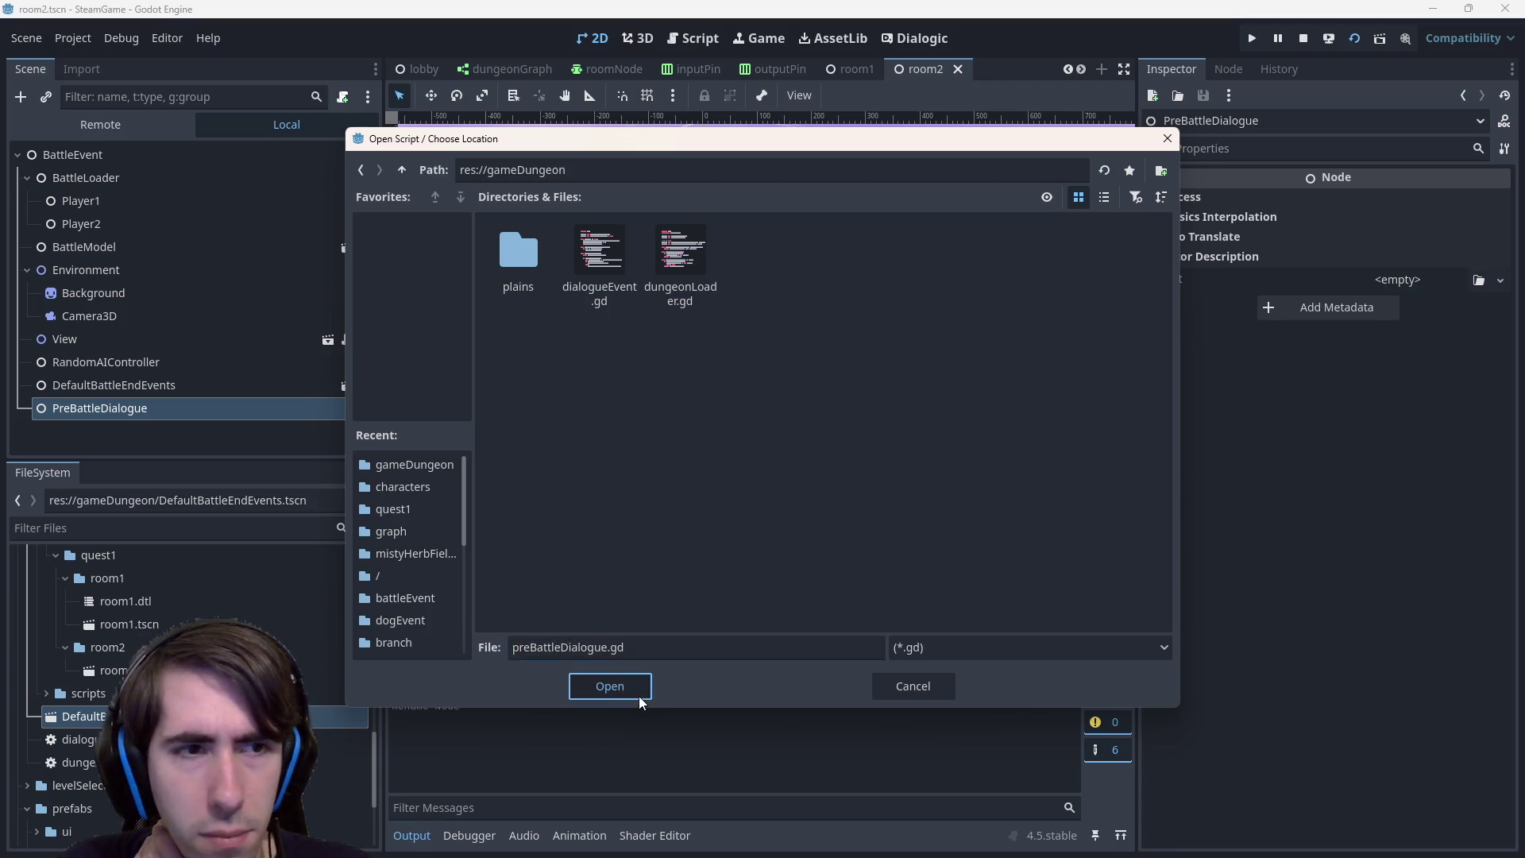
pyautogui.click(699, 559)
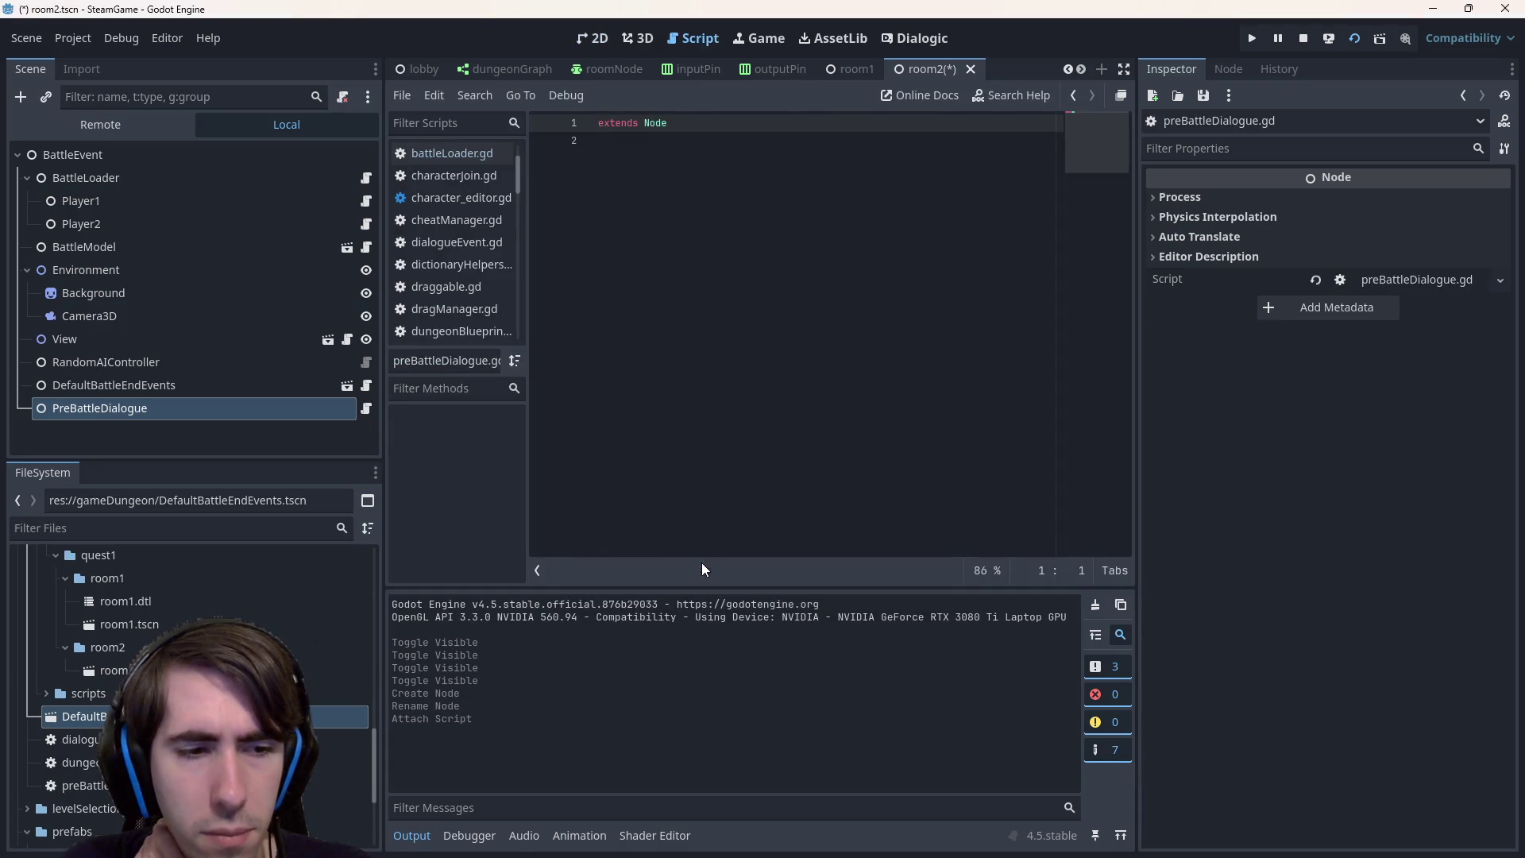
pyautogui.write('class_name PreBat')
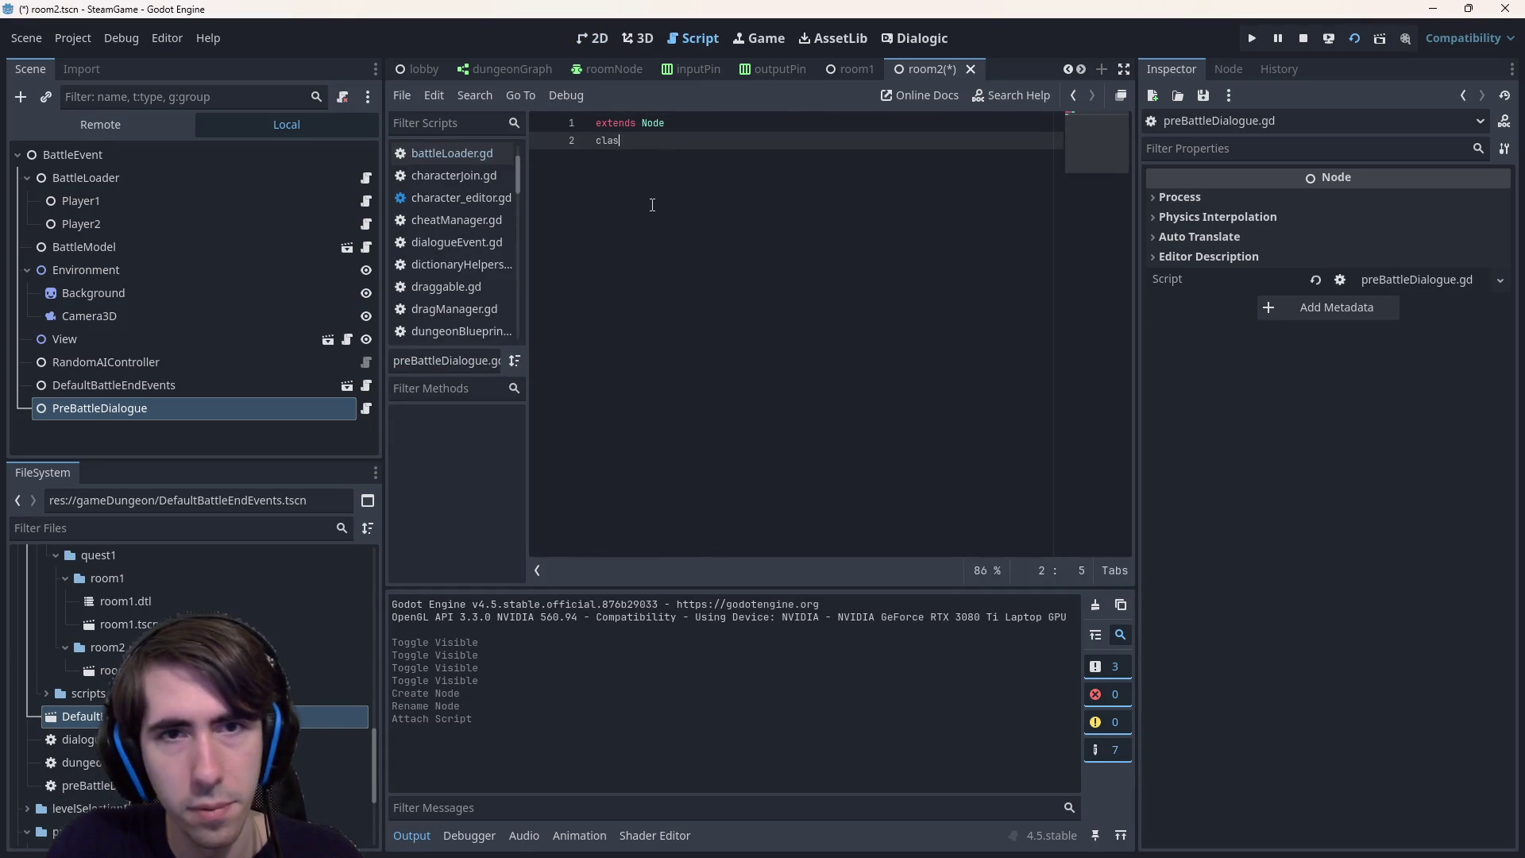
pyautogui.write('tleDialog')
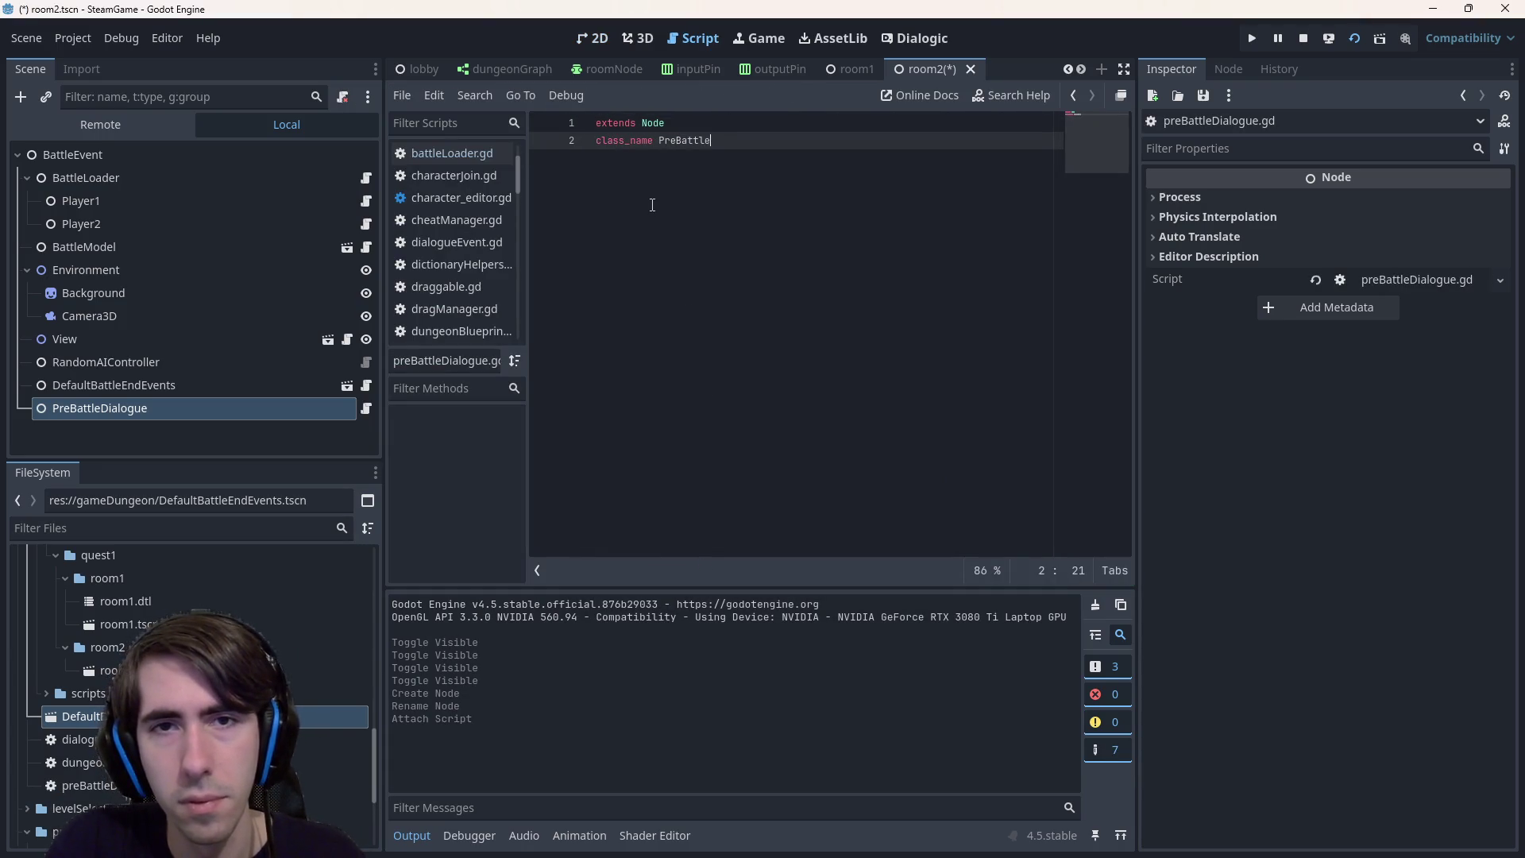
pyautogui.write('ue')
# - Complete the class_name PreBattleDialogue line, save, and reopen the script from the room2 scene
pyautogui.press('Return')
pyautogui.press('Return')
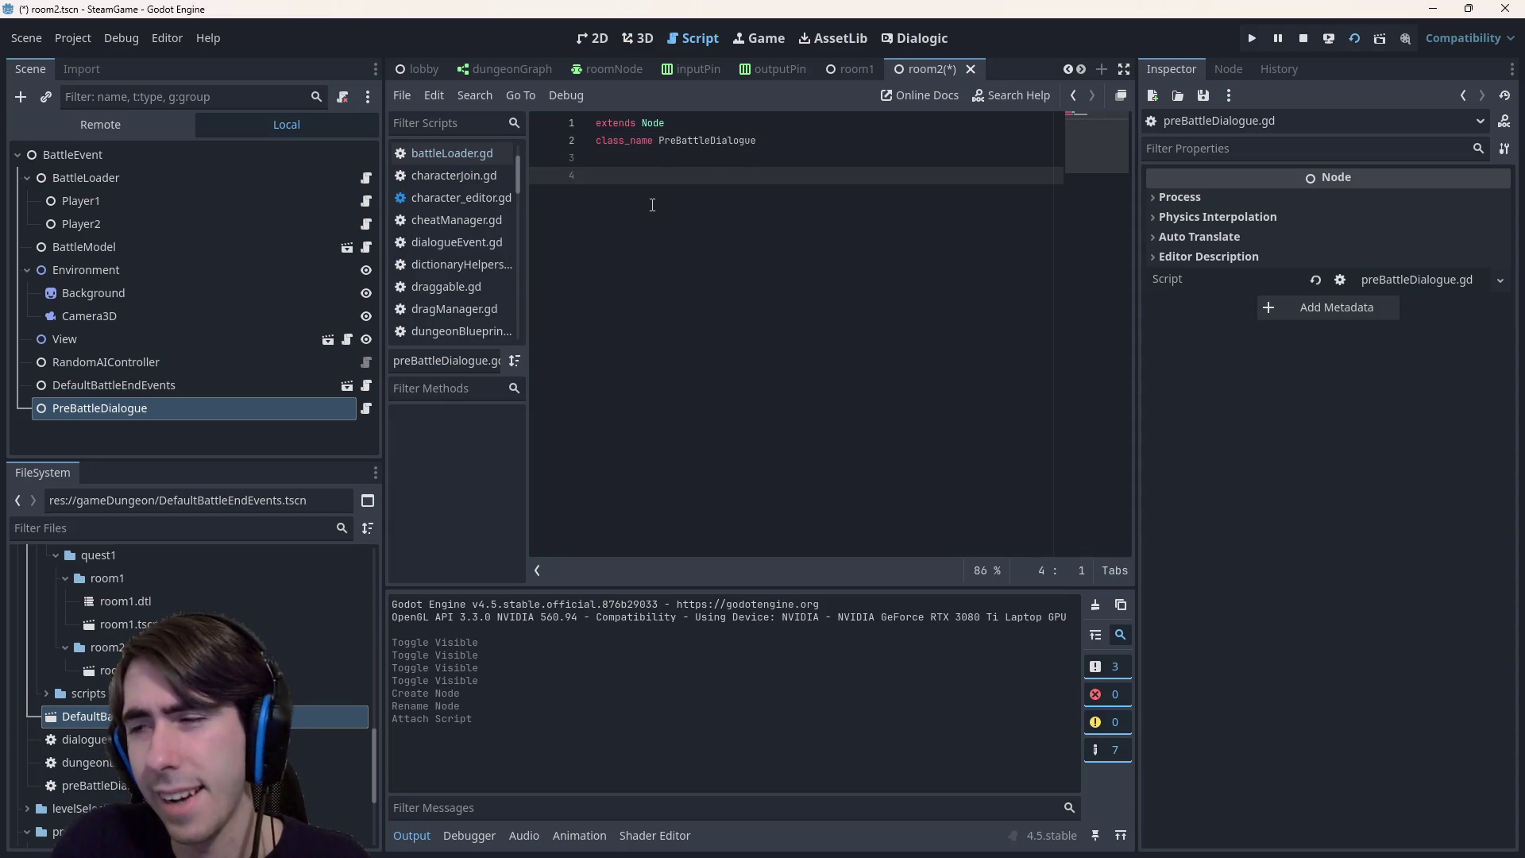
pyautogui.hotkey('ctrl', 's')
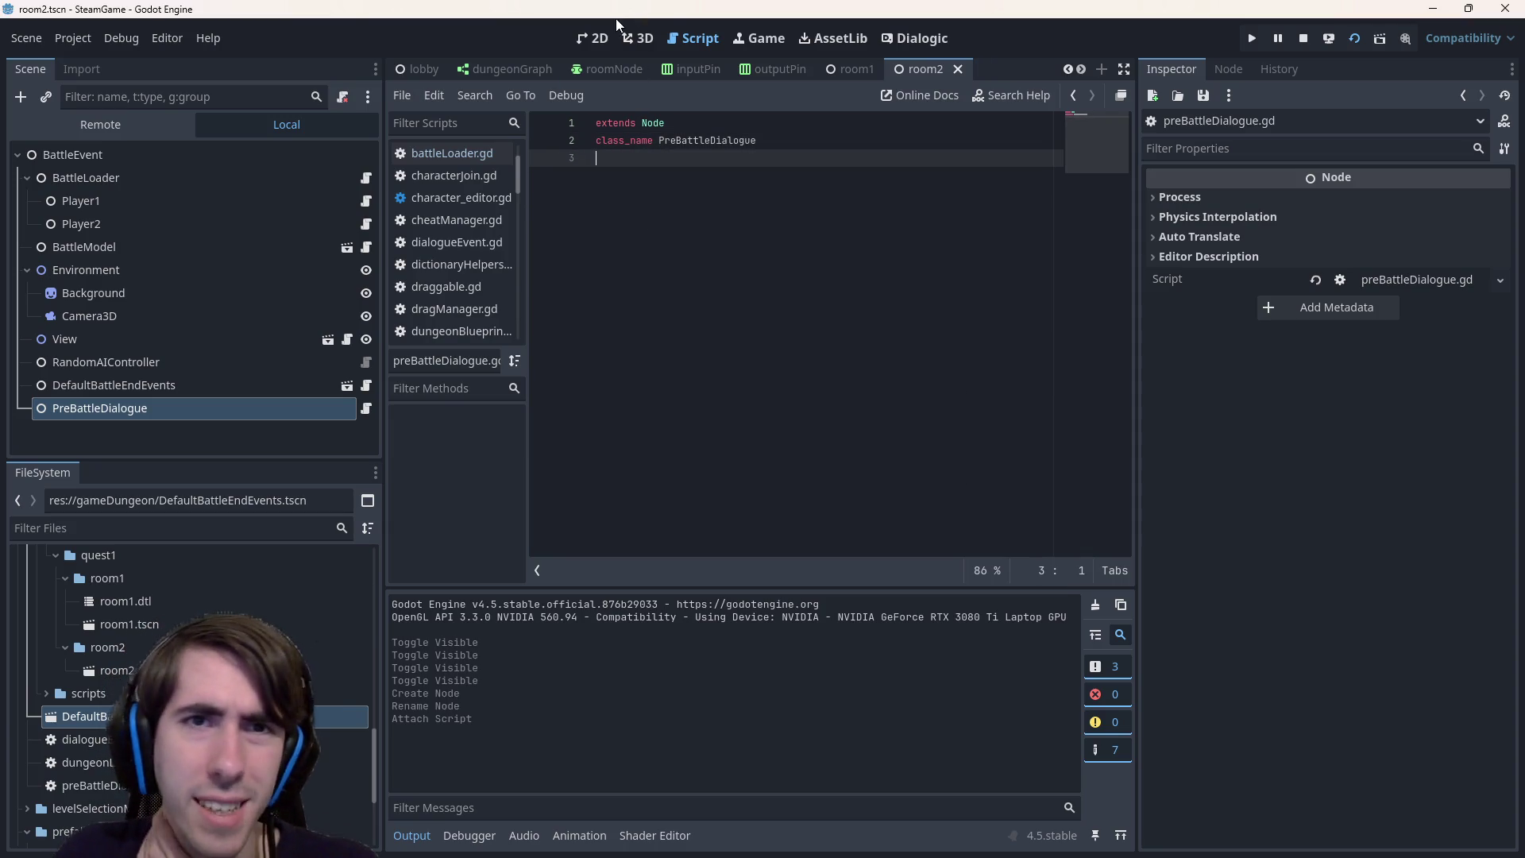
pyautogui.click(607, 37)
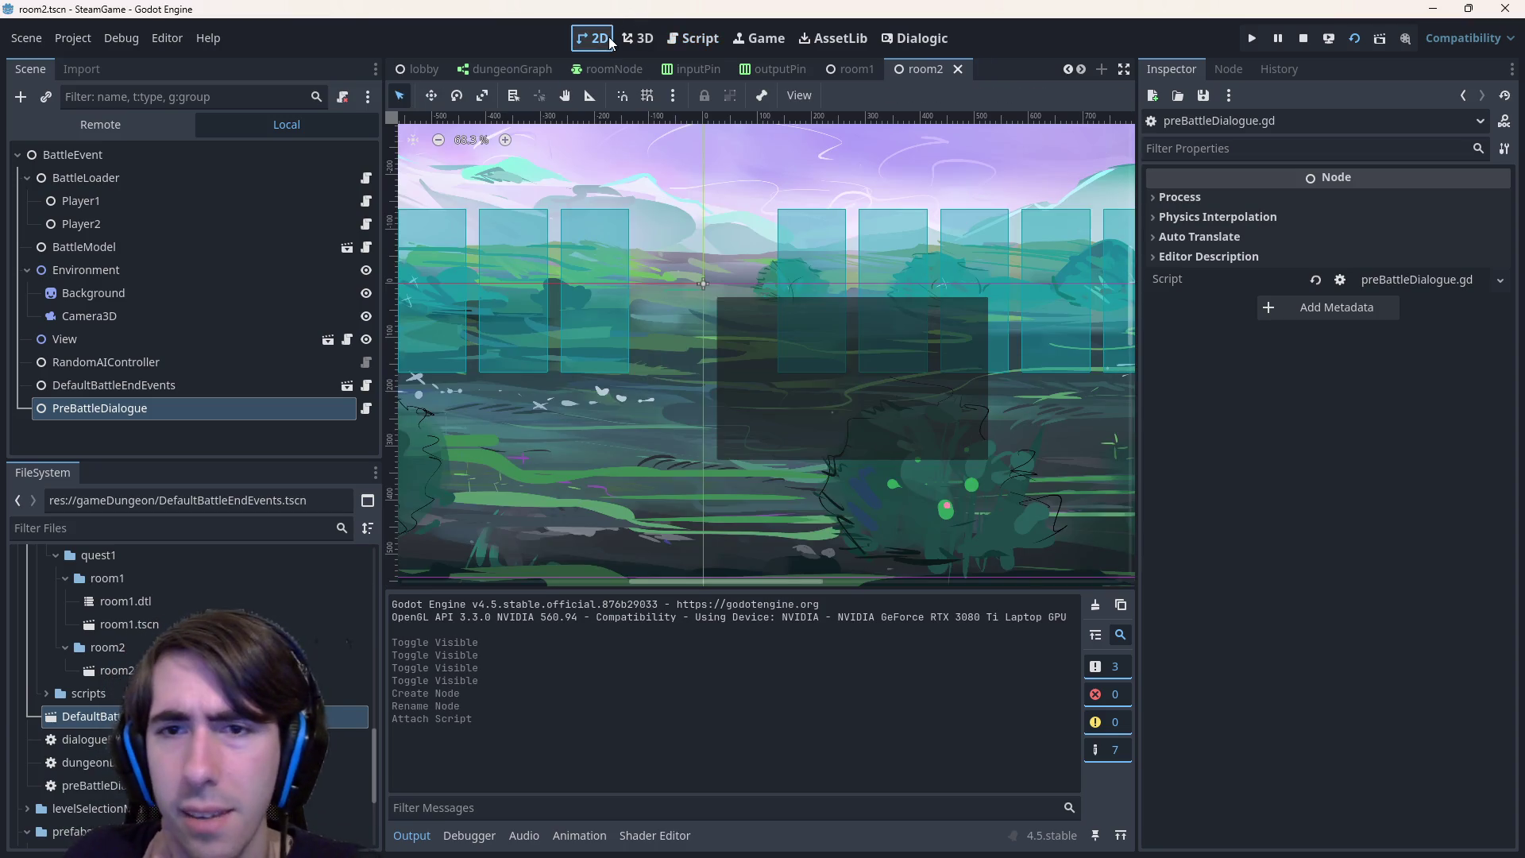
pyautogui.click(366, 409)
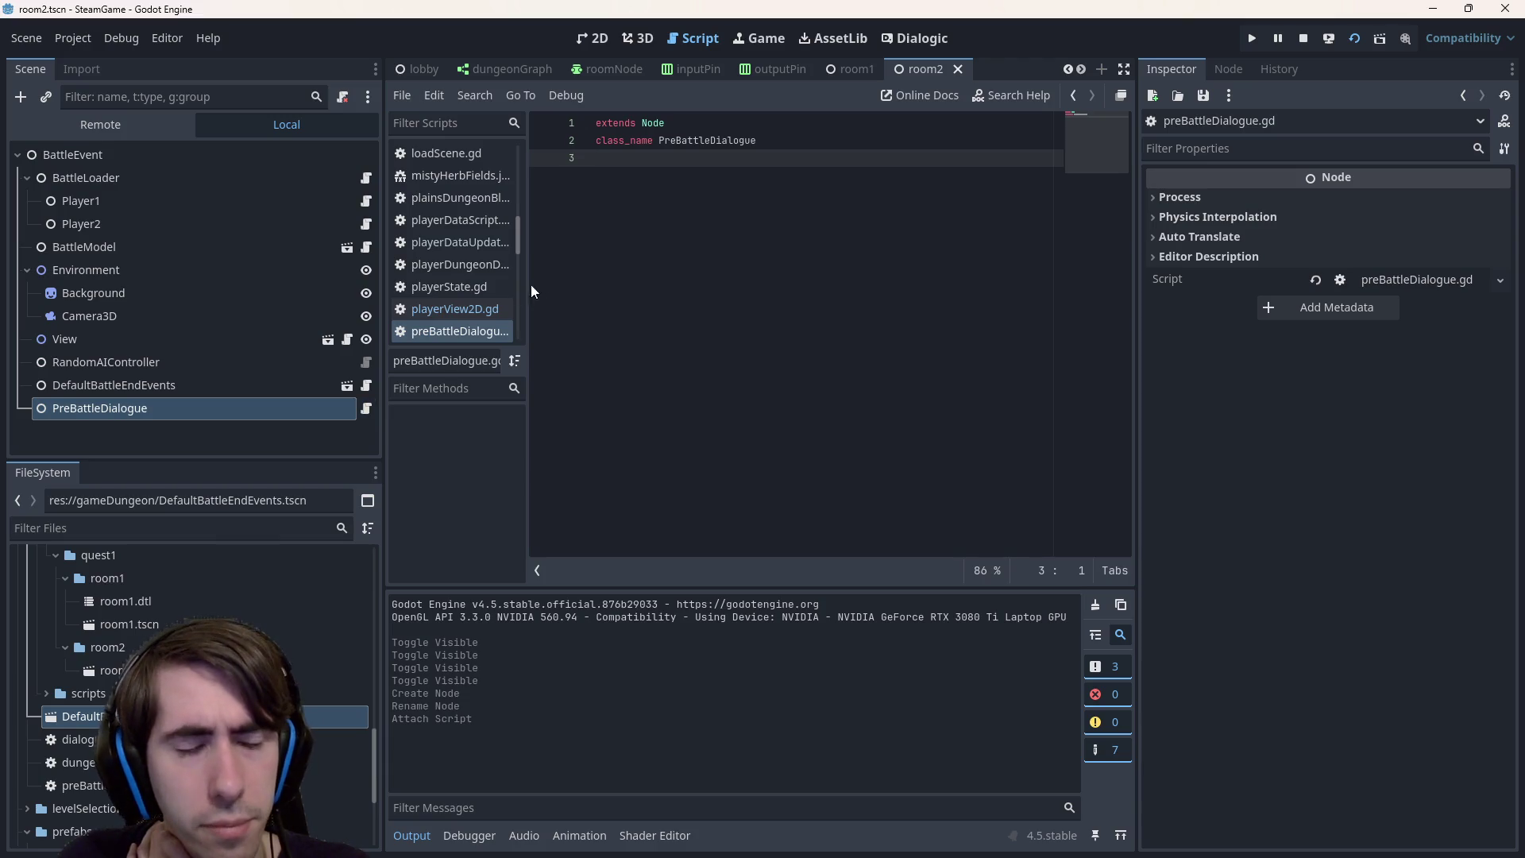
pyautogui.hotkey('ctrl', 'a')
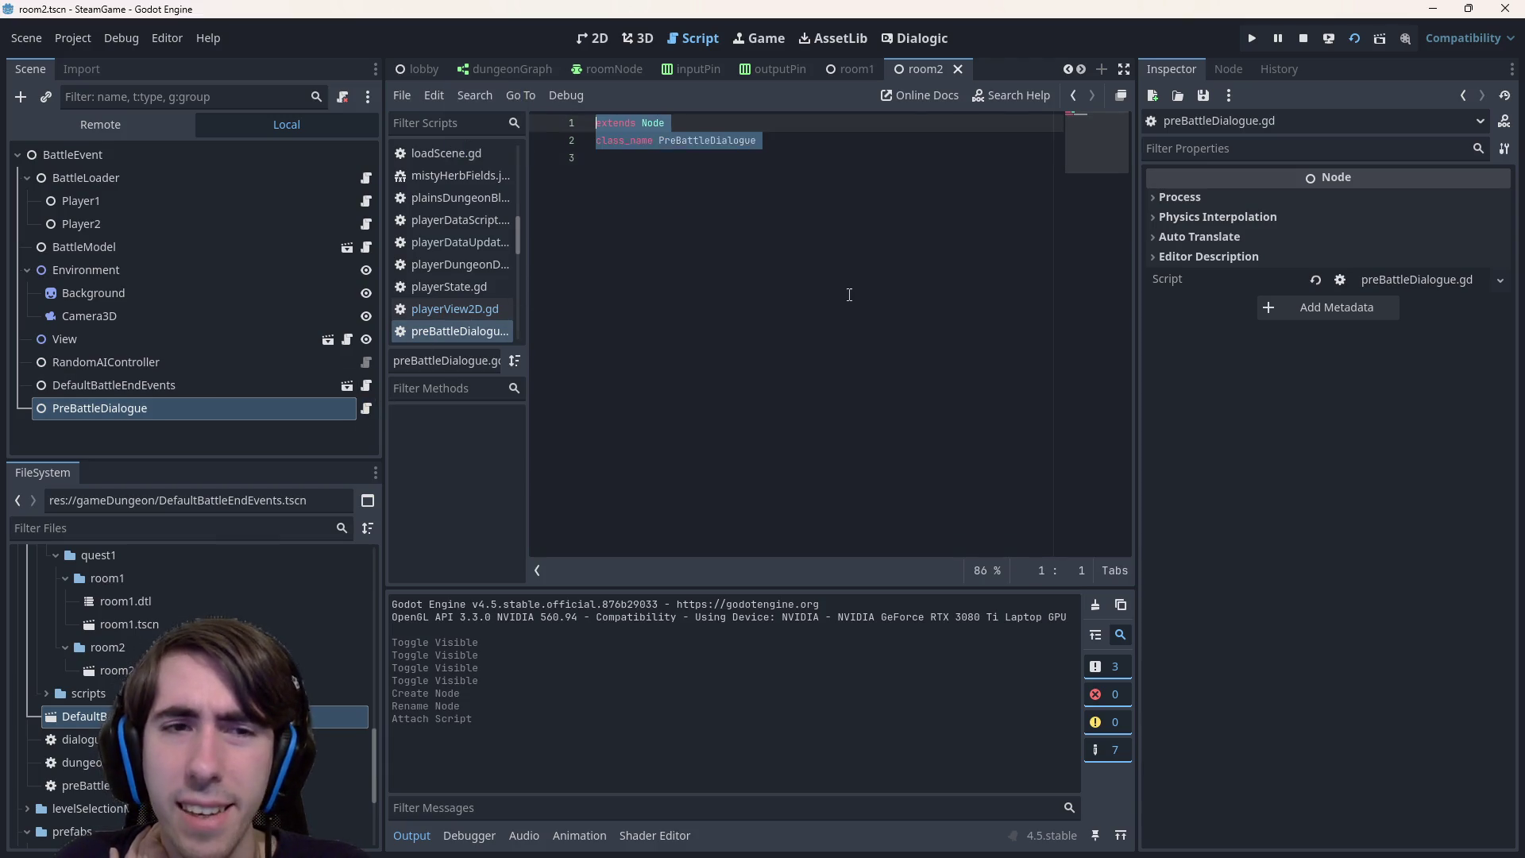
pyautogui.click(834, 306)
pyautogui.hotkey('ctrl', 'a')
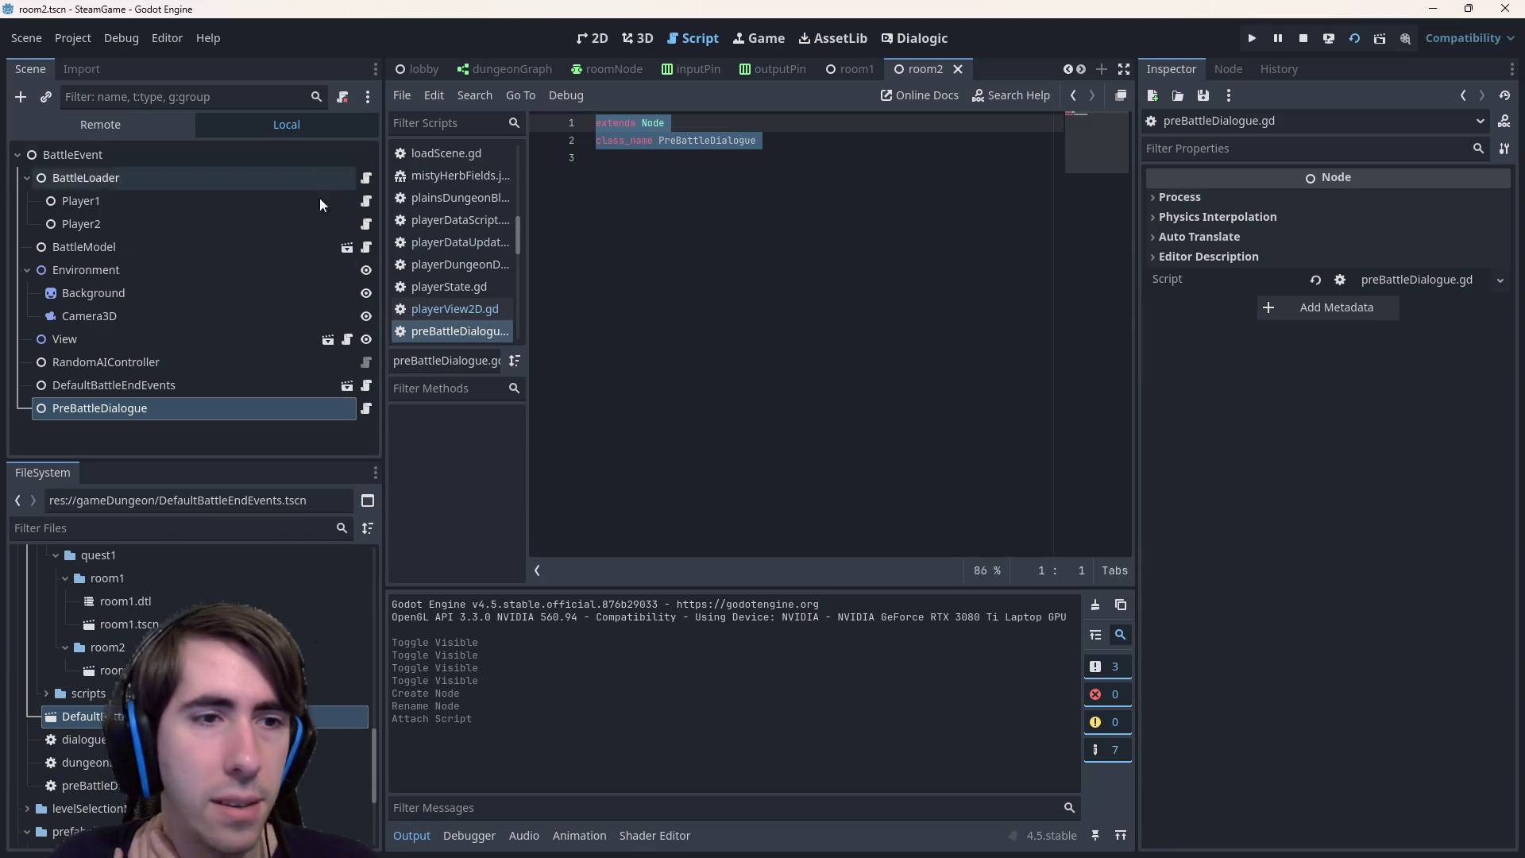
pyautogui.click(859, 216)
pyautogui.press('Return')
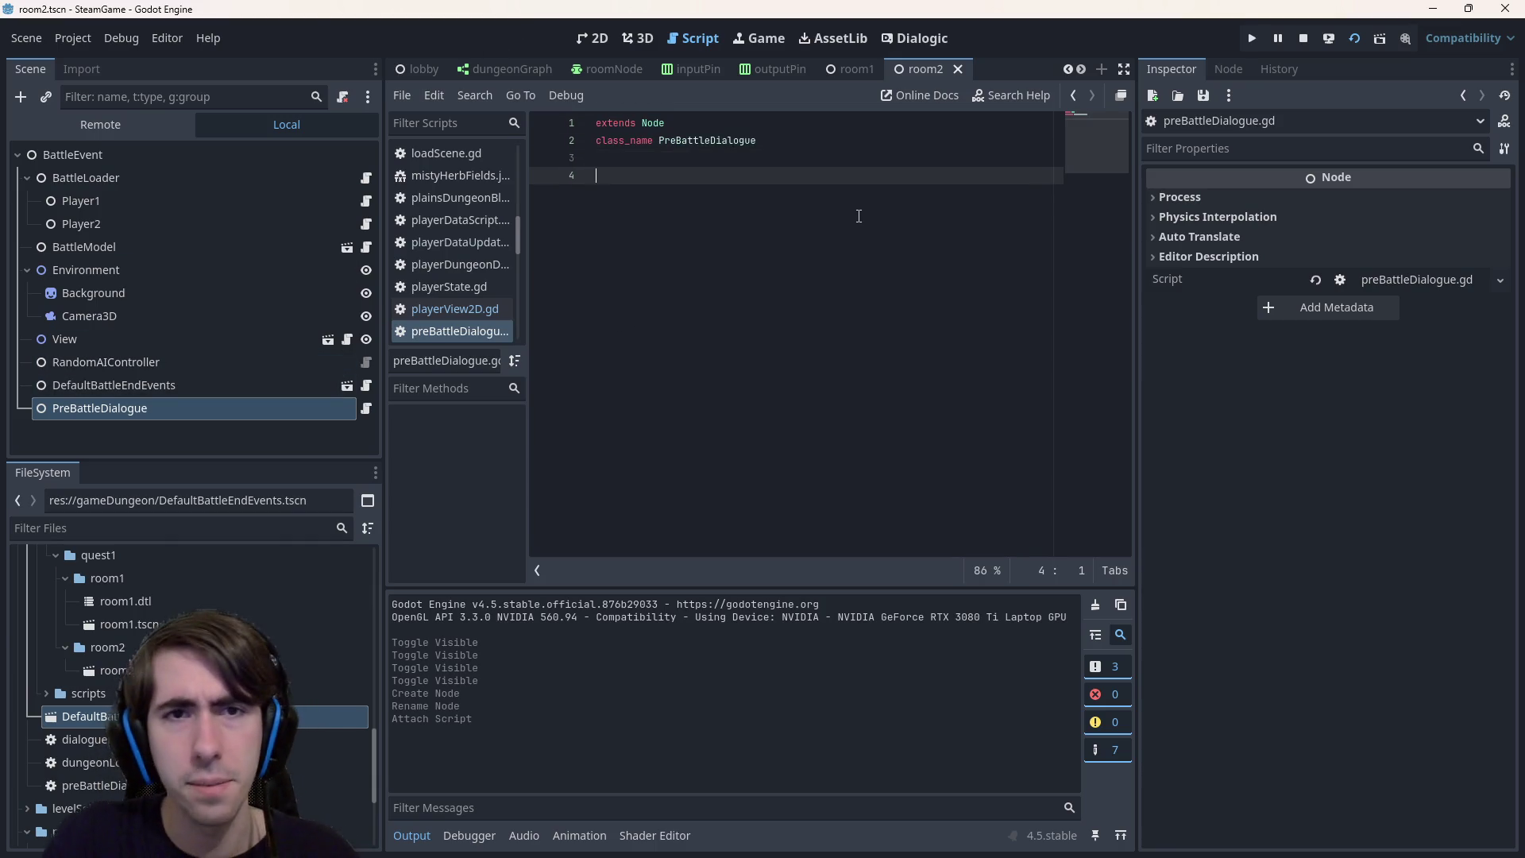
pyautogui.write('@export var ')
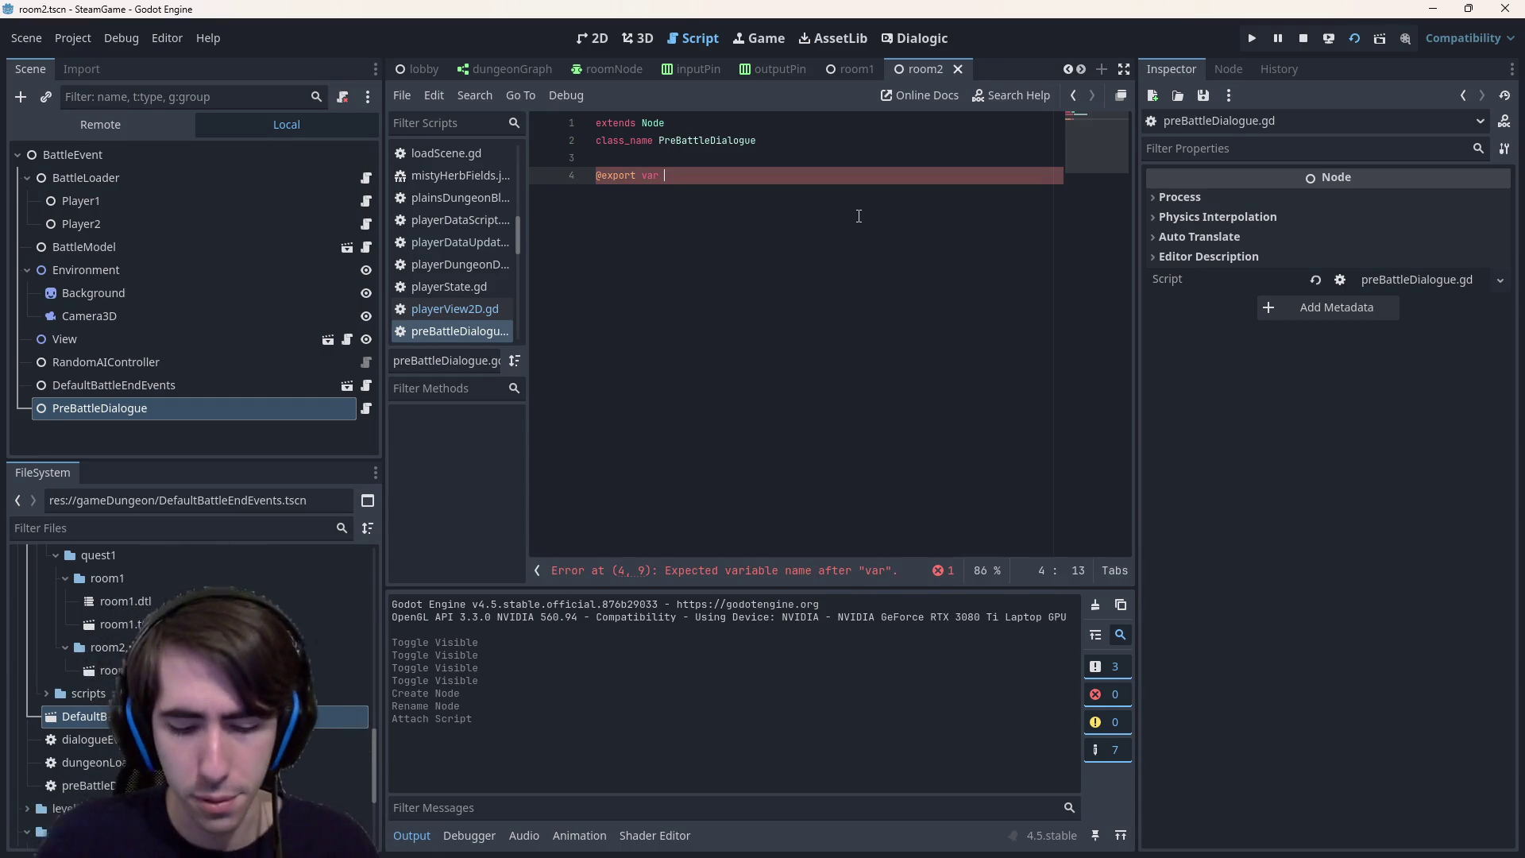
pyautogui.write('view:')
pyautogui.write('B')
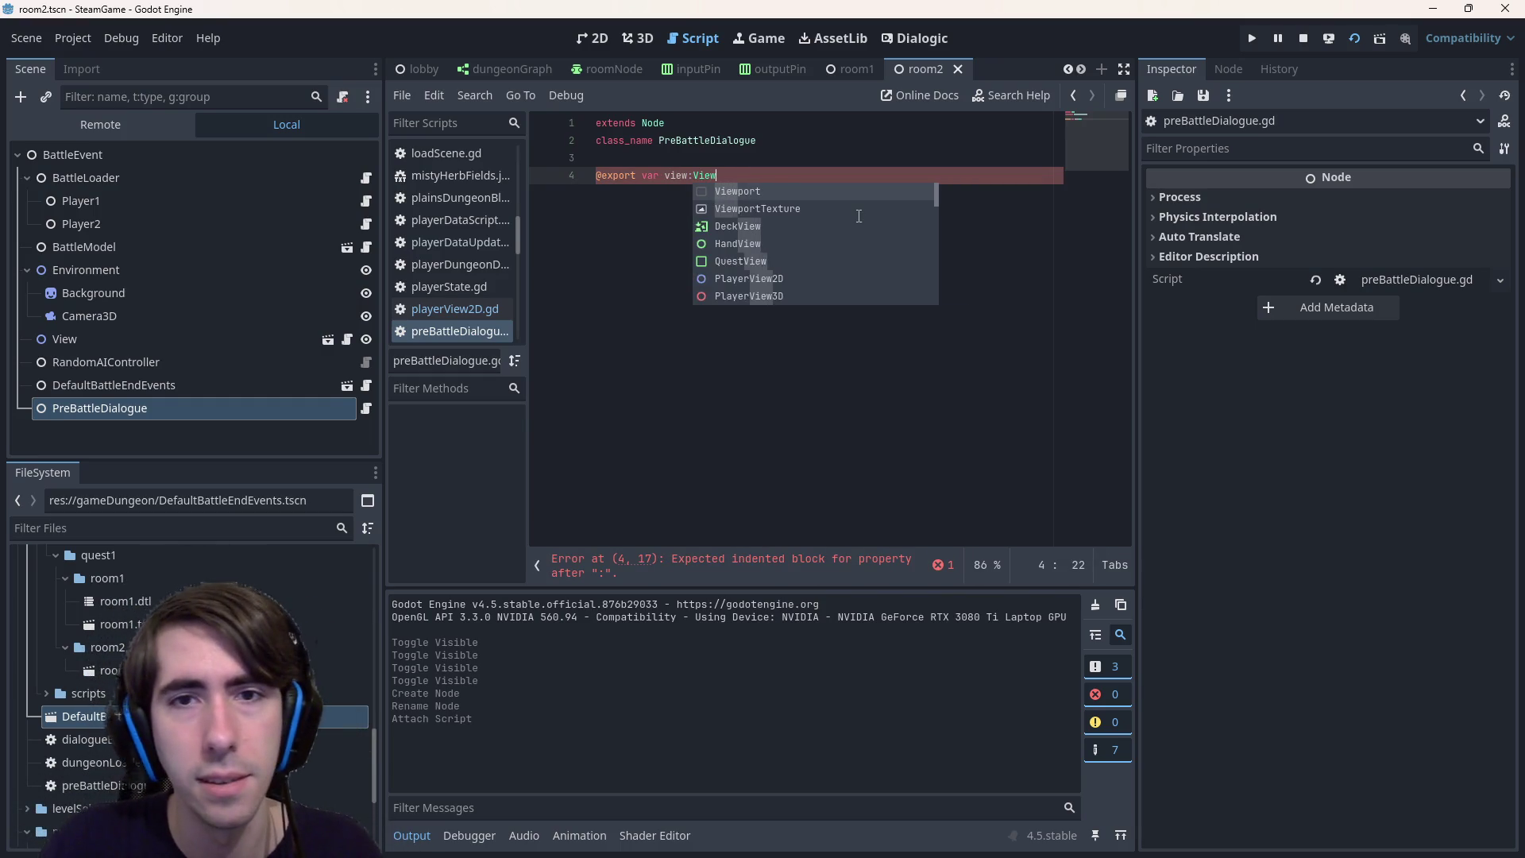
pyautogui.write('attleview')
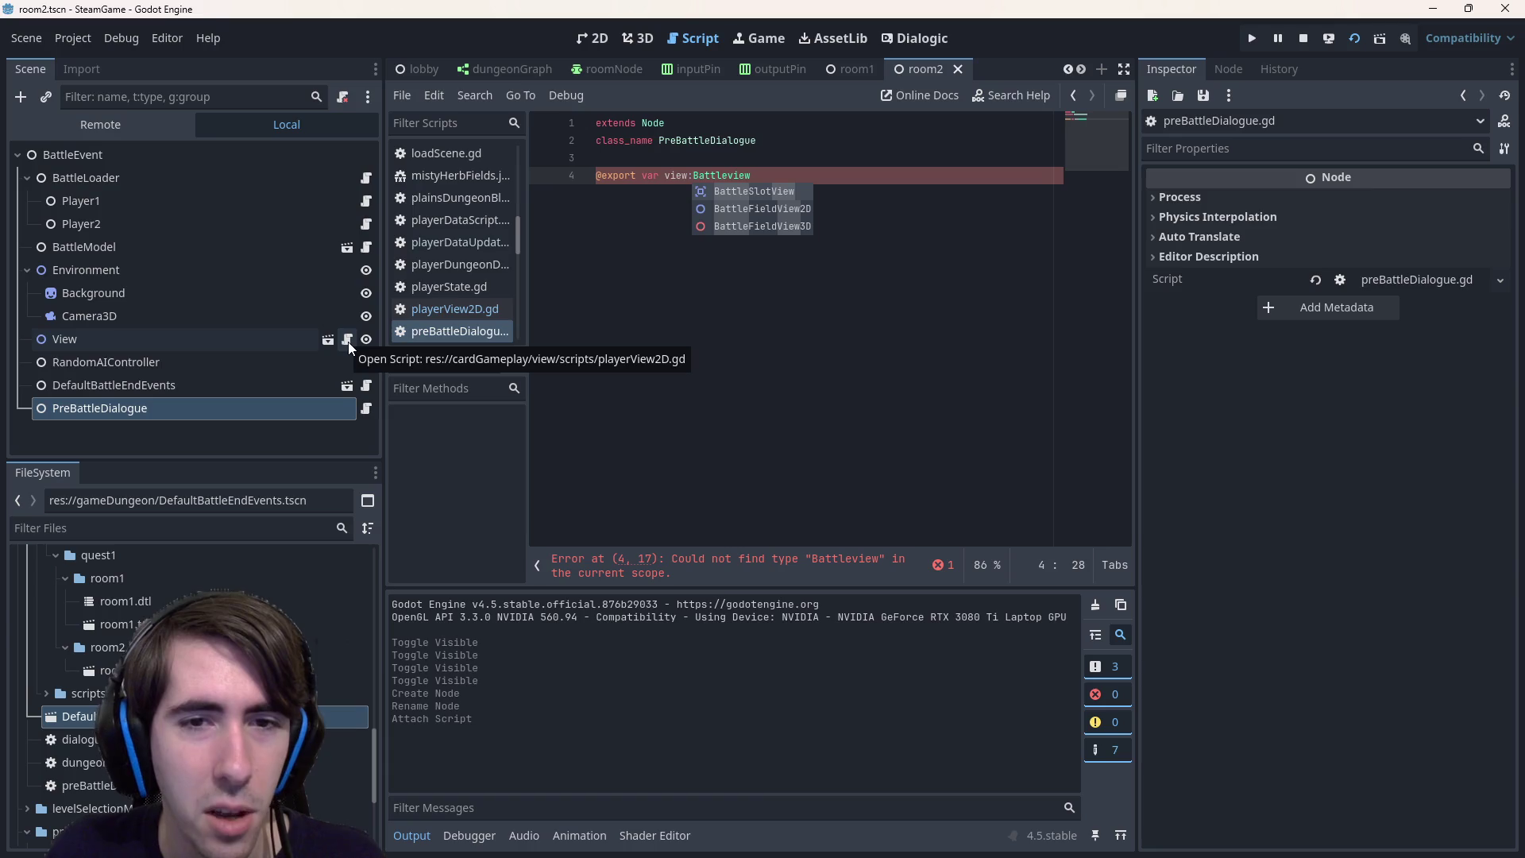
pyautogui.hotkey('ctrl', 'BackSpace')
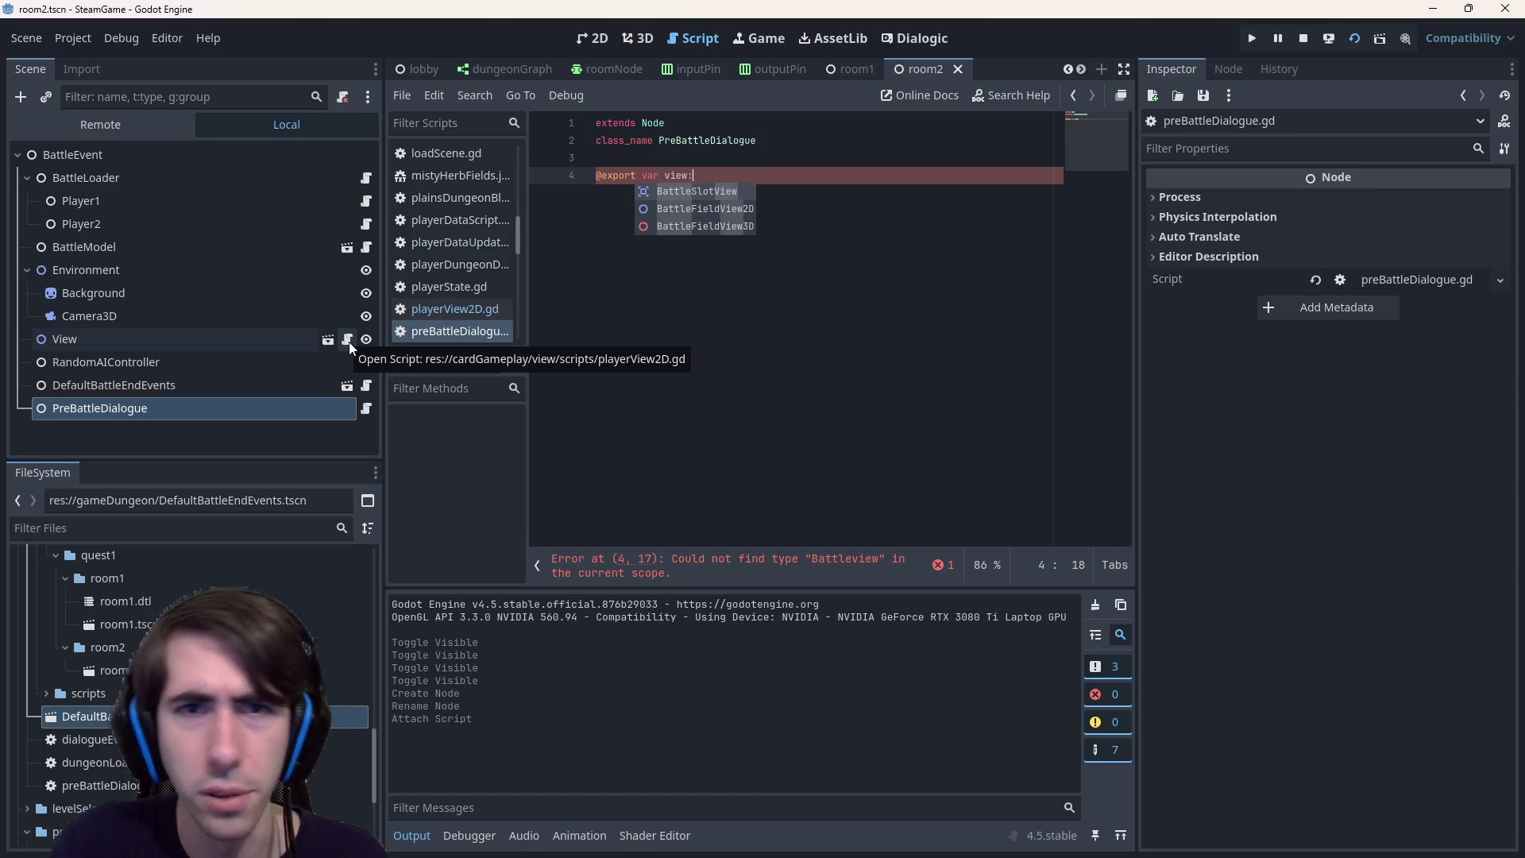
pyautogui.write('playervie')
pyautogui.press('Return')
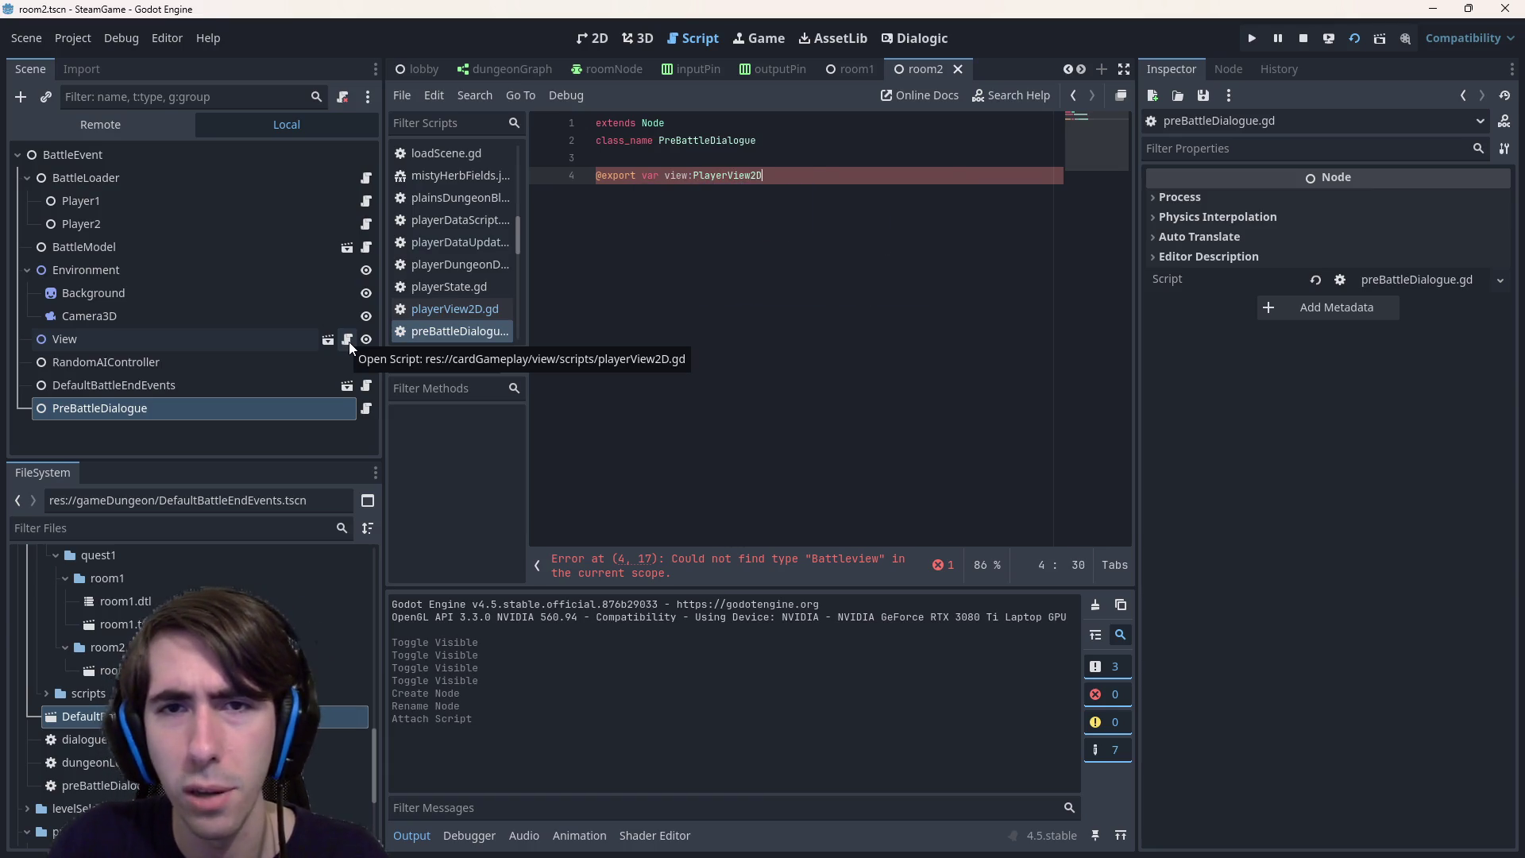
pyautogui.hotkey('ctrl', 's')
pyautogui.press('Return')
pyautogui.press('Return')
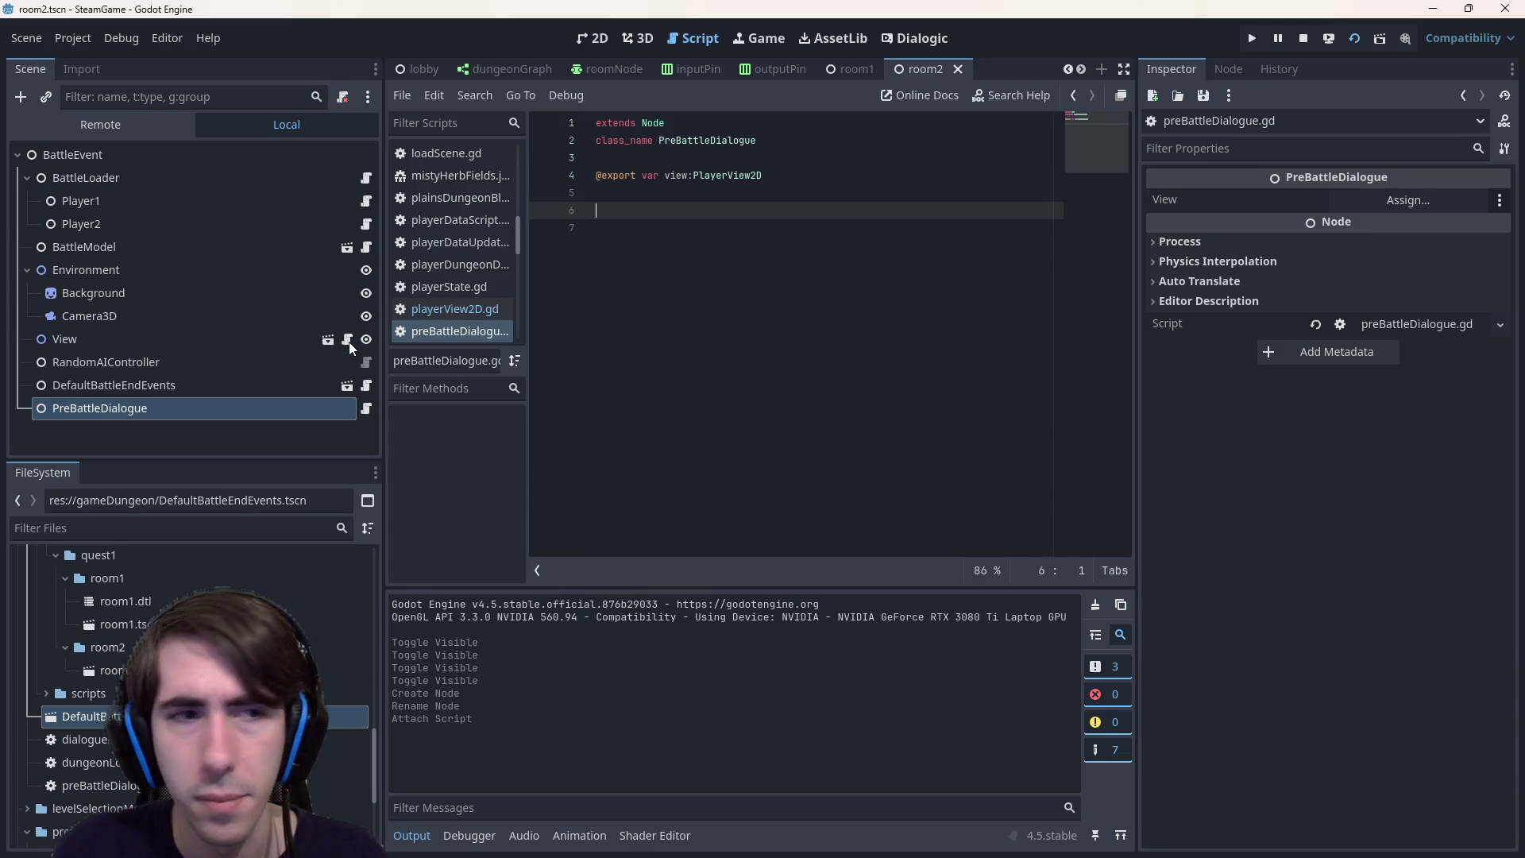
# - Assign the View node to the view property in the Inspector
pyautogui.click(1359, 199)
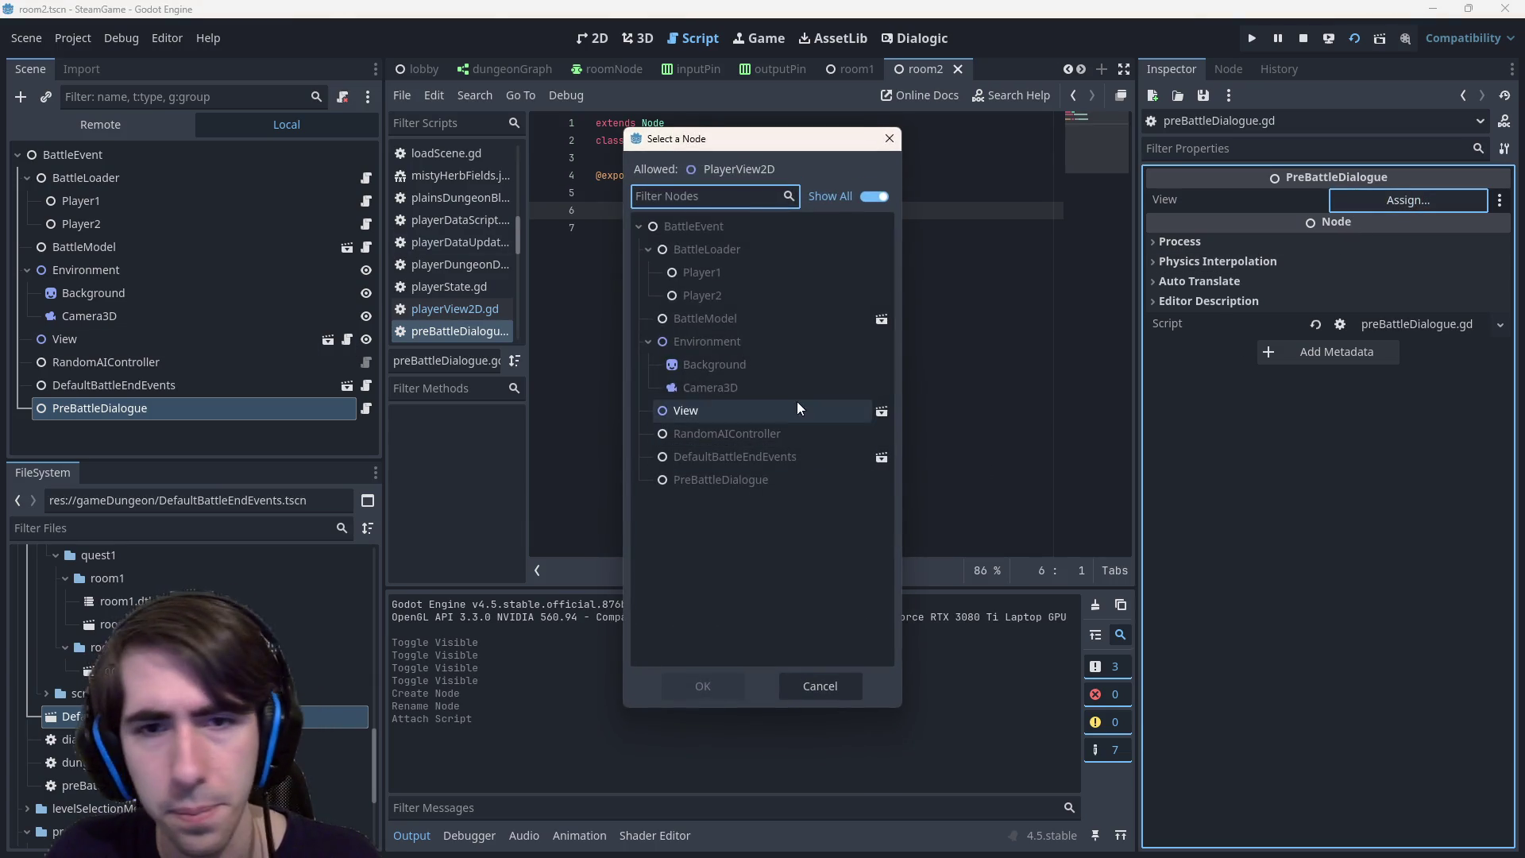
pyautogui.doubleClick(773, 409)
pyautogui.click(638, 206)
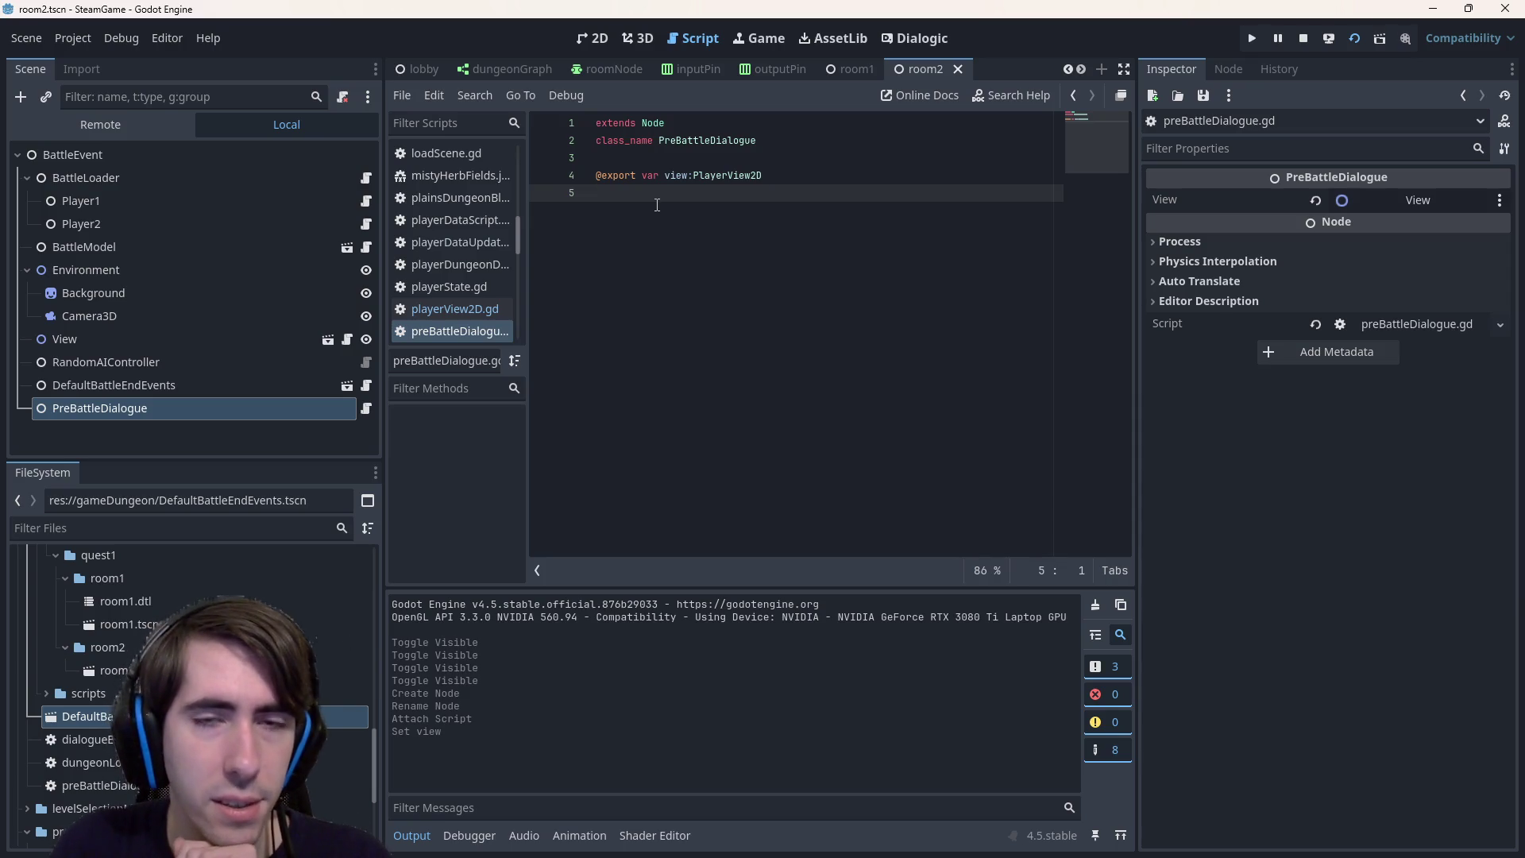
pyautogui.press('Return')
# - Write func _ready() -> void: calling view.setVisibility(false), and save the script
pyautogui.write('func _re')
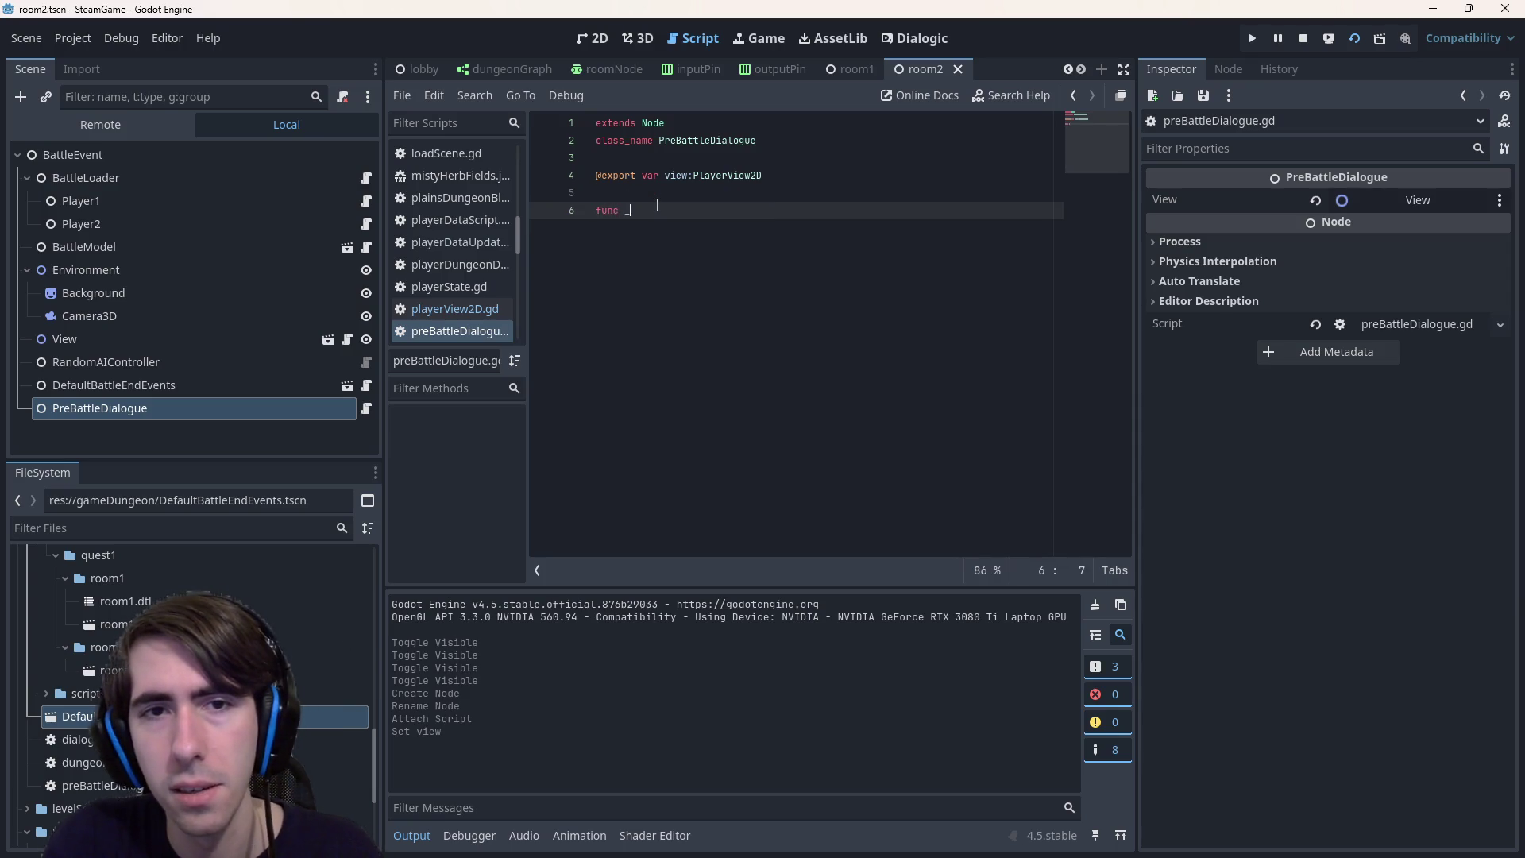
pyautogui.press('Return')
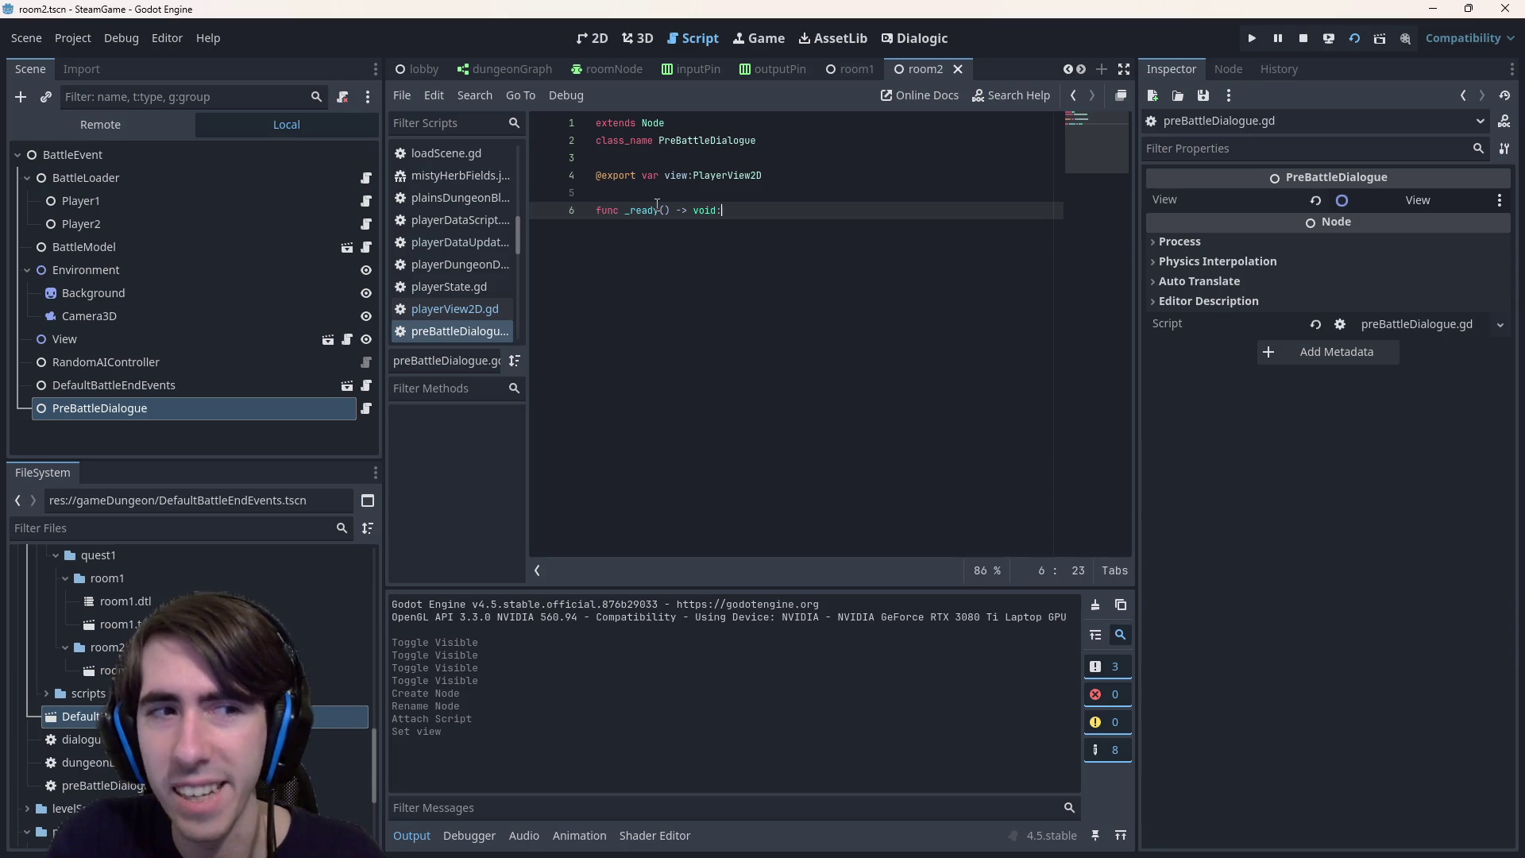
pyautogui.press('Return')
pyautogui.click(657, 205)
pyautogui.press('Up')
pyautogui.press('Up')
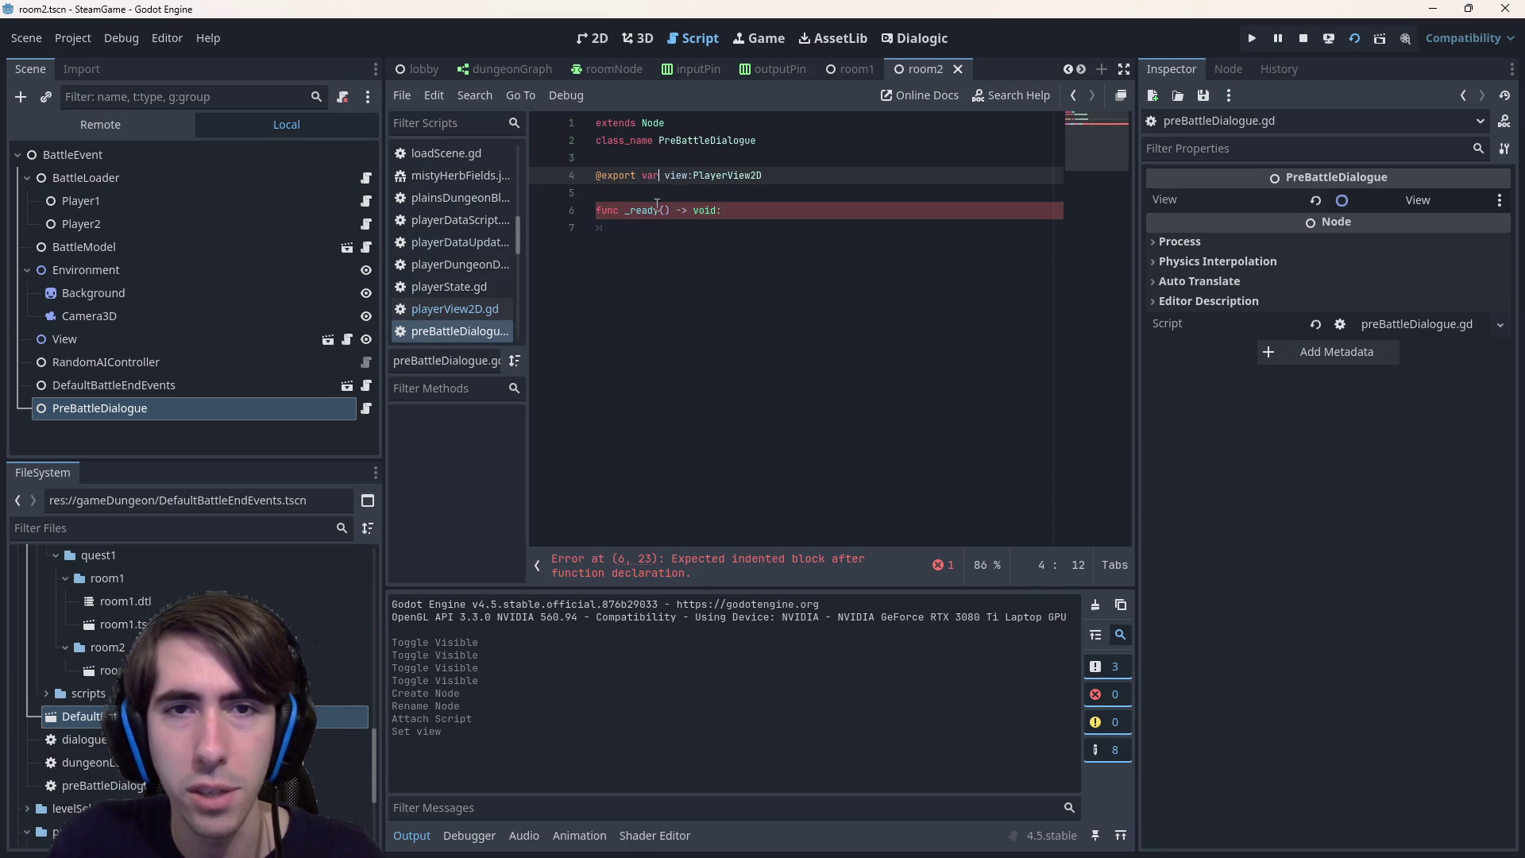
pyautogui.press('Down')
pyautogui.press('Down')
pyautogui.press('Down')
pyautogui.write('view.')
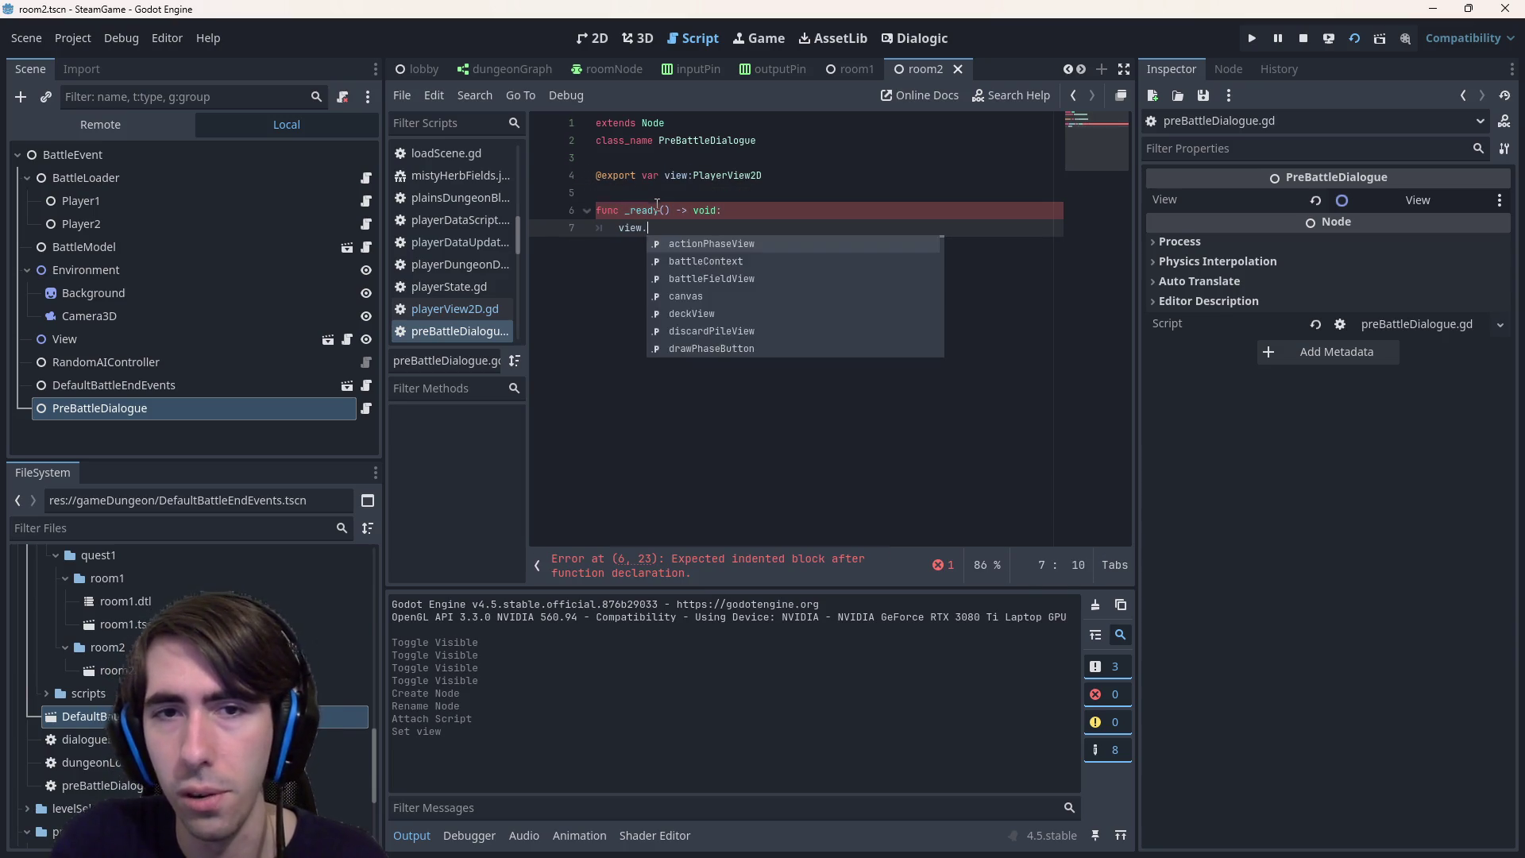
pyautogui.write('setV')
pyautogui.press('Return')
pyautogui.write('fals')
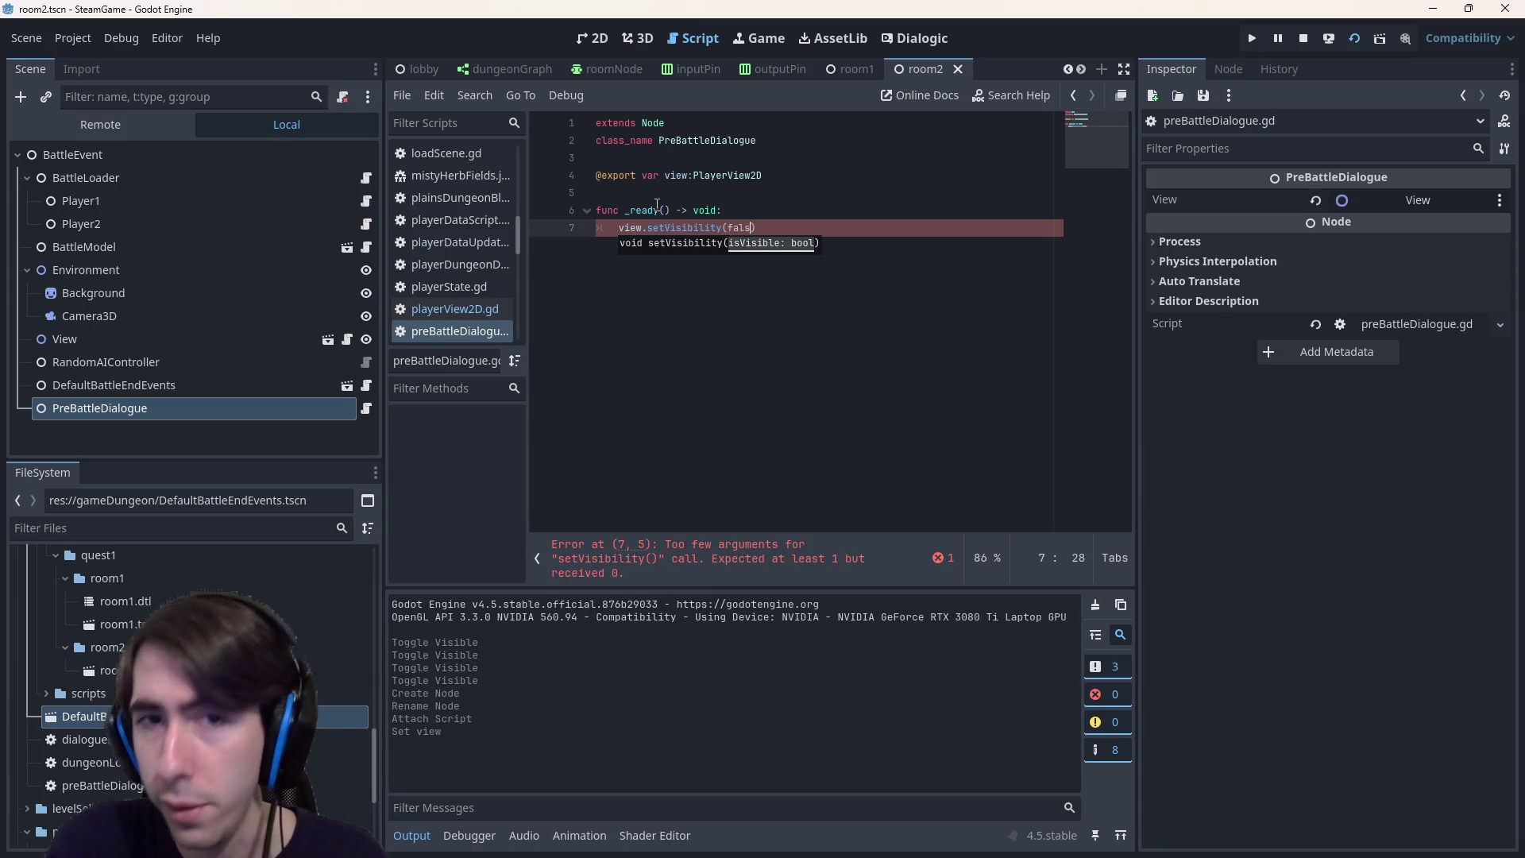
pyautogui.write('e')
pyautogui.hotkey('ctrl', 's')
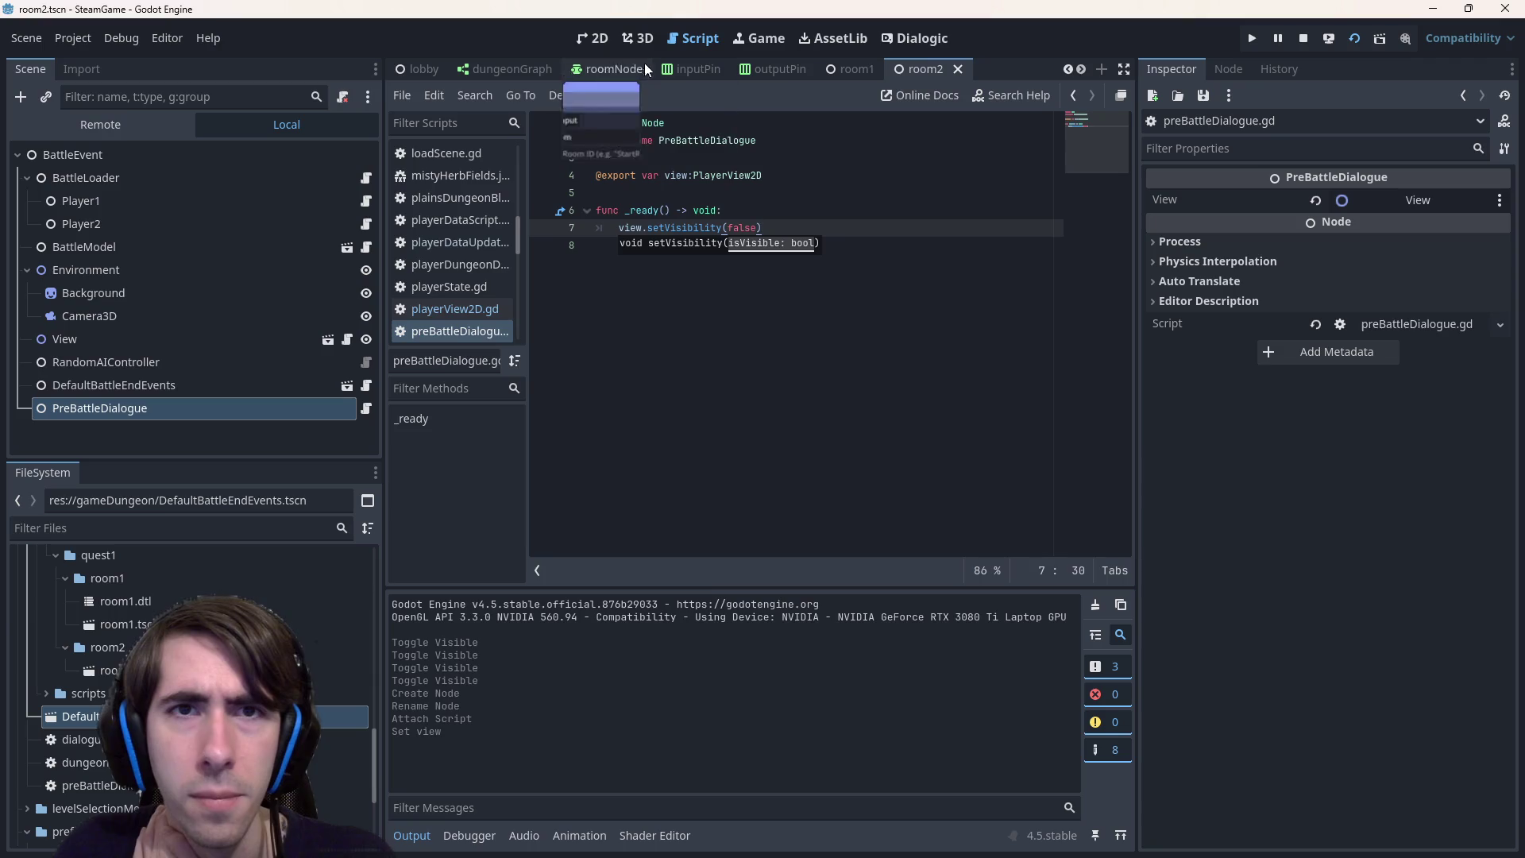
# - Check the view property's documentation in the script, then select the BattleLoader node
pyautogui.click(588, 38)
pyautogui.click(678, 45)
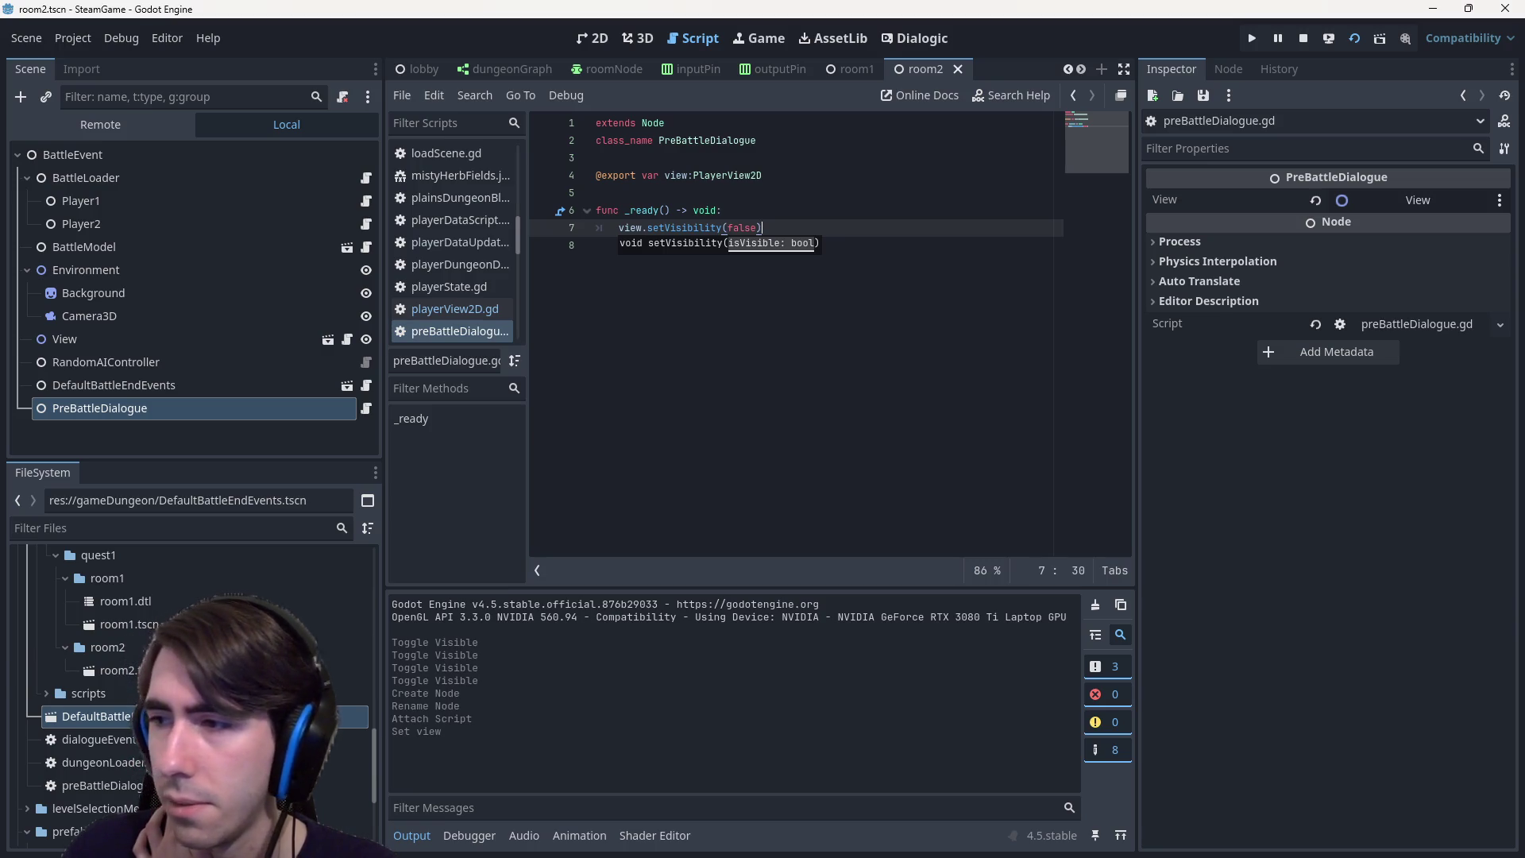
pyautogui.press('Down')
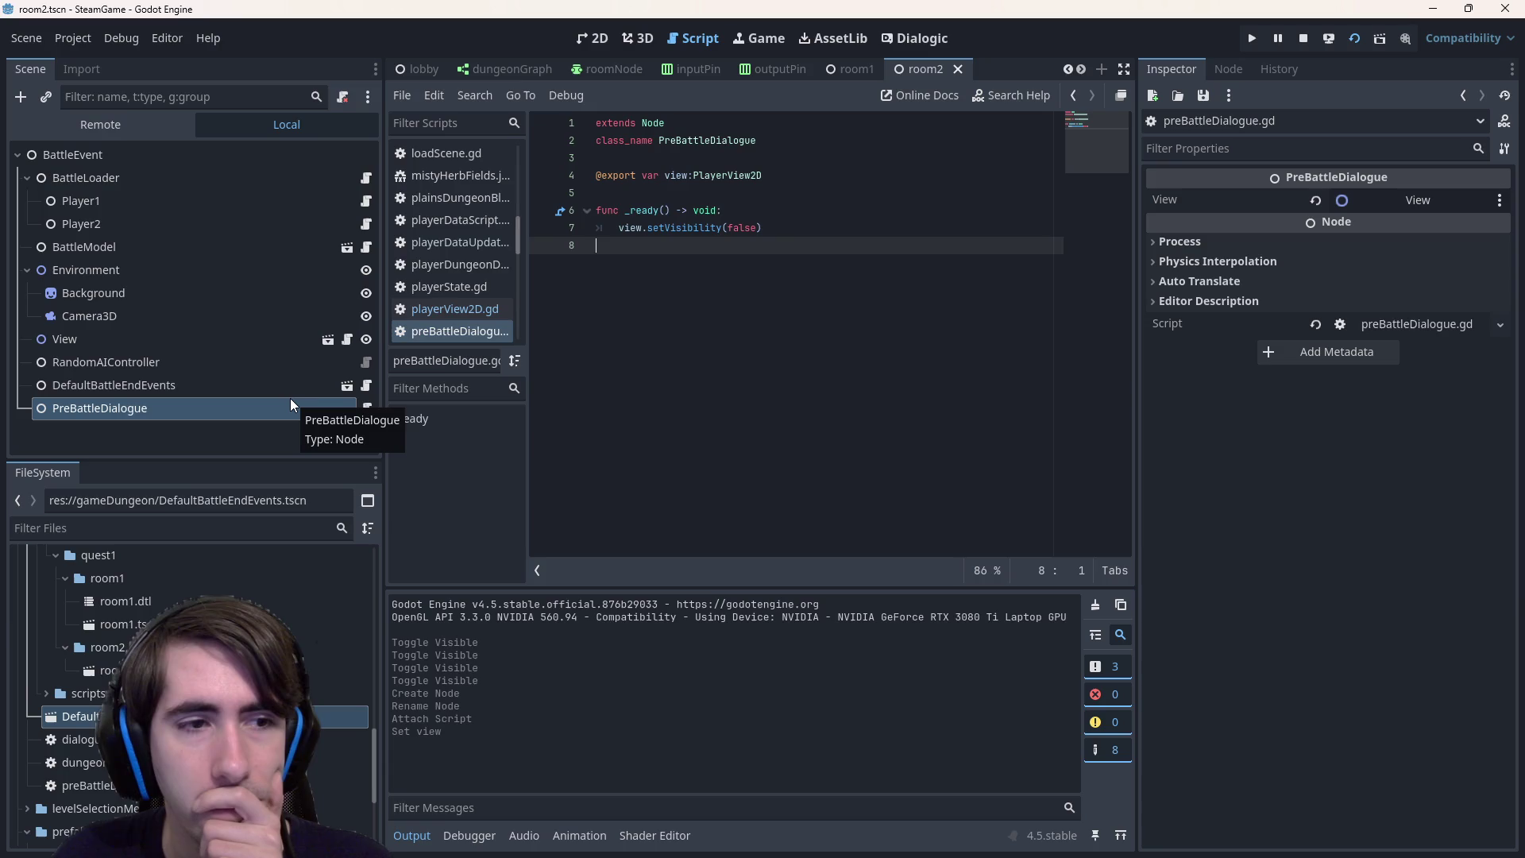
pyautogui.doubleClick(631, 228)
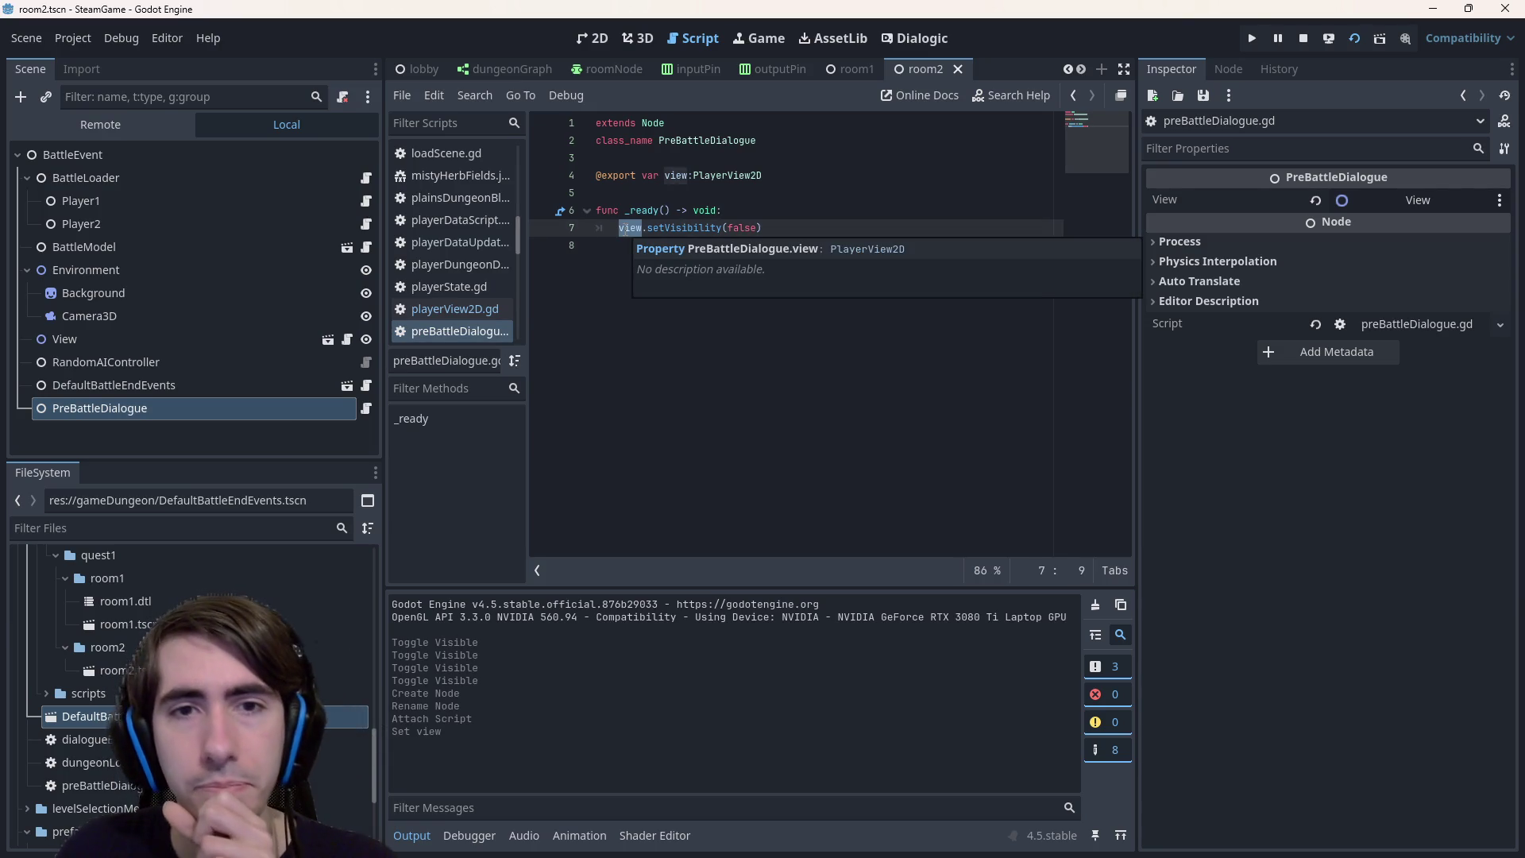
pyautogui.click(815, 305)
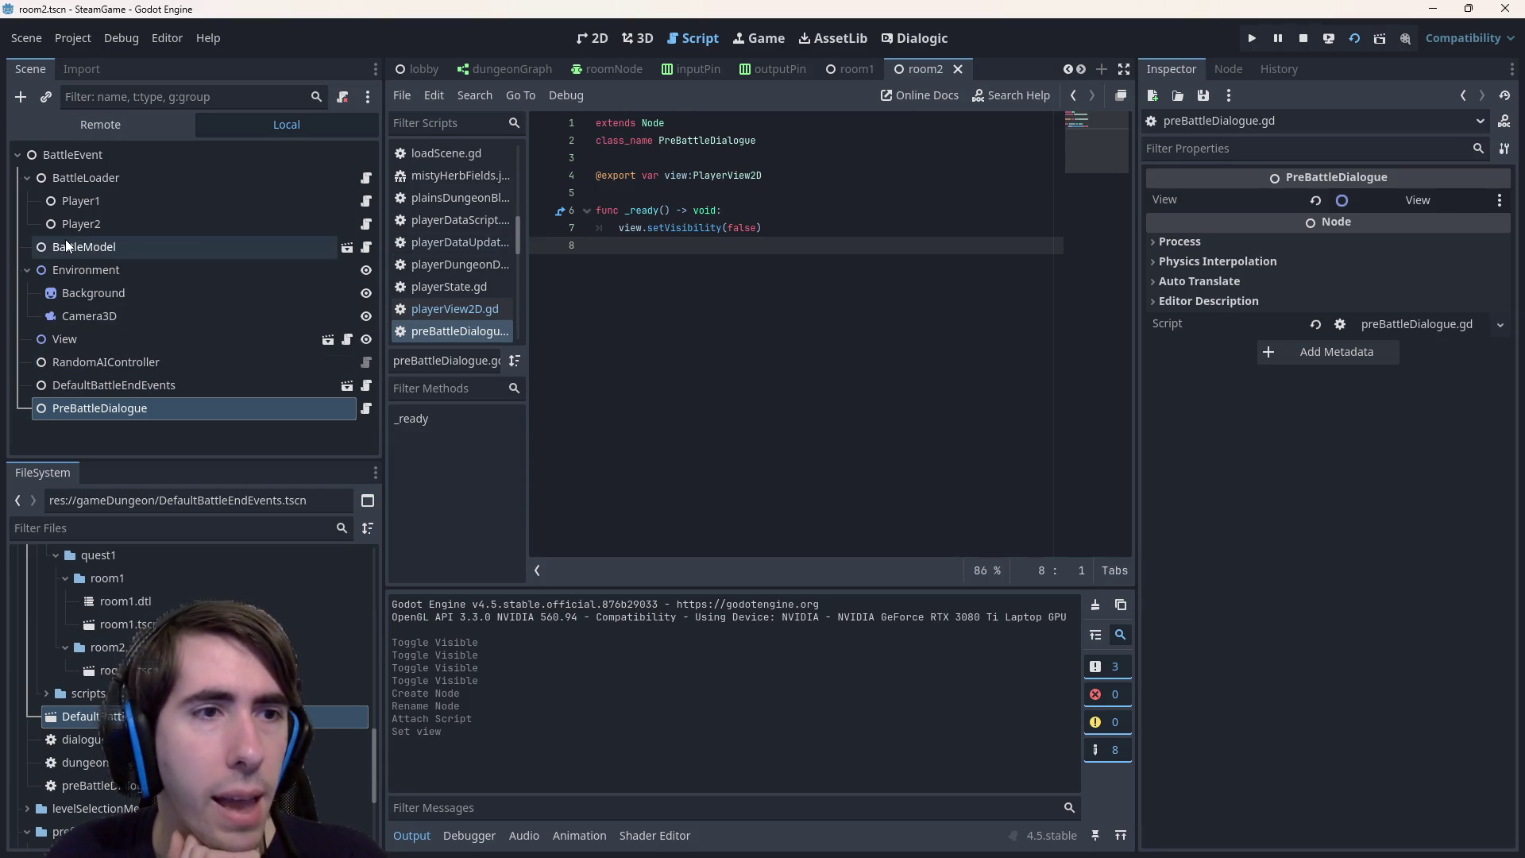
pyautogui.click(121, 180)
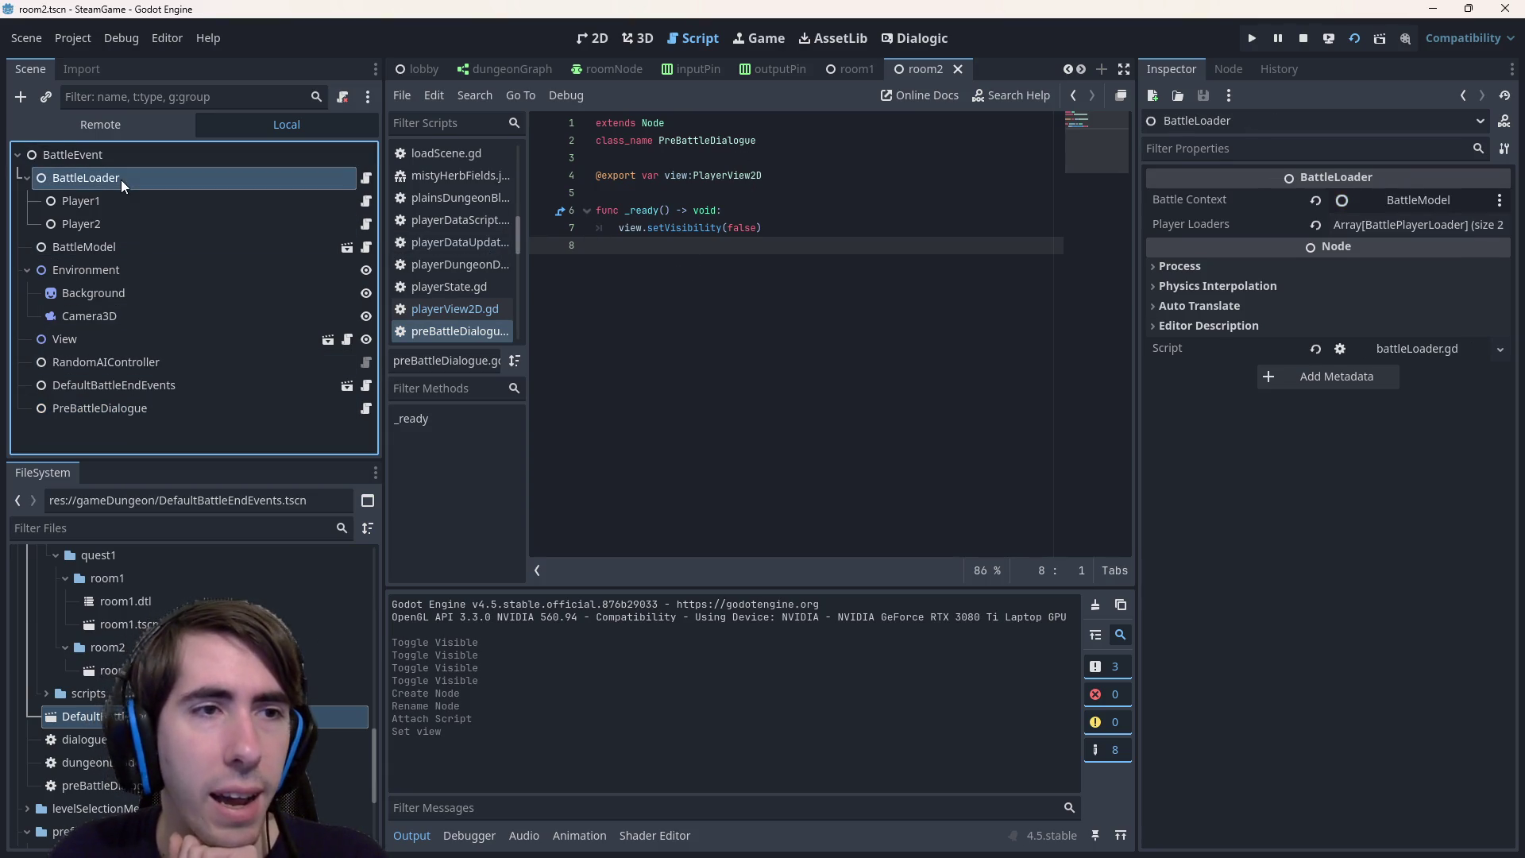
pyautogui.click(364, 180)
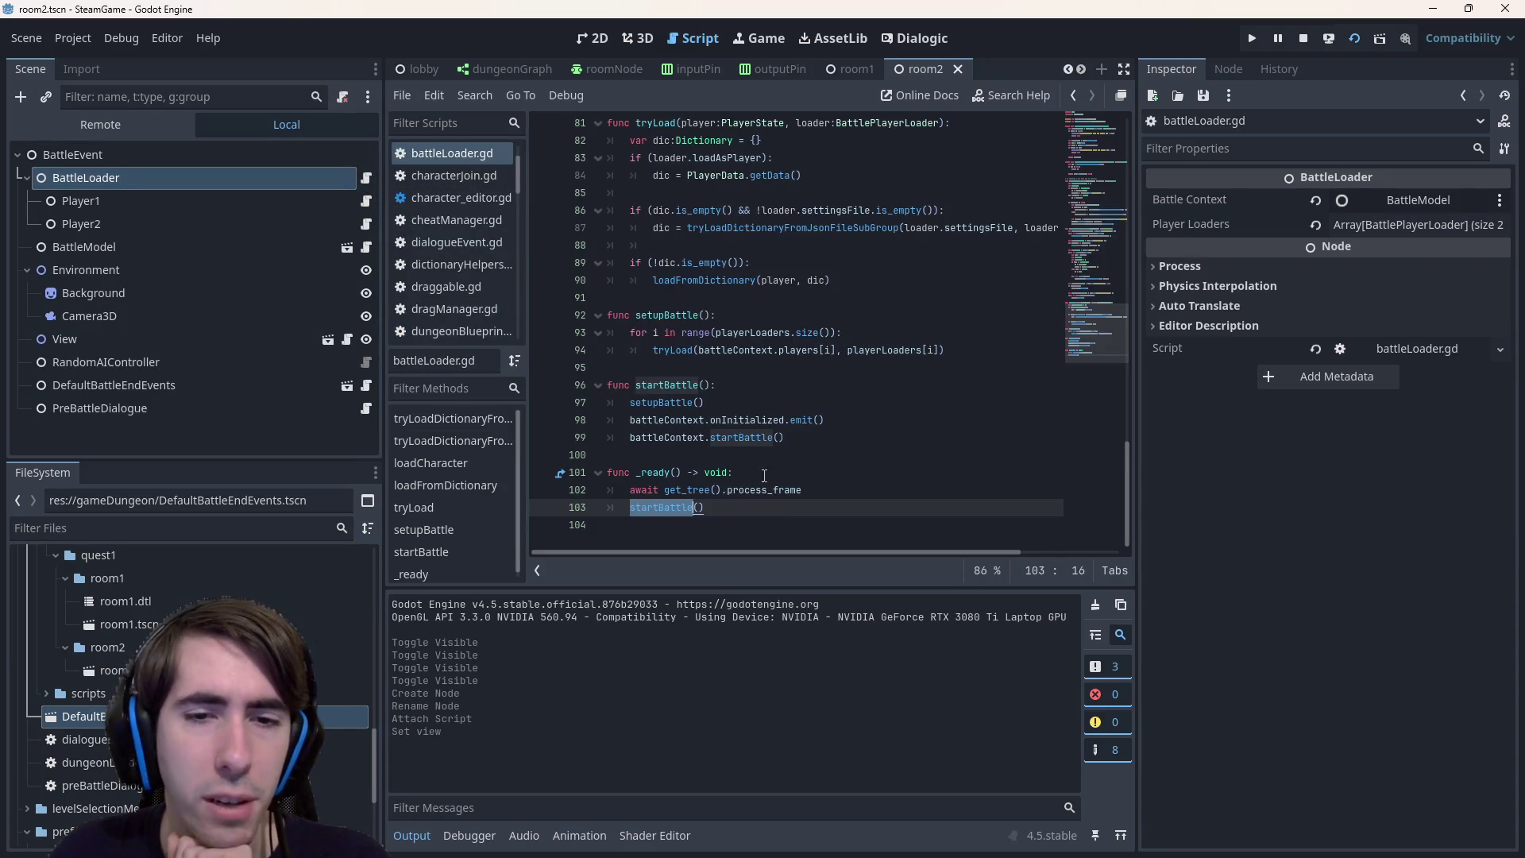
pyautogui.moveTo(815, 510); pyautogui.dragTo(588, 472)
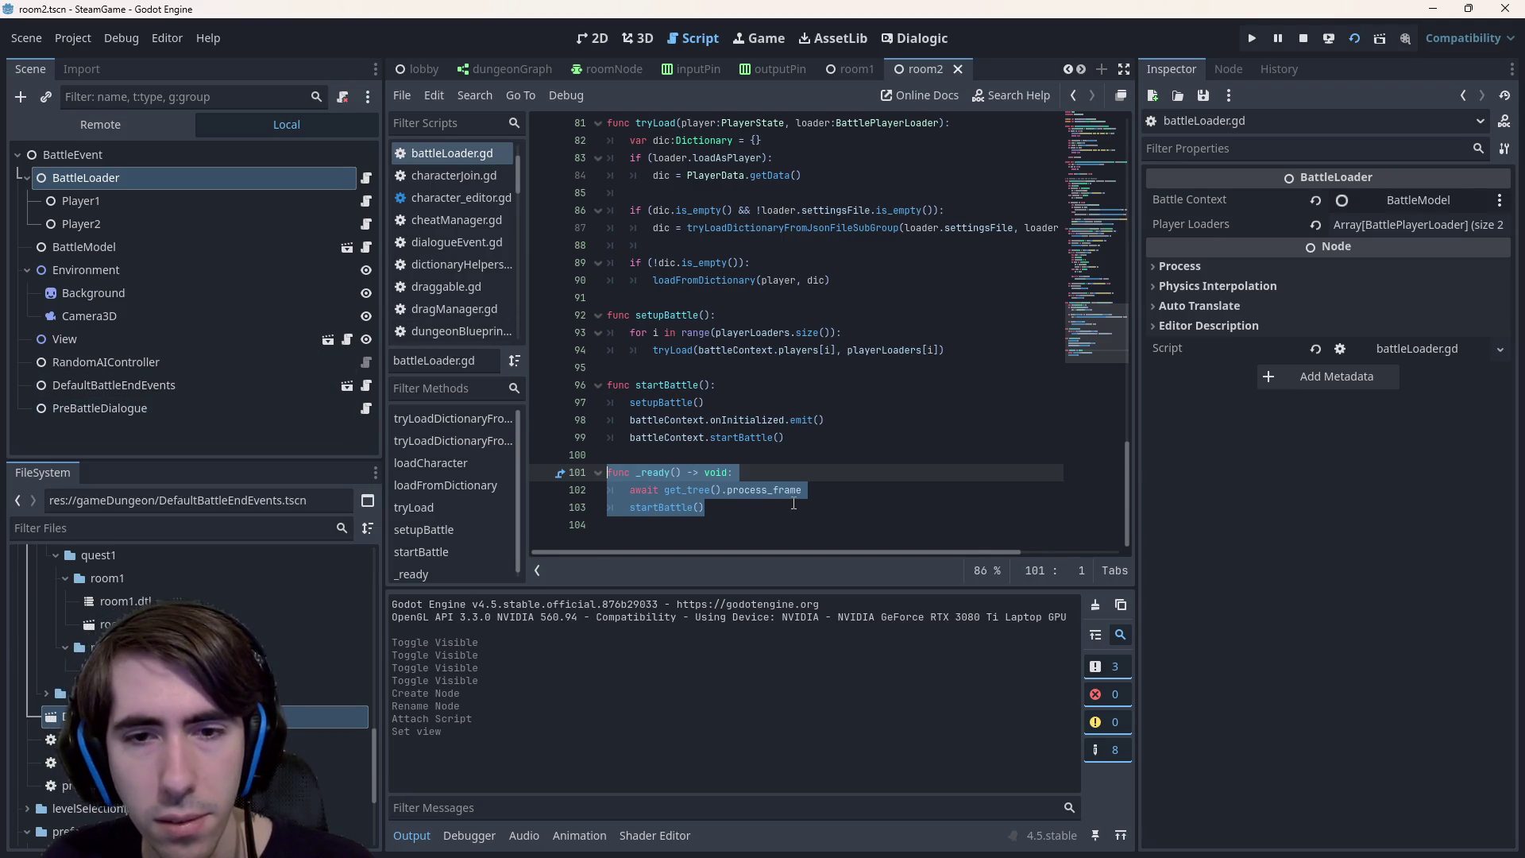
pyautogui.doubleClick(655, 506)
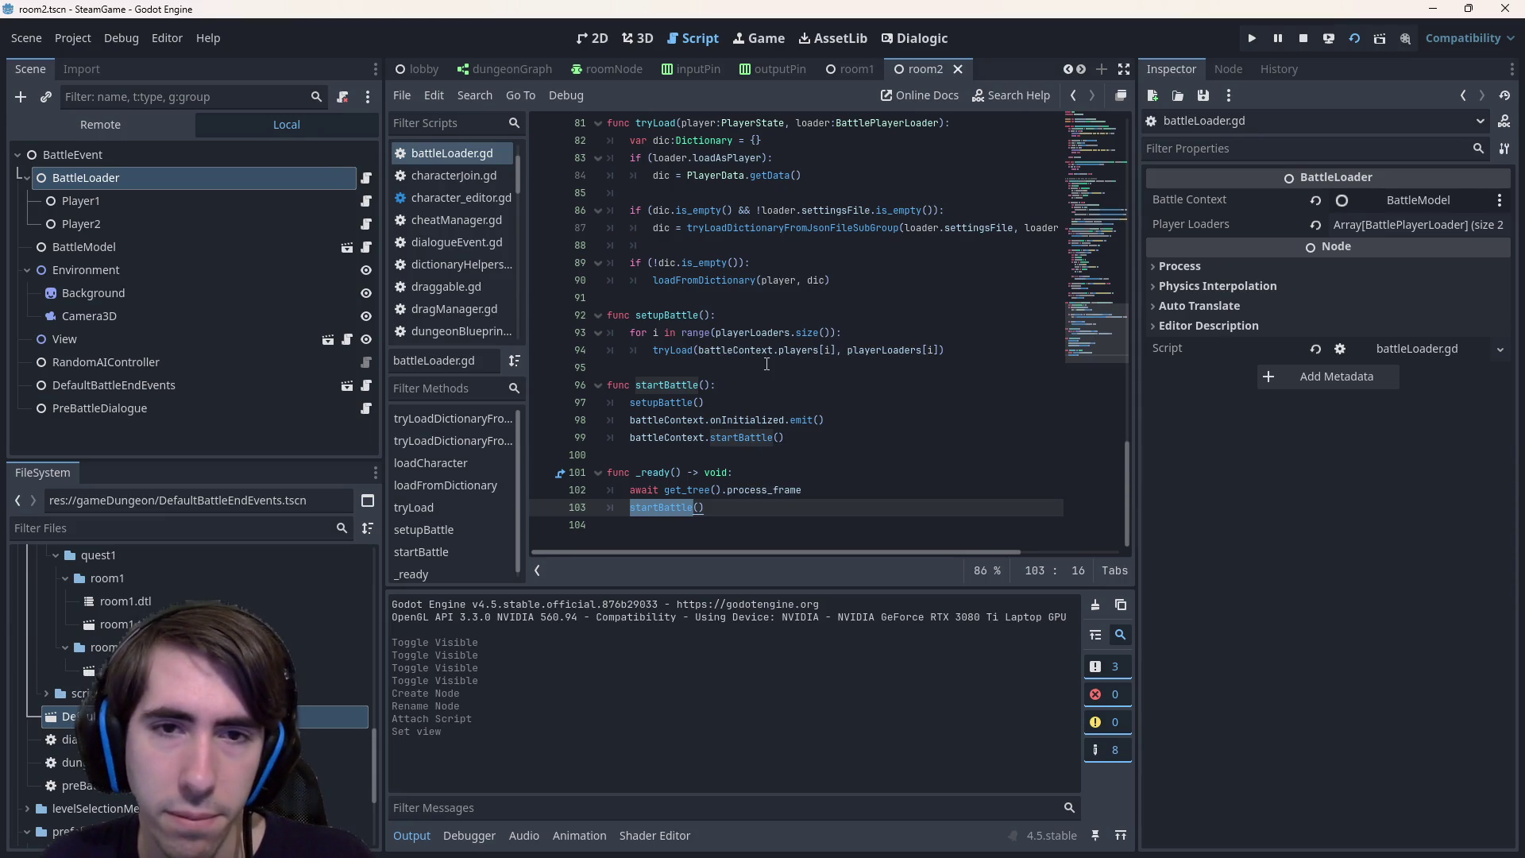
pyautogui.scroll(20, 766, 364)
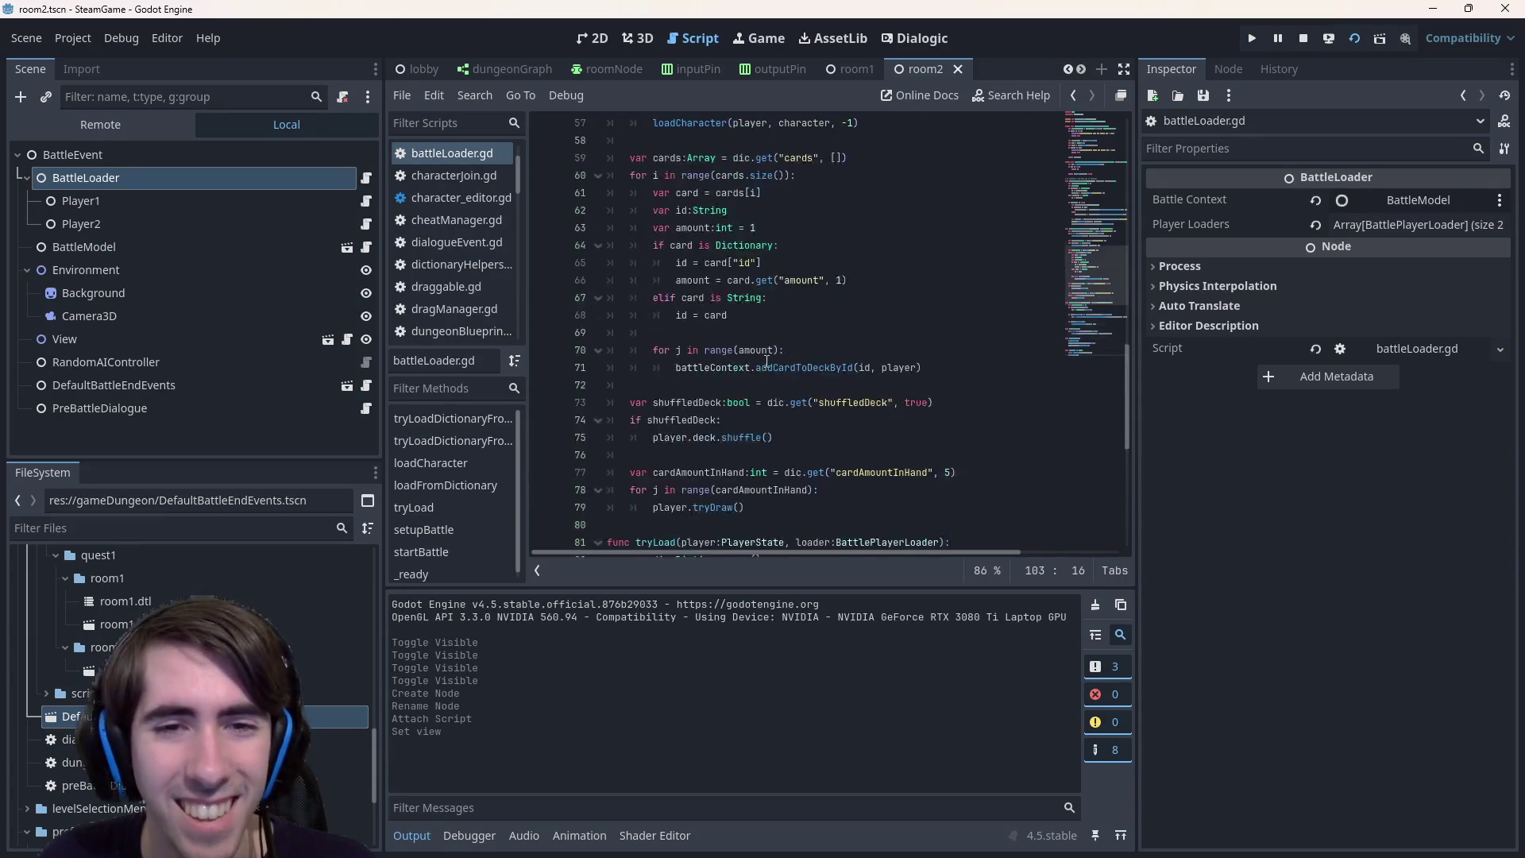
pyautogui.scroll(-20, 775, 361)
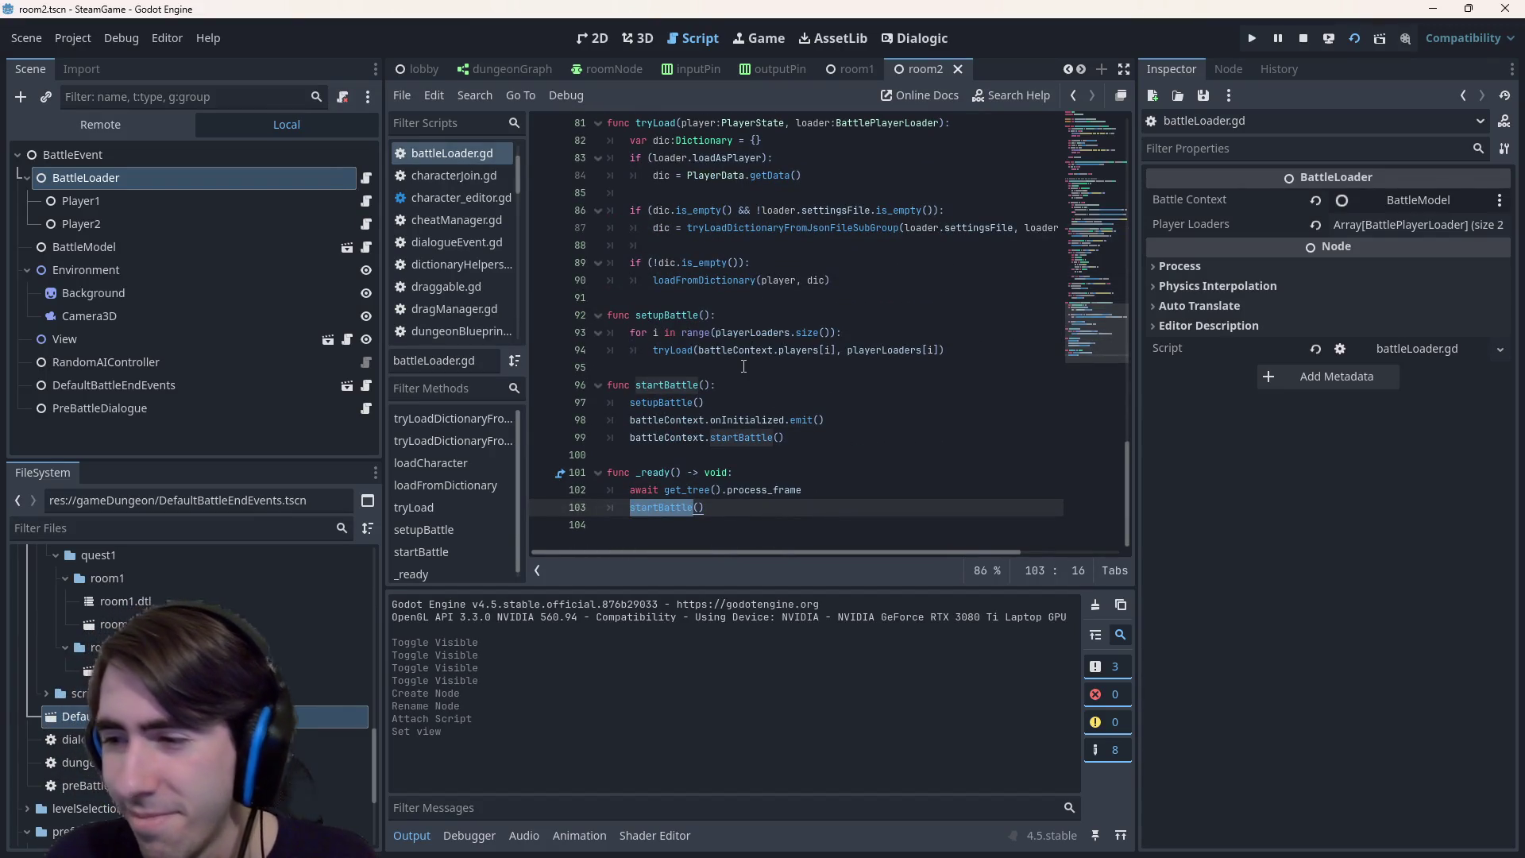
pyautogui.moveTo(727, 354)
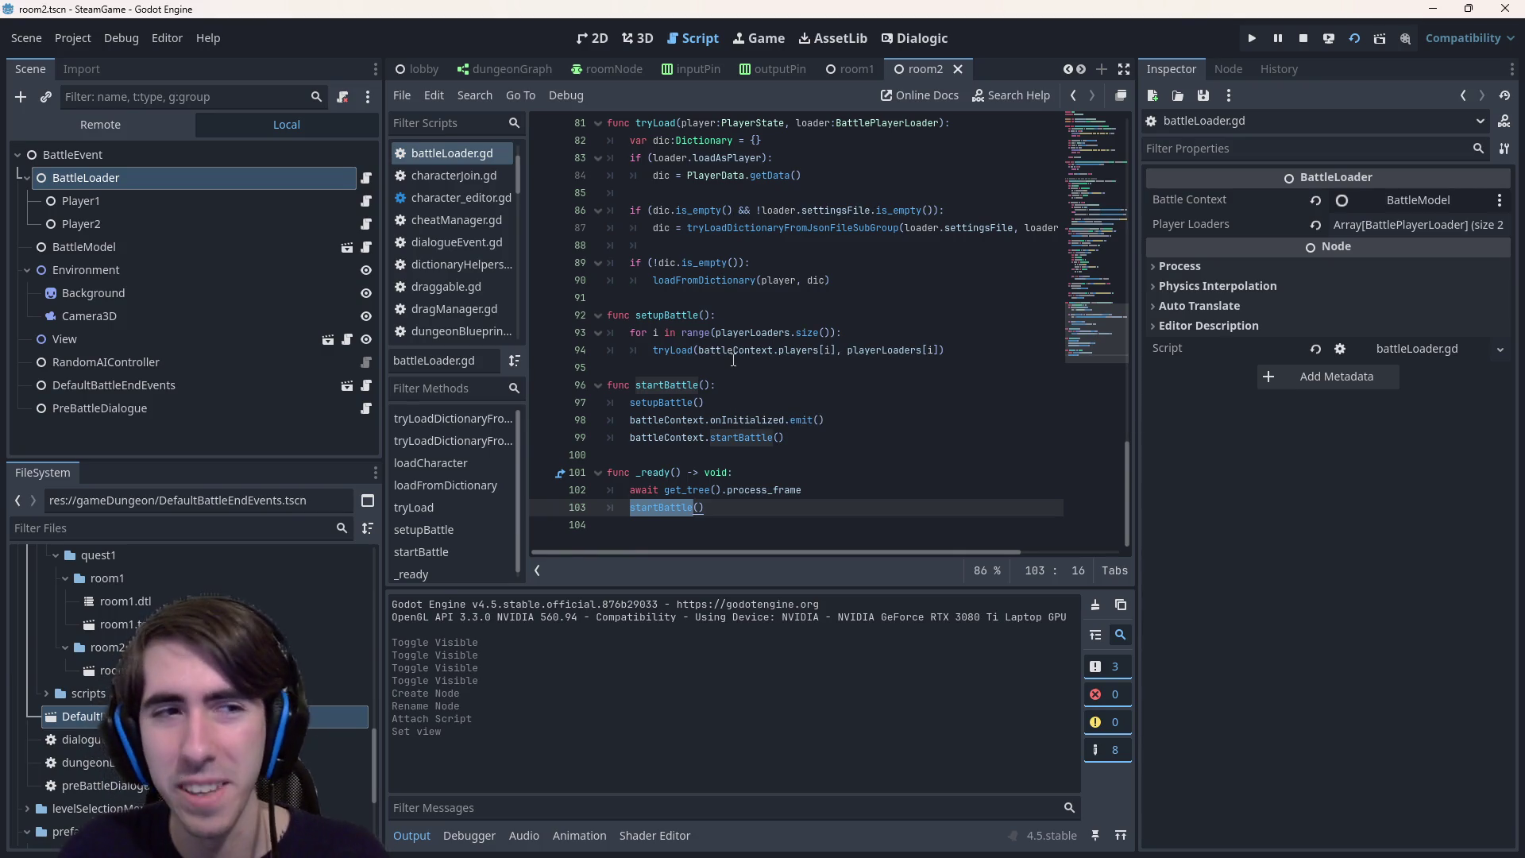
pyautogui.doubleClick(661, 402)
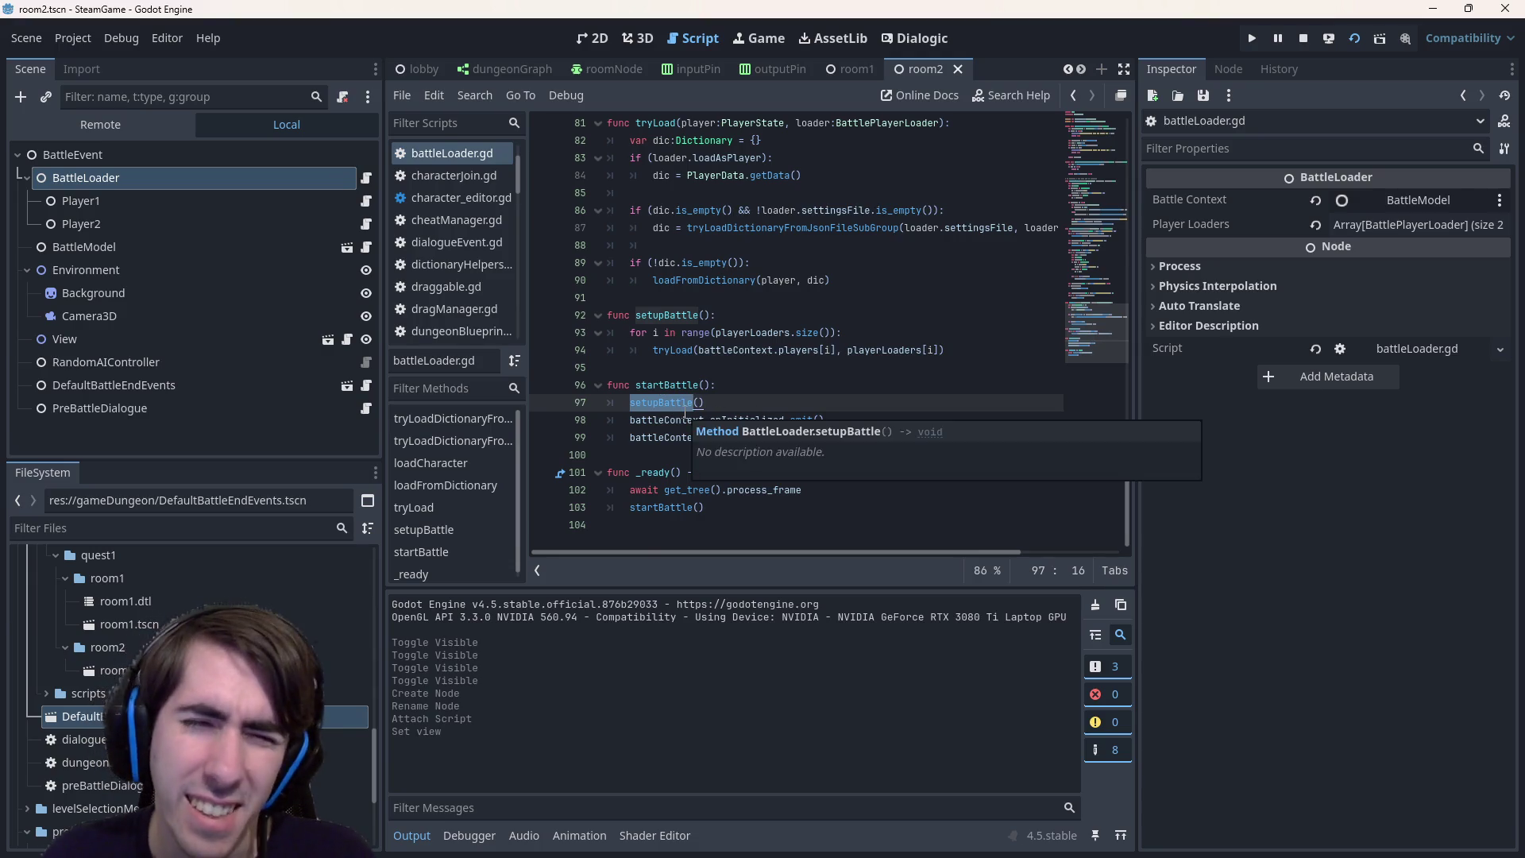
pyautogui.doubleClick(786, 421)
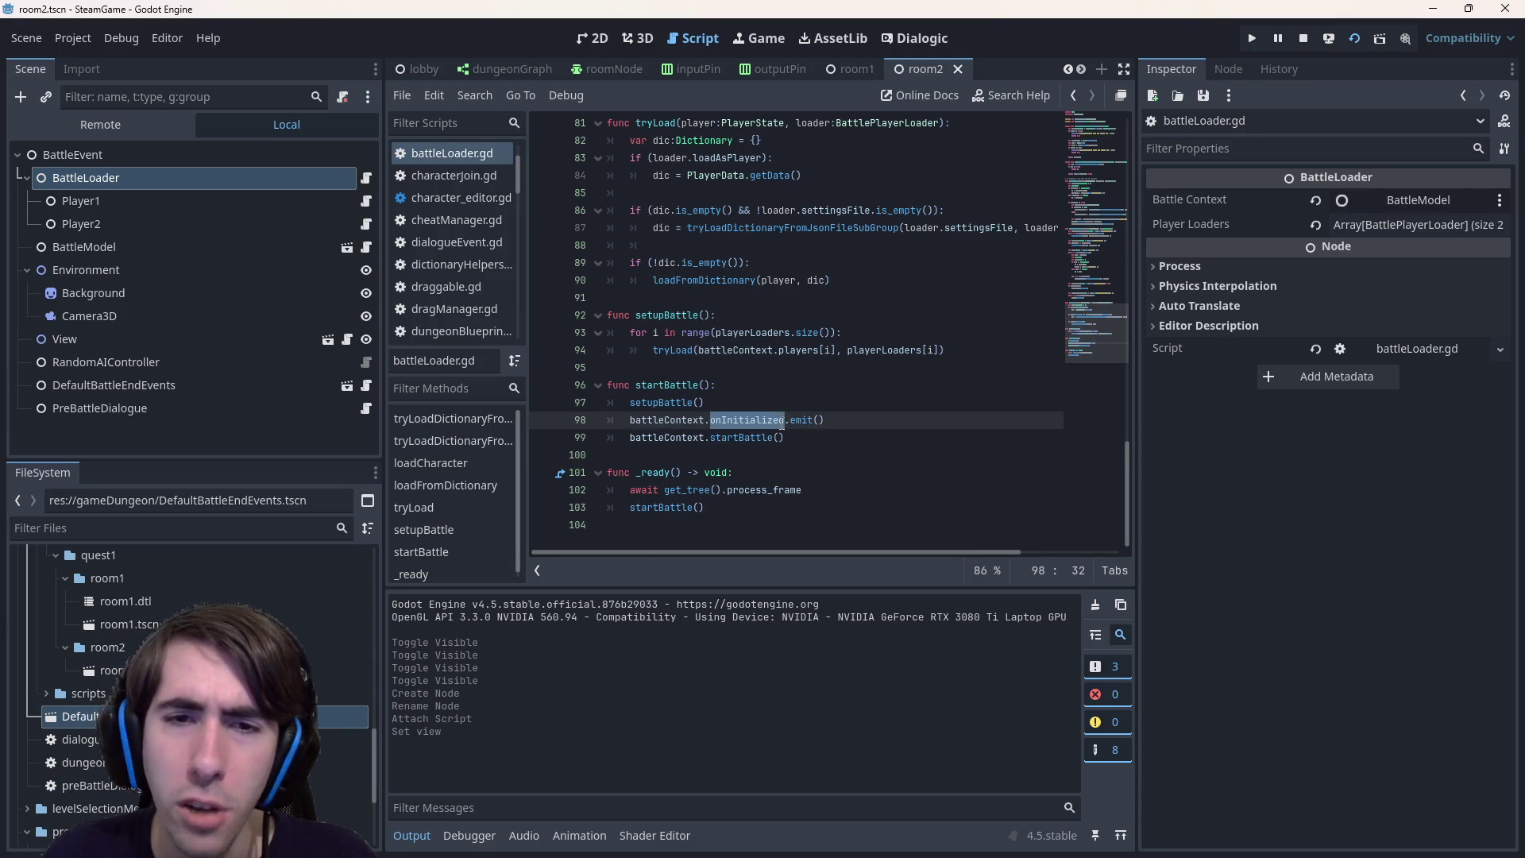
pyautogui.click(773, 420)
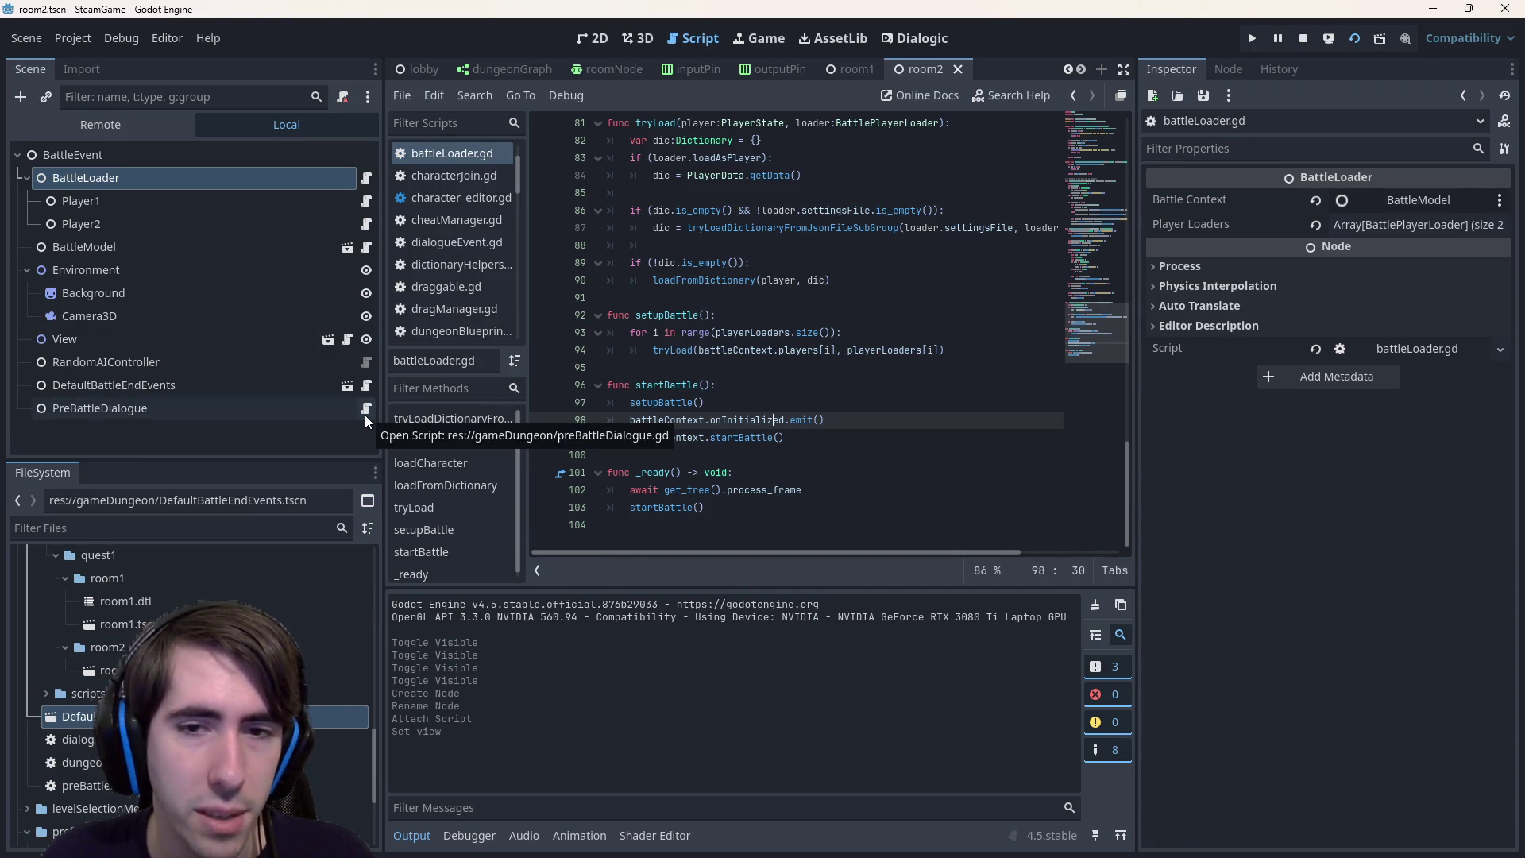
pyautogui.doubleClick(741, 420)
pyautogui.doubleClick(675, 421)
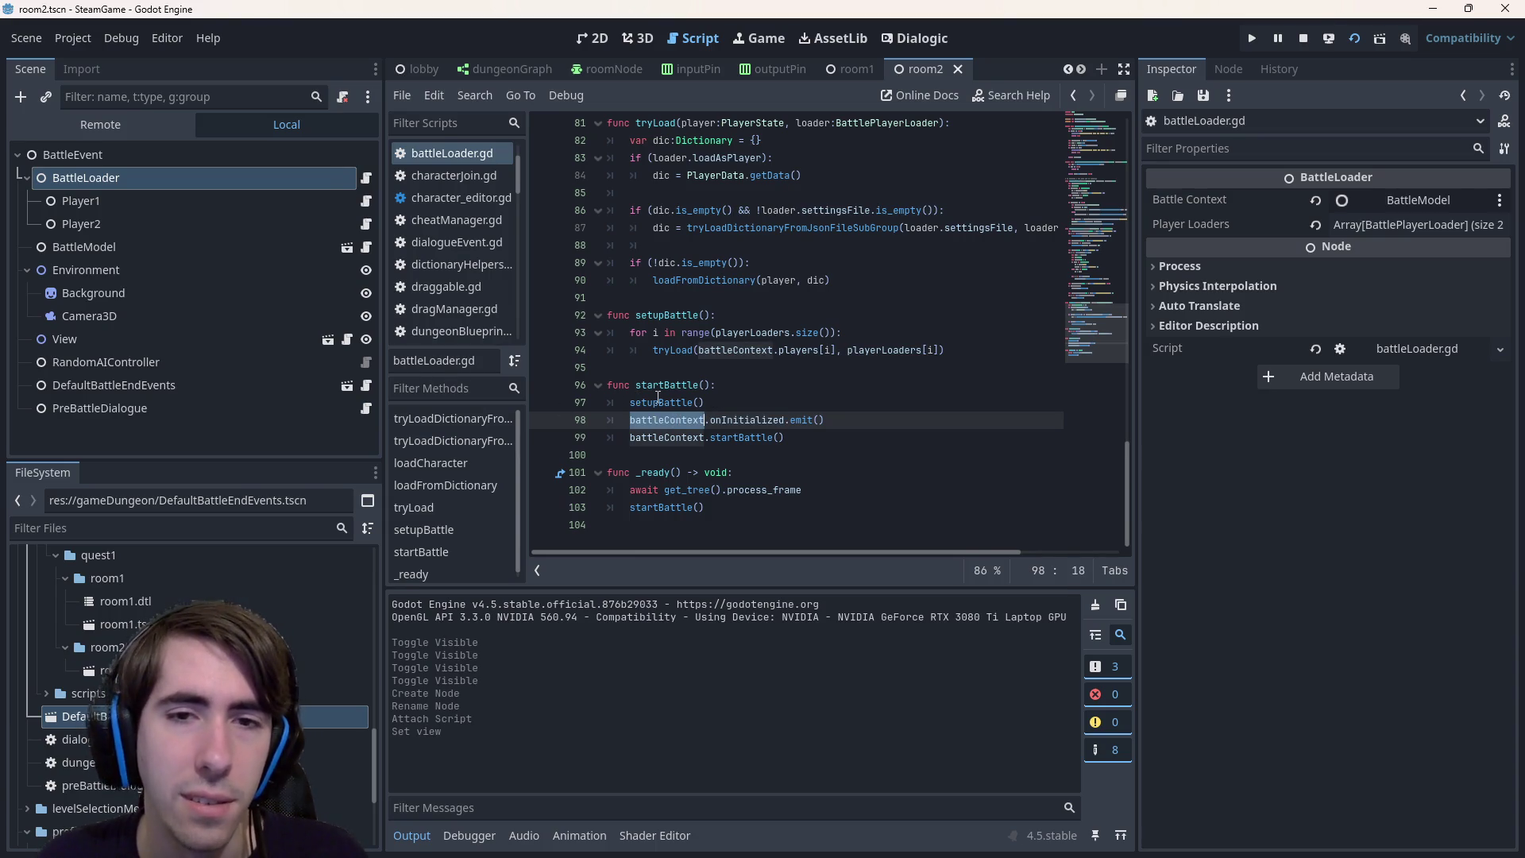
pyautogui.doubleClick(745, 419)
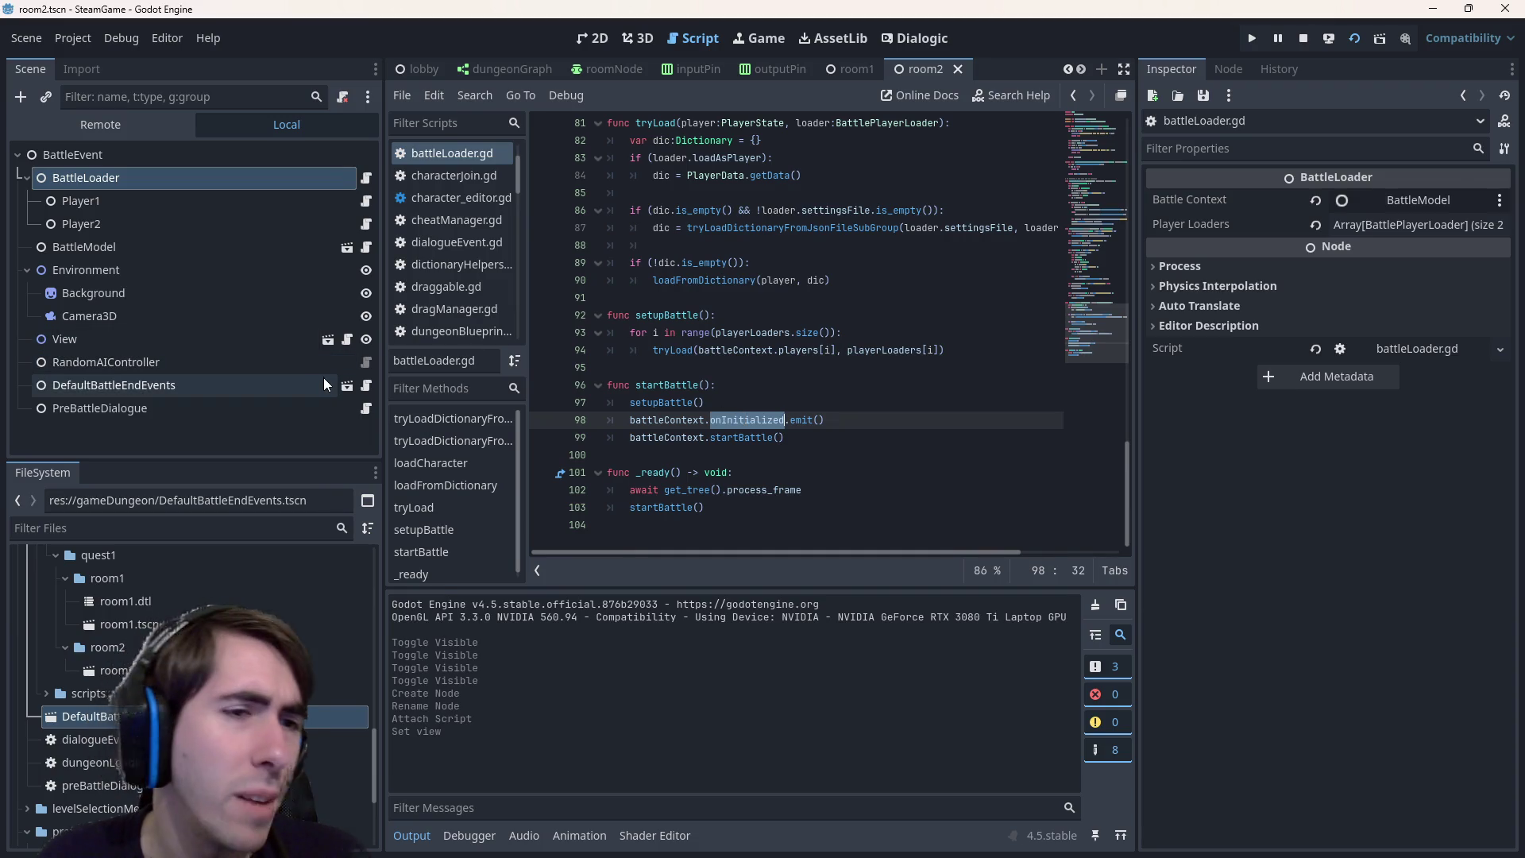
pyautogui.click(367, 406)
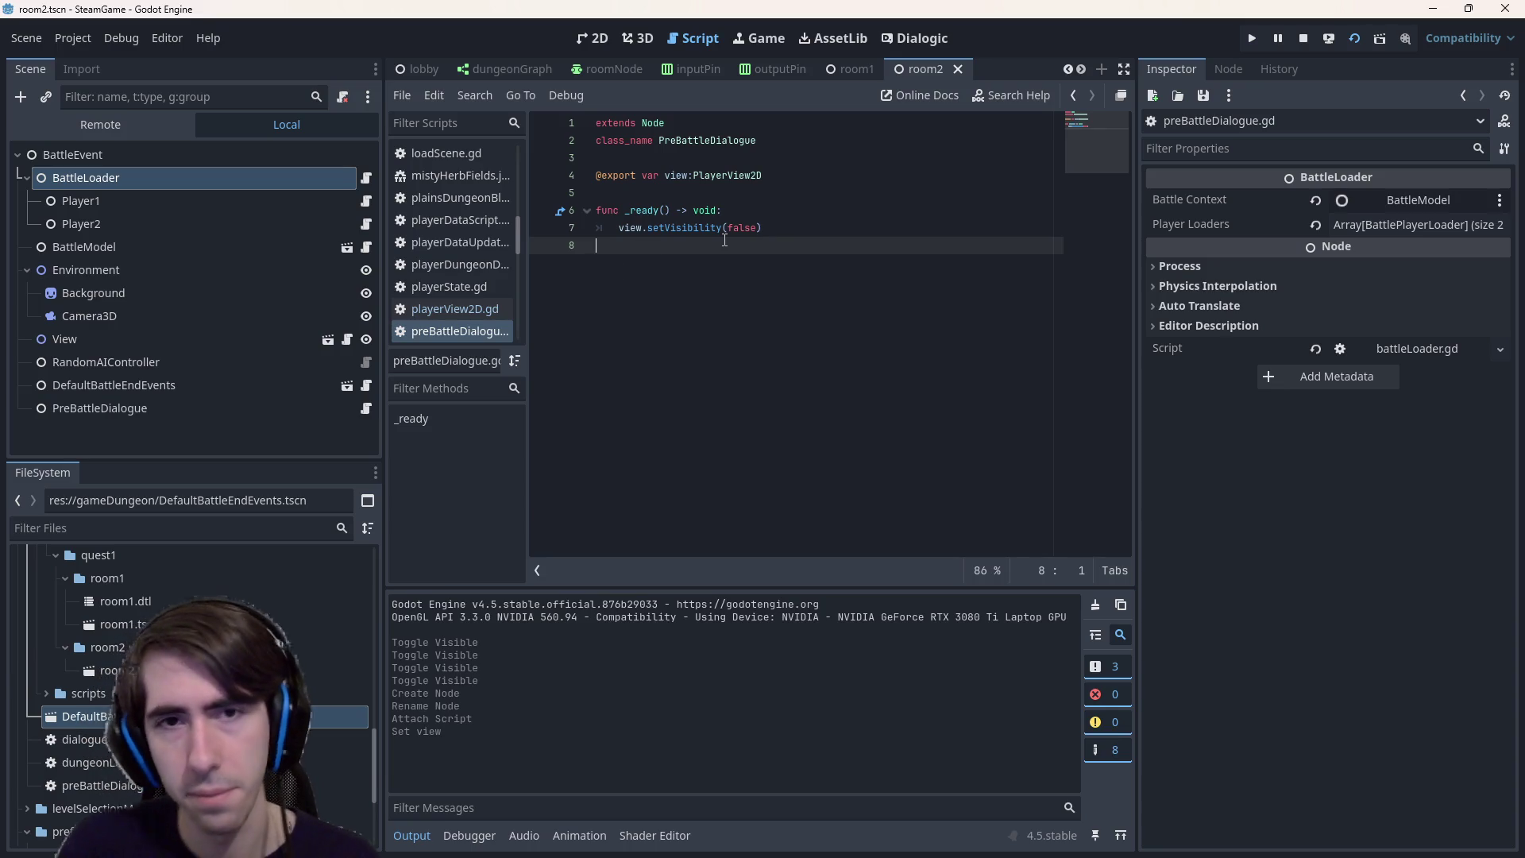
# - Add an exported battleModel variable of type BattleContext below the view export
pyautogui.press('Up')
pyautogui.press('Up')
pyautogui.press('Up')
pyautogui.press('Return')
pyautogui.press('Up')
pyautogui.write('@export')
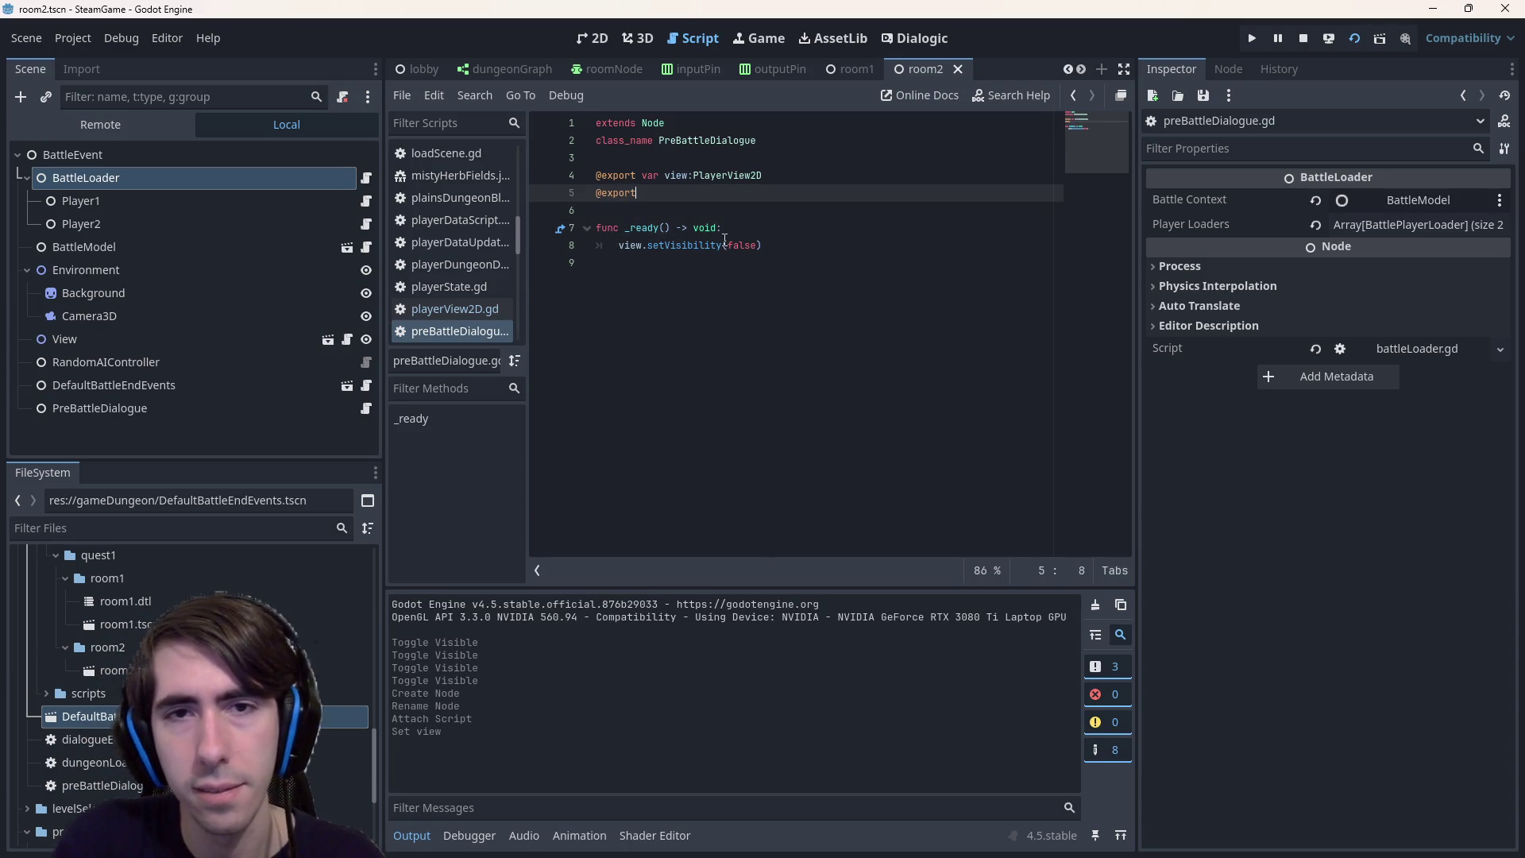
pyautogui.write(' var battleM')
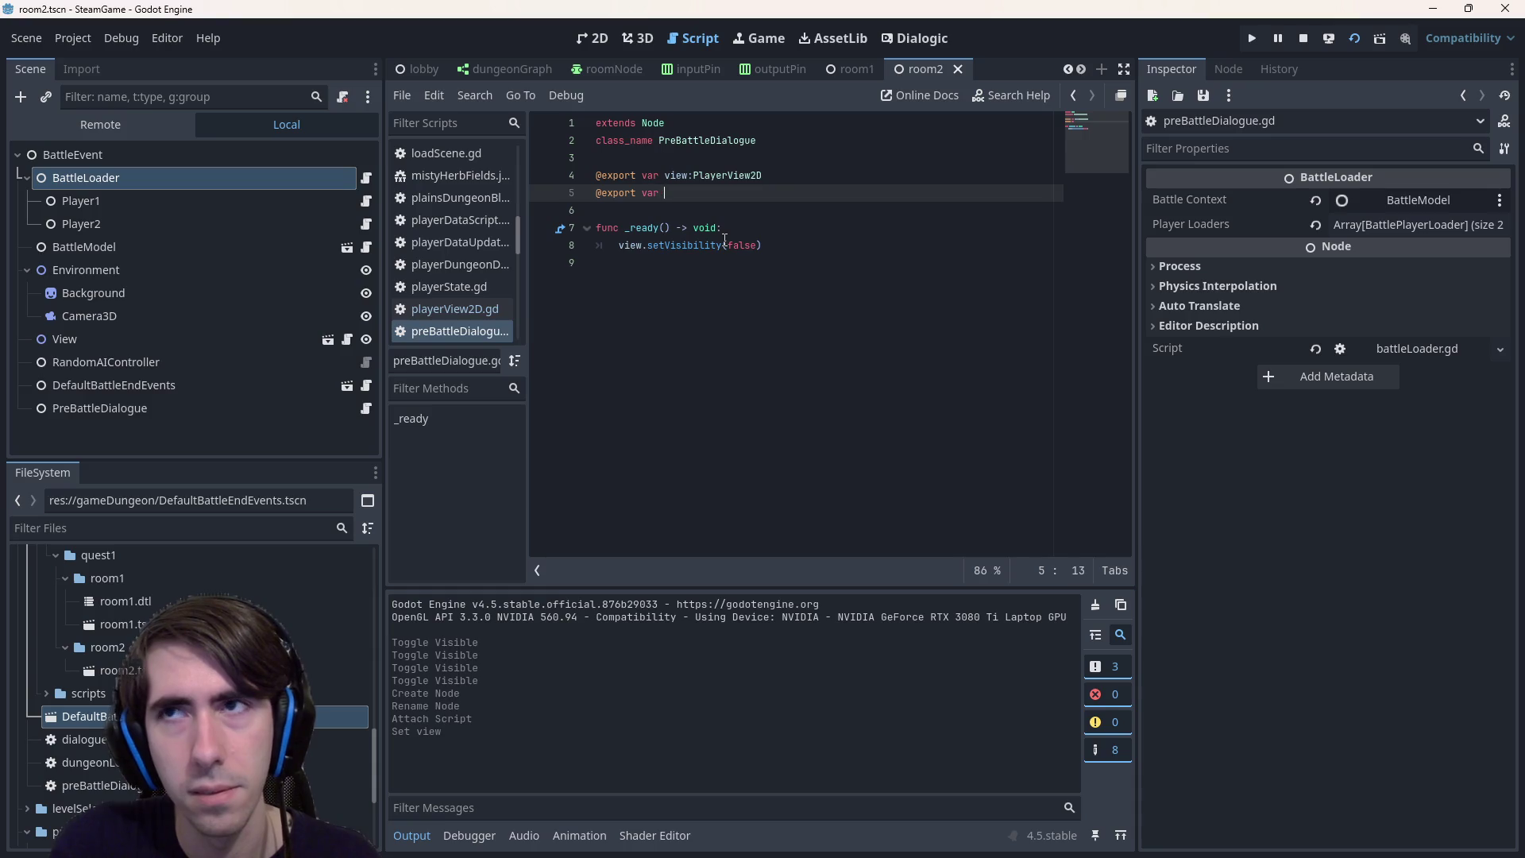
pyautogui.write('odel:BattleMo')
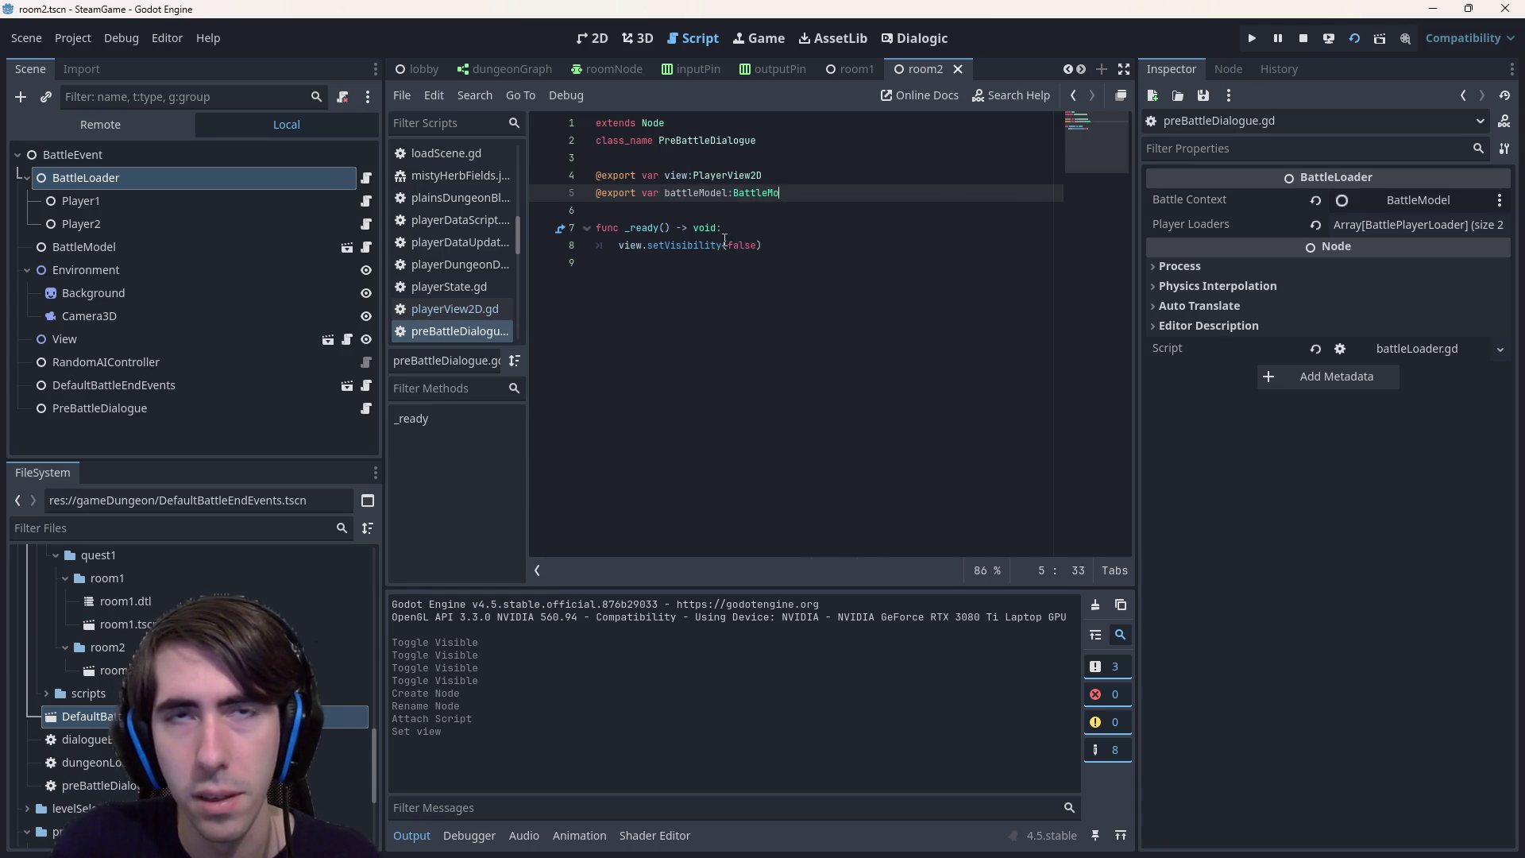
pyautogui.hotkey('ctrl', 'BackSpace')
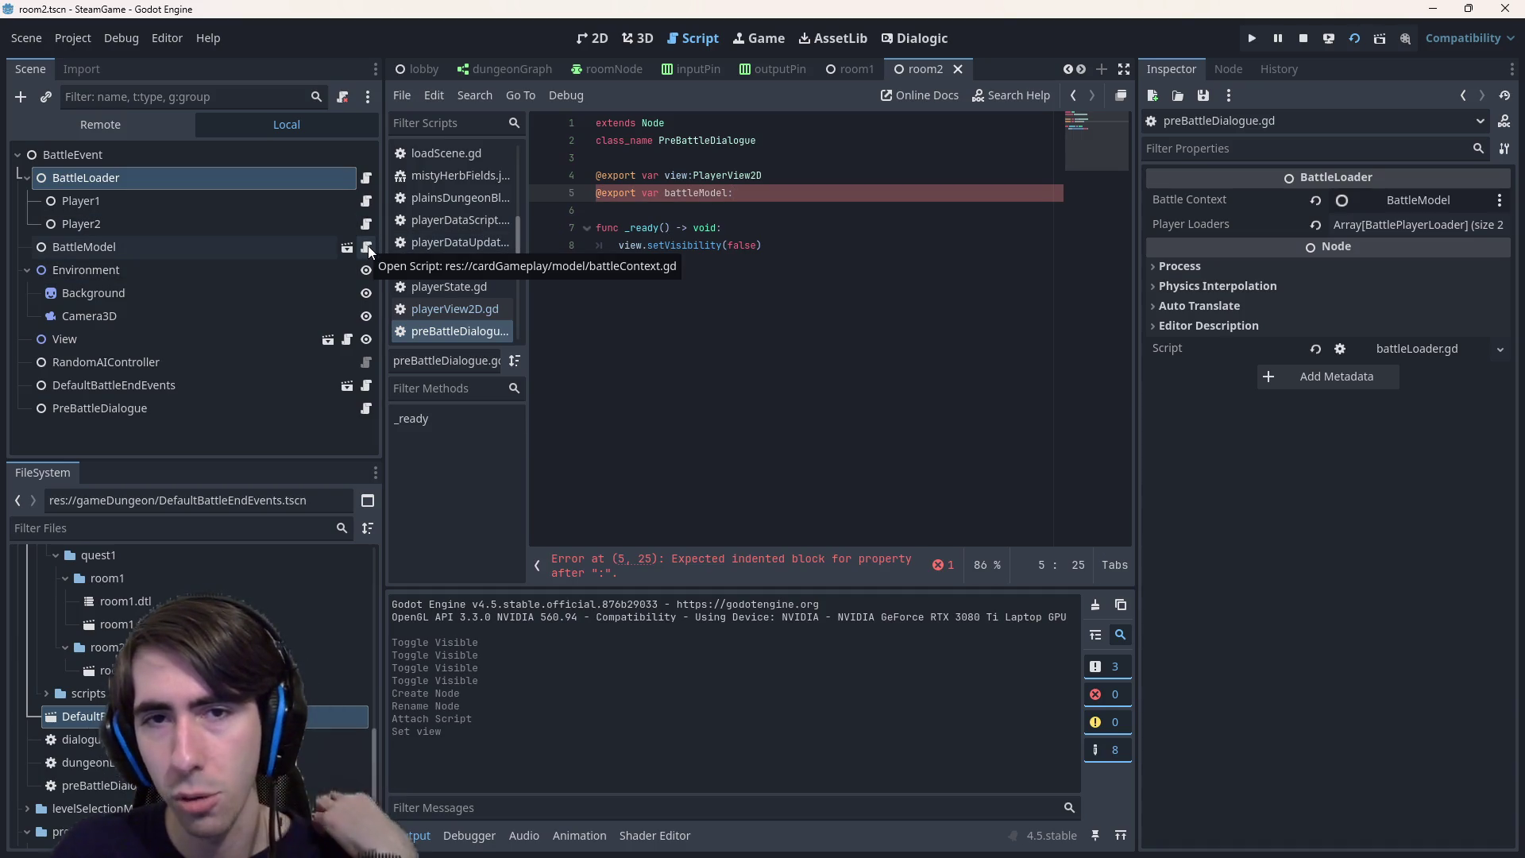
pyautogui.write('BattleConte')
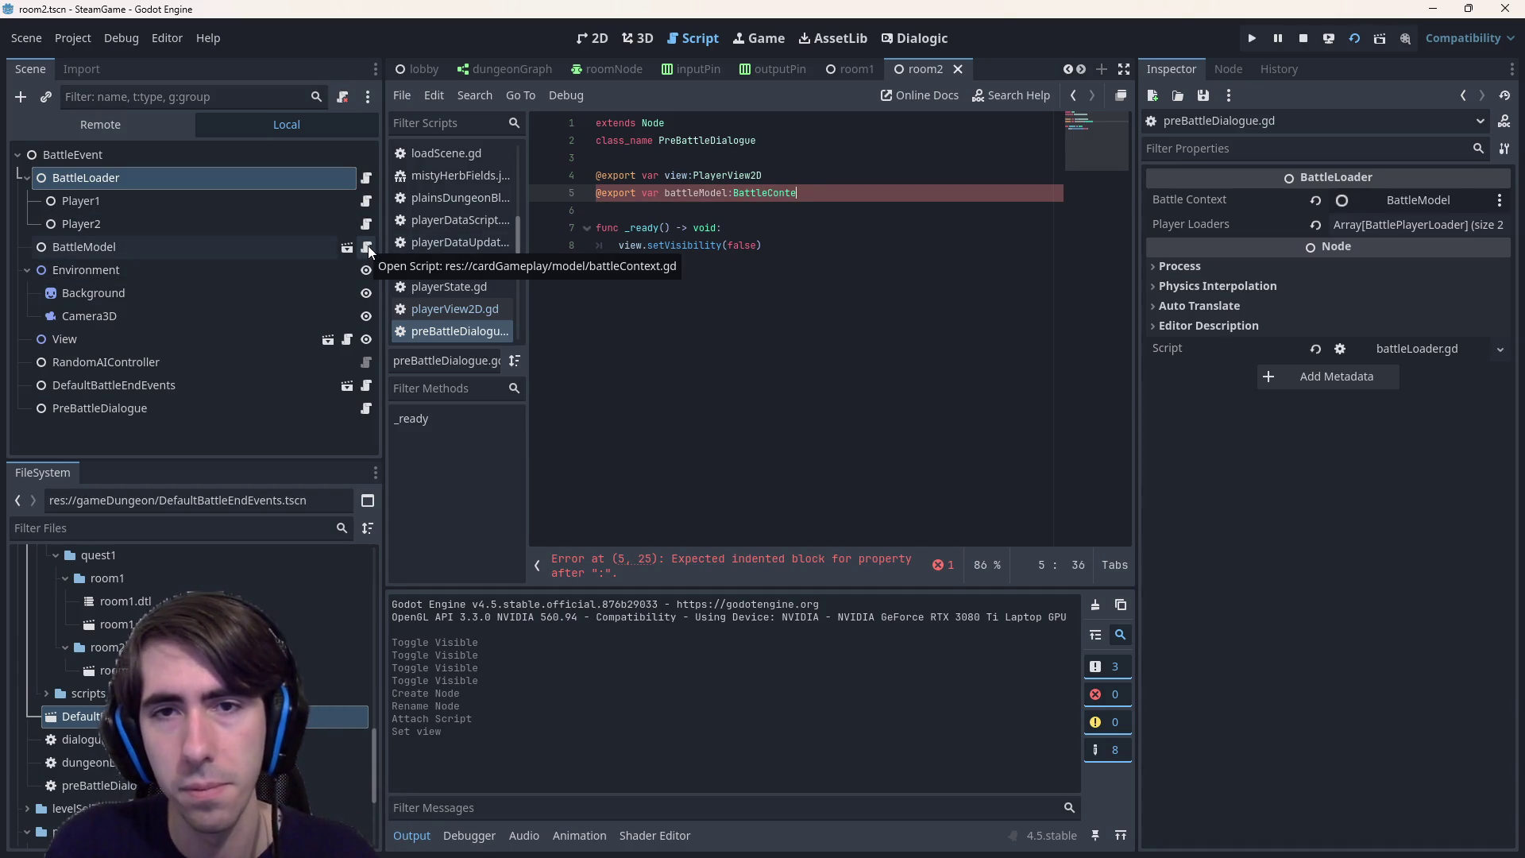
pyautogui.write('xt')
# - In _ready, connect battleModel.onInitialized to onBattleInitialized
pyautogui.click(683, 262)
pyautogui.press('Tab')
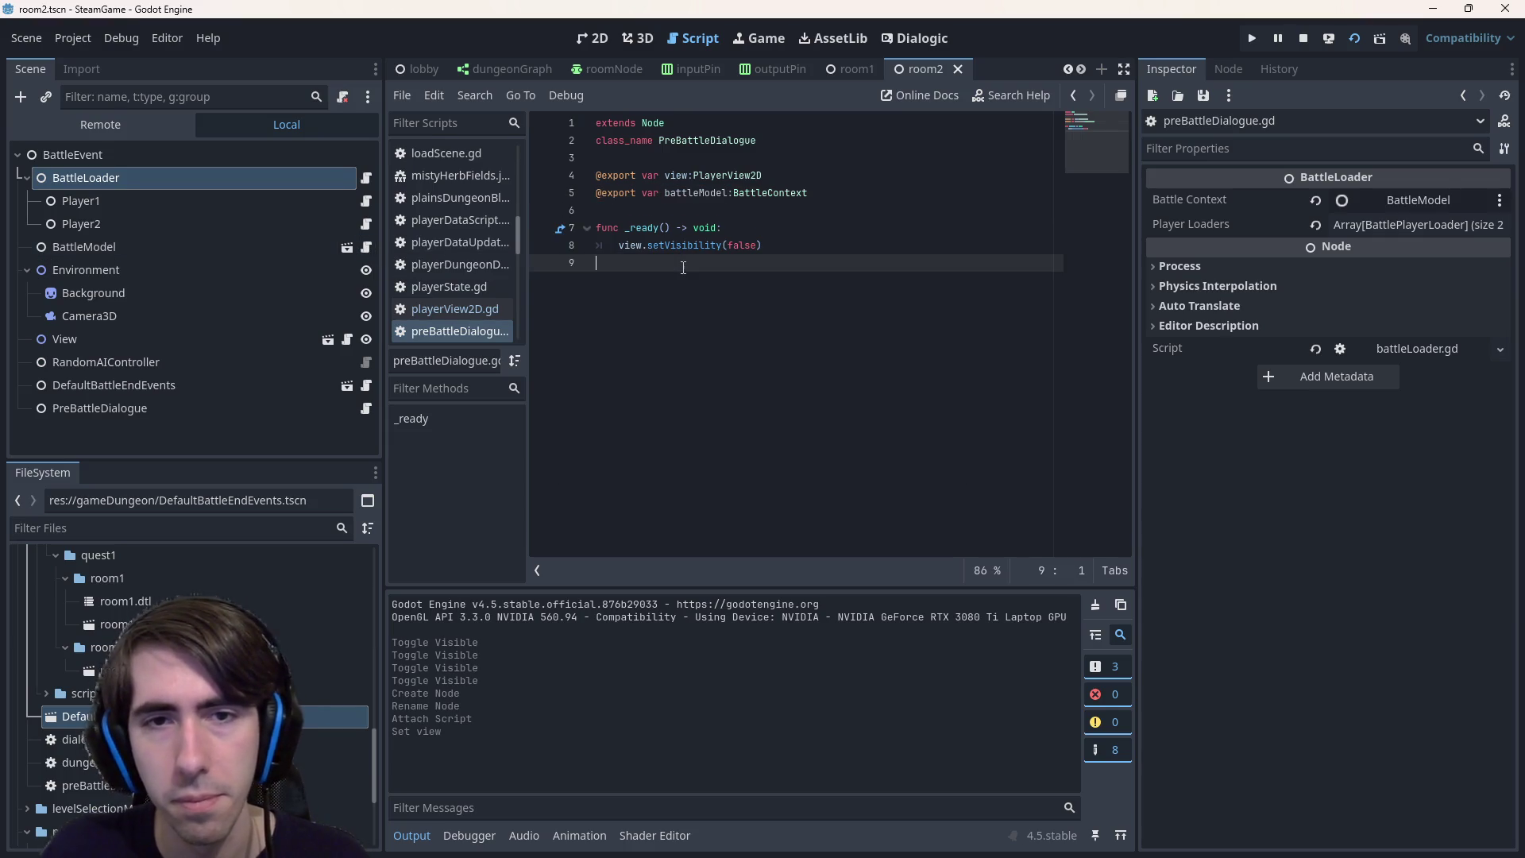
pyautogui.write('battleModel.')
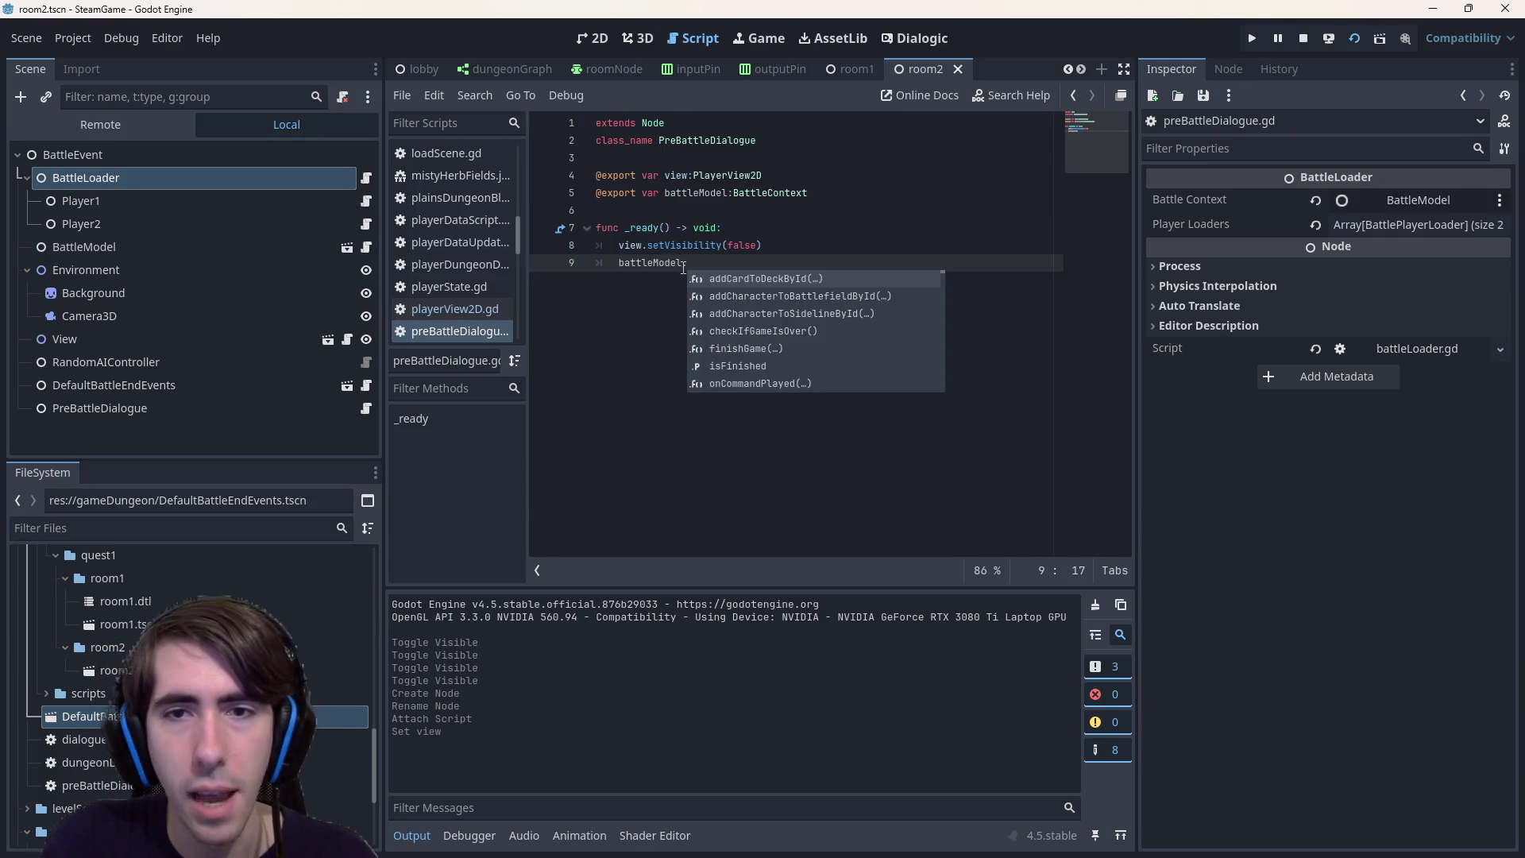
pyautogui.write('onini')
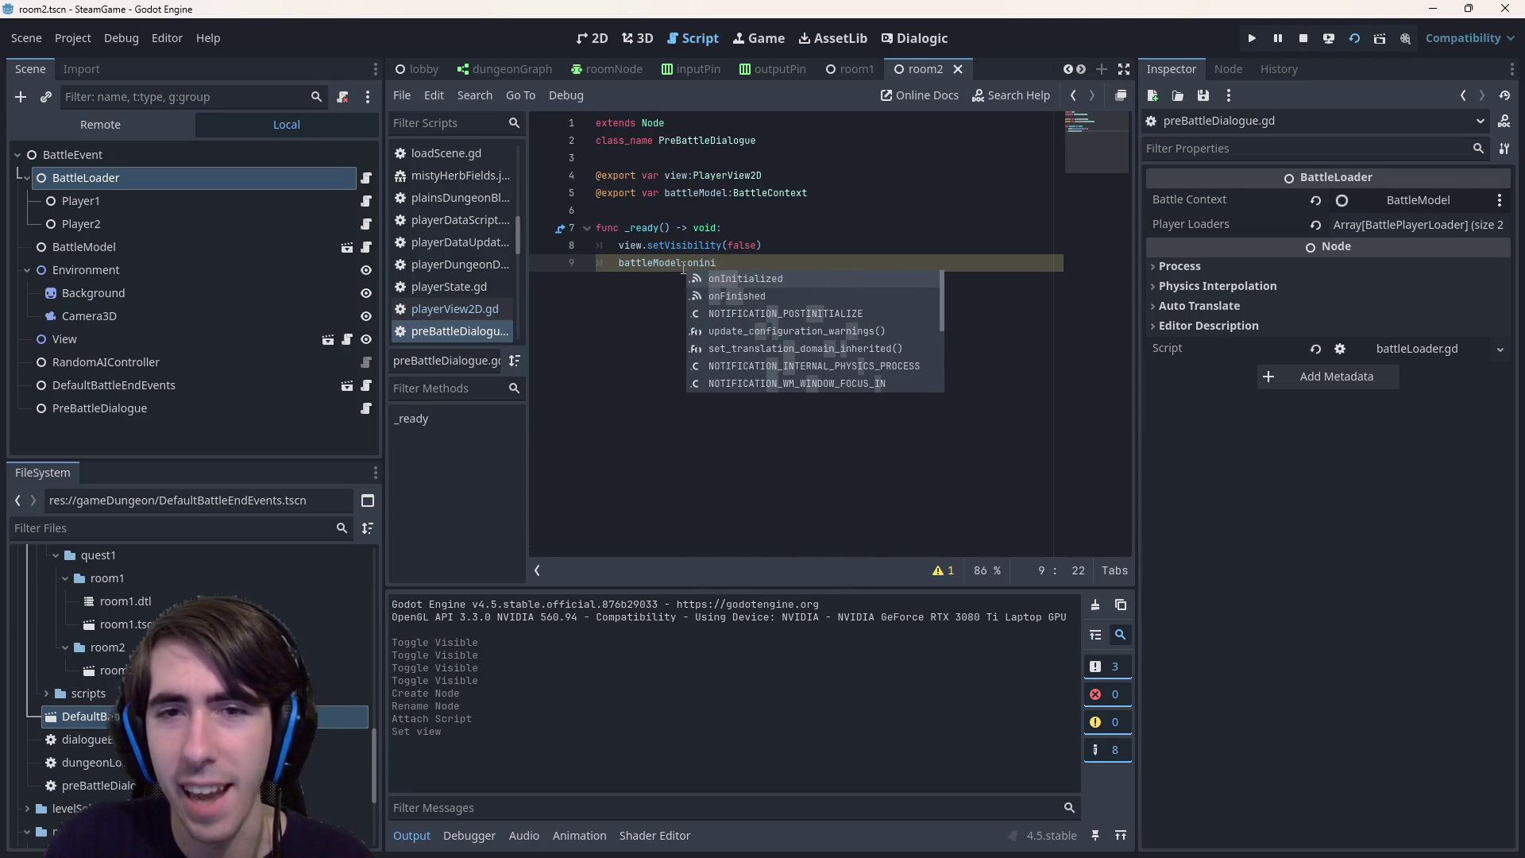
pyautogui.press('Return')
pyautogui.write('.')
pyautogui.press('Return')
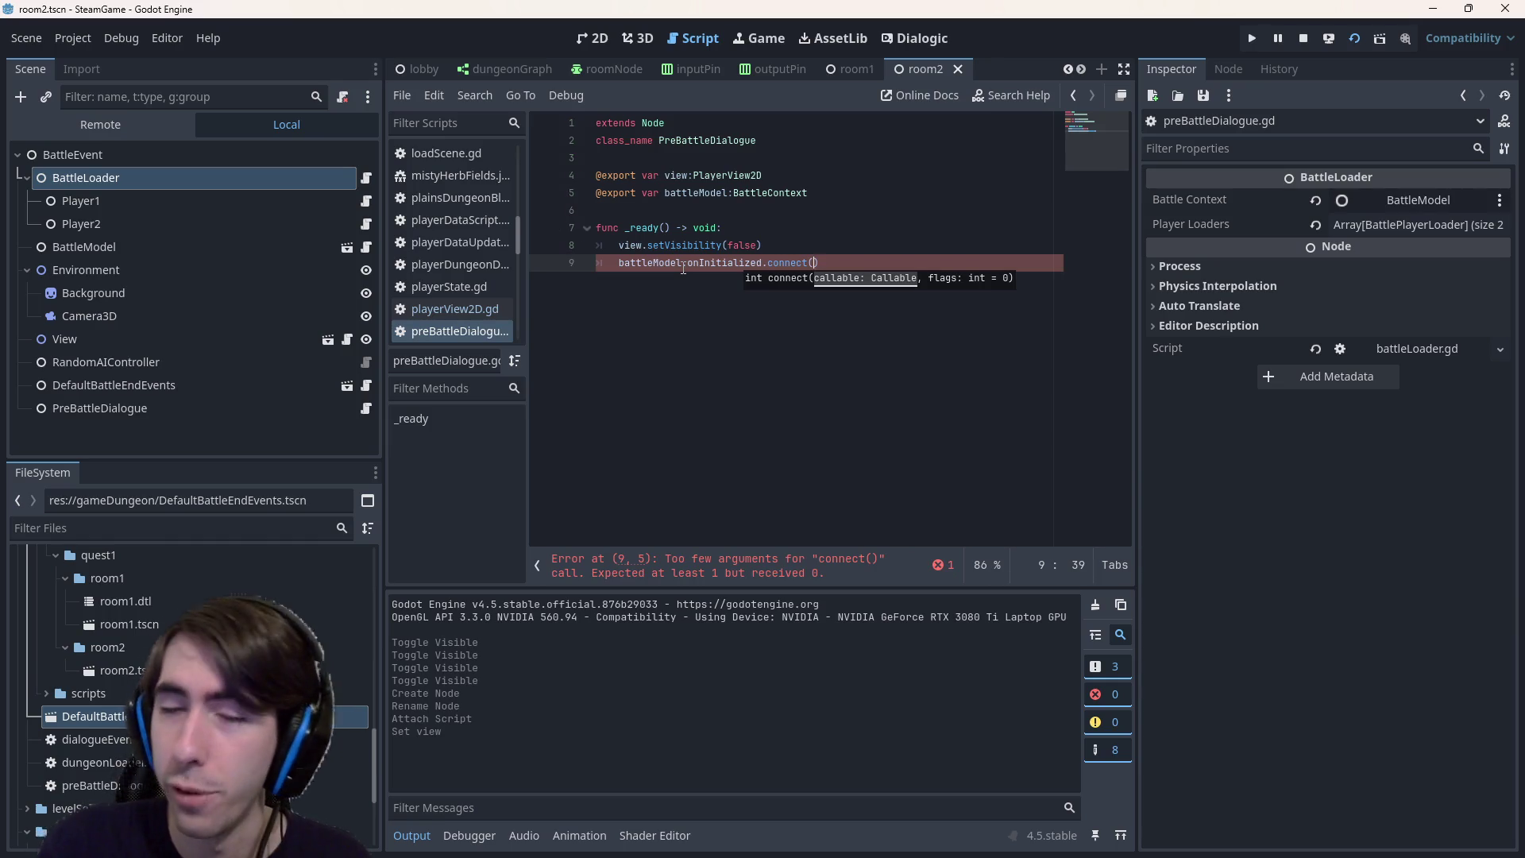
pyautogui.write('onBattleInitial')
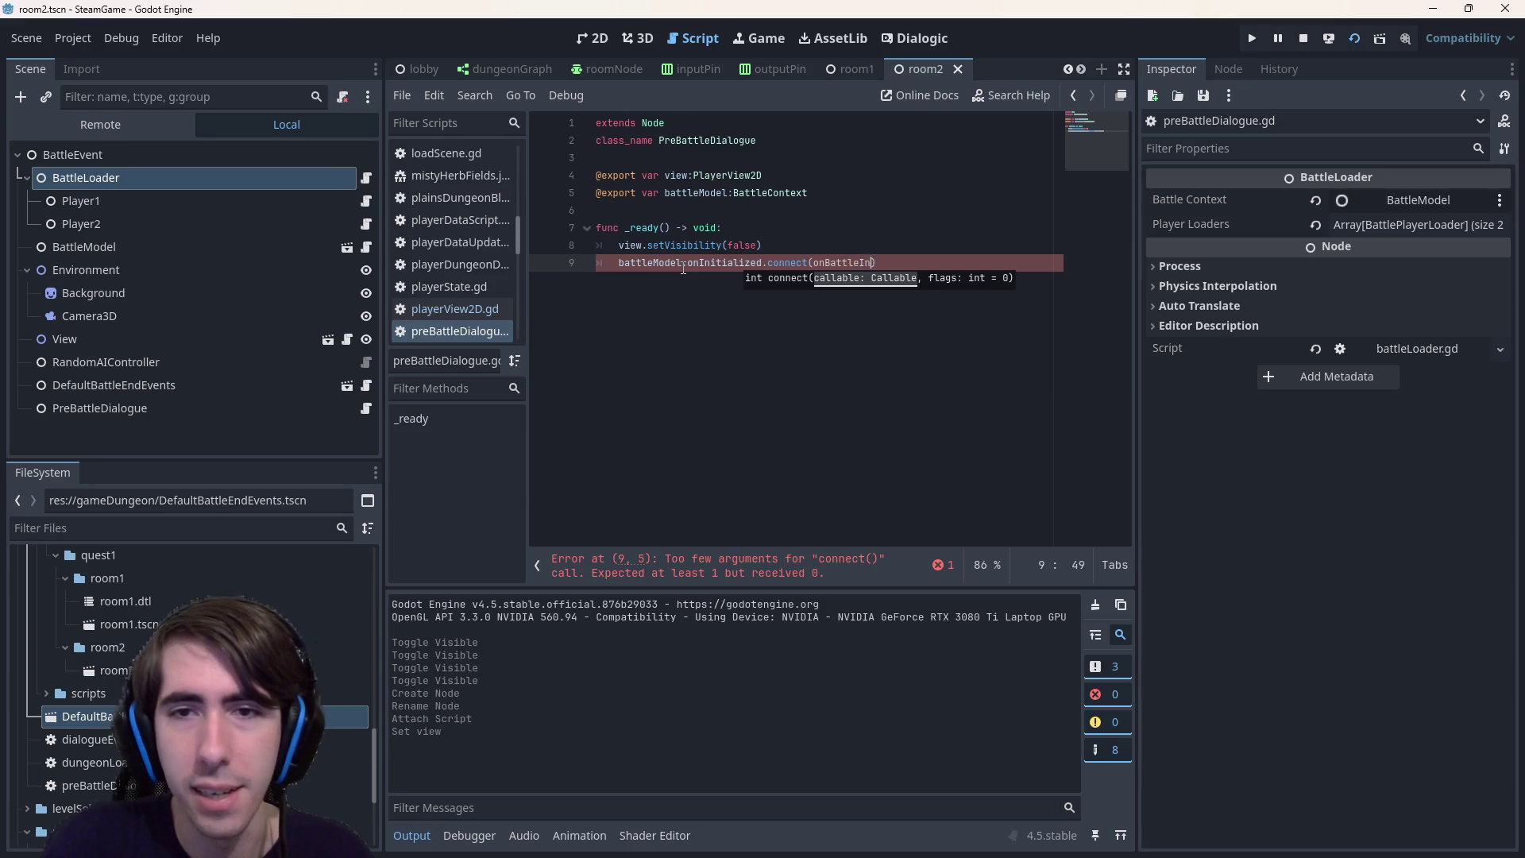
pyautogui.write('ized')
pyautogui.press('Delete')
pyautogui.hotkey('ctrl', 'shift', 'Left')
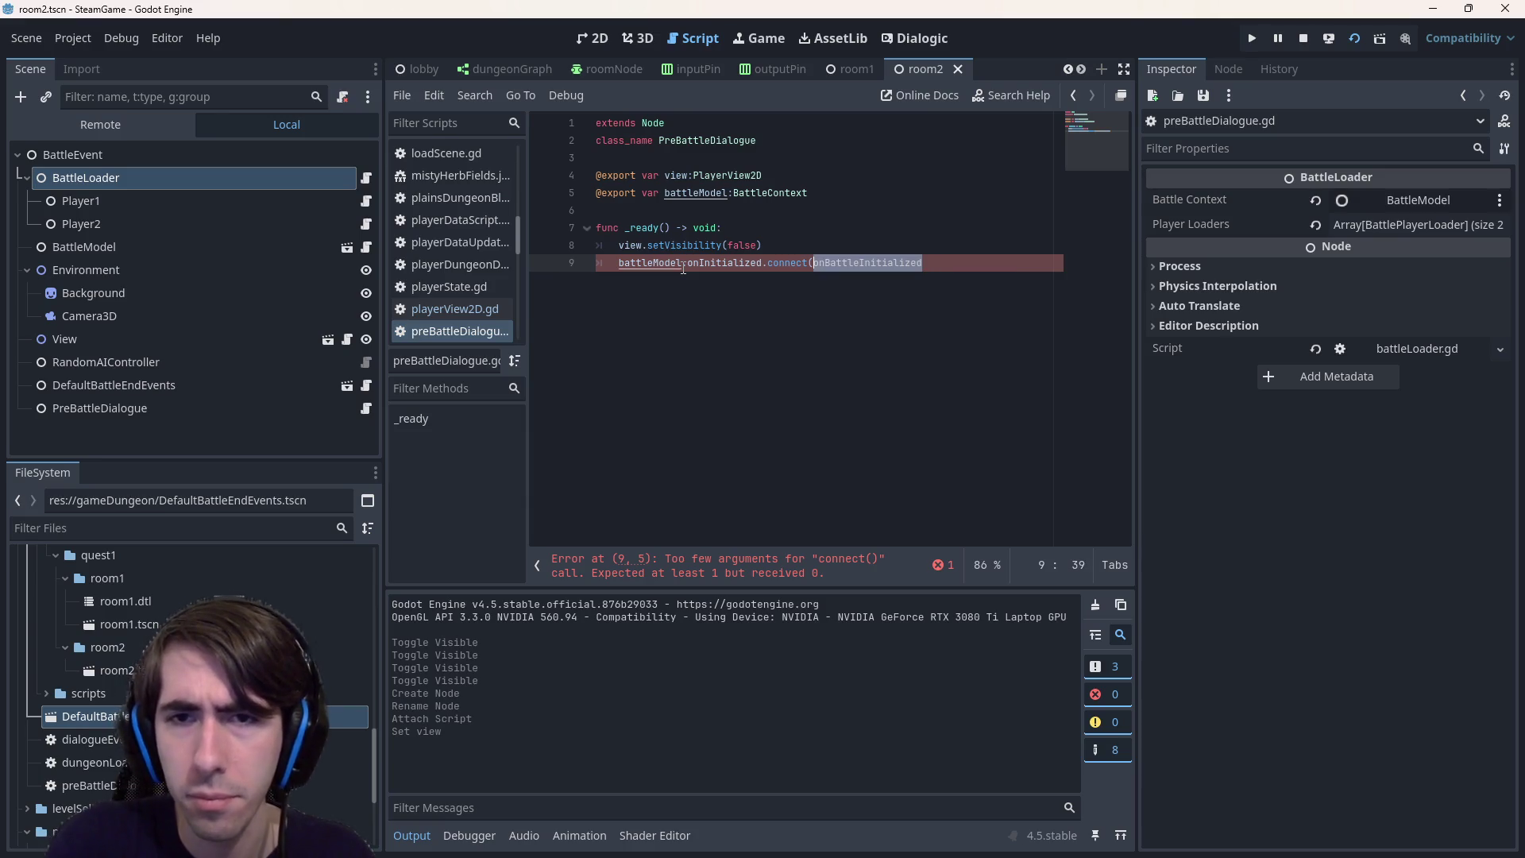
pyautogui.press('End')
pyautogui.write(')')
pyautogui.press('Return')
# - Add func onBattleInitialized(), move view.setVisibility(false) into its body, and save the script
pyautogui.press('Return')
pyautogui.press('BackSpace')
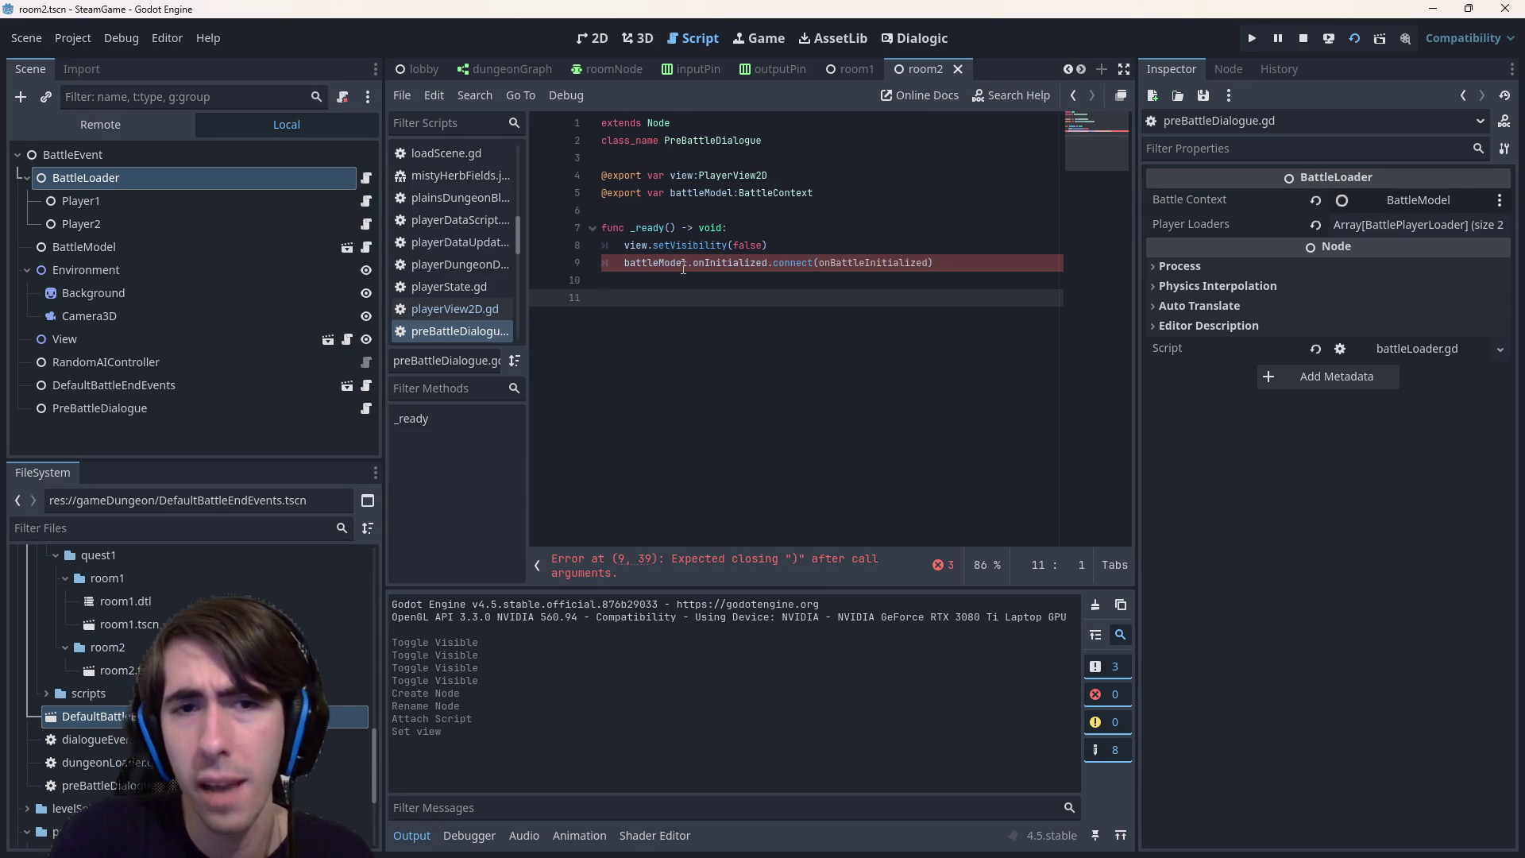
pyautogui.write('func onBattleInitialized():')
pyautogui.press('Return')
pyautogui.press('Up')
pyautogui.press('Up')
pyautogui.press('Up')
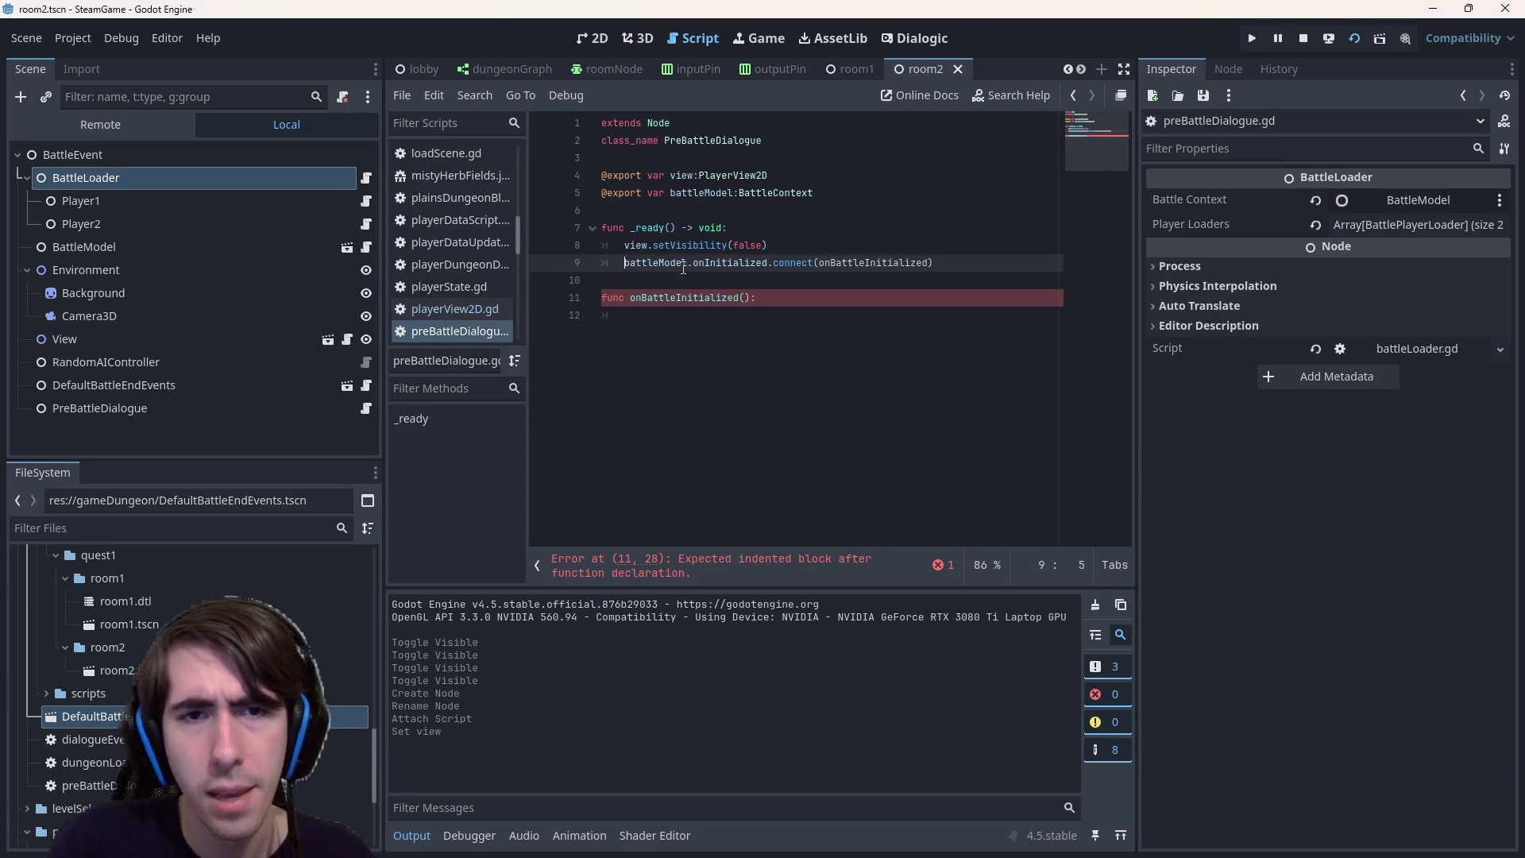
pyautogui.hotkey('ctrl', 'shift', 'Right')
pyautogui.hotkey('shift', 'End')
pyautogui.hotkey('ctrl', 'c')
pyautogui.press('BackSpace')
pyautogui.press('BackSpace')
pyautogui.press('BackSpace')
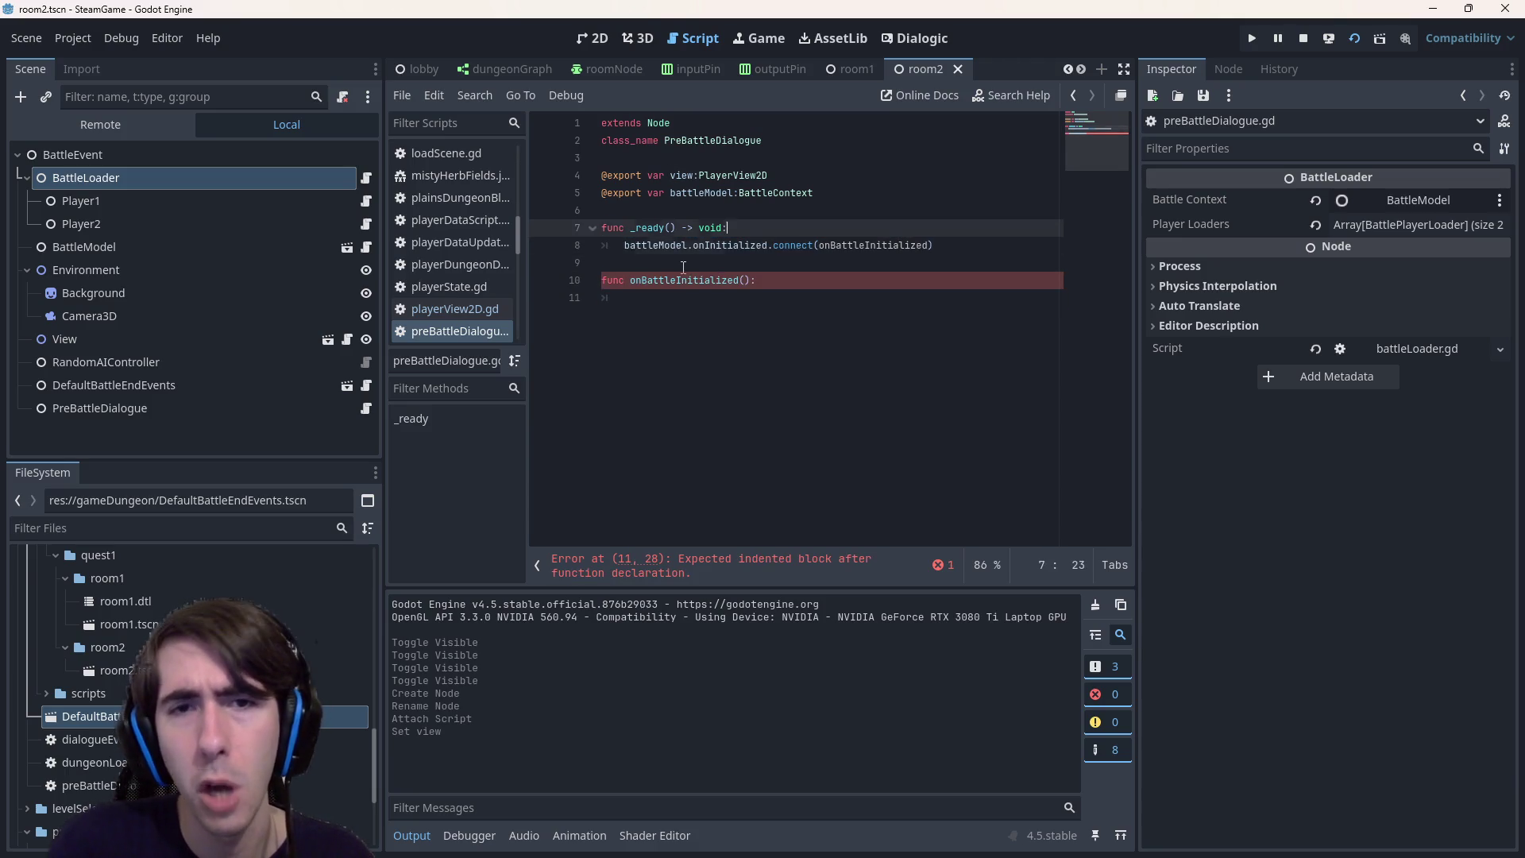
pyautogui.press('Down')
pyautogui.press('Down')
pyautogui.press('End')
pyautogui.press('Return')
pyautogui.hotkey('ctrl', 'v')
pyautogui.hotkey('ctrl', 's')
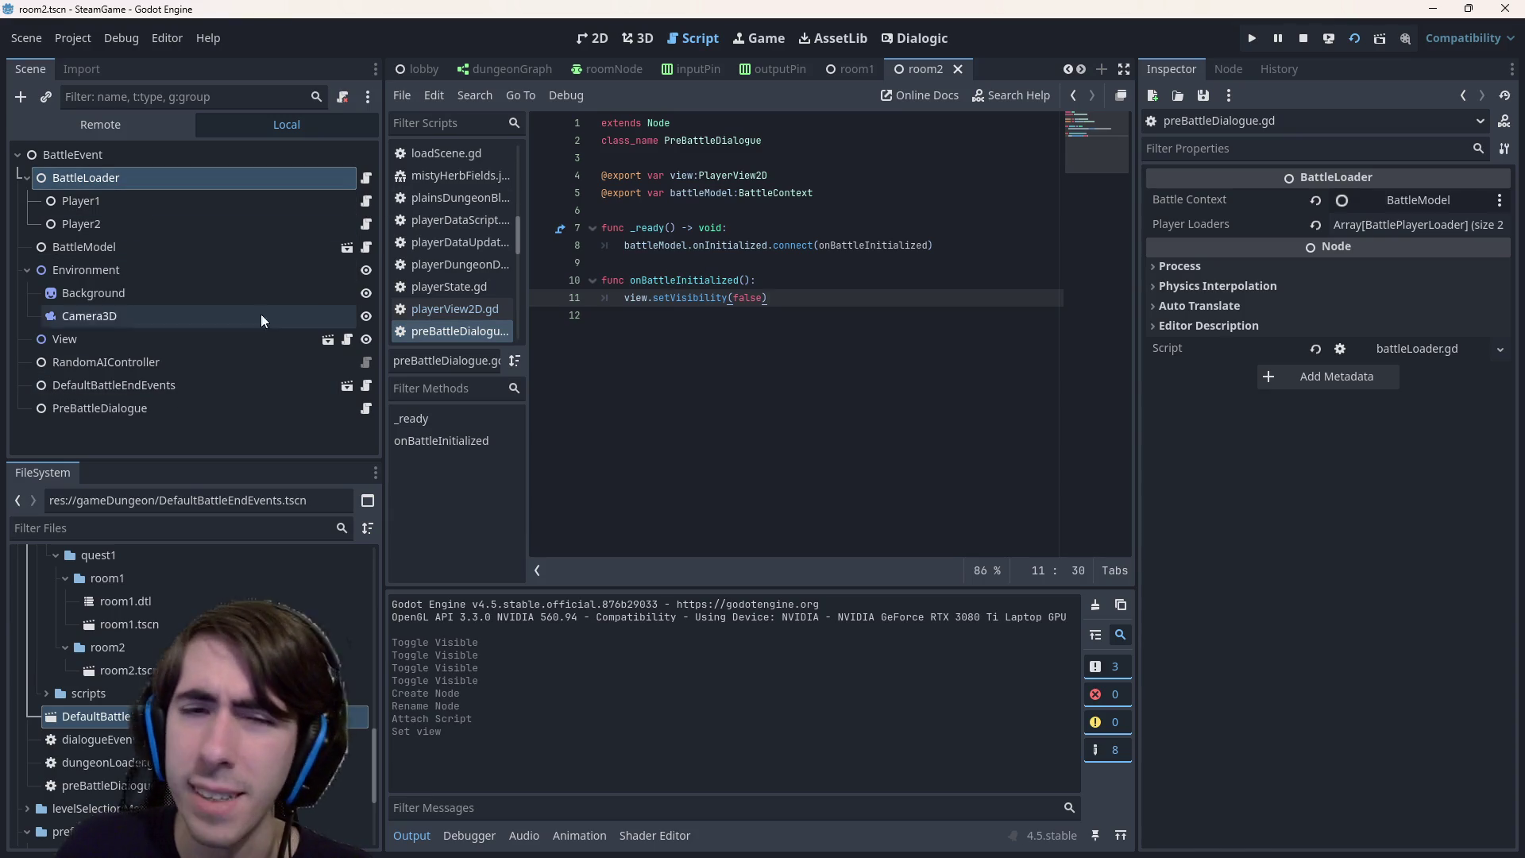
pyautogui.keyDown('ctrl'); pyautogui.click(690, 302); pyautogui.keyUp('ctrl')
# - Inspect the setVisibility function definition in playerView2D.gd
pyautogui.keyDown('ctrl'); pyautogui.click(691, 300); pyautogui.keyUp('ctrl')
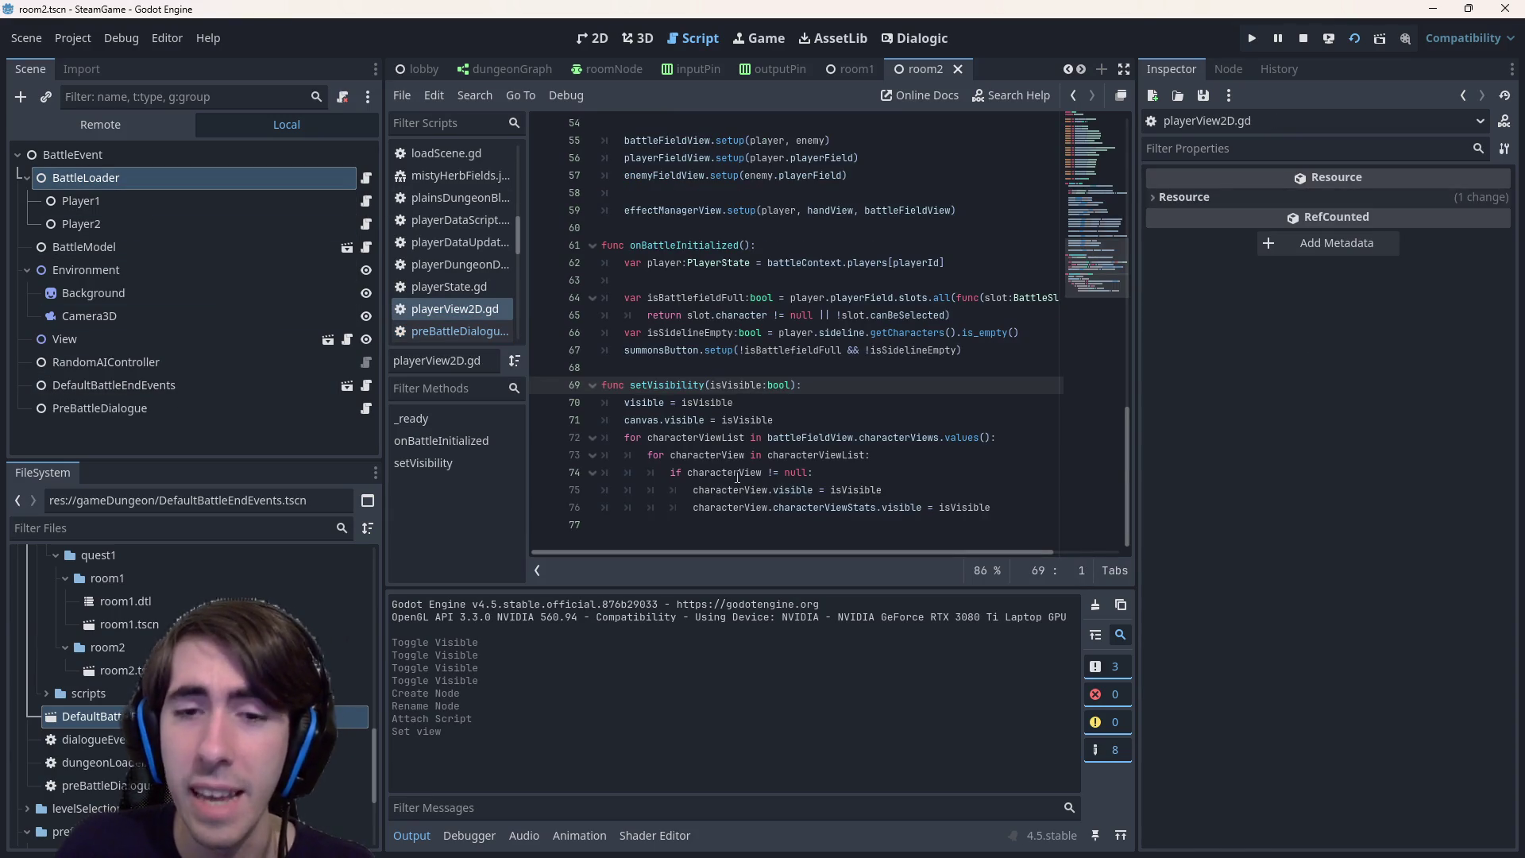
pyautogui.moveTo(648, 474)
pyautogui.mouseDown()
pyautogui.moveTo(992, 508)
pyautogui.moveTo(1040, 481)
pyautogui.mouseUp()
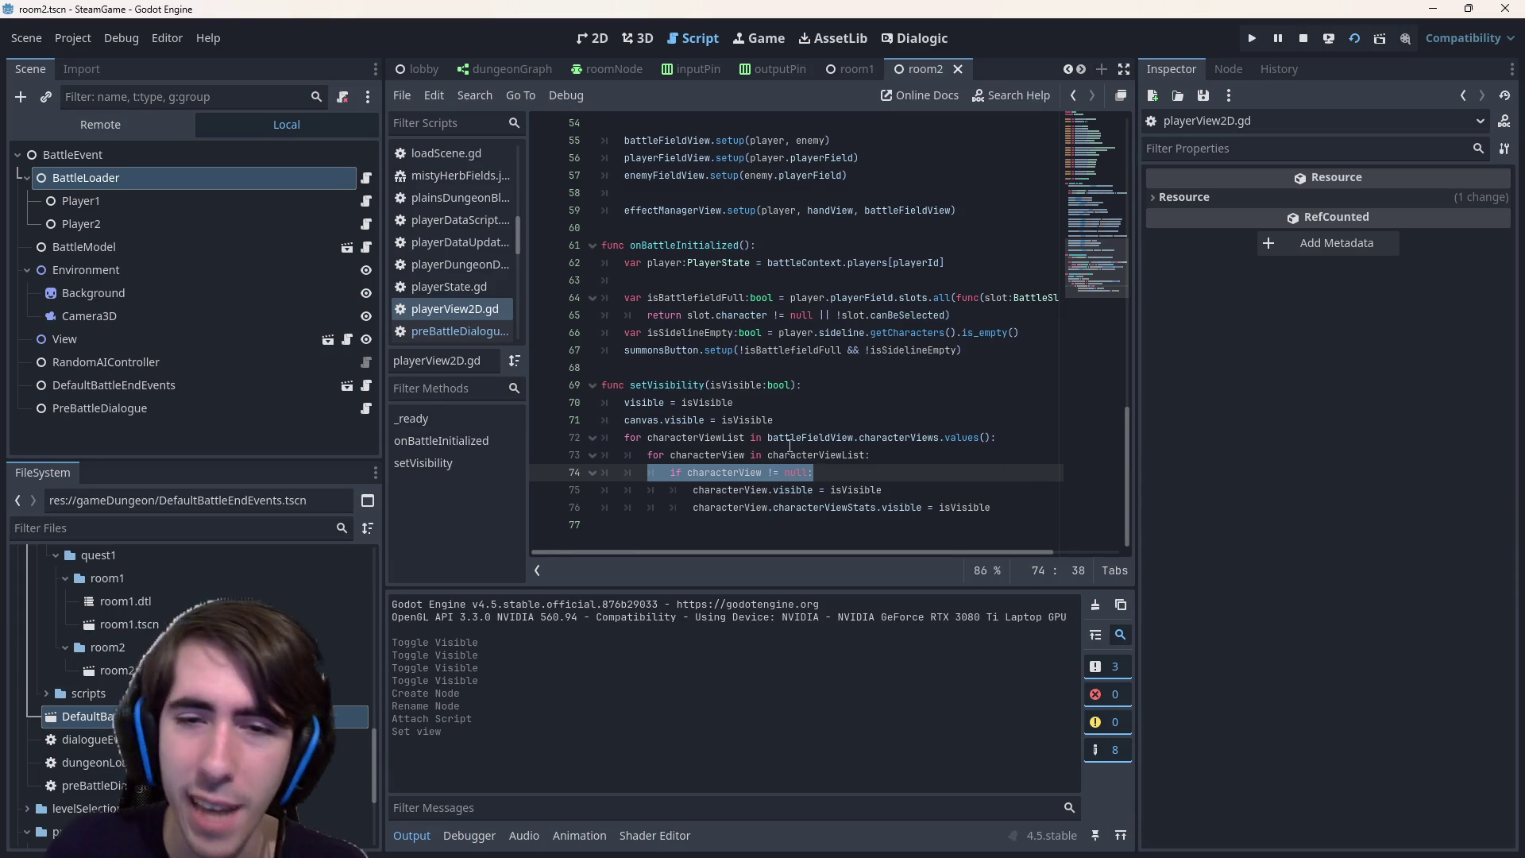
pyautogui.moveTo(789, 437)
pyautogui.mouseDown()
pyautogui.moveTo(747, 455)
pyautogui.moveTo(940, 438)
pyautogui.mouseUp()
pyautogui.click(940, 438)
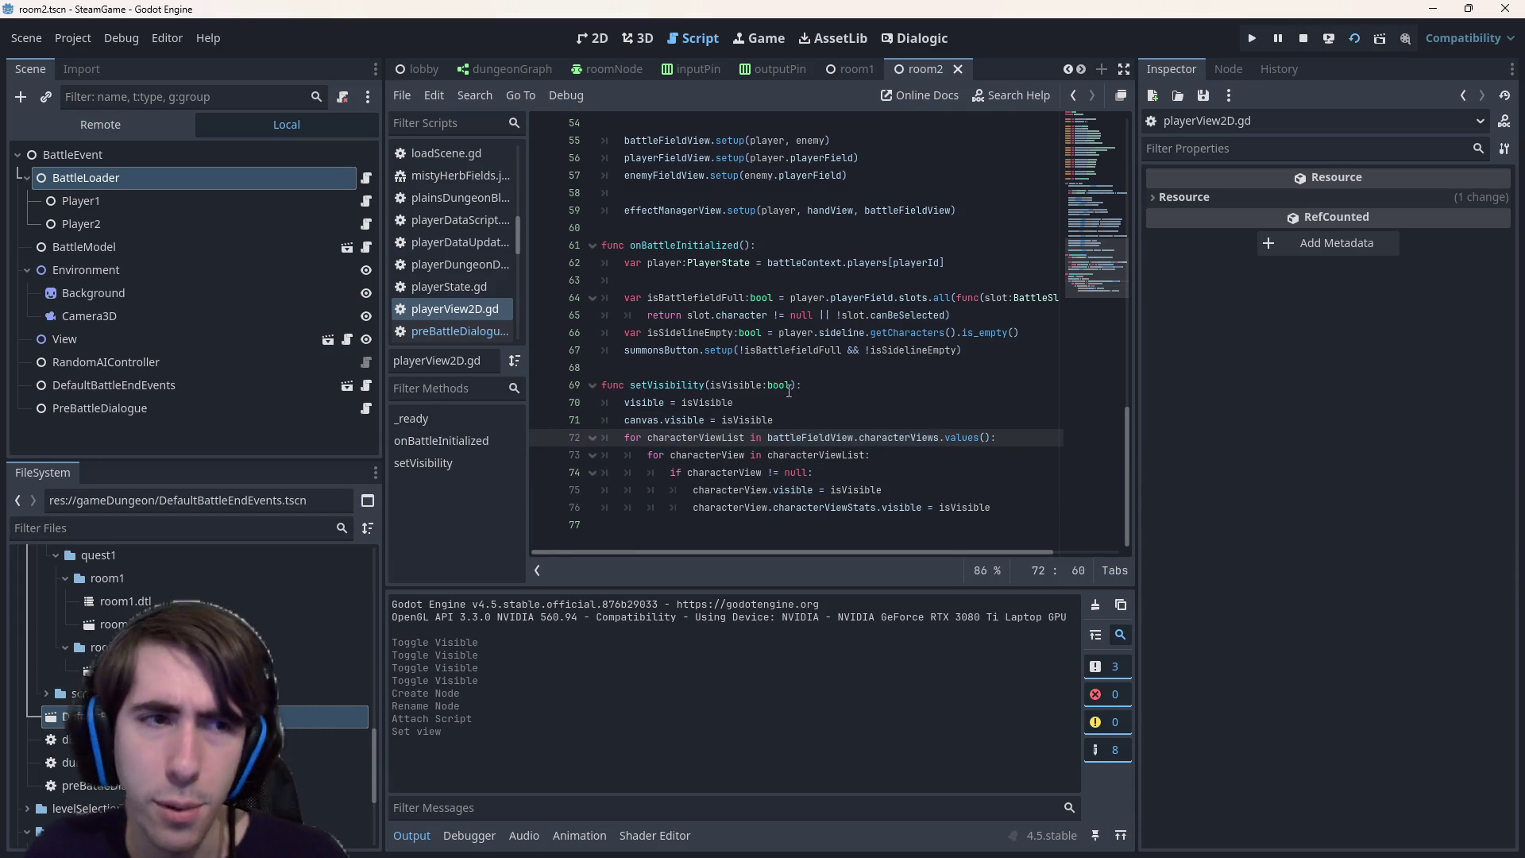
pyautogui.moveTo(630, 402)
pyautogui.mouseDown()
pyautogui.moveTo(840, 569)
pyautogui.moveTo(714, 526)
pyautogui.moveTo(579, 385)
pyautogui.mouseUp()
pyautogui.click(659, 437)
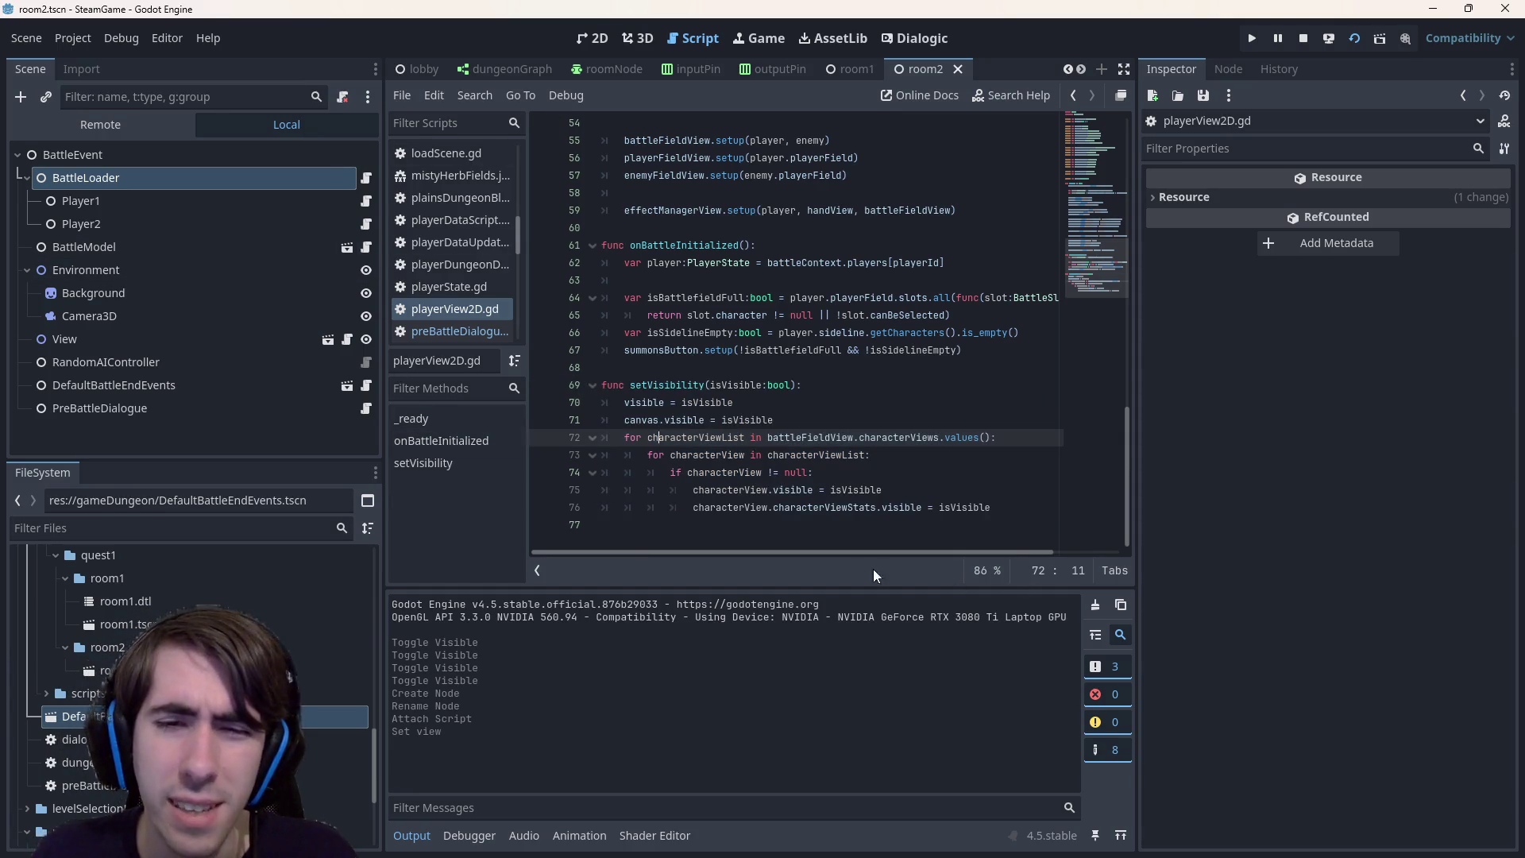
pyautogui.moveTo(874, 526)
pyautogui.mouseDown()
pyautogui.moveTo(794, 516)
pyautogui.moveTo(538, 376)
pyautogui.moveTo(548, 526)
pyautogui.mouseUp()
# - Review the _ready functions of preBattleDialogue.gd and battleLoader.gd, then select the PreBattleDialogue node
pyautogui.click(367, 408)
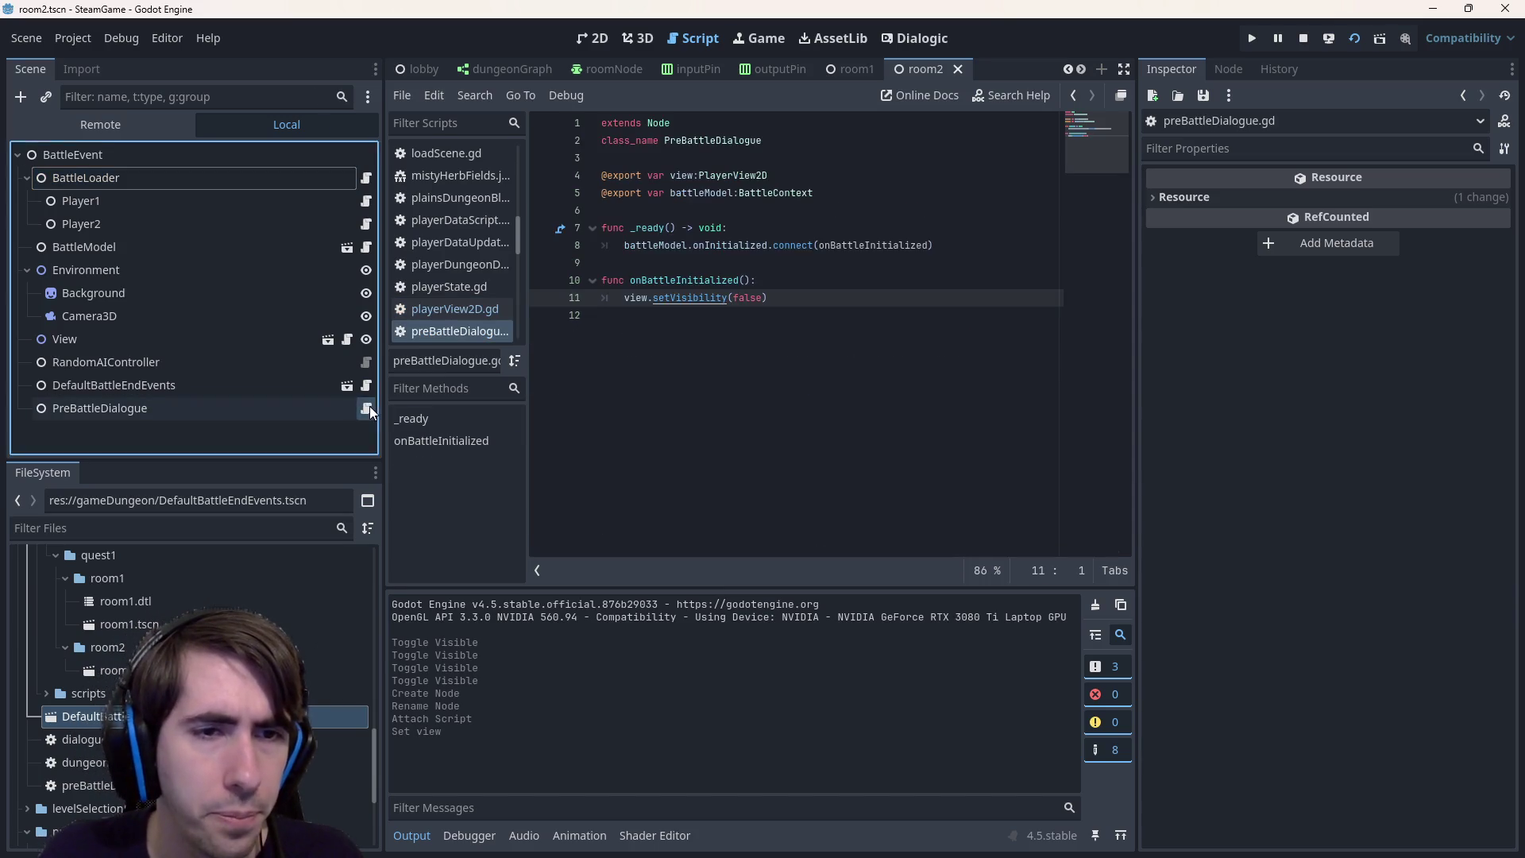
pyautogui.click(827, 300)
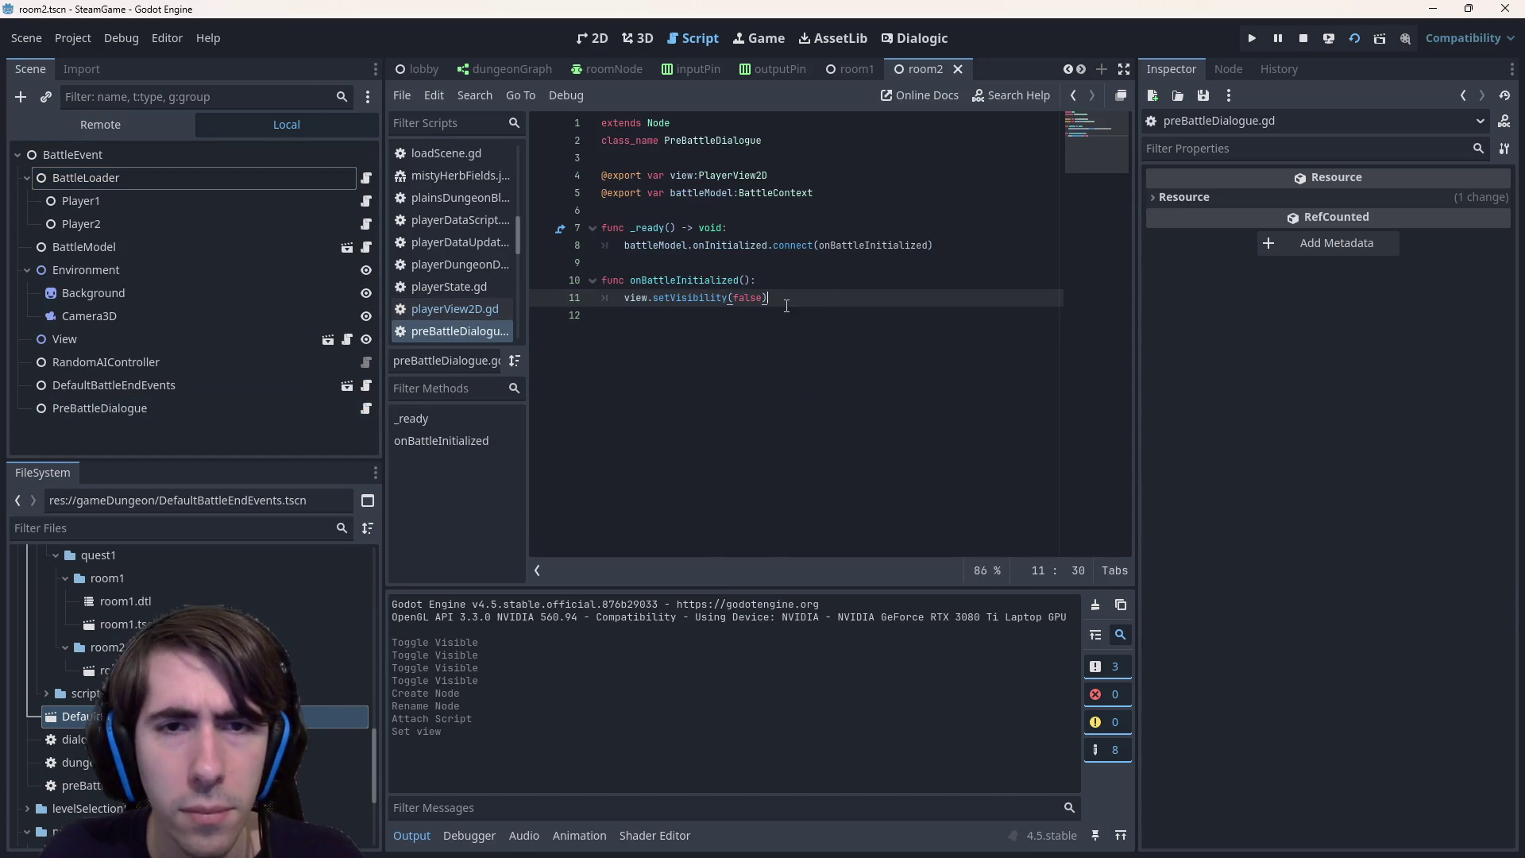
pyautogui.moveTo(729, 231); pyautogui.dragTo(560, 231)
pyautogui.click(715, 231)
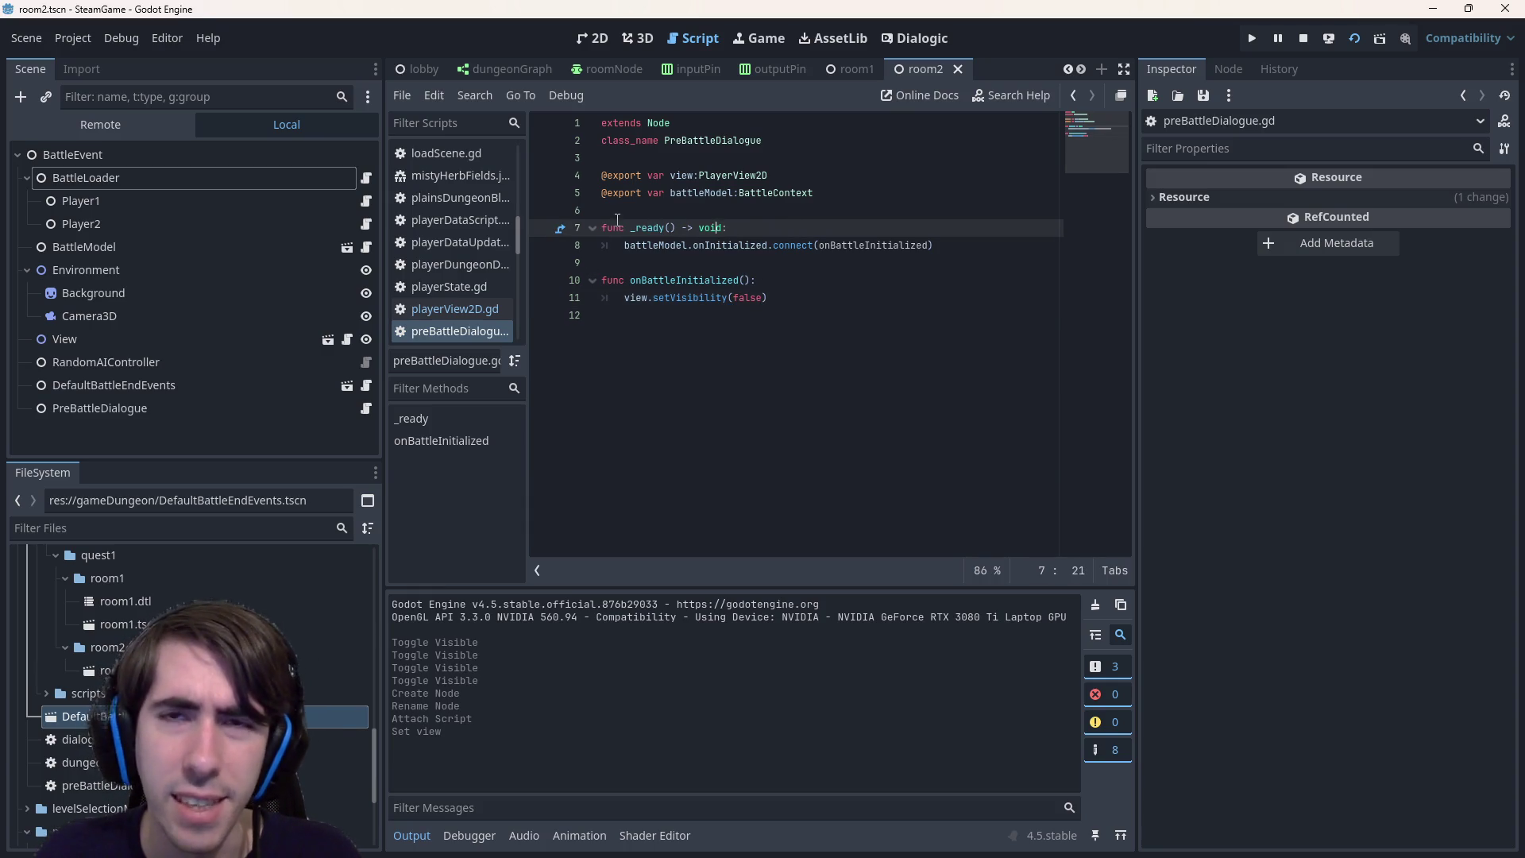
pyautogui.click(366, 179)
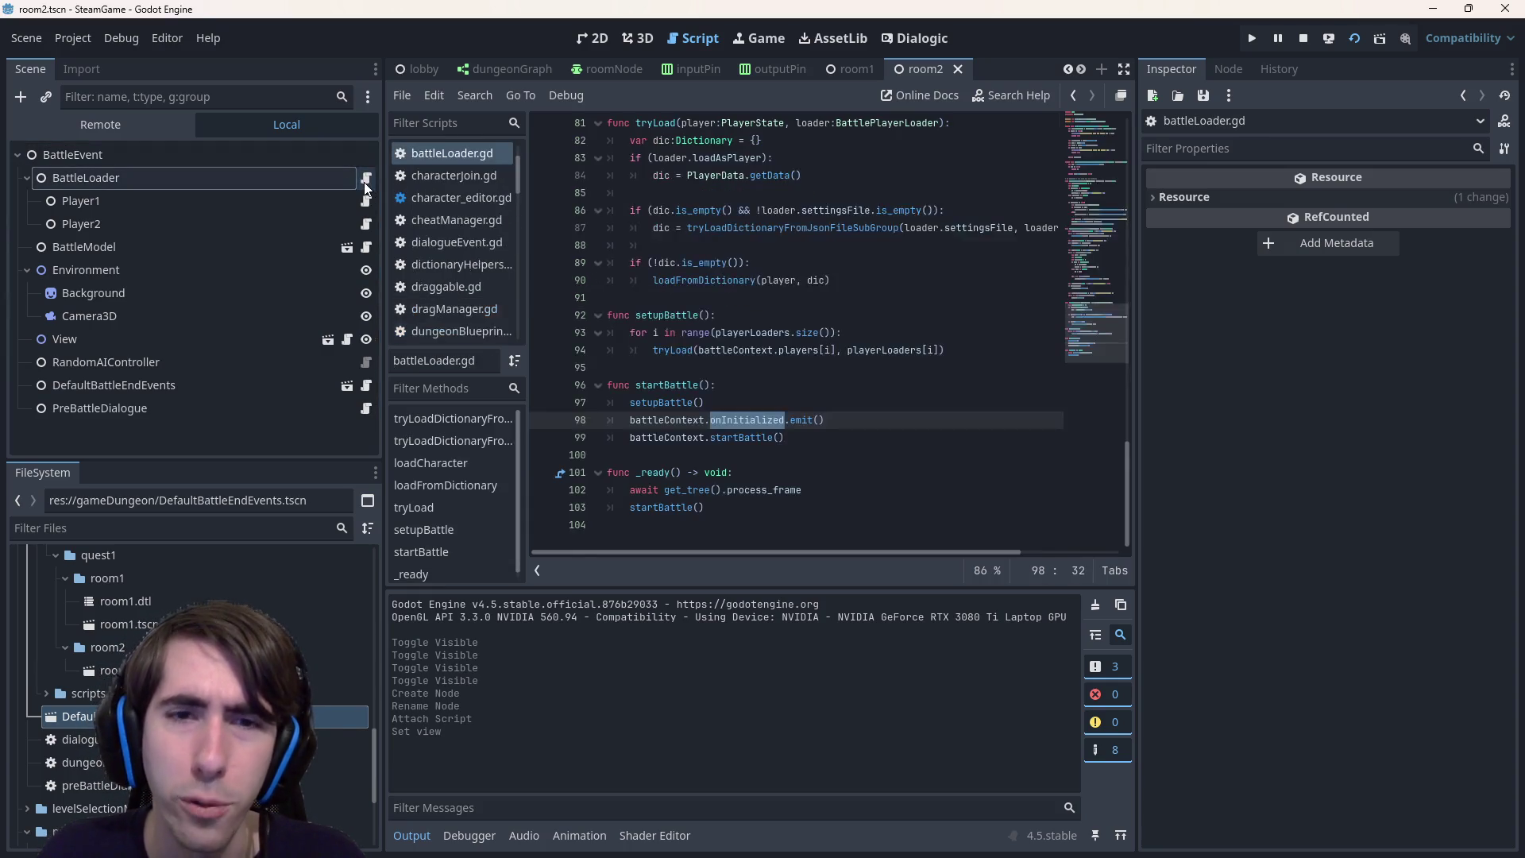
pyautogui.click(640, 473)
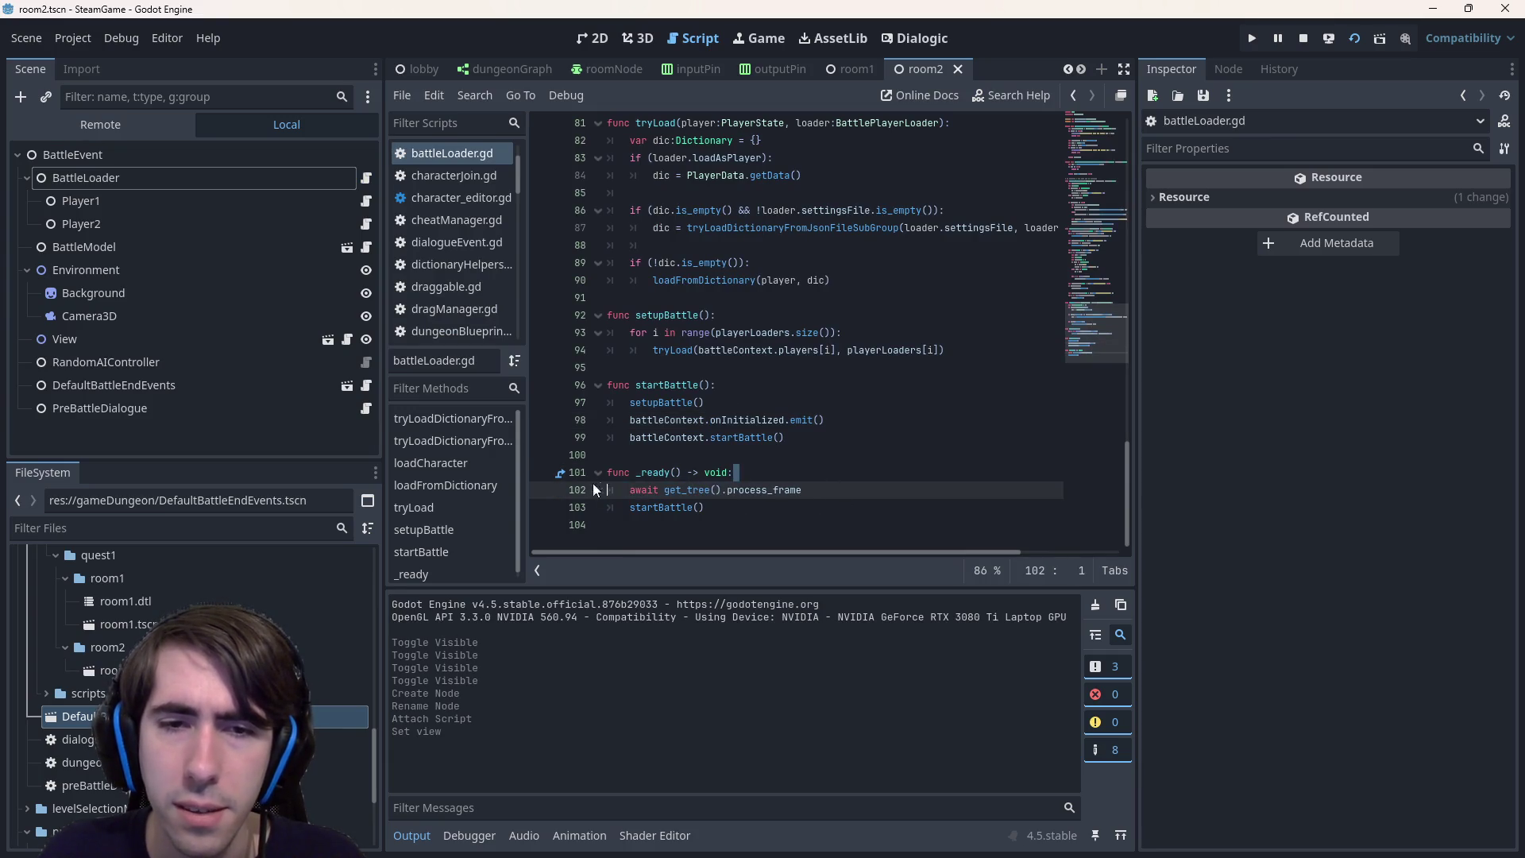
pyautogui.click(227, 408)
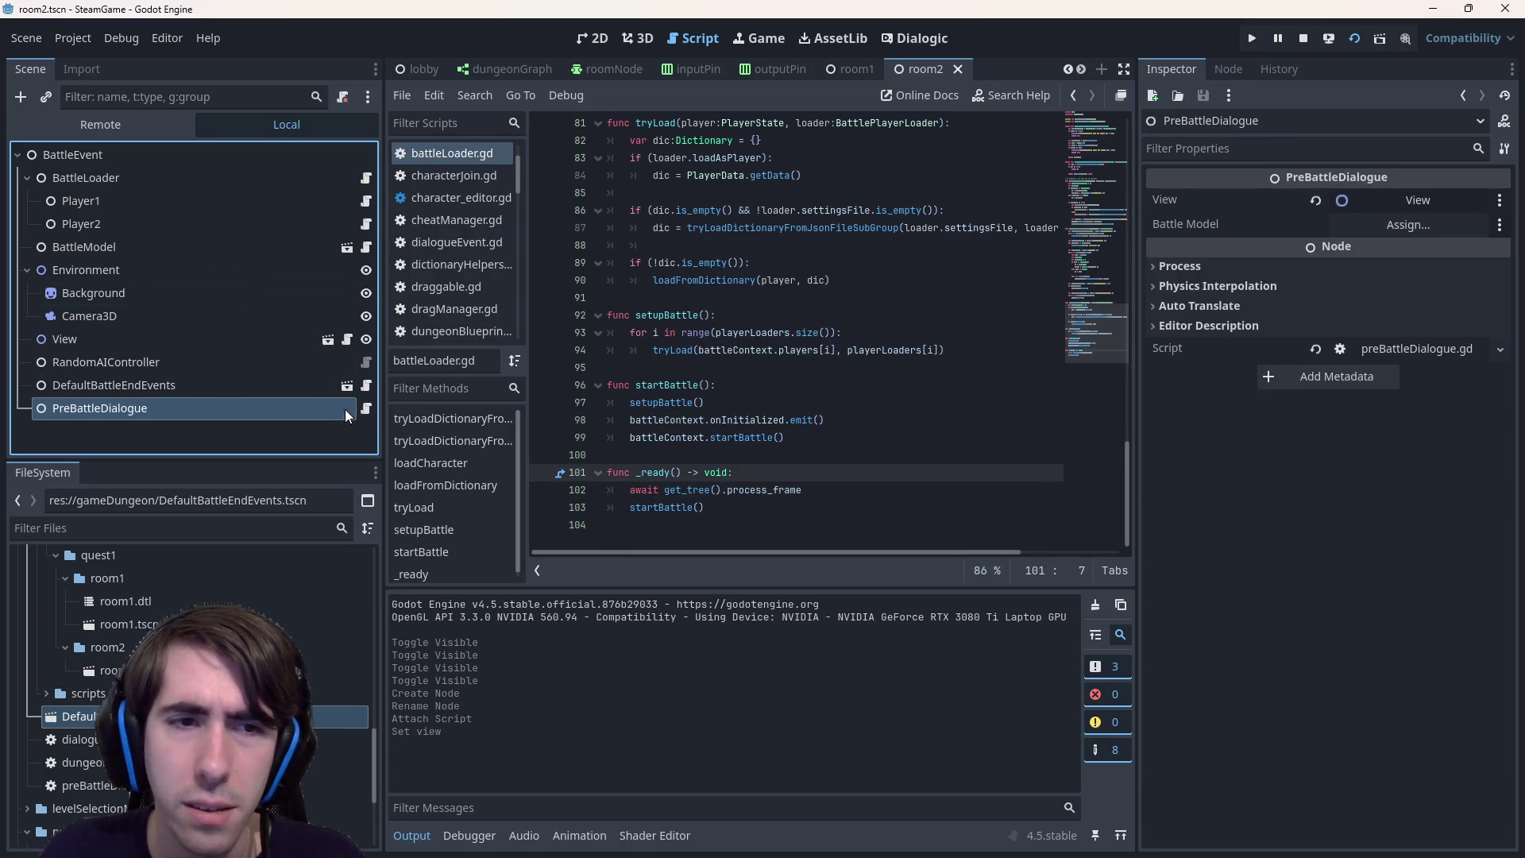
pyautogui.click(366, 408)
pyautogui.click(759, 228)
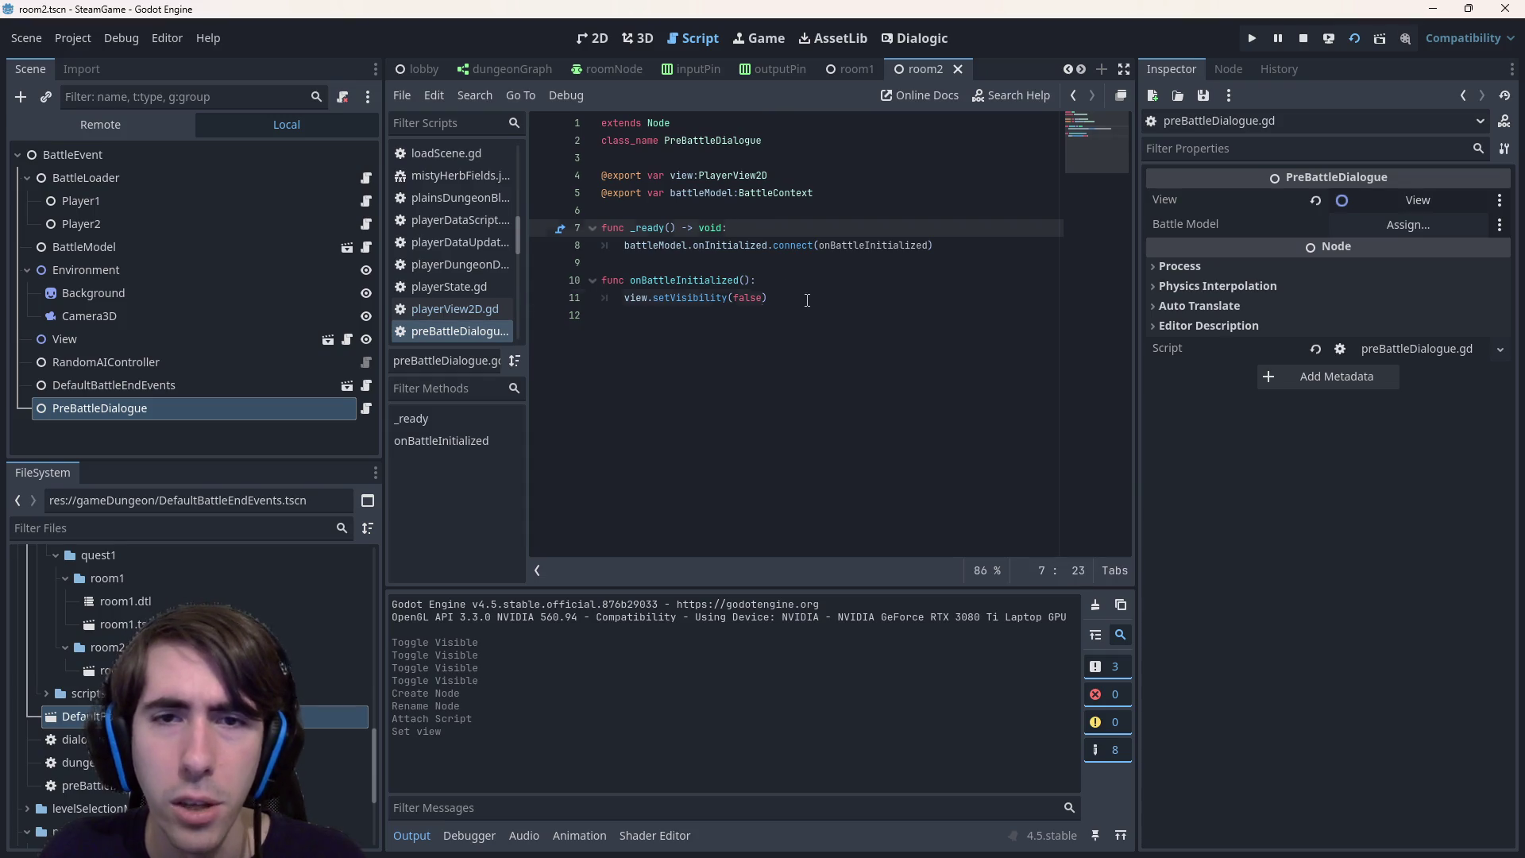
# - Restore view.setVisibility(false) inside onBattleInitialized's body and save the script
pyautogui.hotkey('ctrl', 'z')
pyautogui.hotkey('ctrl', 'z')
pyautogui.hotkey('ctrl', 'z')
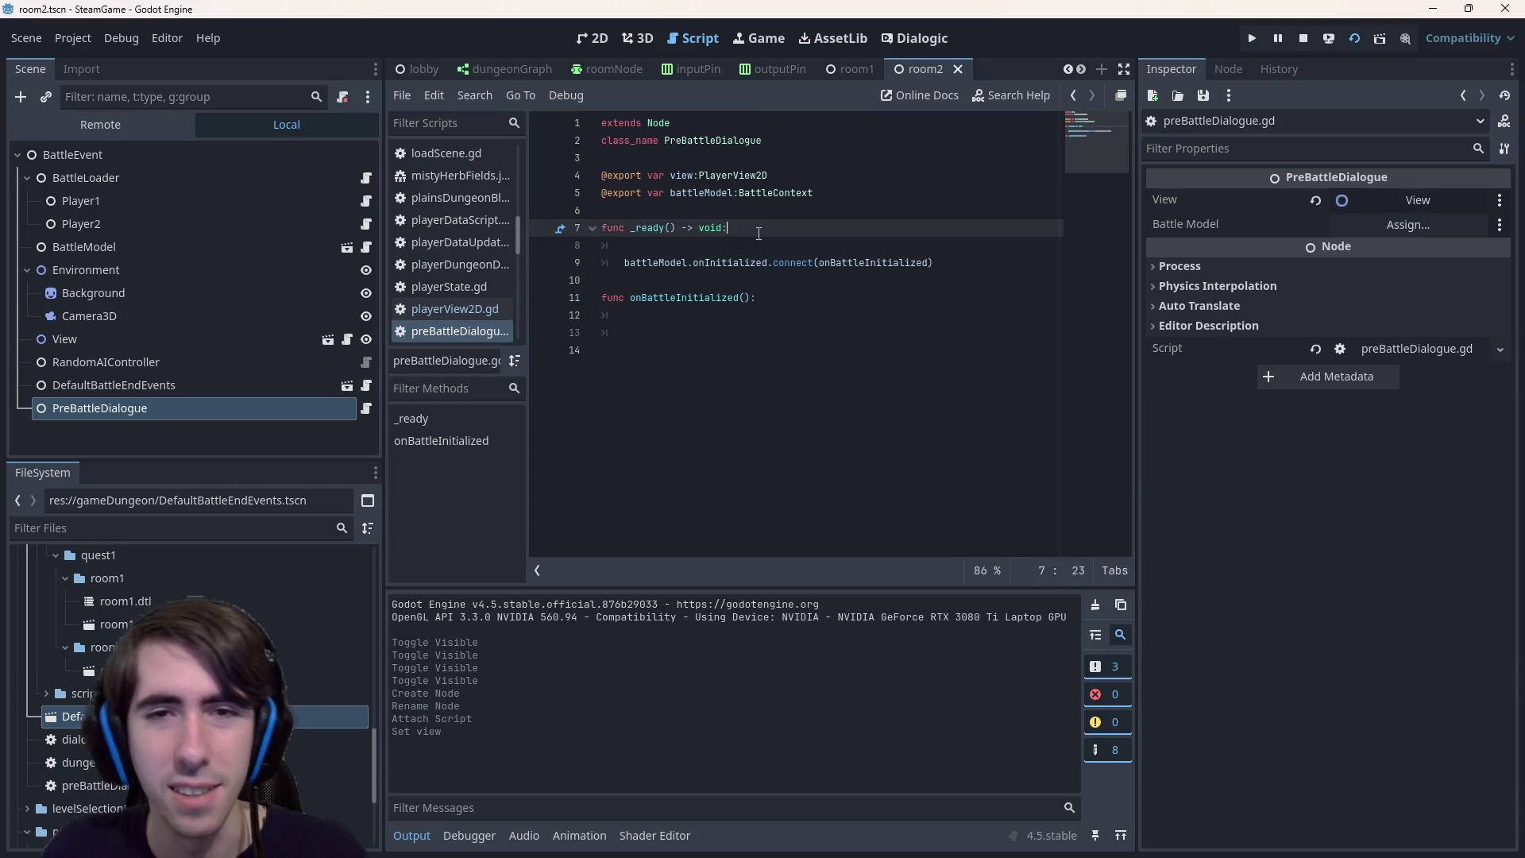
pyautogui.hotkey('ctrl', 'shift', 'z')
pyautogui.hotkey('ctrl', 'shift', 'z')
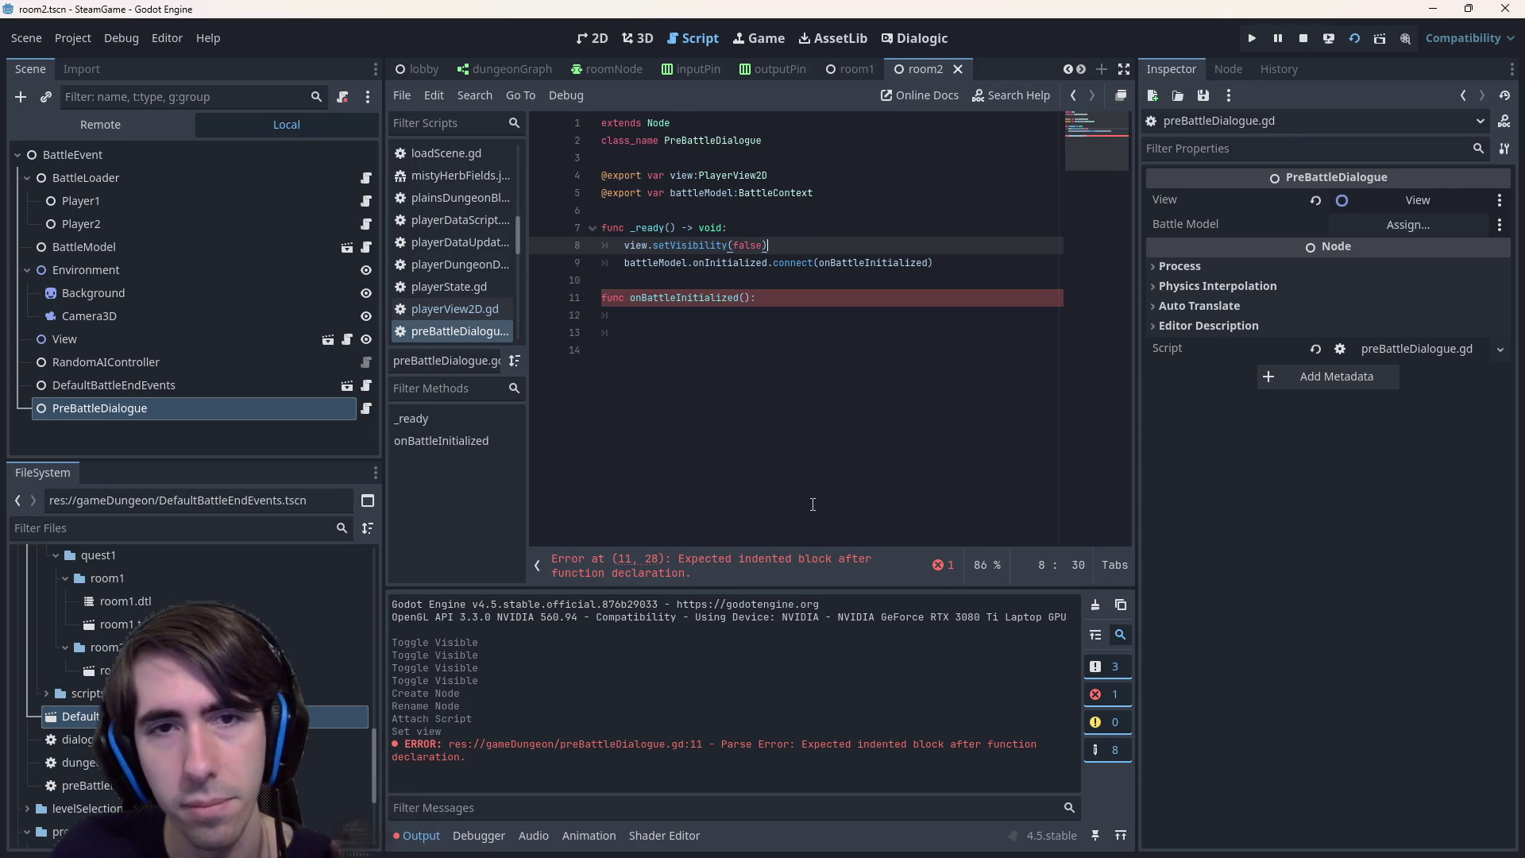
pyautogui.click(766, 318)
pyautogui.write('view.setVisibility(false)')
pyautogui.hotkey('ctrl', 's')
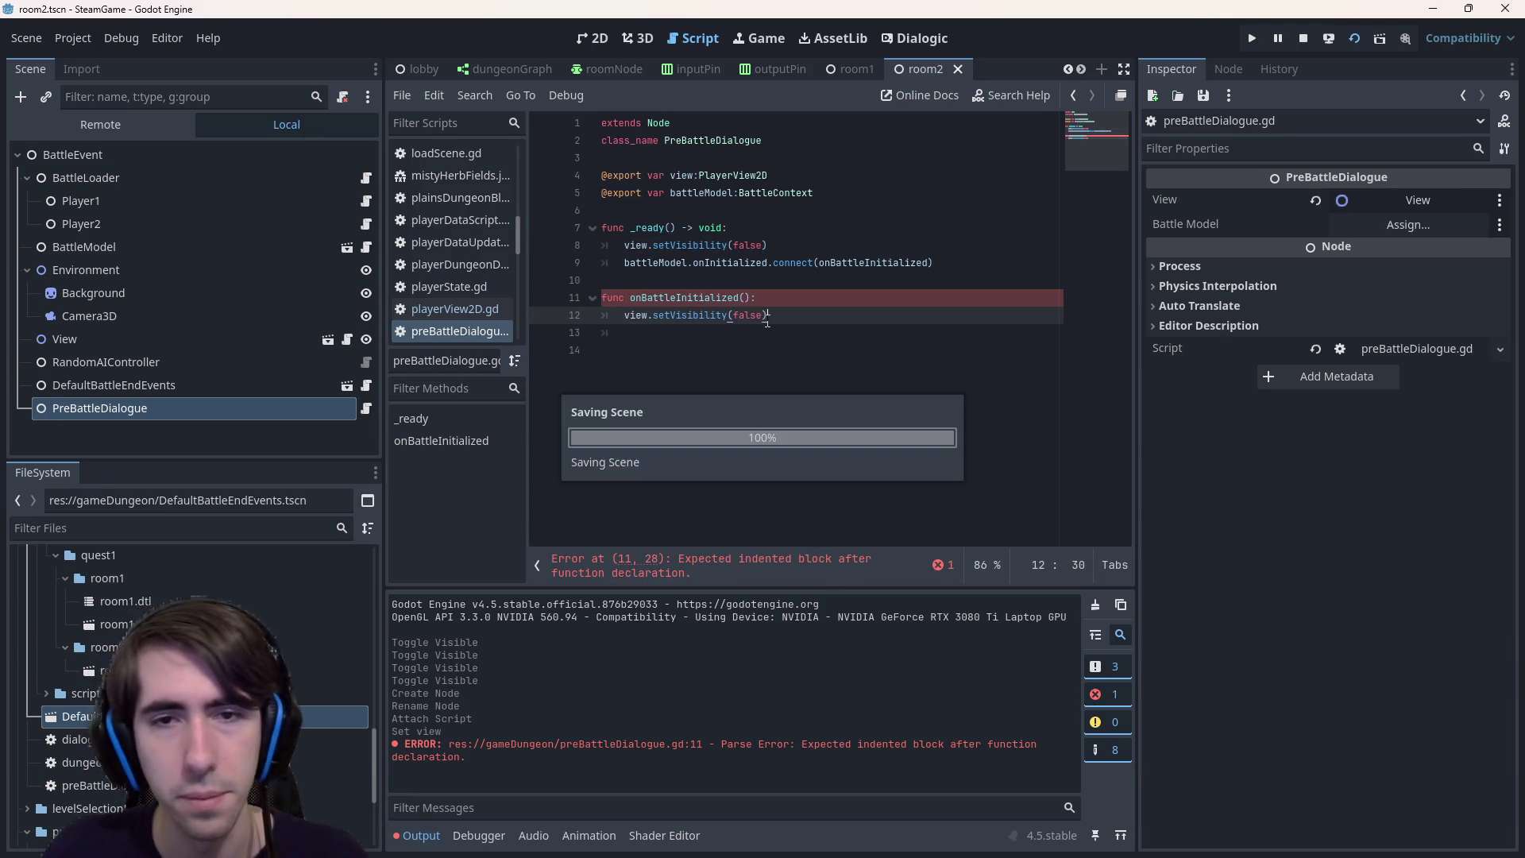
pyautogui.click(748, 374)
pyautogui.click(809, 330)
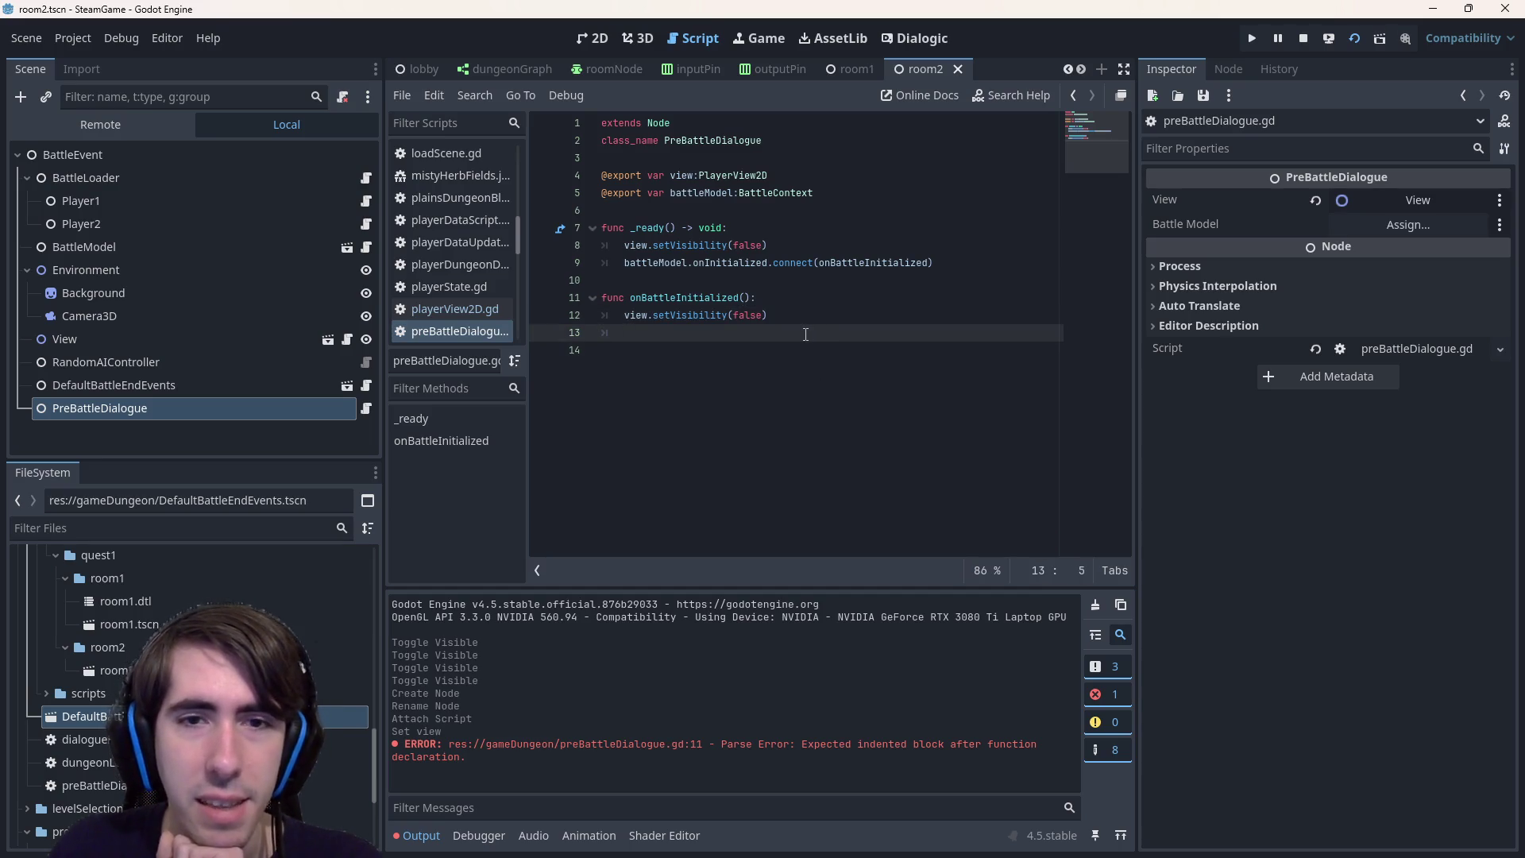
pyautogui.press('Return')
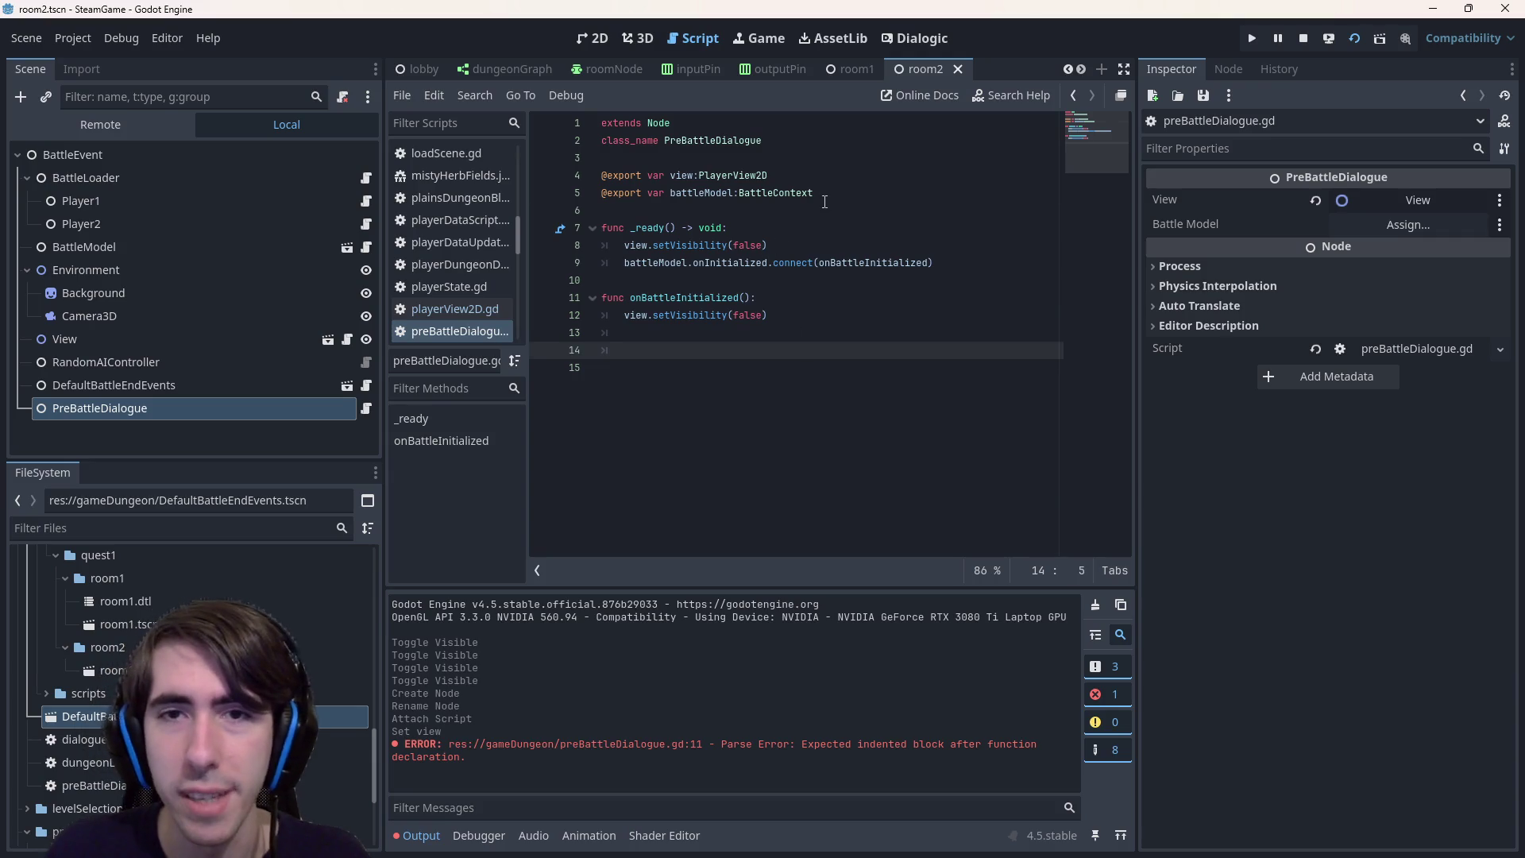
# - Add an exported timeline:DialogicTimeline variable and save the script
pyautogui.click(825, 202)
pyautogui.press('Return')
pyautogui.press('Return')
pyautogui.write('@export ')
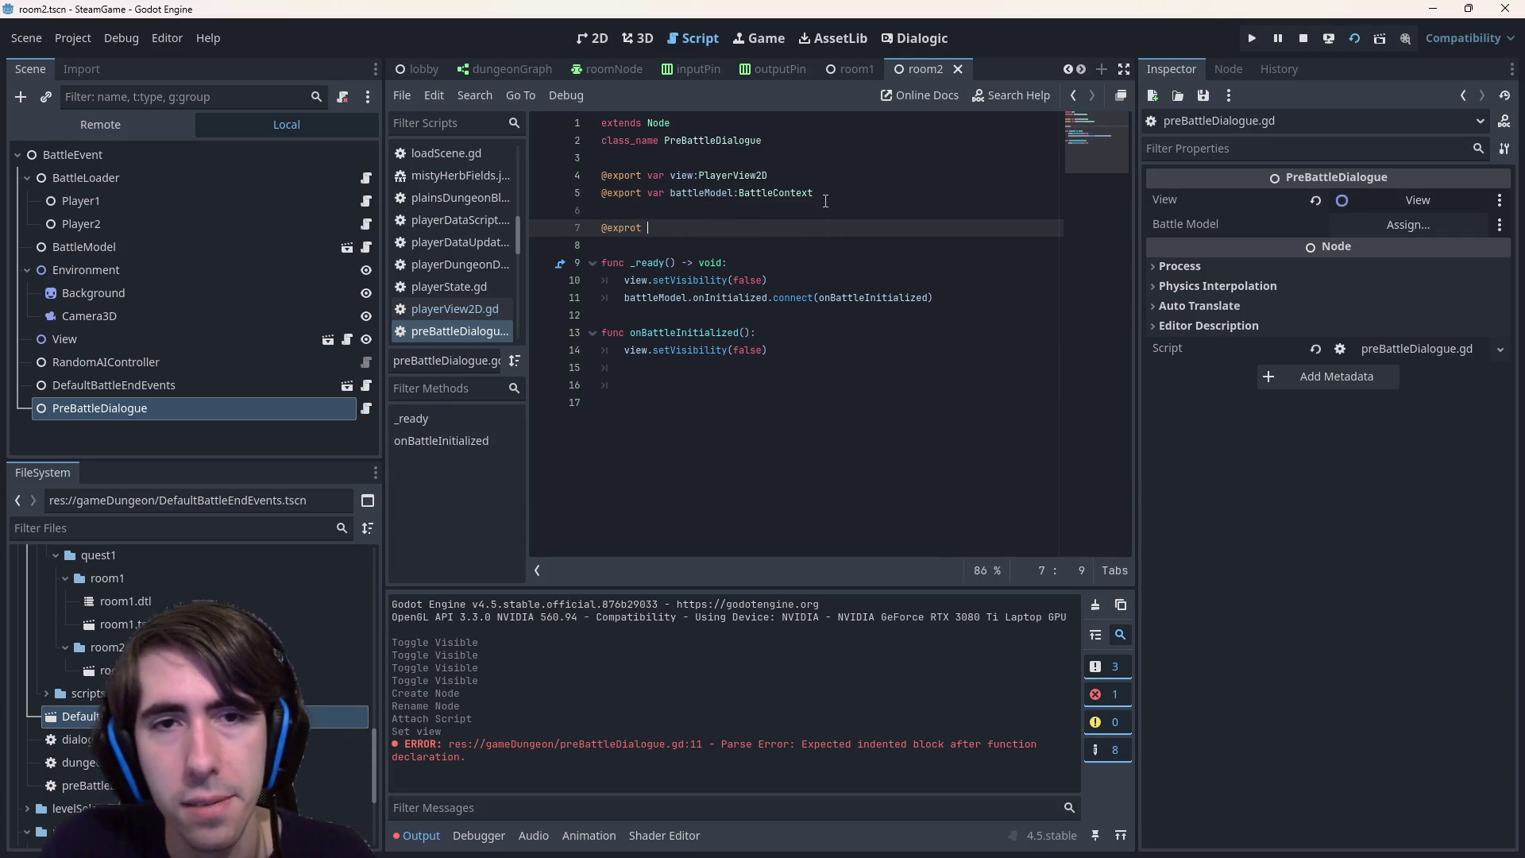
pyautogui.write('var')
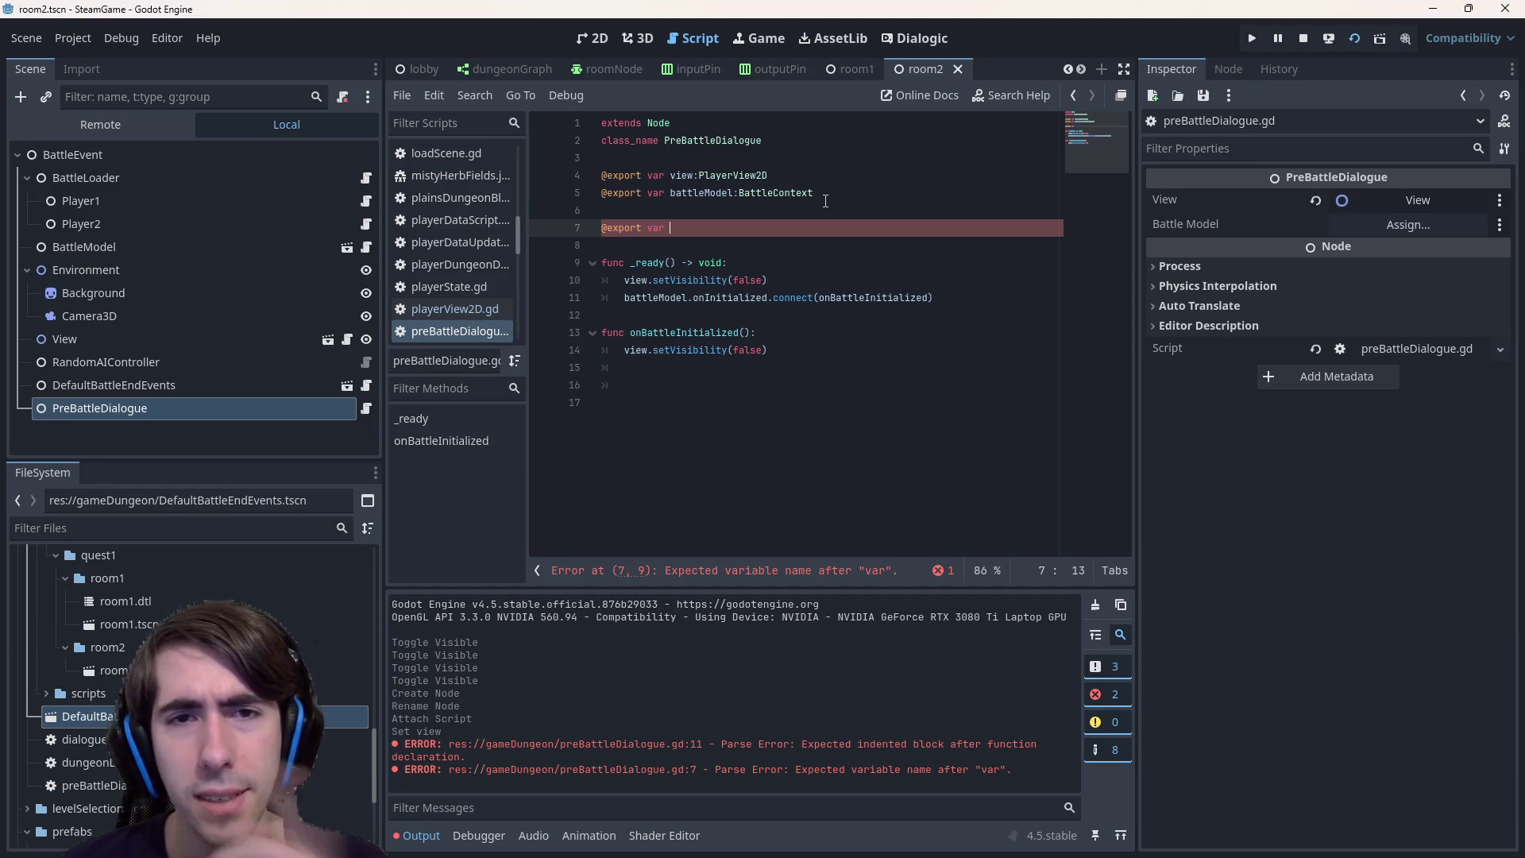
pyautogui.write('timeline:')
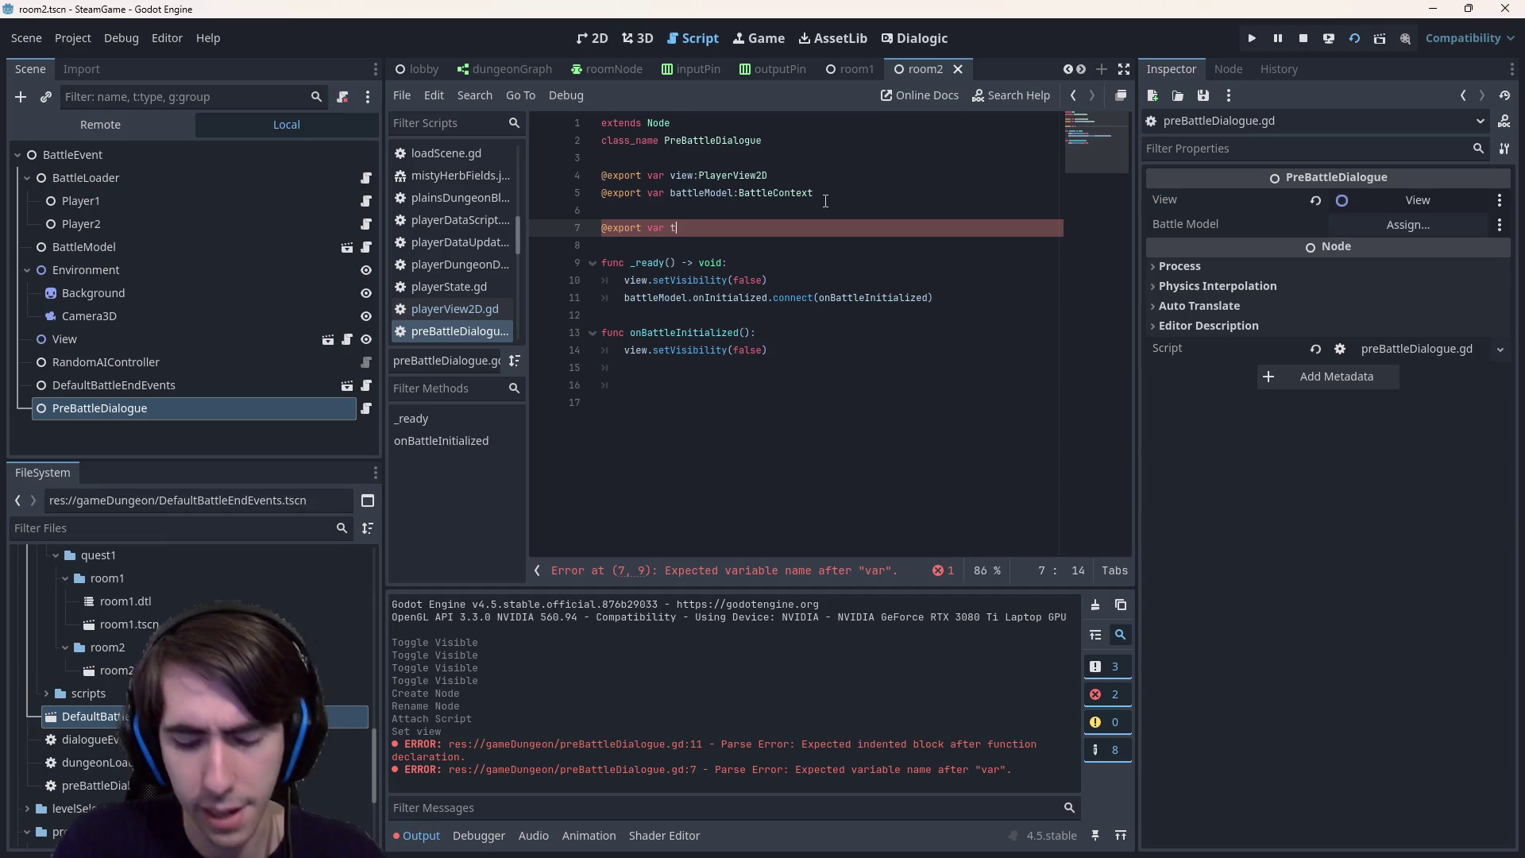
pyautogui.write('DialogicTimeline')
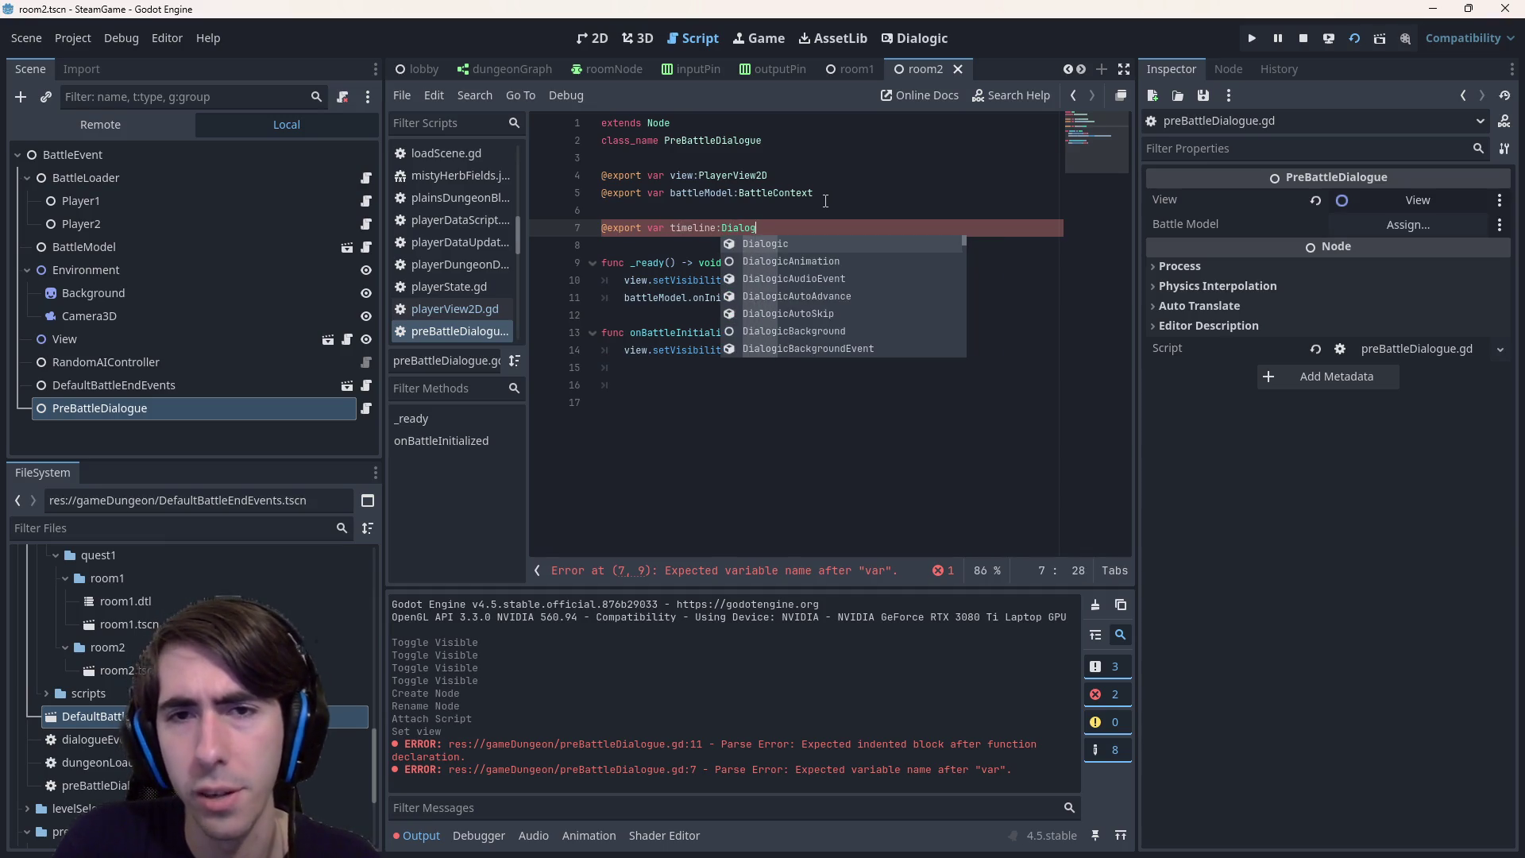
pyautogui.hotkey('ctrl', 's')
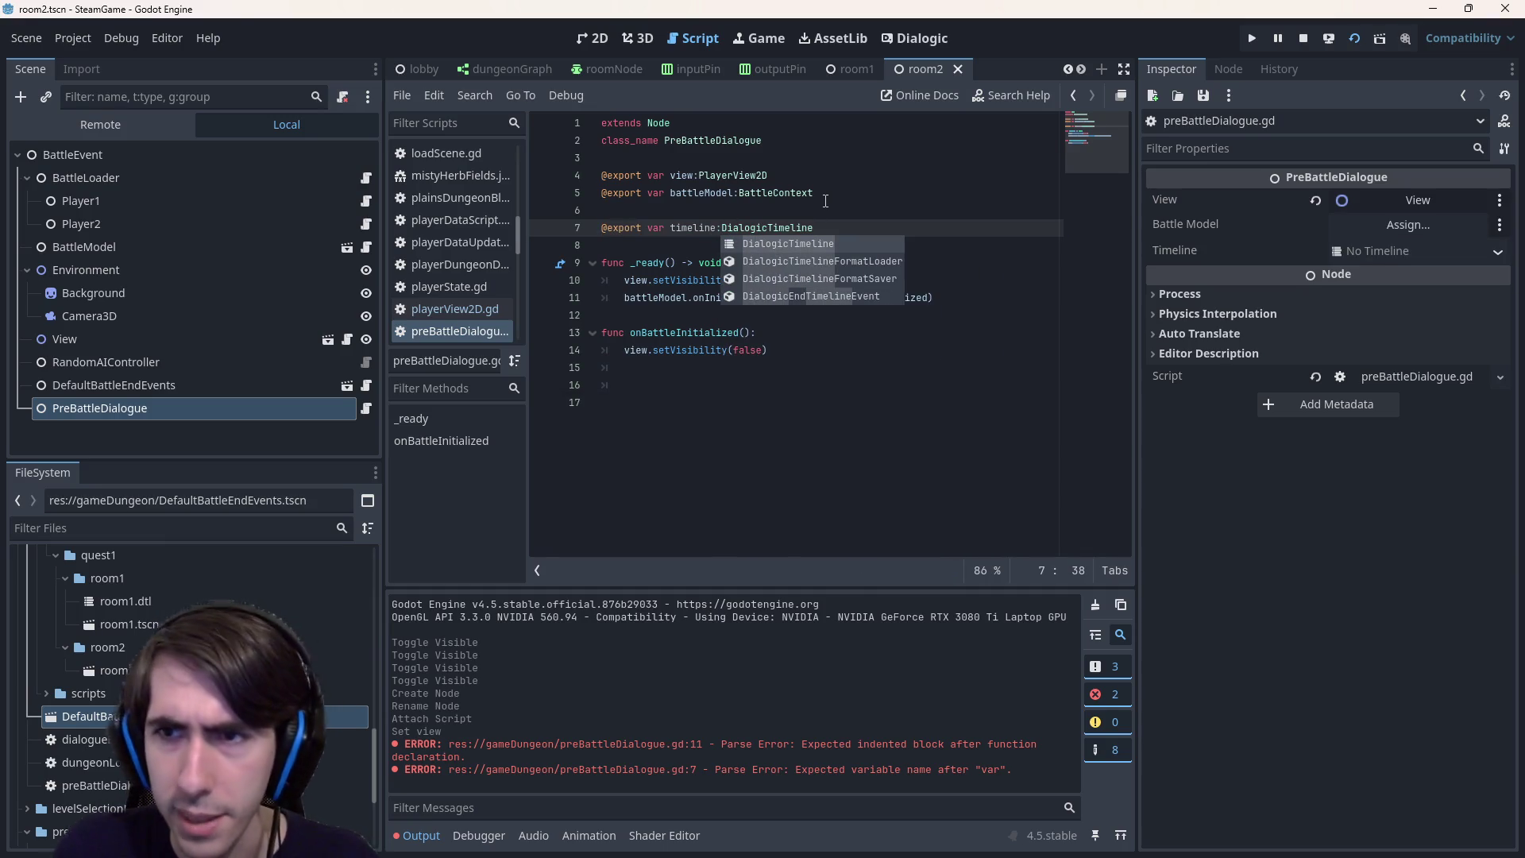
# - Check the Inspector's Timeline dropdown without choosing, then select the room2 folder
pyautogui.click(1366, 250)
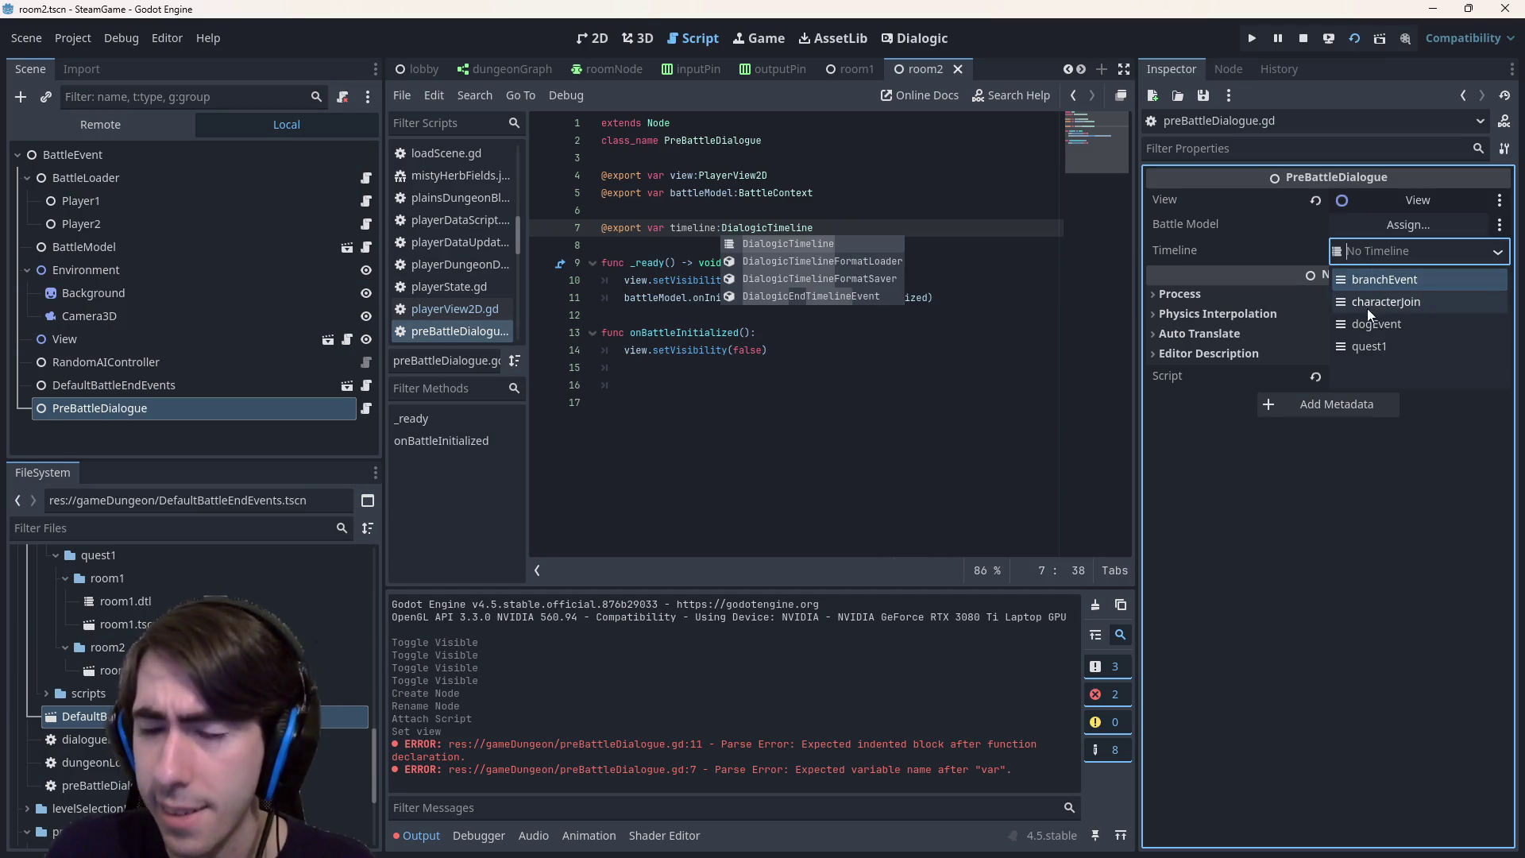
pyautogui.click(794, 385)
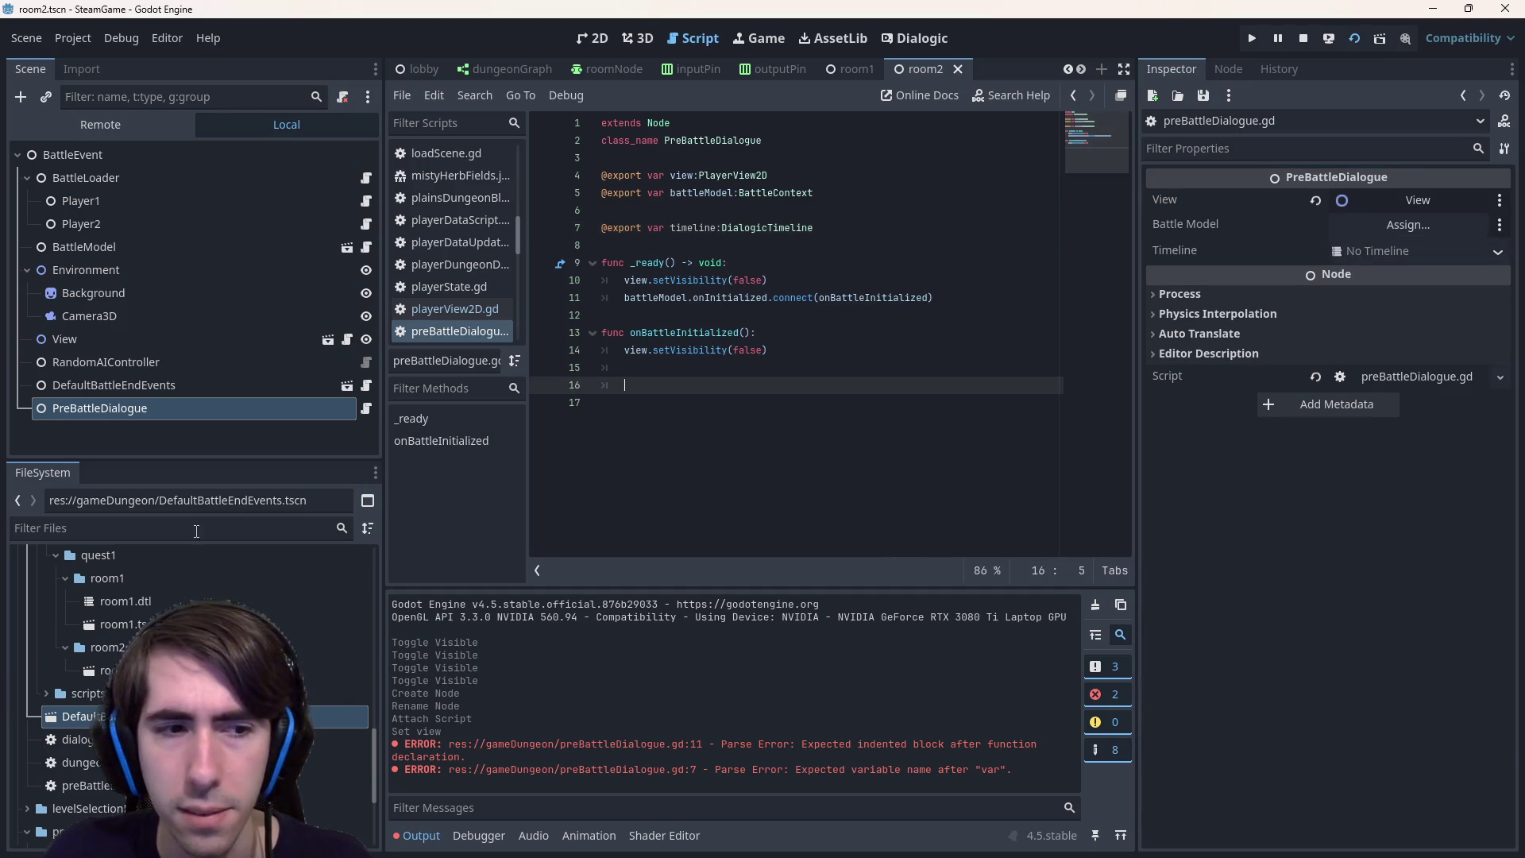
pyautogui.click(286, 647)
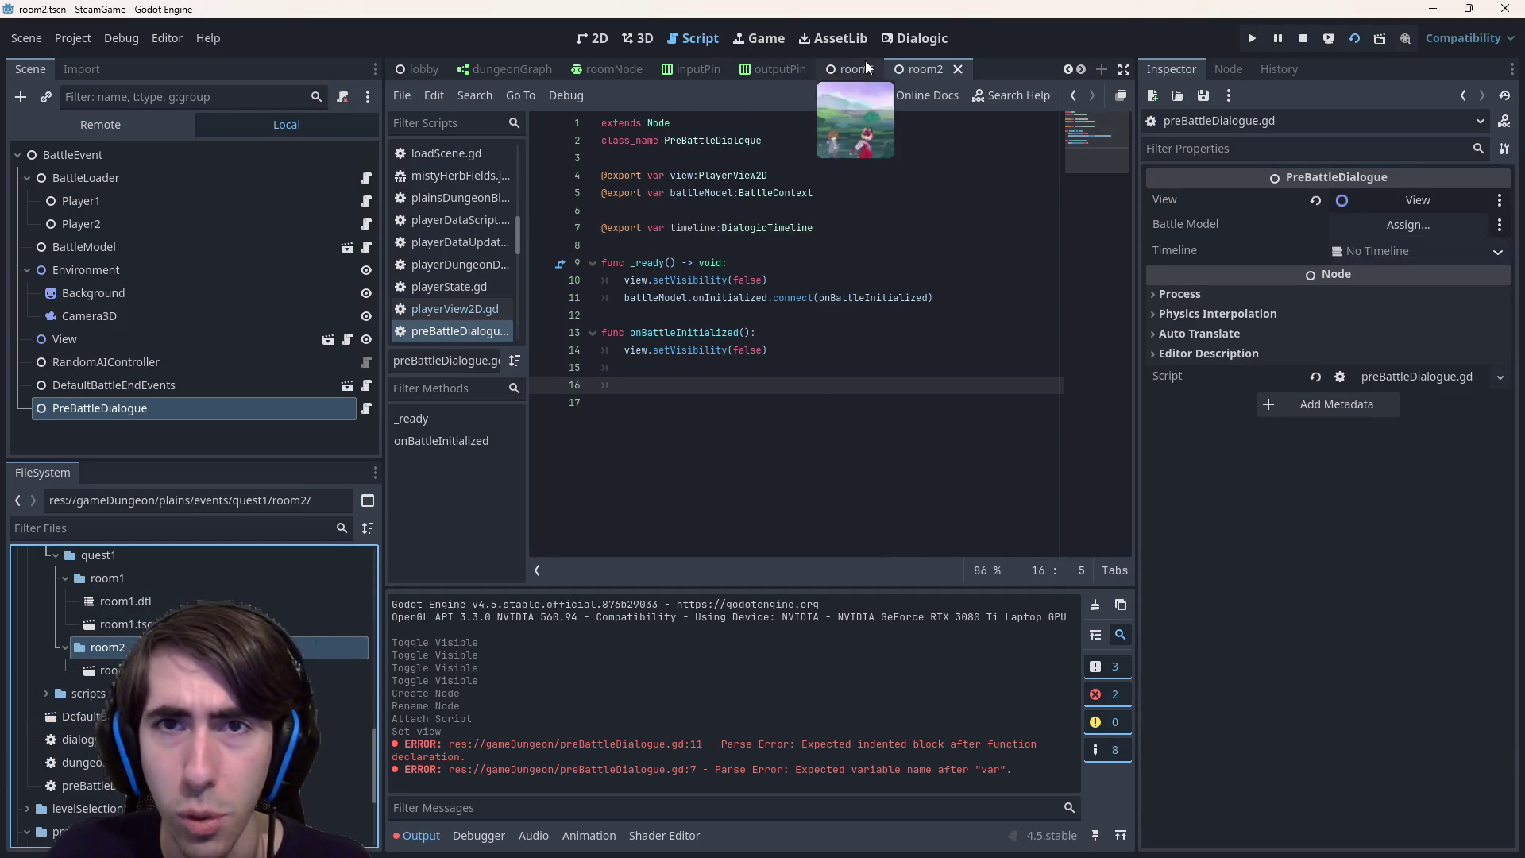
# - Create a new Dialogic timeline named room2
pyautogui.click(917, 38)
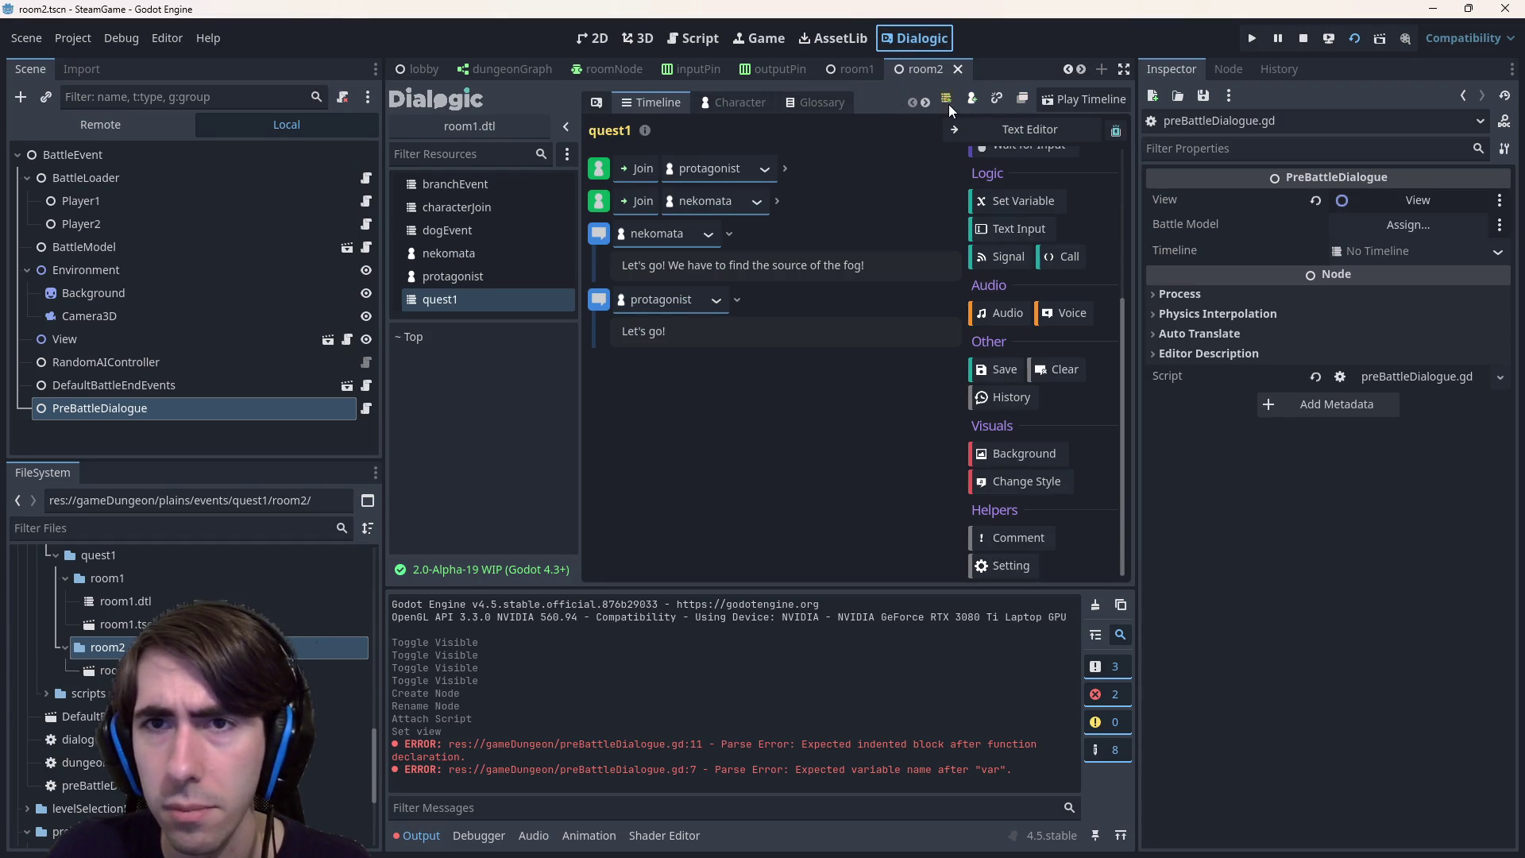
pyautogui.click(948, 103)
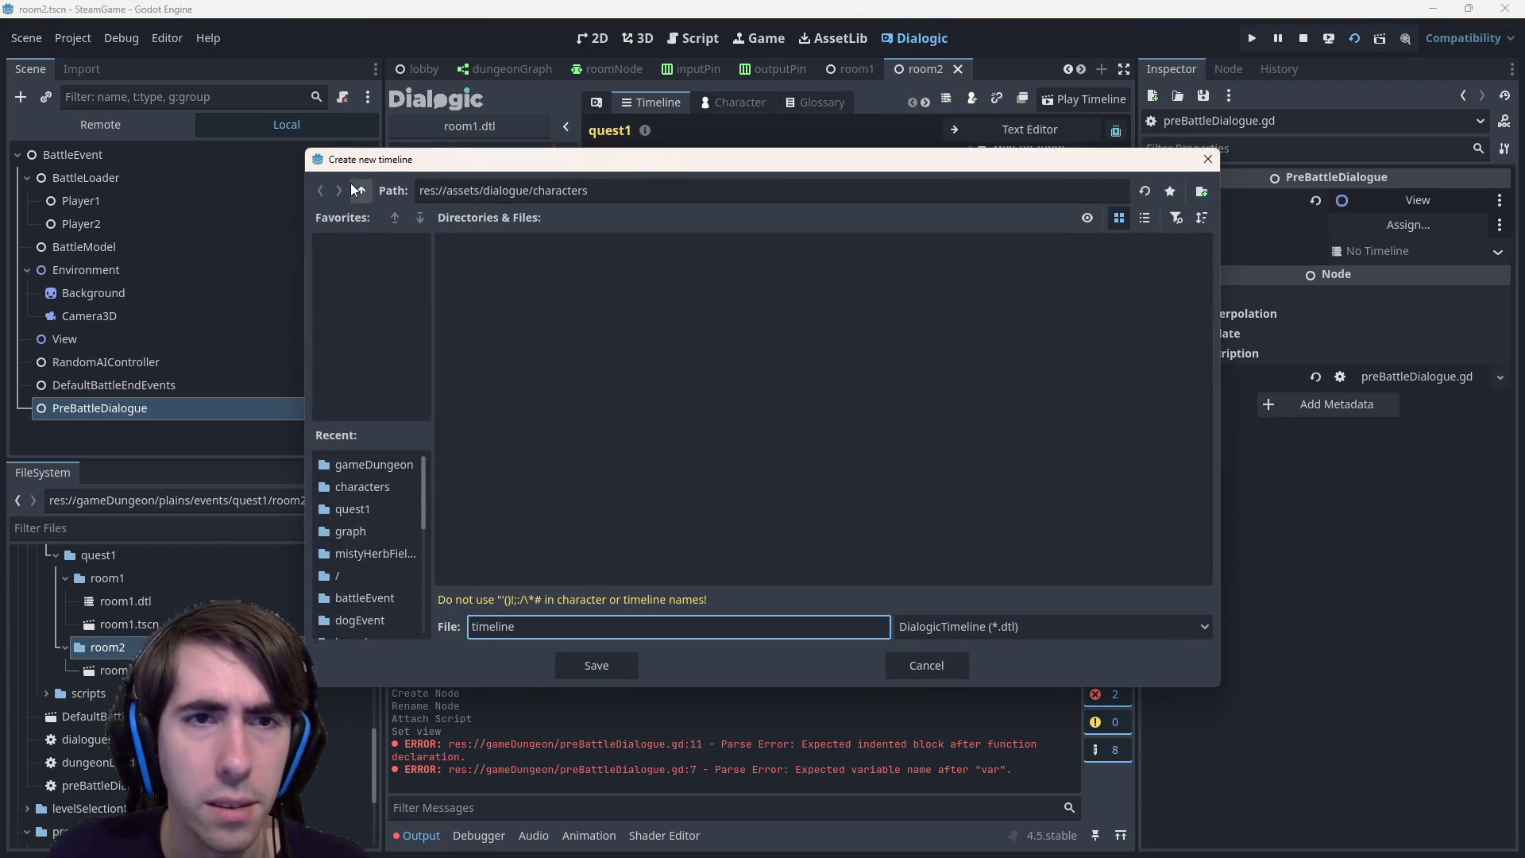
pyautogui.press('Escape')
pyautogui.rightClick(131, 647)
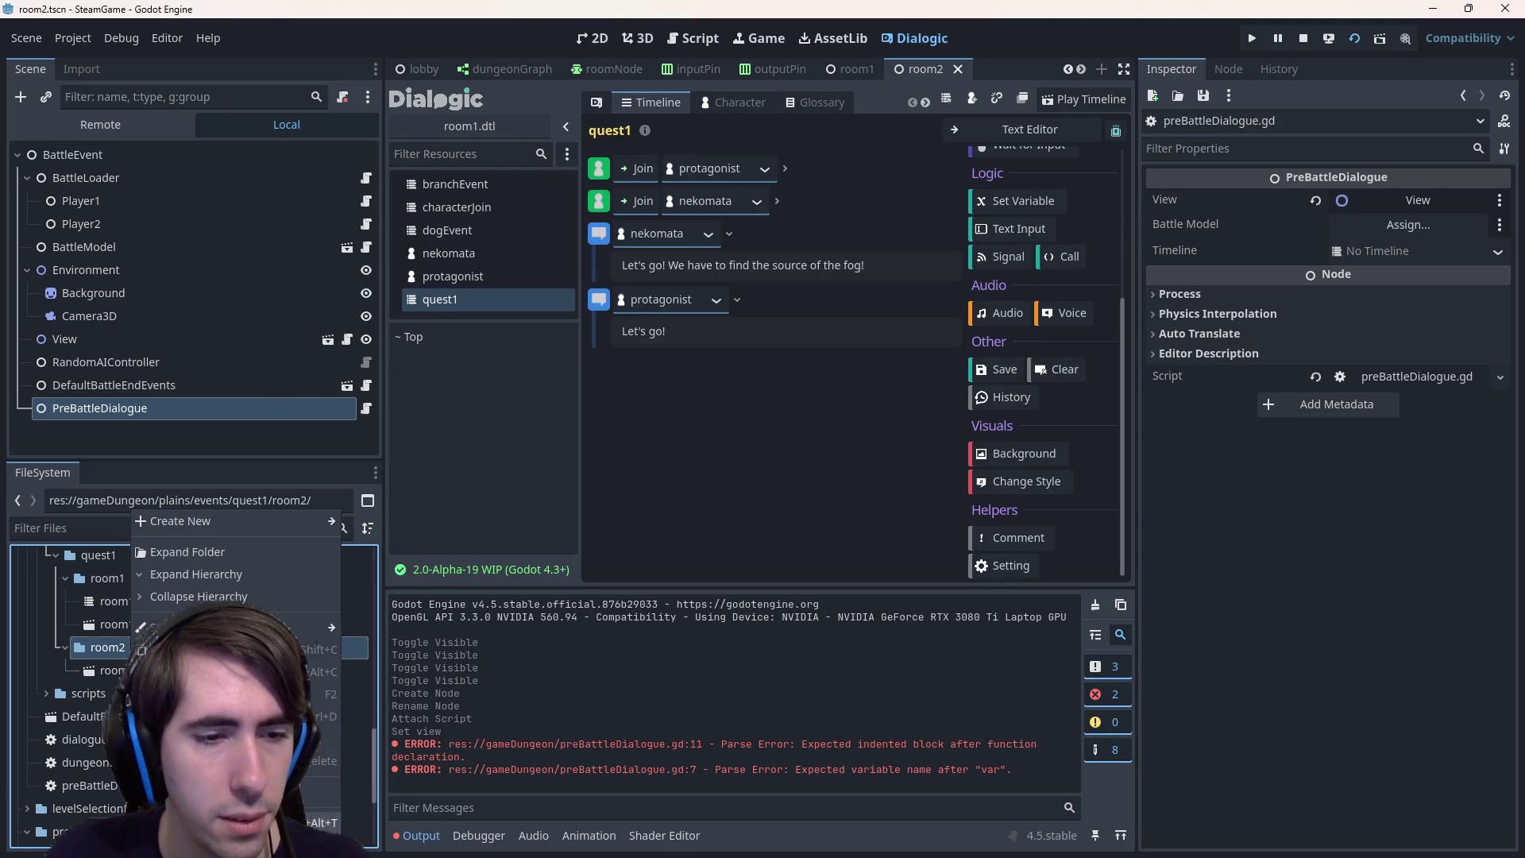
pyautogui.press('Escape')
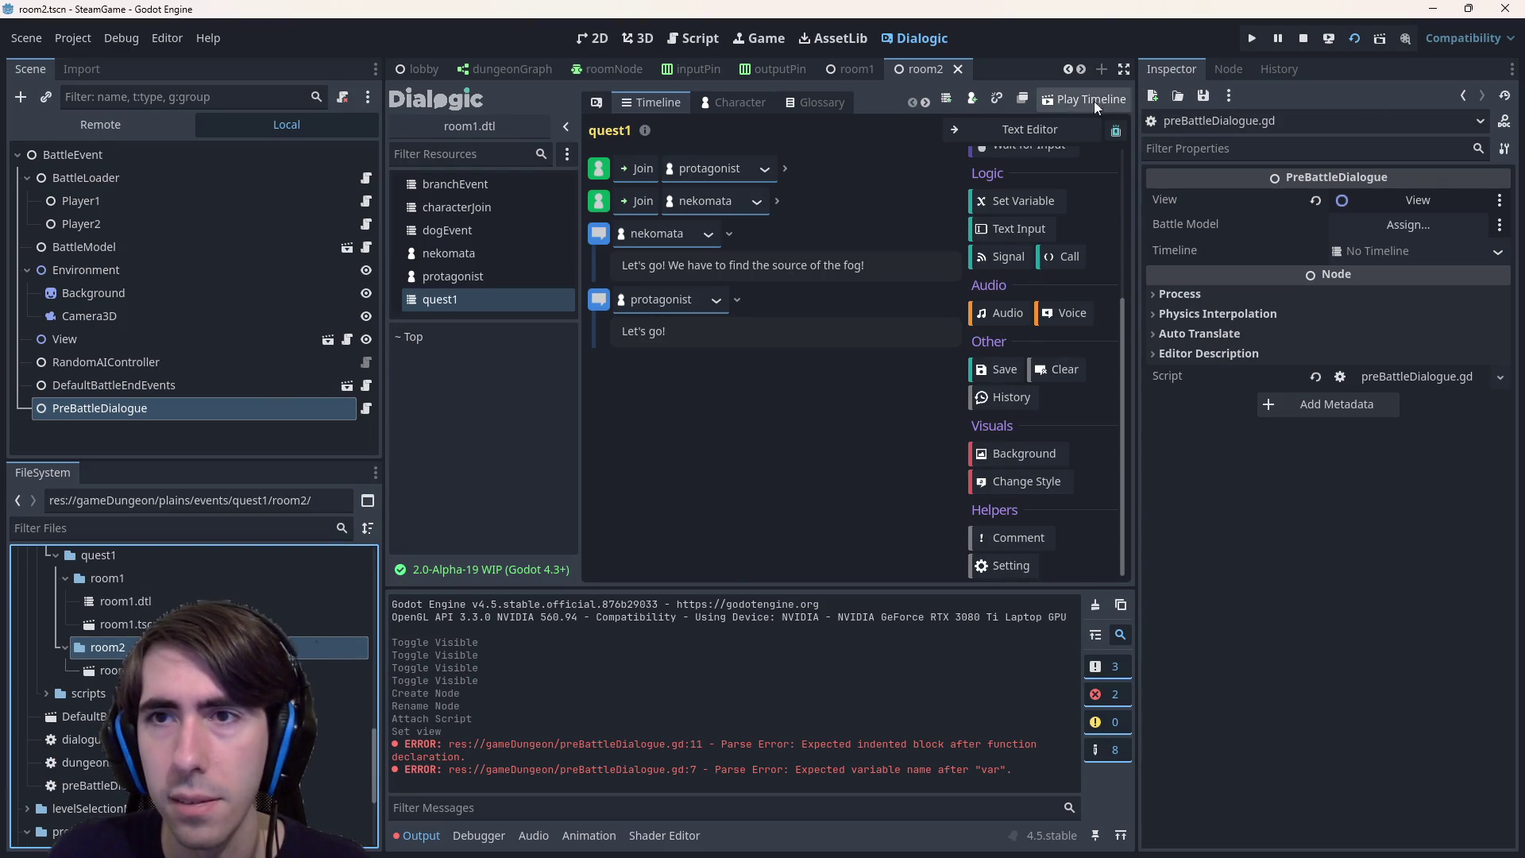
pyautogui.click(941, 103)
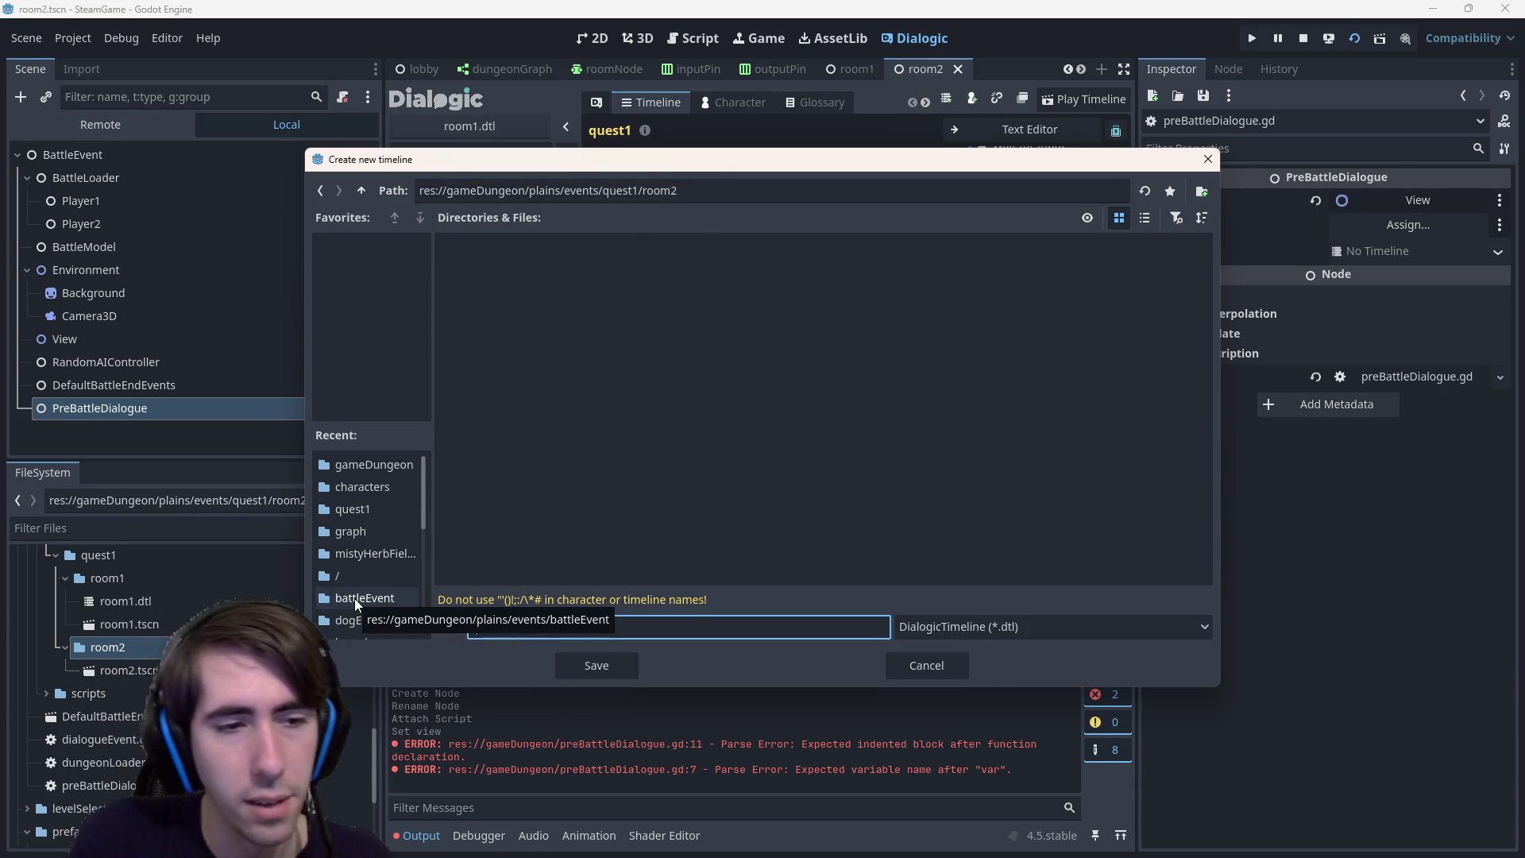
pyautogui.press('Return')
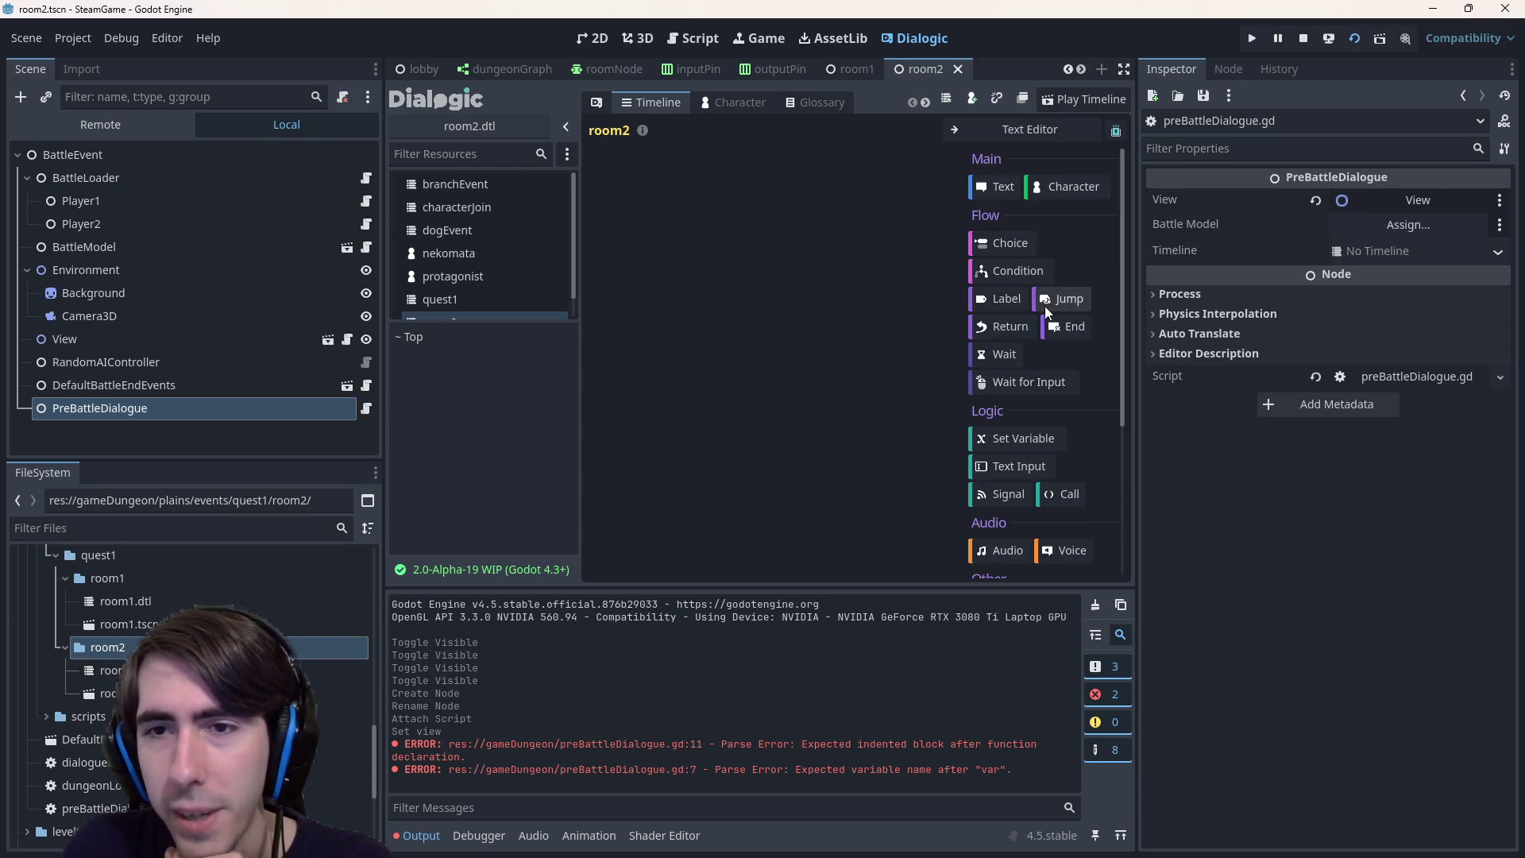
# - Add a nekomata Join event and a nekomata Text event saying 'OH NOOOO! ENEMIES!'
pyautogui.scroll(-2, 1020, 376)
pyautogui.scroll(2, 1020, 376)
pyautogui.click(1044, 189)
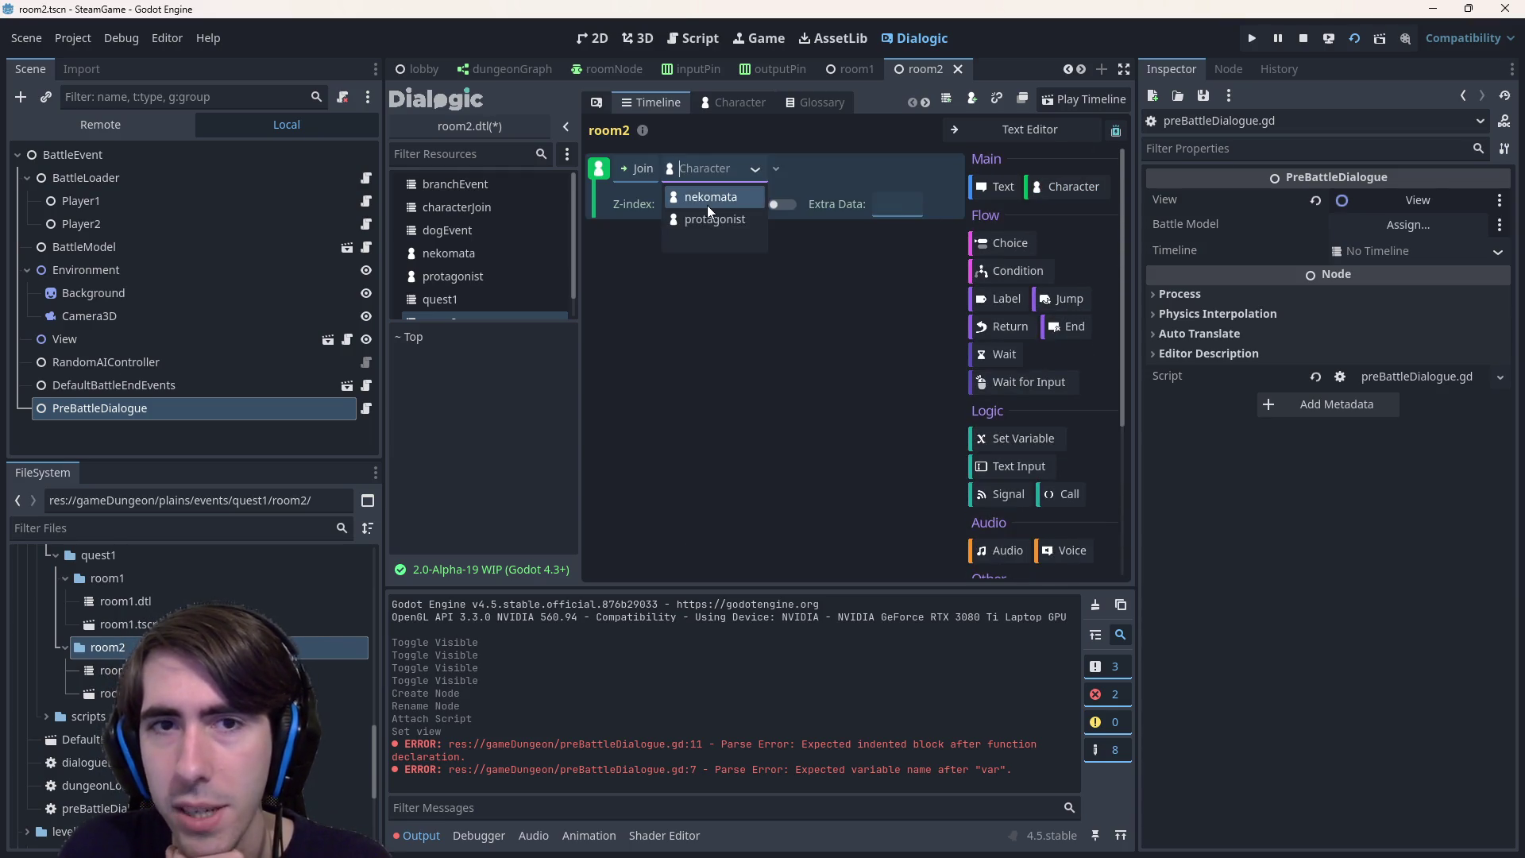
pyautogui.click(748, 191)
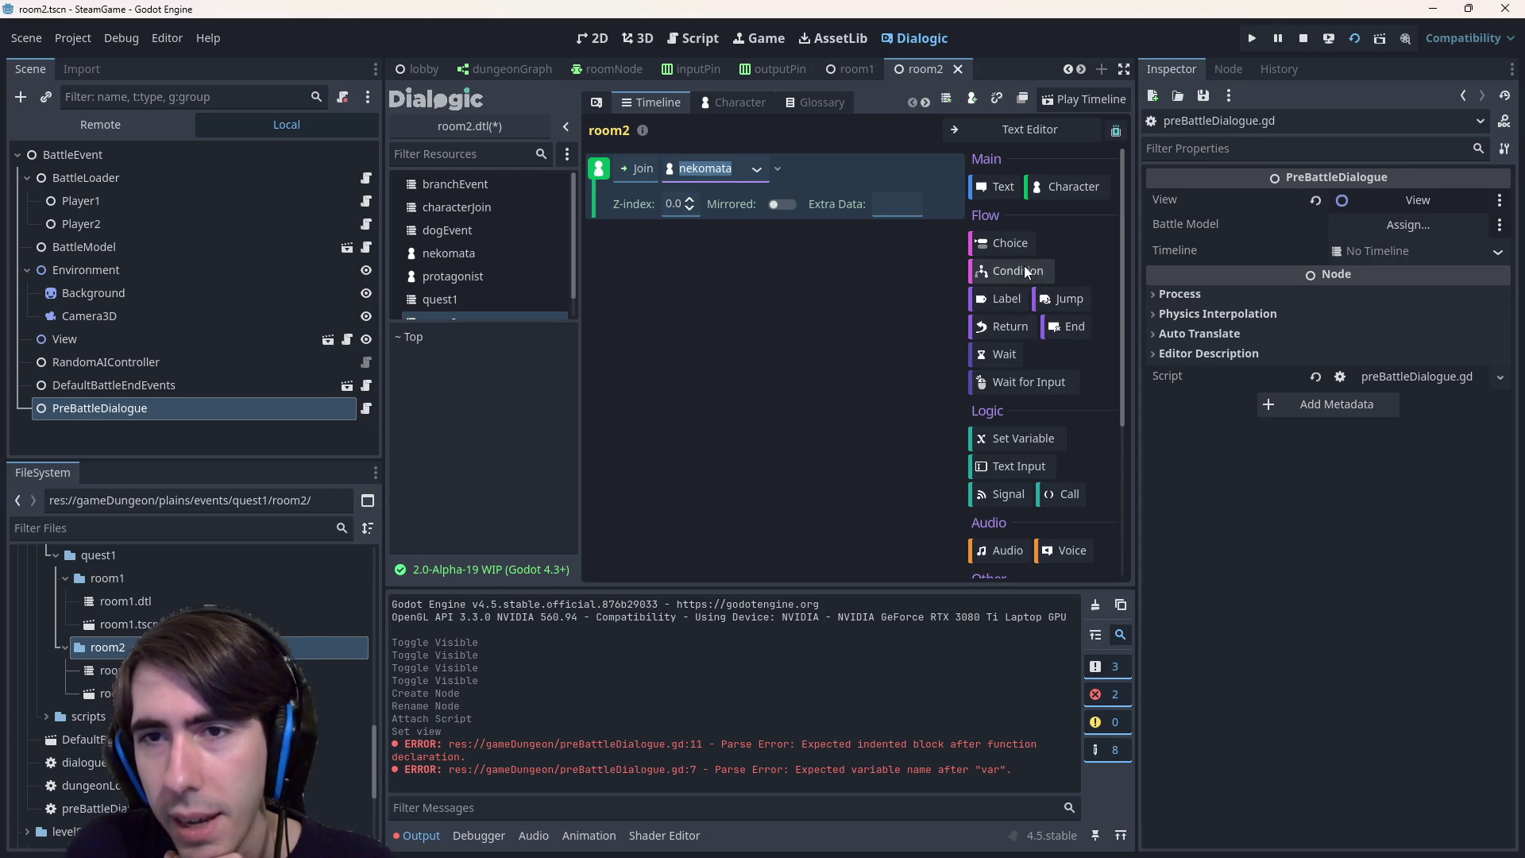
pyautogui.scroll(-2, 1008, 427)
pyautogui.scroll(2, 1008, 427)
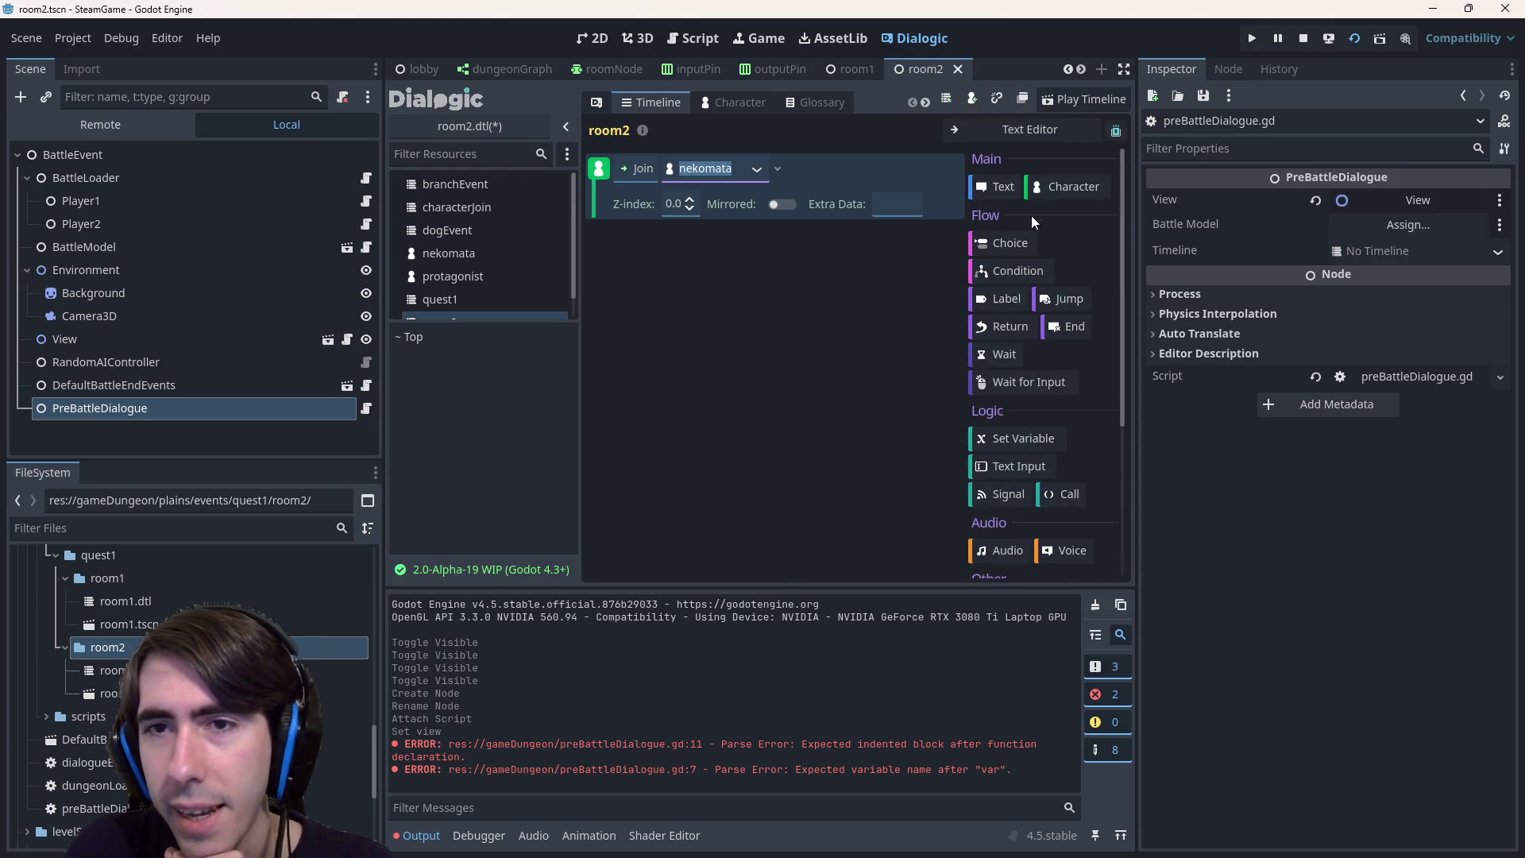
pyautogui.click(997, 187)
pyautogui.click(659, 235)
pyautogui.click(670, 284)
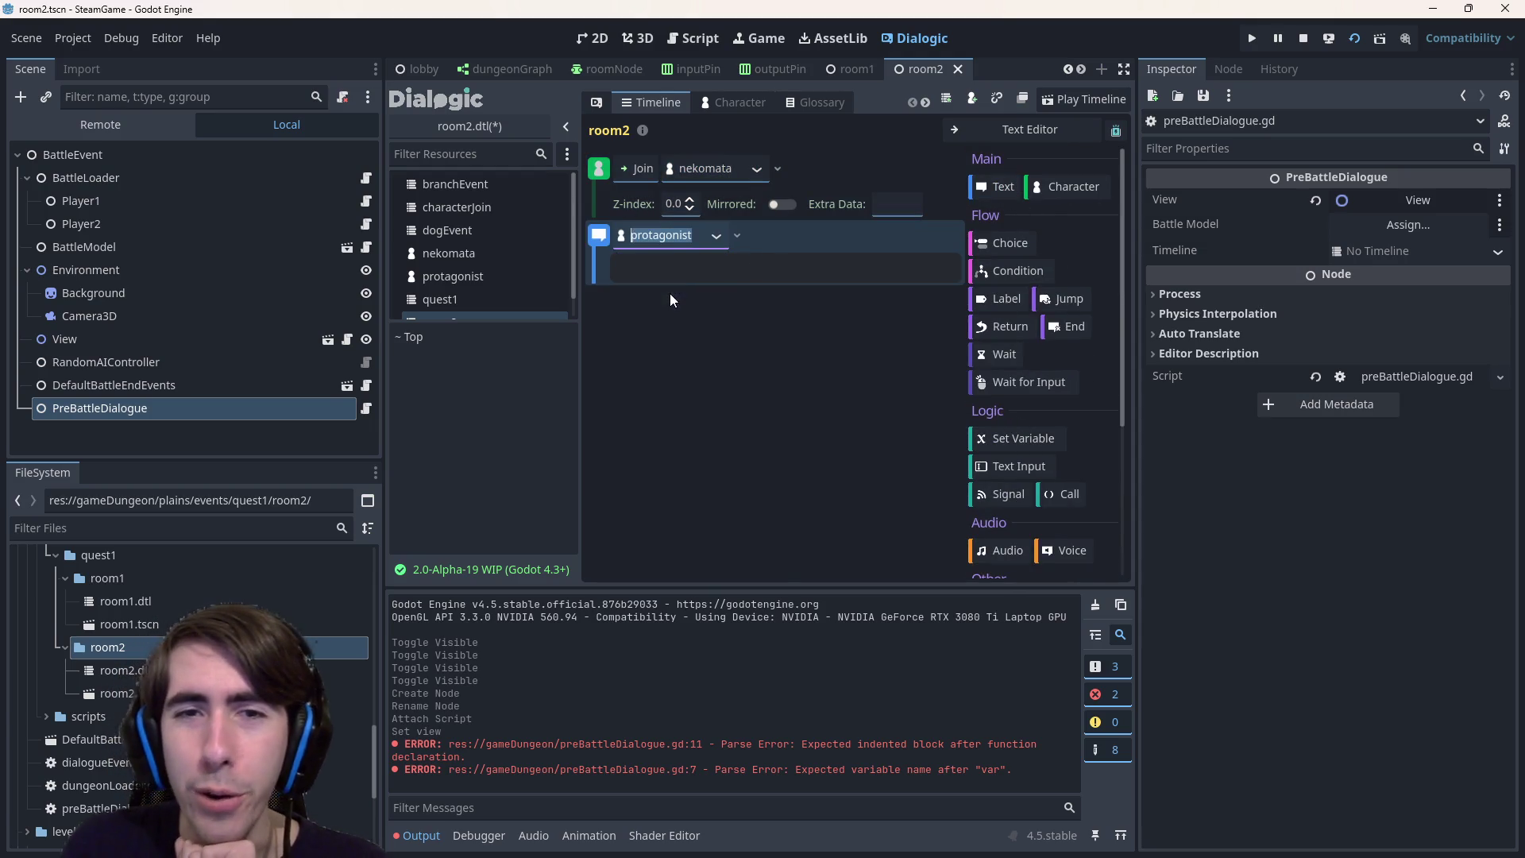
pyautogui.click(672, 235)
pyautogui.click(671, 287)
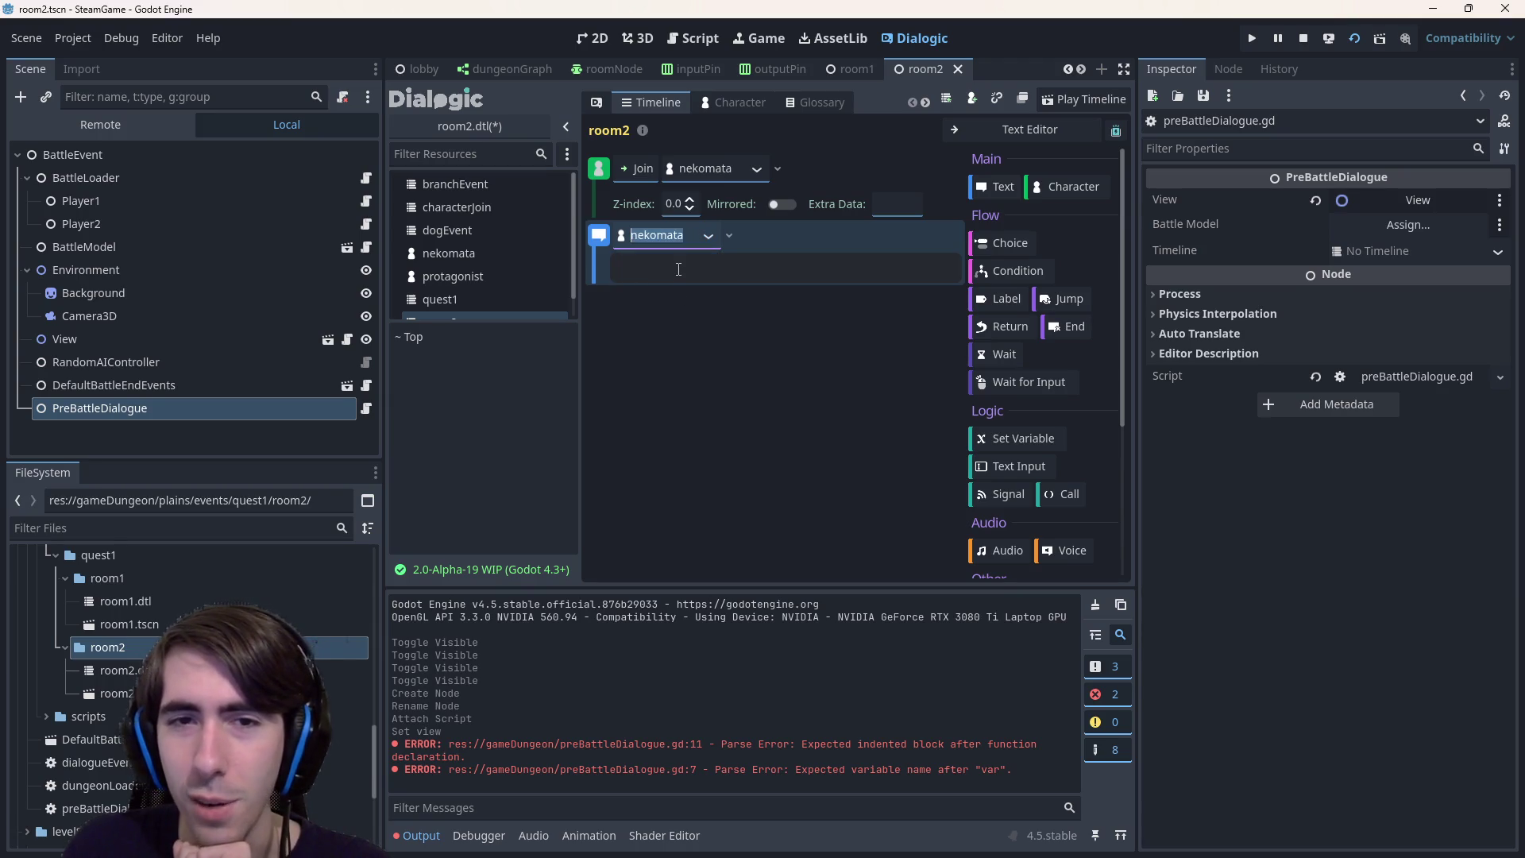
pyautogui.write('OH NOOOO! ')
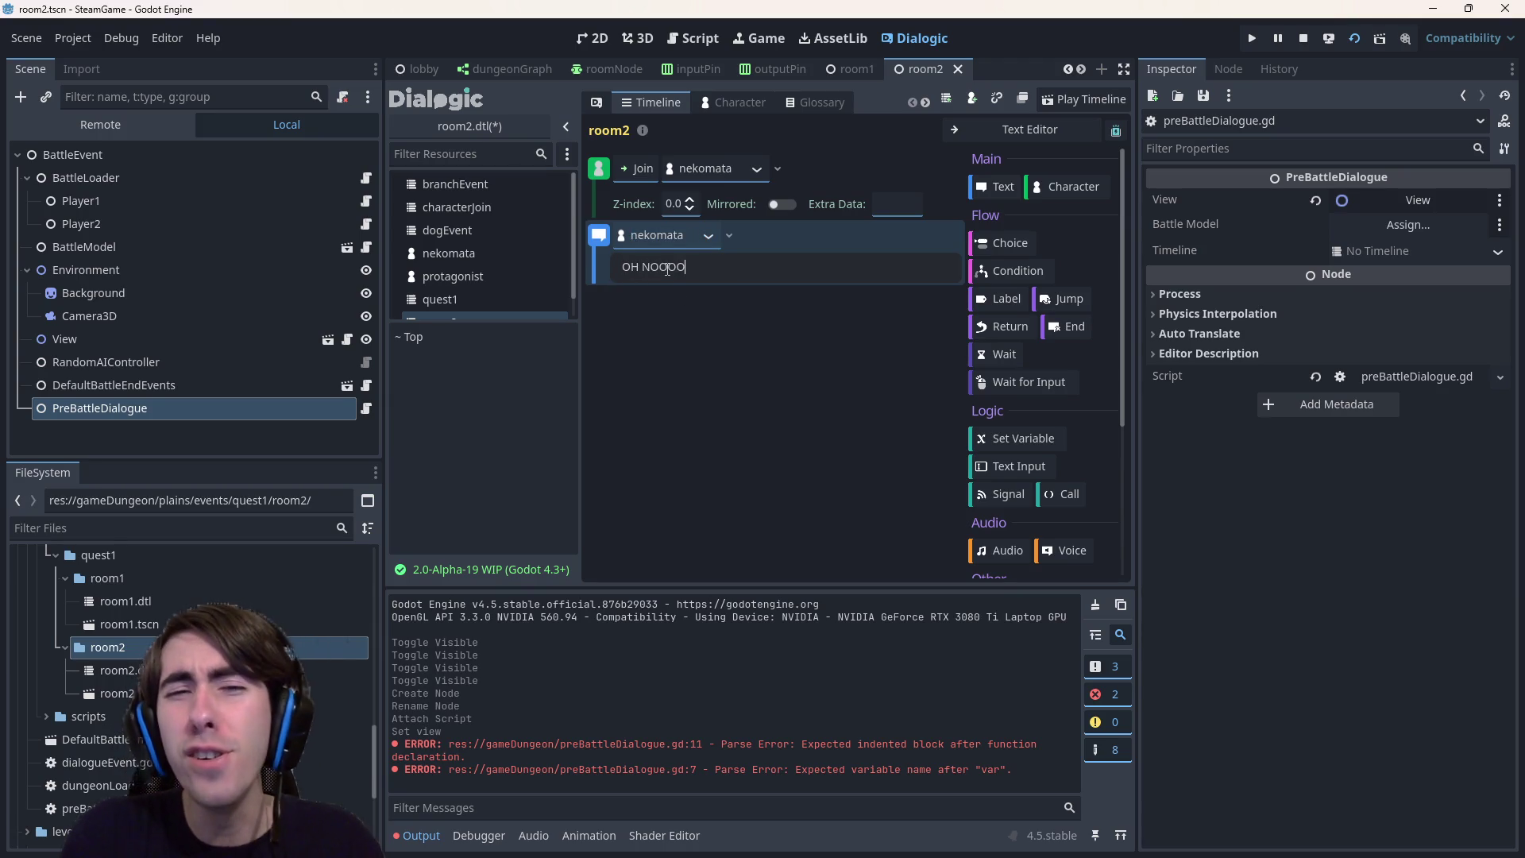
pyautogui.write('ENEMIES!')
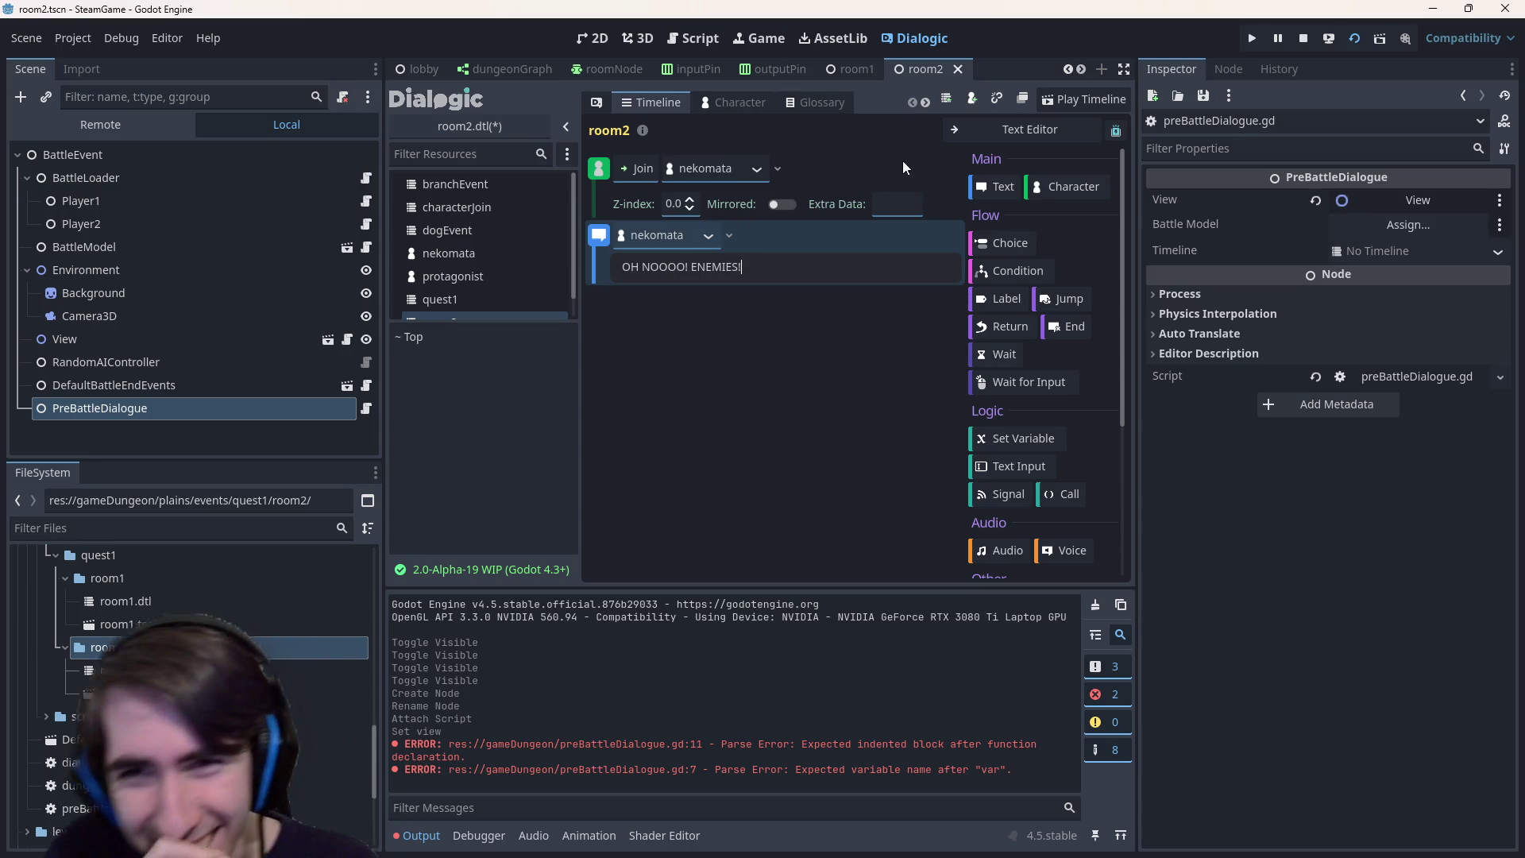
# - Add an empty text event and change ENEMIES to MONSTERS in nekomata's line
pyautogui.click(994, 189)
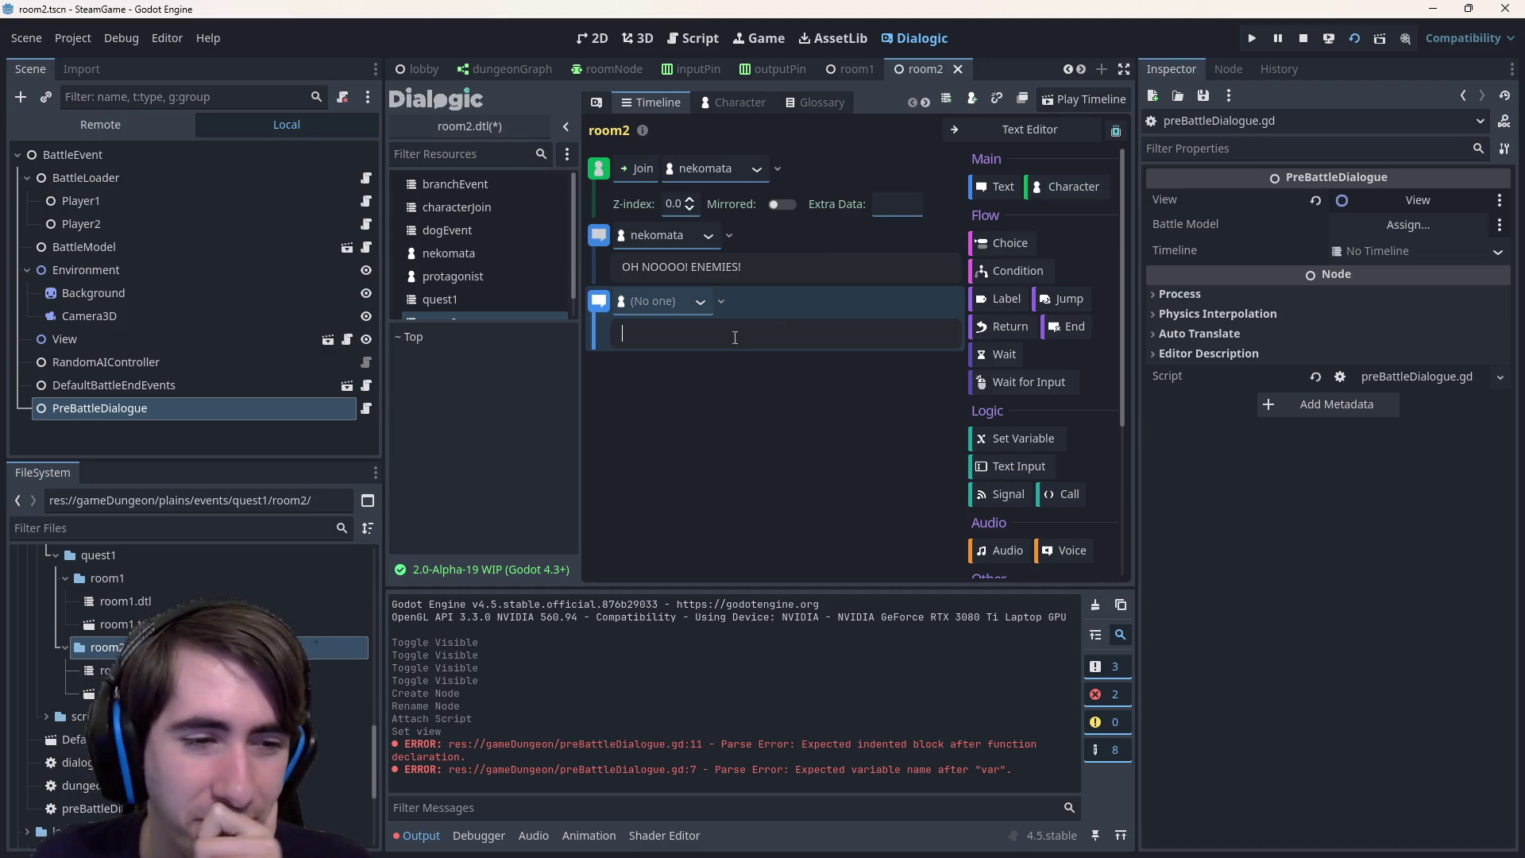
pyautogui.doubleClick(721, 268)
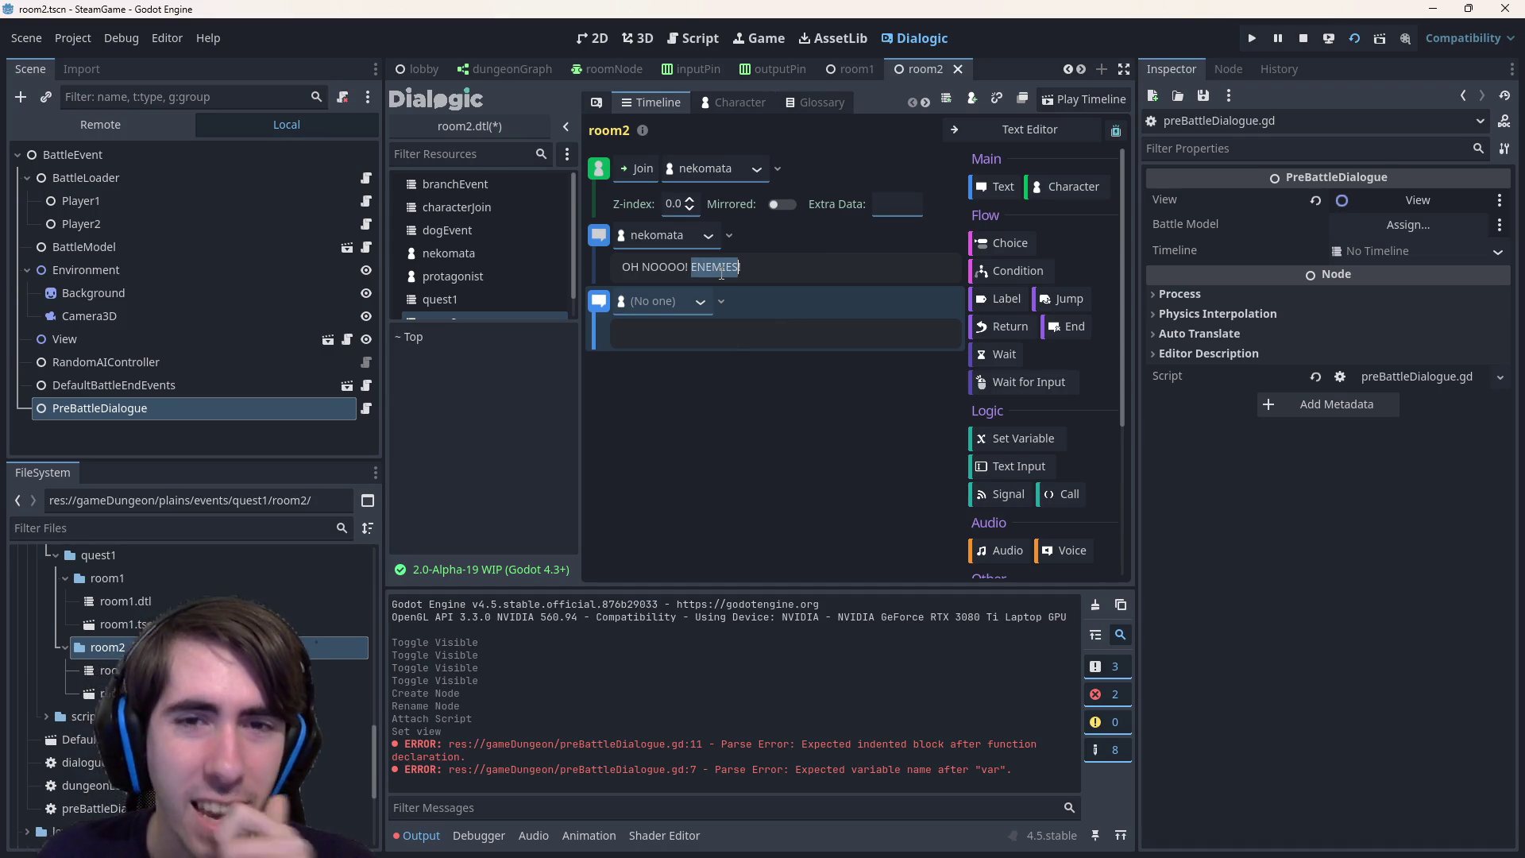
pyautogui.write('MONSTERS')
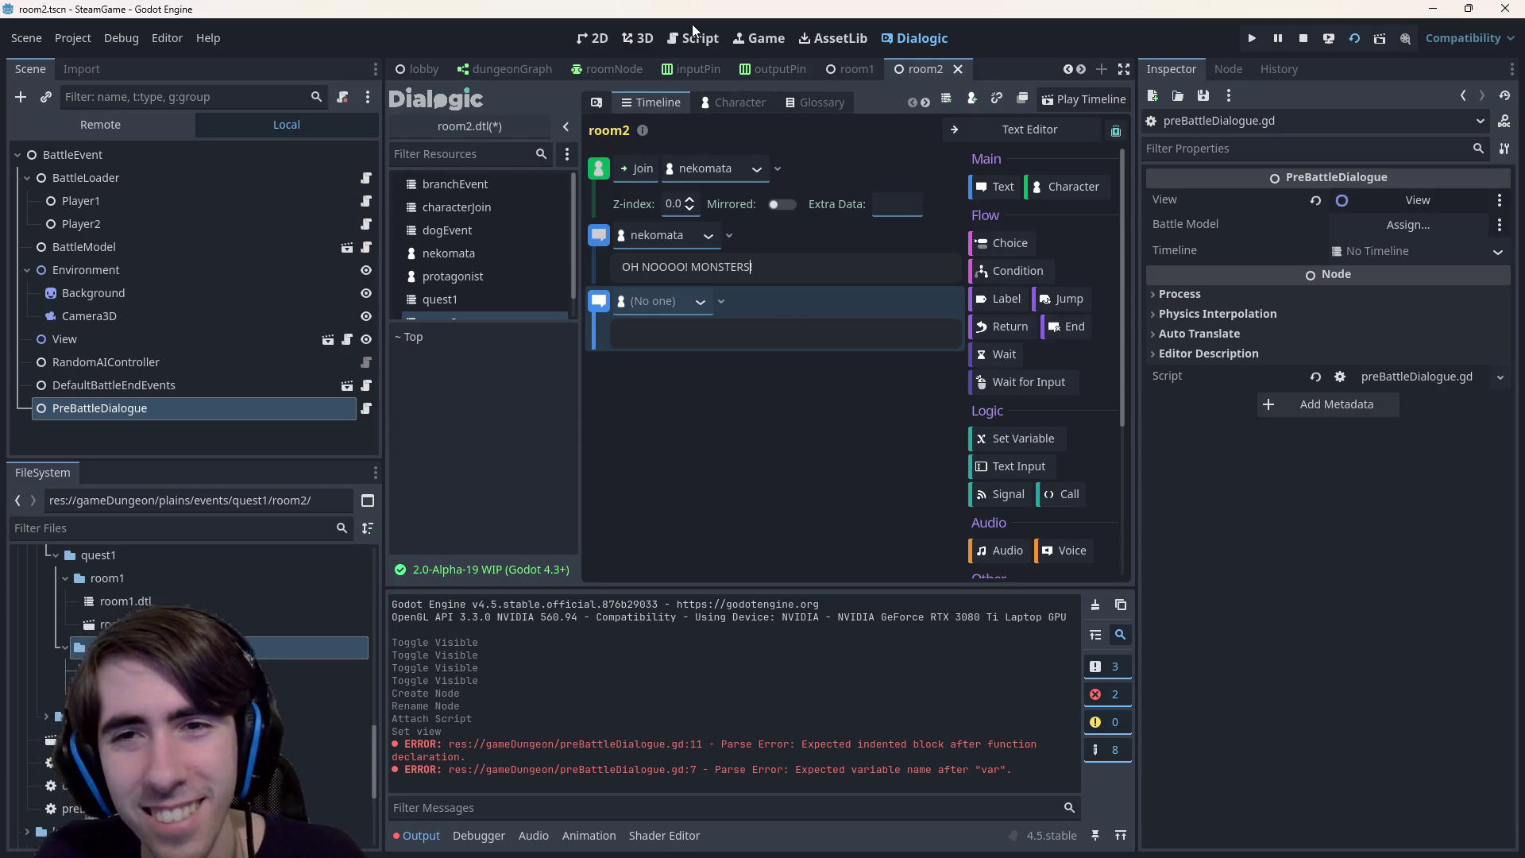
pyautogui.write('!')
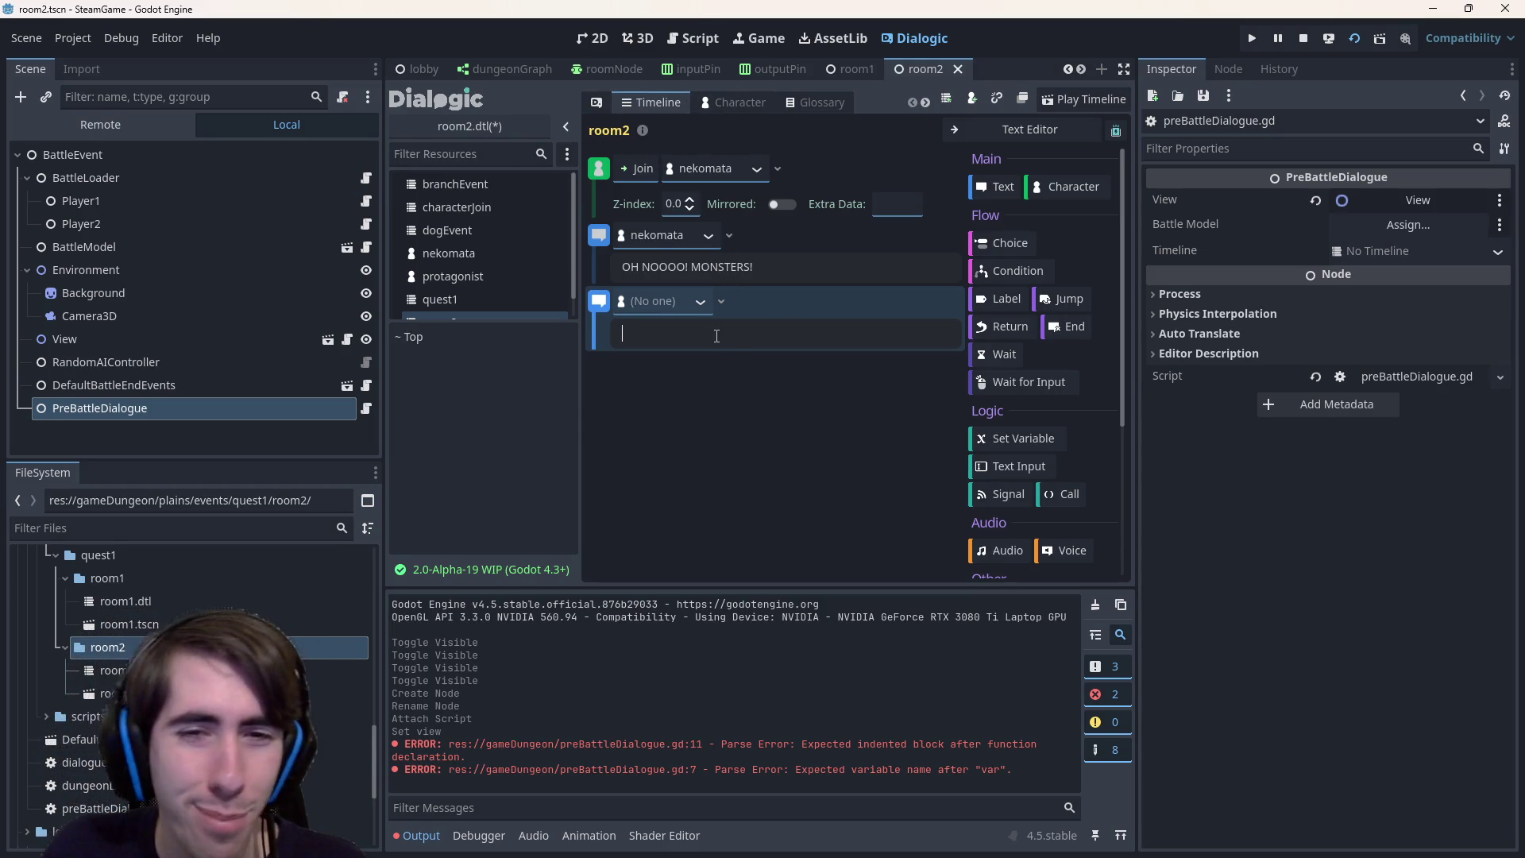
# - Replace nekomata's 'OH NOOOO! MONSTERS!' text with 'Monsters! Something is definitely wrong here.'
pyautogui.click(727, 340)
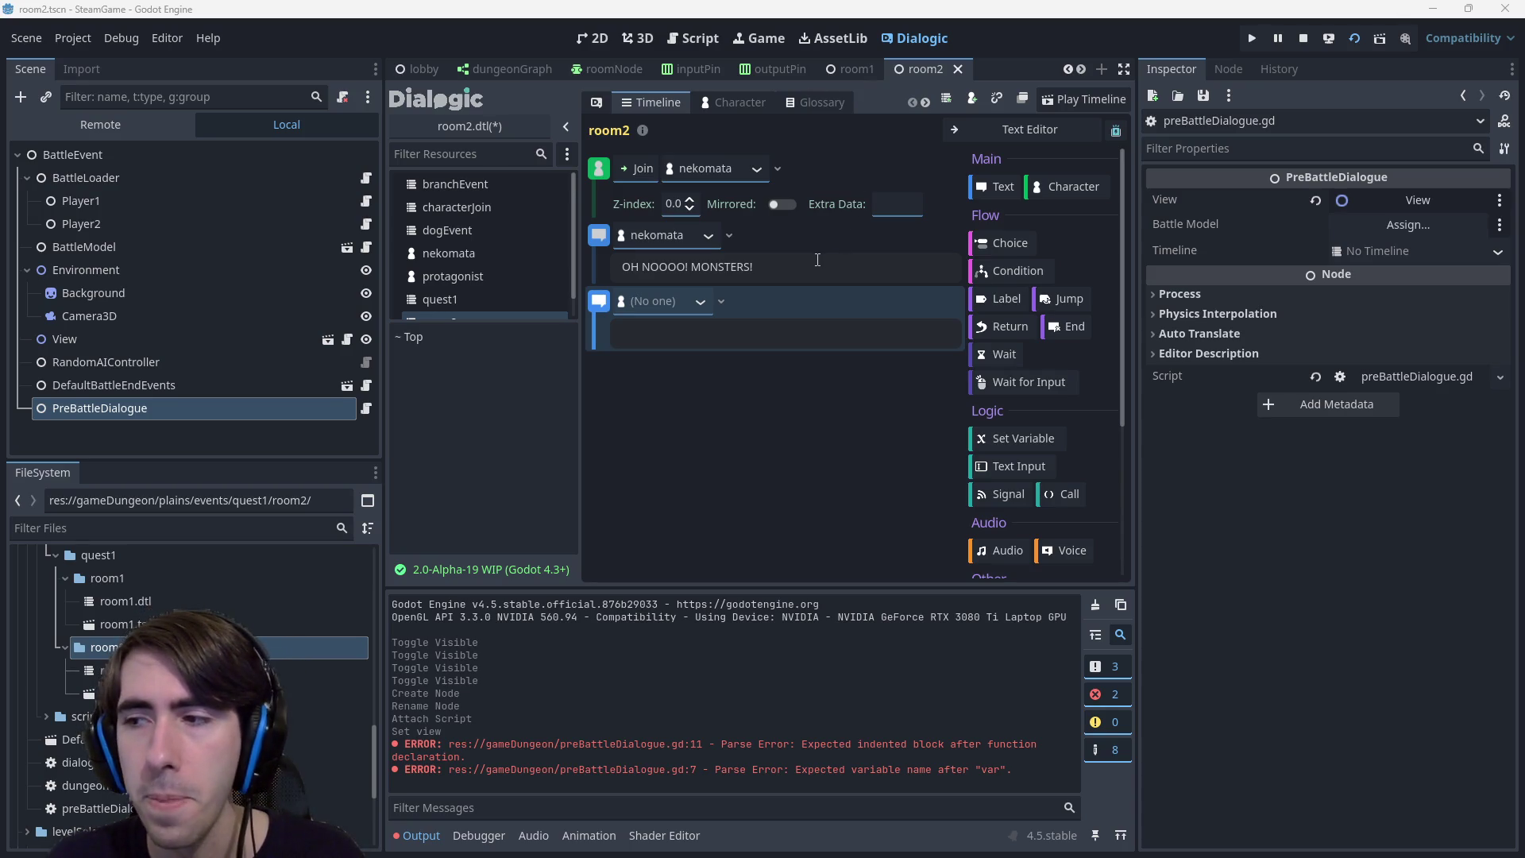
pyautogui.click(922, 331)
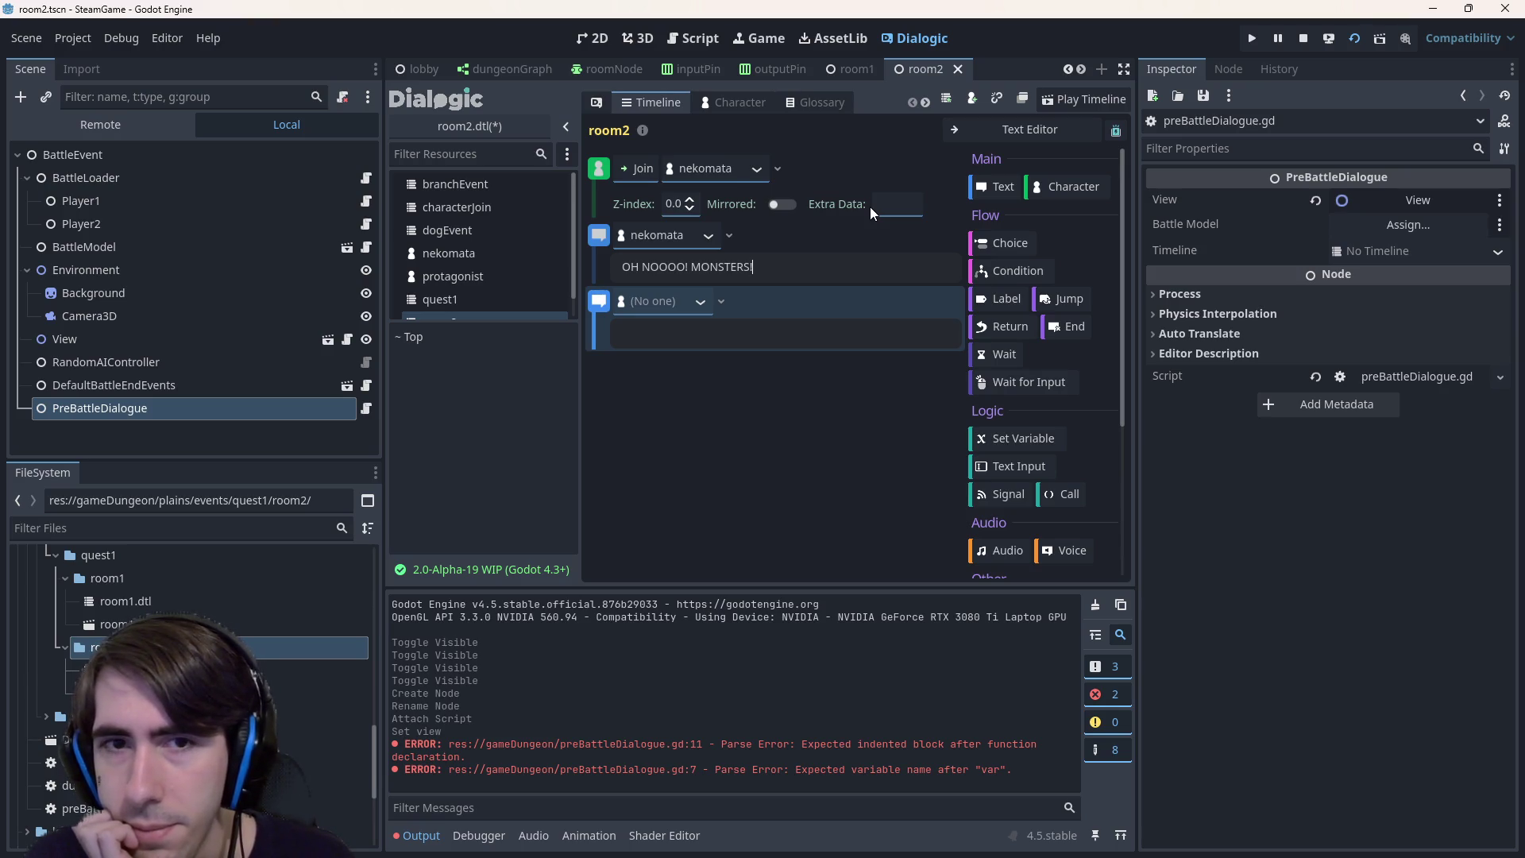
pyautogui.hotkey('ctrl', 'a')
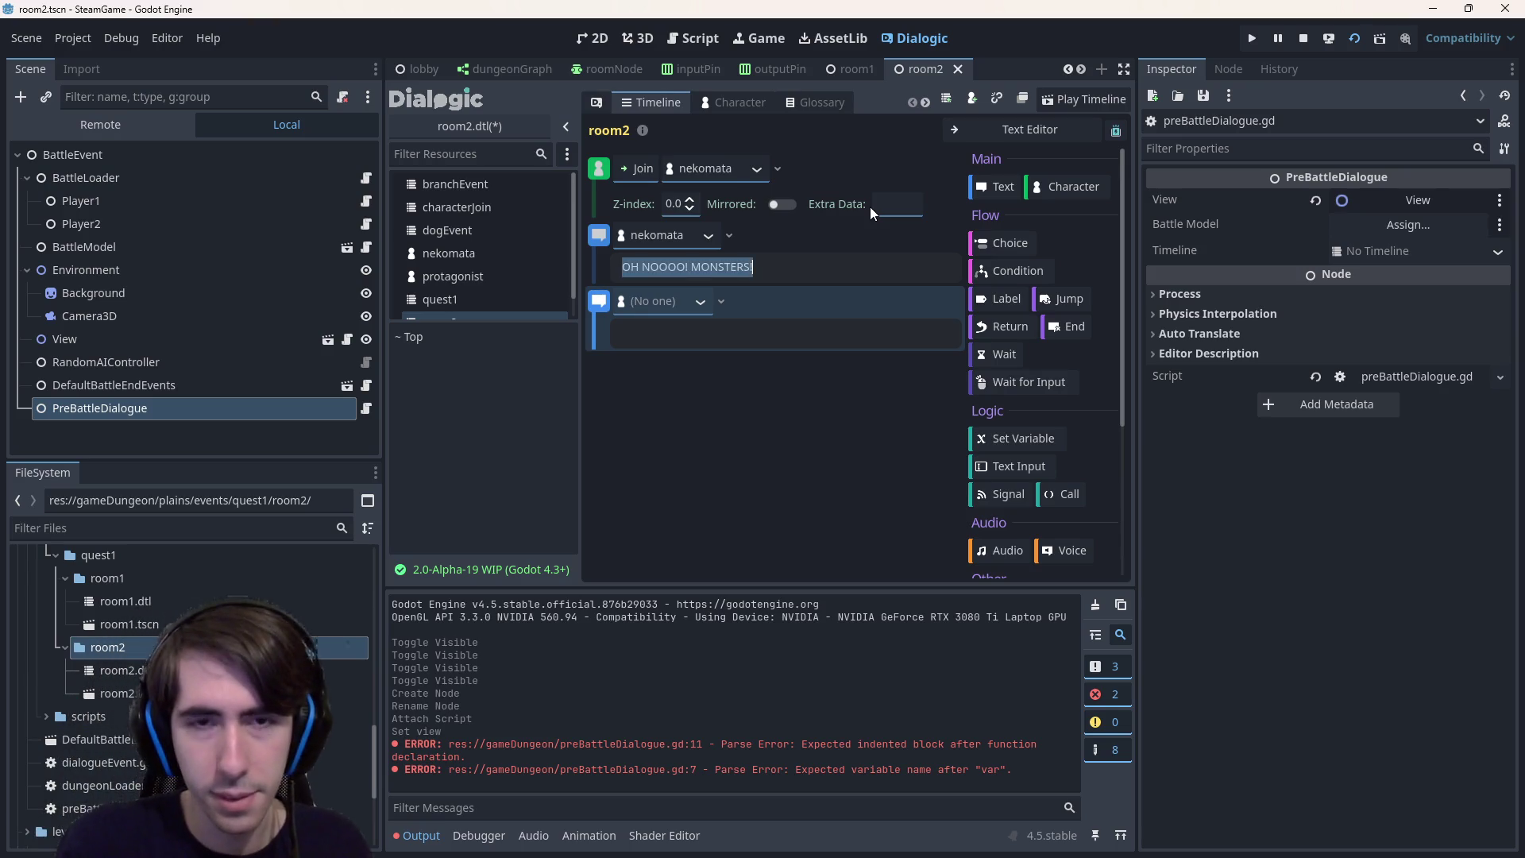
pyautogui.write('Monsters! The mist probab')
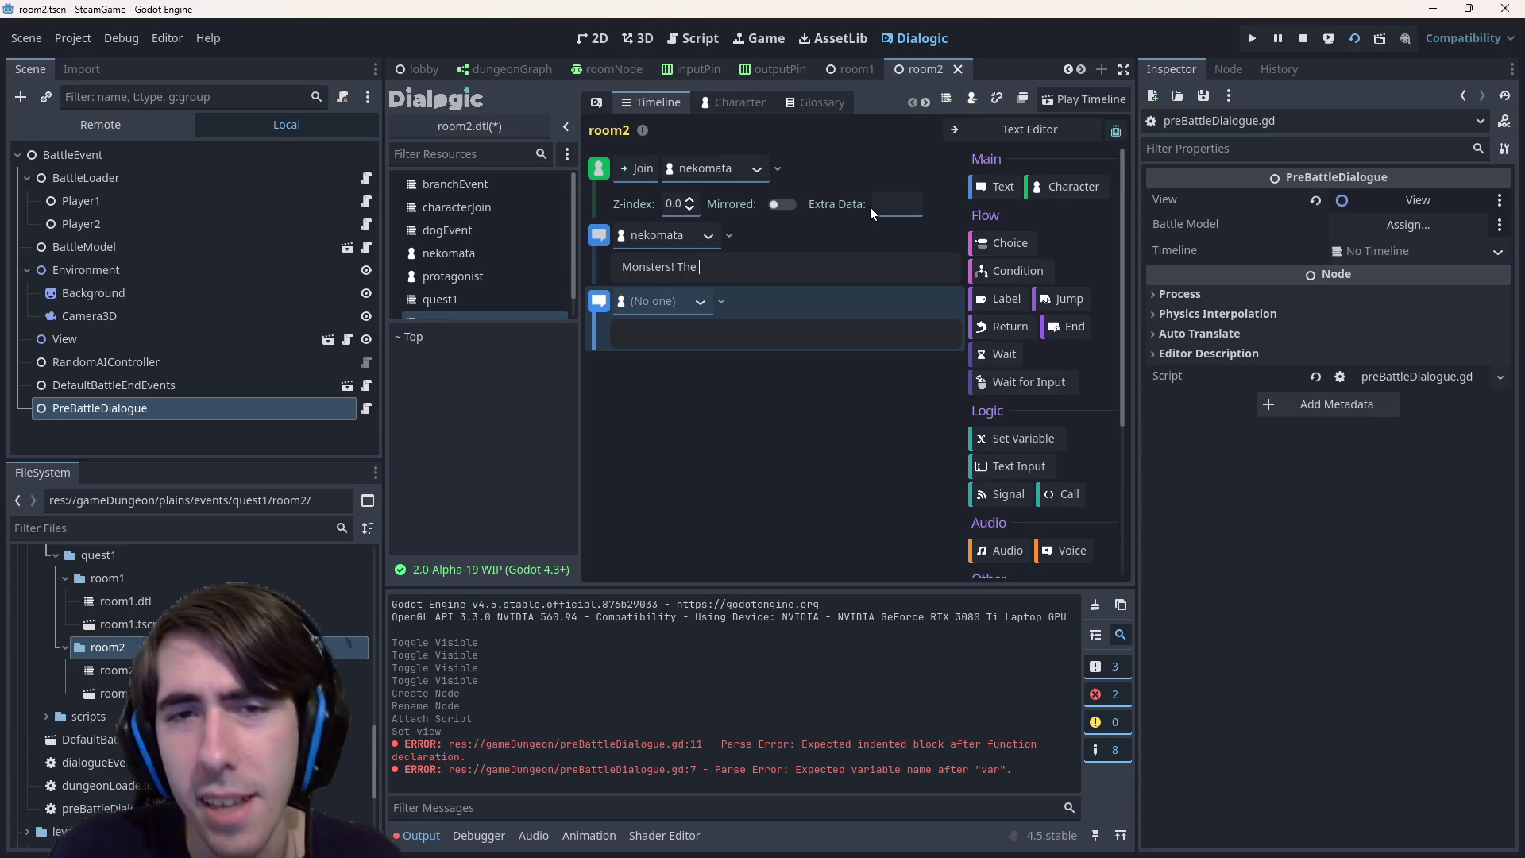
pyautogui.write('ly')
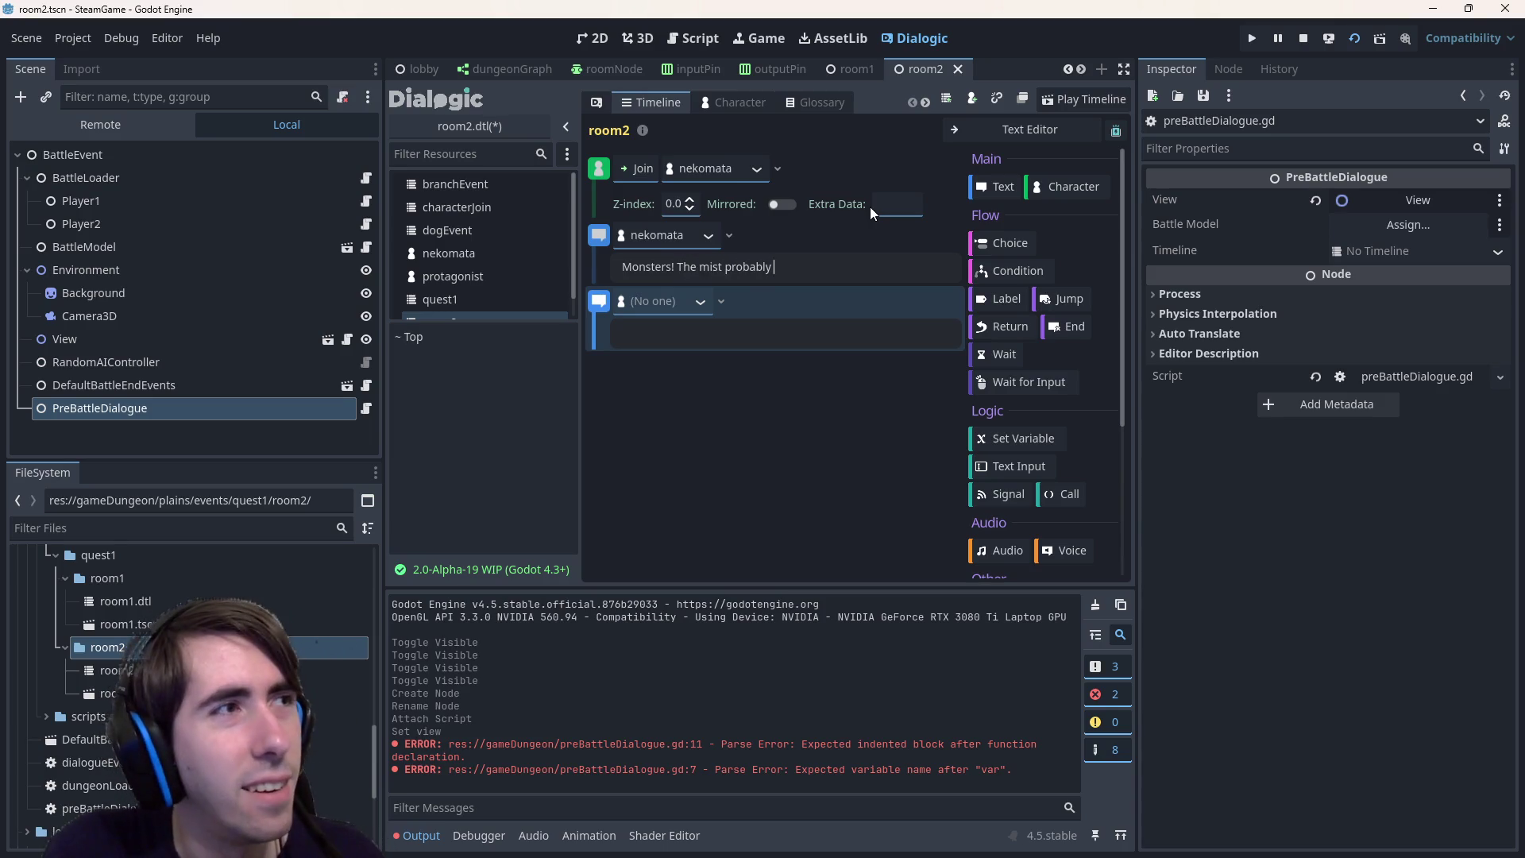
pyautogui.hotkey('ctrl', 'BackSpace')
pyautogui.hotkey('ctrl', 'BackSpace')
pyautogui.hotkey('ctrl', 'BackSpace')
pyautogui.press('BackSpace')
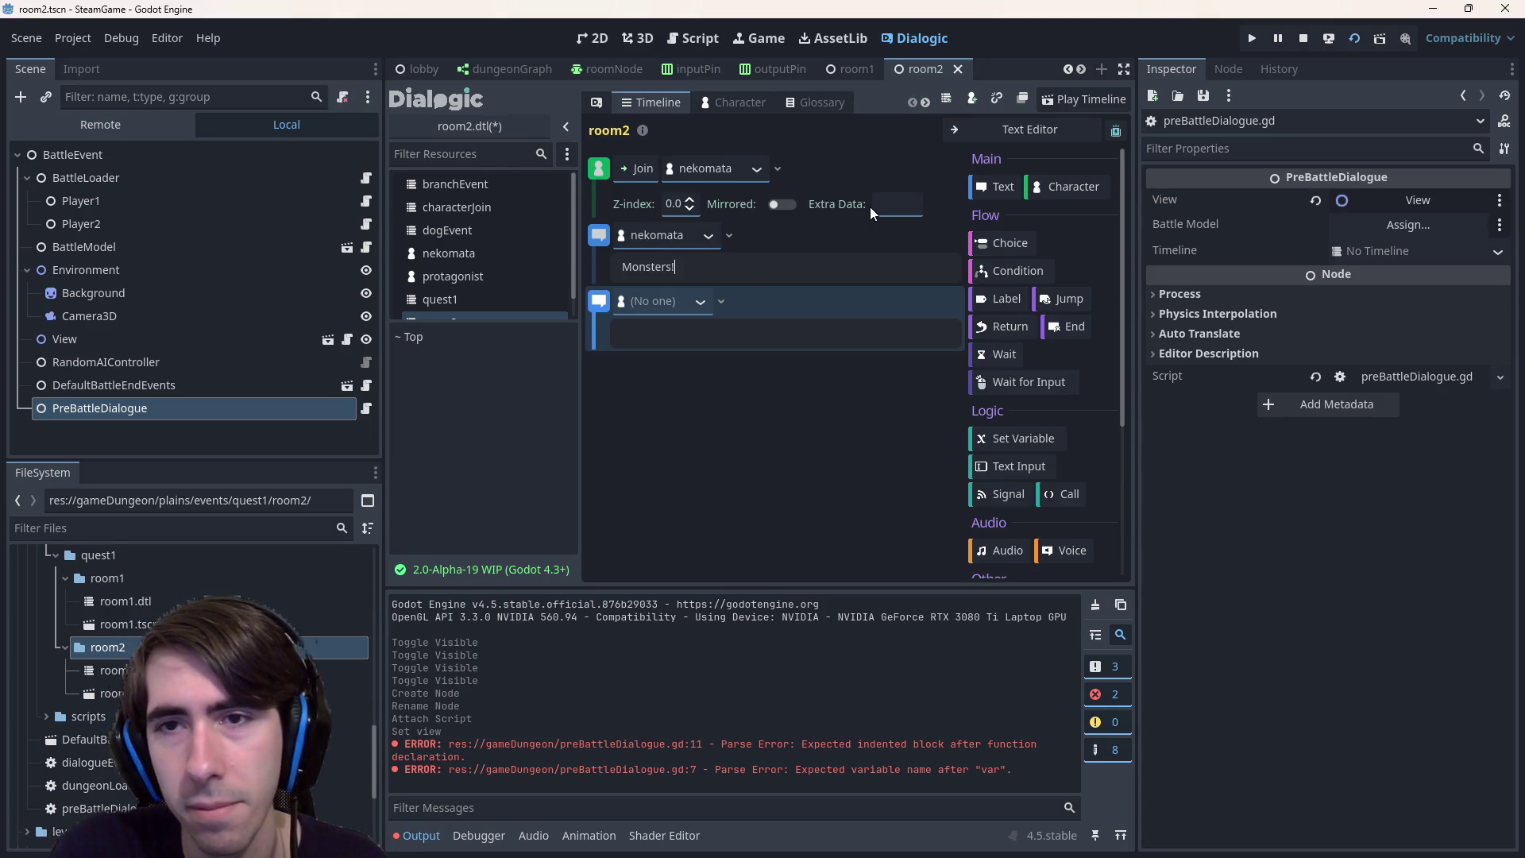
pyautogui.write('They de')
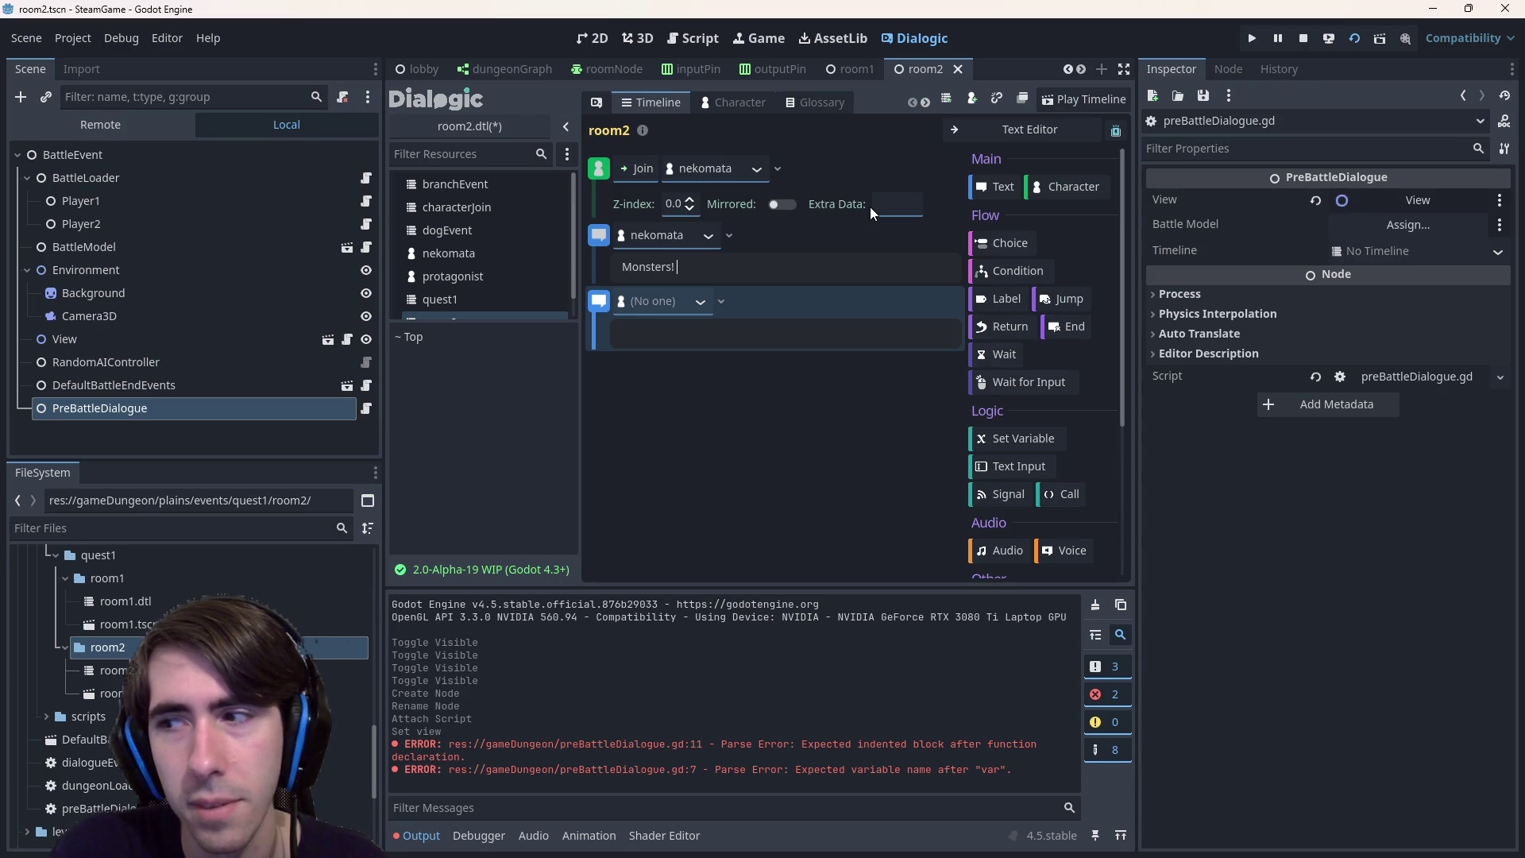
pyautogui.write('finitely co')
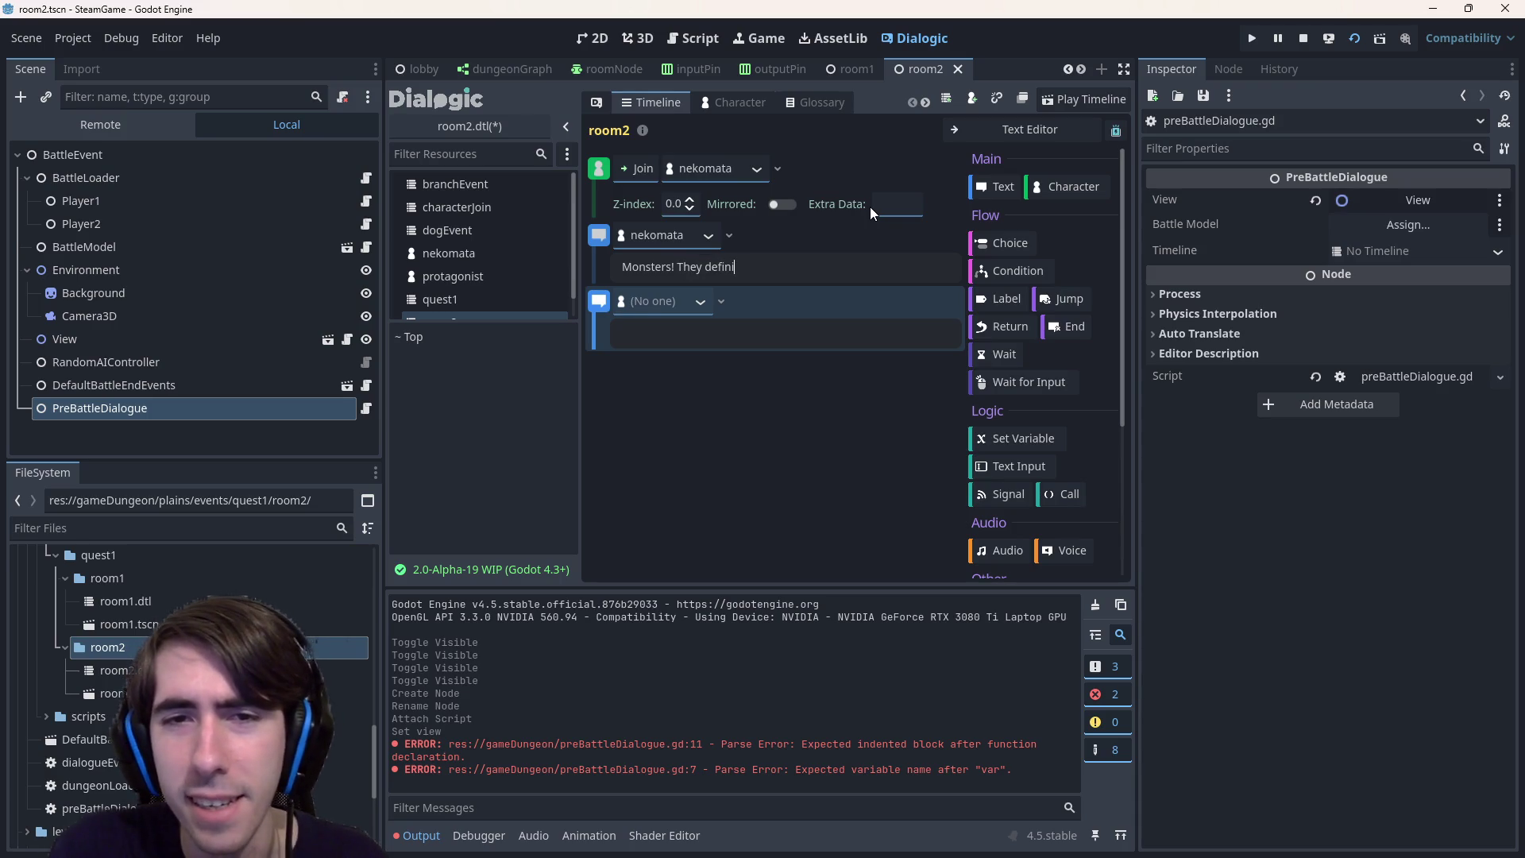
pyautogui.write('me from')
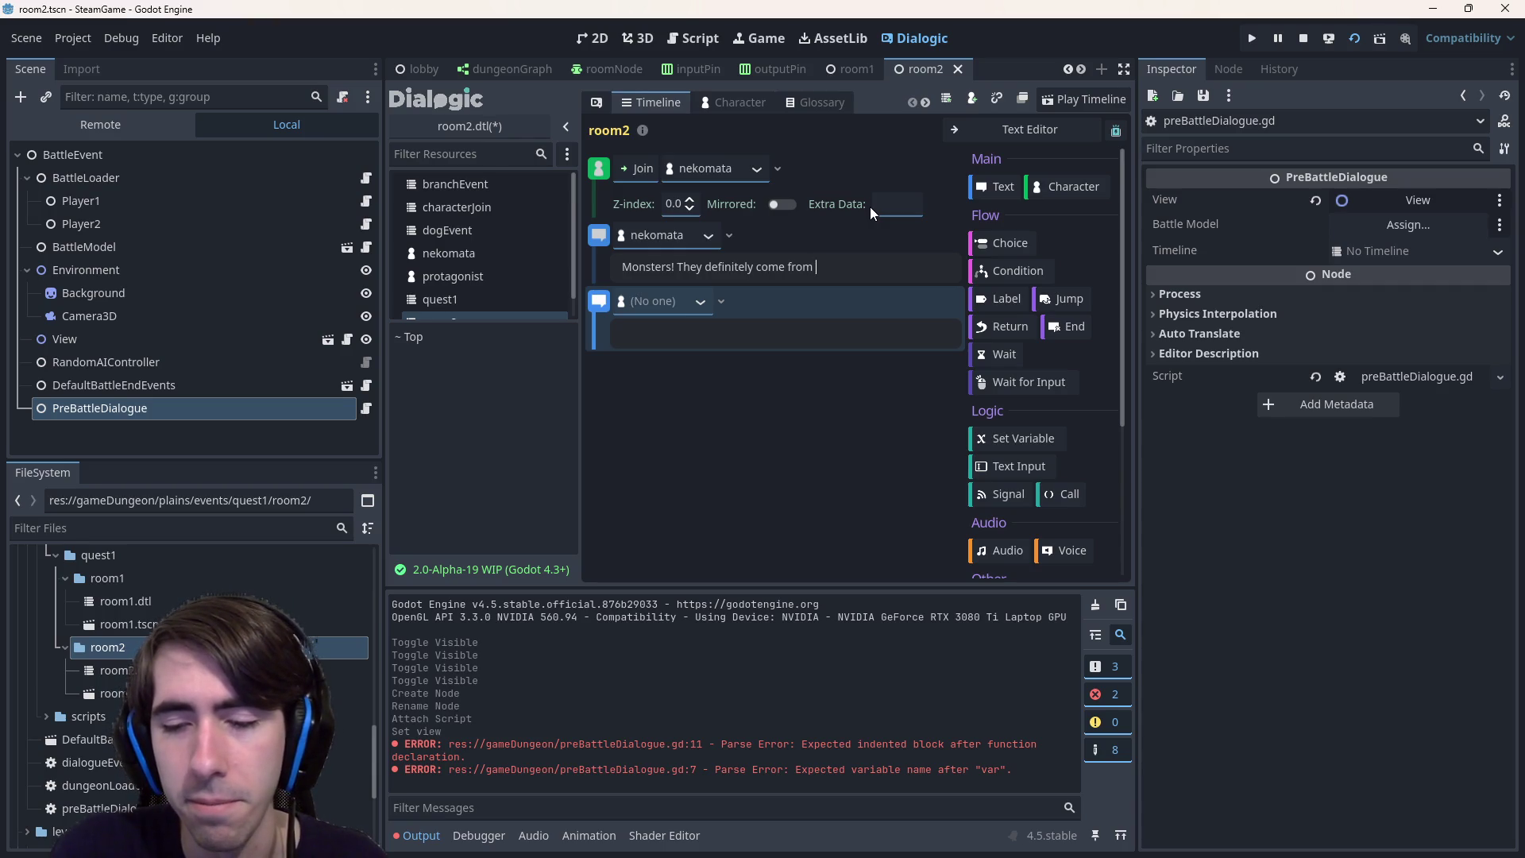
pyautogui.hotkey('ctrl', 'BackSpace')
pyautogui.hotkey('ctrl', 'BackSpace')
pyautogui.hotkey('ctrl', 'BackSpace')
pyautogui.write('Some')
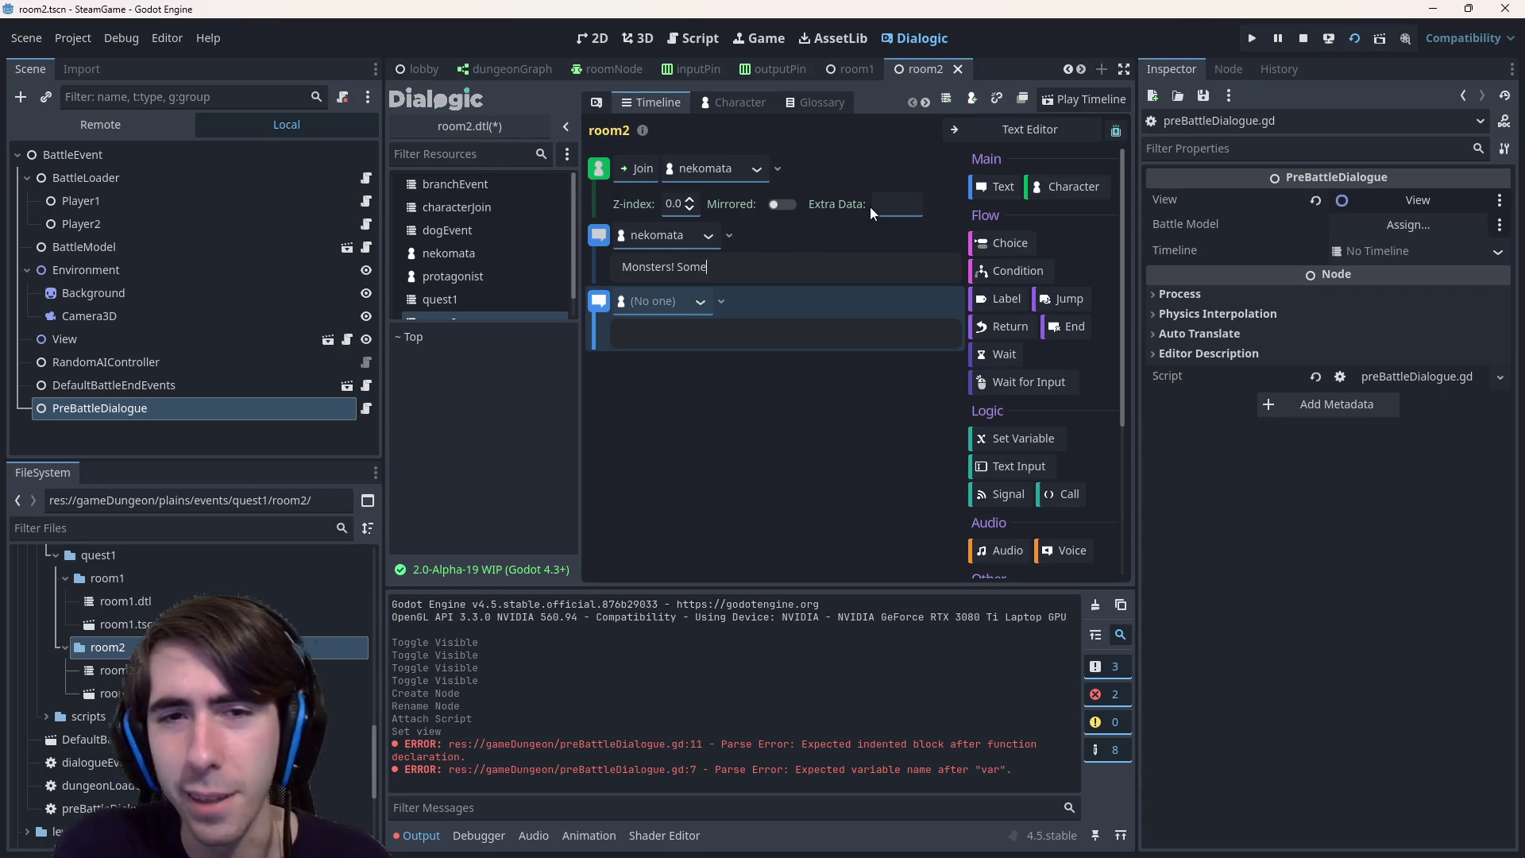
pyautogui.write('thing is definitely')
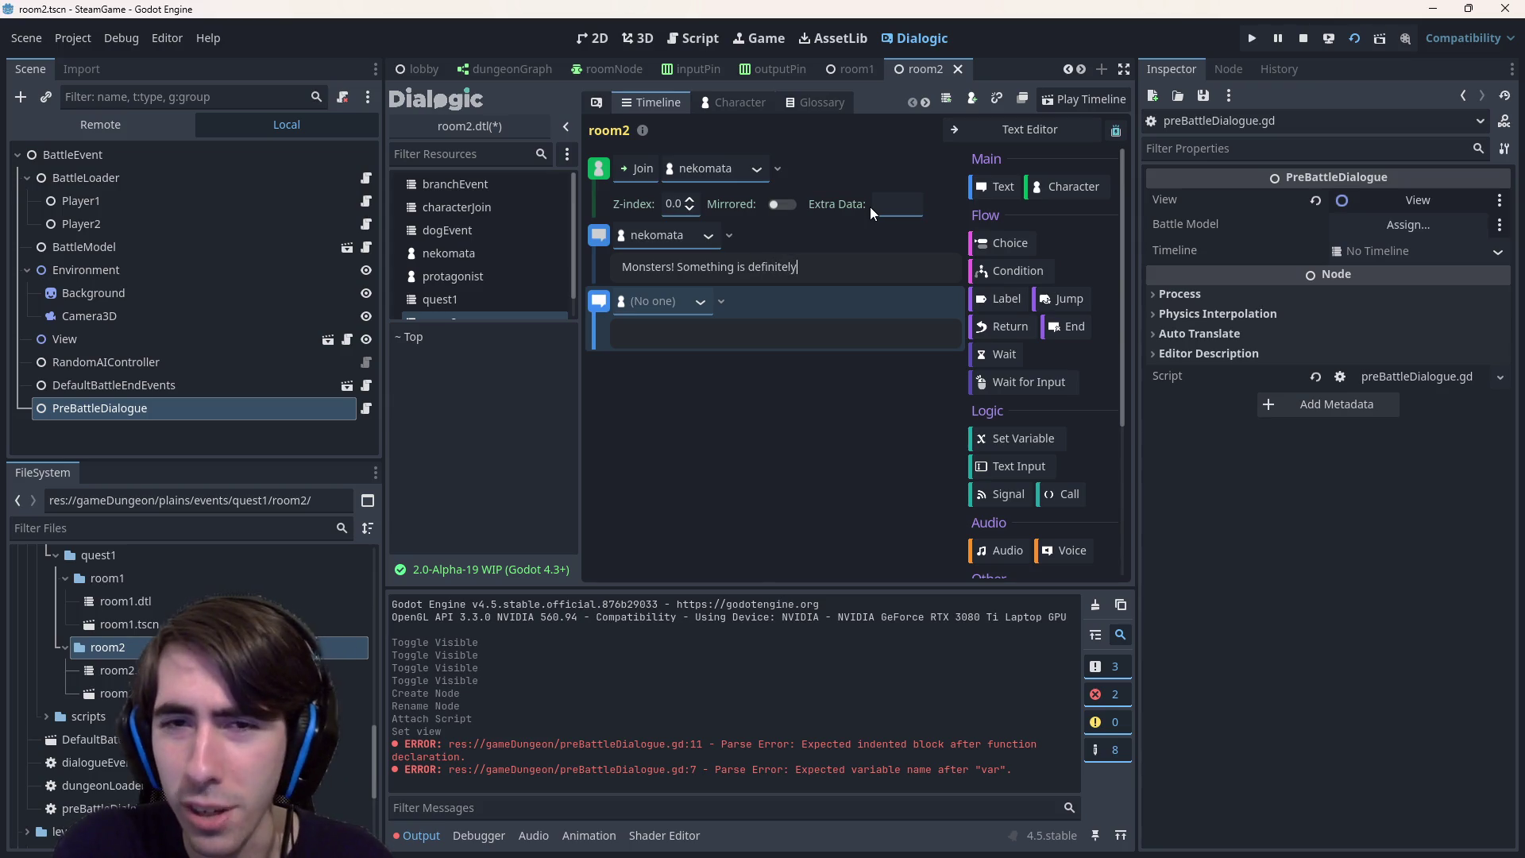
pyautogui.write(' wrong here')
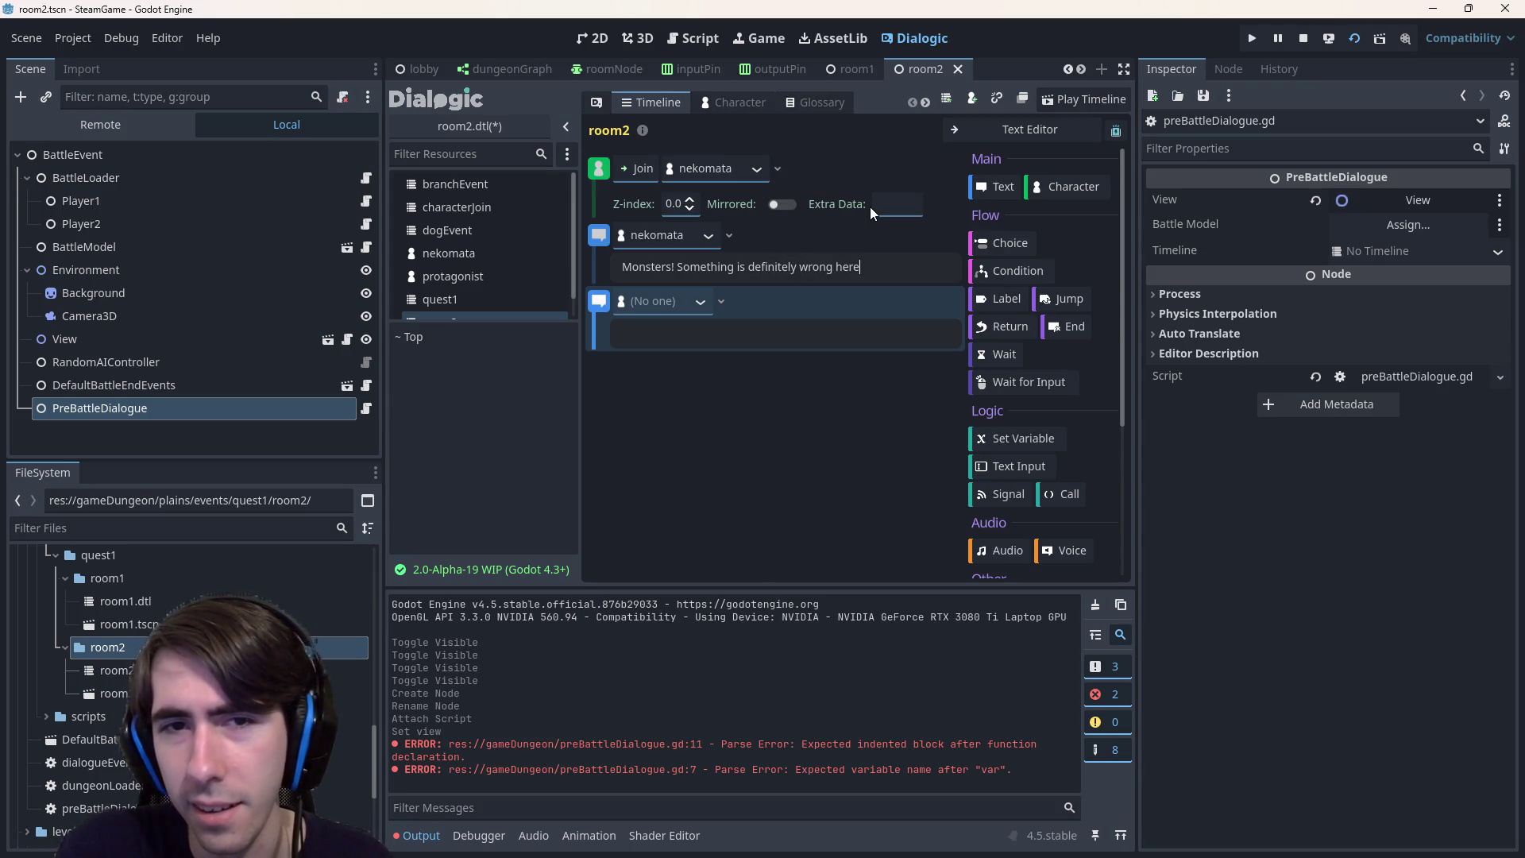
pyautogui.write('.')
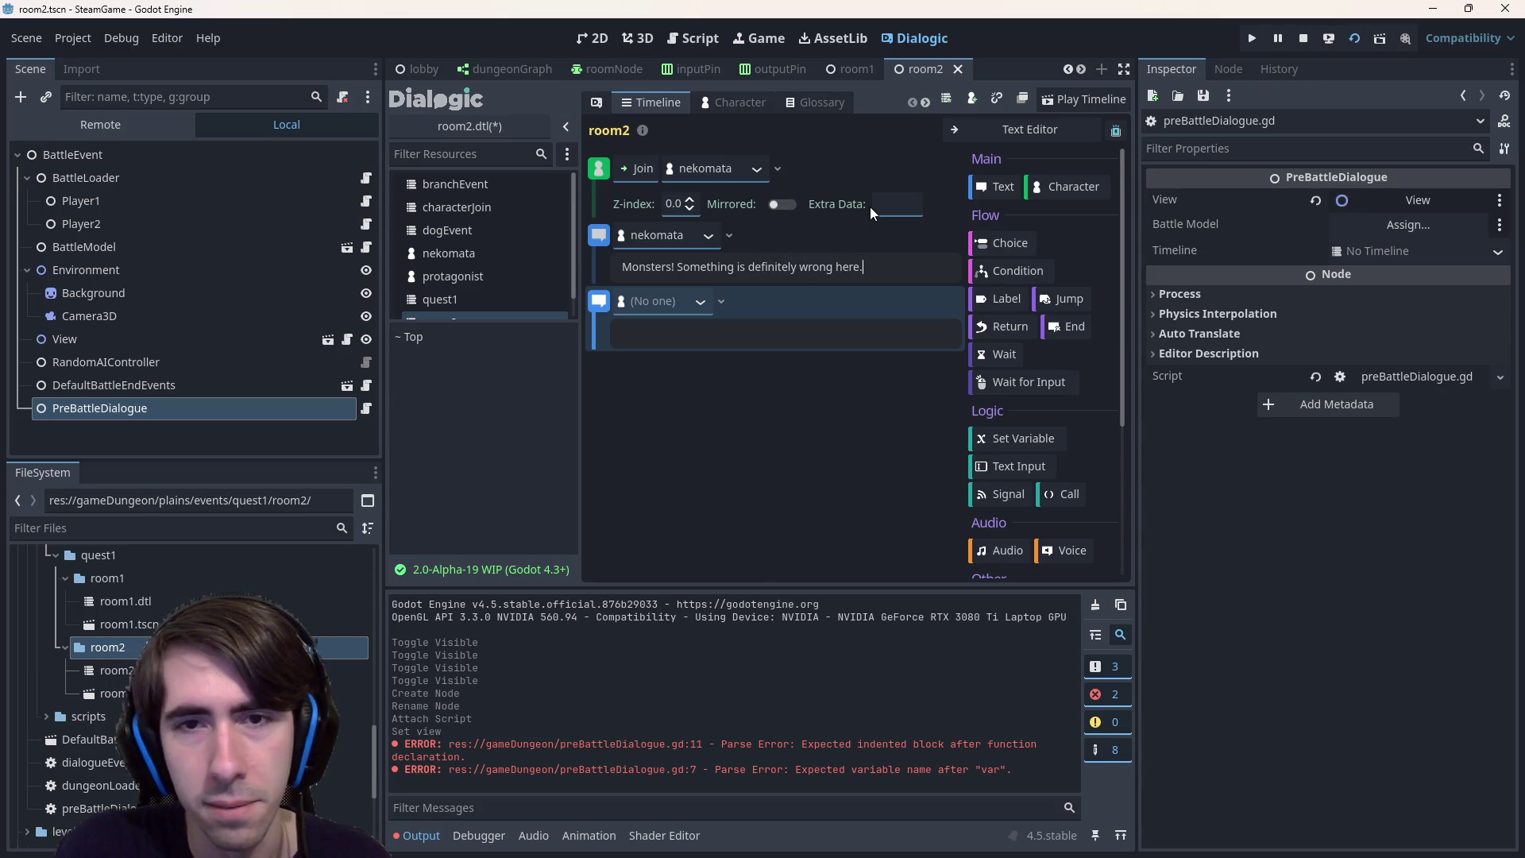
# - Write 'Let's fight them together!' in the empty text event and make nekomata its speaker
pyautogui.click(806, 341)
pyautogui.write("et's fight to")
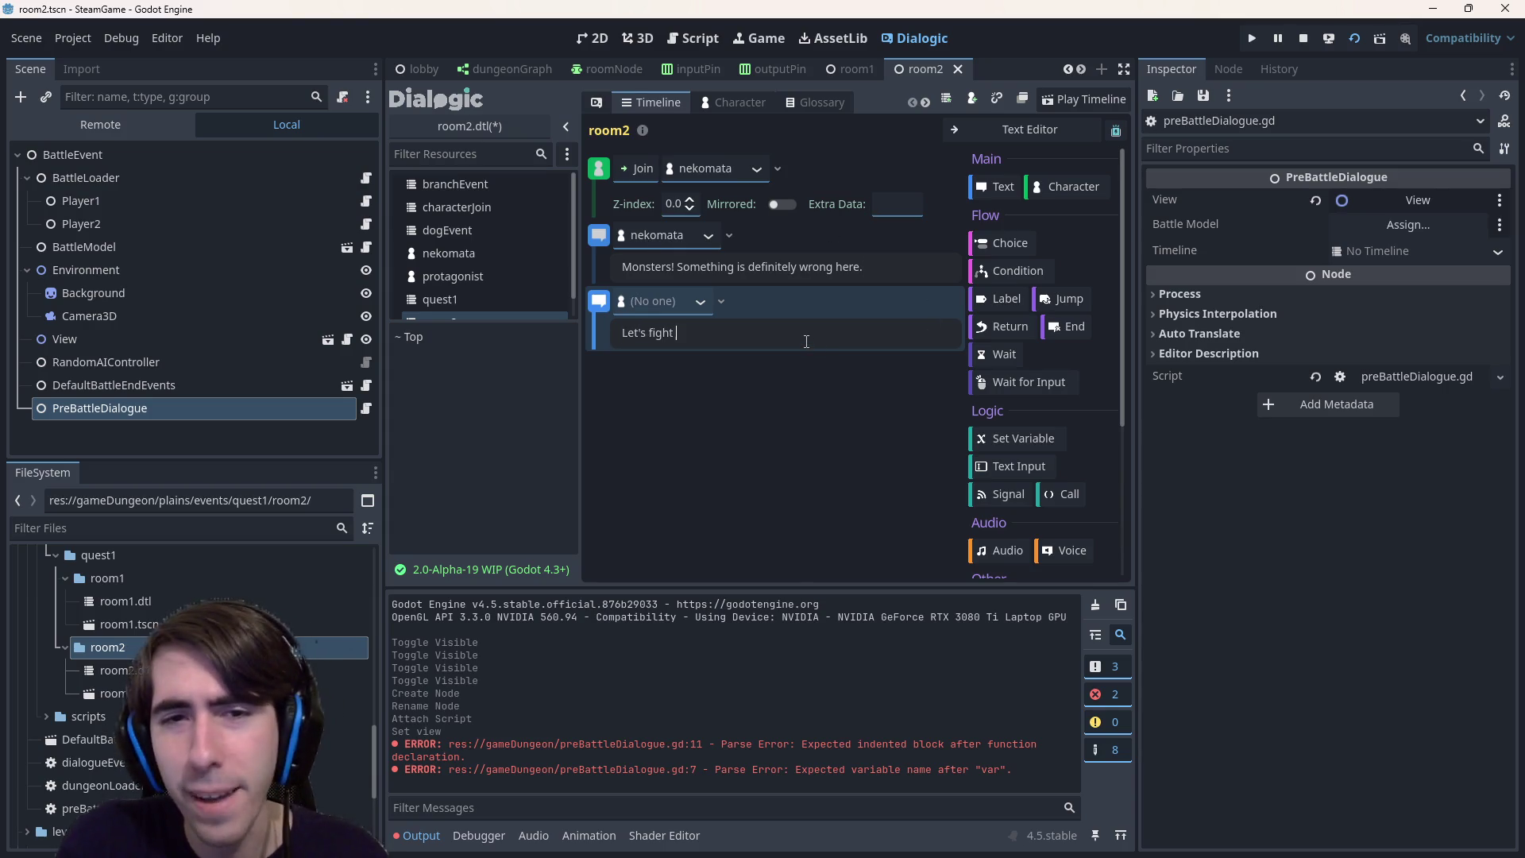
pyautogui.press('BackSpace')
pyautogui.write('gether to')
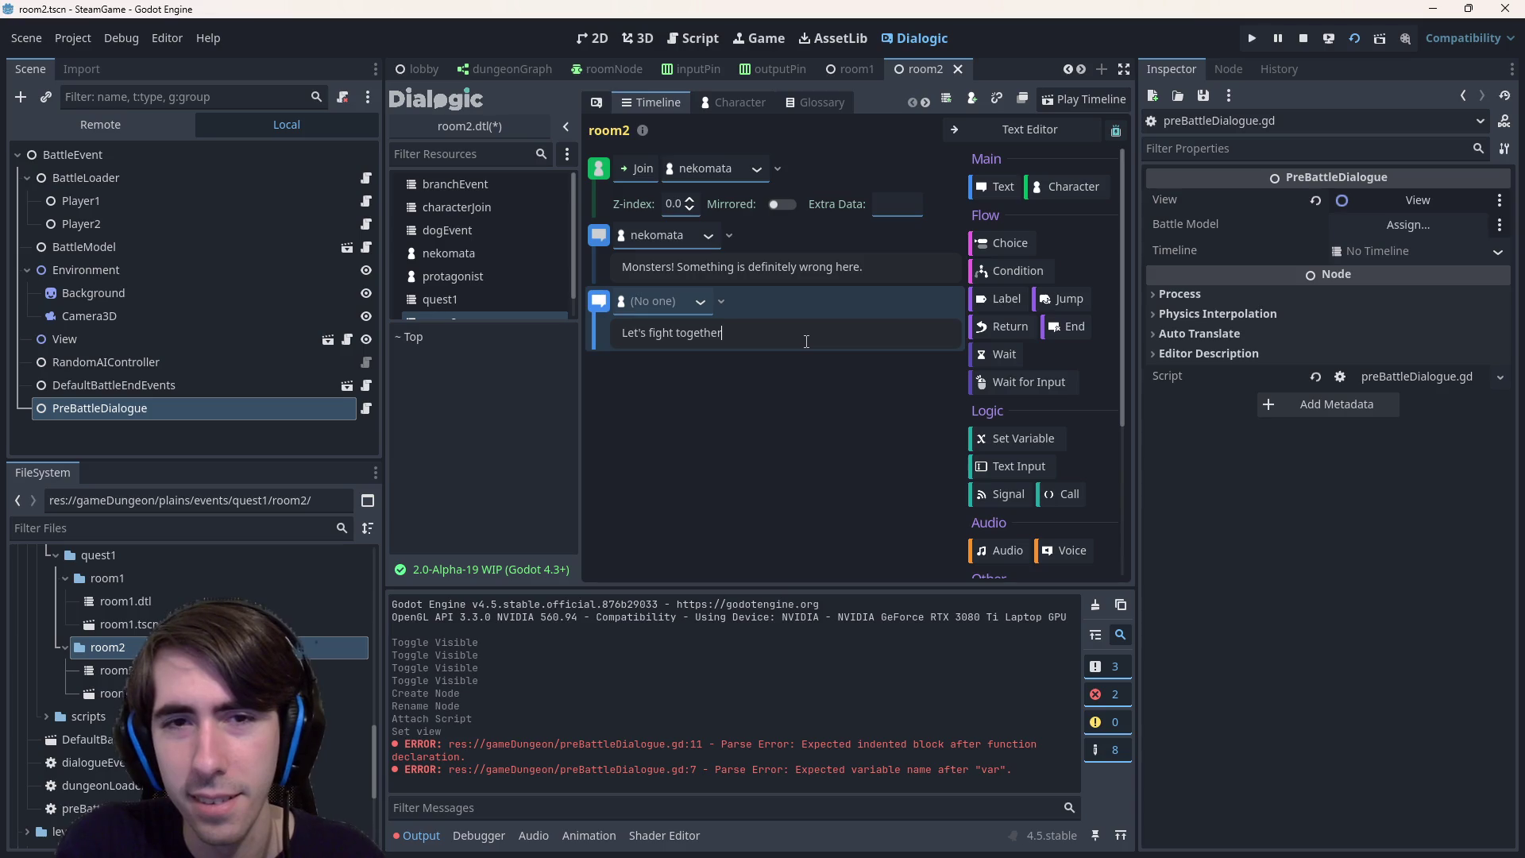
pyautogui.press('BackSpace')
pyautogui.press('BackSpace')
pyautogui.press('BackSpace')
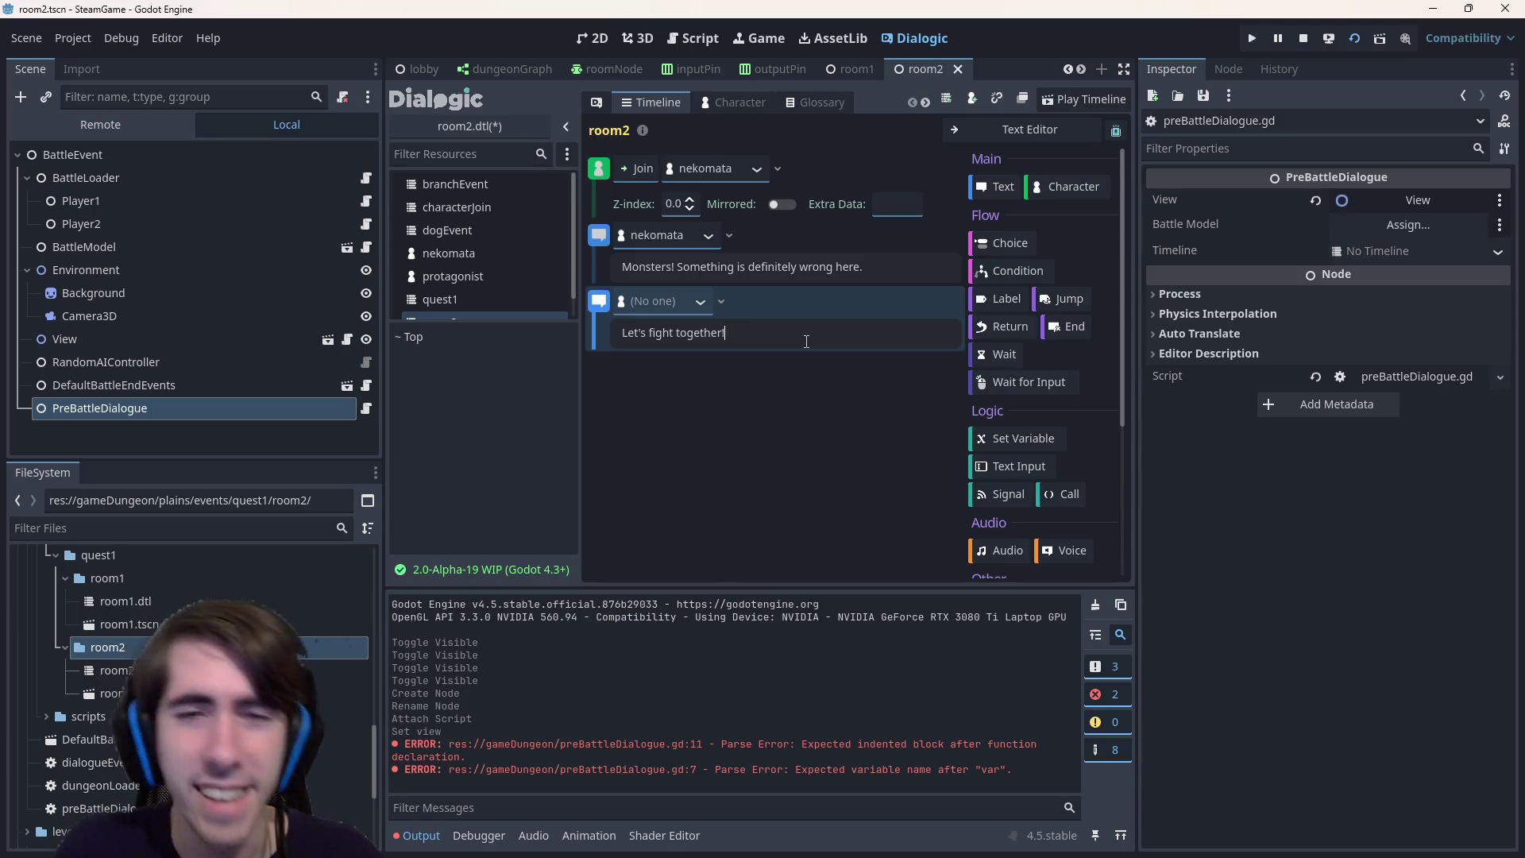
pyautogui.write('!')
pyautogui.click(692, 297)
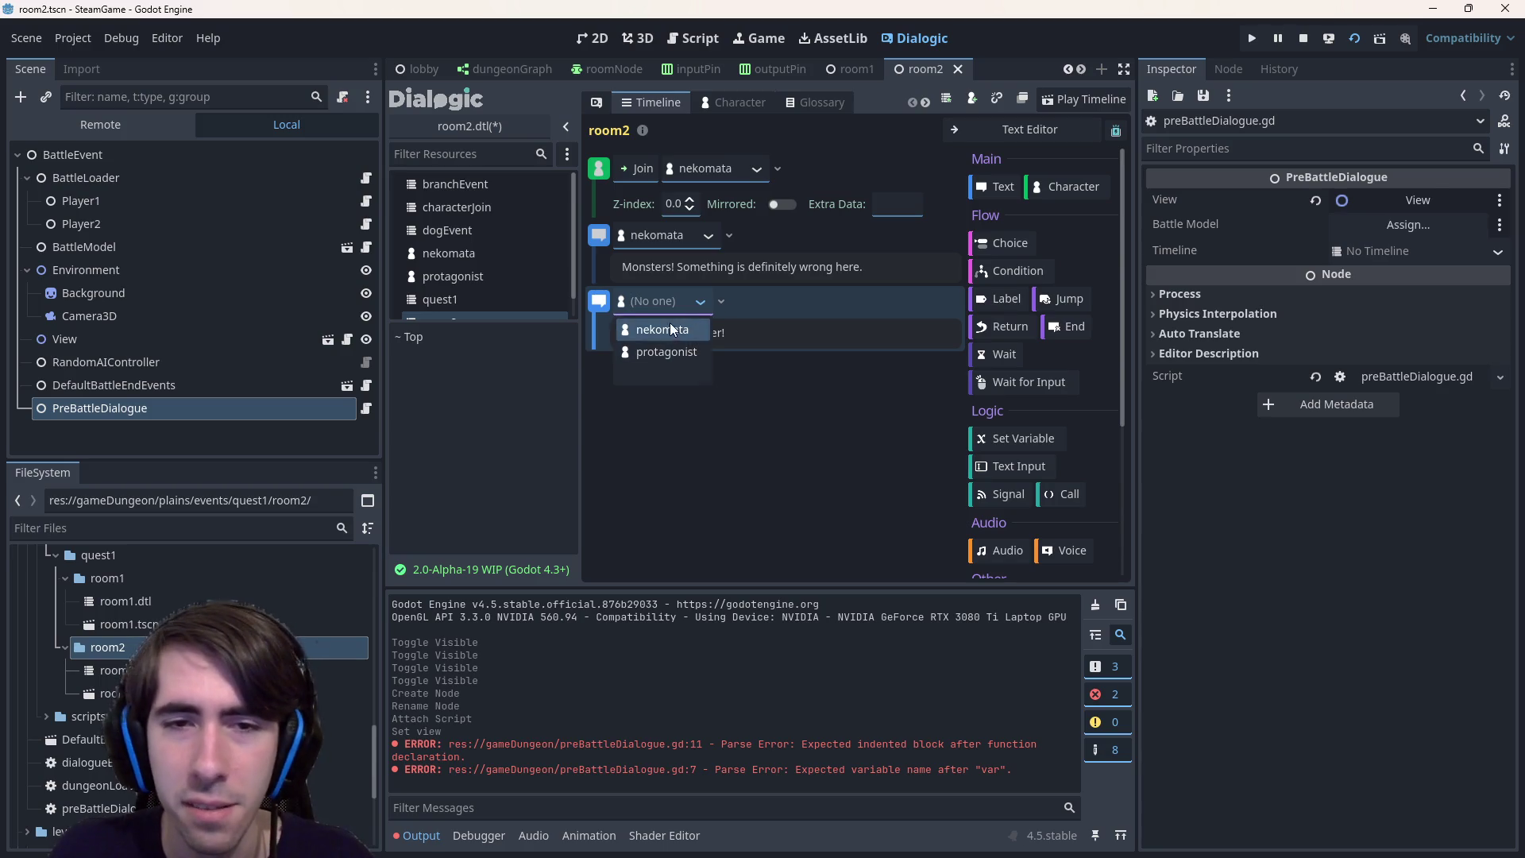
pyautogui.click(670, 322)
pyautogui.click(777, 346)
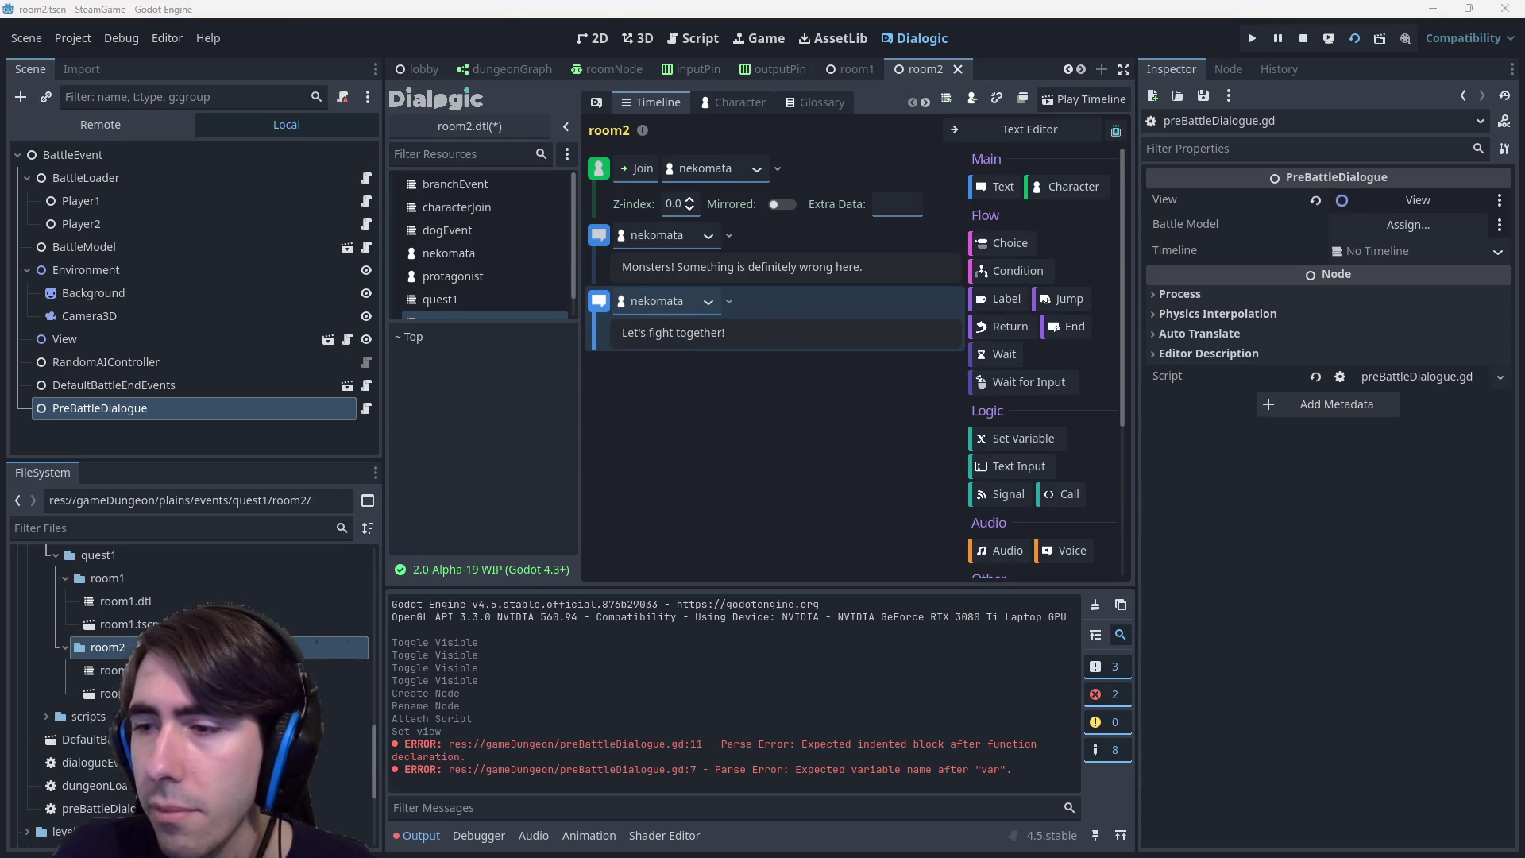
pyautogui.click(874, 328)
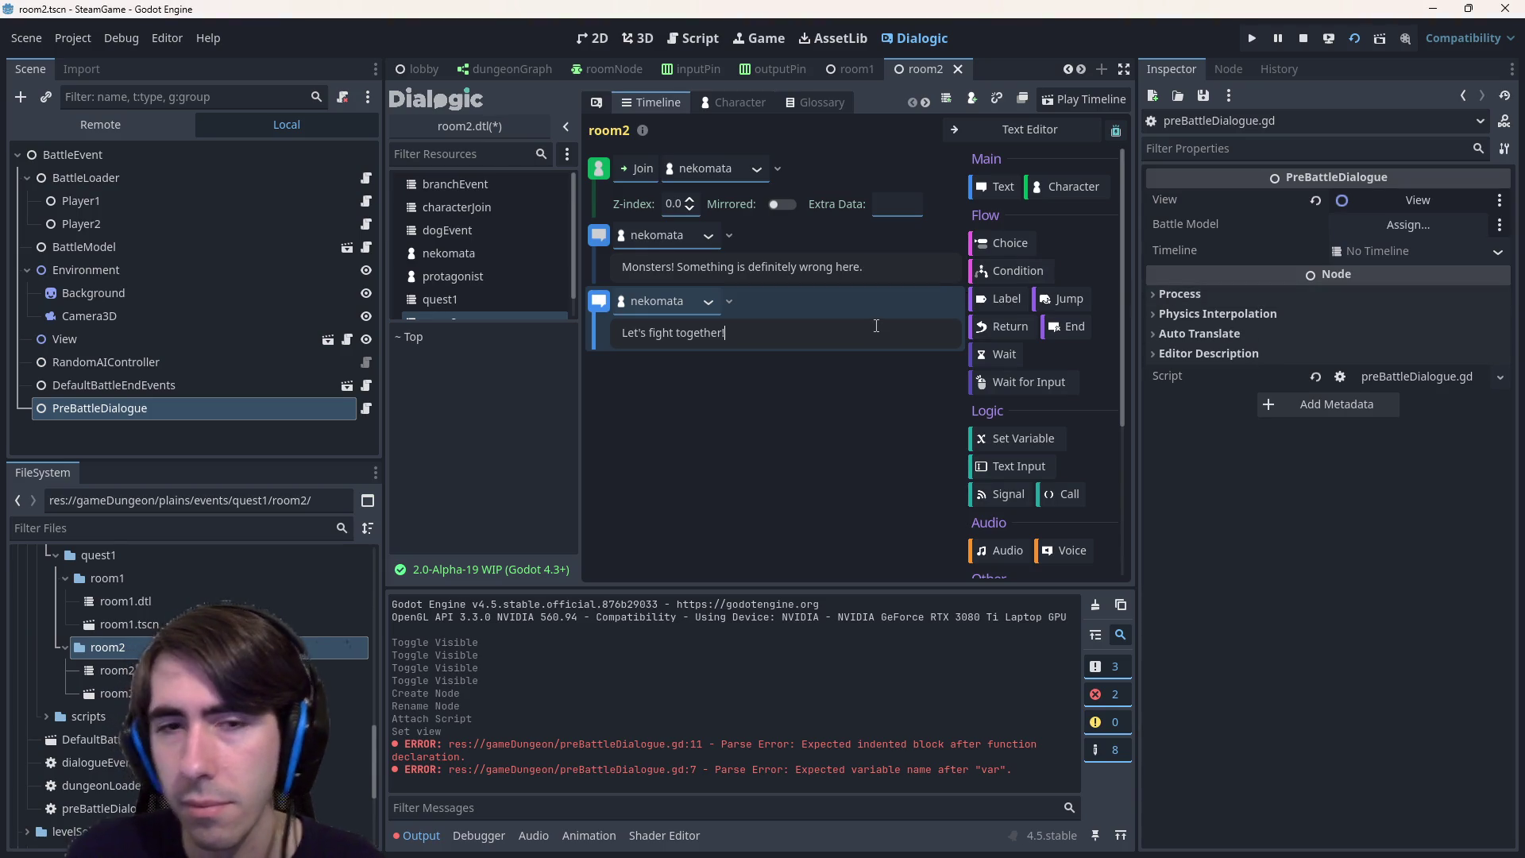
pyautogui.write('them')
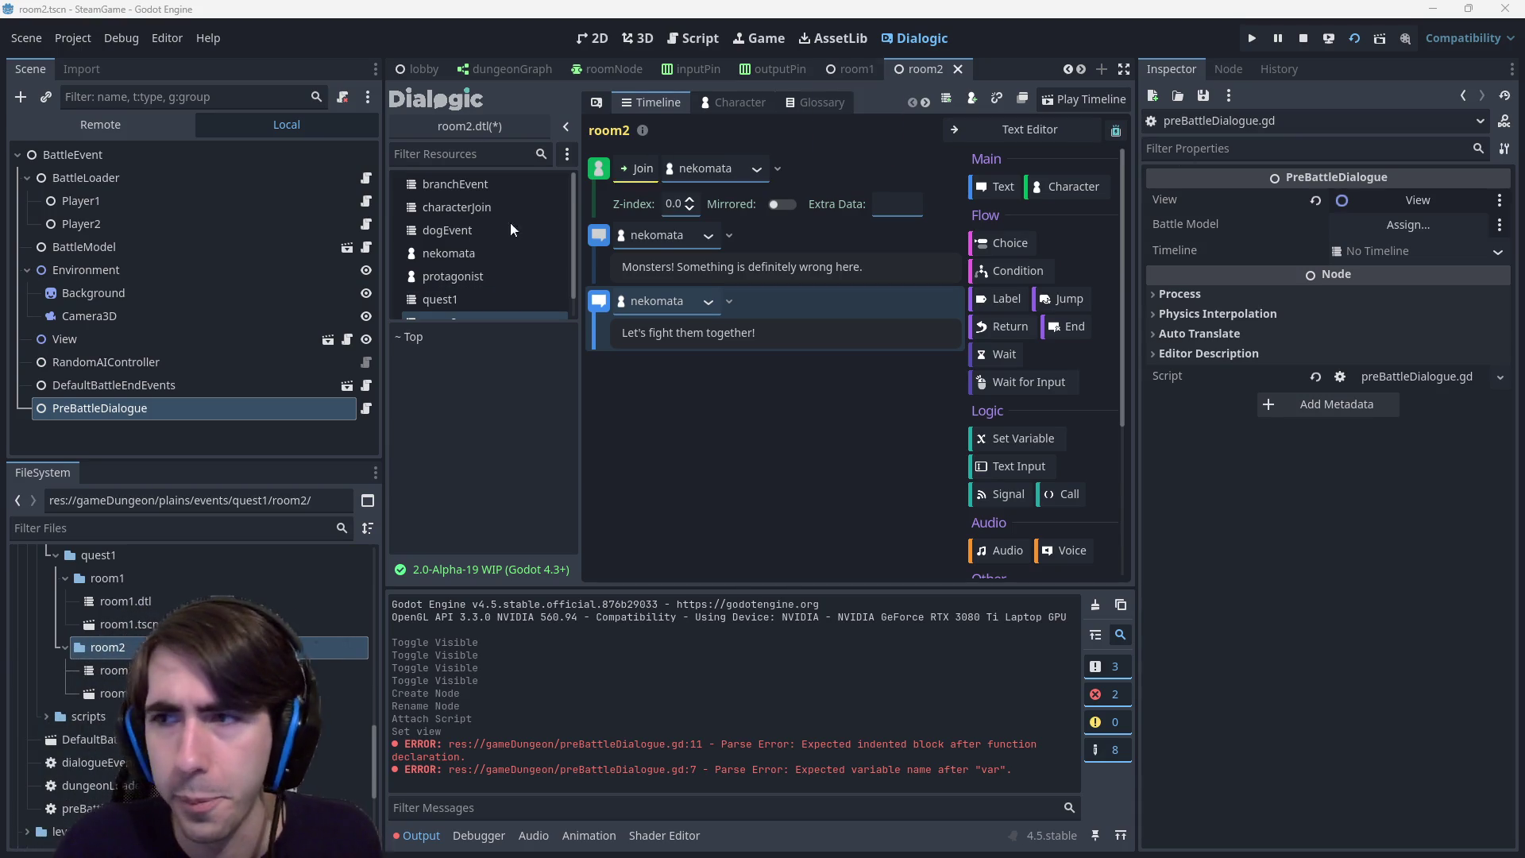
# - Save the room2 timeline and set PreBattleDialogue's Timeline property to room2
pyautogui.click(246, 416)
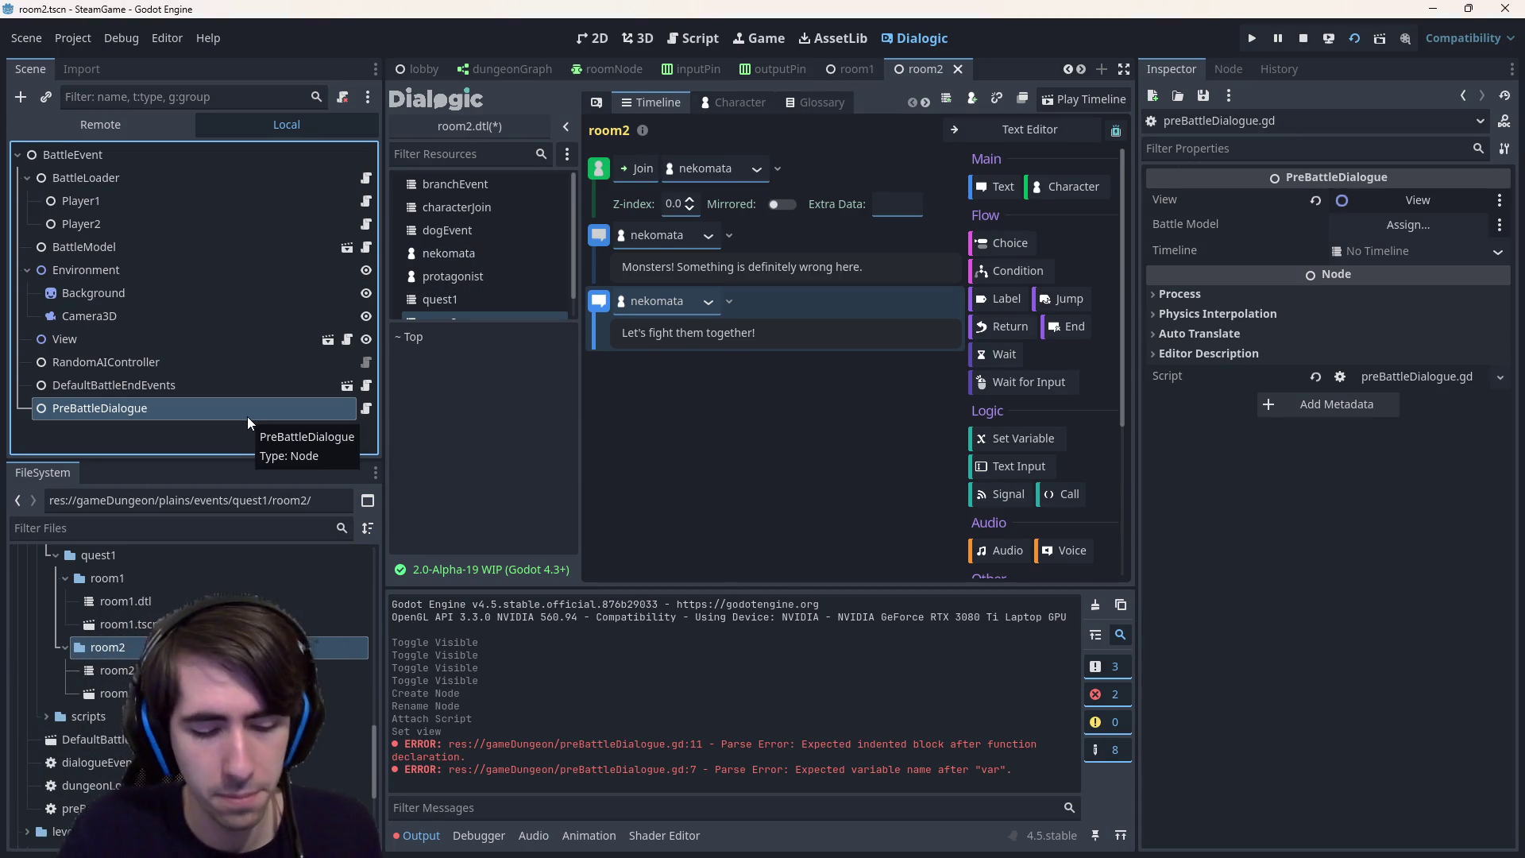
pyautogui.hotkey('ctrl', 's')
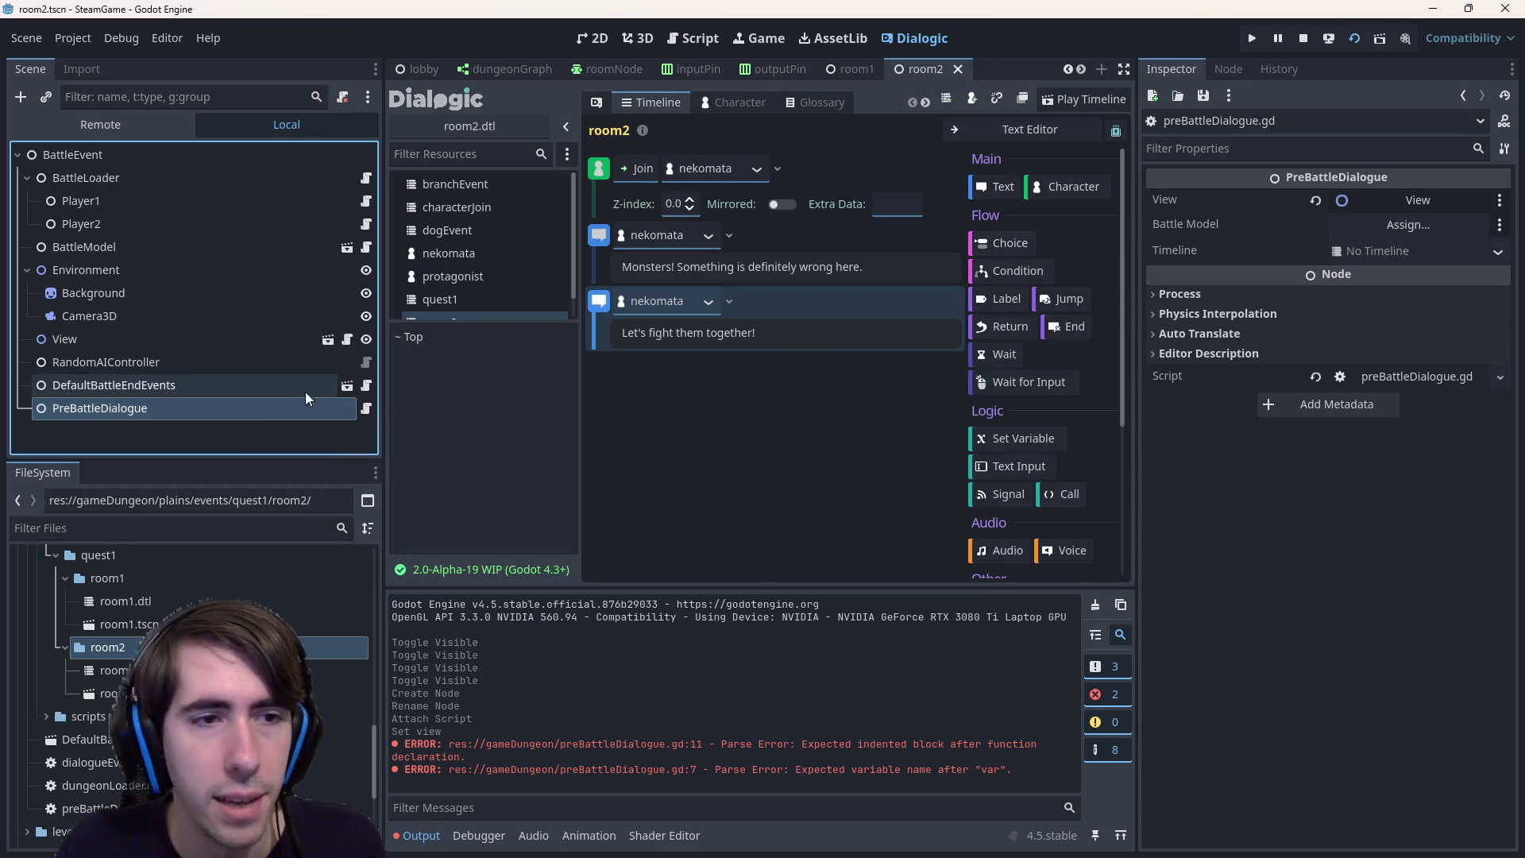
pyautogui.click(693, 39)
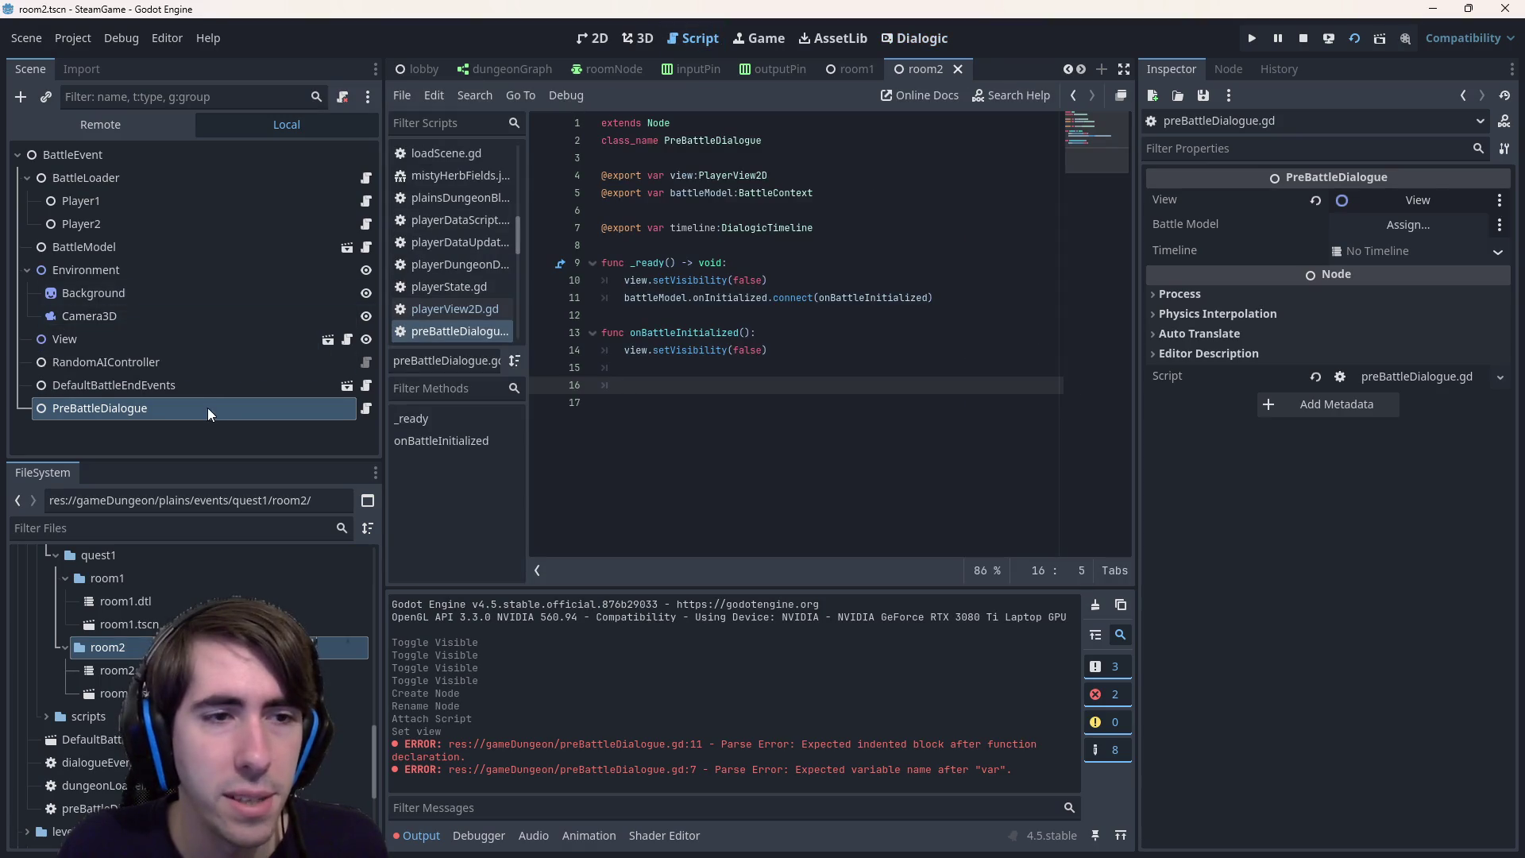
pyautogui.click(175, 386)
pyautogui.click(173, 407)
pyautogui.click(1422, 251)
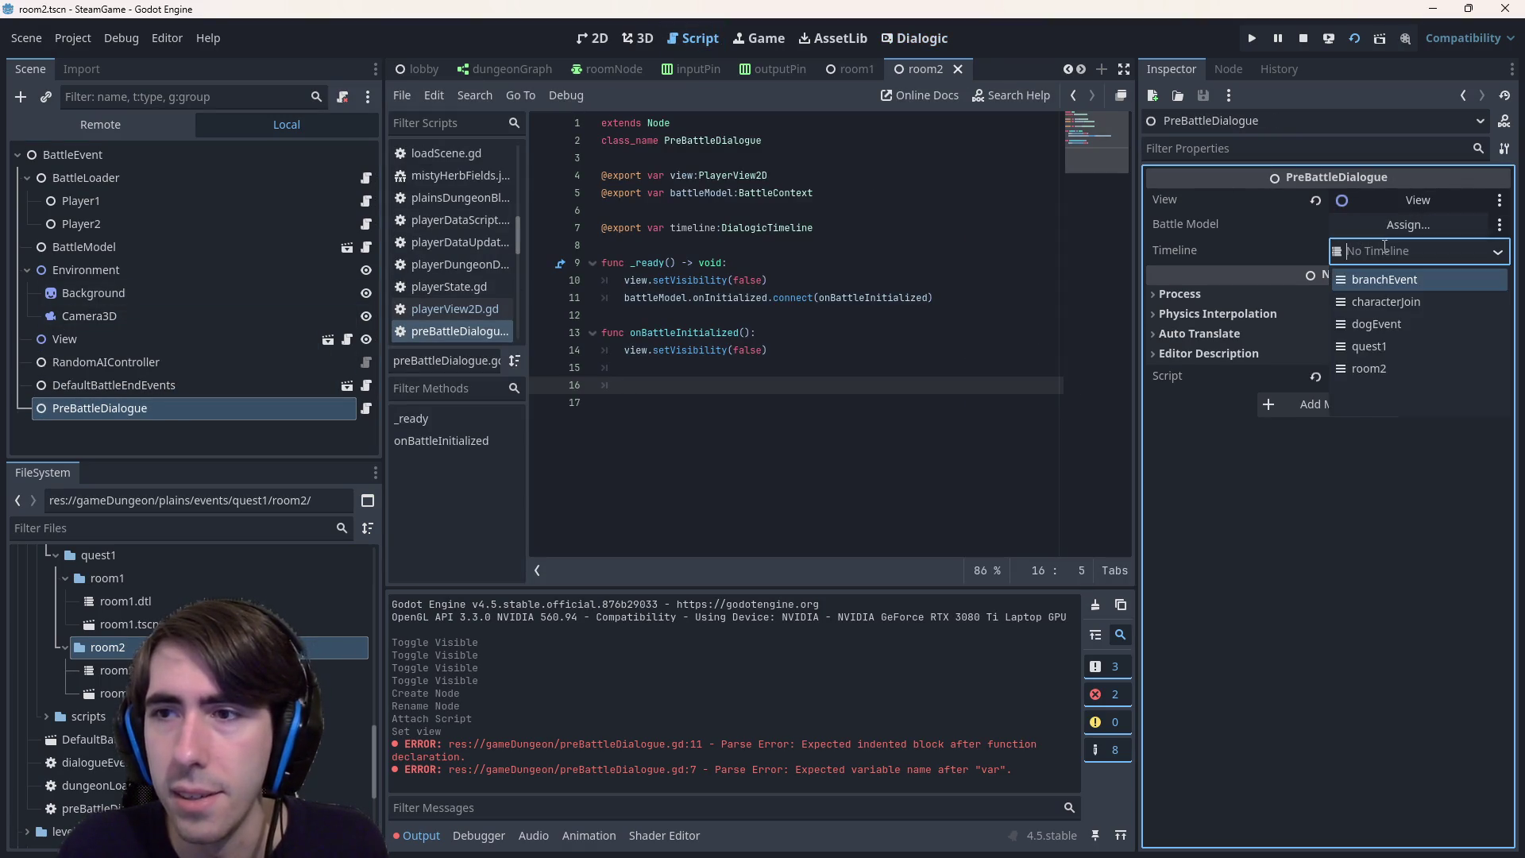
pyautogui.click(1496, 251)
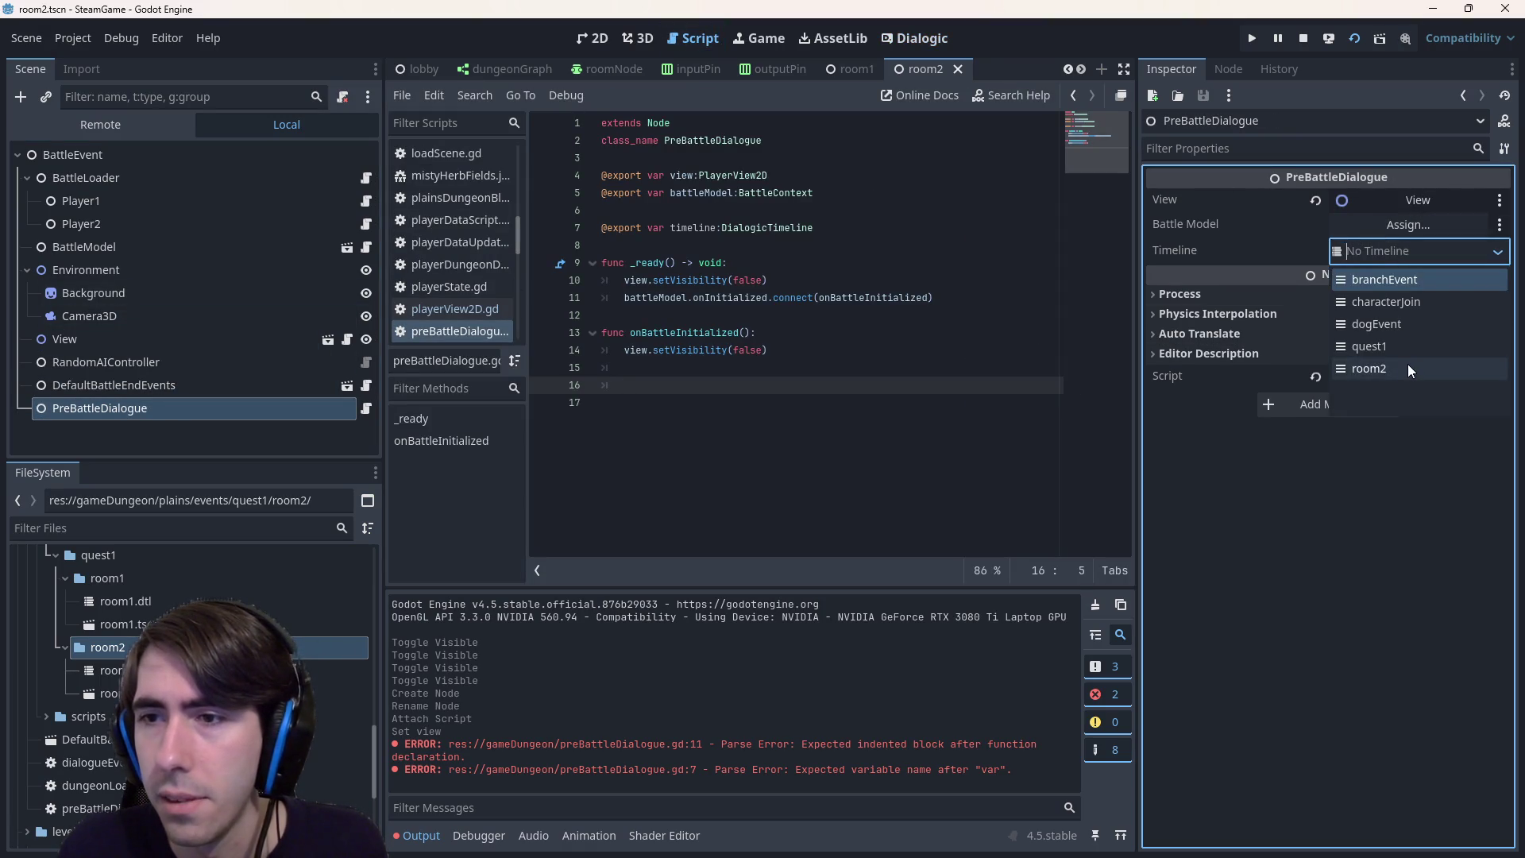
pyautogui.click(1407, 368)
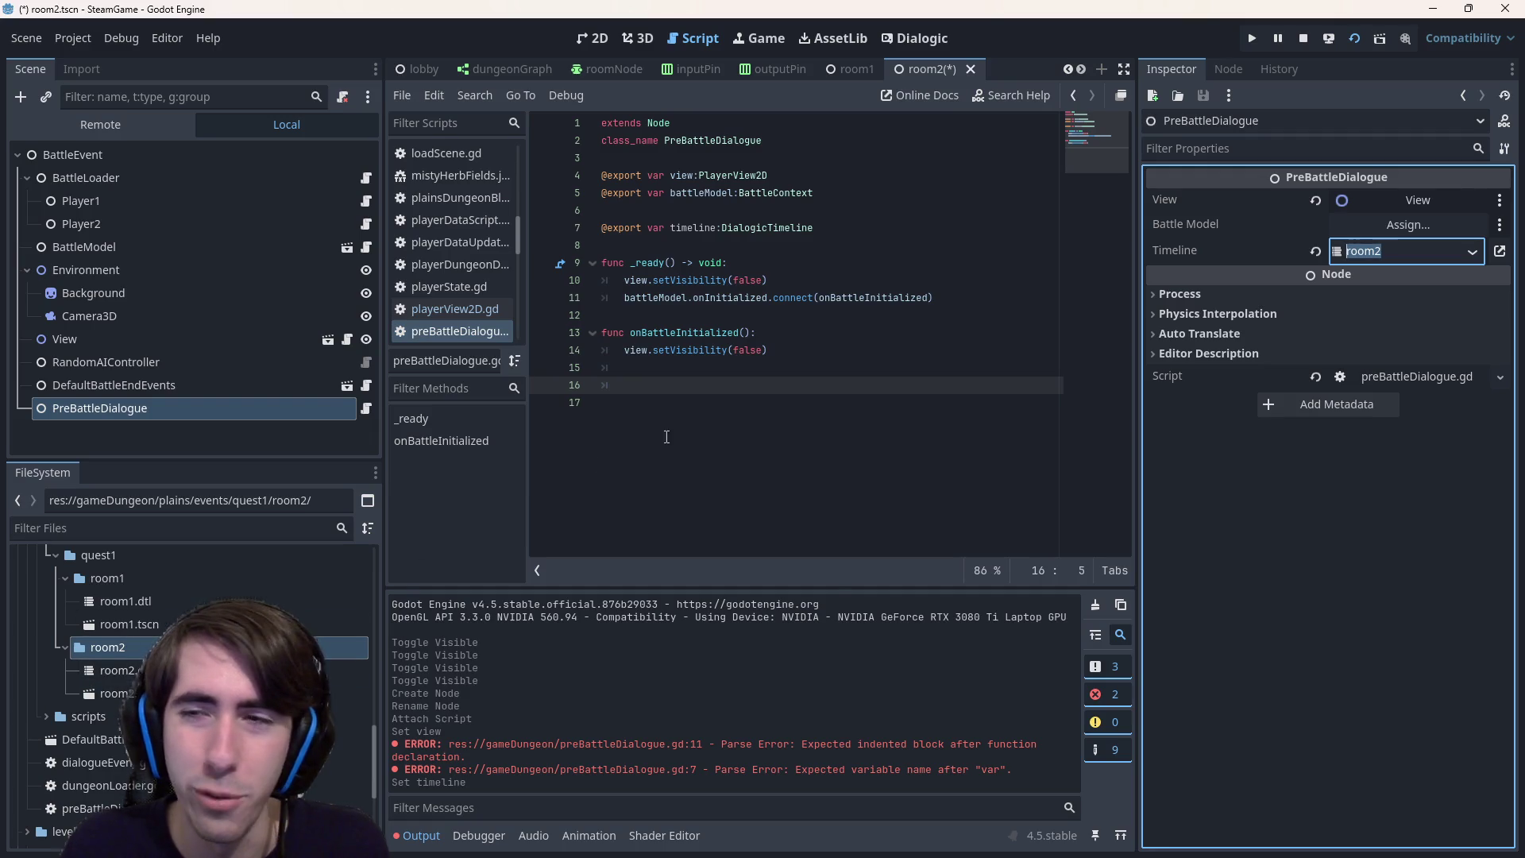
# - Save the scene, confirming room2 remains the selected Timeline
pyautogui.click(786, 393)
pyautogui.hotkey('ctrl', 's')
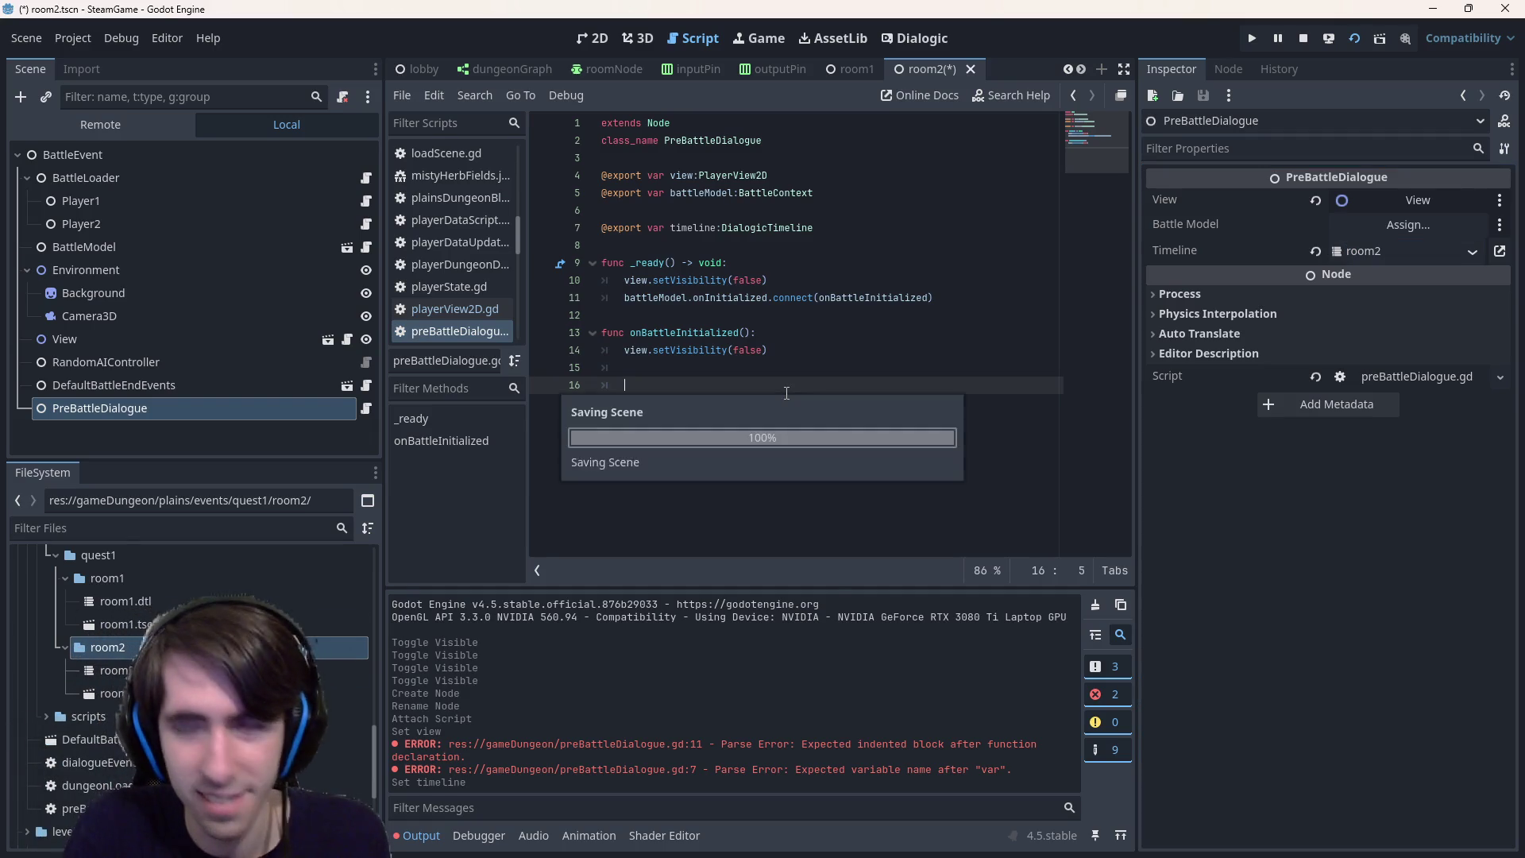
pyautogui.click(1379, 252)
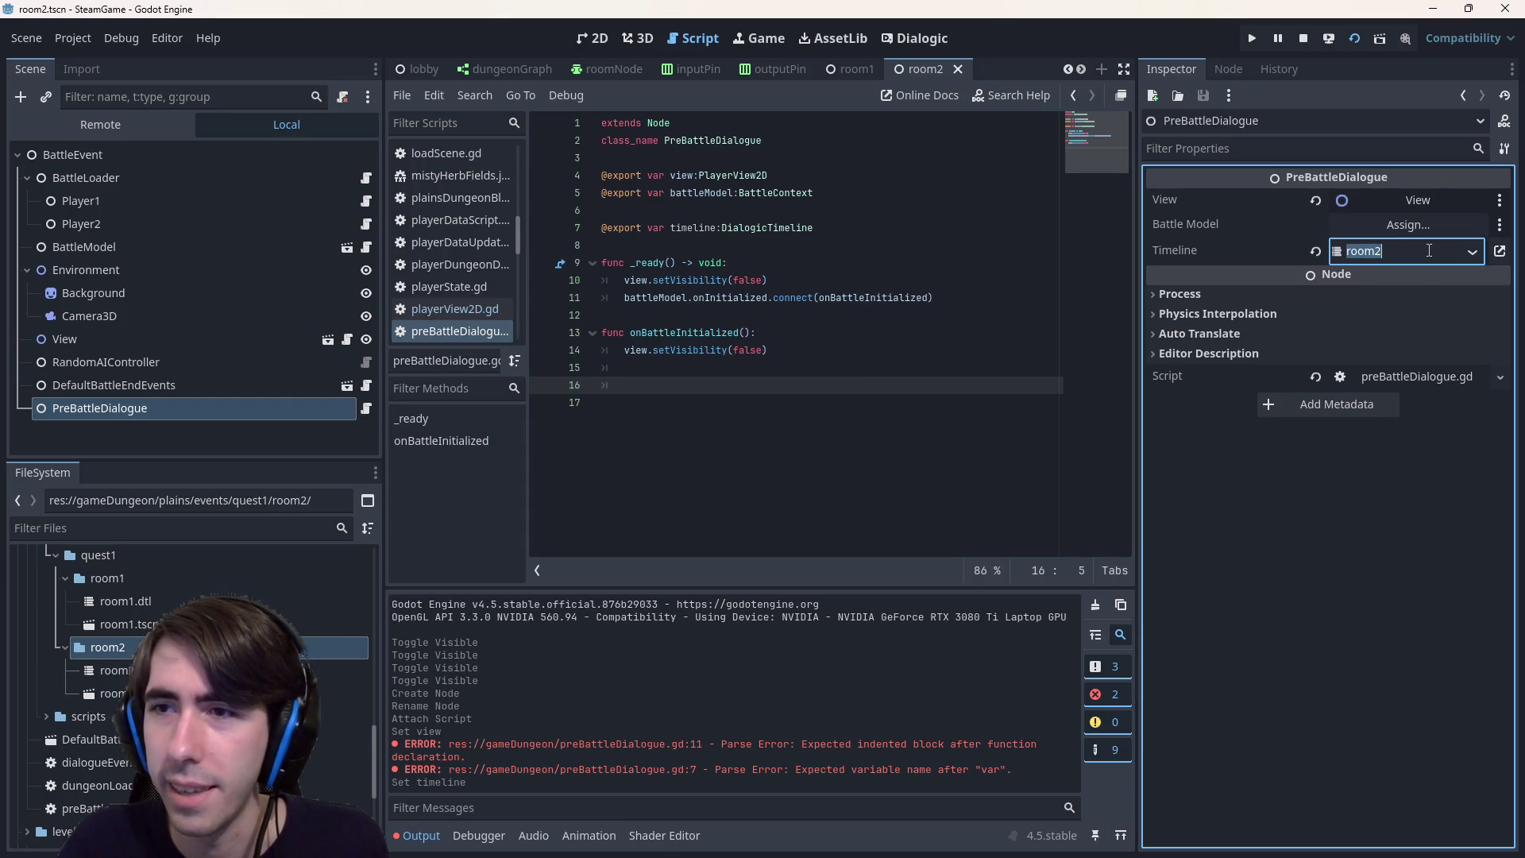
pyautogui.click(1473, 253)
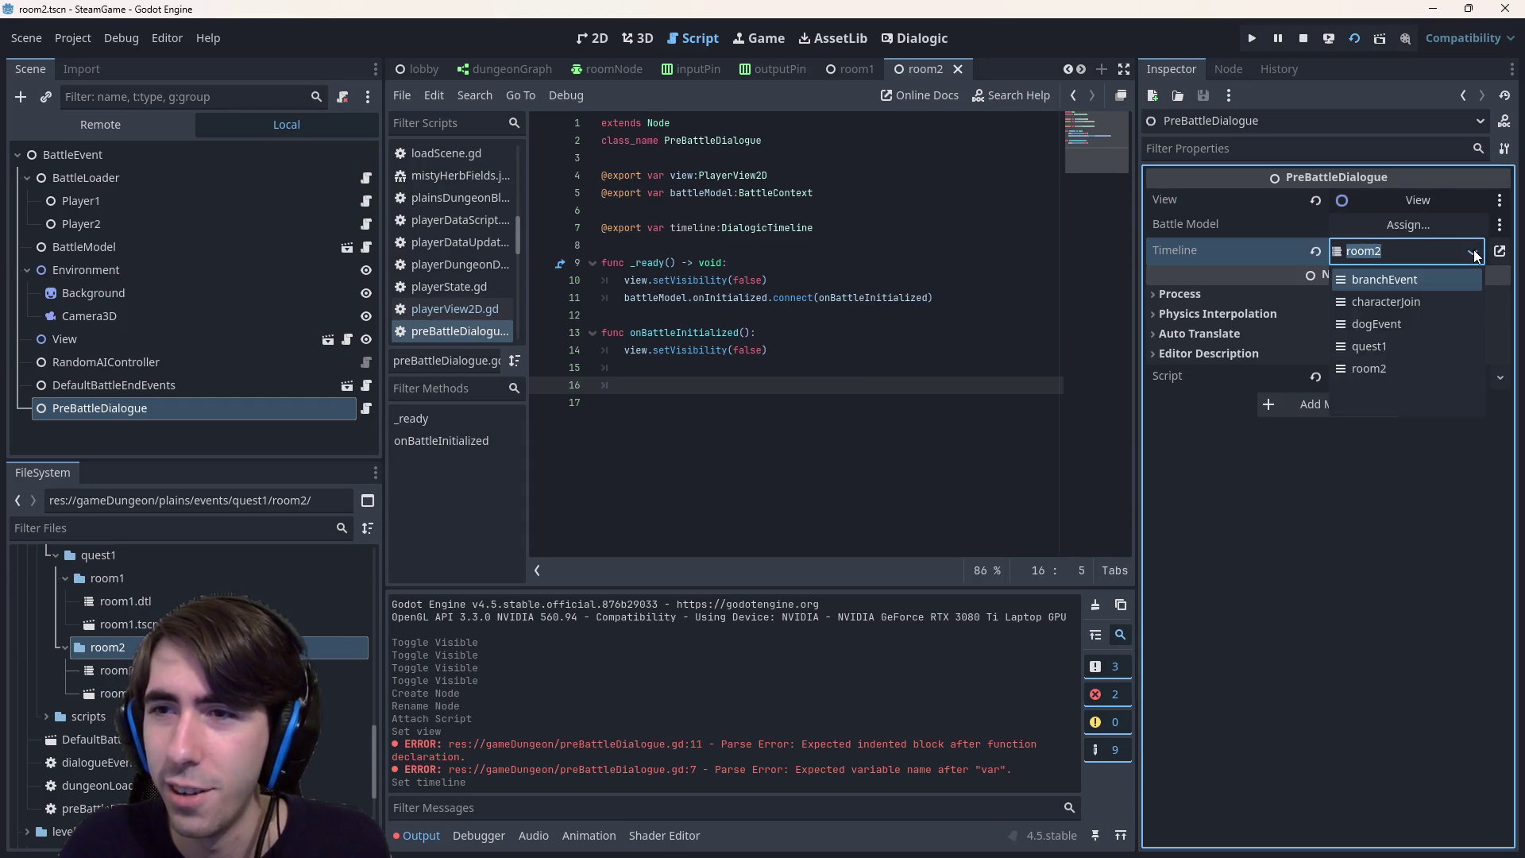
pyautogui.click(1393, 369)
pyautogui.click(706, 298)
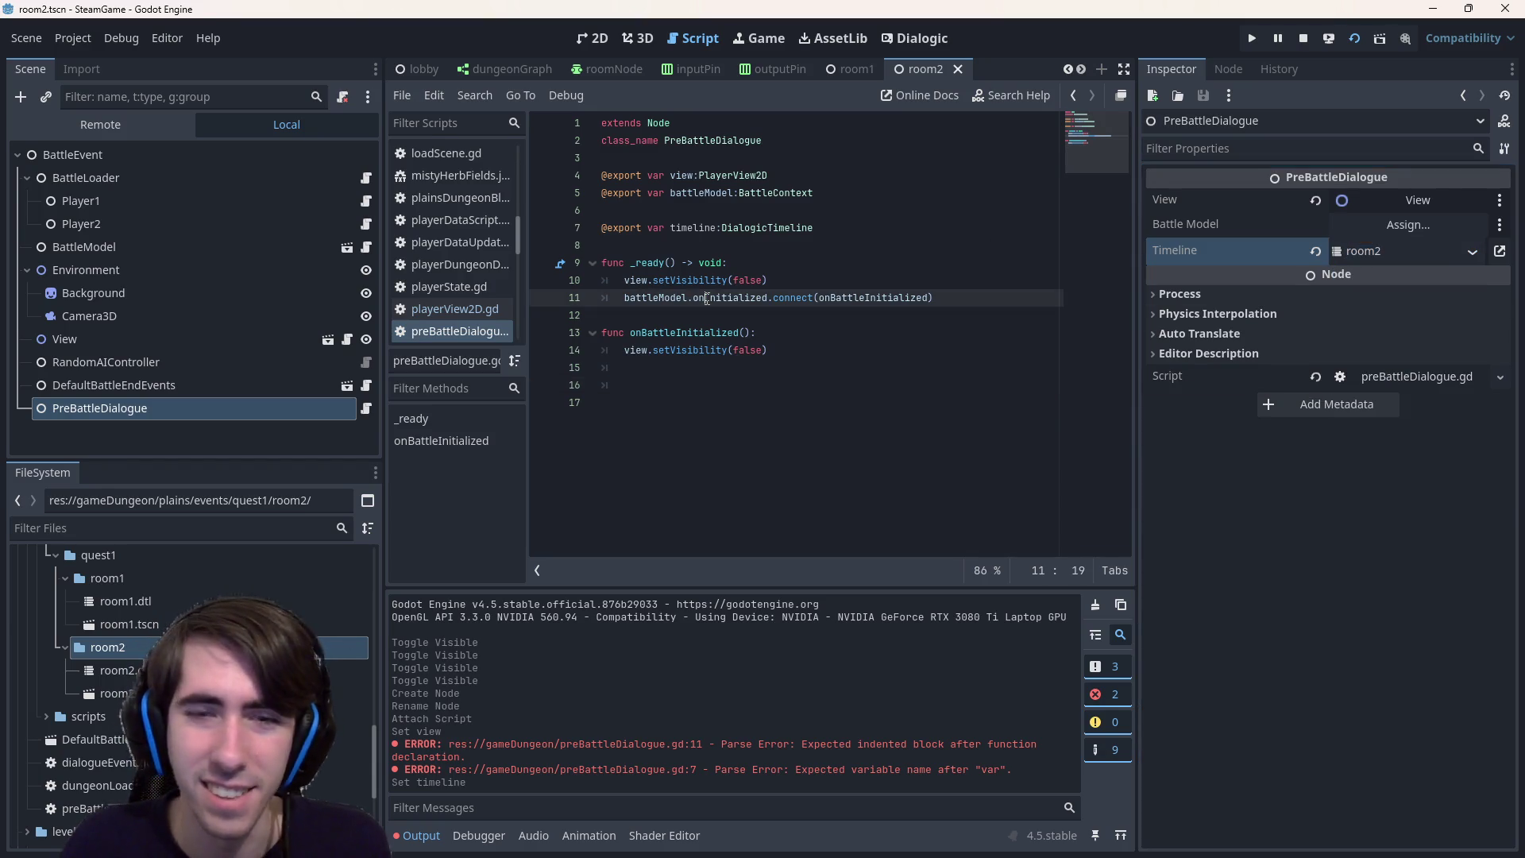
pyautogui.hotkey('ctrl', 's')
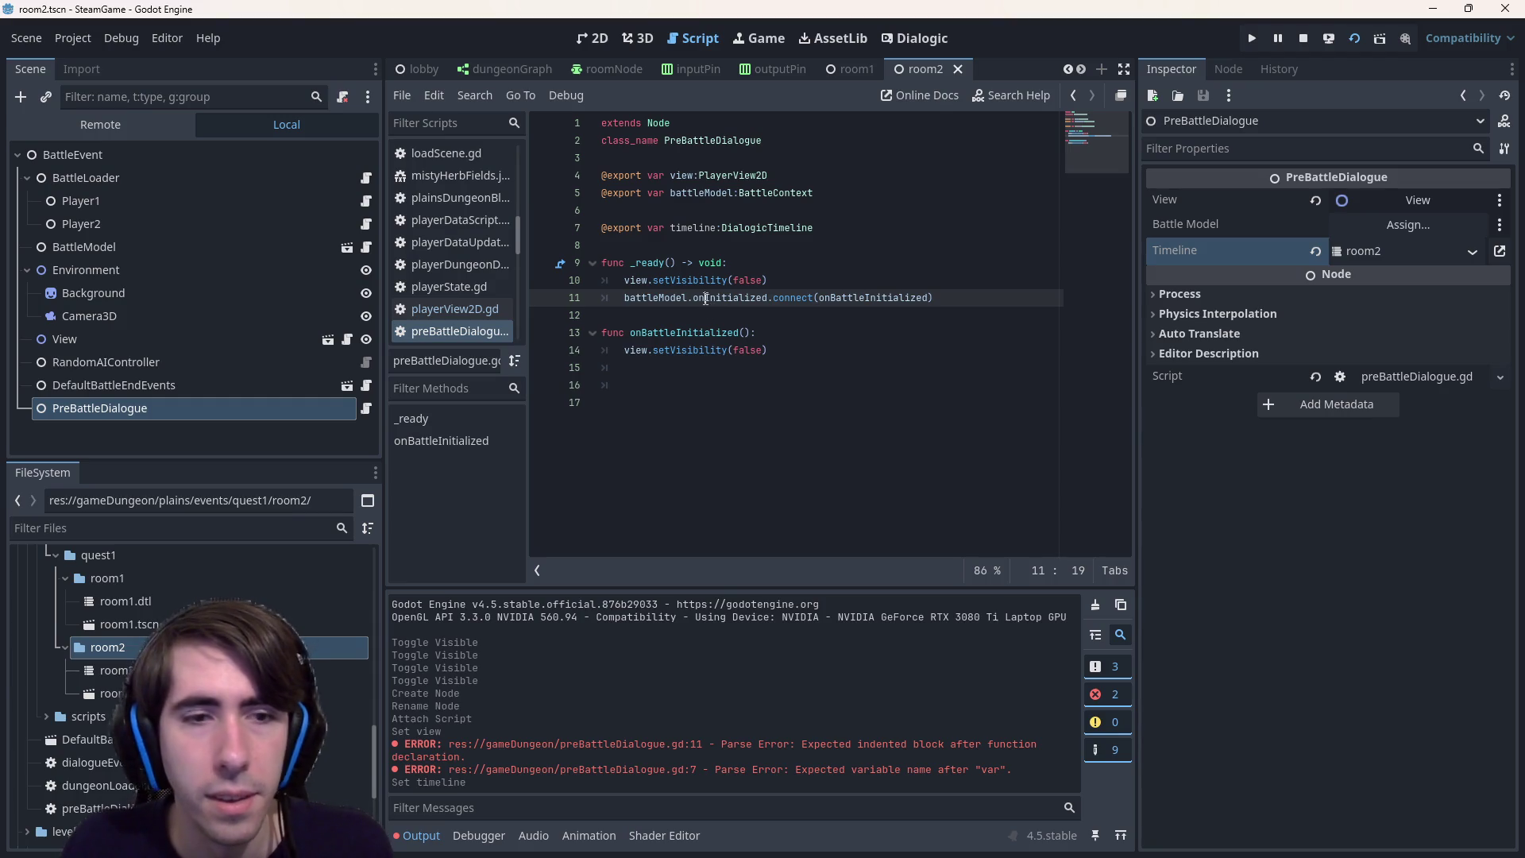
# - Delete the empty line 16 at the end of preBattleDialogue.gd
pyautogui.doubleClick(865, 298)
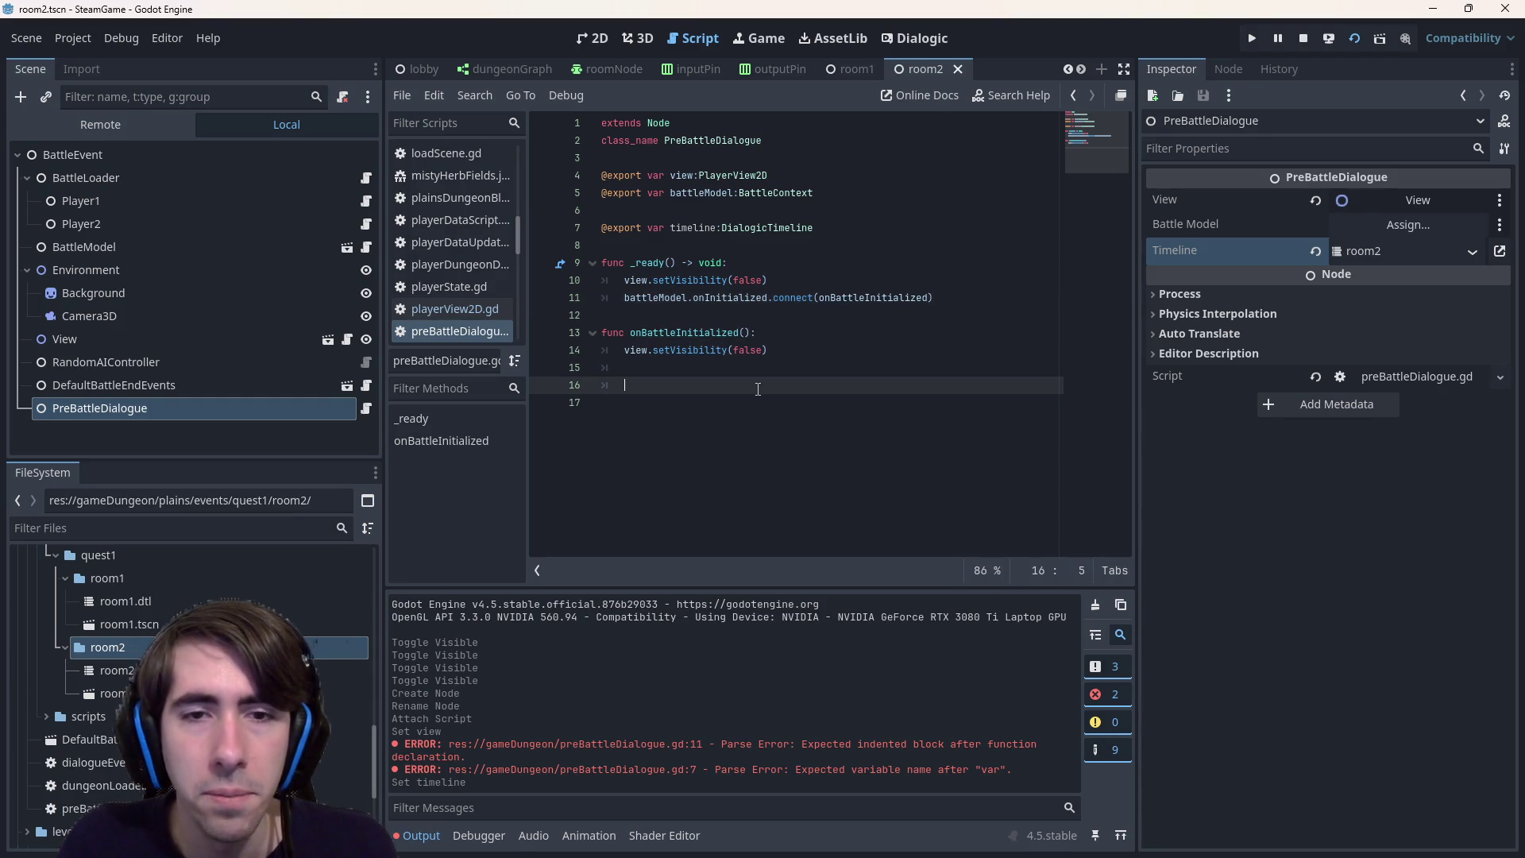
pyautogui.click(760, 384)
pyautogui.press('BackSpace')
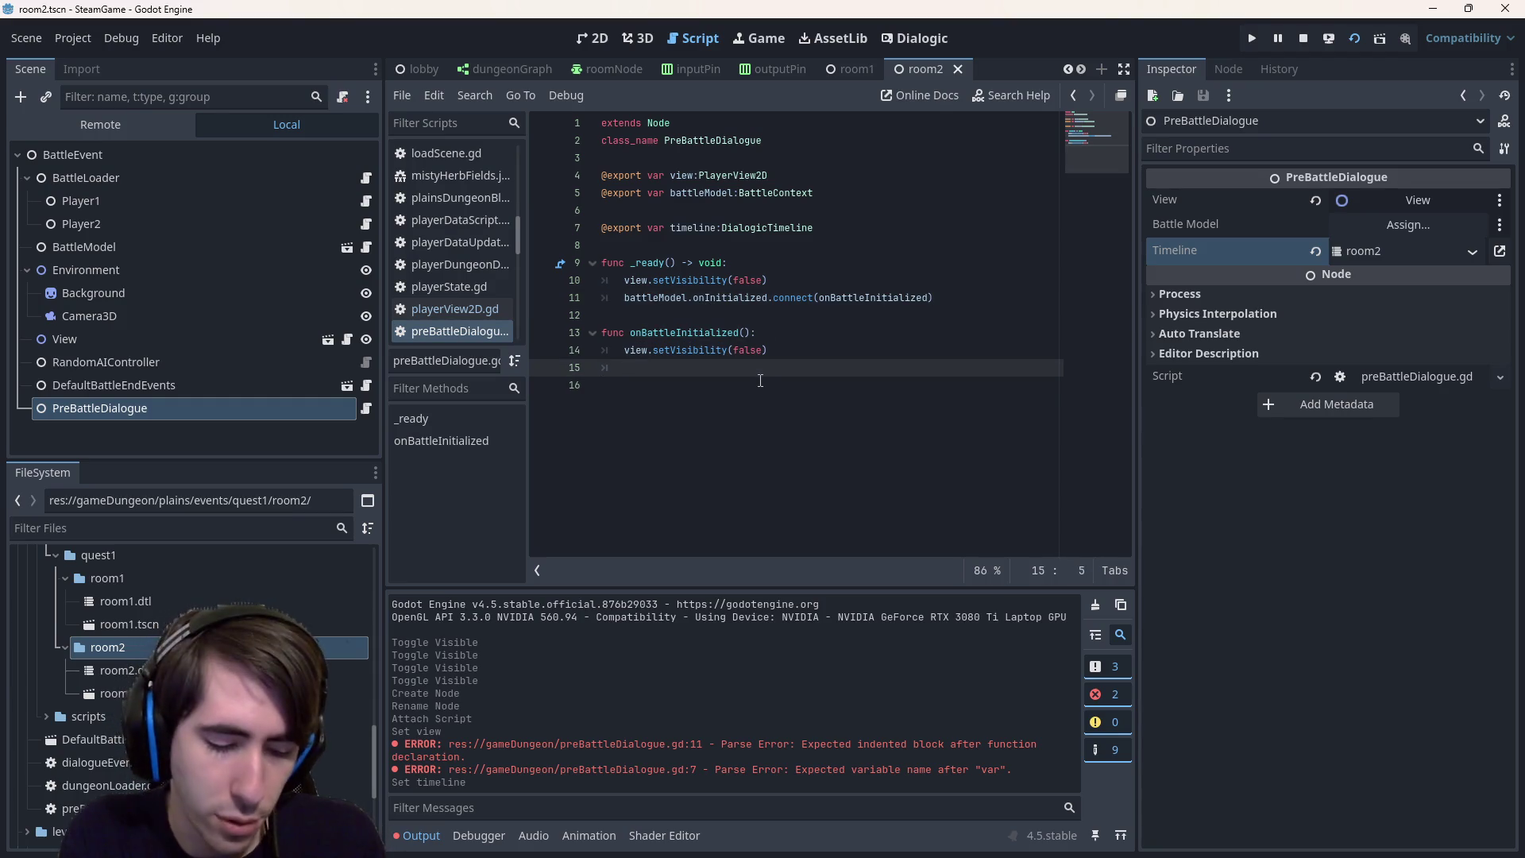